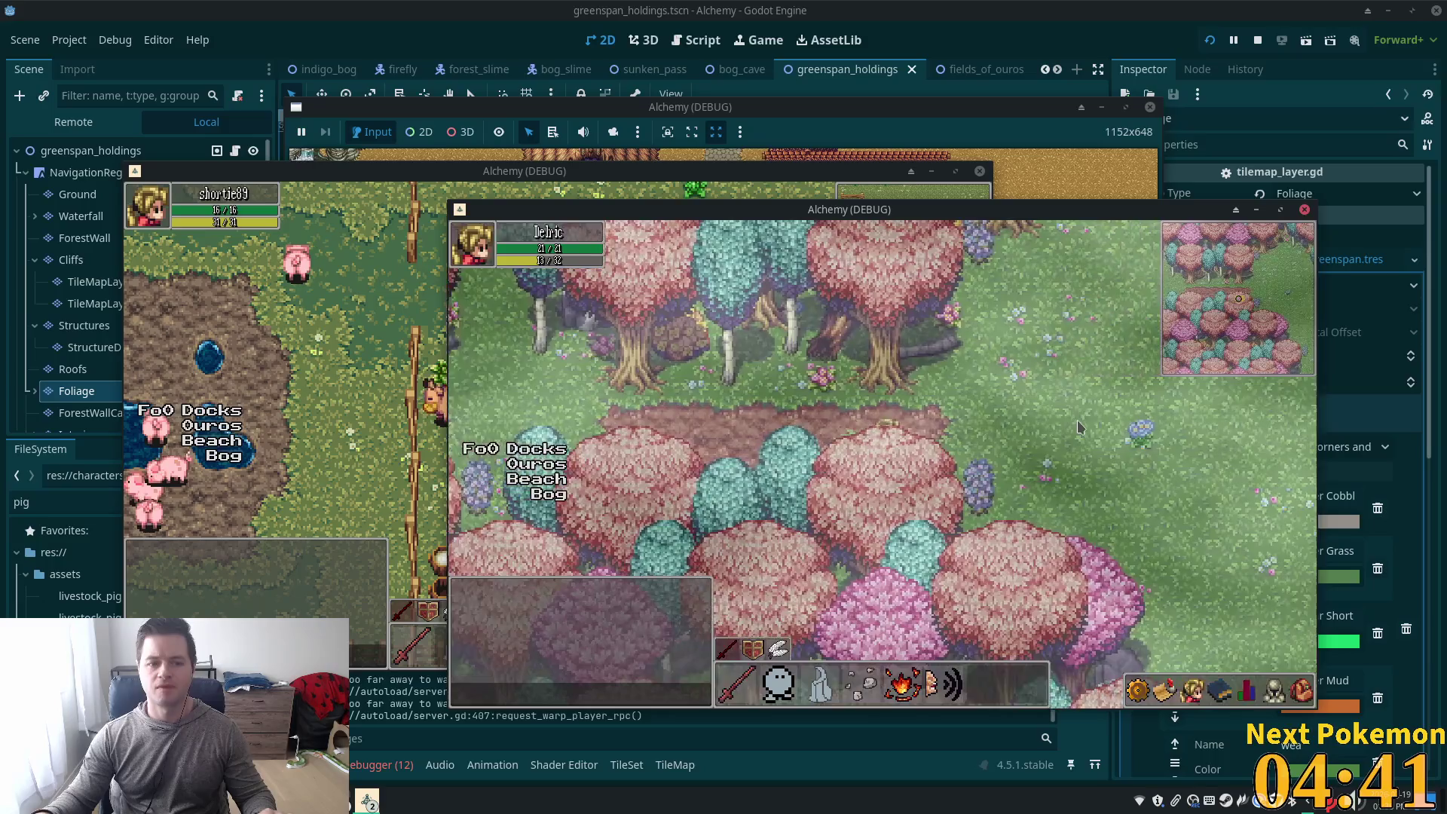
Walk right across the meadow, then up and left into the warp to Indigo Bog
{"action": "key", "text": "Right"}
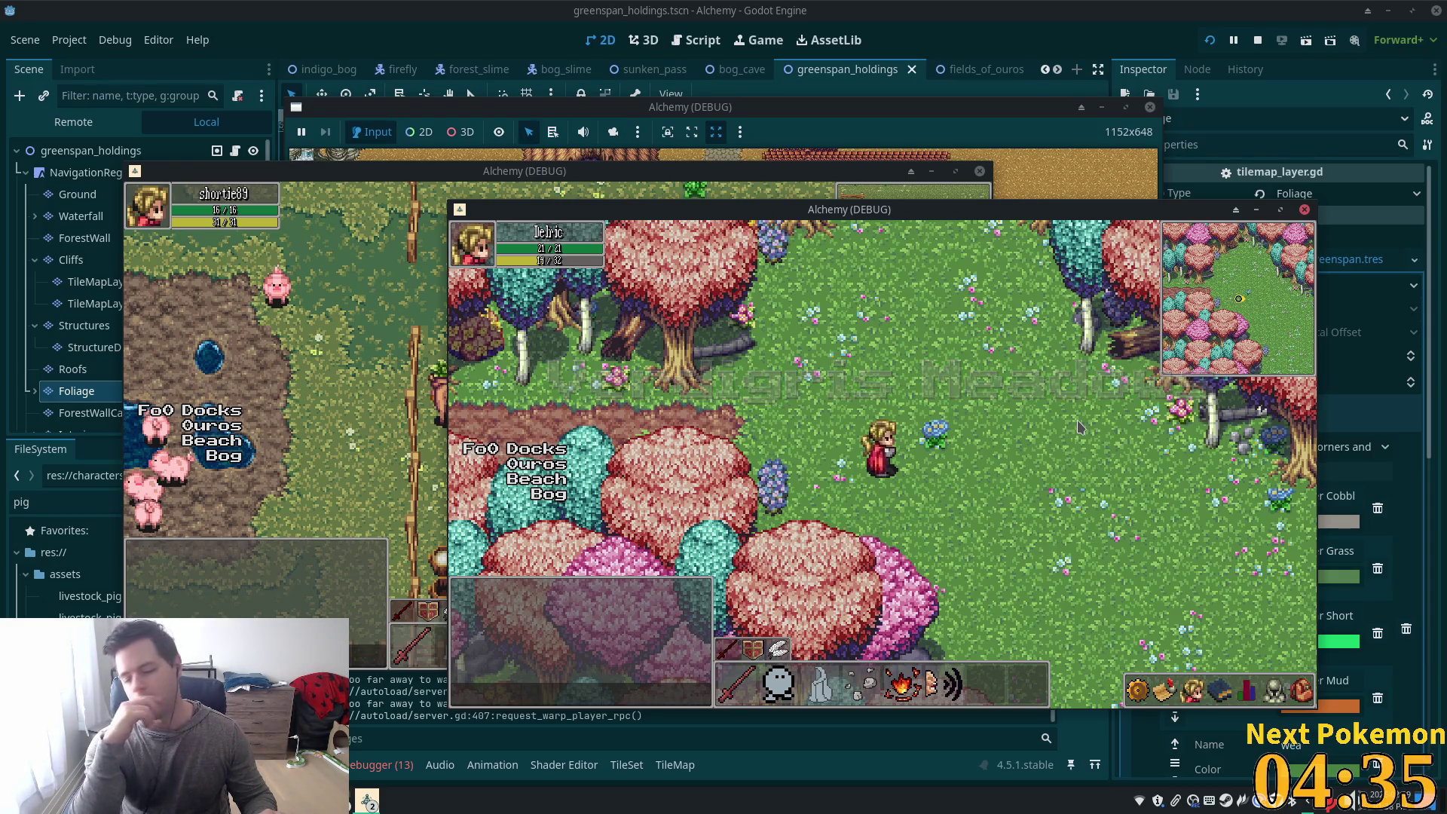
{"action": "key", "text": "Up"}
{"action": "key", "text": "Left"}
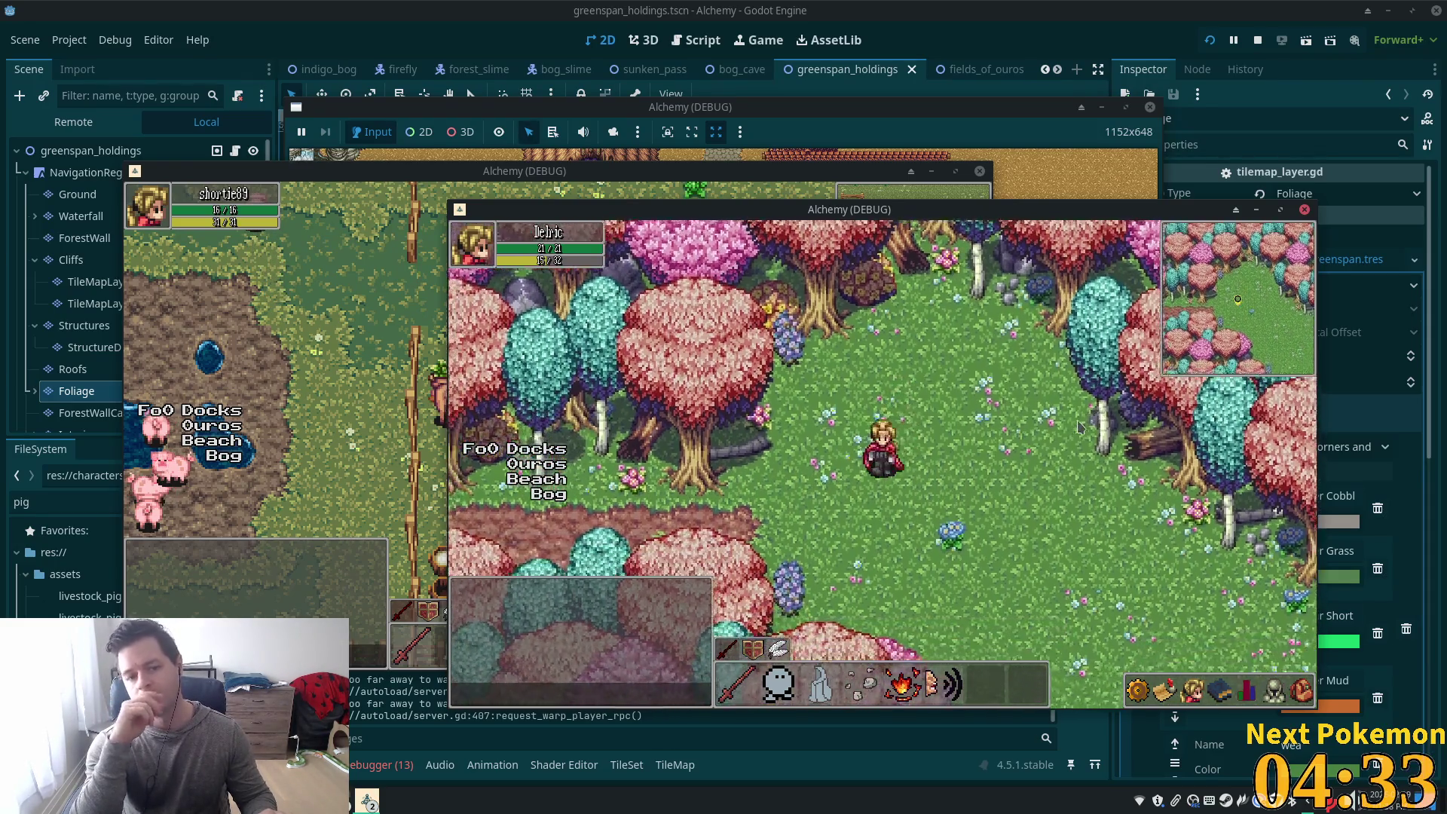
{"action": "key", "text": "Left"}
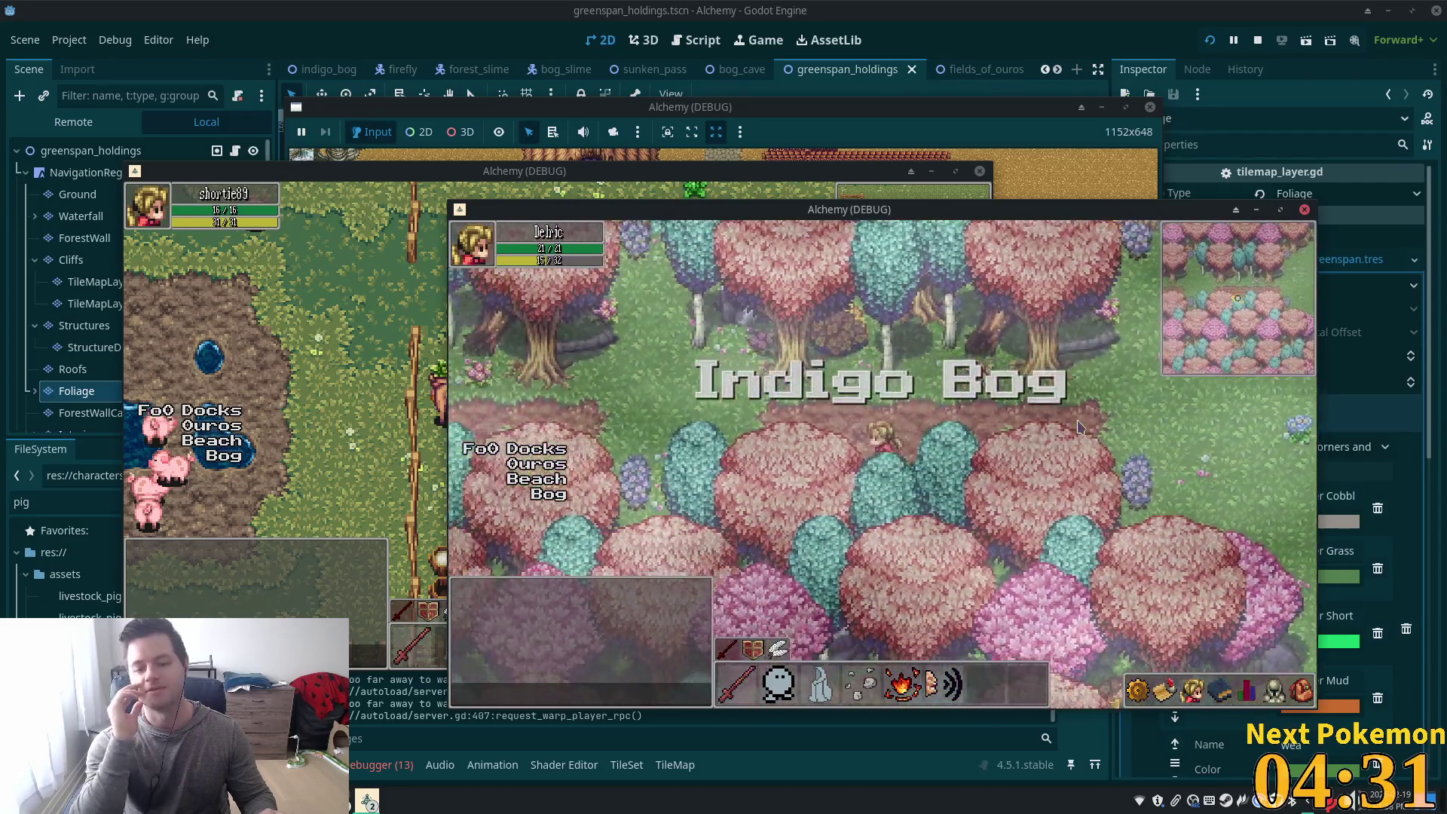
Walk through Indigo Bog past the ponds and rocky cliff into the cave to Sunken Pass
{"action": "key", "text": "Left"}
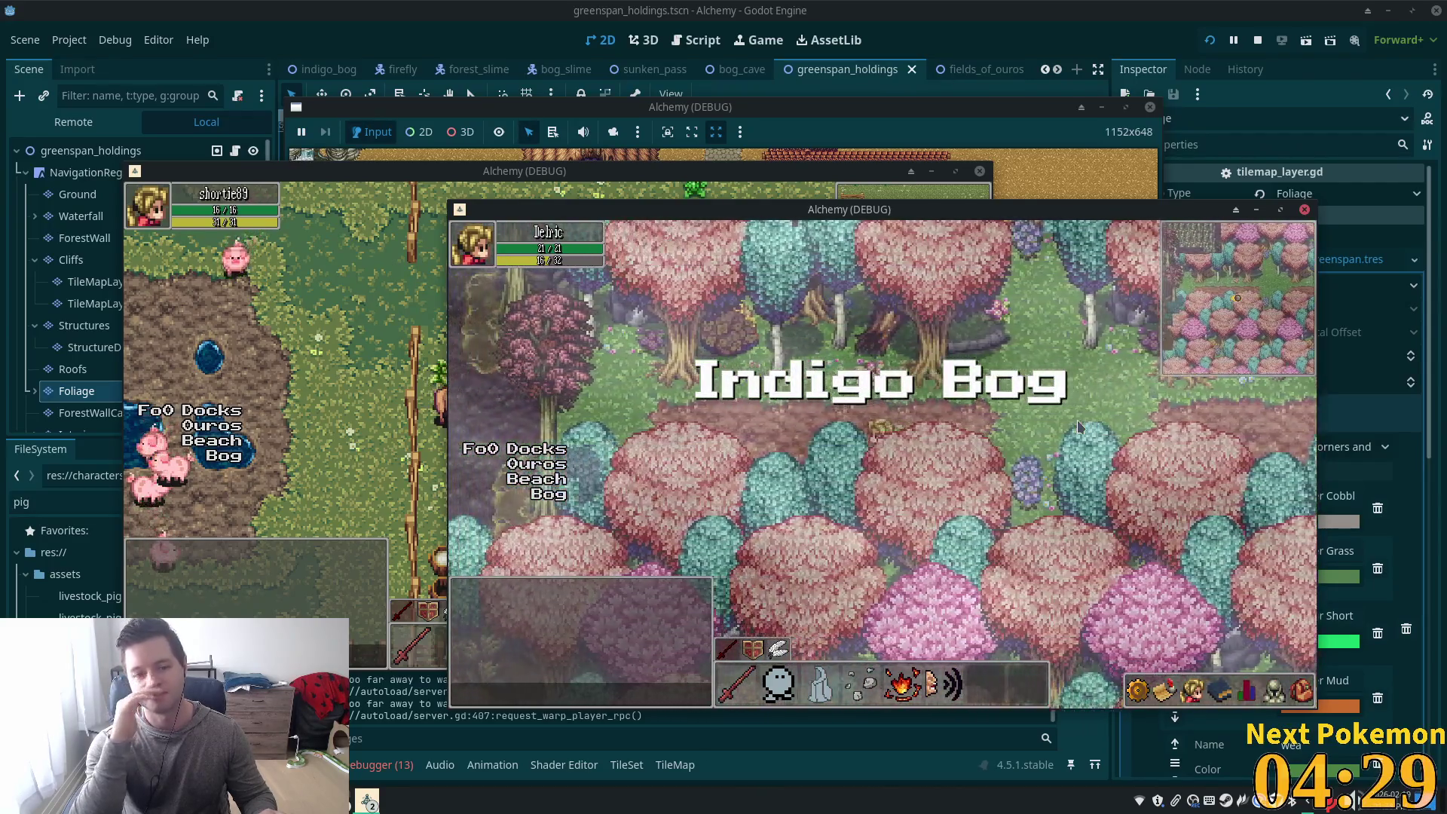
{"action": "key", "text": "Up"}
{"action": "key", "text": "Left"}
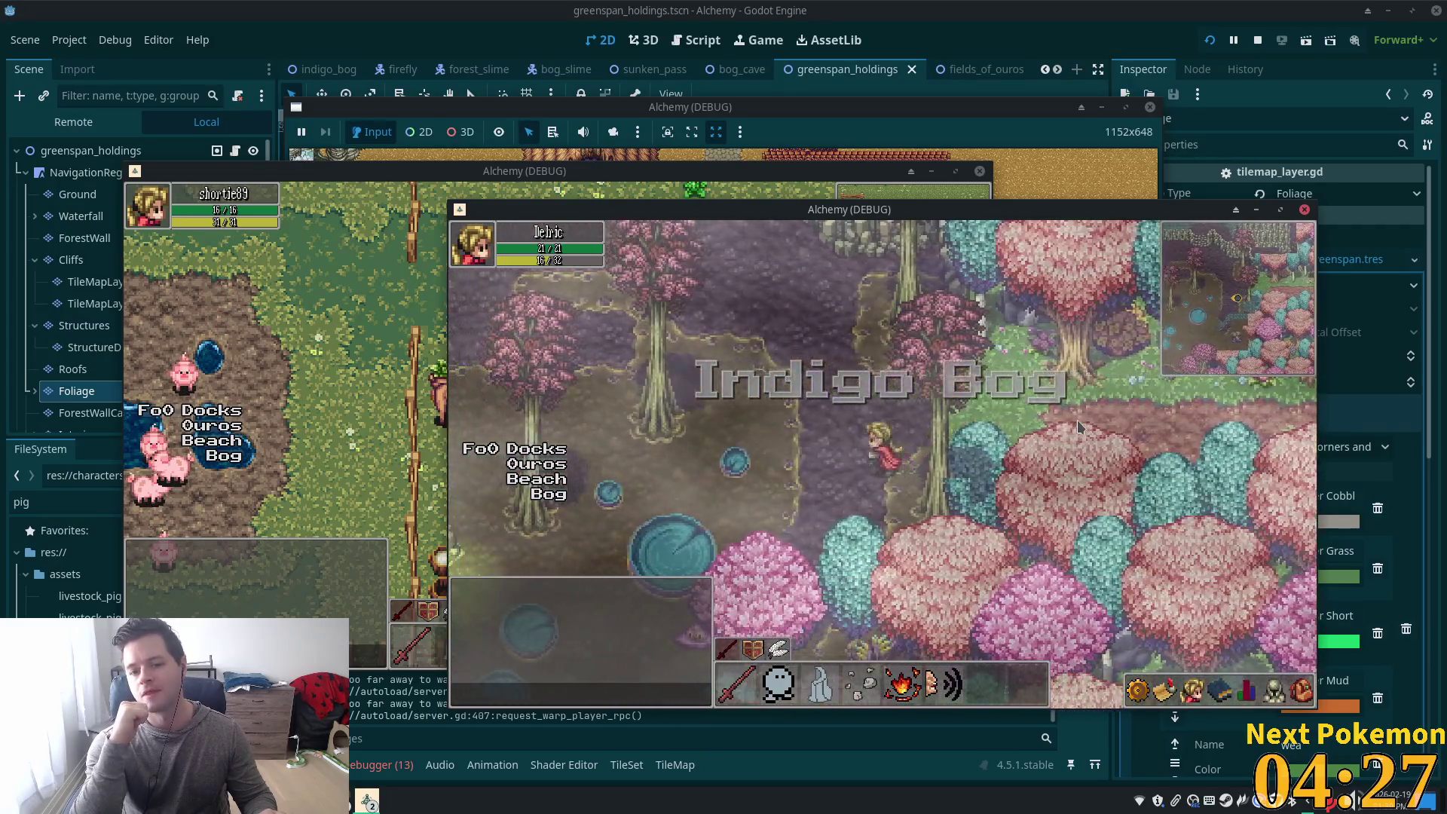
{"action": "key", "text": "Up"}
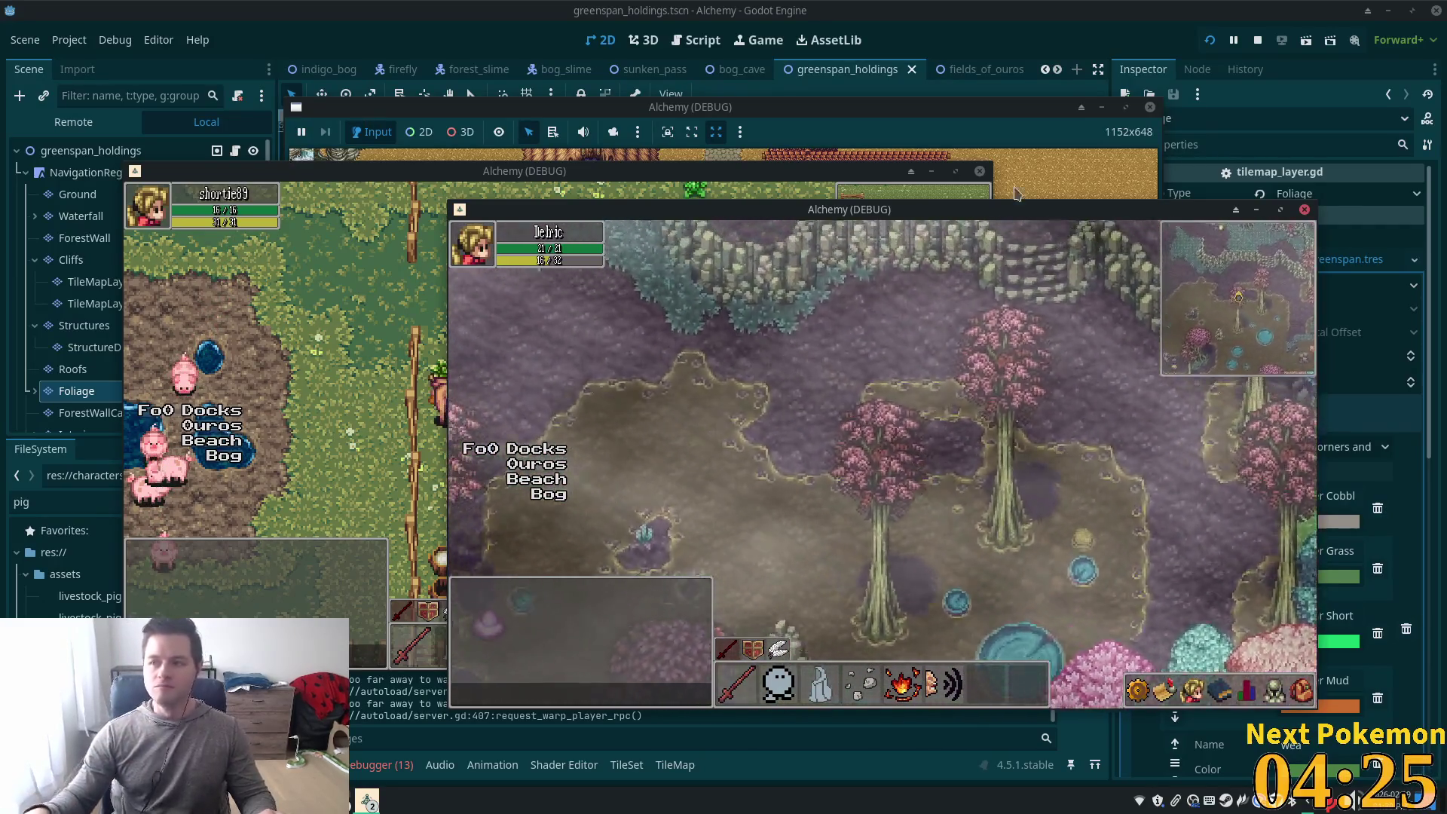
{"action": "key", "text": "Left"}
{"action": "key", "text": "Up"}
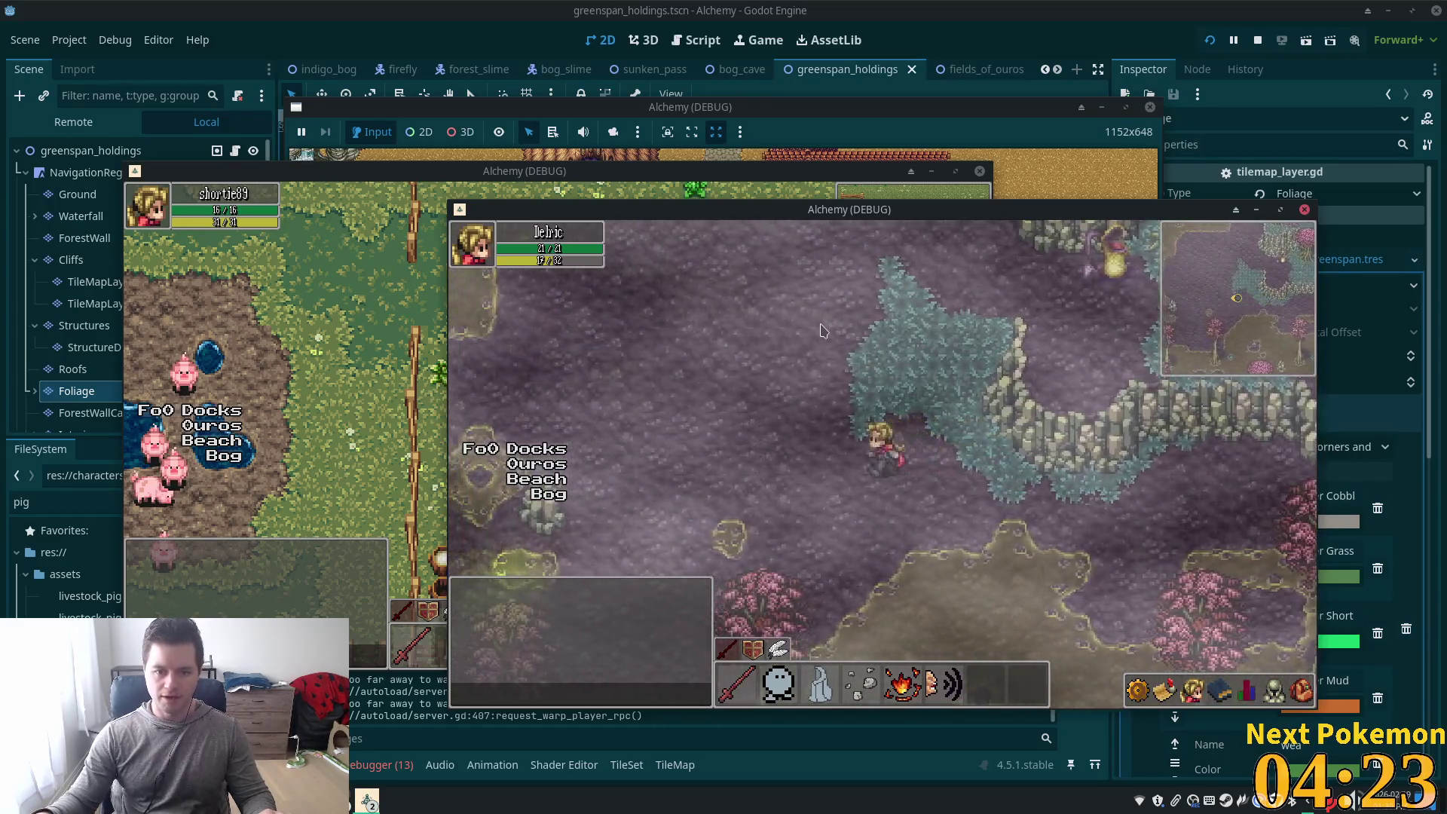
{"action": "key", "text": "Left"}
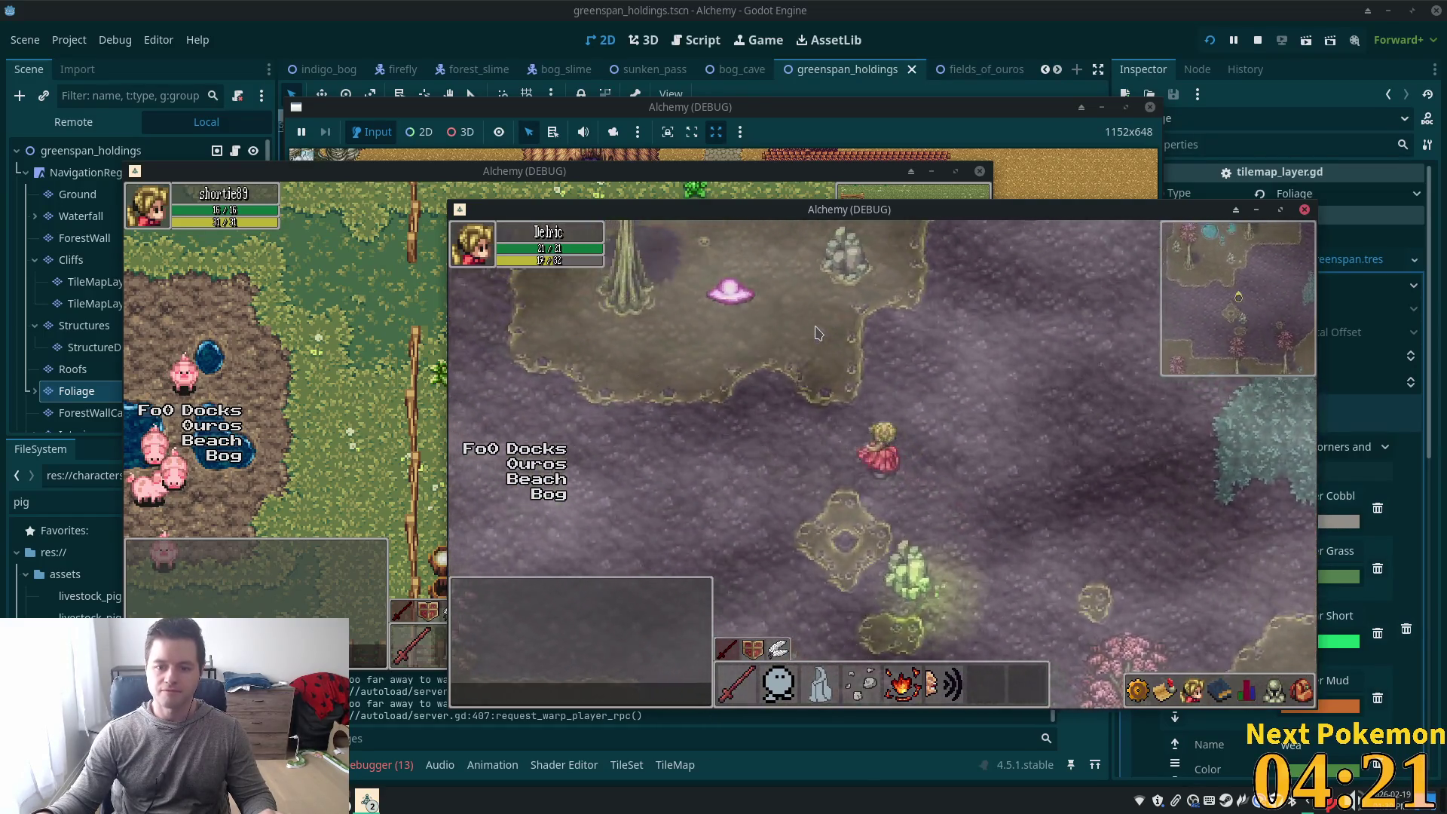
{"action": "key", "text": "Up"}
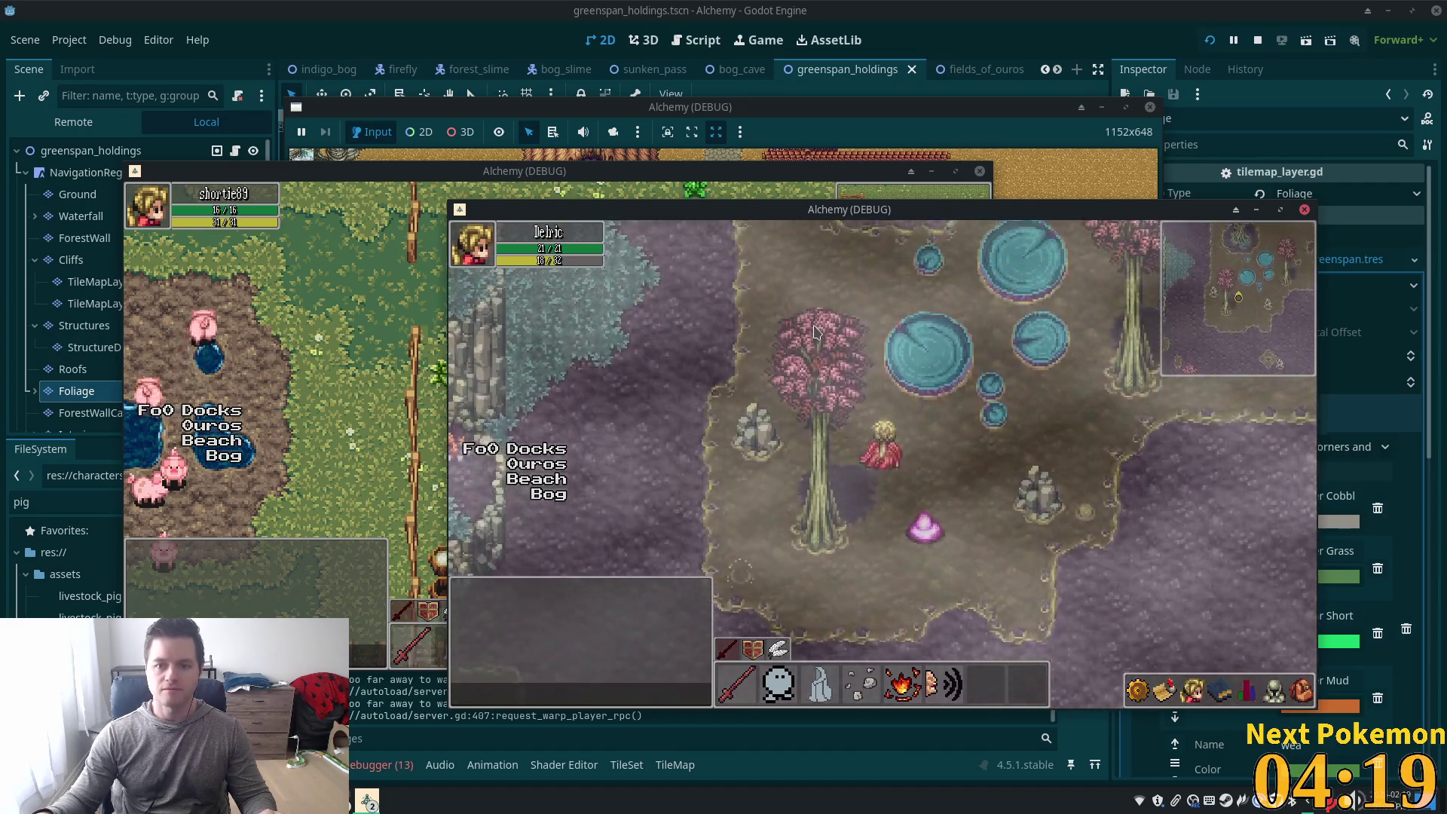
{"action": "key", "text": "Up"}
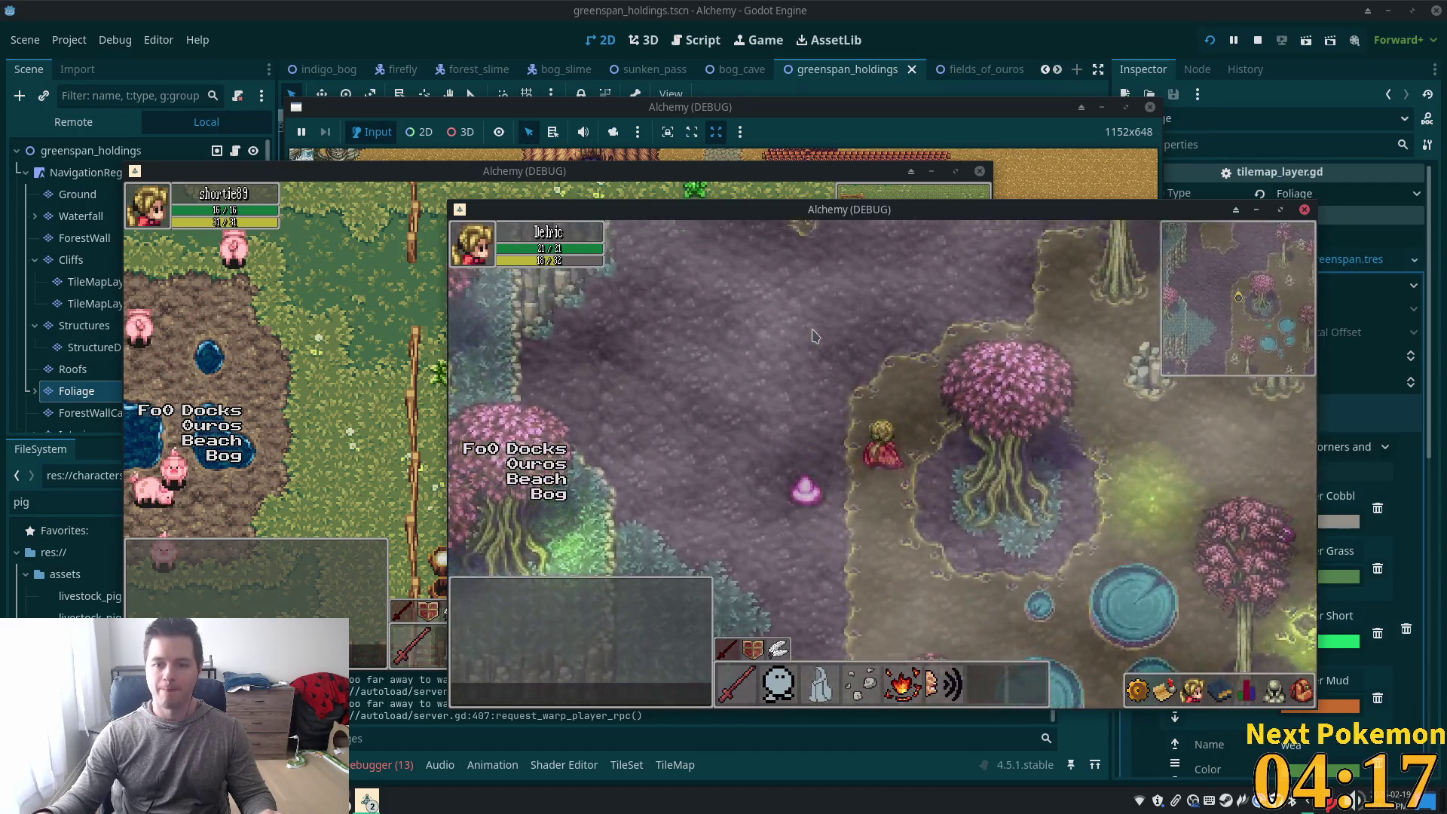
{"action": "key", "text": "Up"}
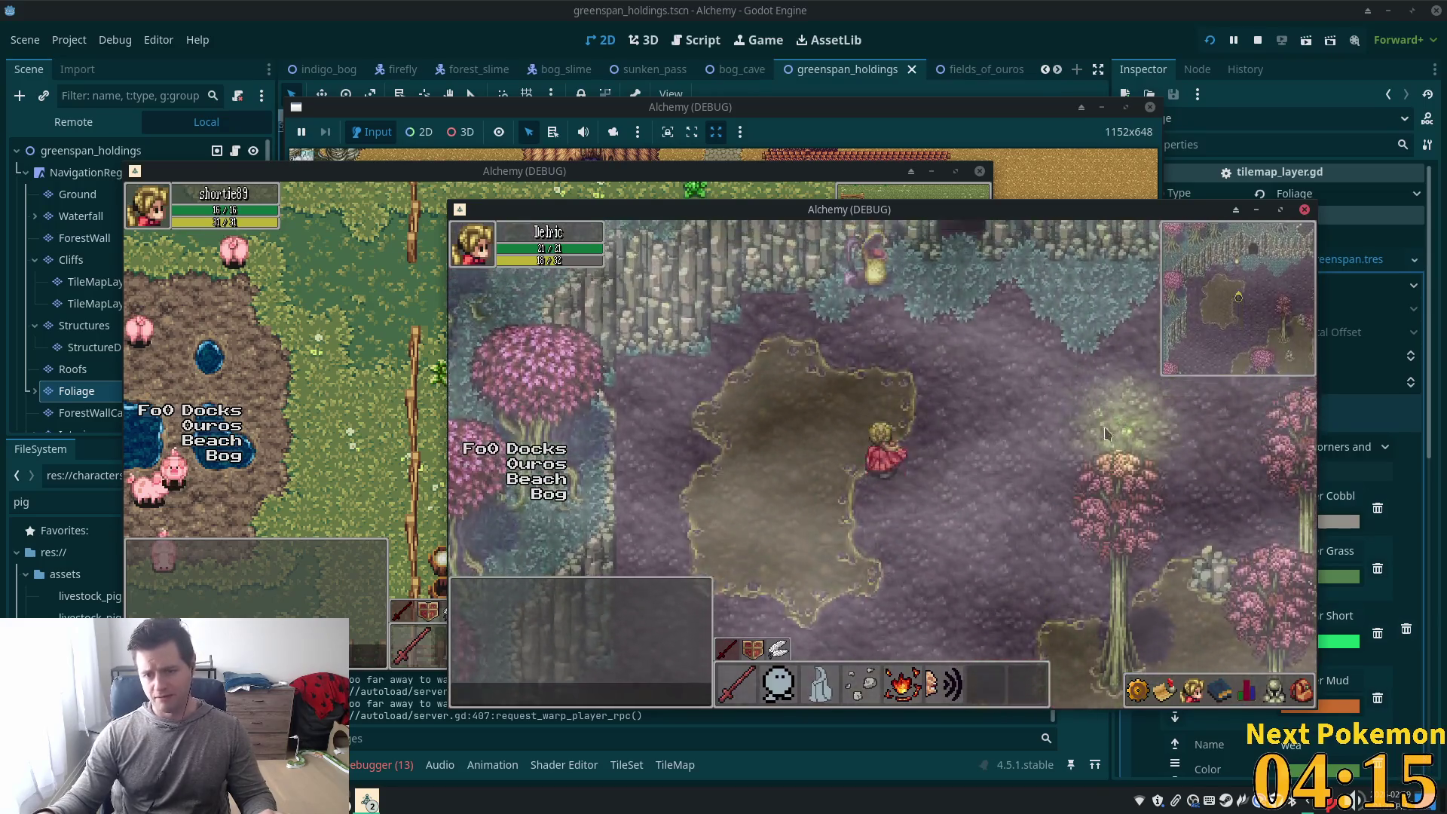
{"action": "key", "text": "Up"}
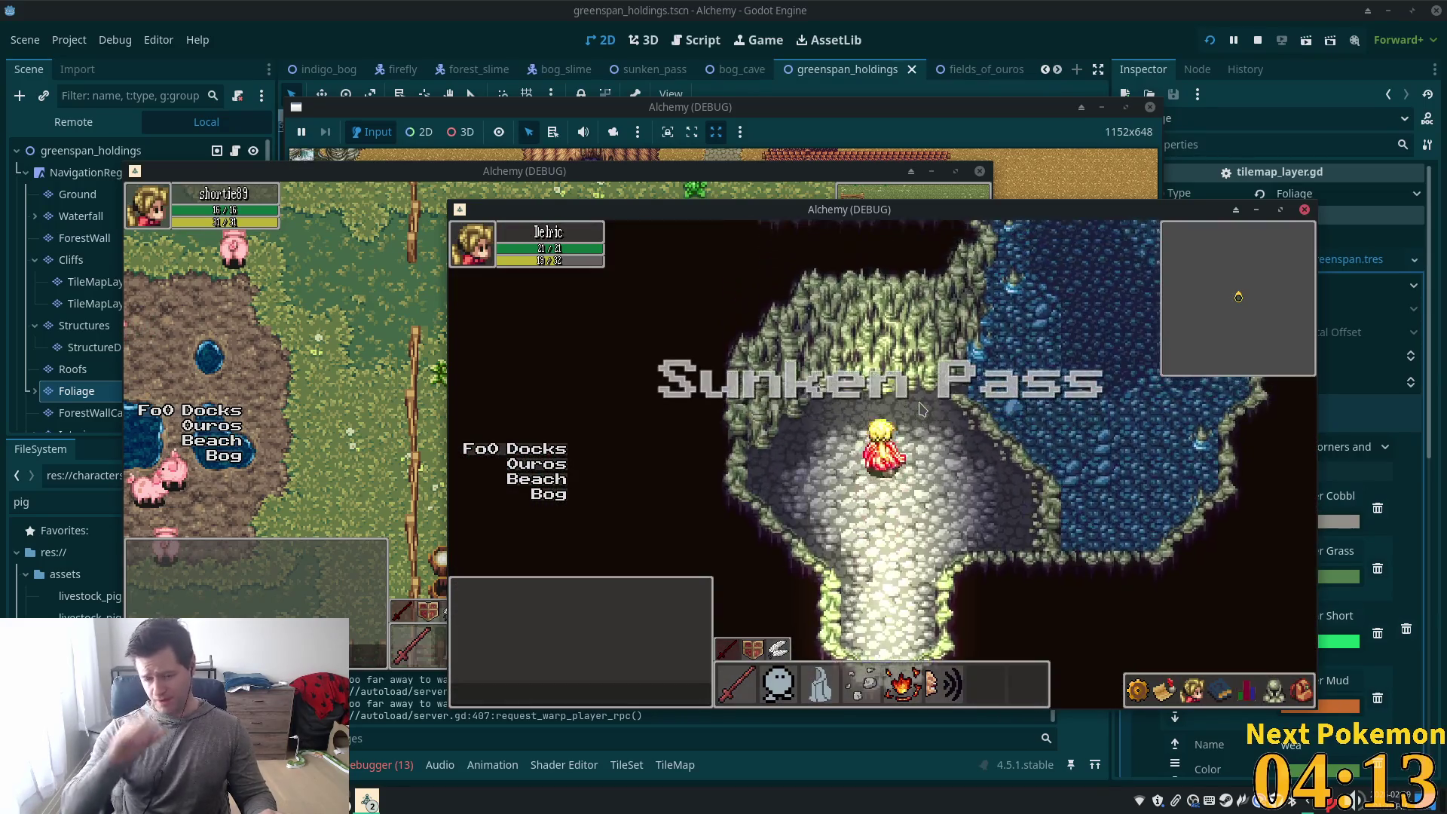
Walk north up the Sunken Pass water channel into Greenspan Holdings, then stop the game
{"action": "key", "text": "Up"}
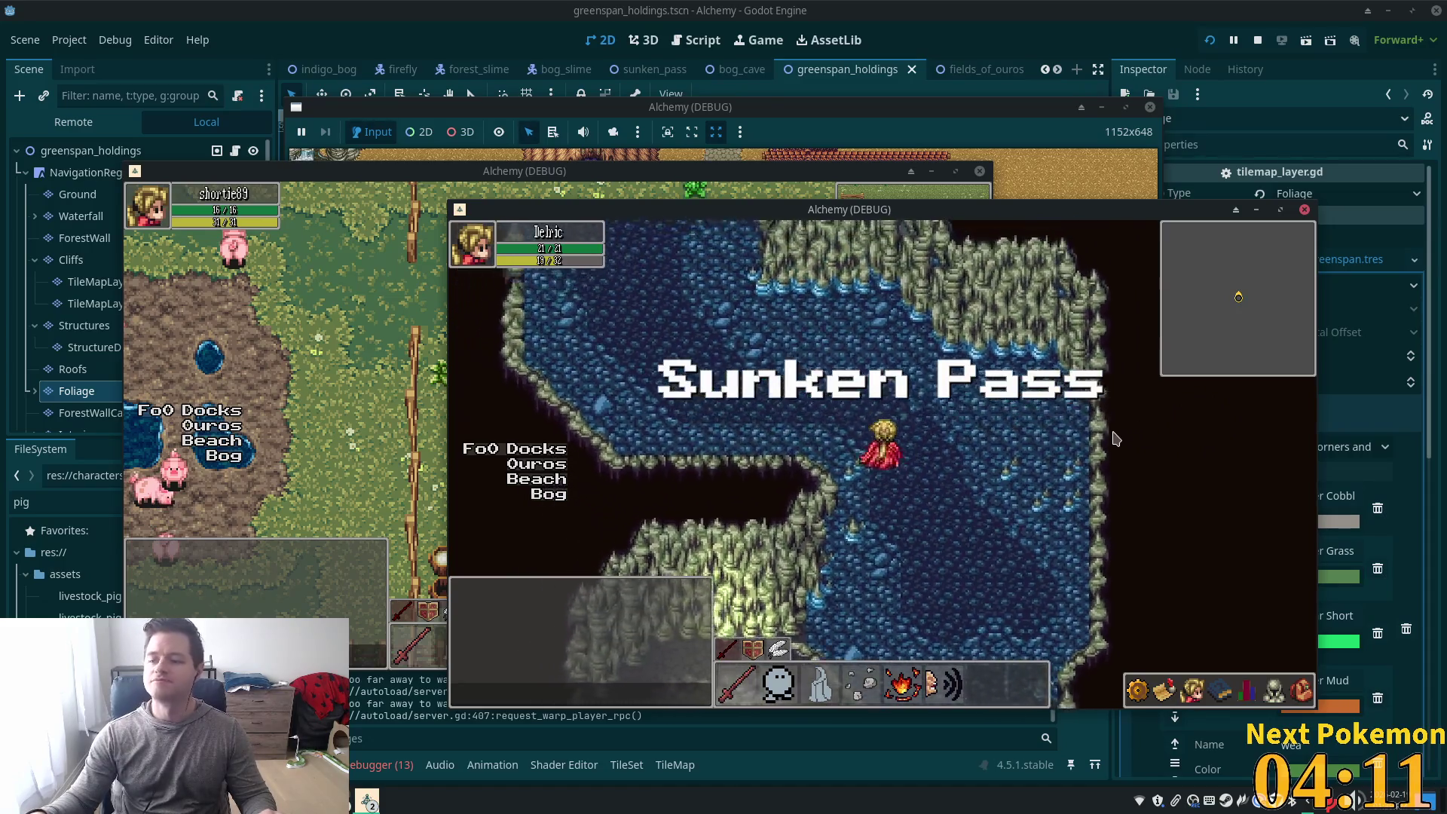
{"action": "key", "text": "Up"}
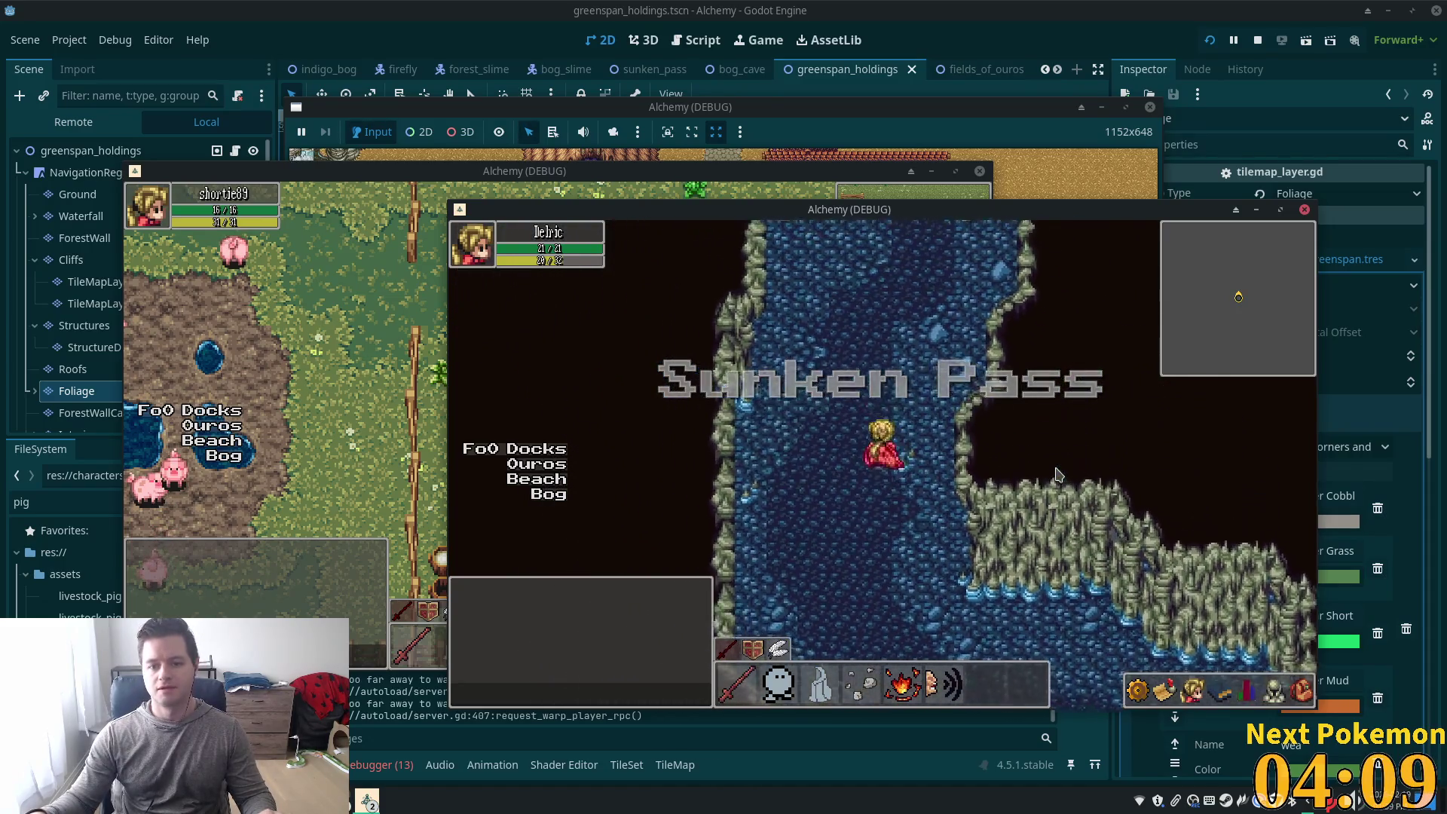
{"action": "key", "text": "Up"}
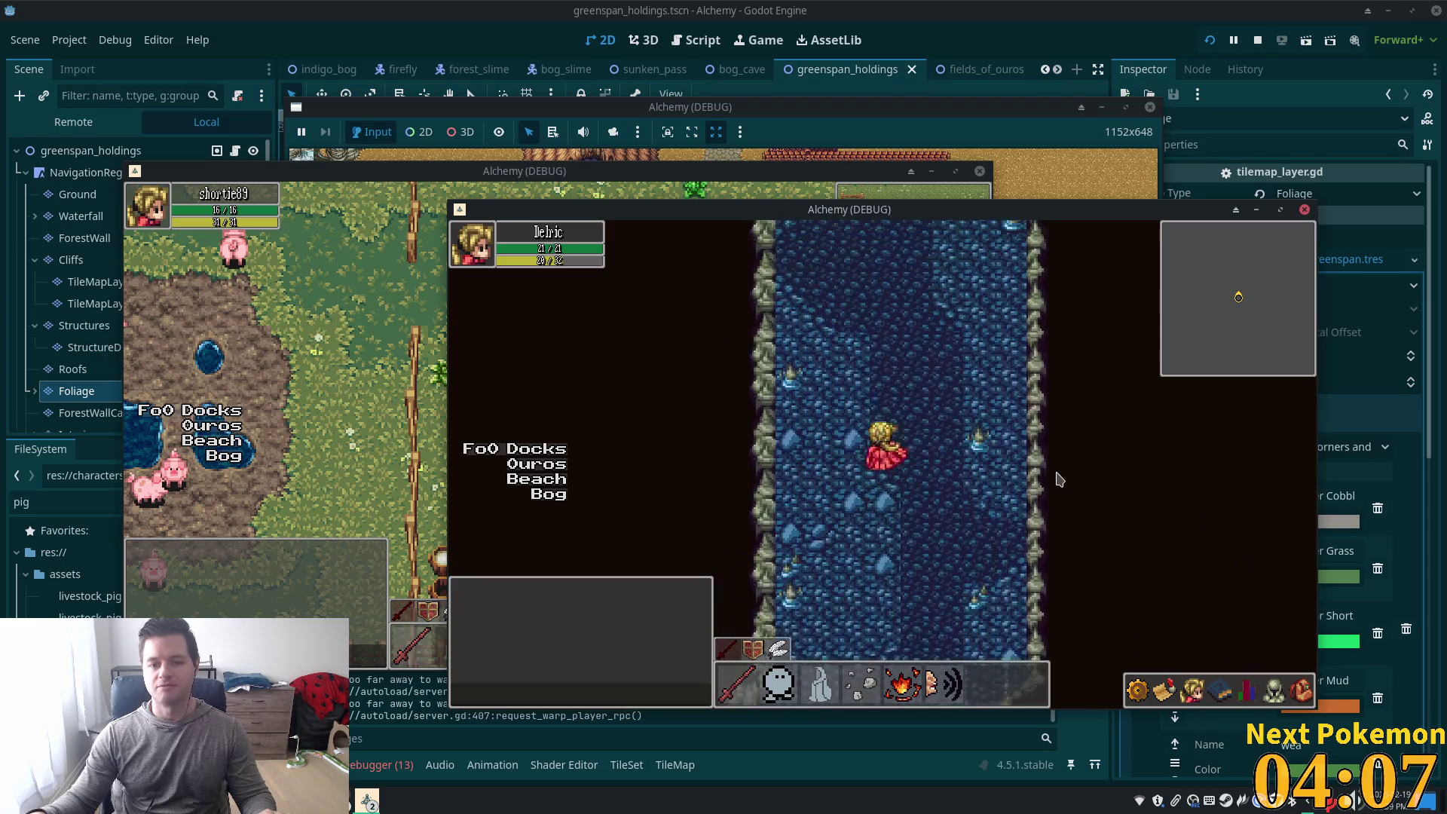
{"action": "key", "text": "Up"}
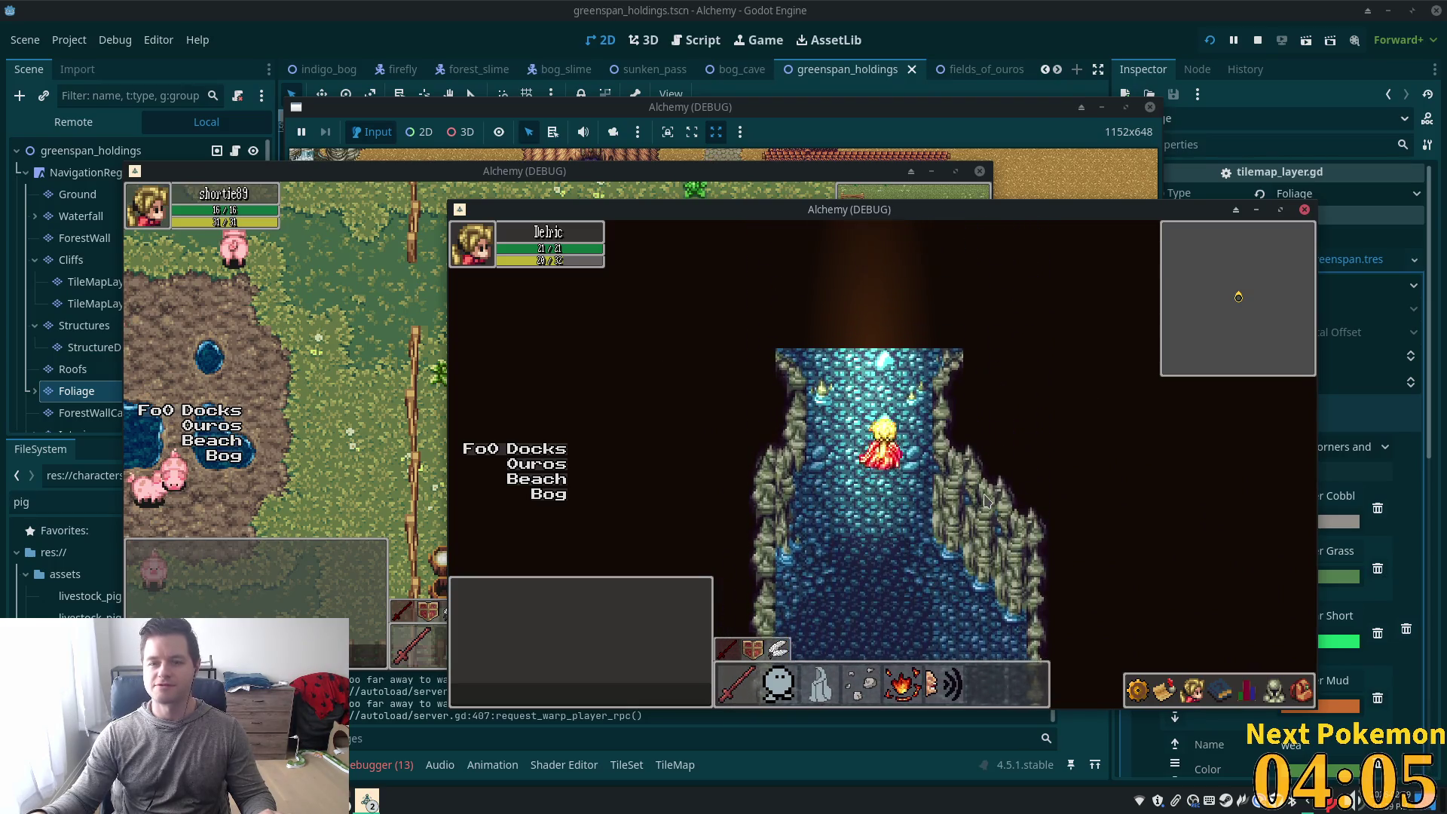
{"action": "key", "text": "Up"}
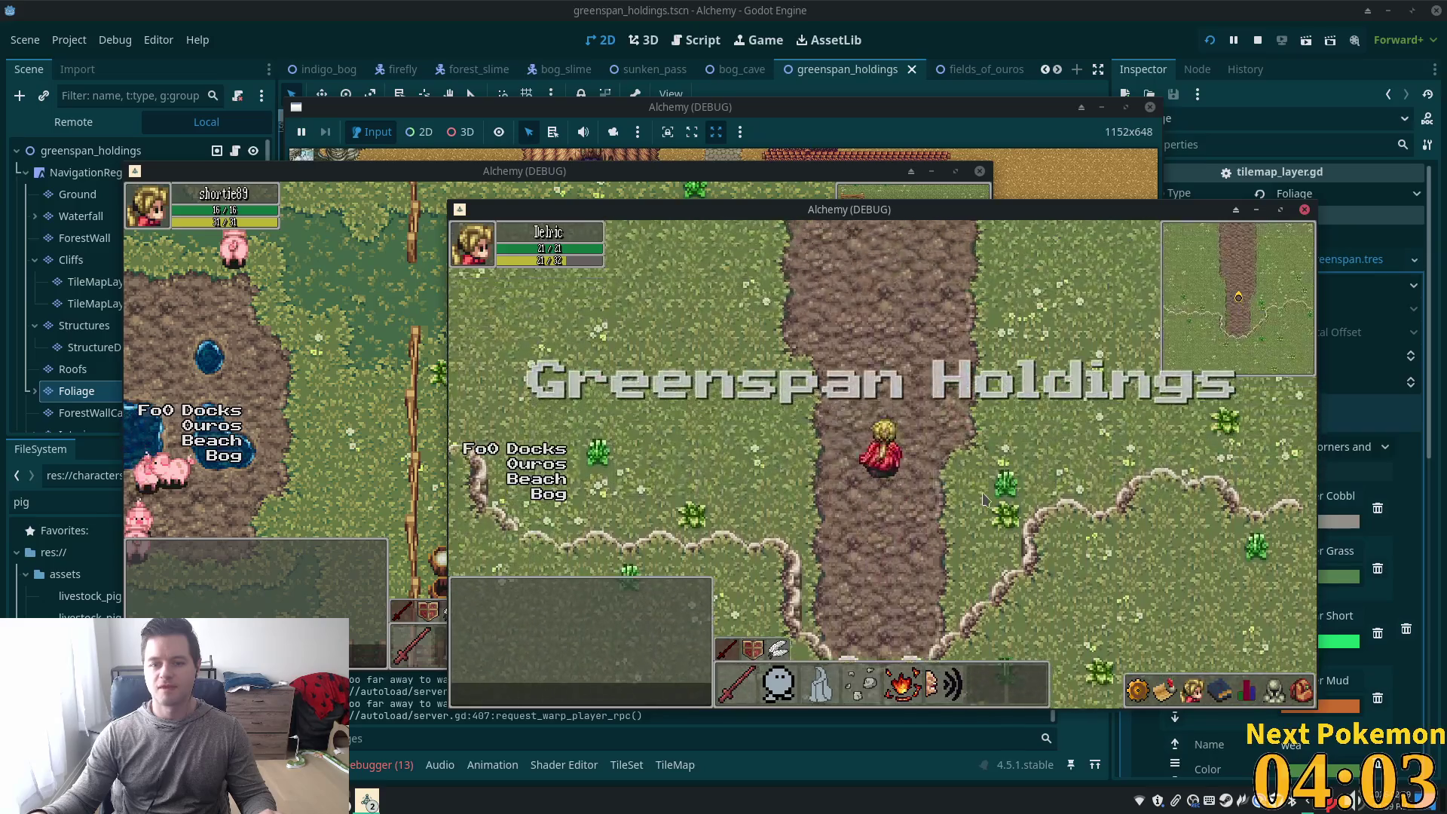
{"action": "key", "text": "Up"}
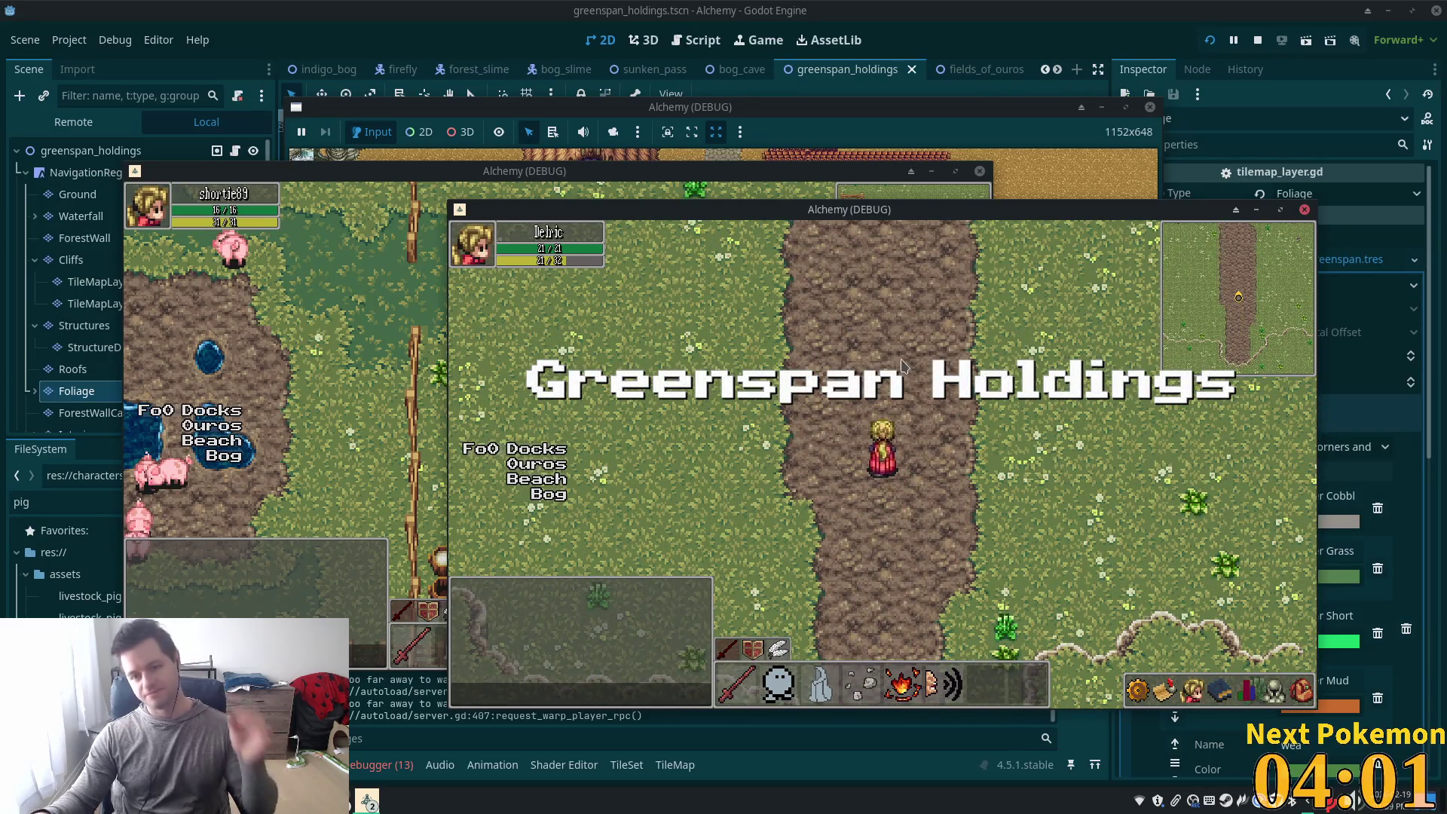
{"action": "key", "text": "F8"}
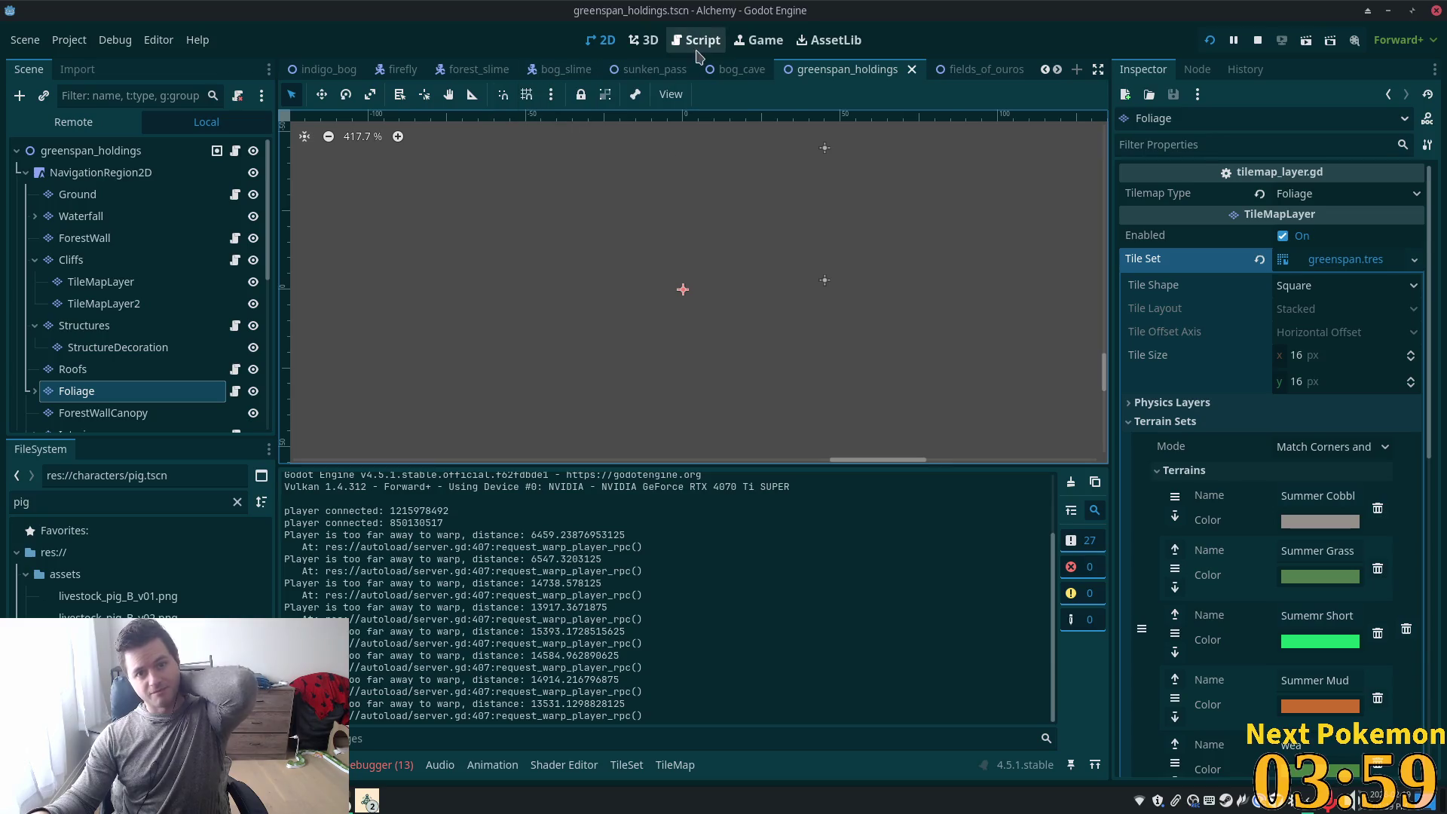
Enable Fog on the SunkenPass root node in sunken_pass, then save and run the project
{"action": "left_click", "coordinate": [654, 69]}
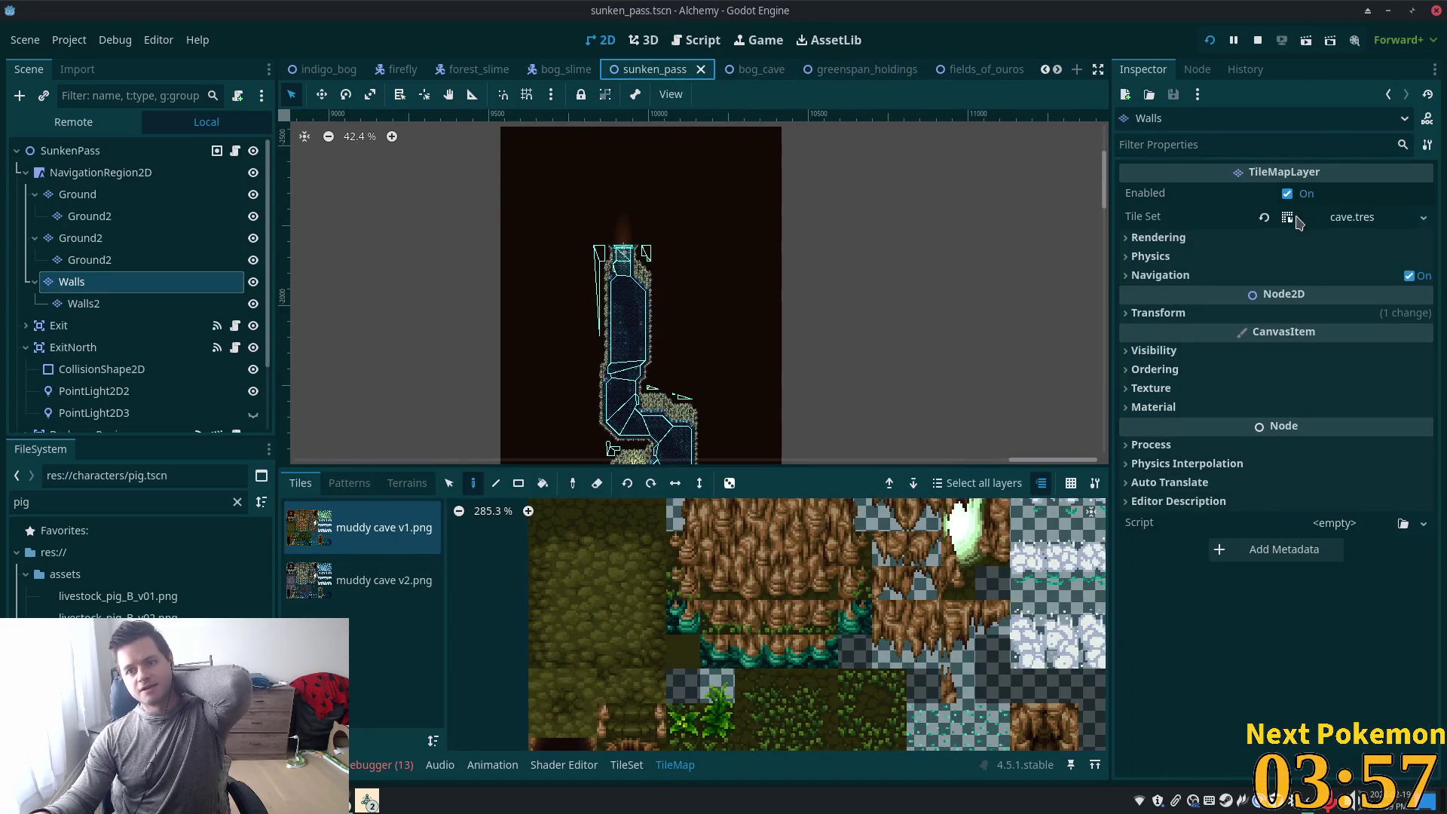
{"action": "left_click", "coordinate": [143, 154]}
{"action": "left_click", "coordinate": [1377, 218]}
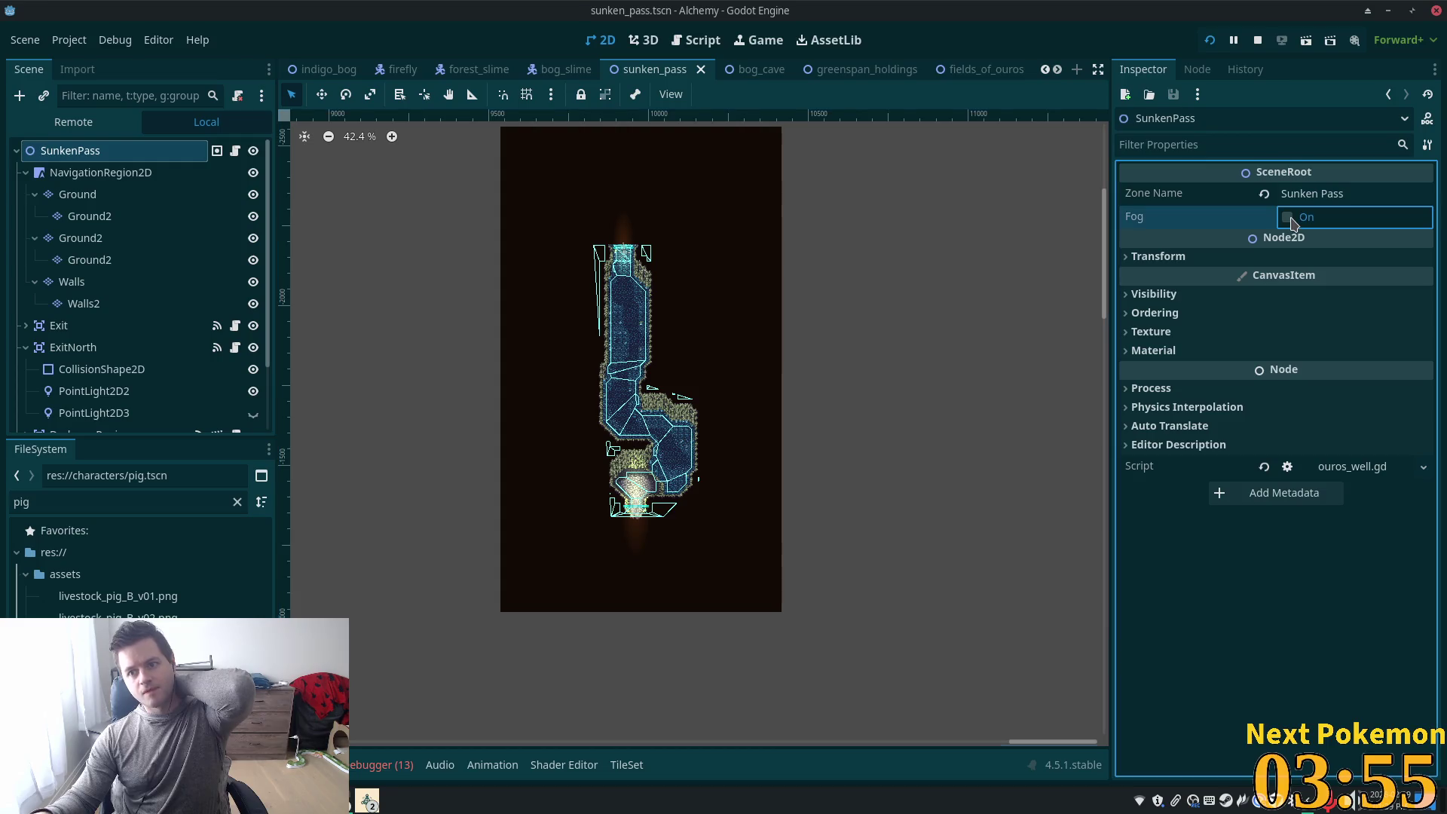
{"action": "left_click", "coordinate": [1281, 38]}
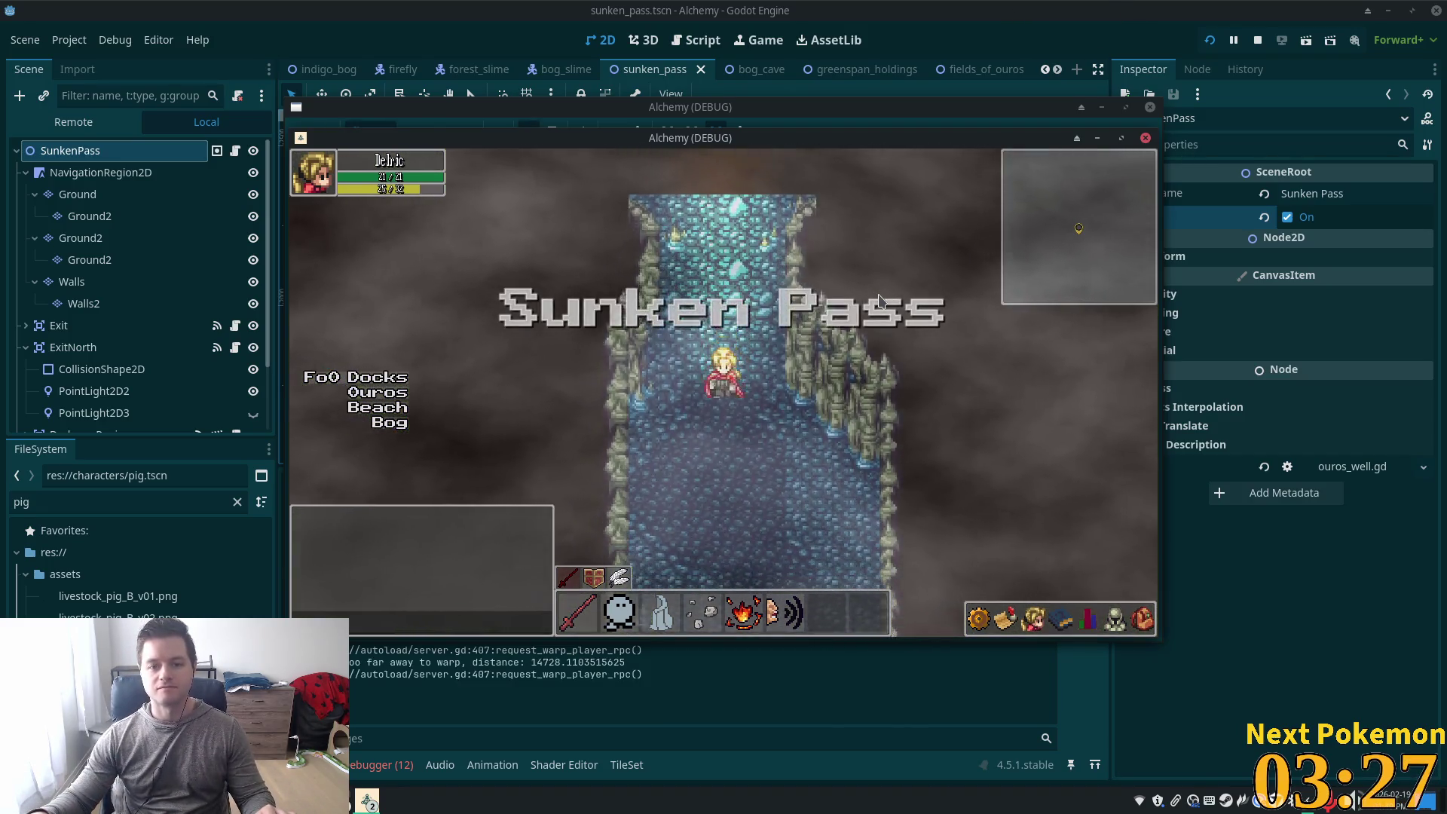
Walk down-right through the foggy cave onto the stone floor and into Indigo Bog
{"action": "key", "text": "Down"}
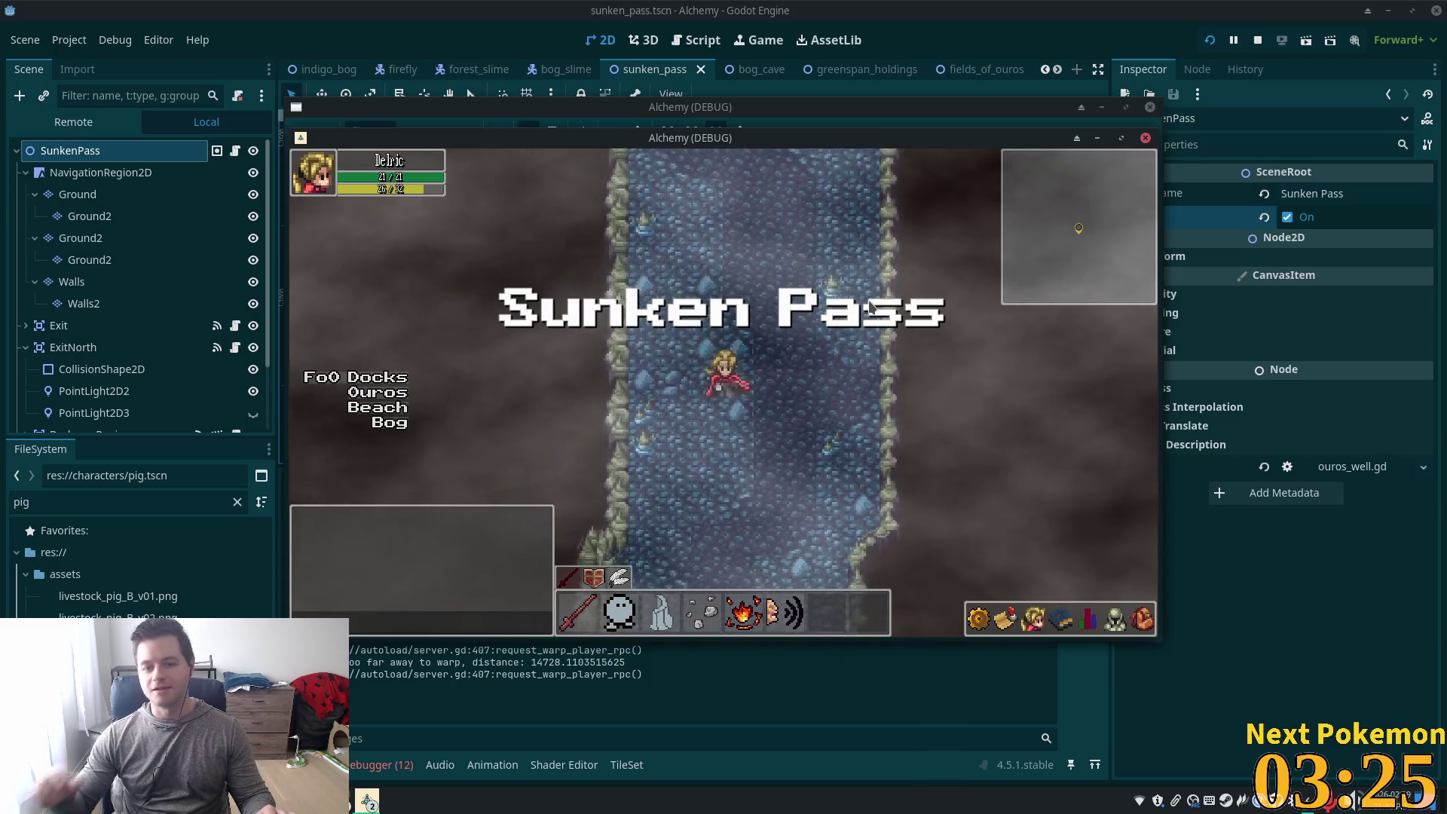
{"action": "key", "text": "Down"}
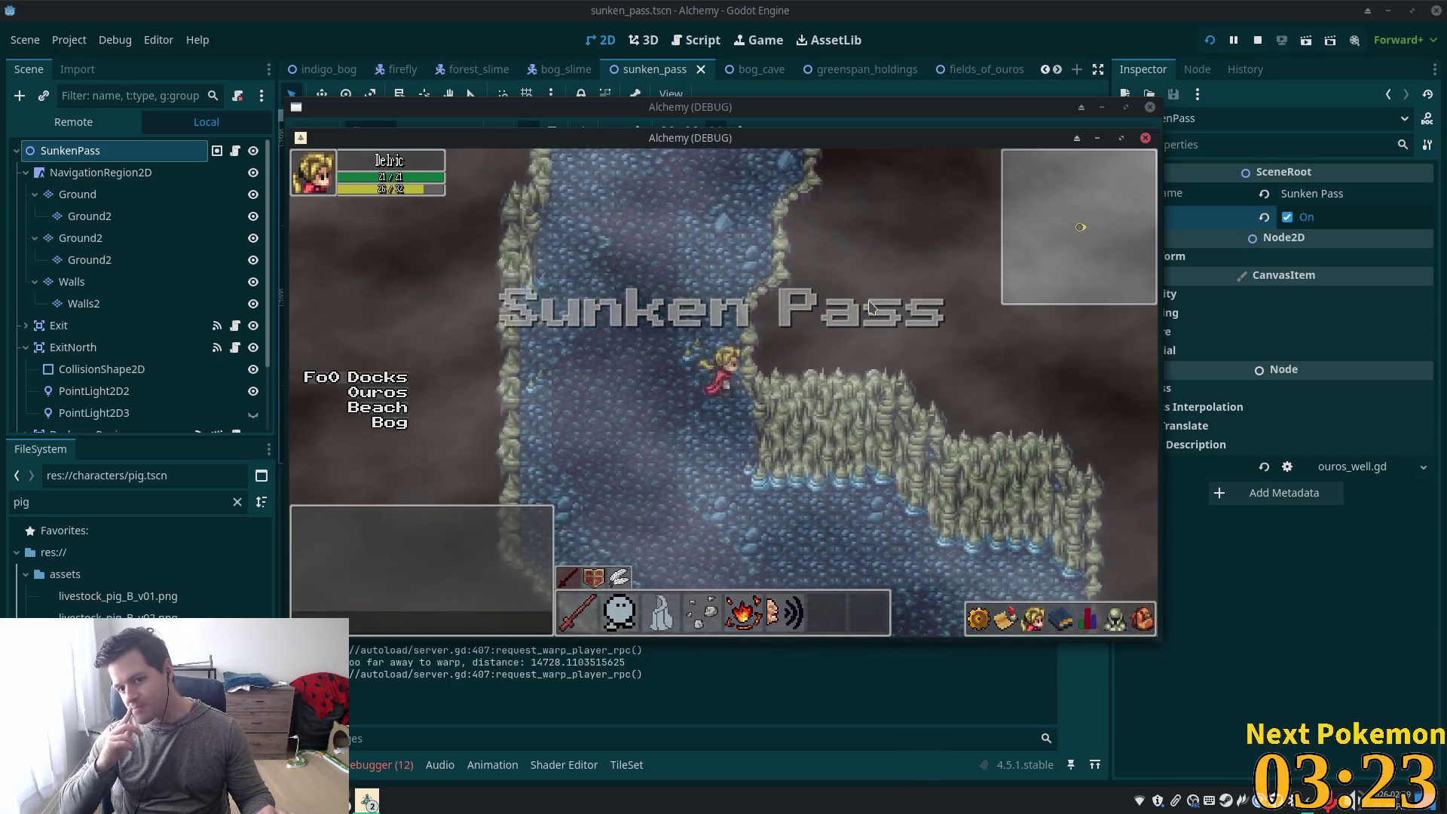
{"action": "key", "text": "Down"}
{"action": "key", "text": "Right"}
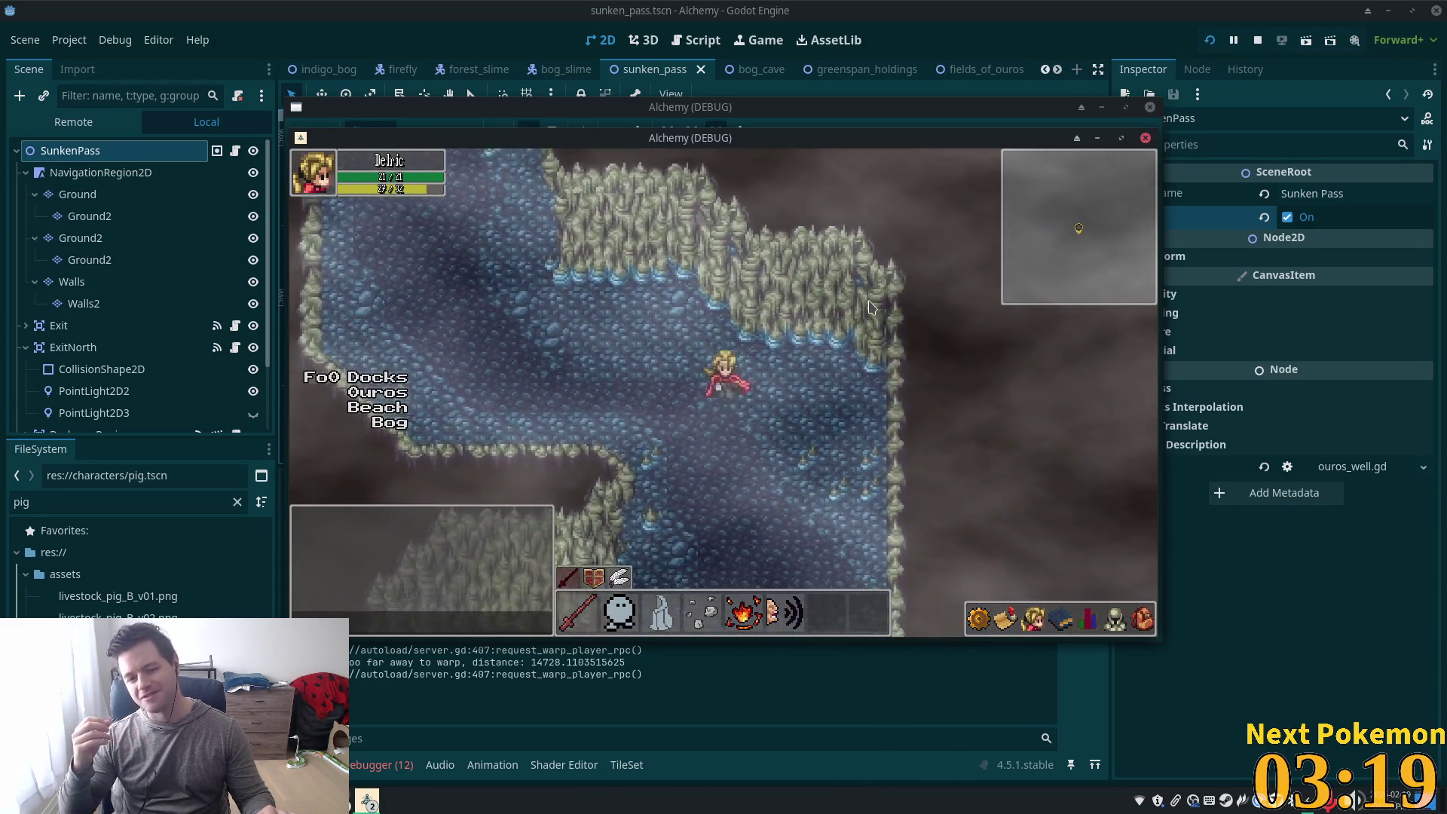
{"action": "key", "text": "Down"}
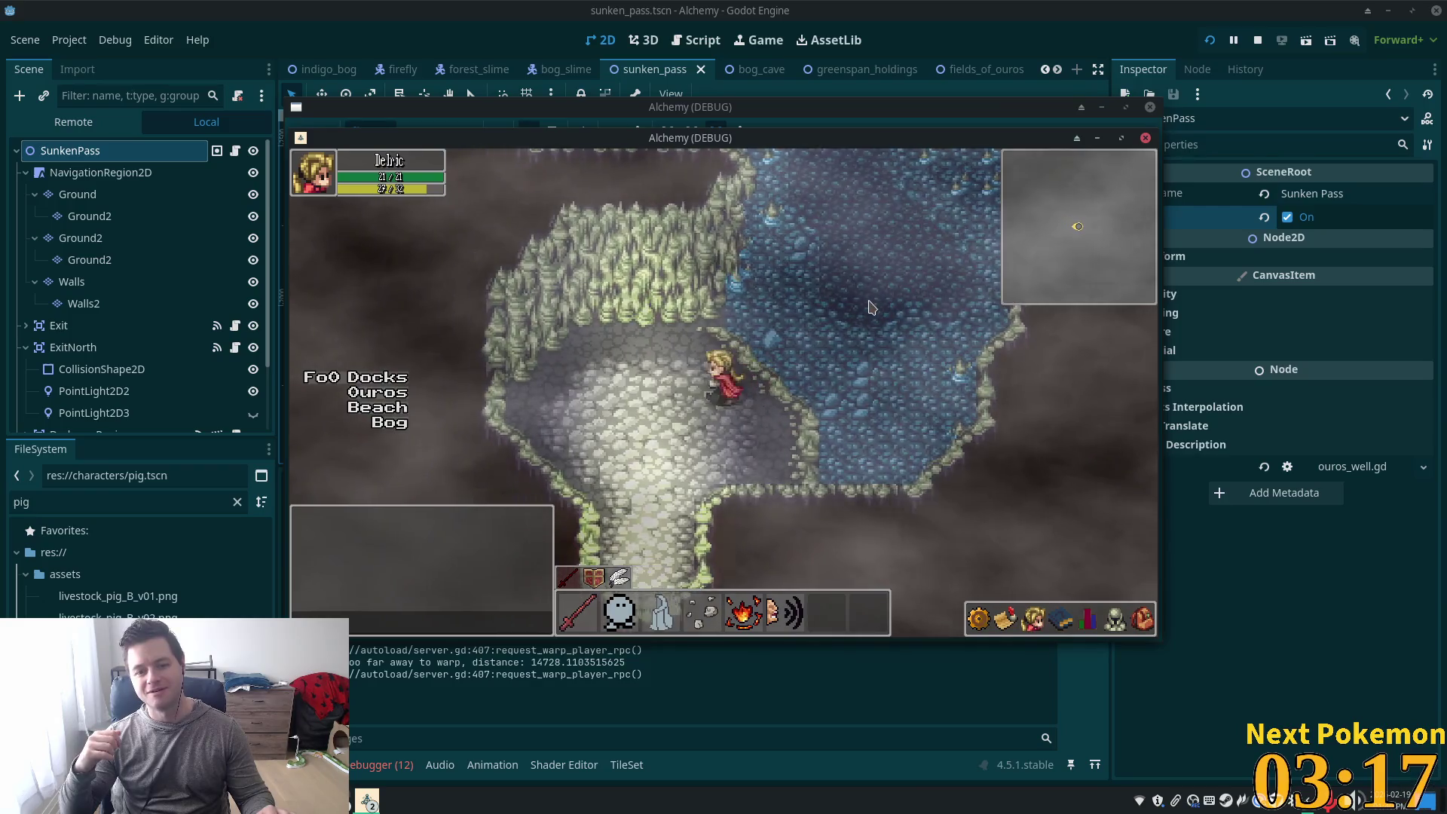
{"action": "key", "text": "Down"}
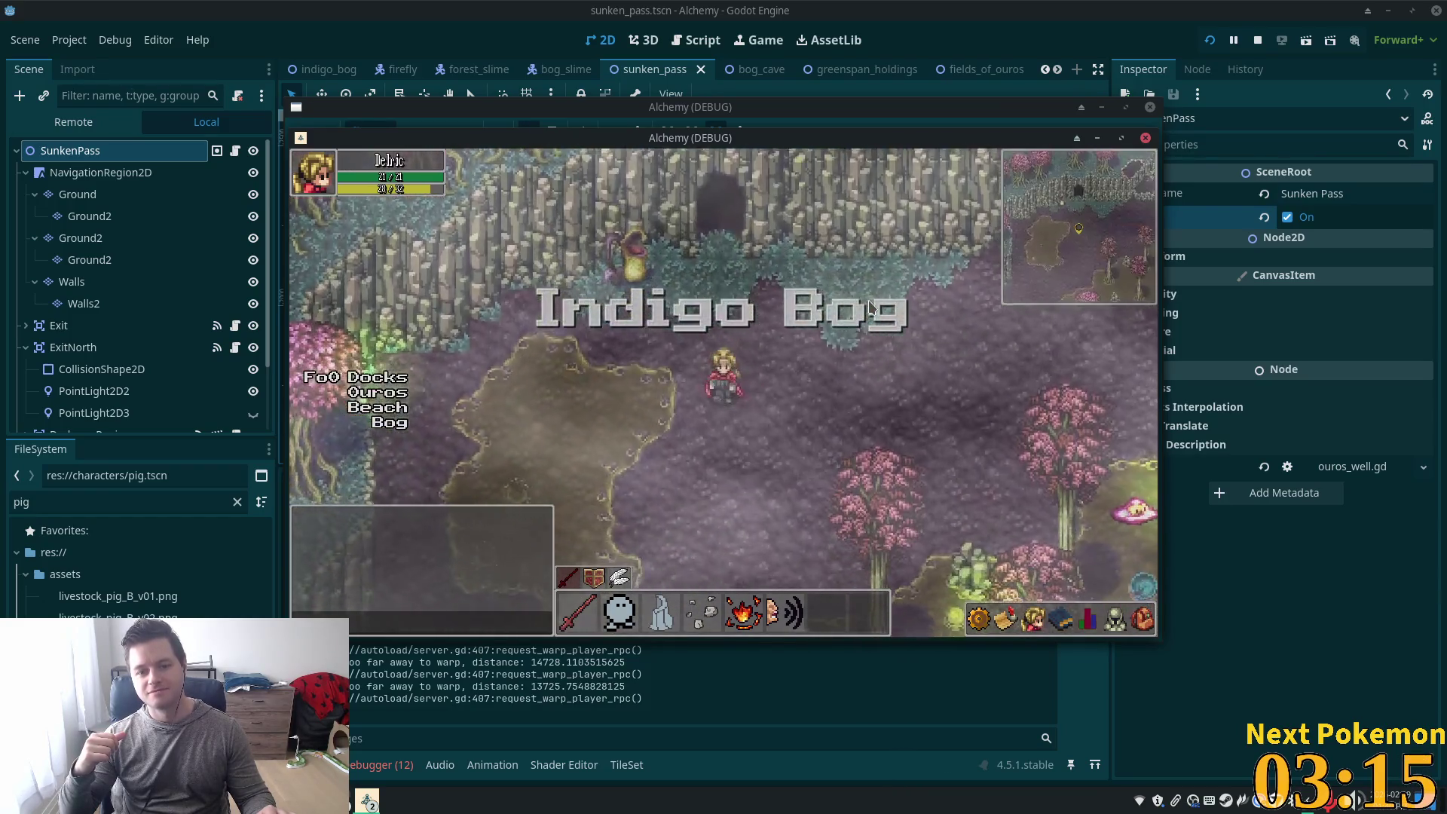
{"action": "key", "text": "Up"}
{"action": "key", "text": "Up"}
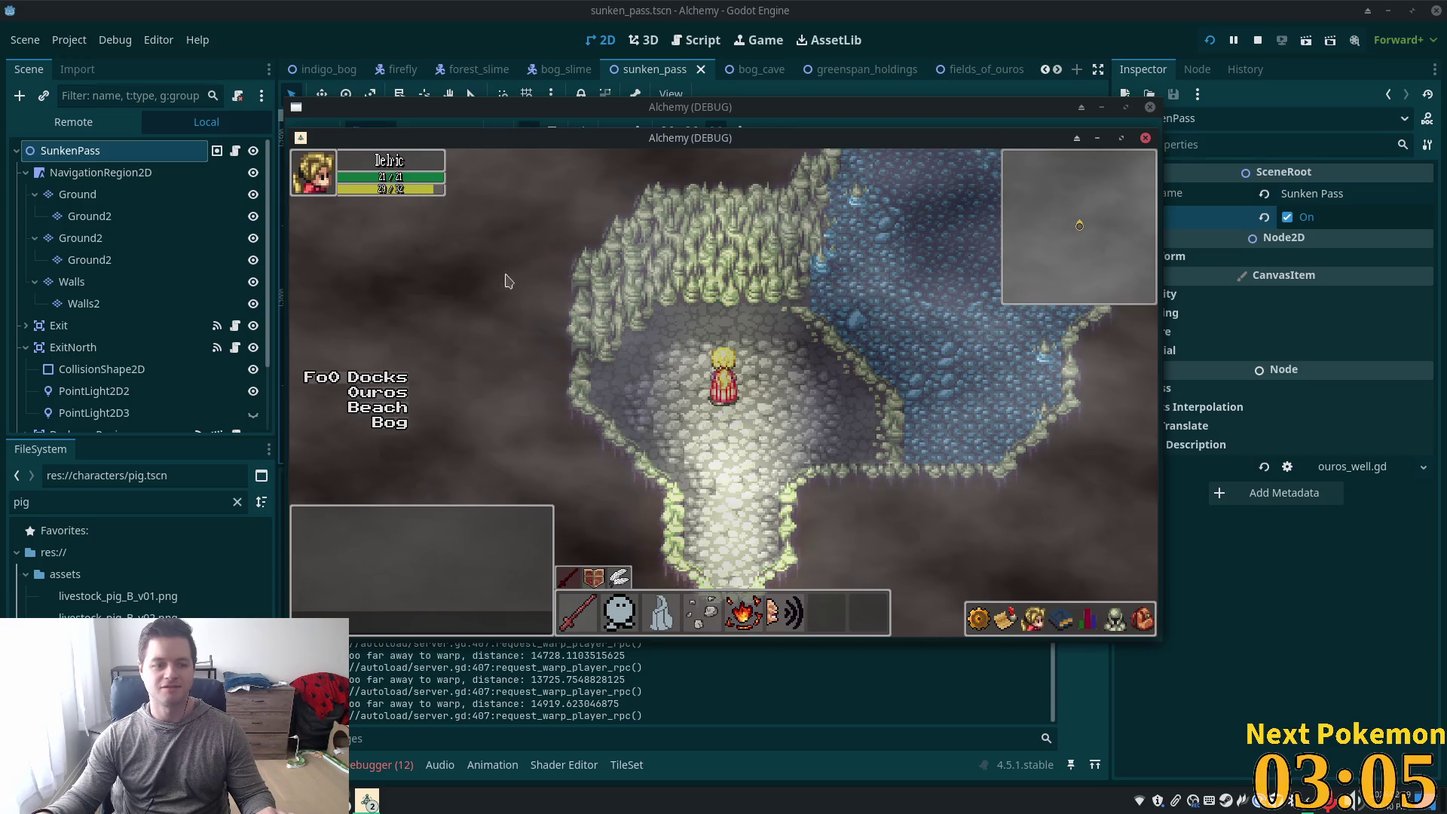
Walk up-right from the stone floor and north across the cave water
{"action": "key", "text": "w"}
{"action": "key", "text": "d"}
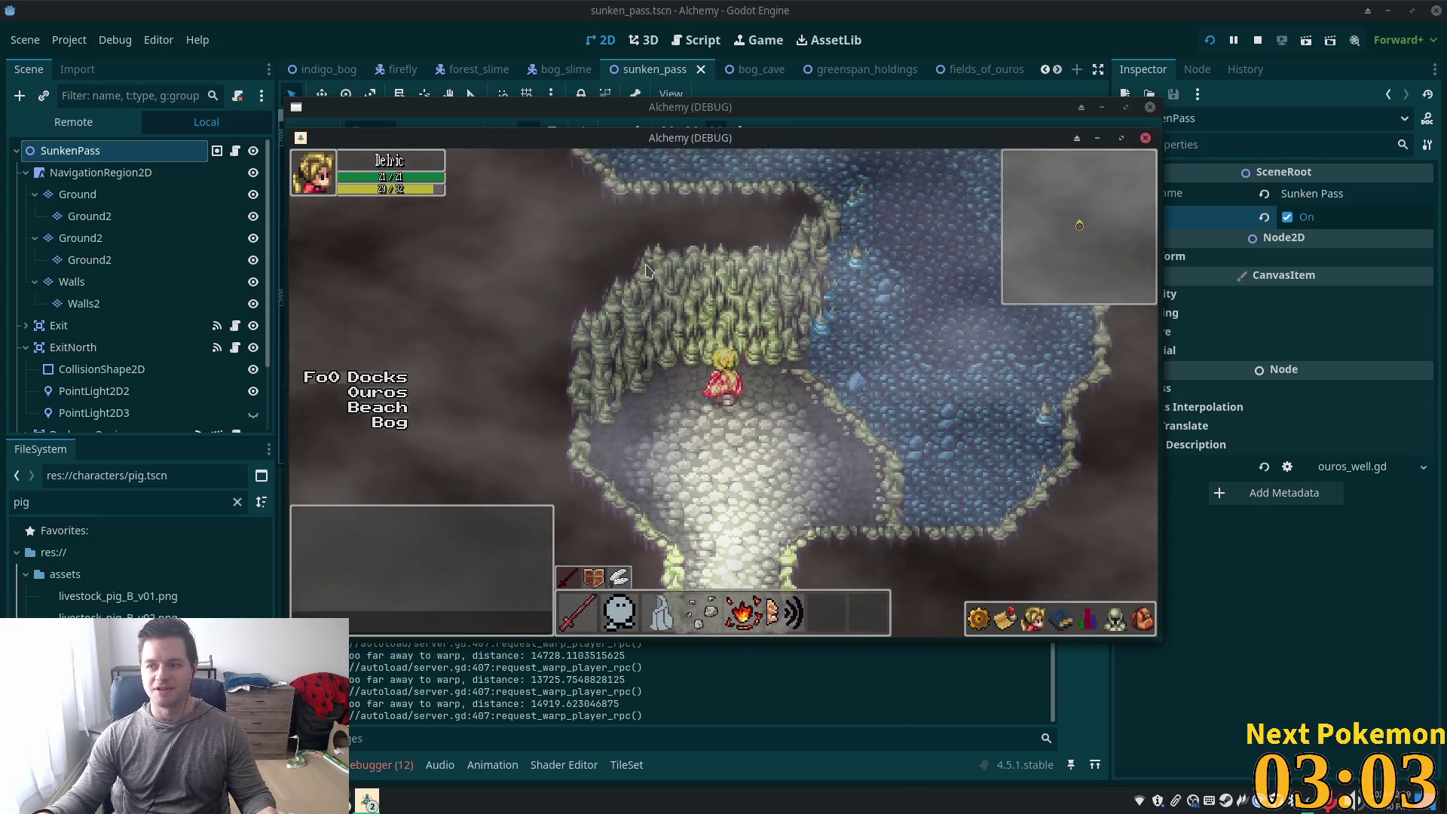
{"action": "key", "text": "w"}
{"action": "key", "text": "d"}
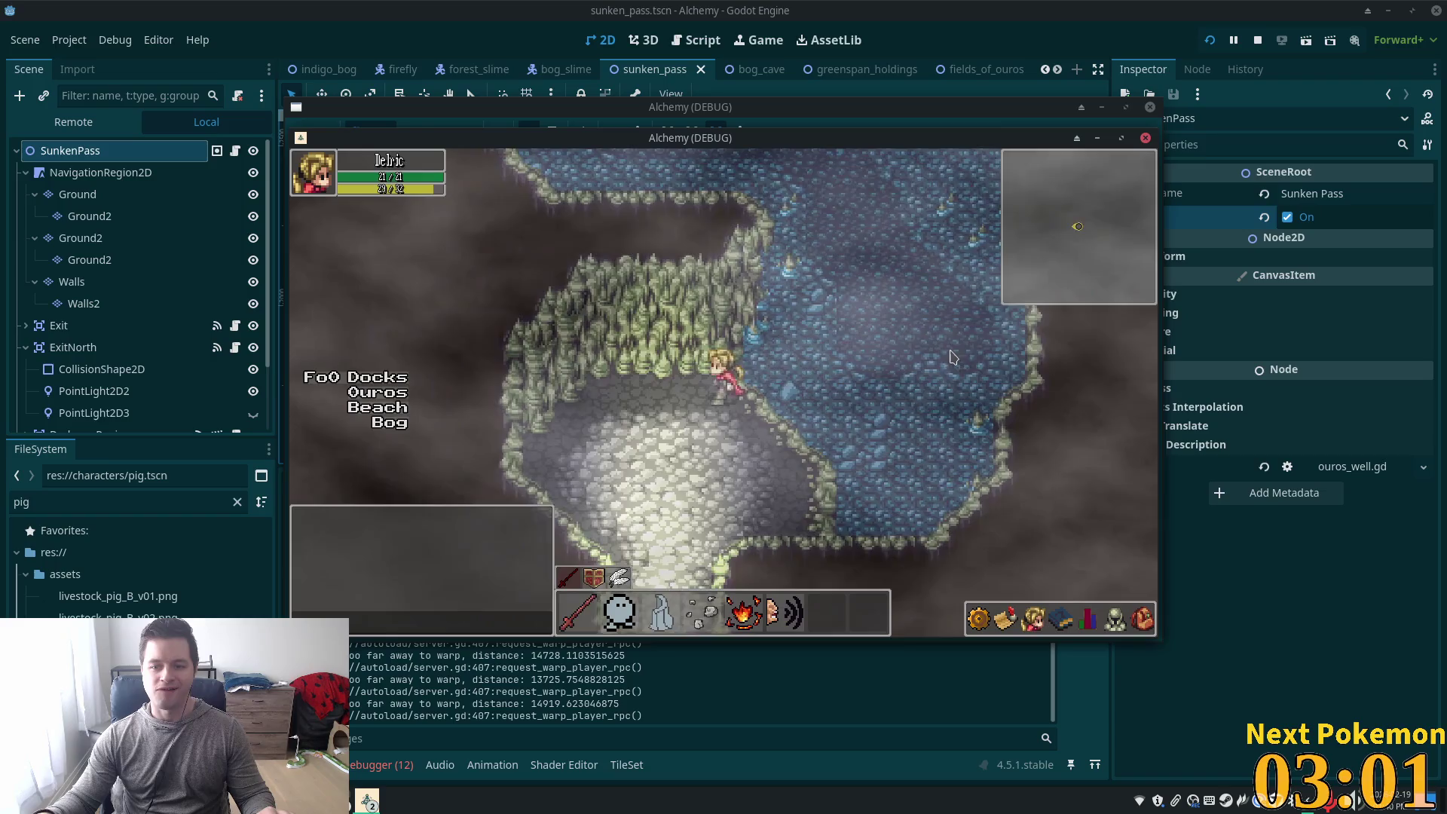
{"action": "key", "text": "w"}
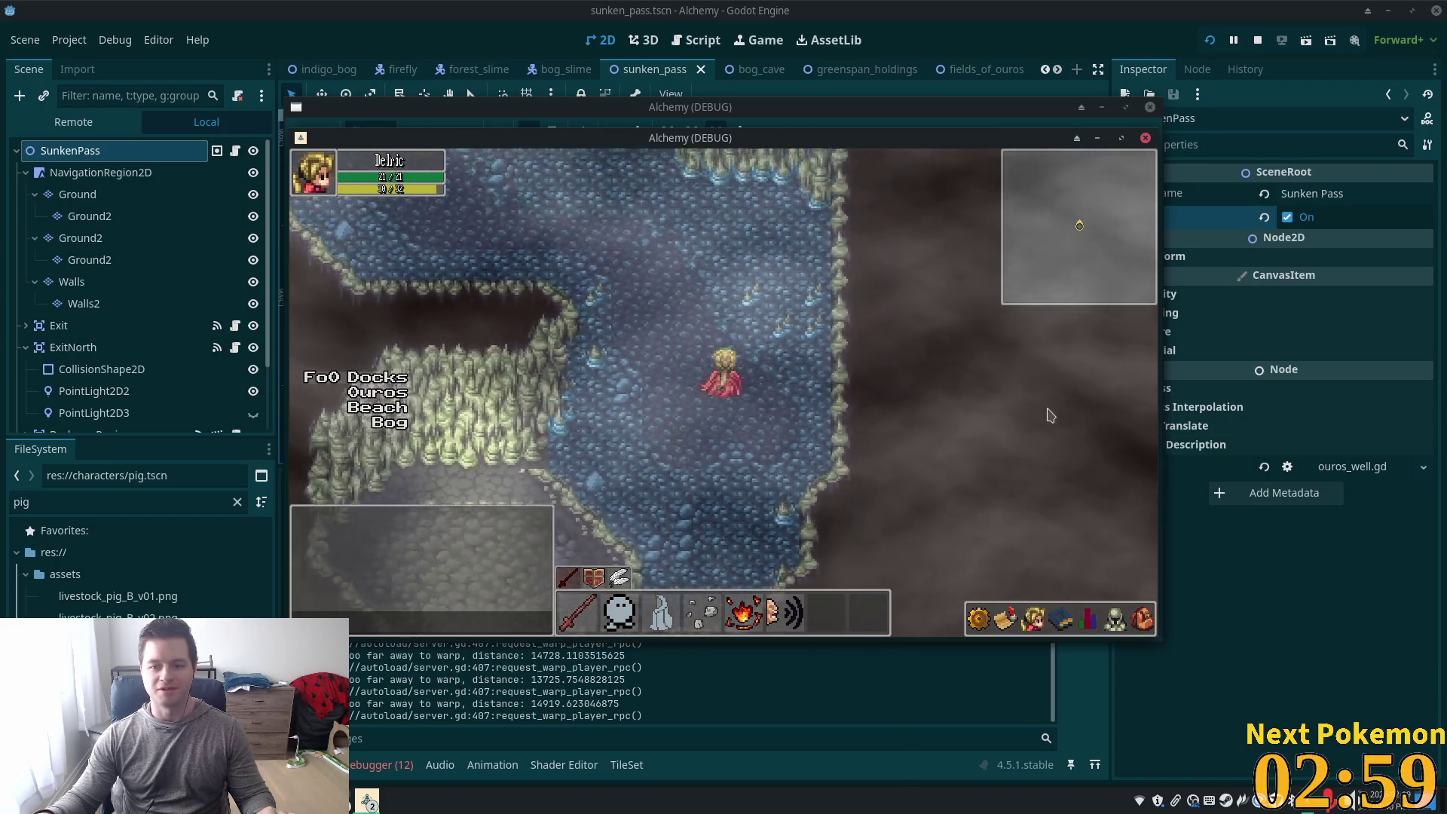
Walk back and forth down and up across the Sunken Pass water channels
{"action": "key", "text": "s"}
{"action": "key", "text": "d"}
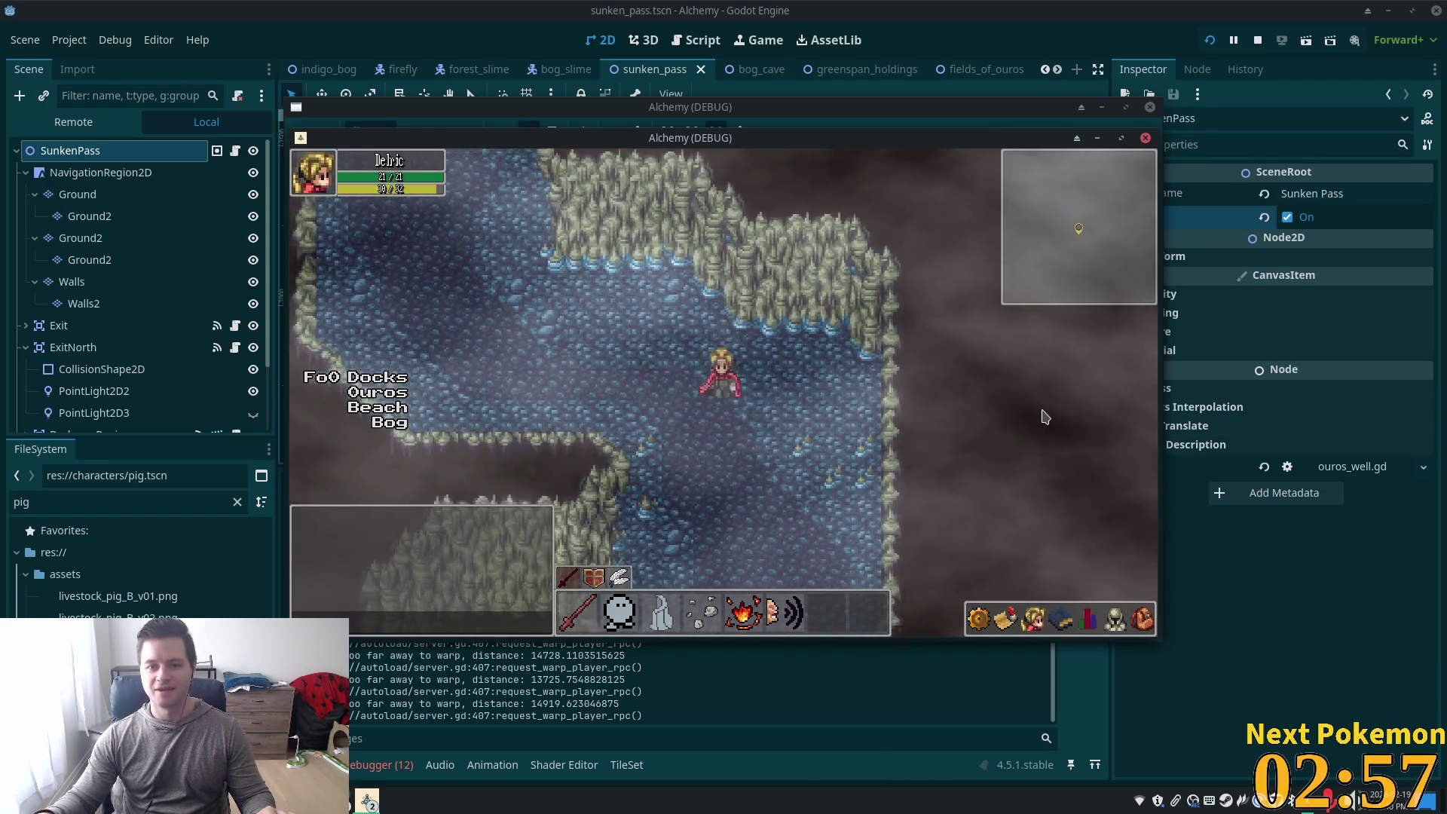
{"action": "key", "text": "s"}
{"action": "key", "text": "a"}
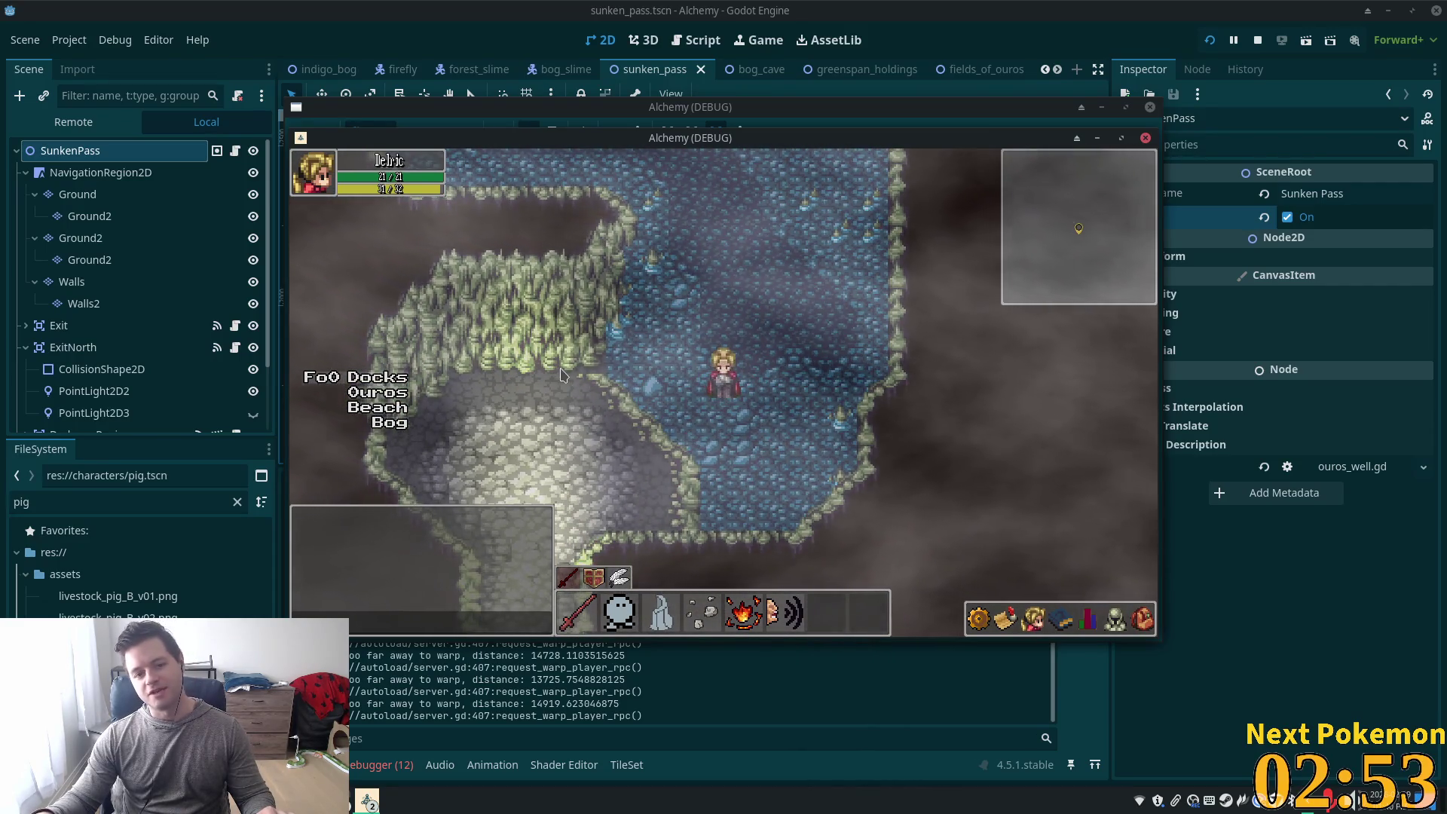
{"action": "key", "text": "w"}
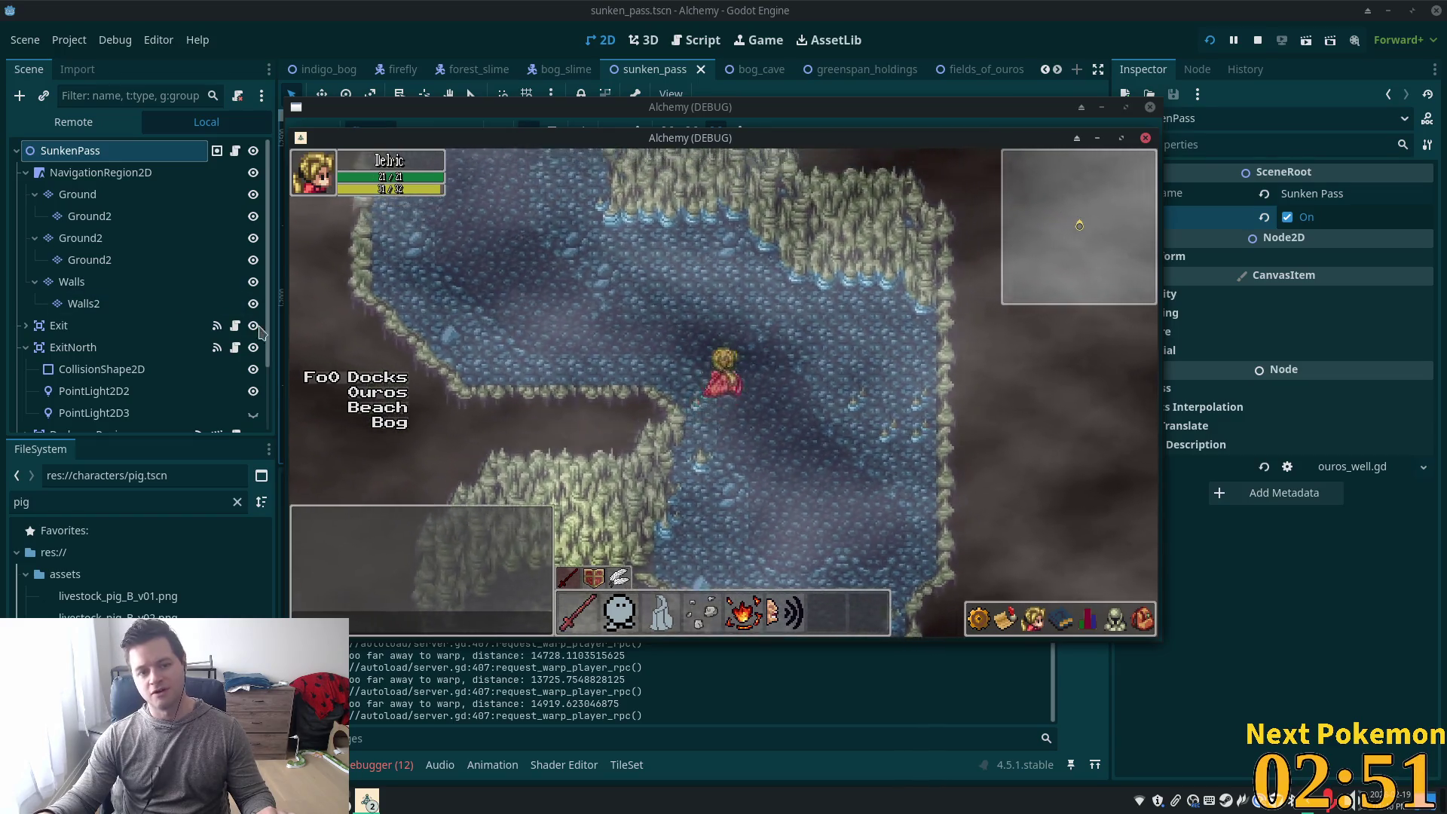
{"action": "key", "text": "w"}
{"action": "key", "text": "a"}
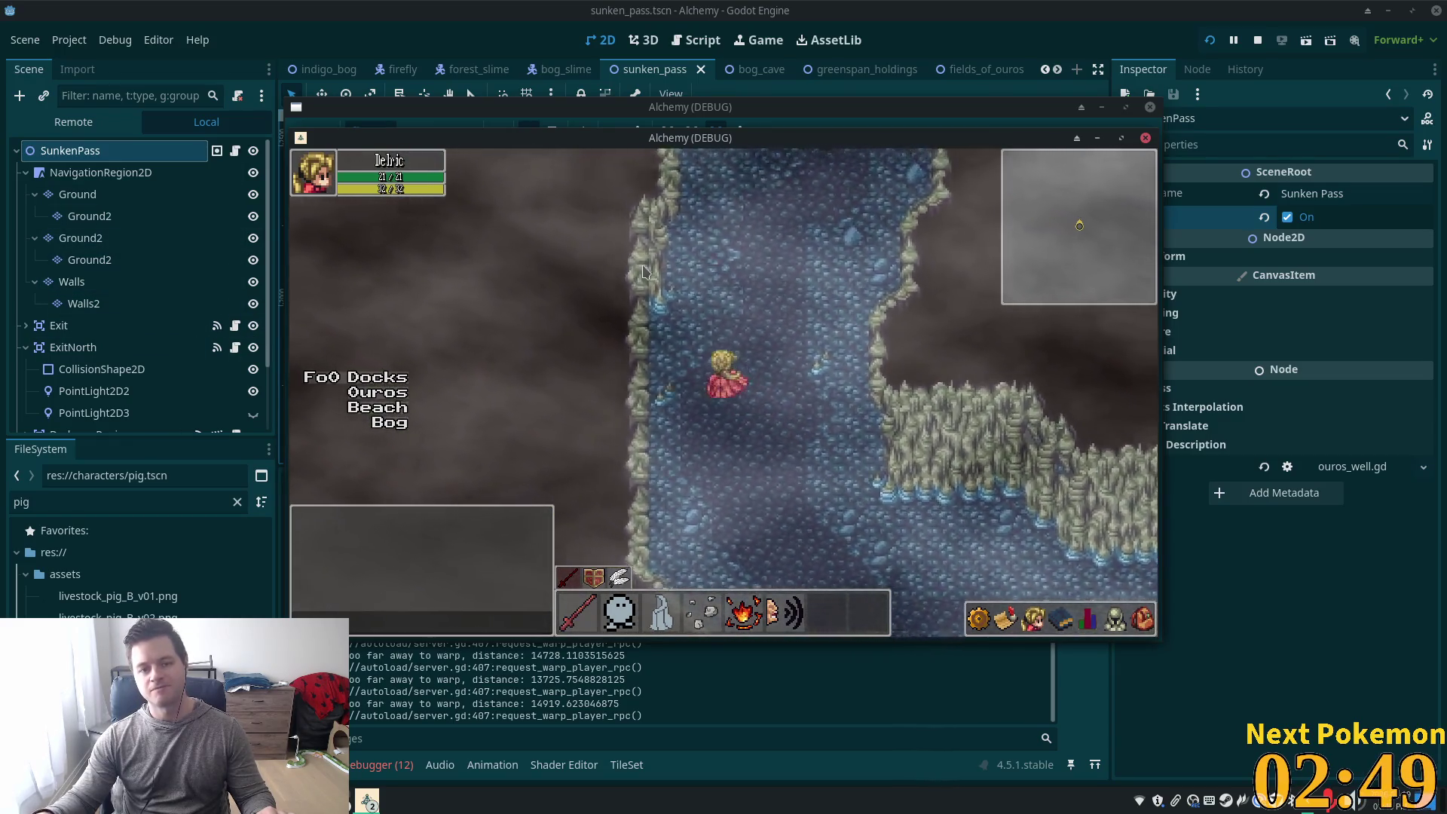
{"action": "key", "text": "w"}
{"action": "key", "text": "d"}
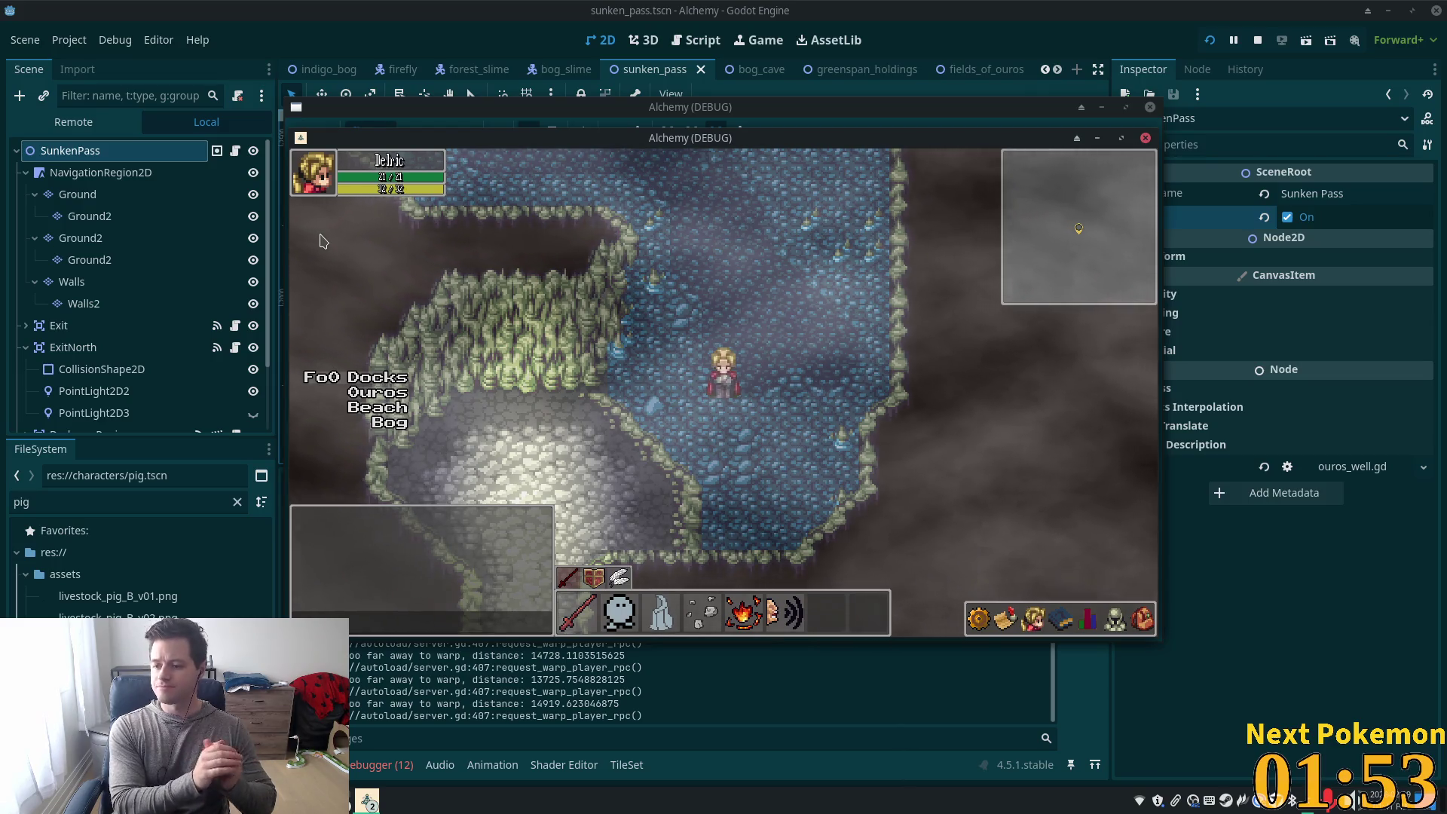
Walk around Indigo Bog, heading east and southeast past the stairs into the forested area
{"action": "left_click", "coordinate": [897, 488]}
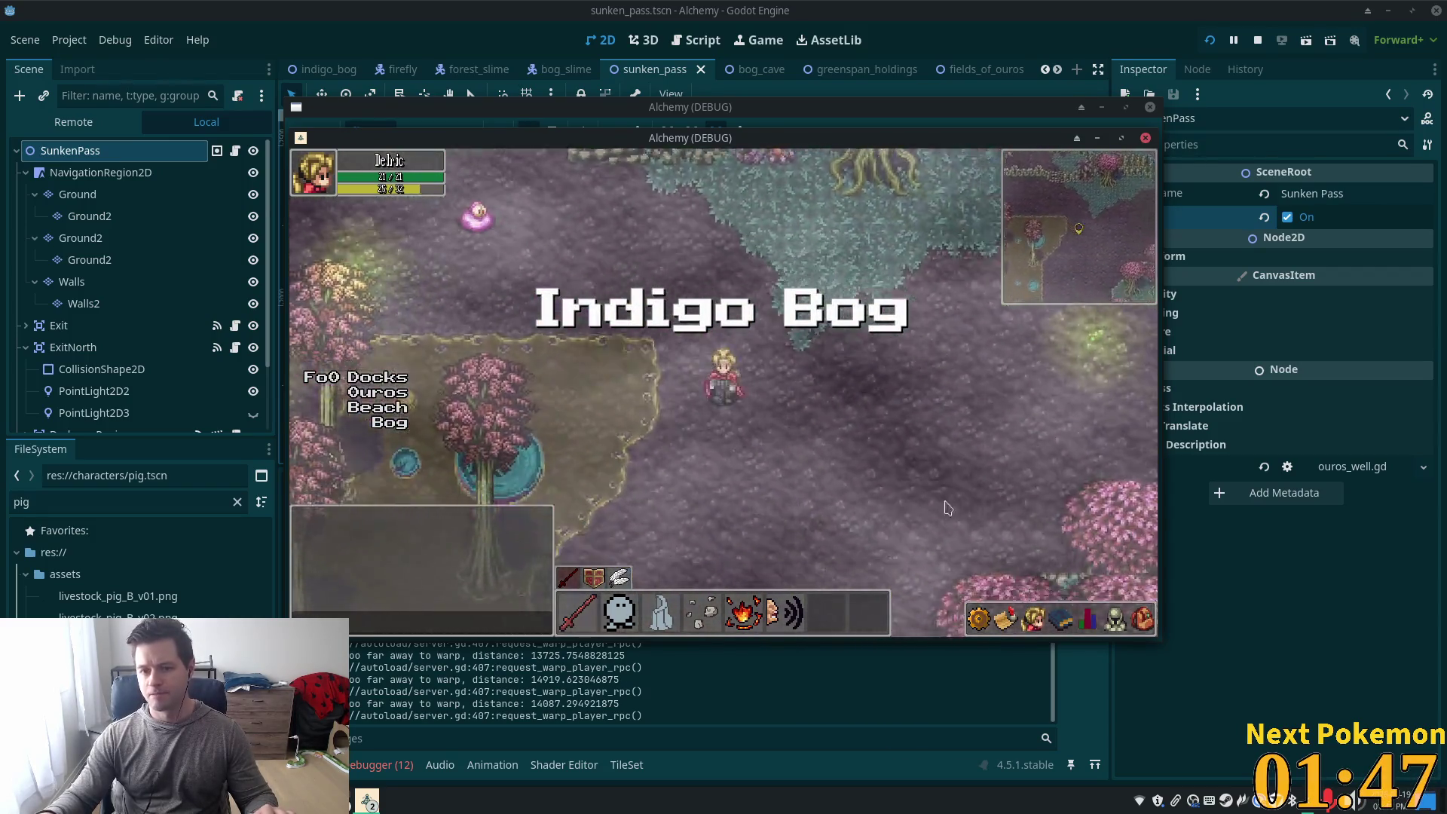
{"action": "key", "text": "w"}
{"action": "key", "text": "w"}
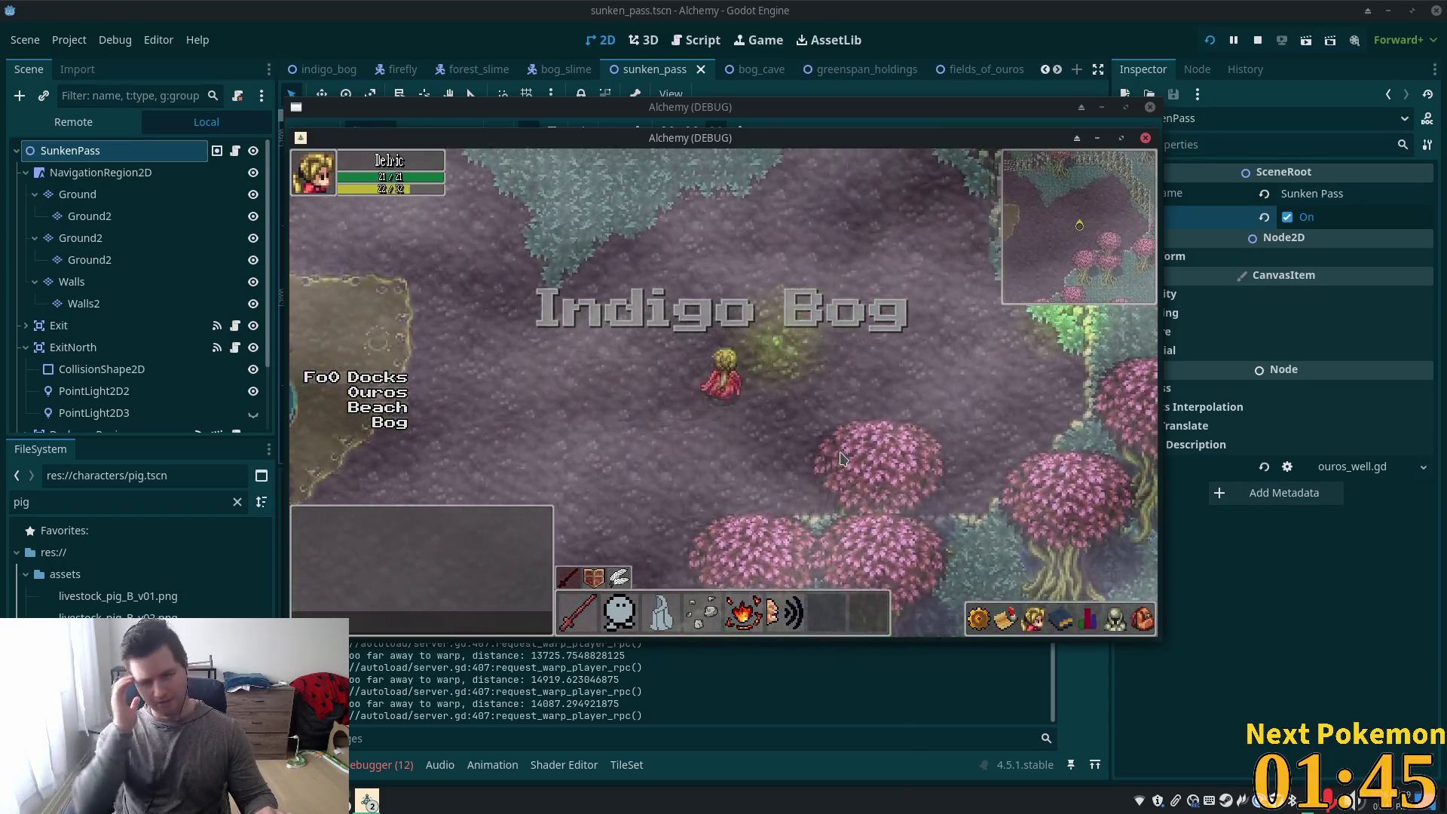
{"action": "key", "text": "w"}
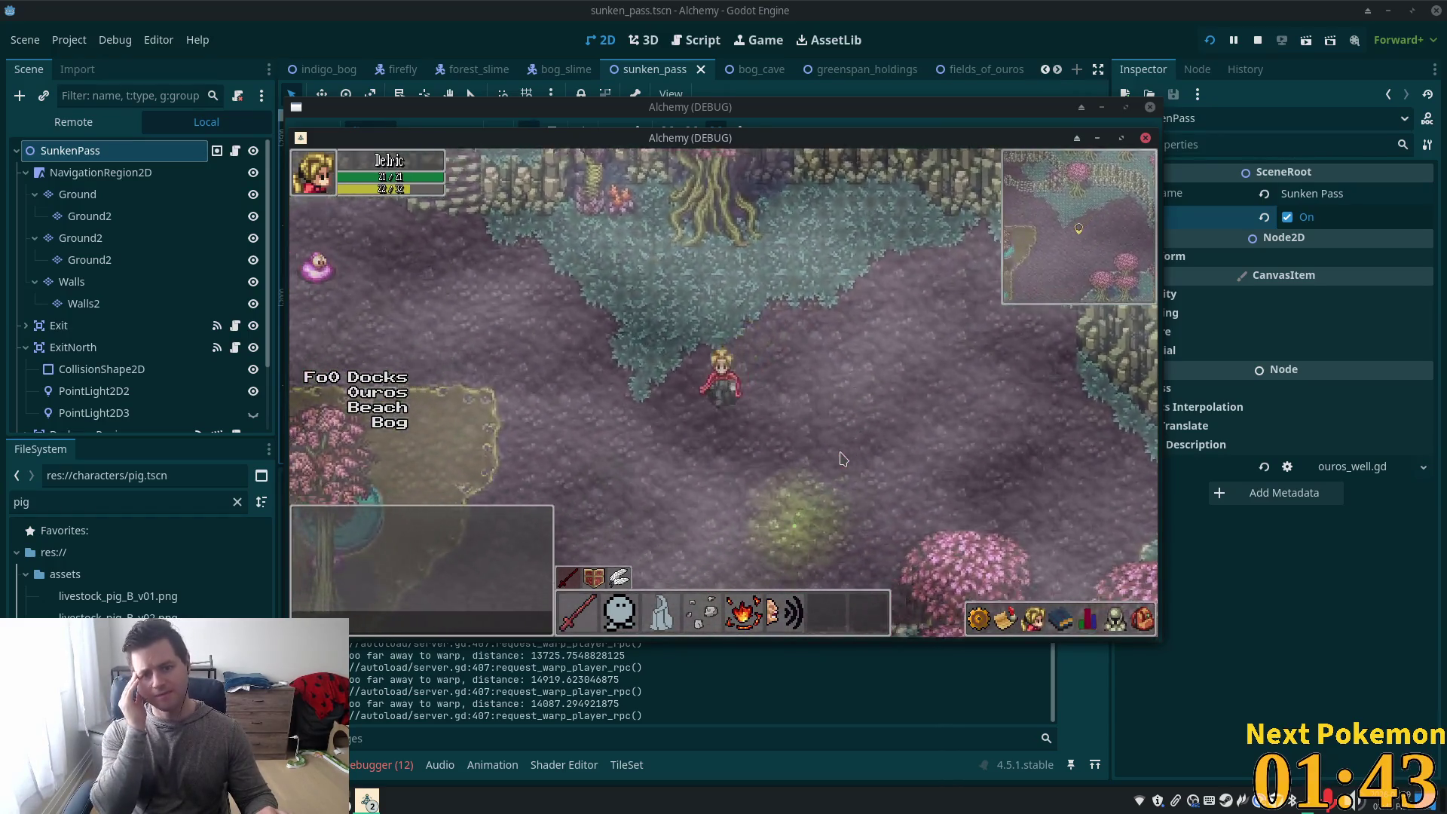
{"action": "key", "text": "s"}
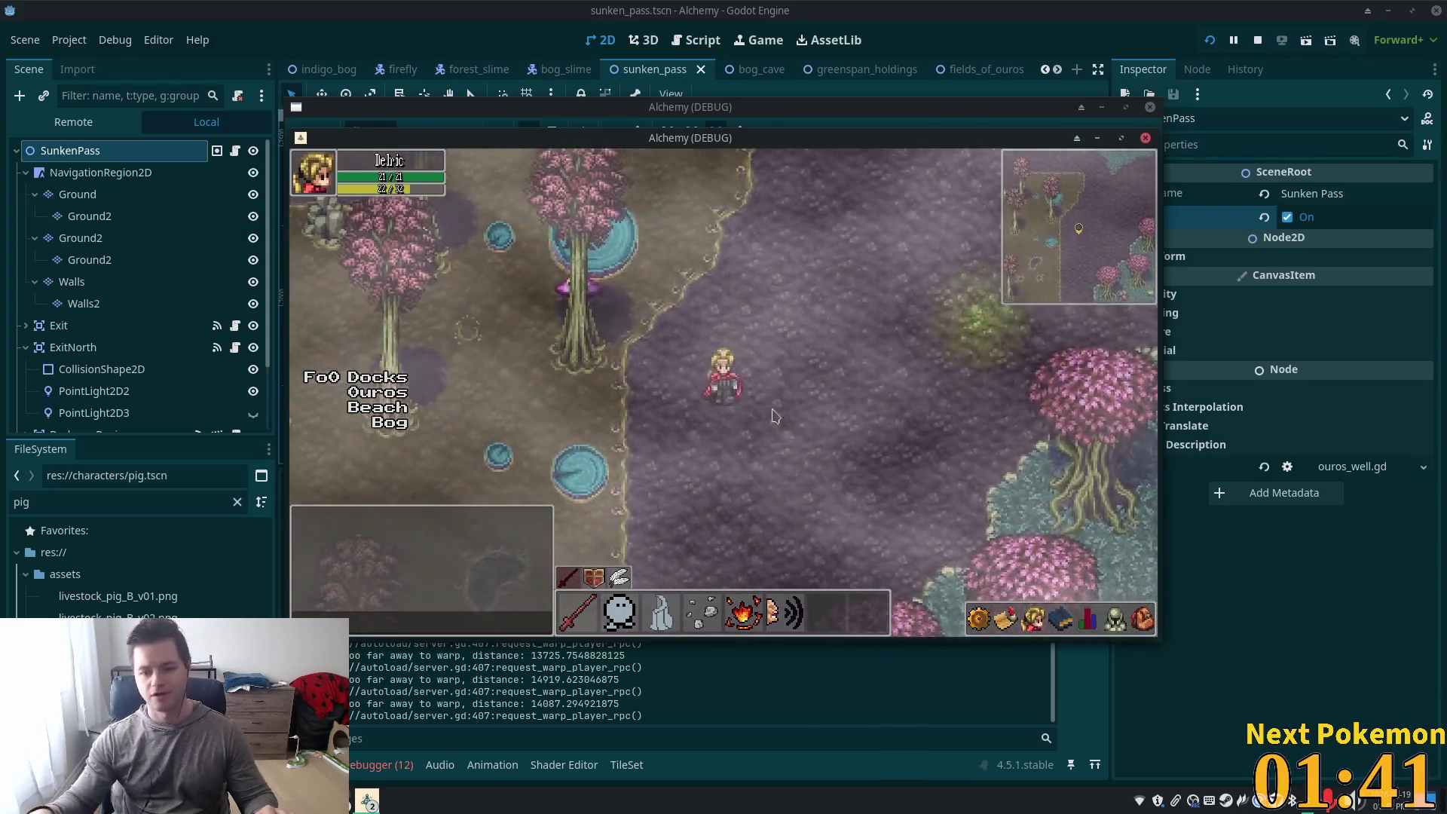
{"action": "key", "text": "d"}
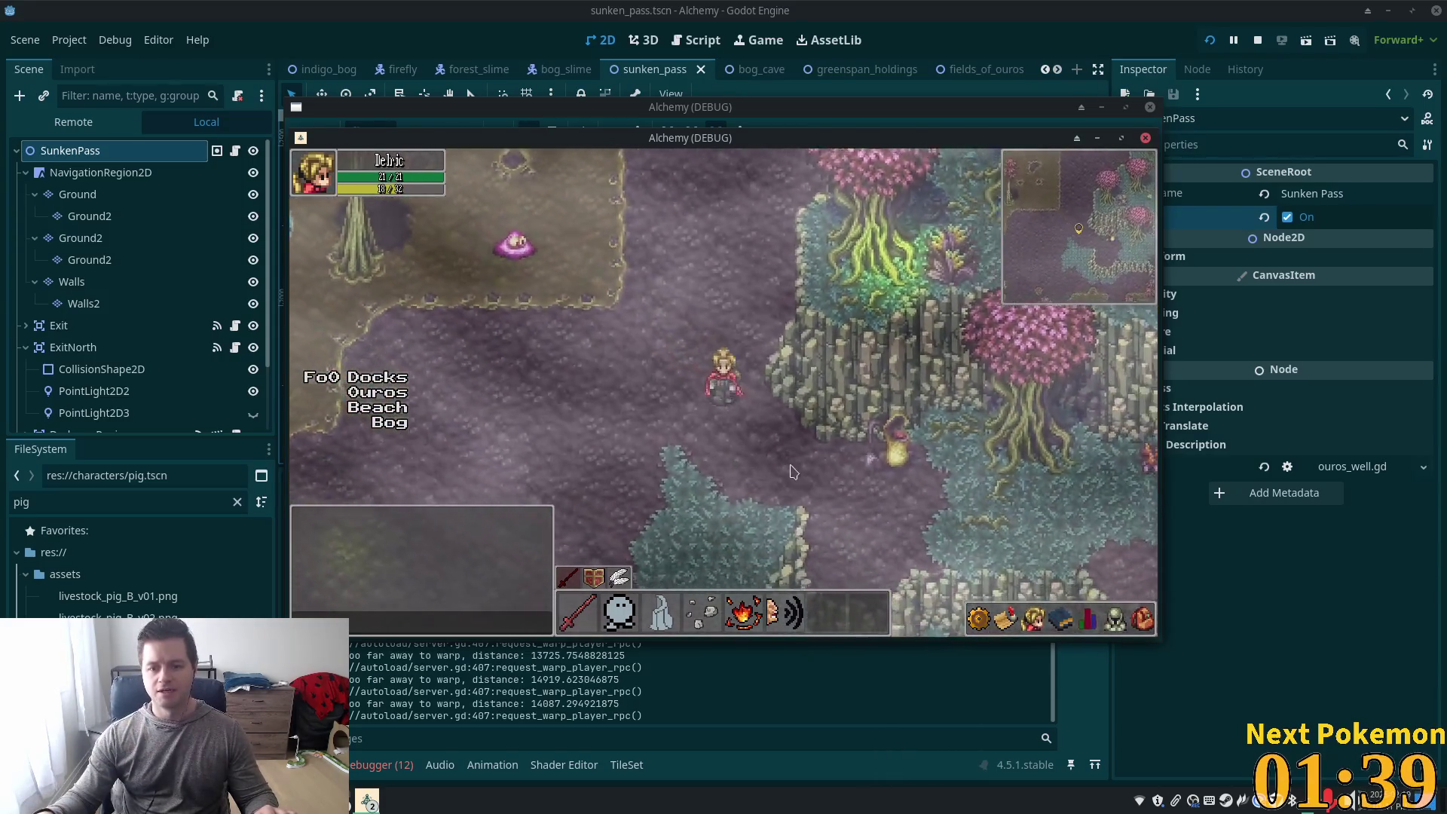
{"action": "key", "text": "s"}
{"action": "key", "text": "d"}
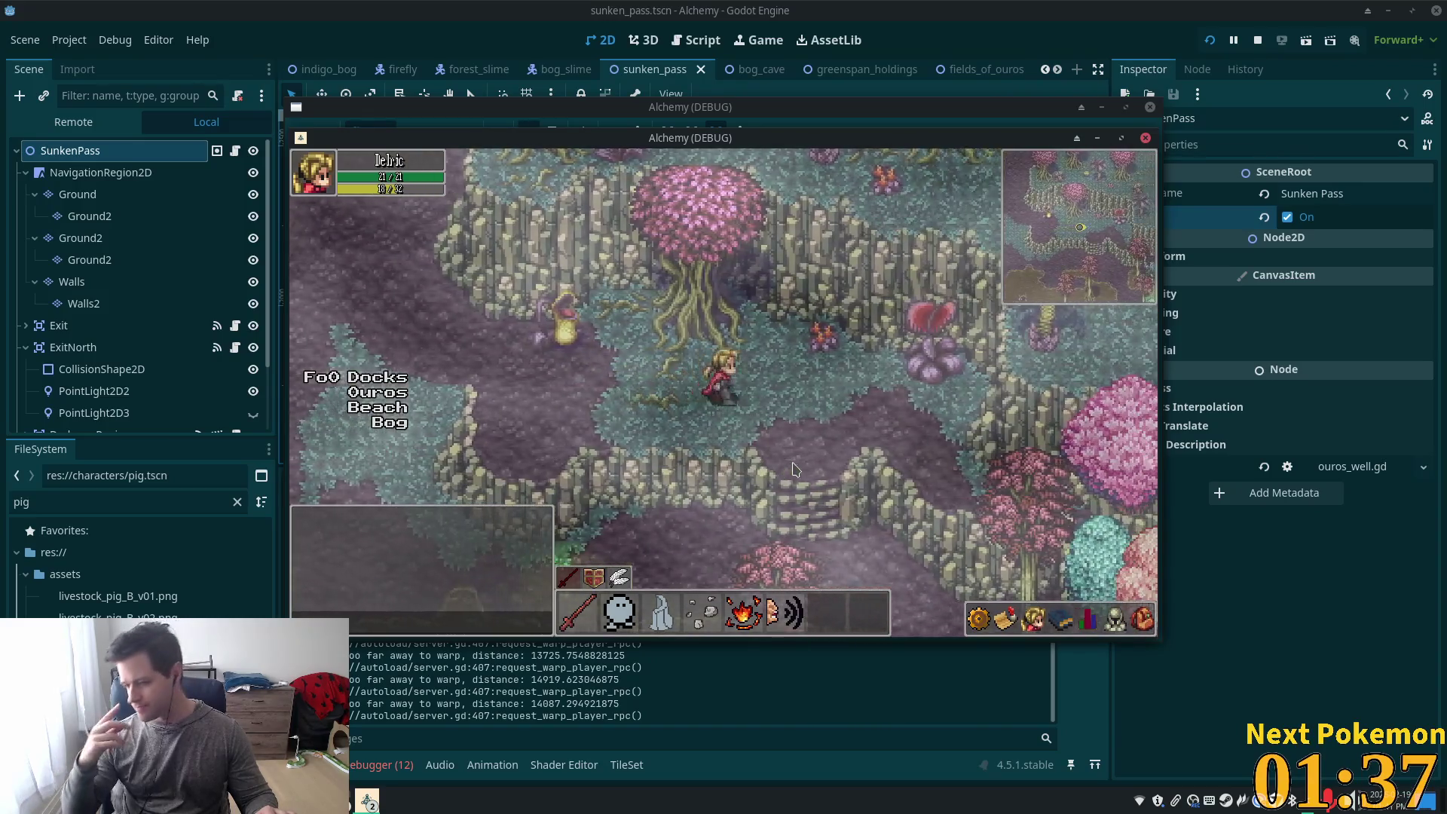
{"action": "key", "text": "s"}
{"action": "key", "text": "d"}
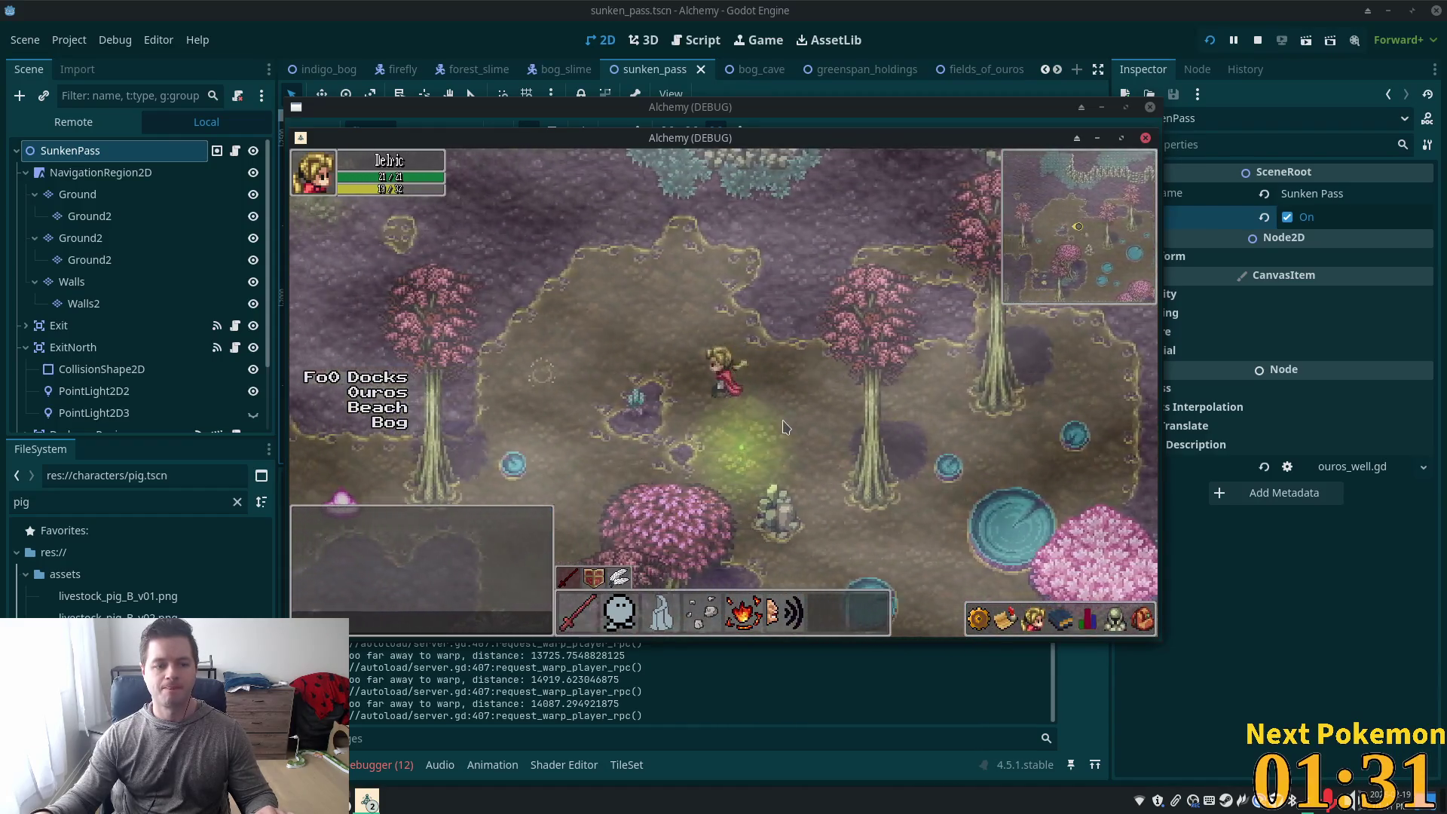
Walk north back into Sunken Pass, move around it, then stop the game
{"action": "key", "text": "Up"}
{"action": "key", "text": "Up"}
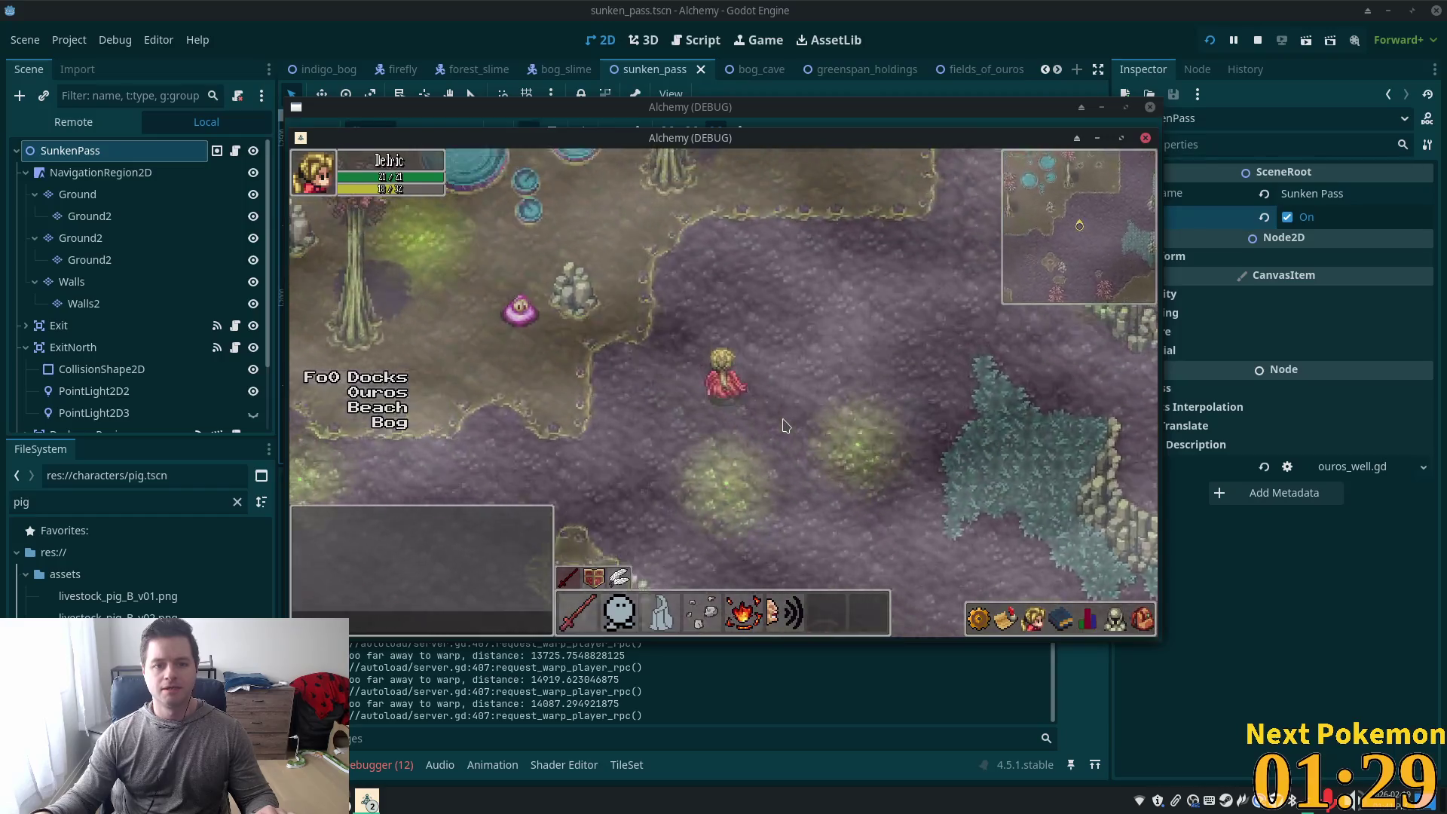
{"action": "key", "text": "Up"}
{"action": "key", "text": "Up"}
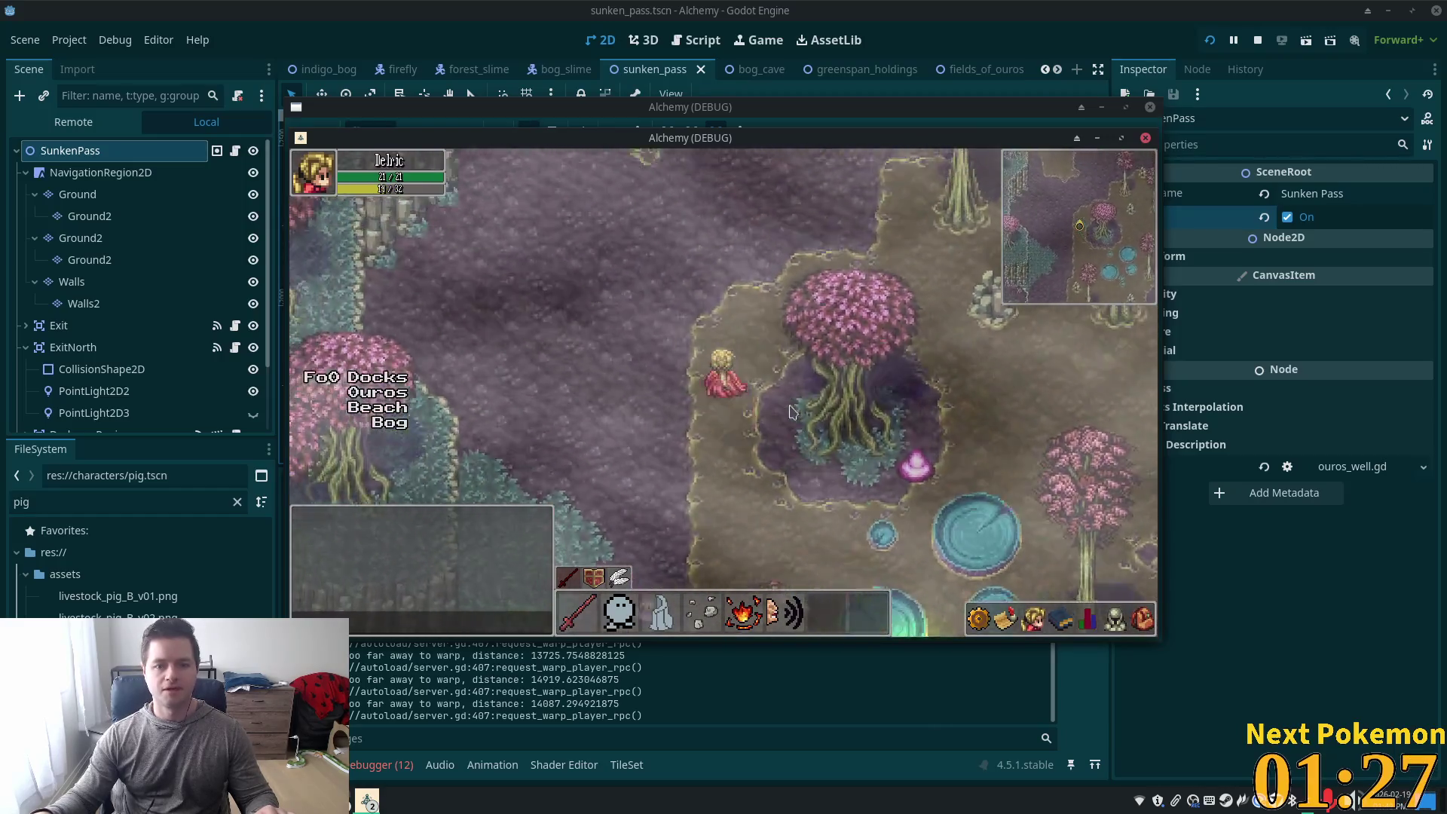
{"action": "key", "text": "Up"}
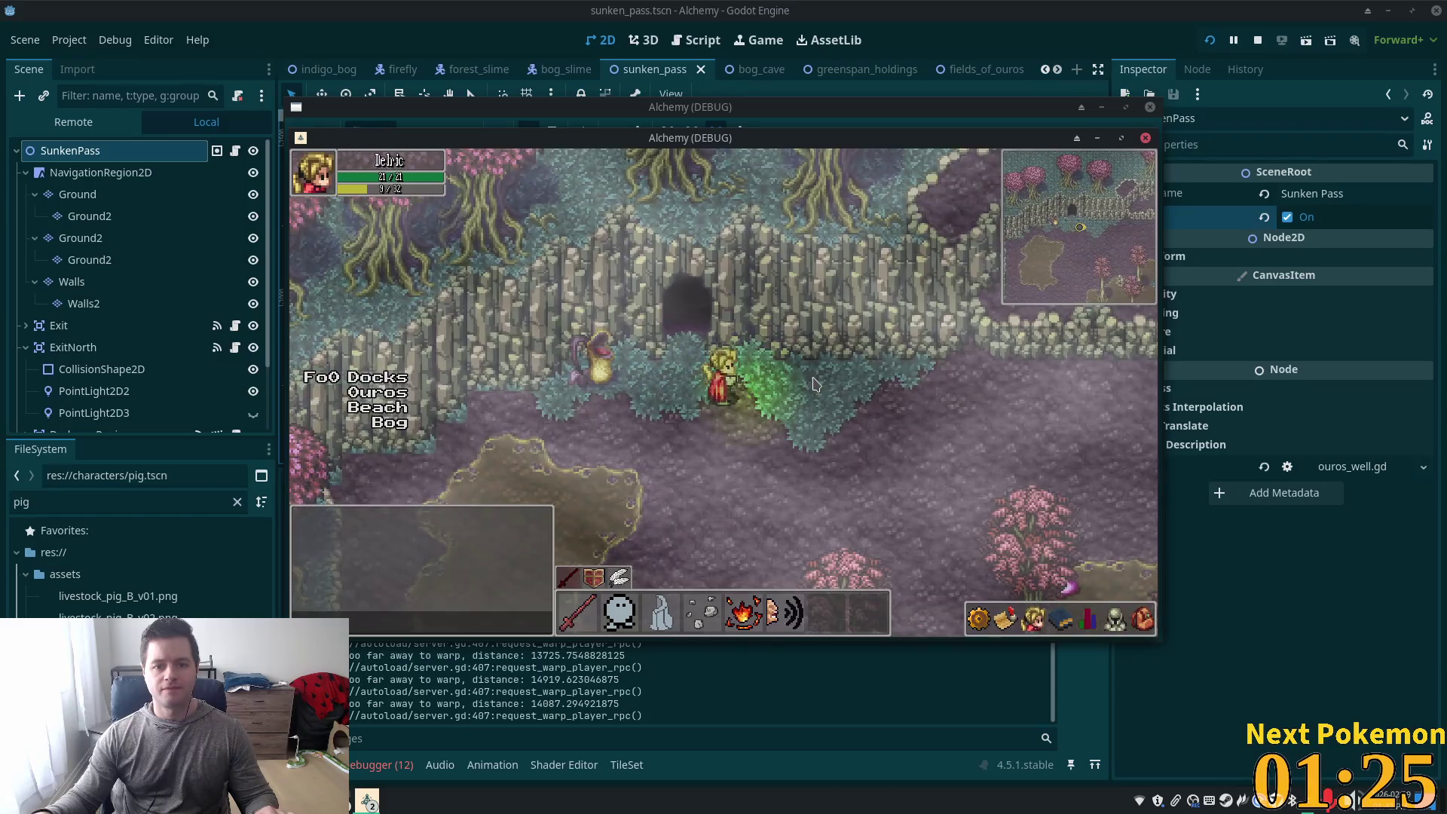
{"action": "key", "text": "Up"}
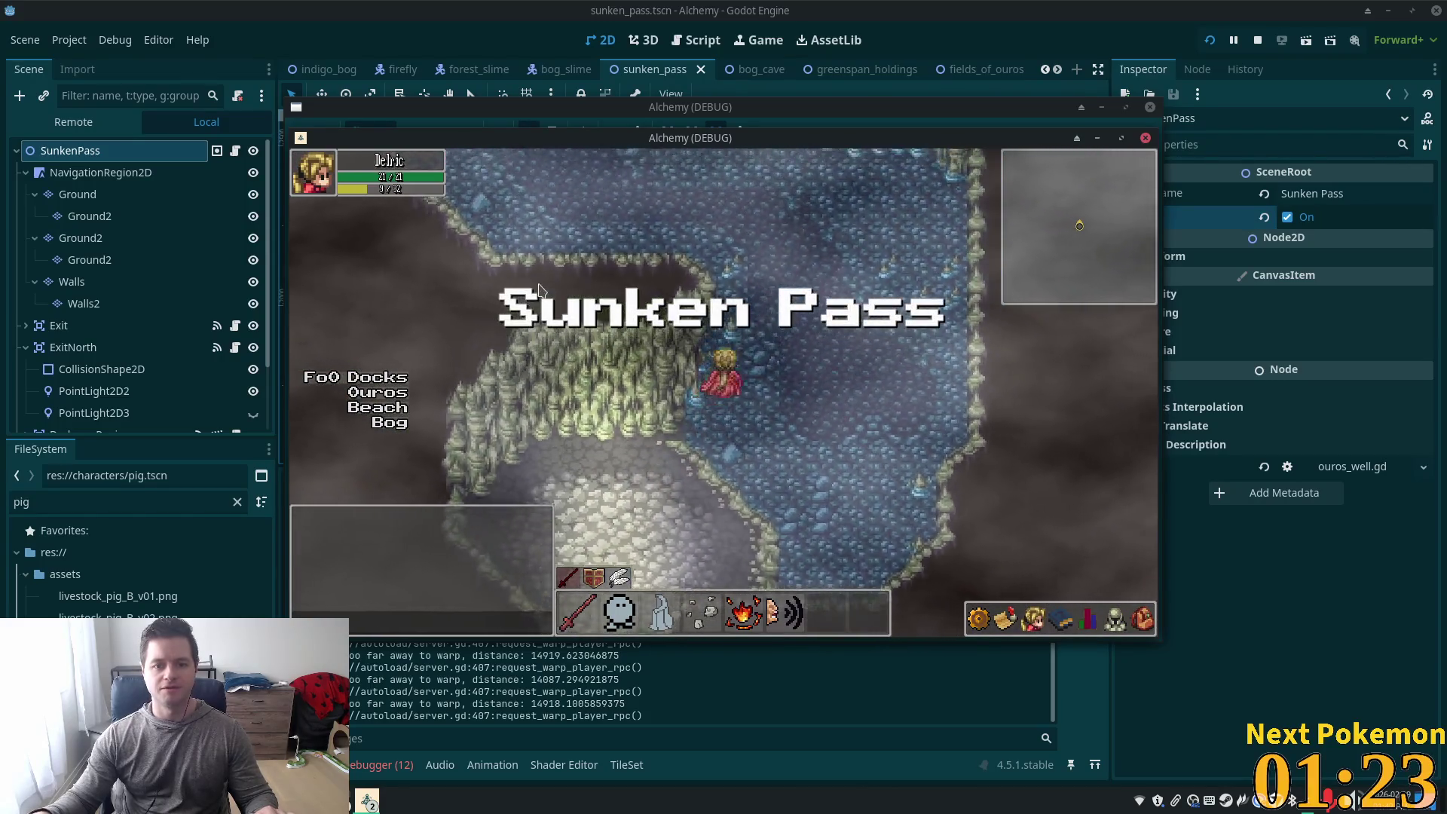
{"action": "key", "text": "Down"}
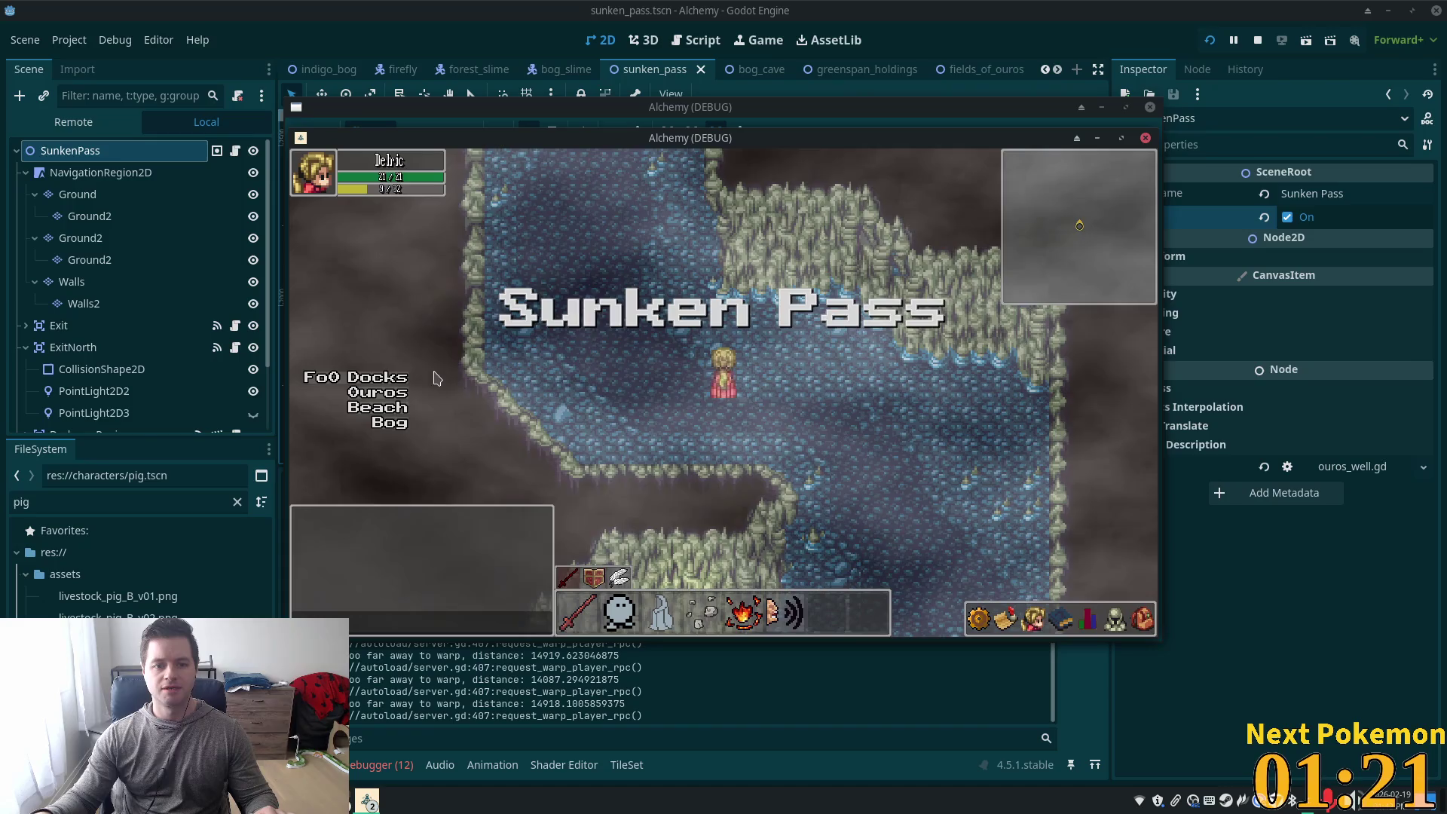
{"action": "key", "text": "Left"}
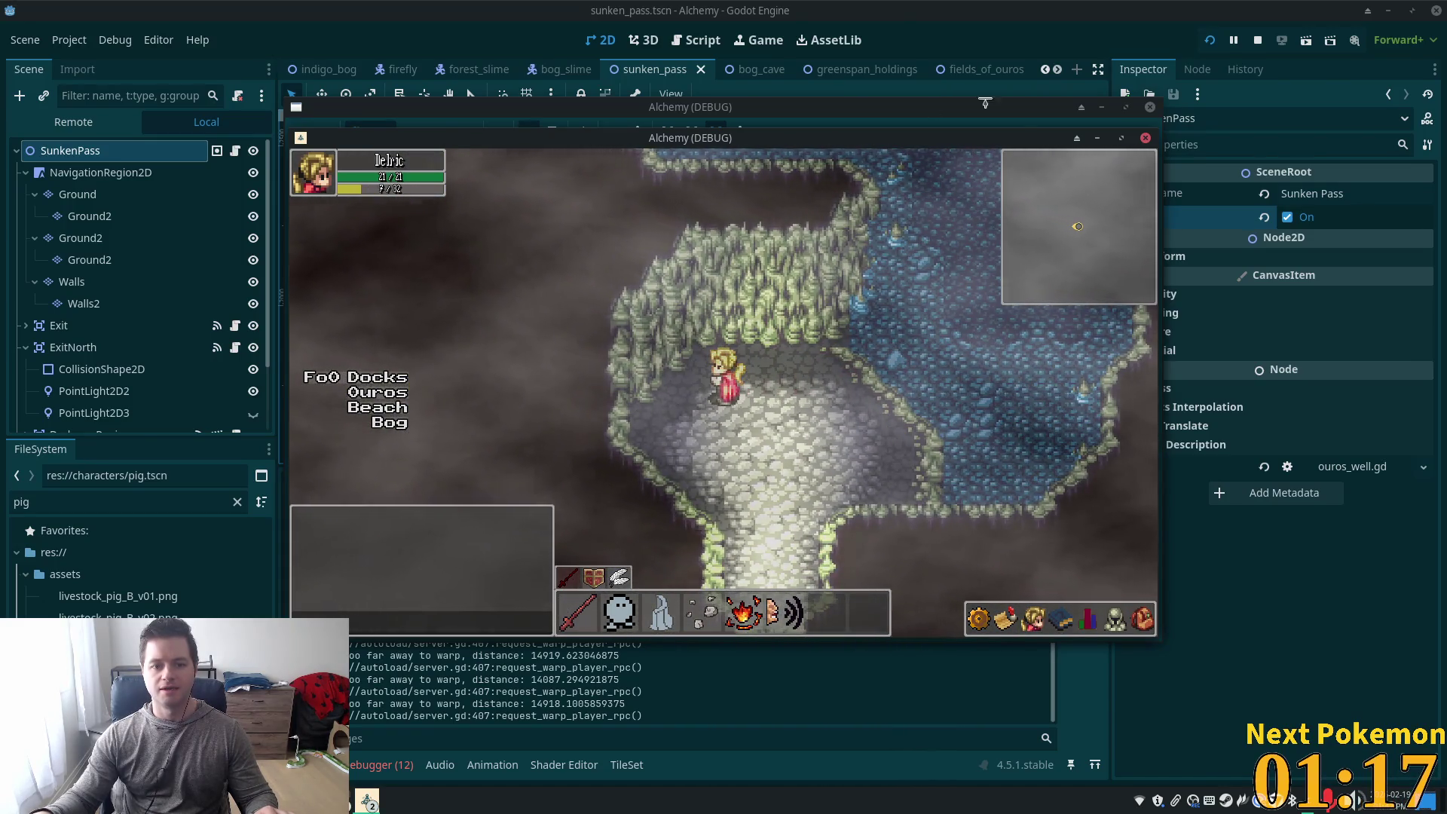
{"action": "key", "text": "F8"}
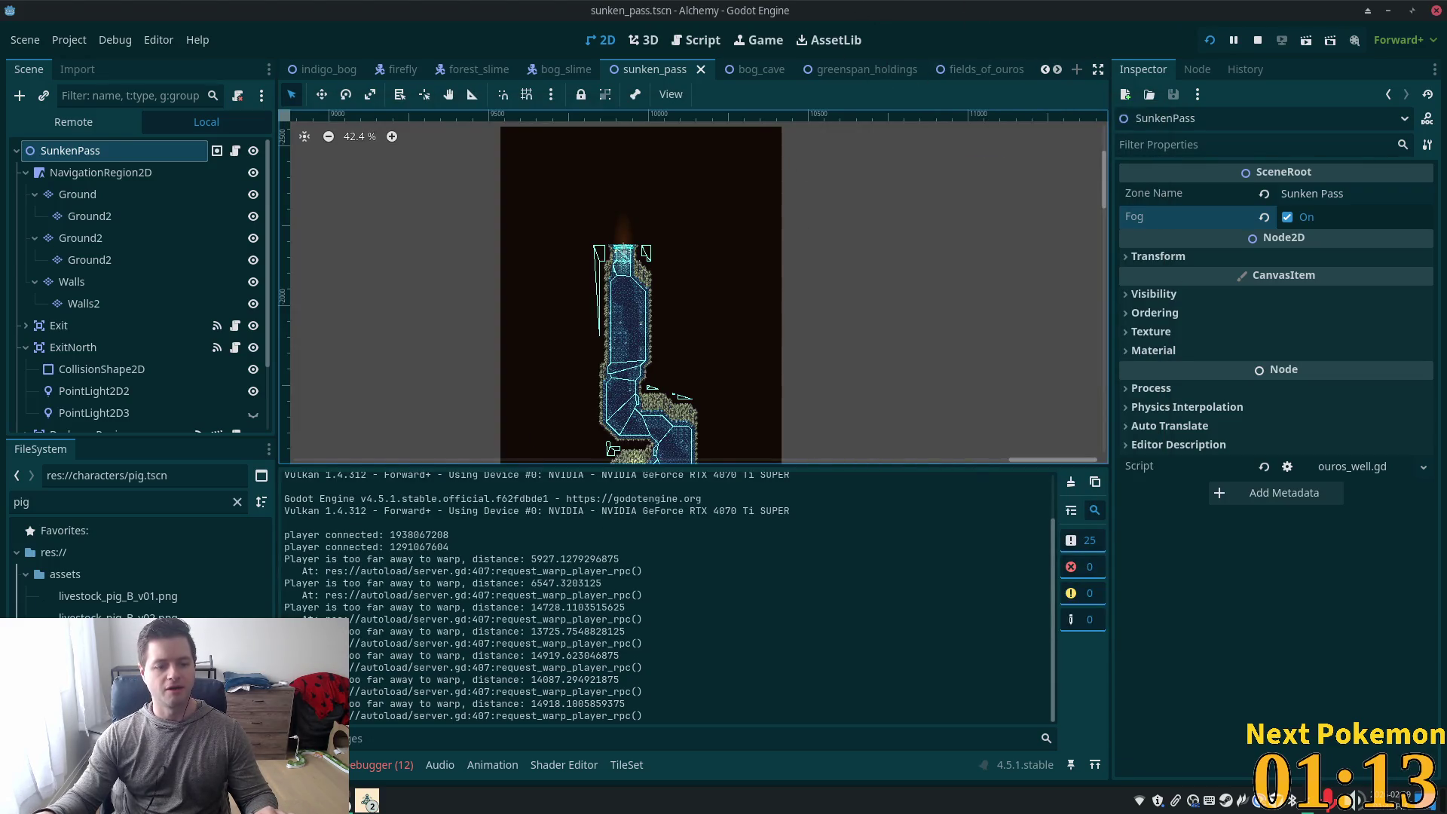
{"action": "key", "text": "alt+Tab"}
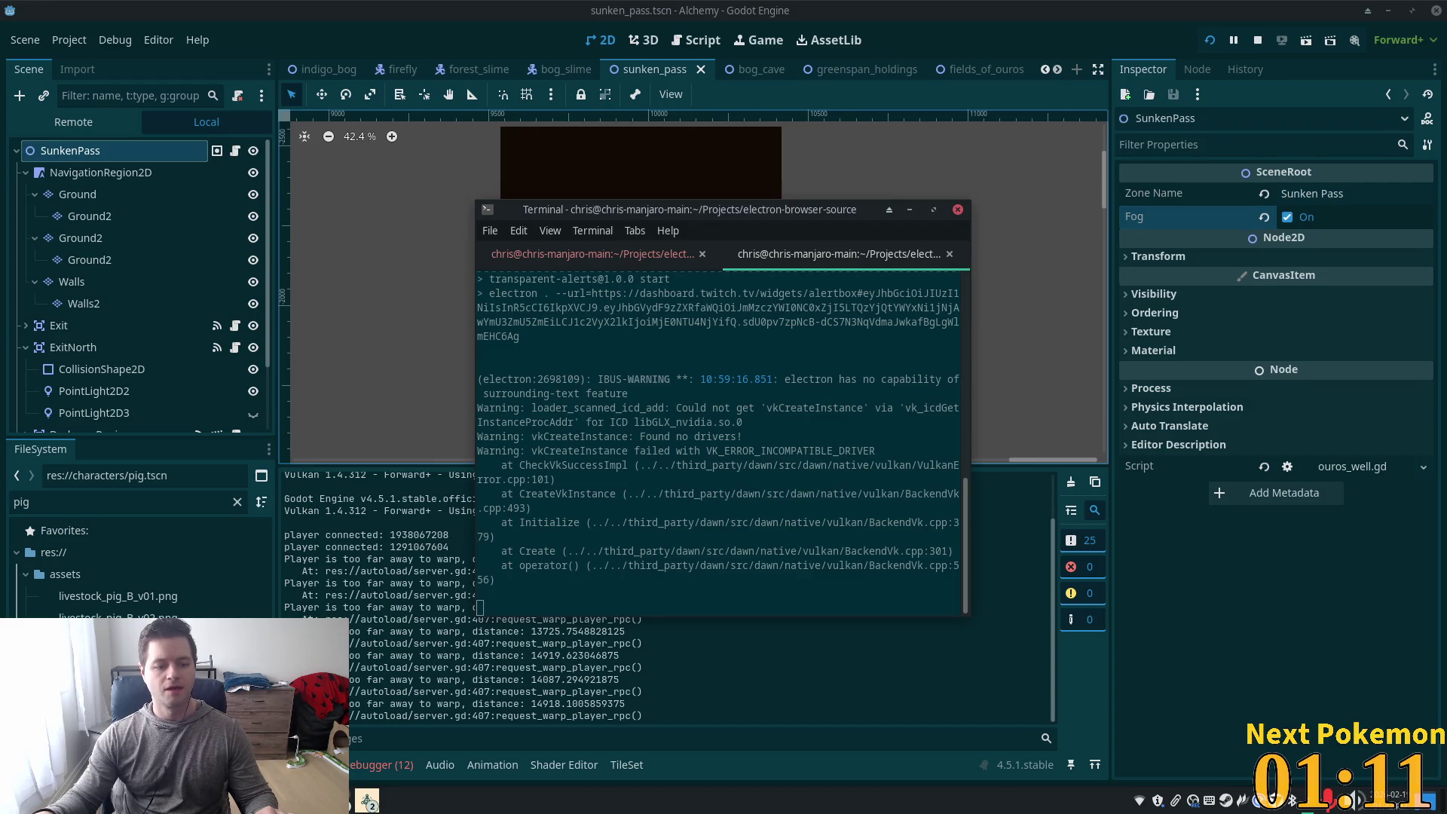
{"action": "key", "text": "alt+Tab"}
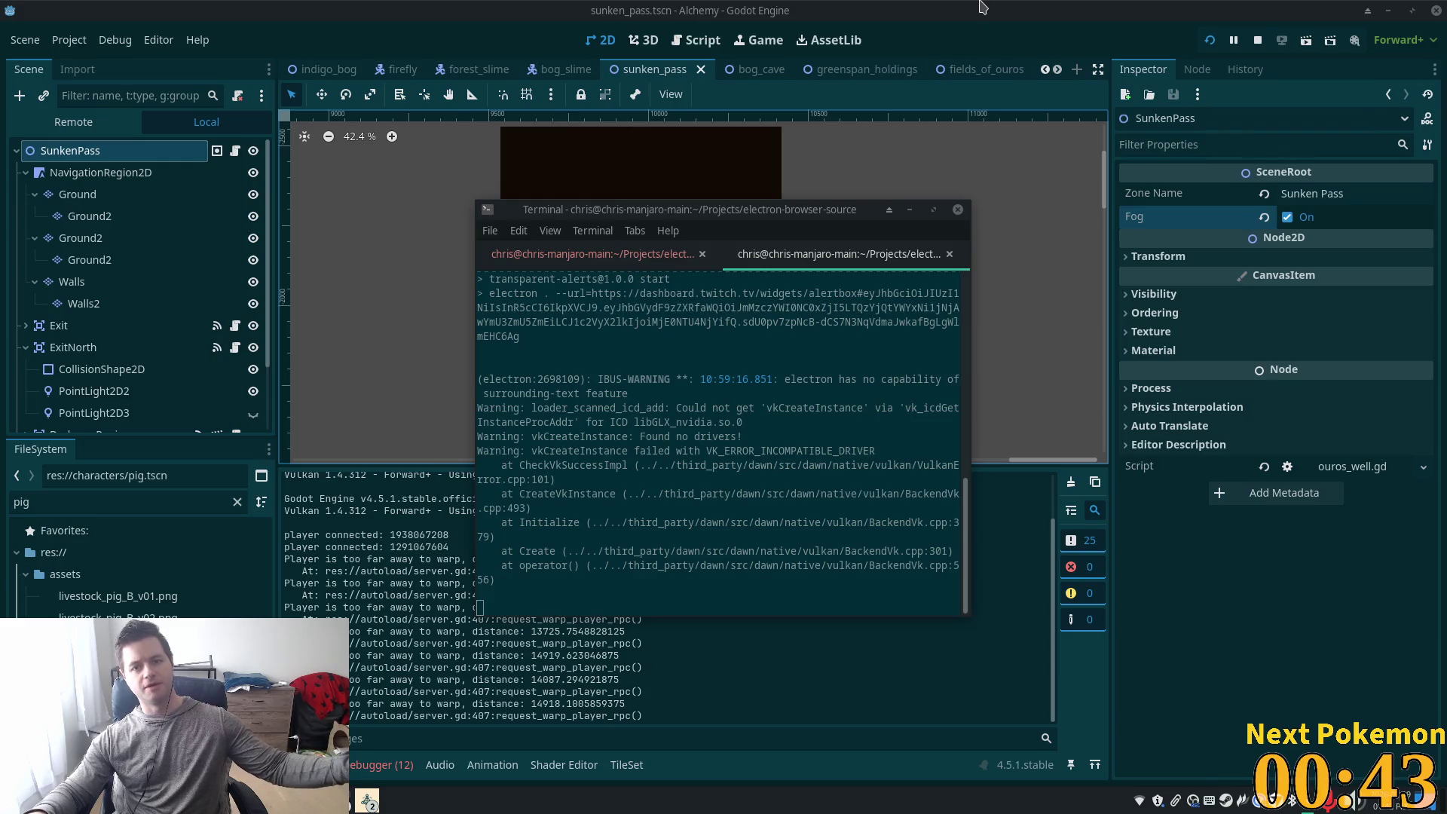
{"action": "left_click", "coordinate": [995, 93]}
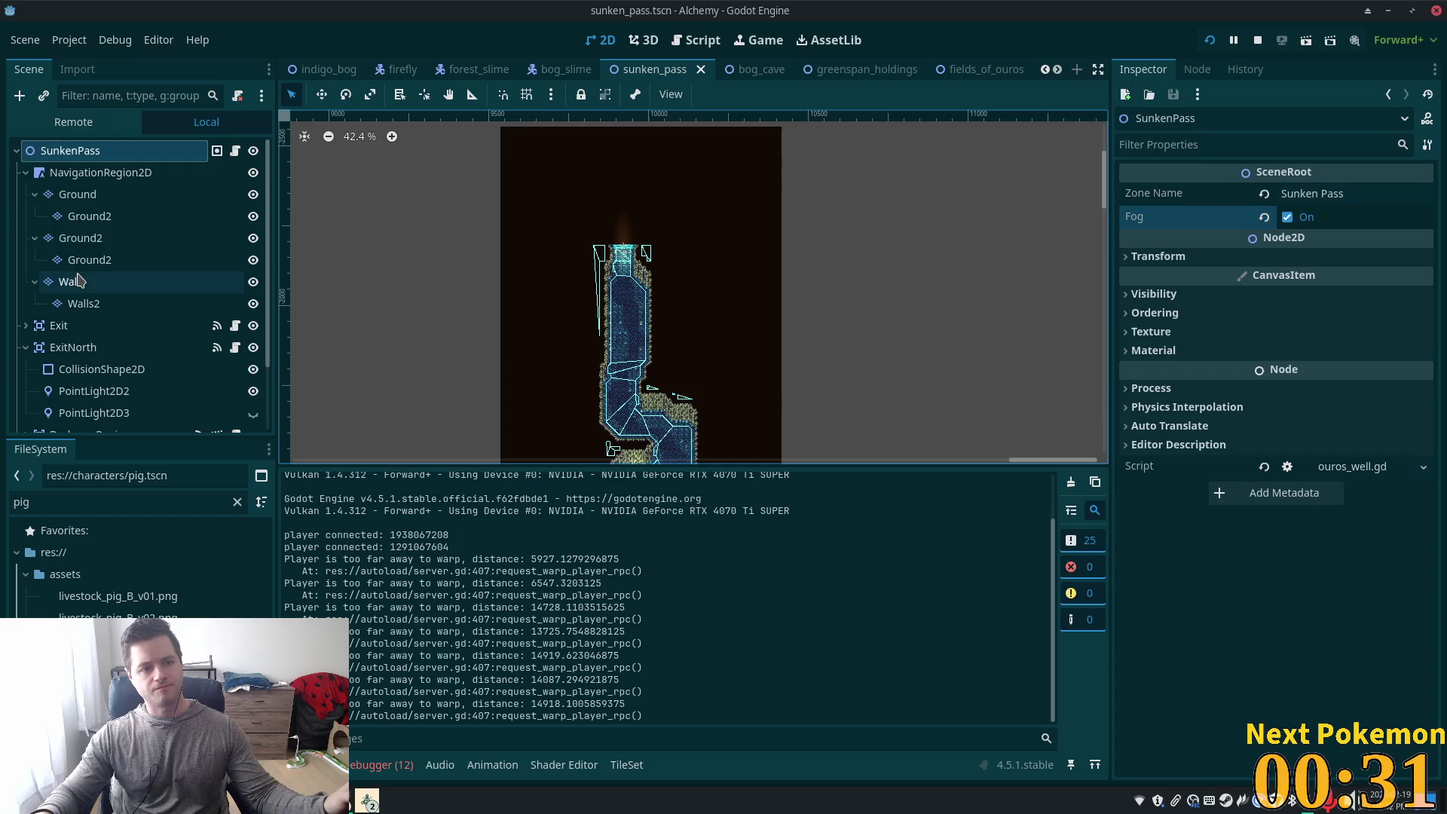
{"action": "left_click", "coordinate": [83, 195]}
{"action": "left_click", "coordinate": [362, 580]}
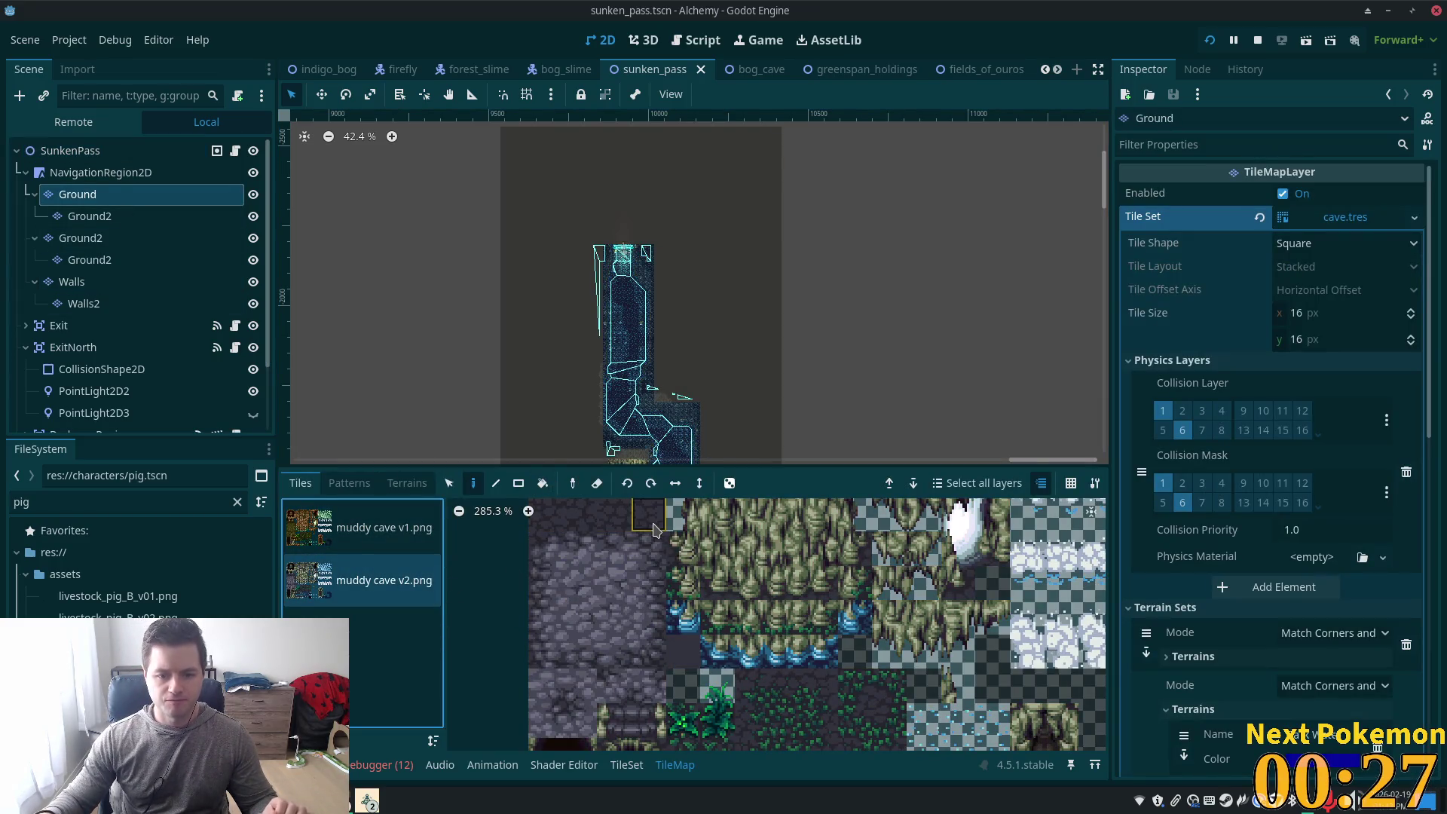
{"action": "scroll", "coordinate": [765, 384], "scroll_direction": "down", "scroll_amount": 3}
{"action": "scroll", "coordinate": [775, 242], "scroll_direction": "up", "scroll_amount": 3}
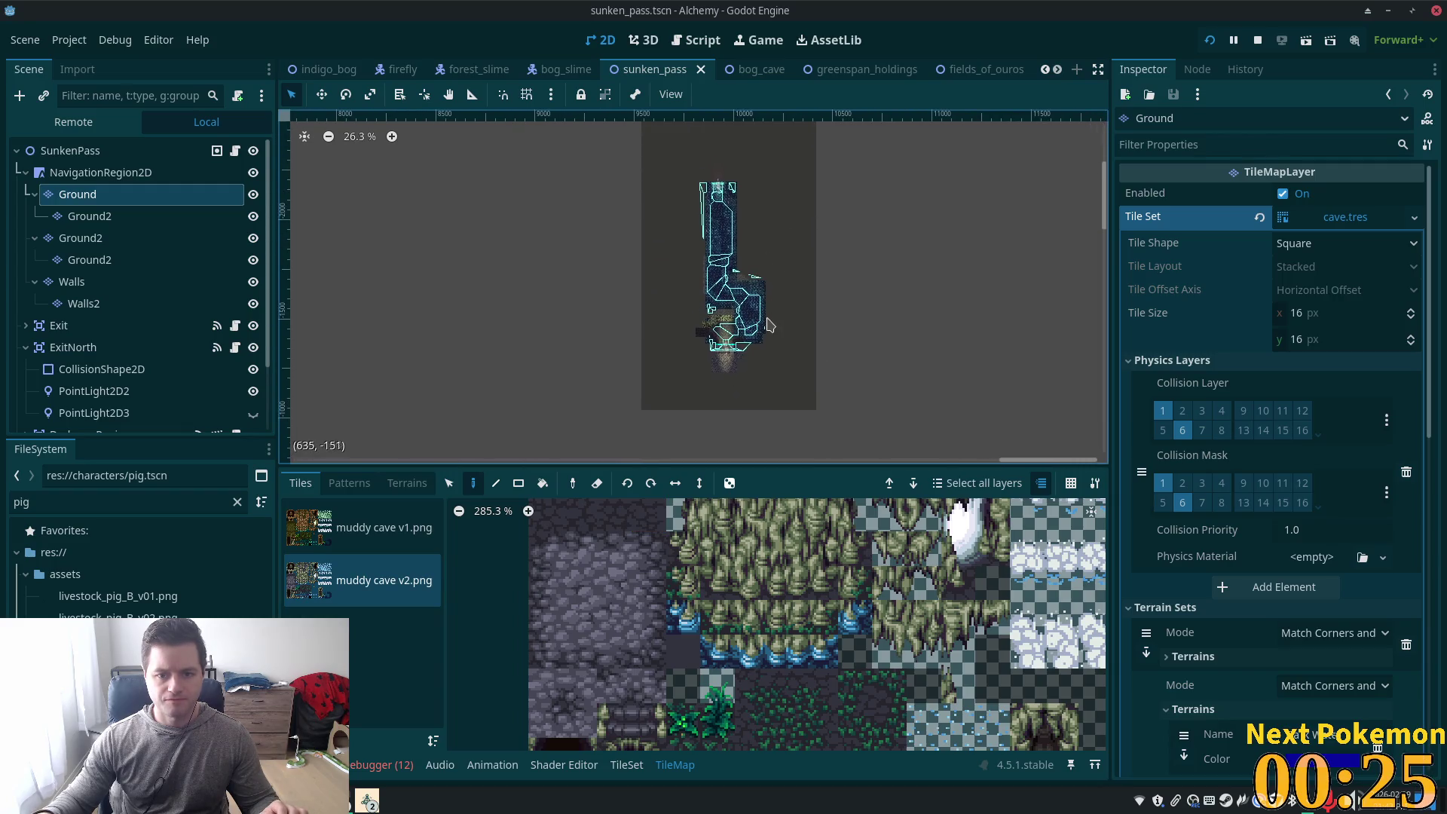
{"action": "scroll", "coordinate": [845, 629], "scroll_direction": "down", "scroll_amount": 1}
{"action": "scroll", "coordinate": [846, 629], "scroll_direction": "down", "scroll_amount": 5}
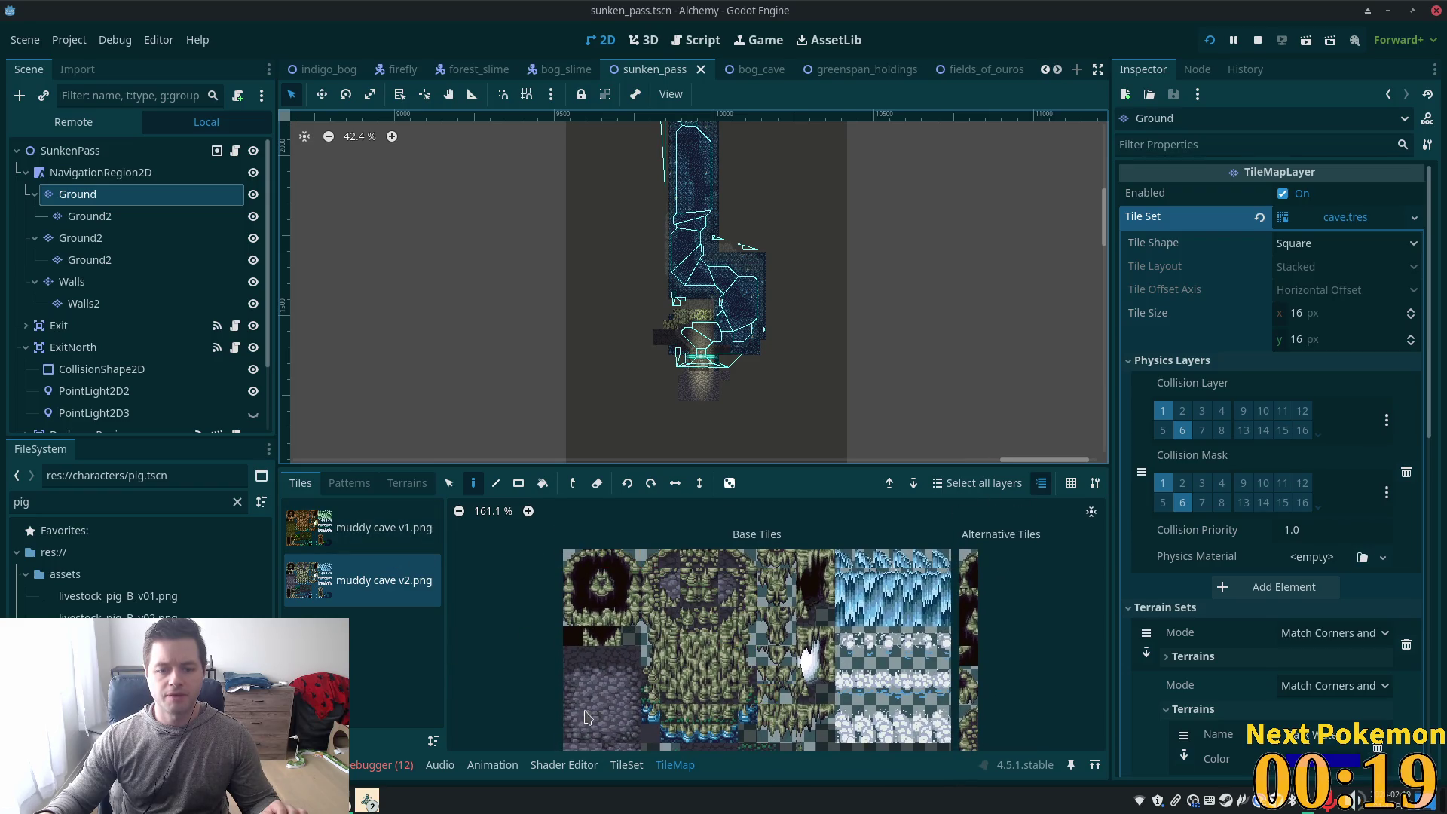
{"action": "left_click", "coordinate": [407, 483]}
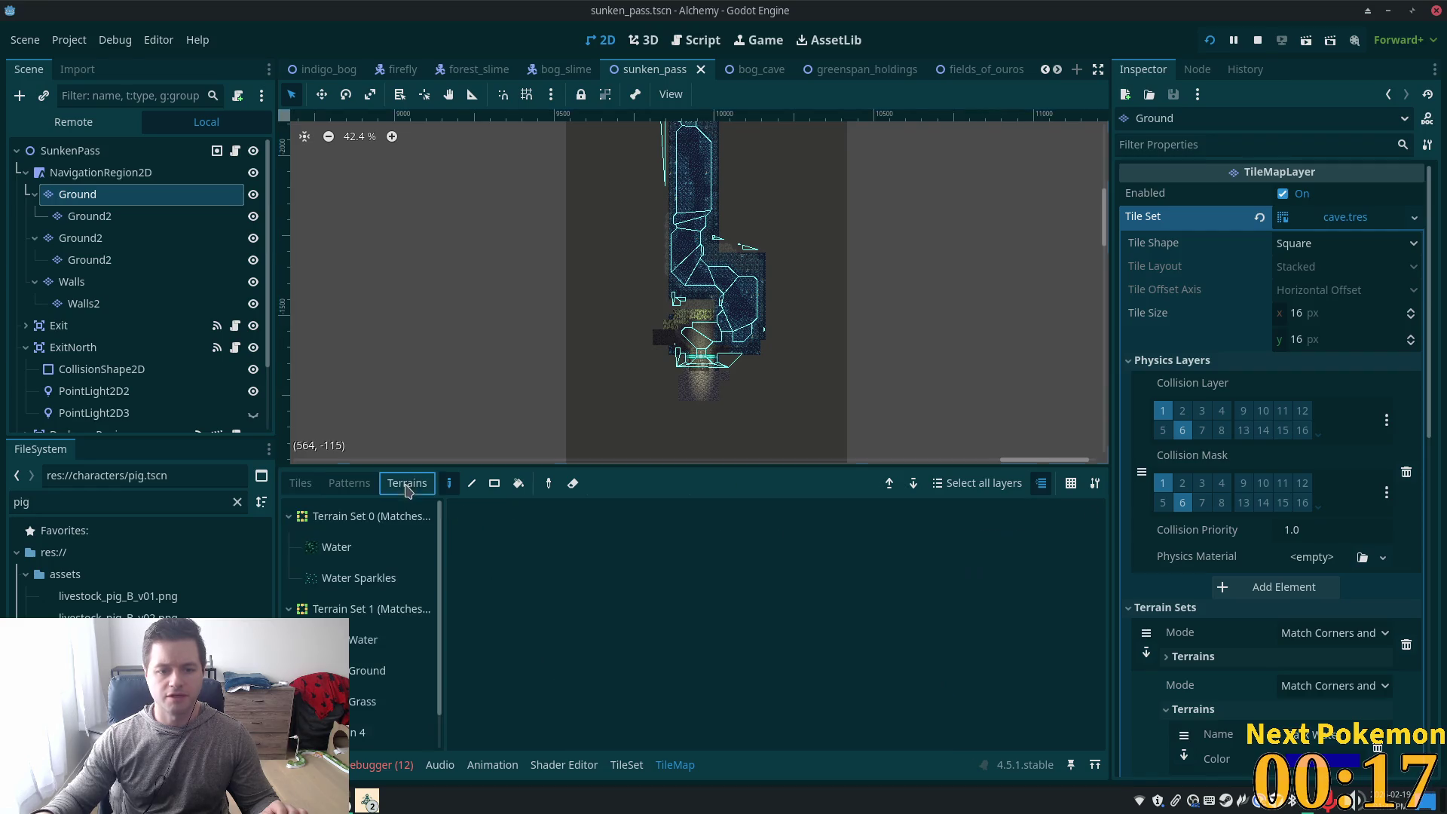
{"action": "left_click", "coordinate": [369, 670]}
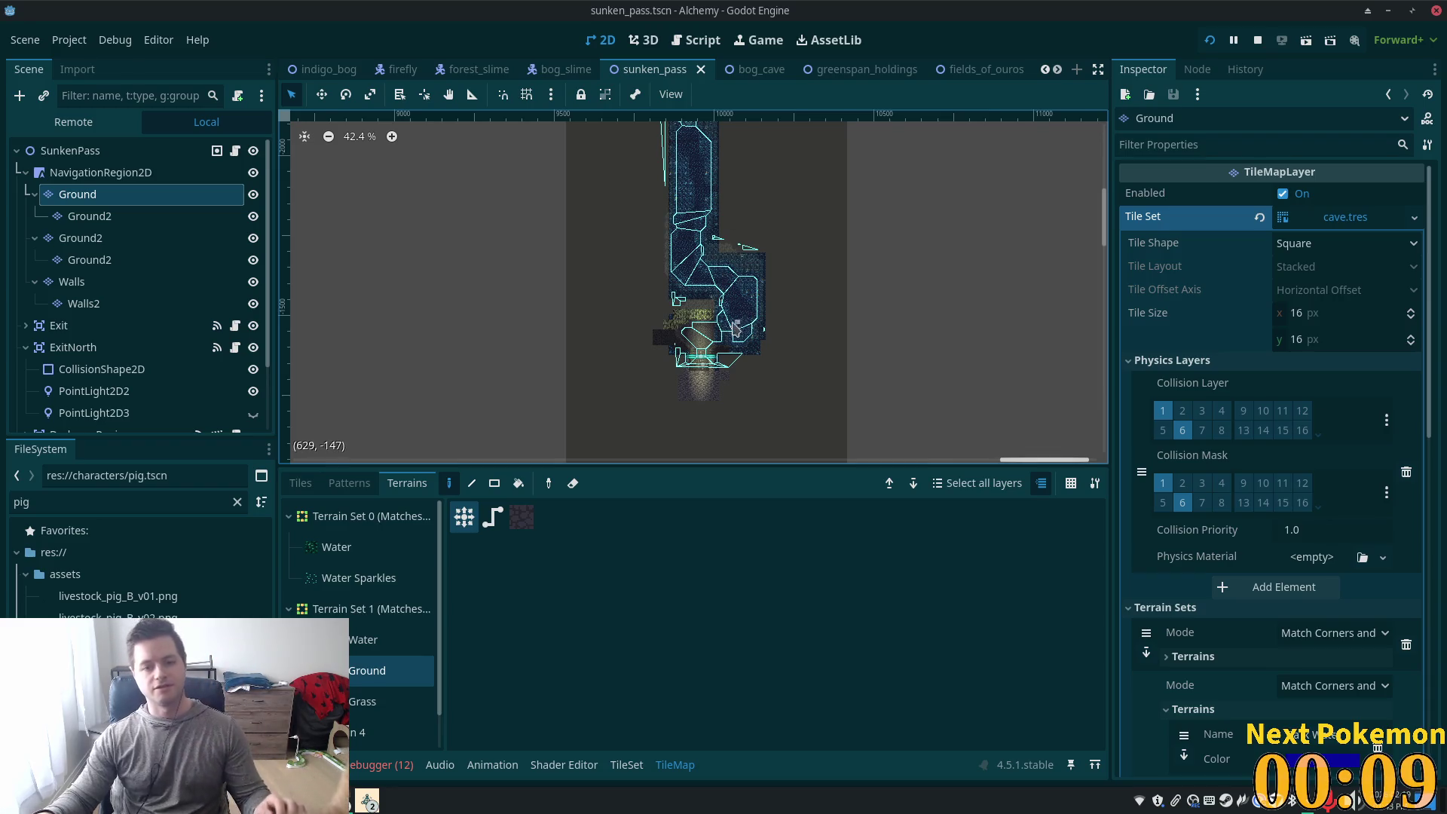
{"action": "scroll", "coordinate": [722, 316], "scroll_direction": "up", "scroll_amount": 5}
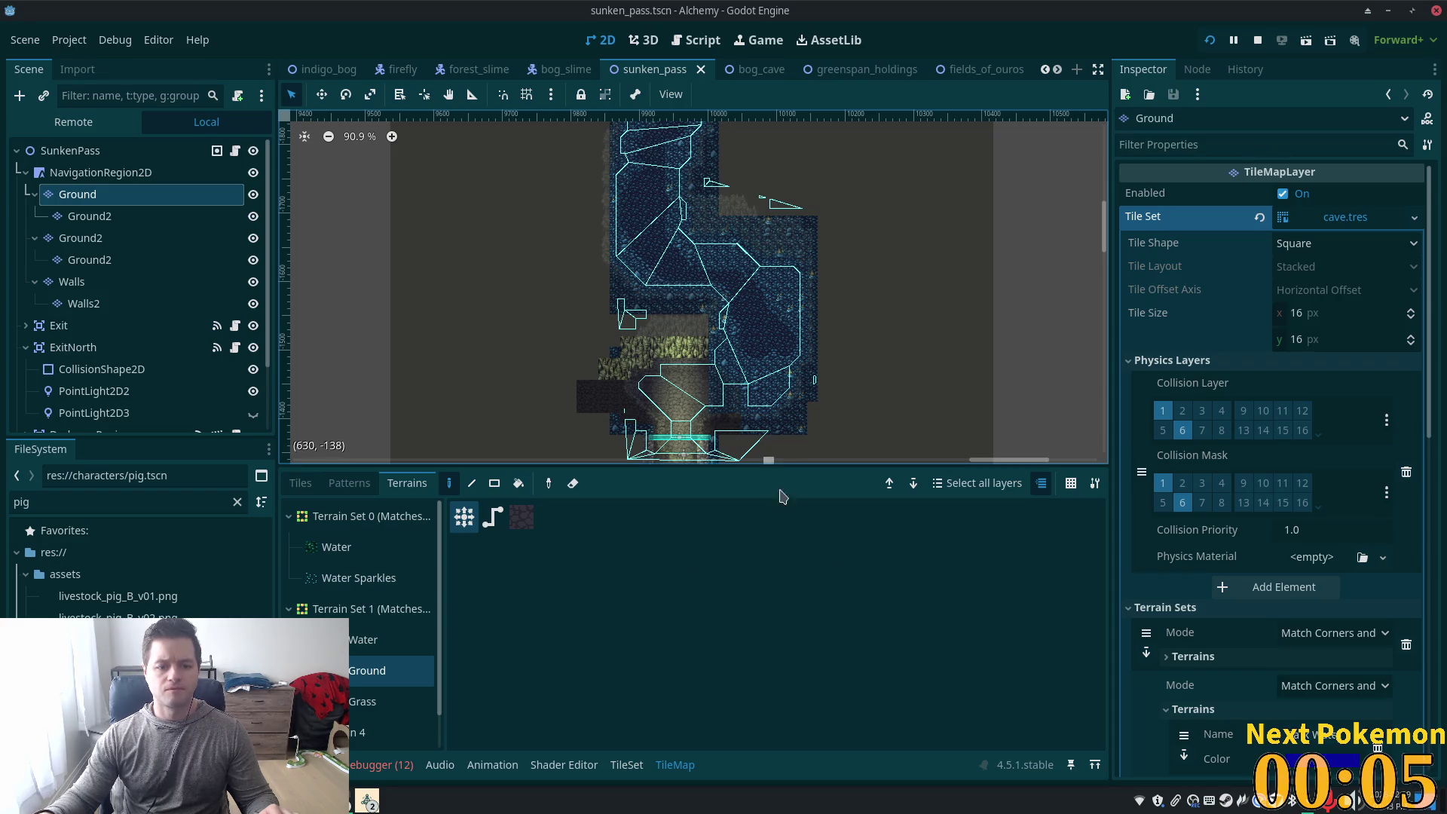
{"action": "scroll", "coordinate": [636, 286], "scroll_direction": "down", "scroll_amount": 2}
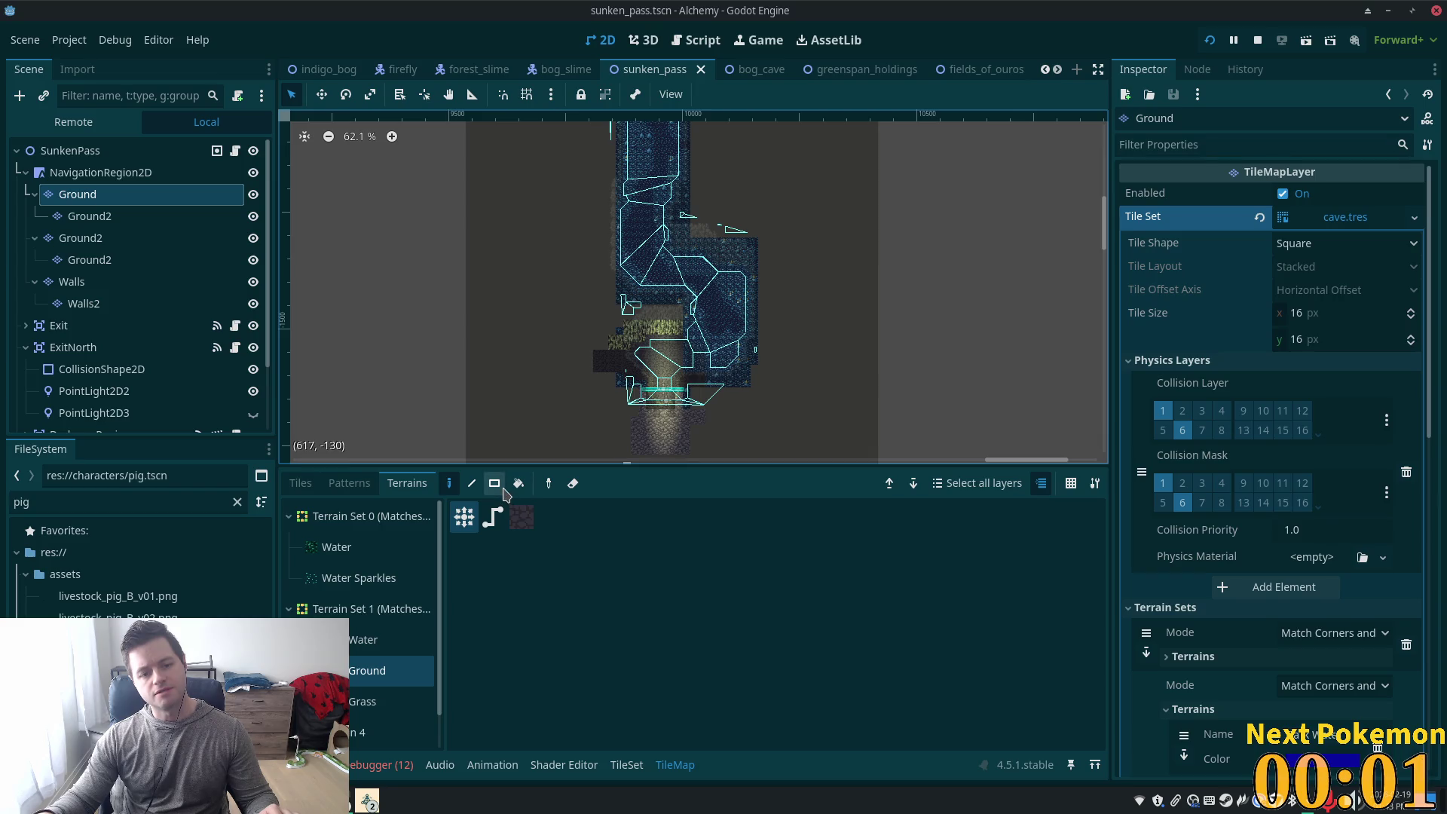
{"action": "scroll", "coordinate": [714, 418], "scroll_direction": "up", "scroll_amount": 5}
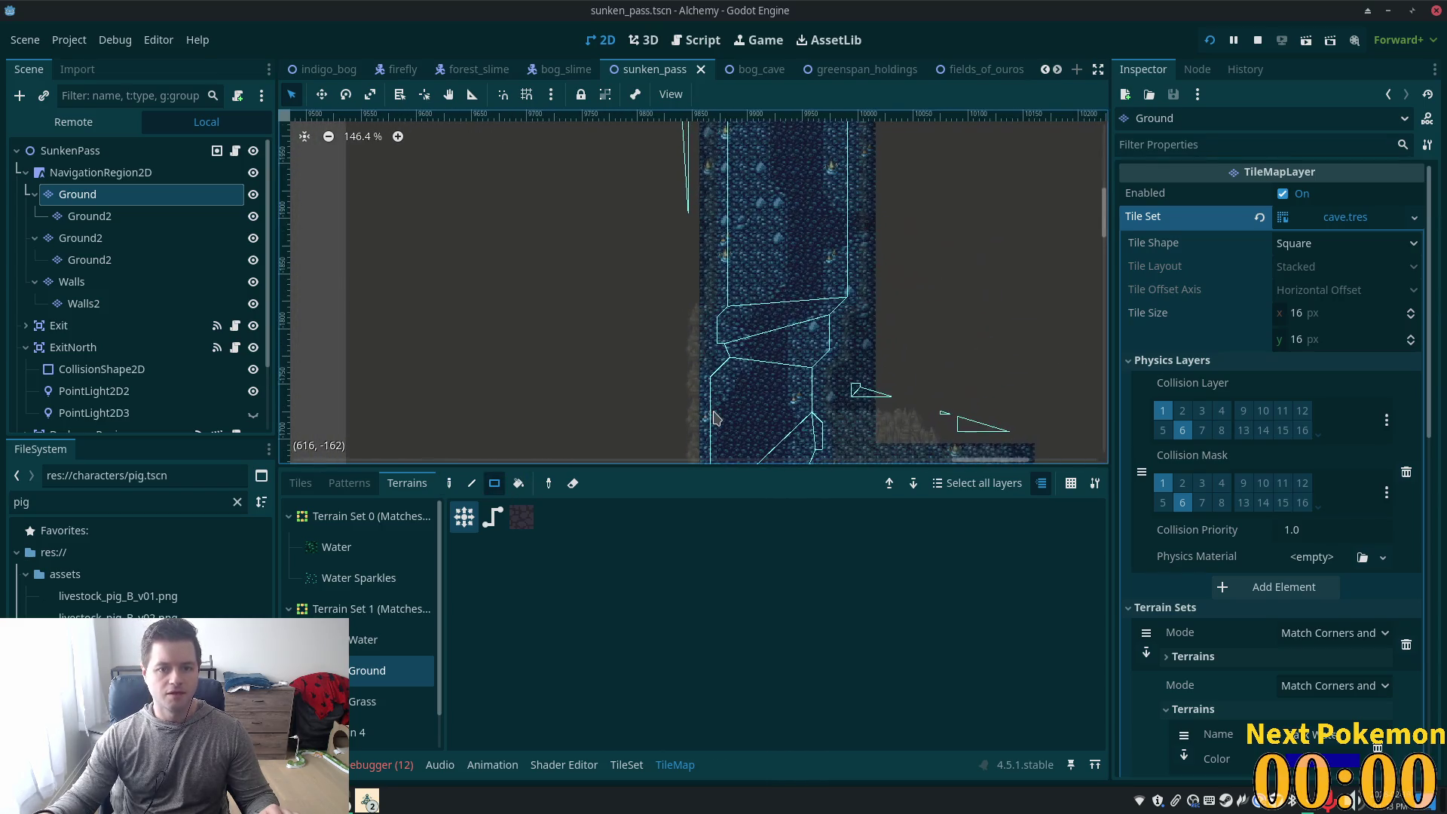
{"action": "scroll", "coordinate": [714, 418], "scroll_direction": "up", "scroll_amount": 1}
{"action": "scroll", "coordinate": [638, 277], "scroll_direction": "right", "scroll_amount": 5}
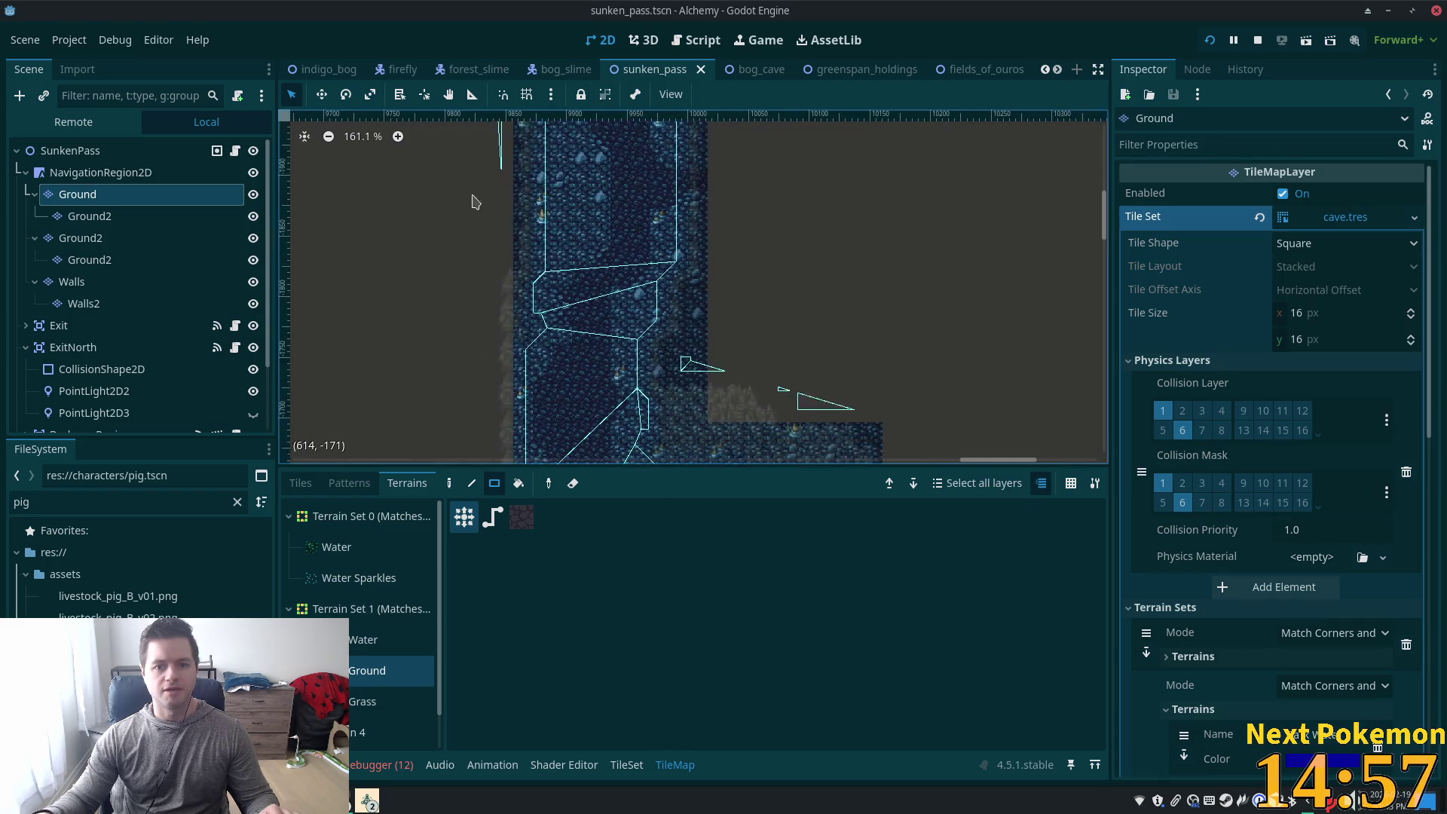
{"action": "scroll", "coordinate": [473, 201], "scroll_direction": "down", "scroll_amount": 1}
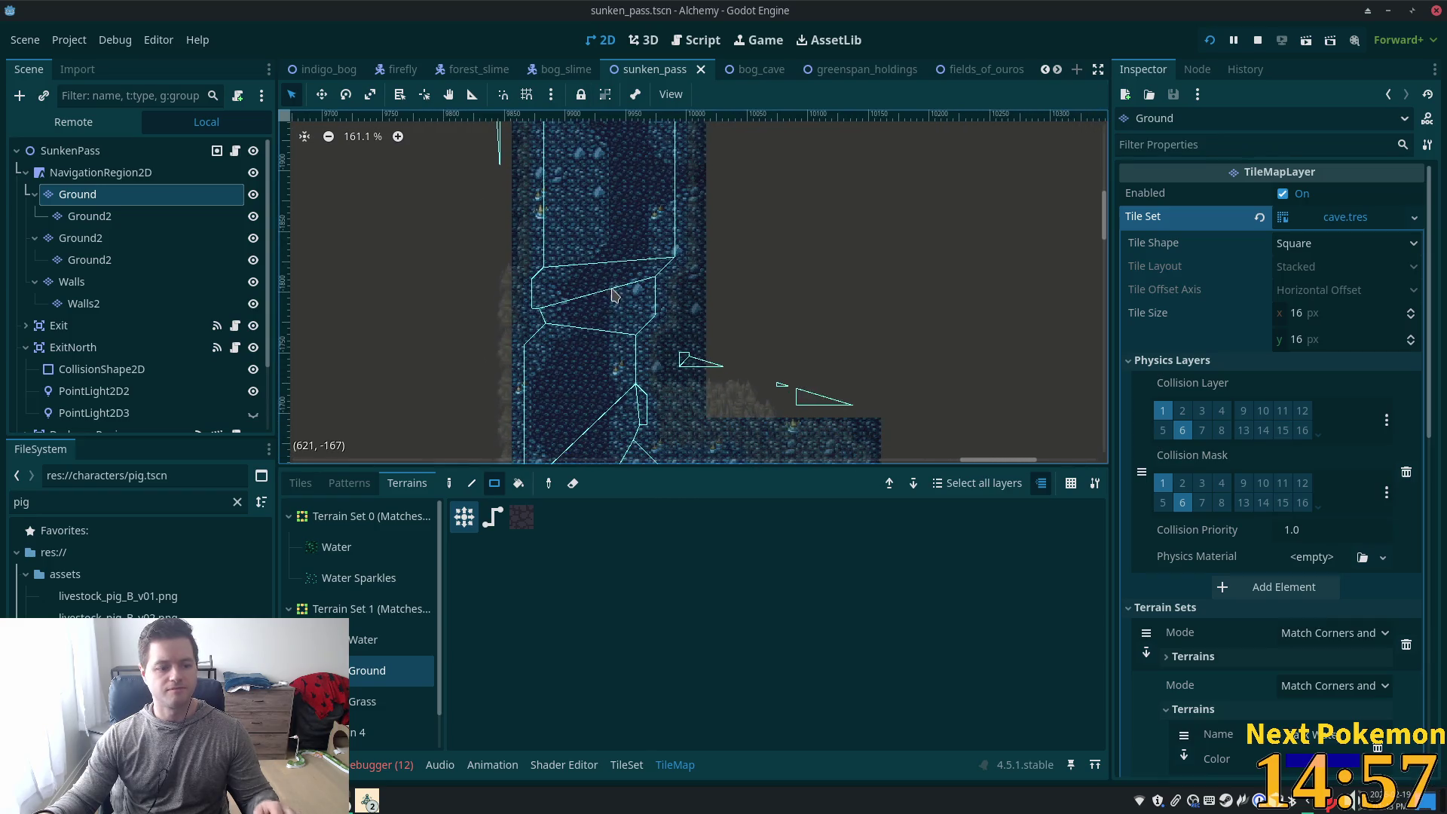
{"action": "left_click", "coordinate": [367, 801]}
Bring the second Alchemy (DEBUG) game window in the cave forward, then raise the Brave Pokémon popup
{"action": "left_click", "coordinate": [422, 738]}
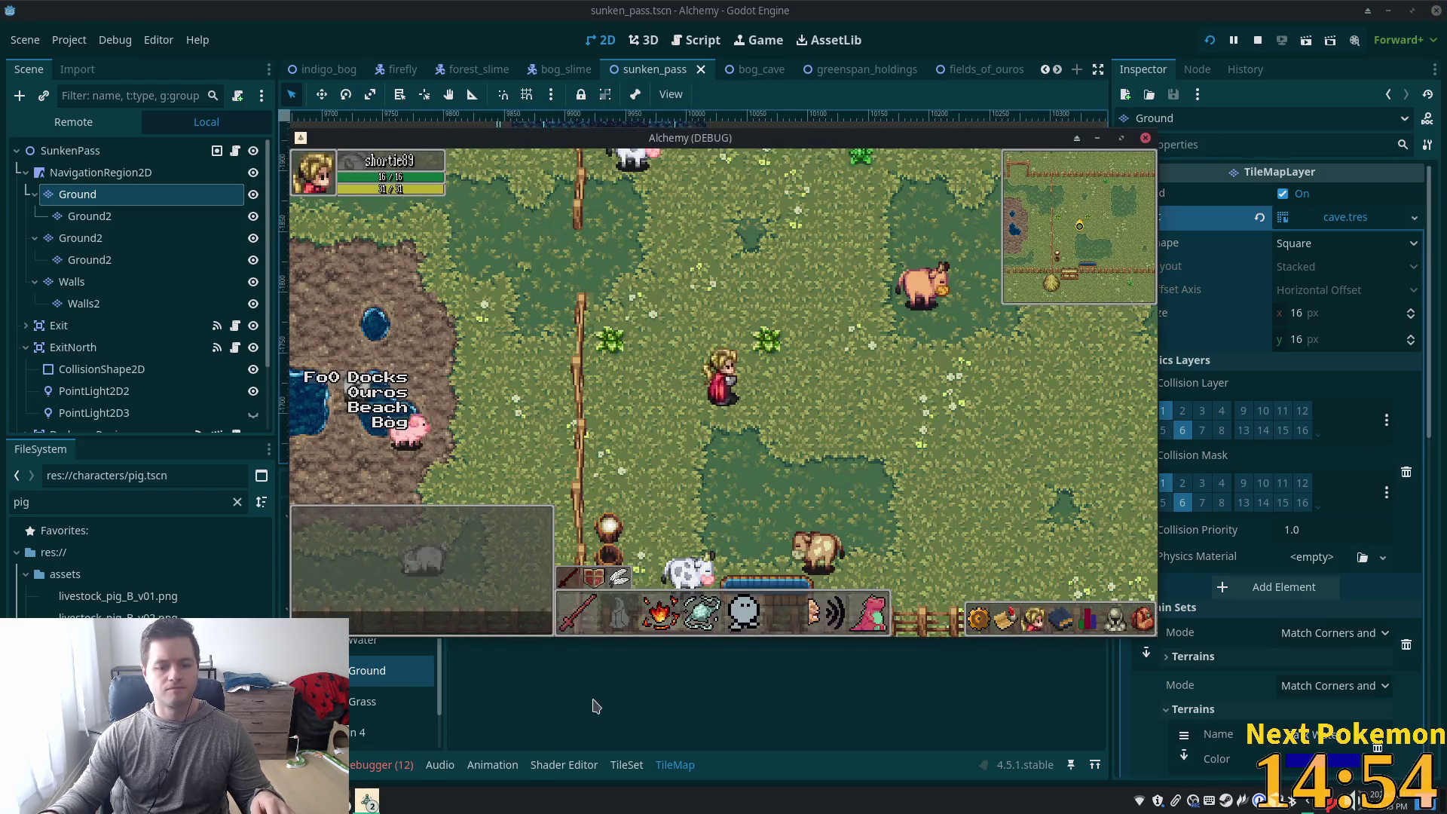
{"action": "left_click", "coordinate": [367, 801]}
{"action": "left_click", "coordinate": [367, 801]}
{"action": "left_click", "coordinate": [367, 801]}
{"action": "left_click", "coordinate": [394, 738]}
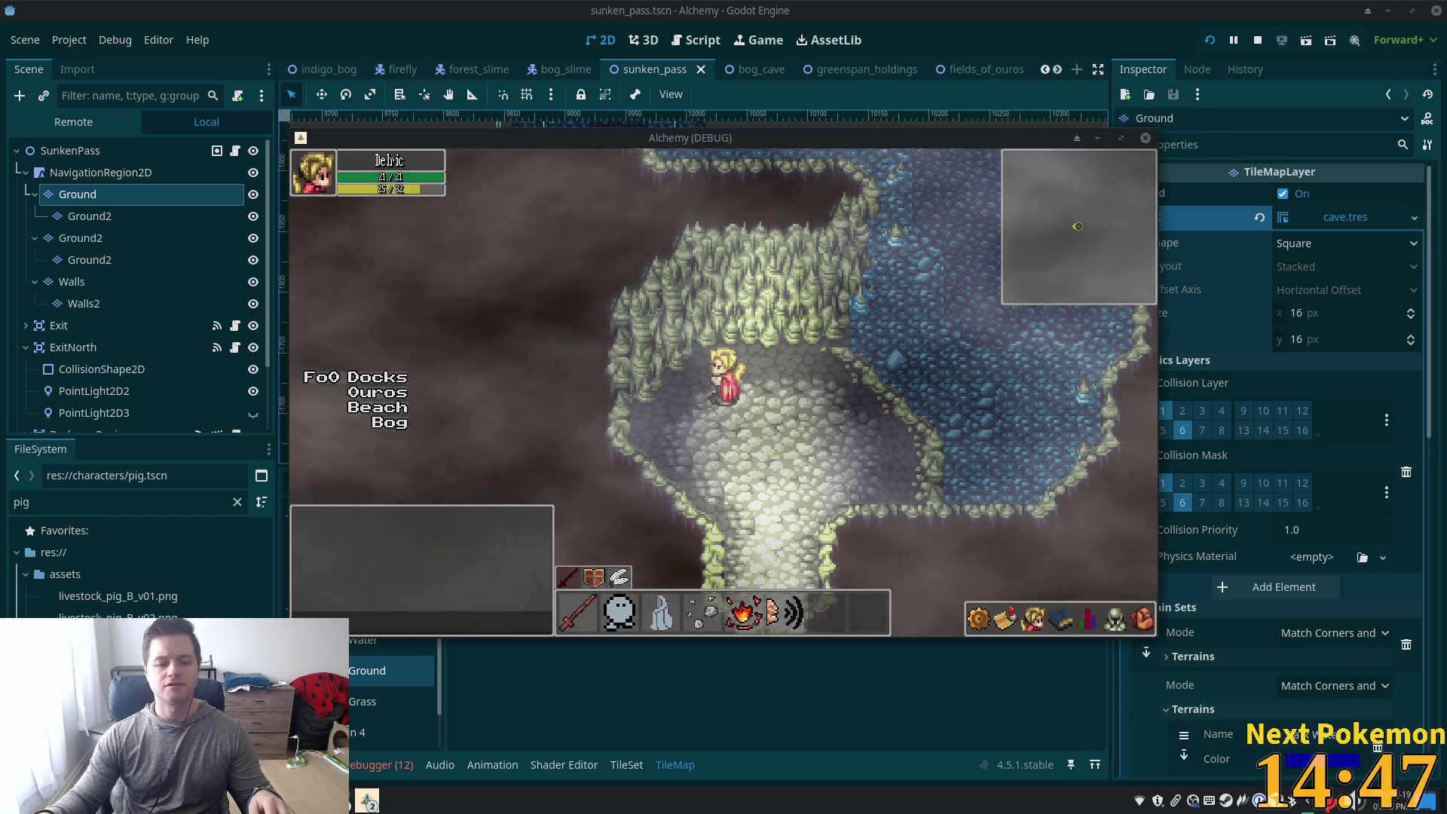
{"action": "left_click", "coordinate": [339, 801]}
{"action": "left_click", "coordinate": [422, 672]}
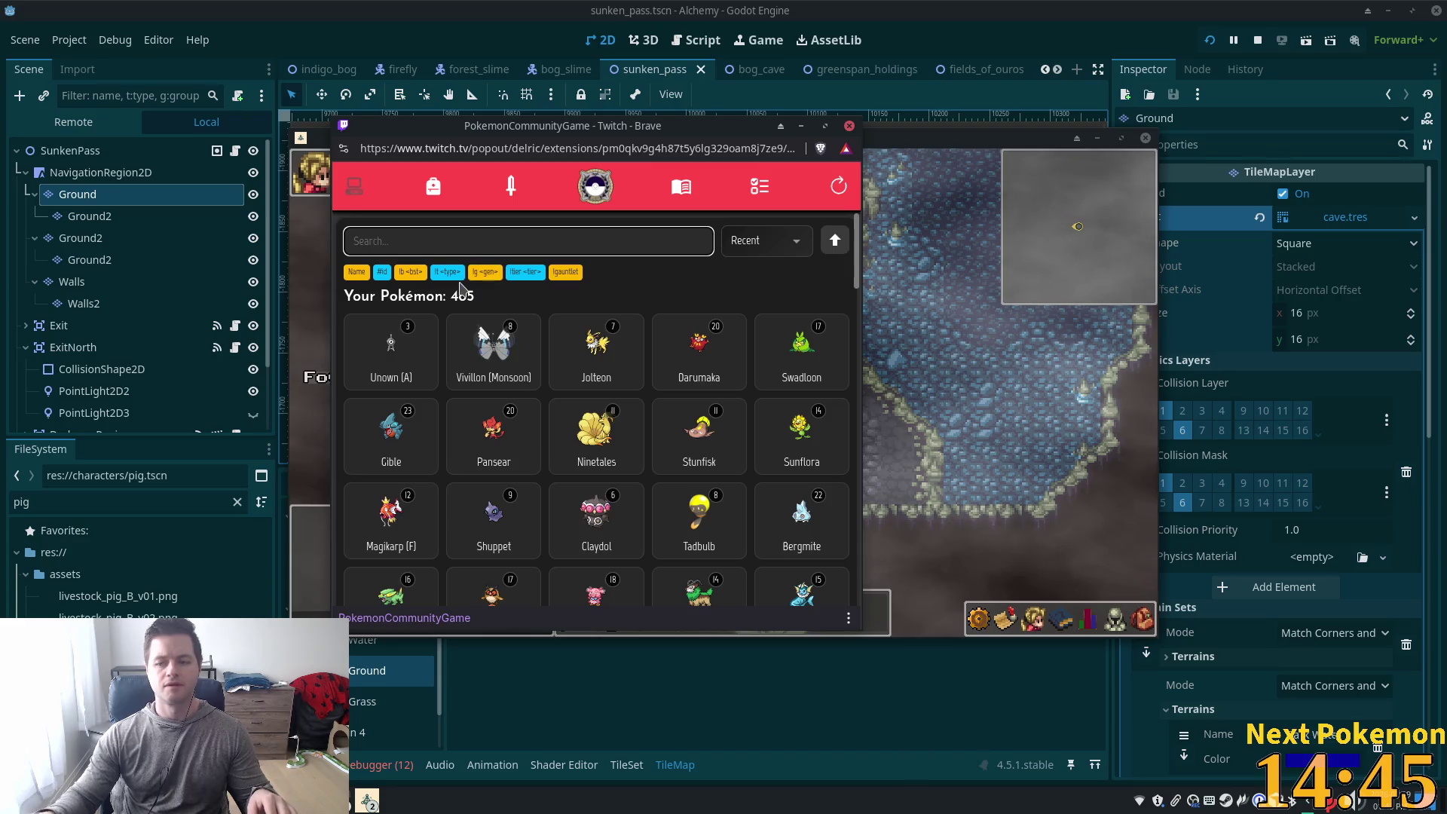
Search the Pokémon collection for 'amaur' to show the two Amaura, then hide the popup and game
{"action": "type", "text": "aumaul"}
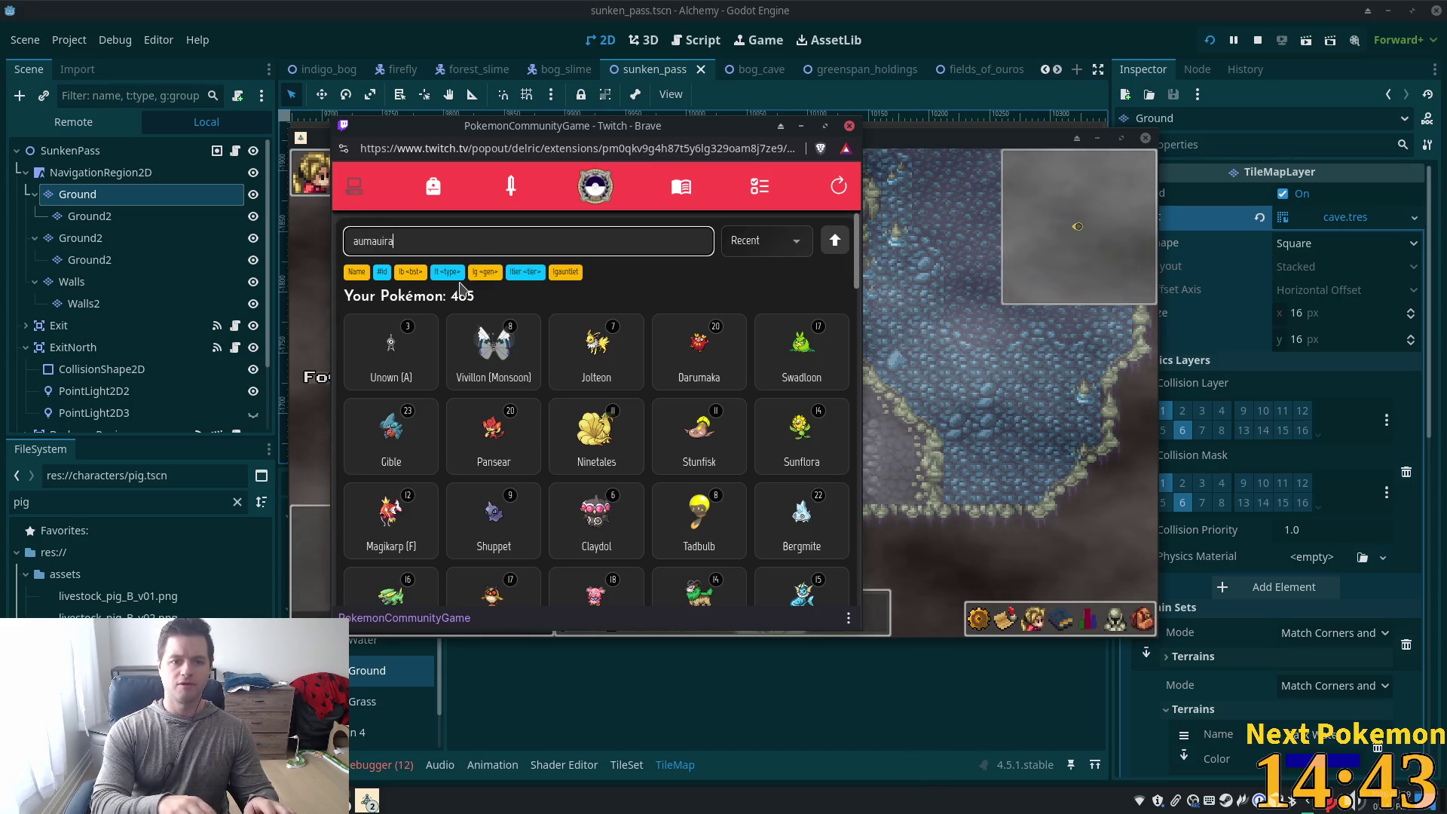
{"action": "key", "text": "BackSpace"}
{"action": "key", "text": "BackSpace"}
{"action": "key", "text": "BackSpace"}
{"action": "type", "text": "aur"}
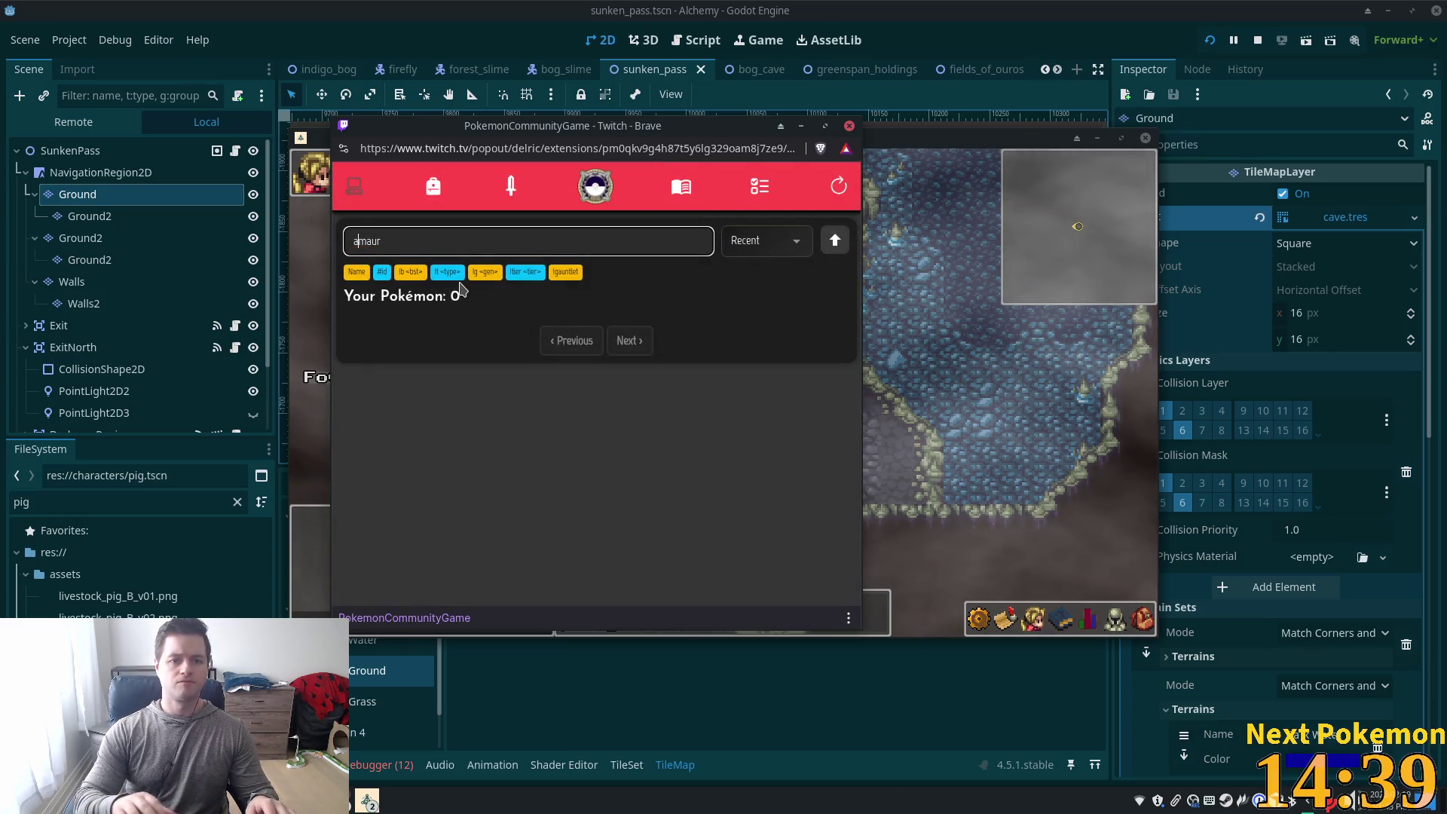
{"action": "key", "text": "BackSpace"}
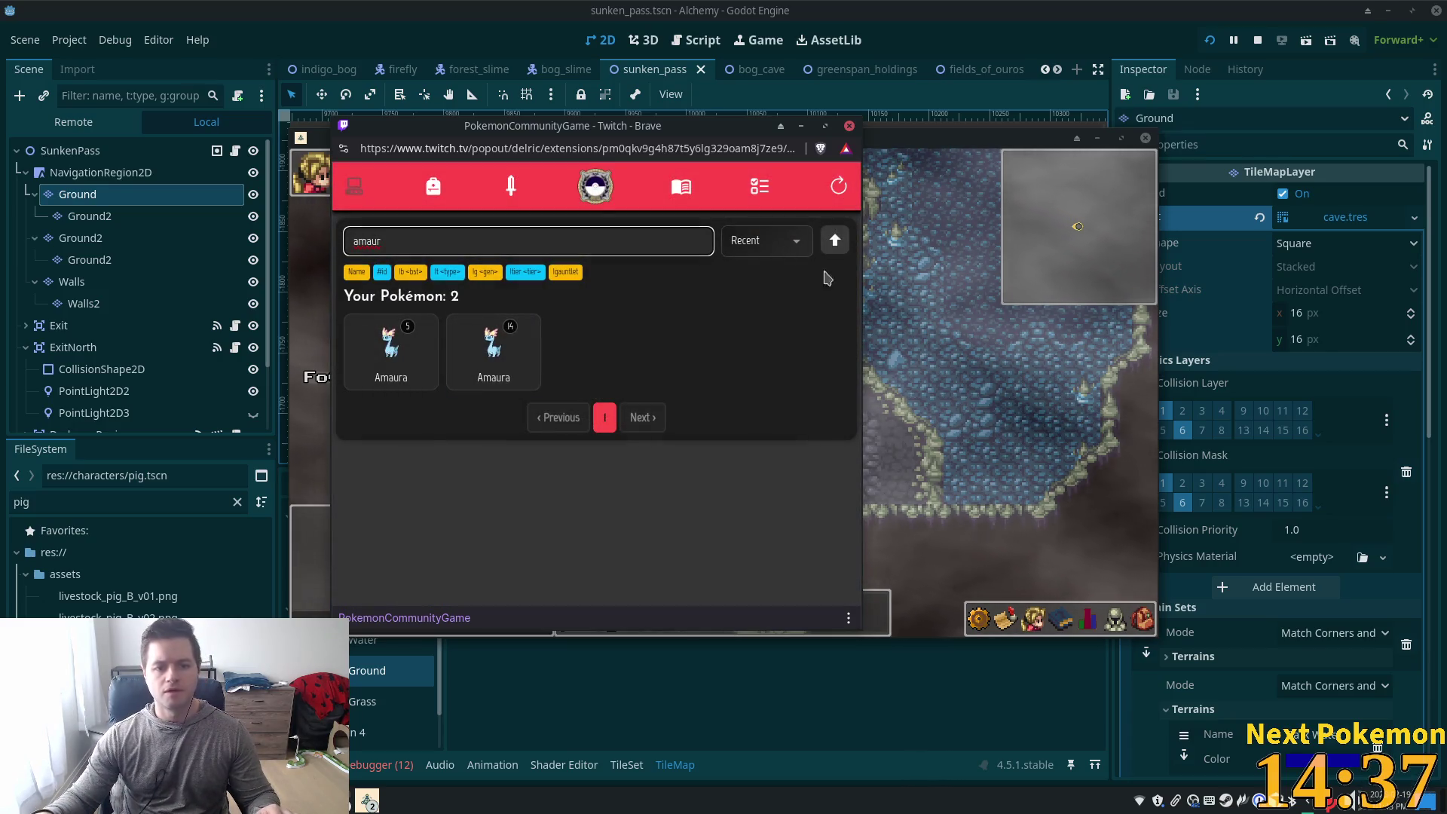
{"action": "key", "text": "alt+Tab"}
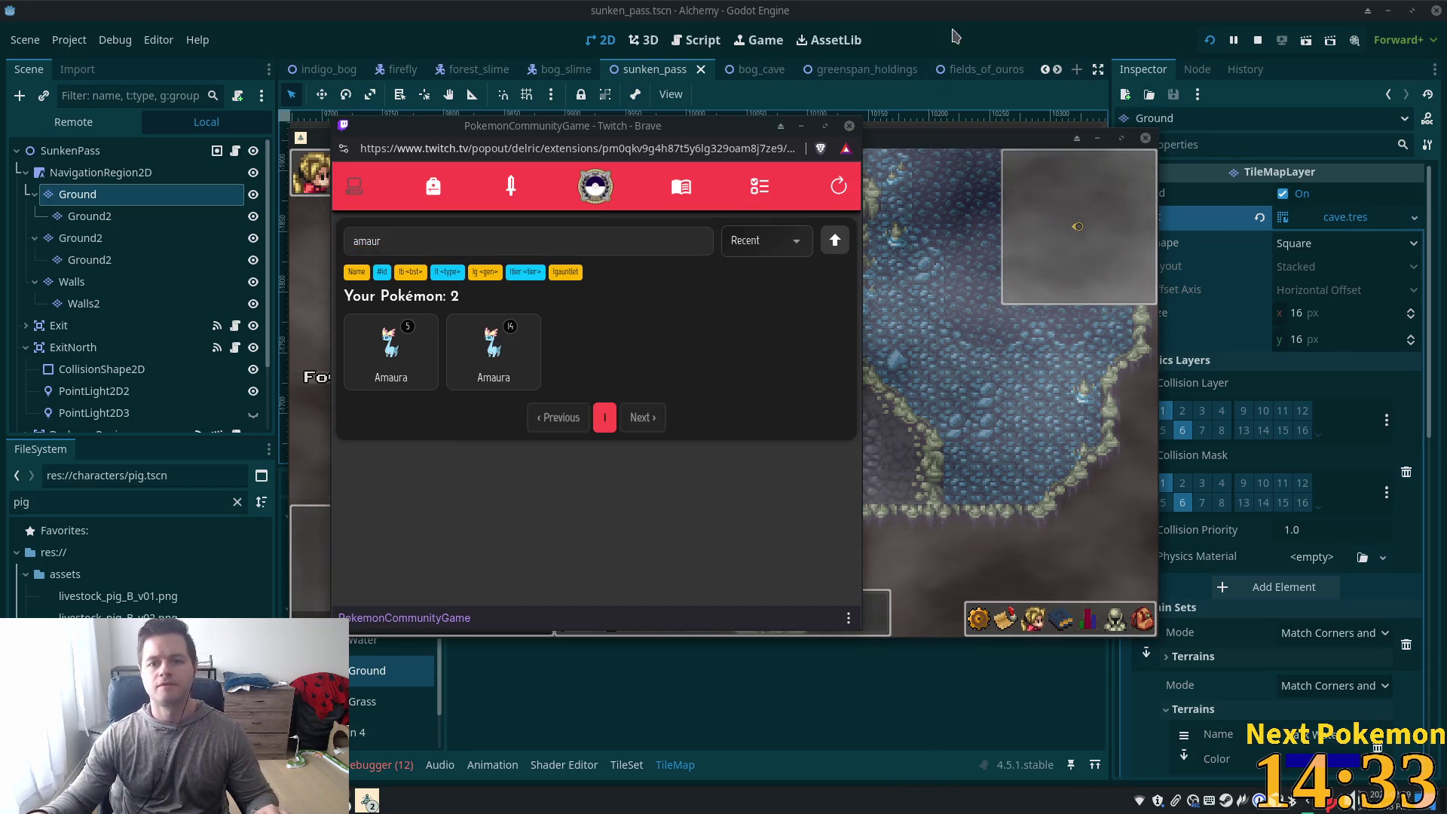
{"action": "left_click", "coordinate": [993, 39]}
{"action": "scroll", "coordinate": [806, 281], "scroll_direction": "down", "scroll_amount": 3}
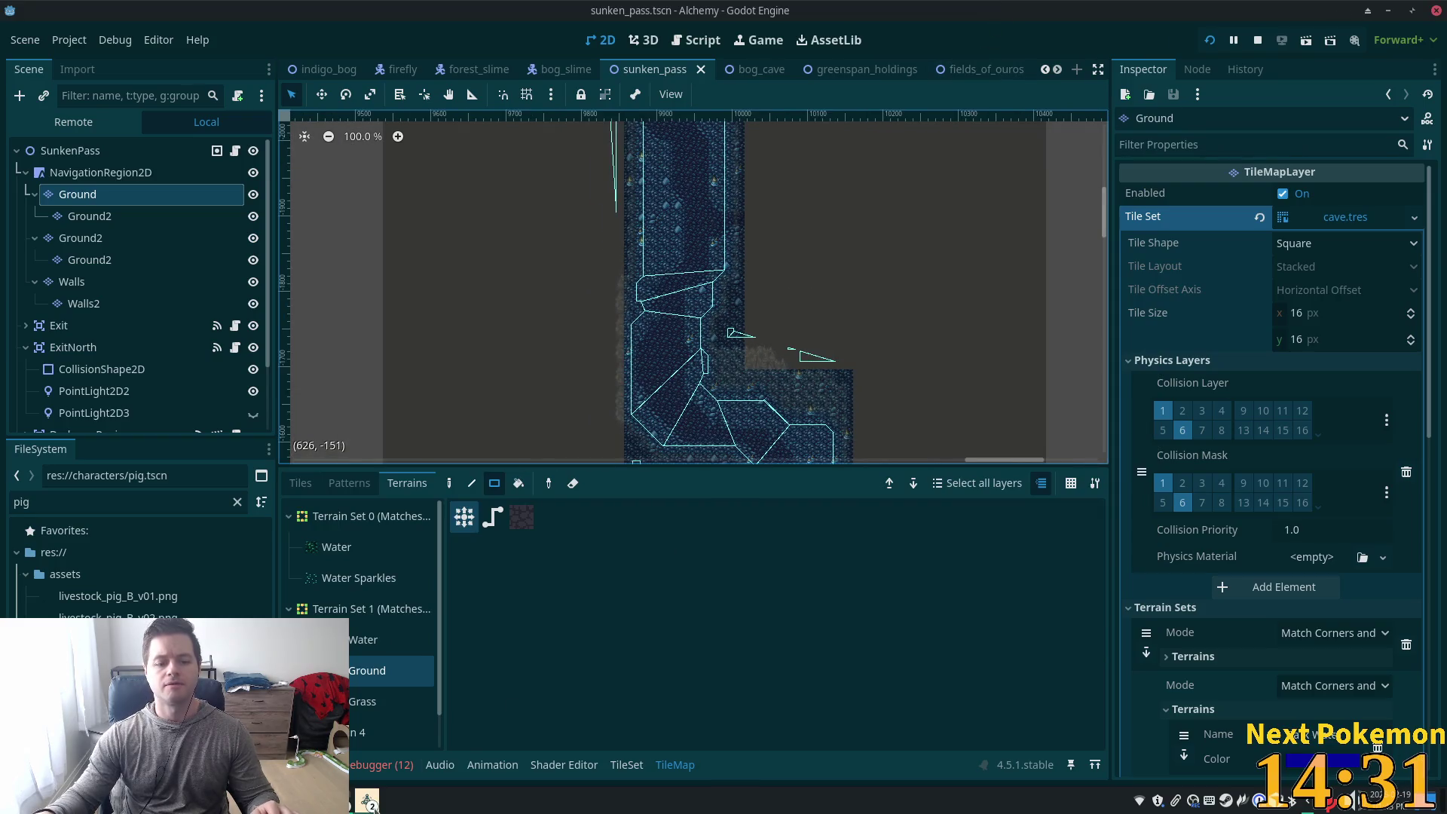
{"action": "left_click", "coordinate": [374, 776]}
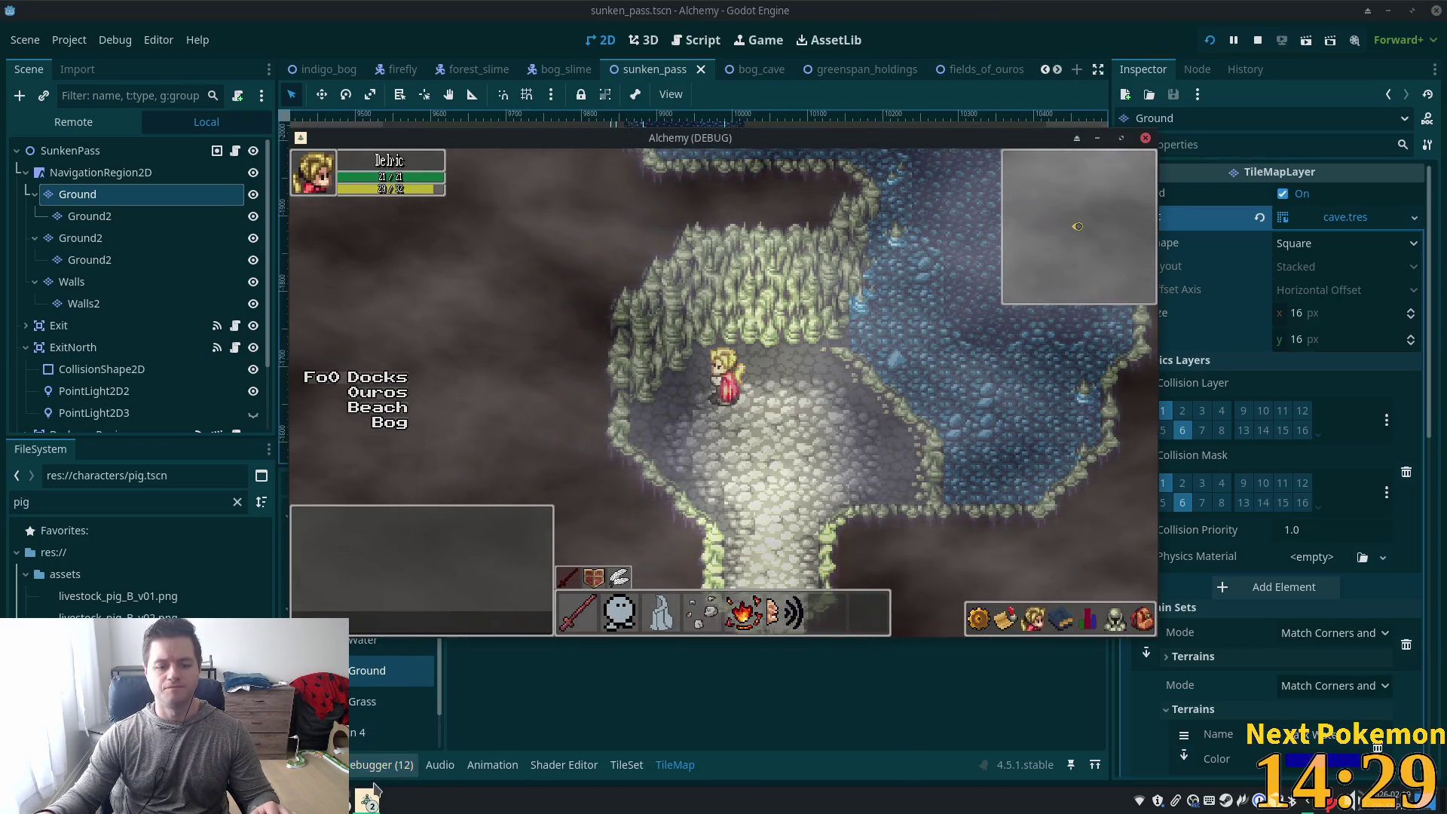
{"action": "left_click", "coordinate": [417, 721]}
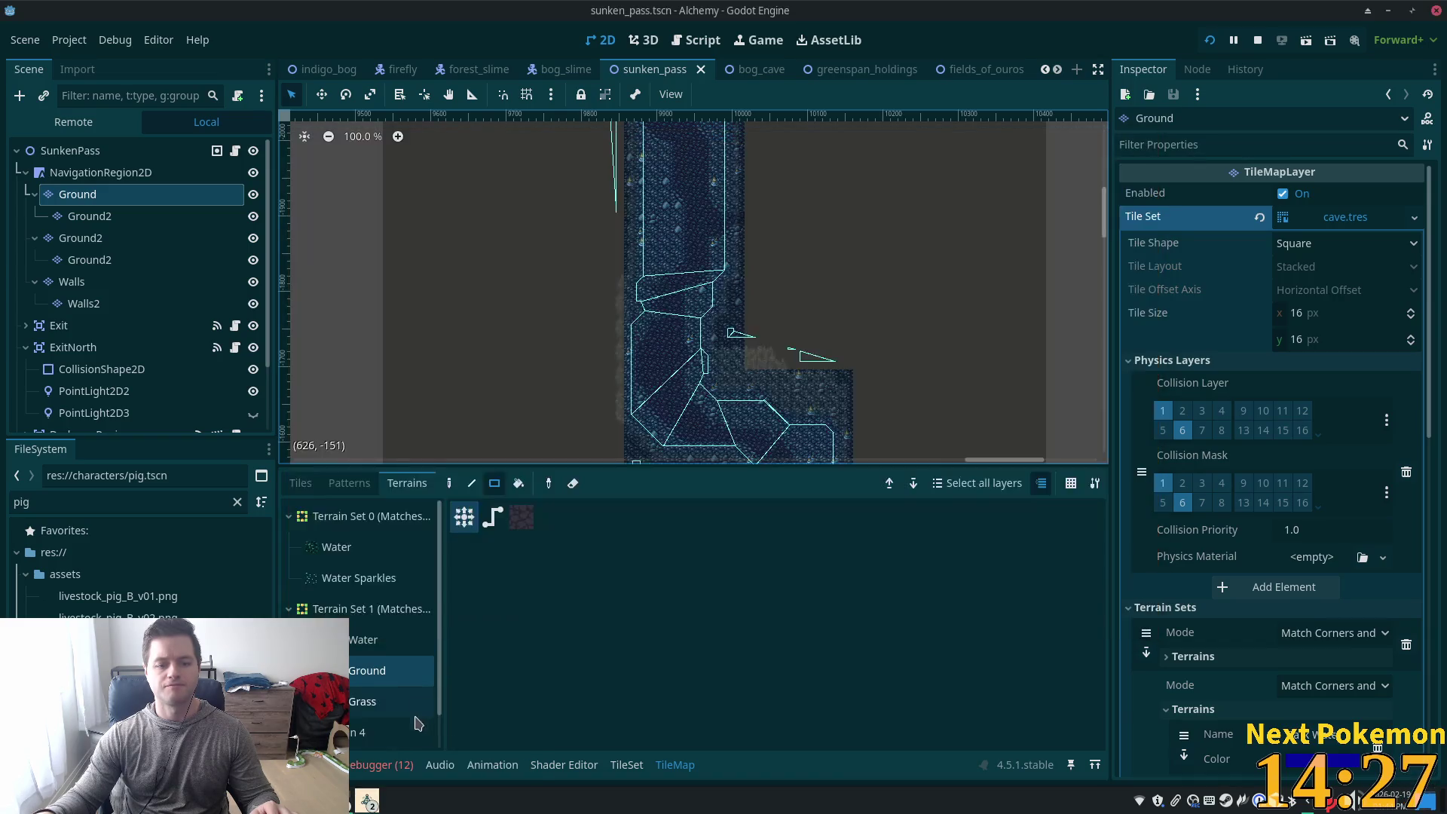
{"action": "scroll", "coordinate": [590, 301], "scroll_direction": "down", "scroll_amount": 2}
{"action": "scroll", "coordinate": [591, 313], "scroll_direction": "up", "scroll_amount": 3}
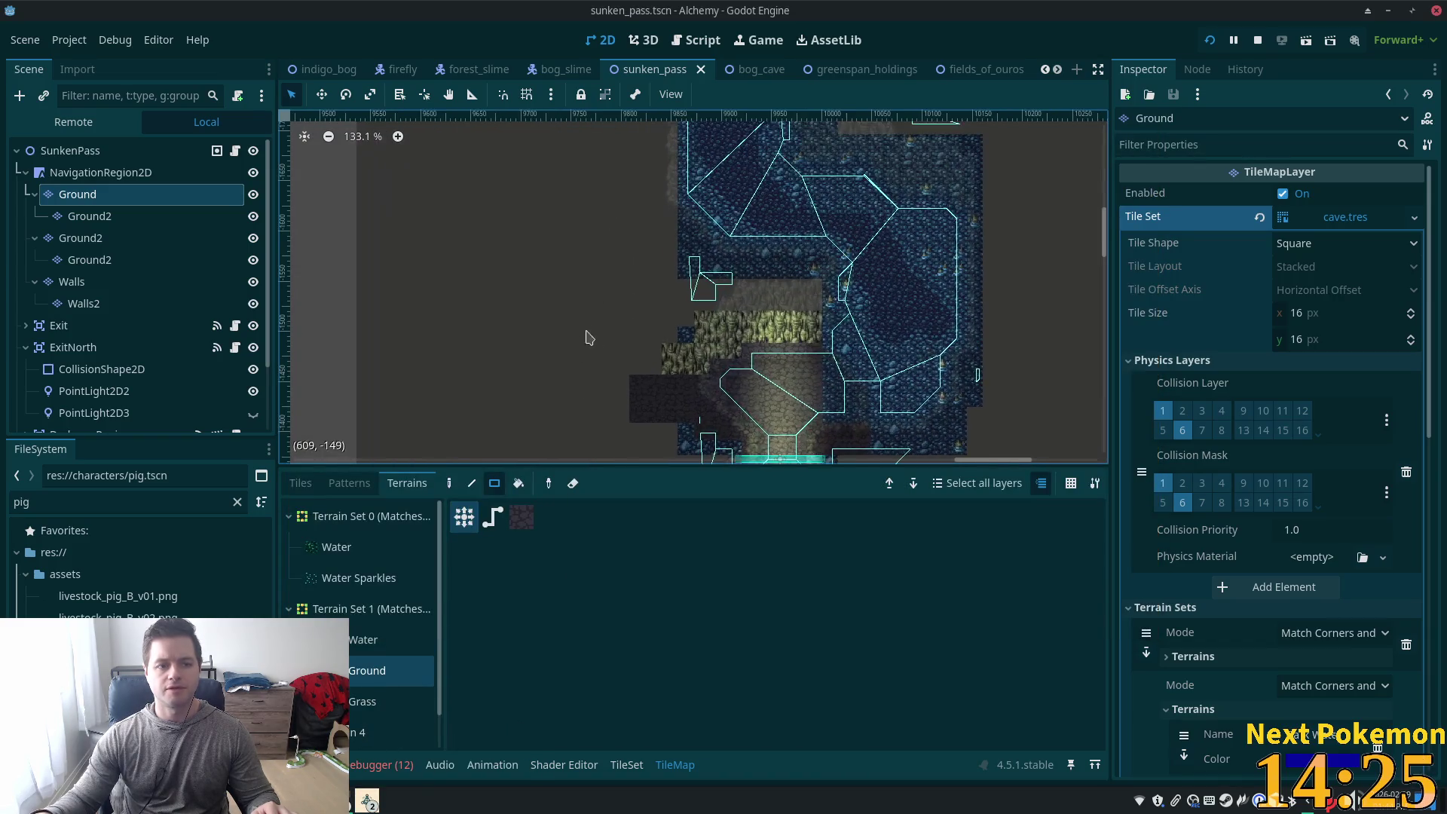
{"action": "scroll", "coordinate": [555, 381], "scroll_direction": "up", "scroll_amount": 5}
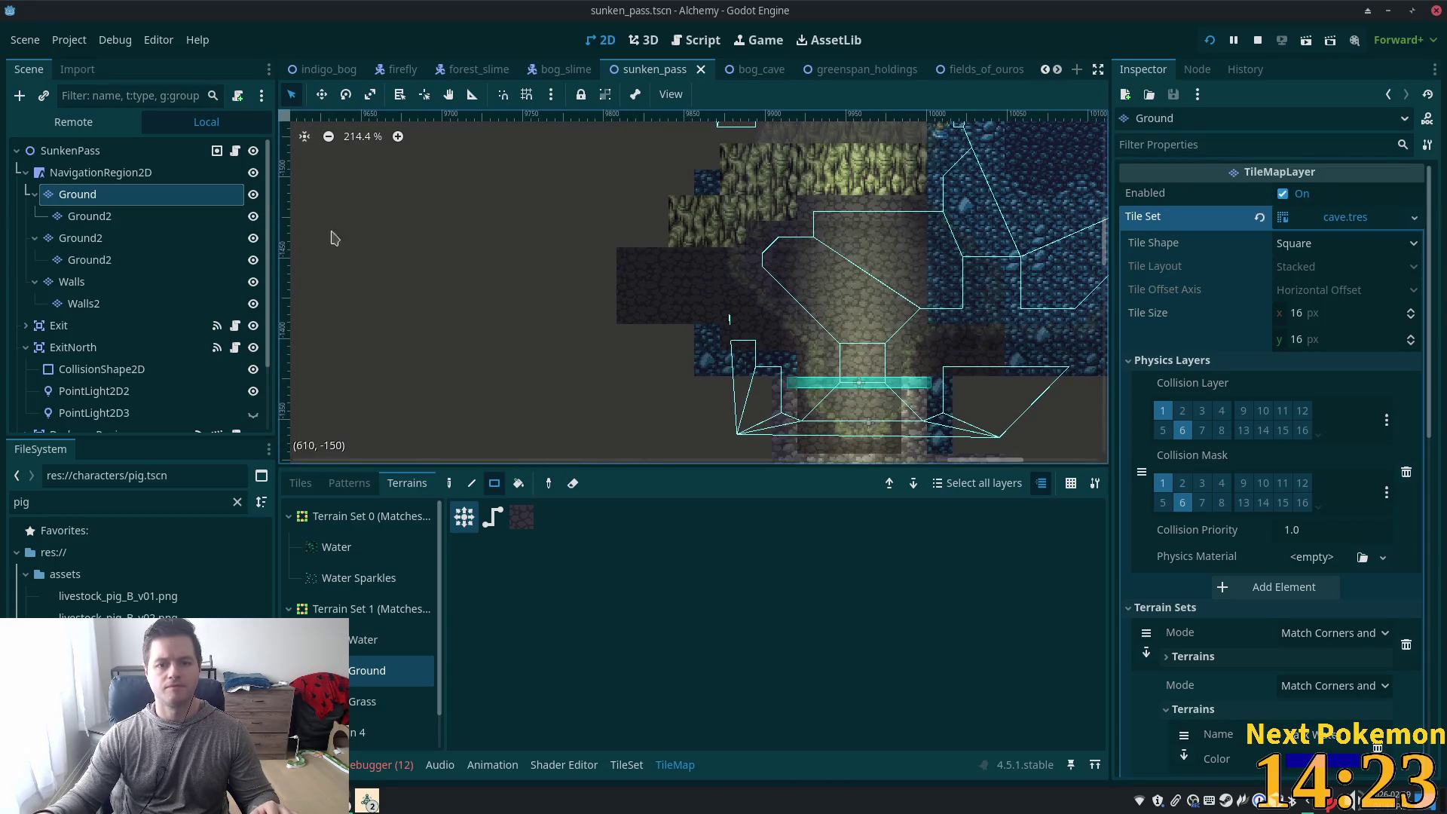
{"action": "left_click", "coordinate": [84, 259]}
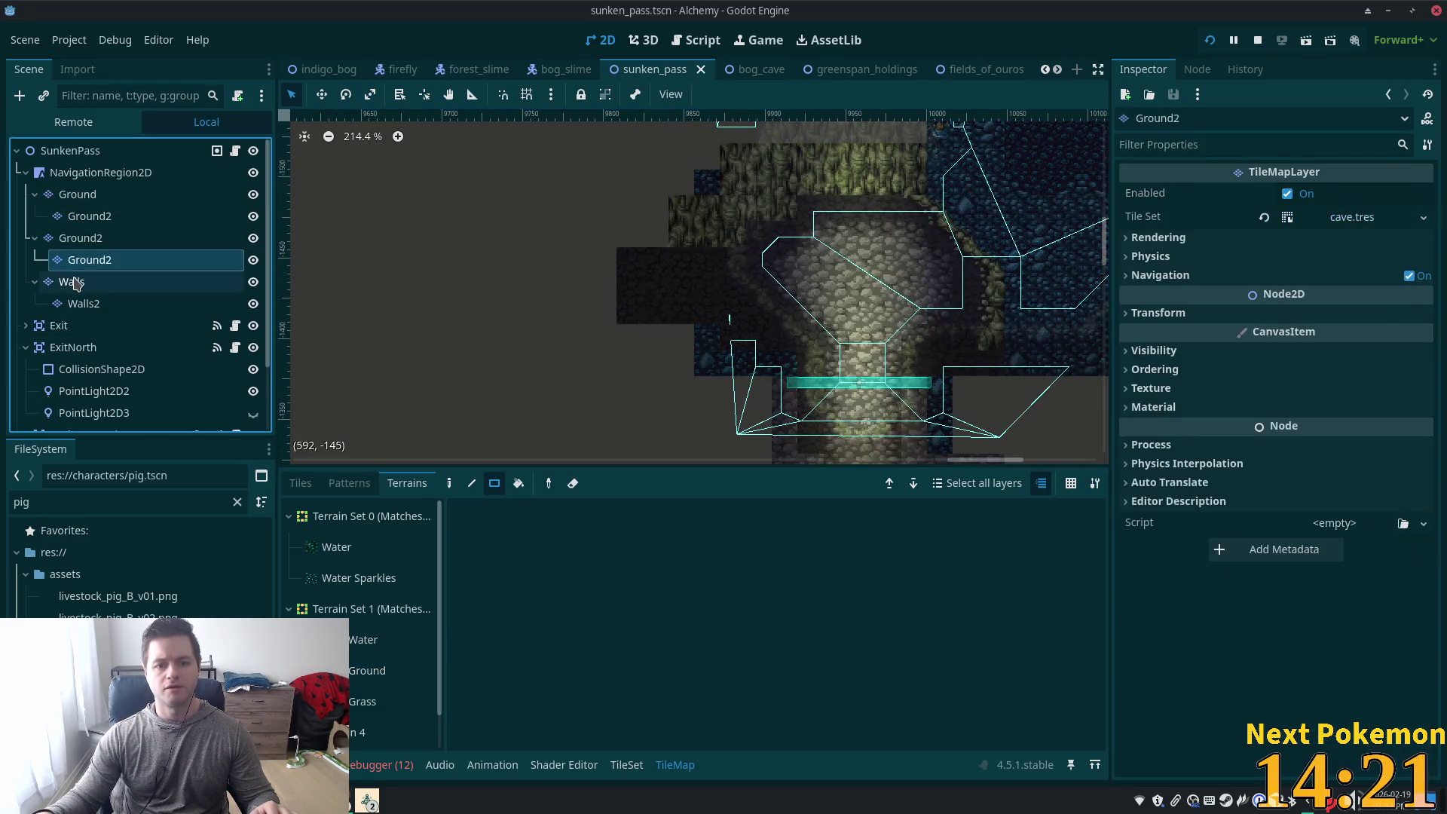
{"action": "left_click", "coordinate": [78, 282]}
{"action": "scroll", "coordinate": [636, 293], "scroll_direction": "down", "scroll_amount": 4}
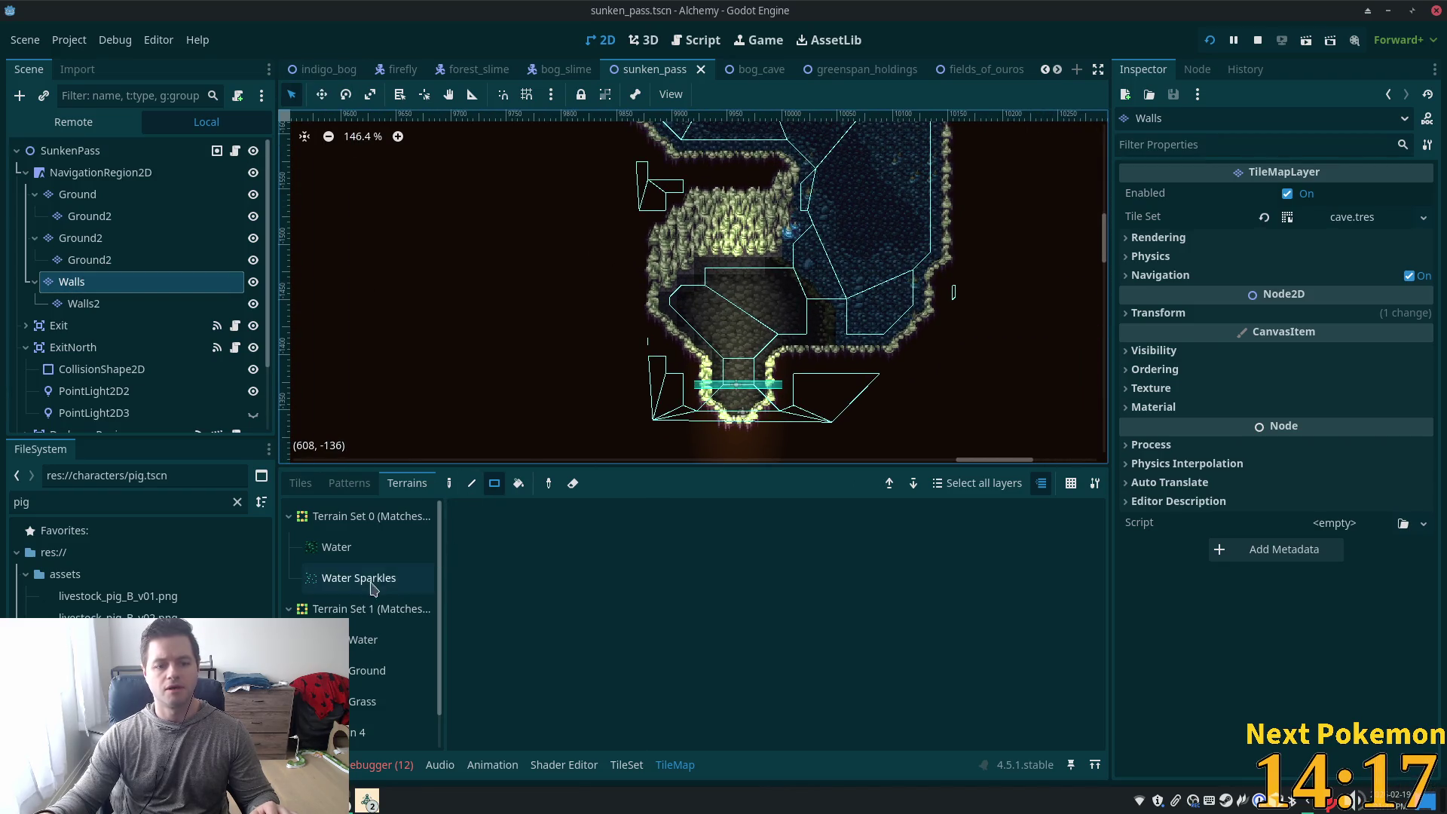
{"action": "left_click", "coordinate": [366, 670]}
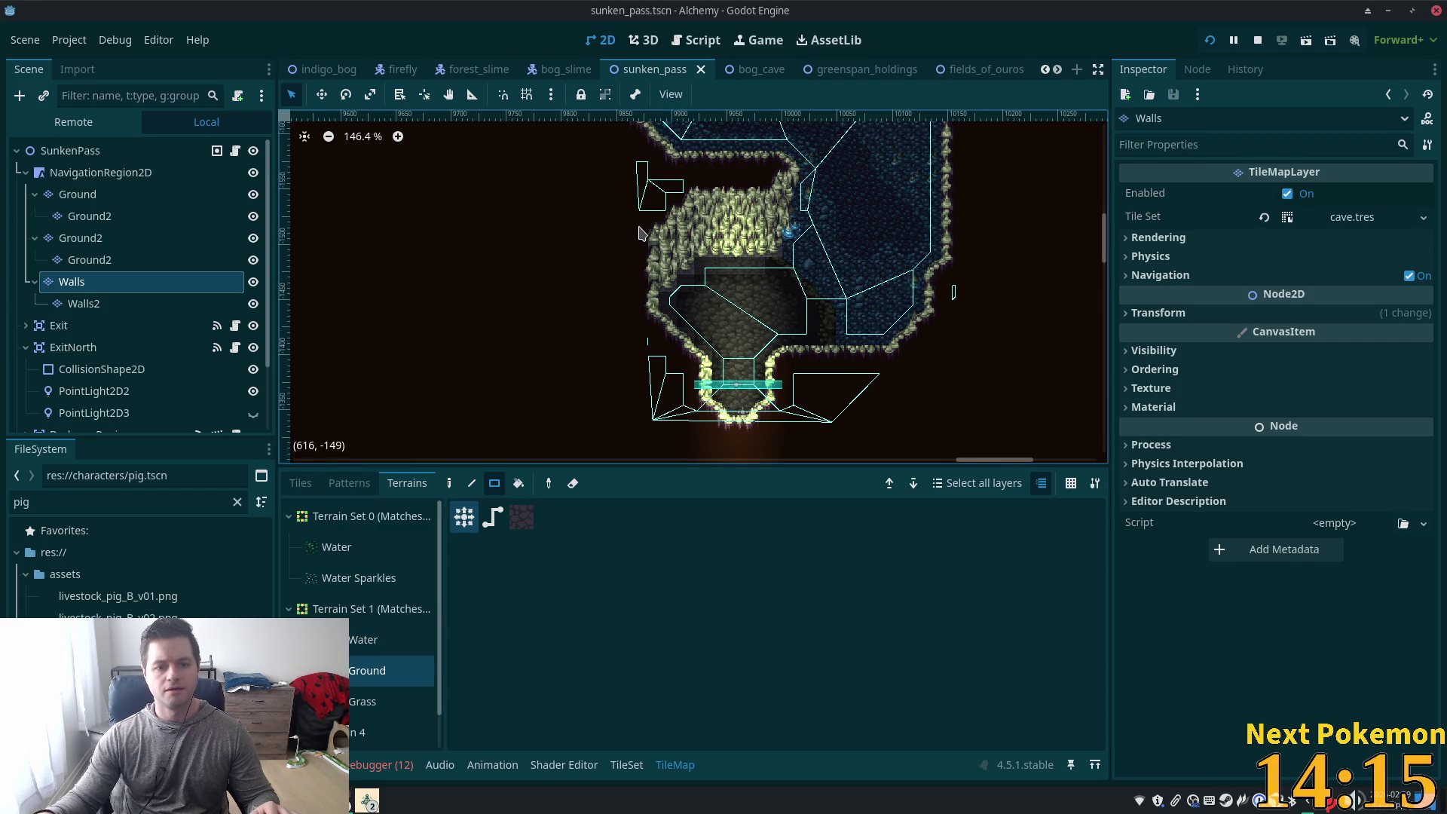
{"action": "left_click_drag", "start_coordinate": [644, 238], "coordinate": [607, 297]}
{"action": "key", "text": "ctrl+z"}
{"action": "mouse_move", "coordinate": [637, 234]}
{"action": "left_mouse_down"}
{"action": "mouse_move", "coordinate": [569, 410]}
{"action": "mouse_move", "coordinate": [506, 426]}
{"action": "left_mouse_up"}
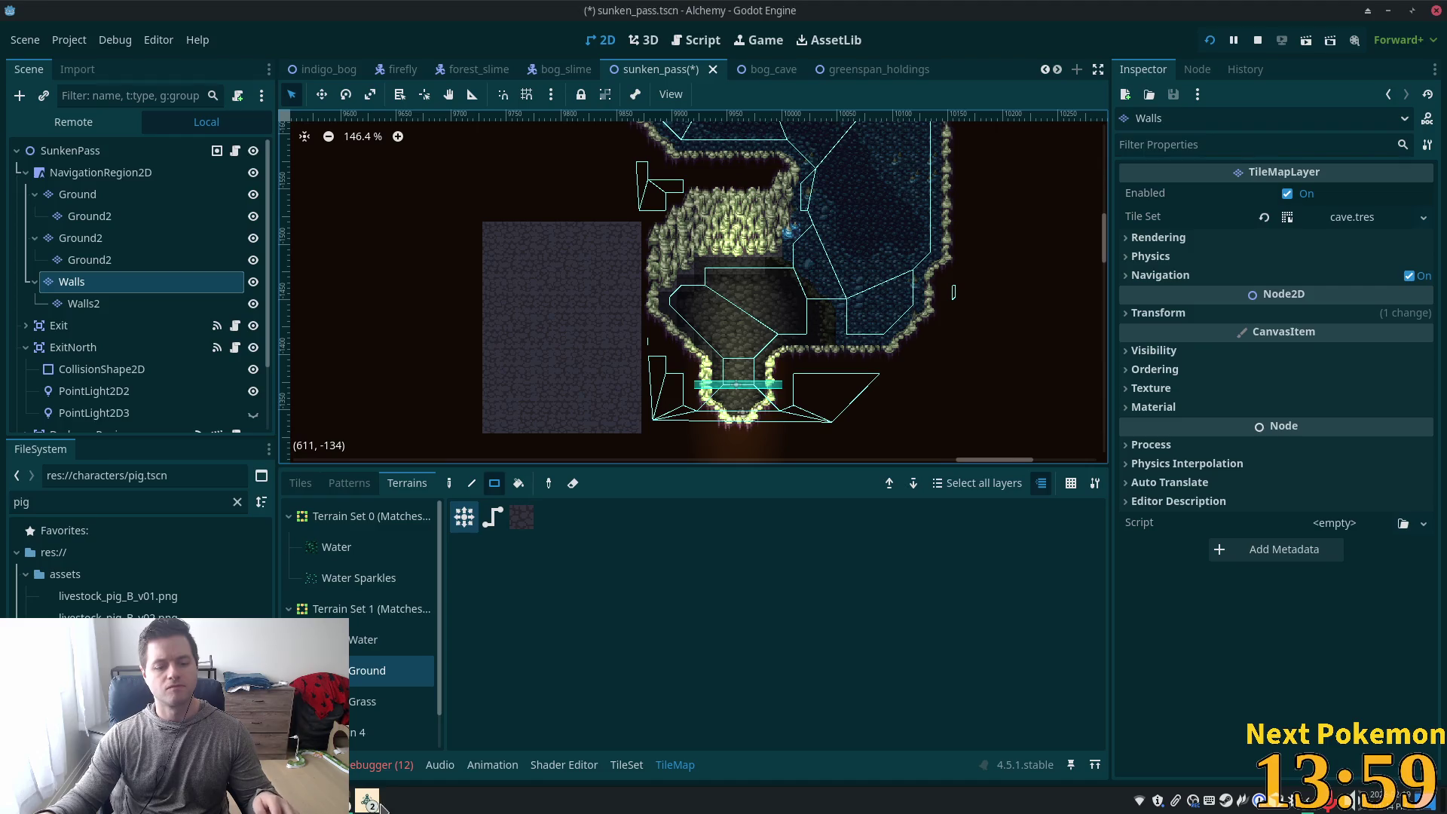
{"action": "left_click", "coordinate": [407, 734]}
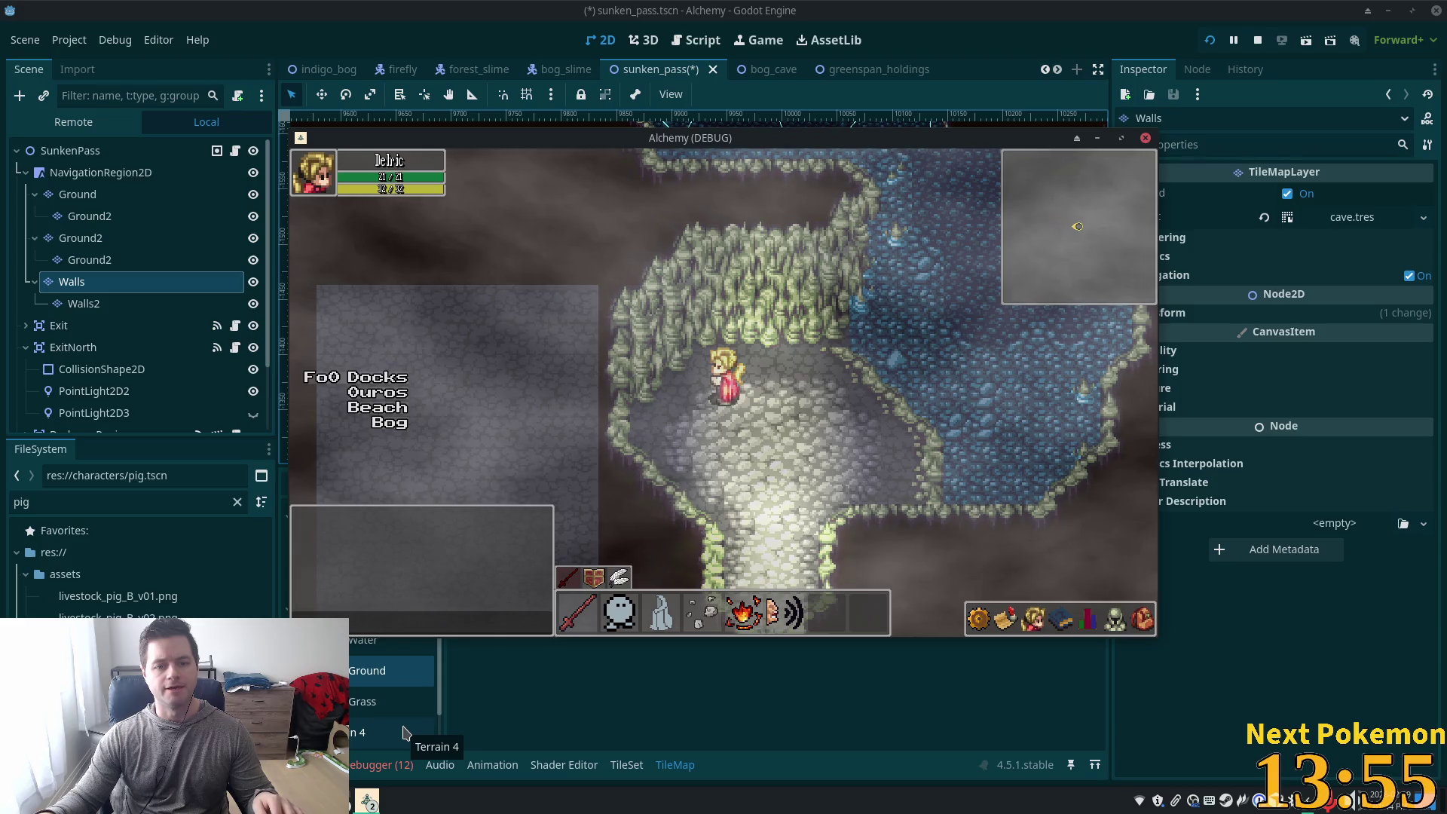
{"action": "left_click", "coordinate": [405, 732]}
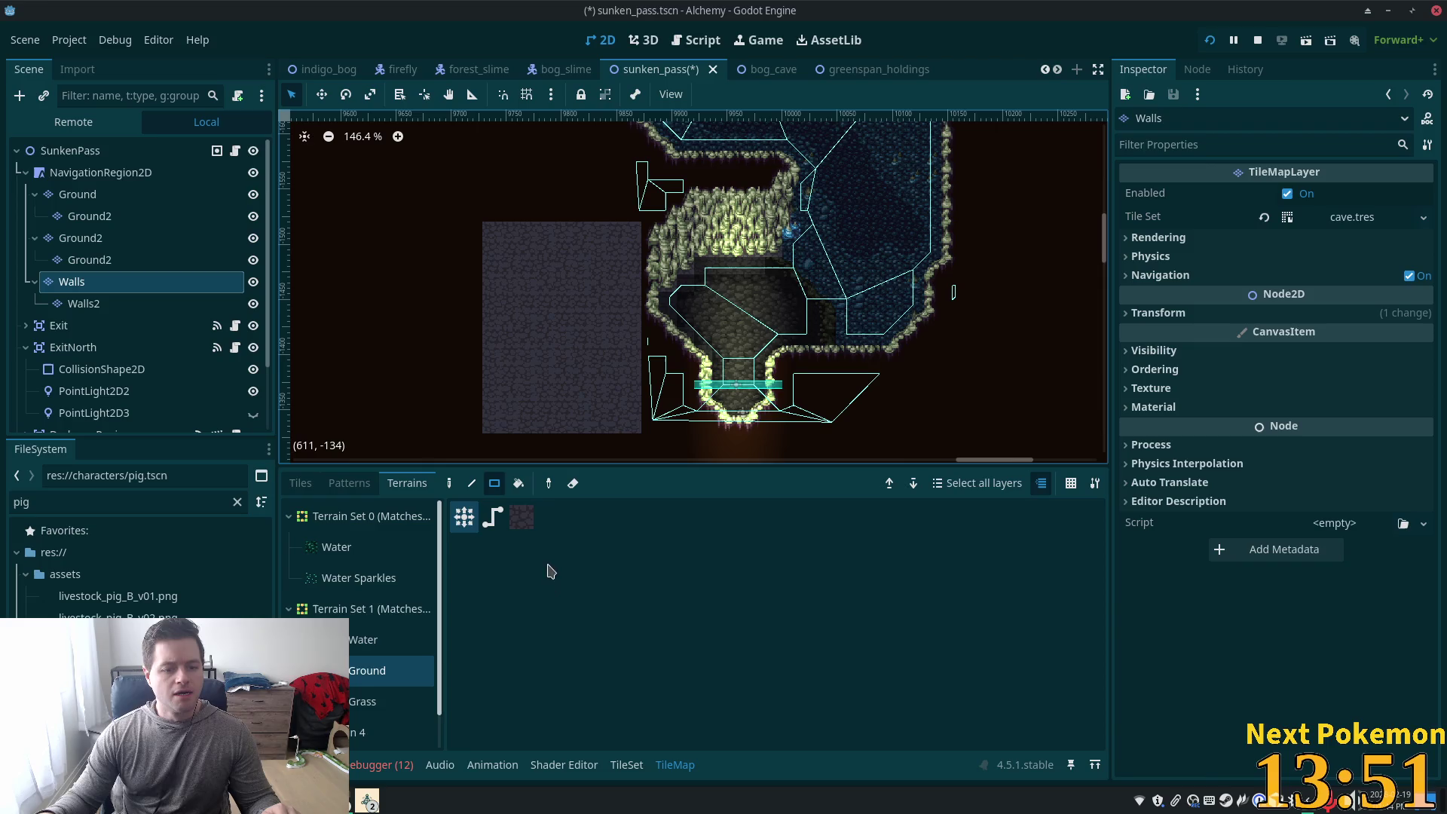
{"action": "key", "text": "ctrl+z"}
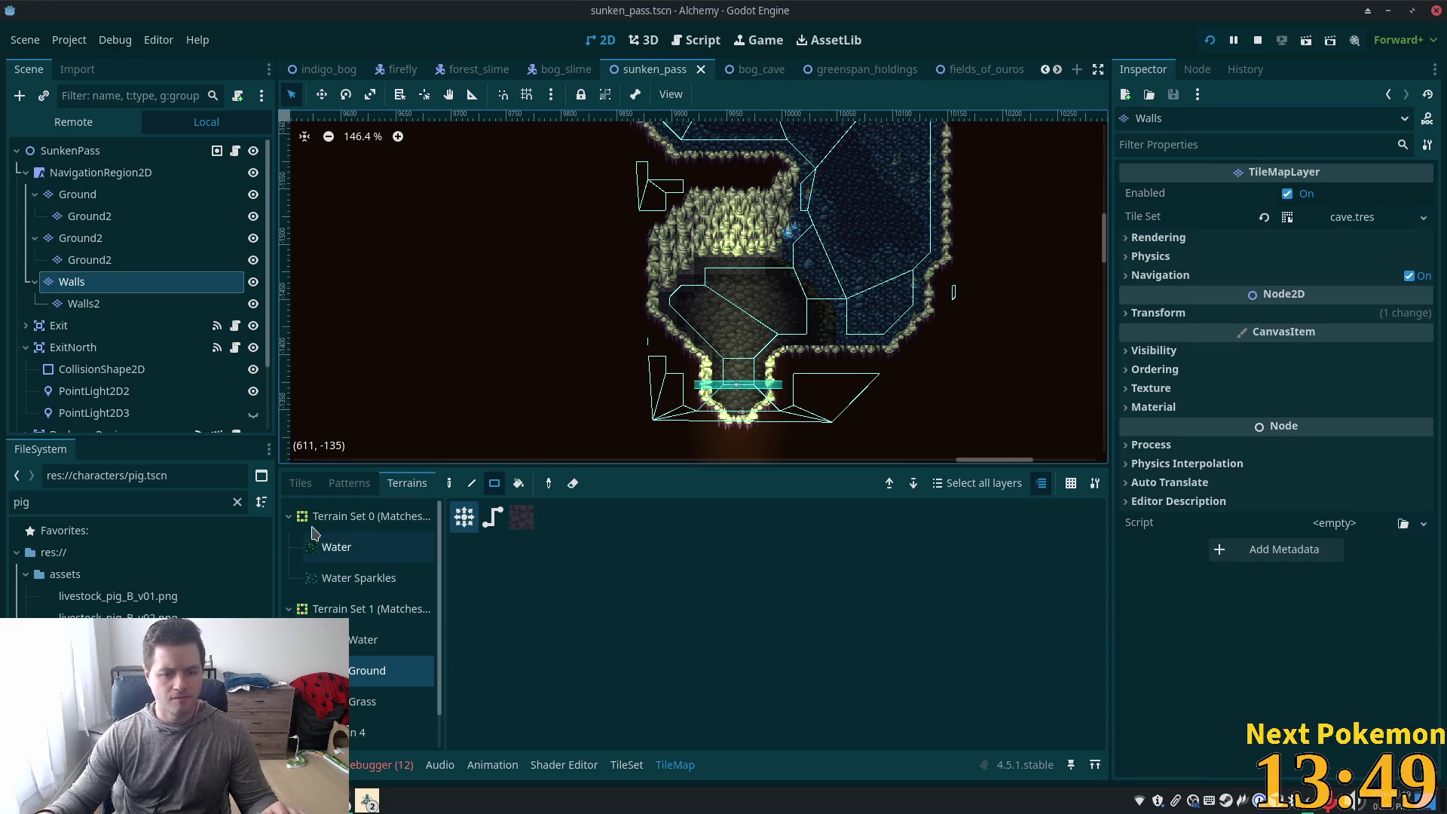
Paint two-tile-high walls from muddy cave v2.png down the cave's left edge
{"action": "left_click", "coordinate": [300, 483]}
{"action": "scroll", "coordinate": [766, 568], "scroll_direction": "up", "scroll_amount": 1}
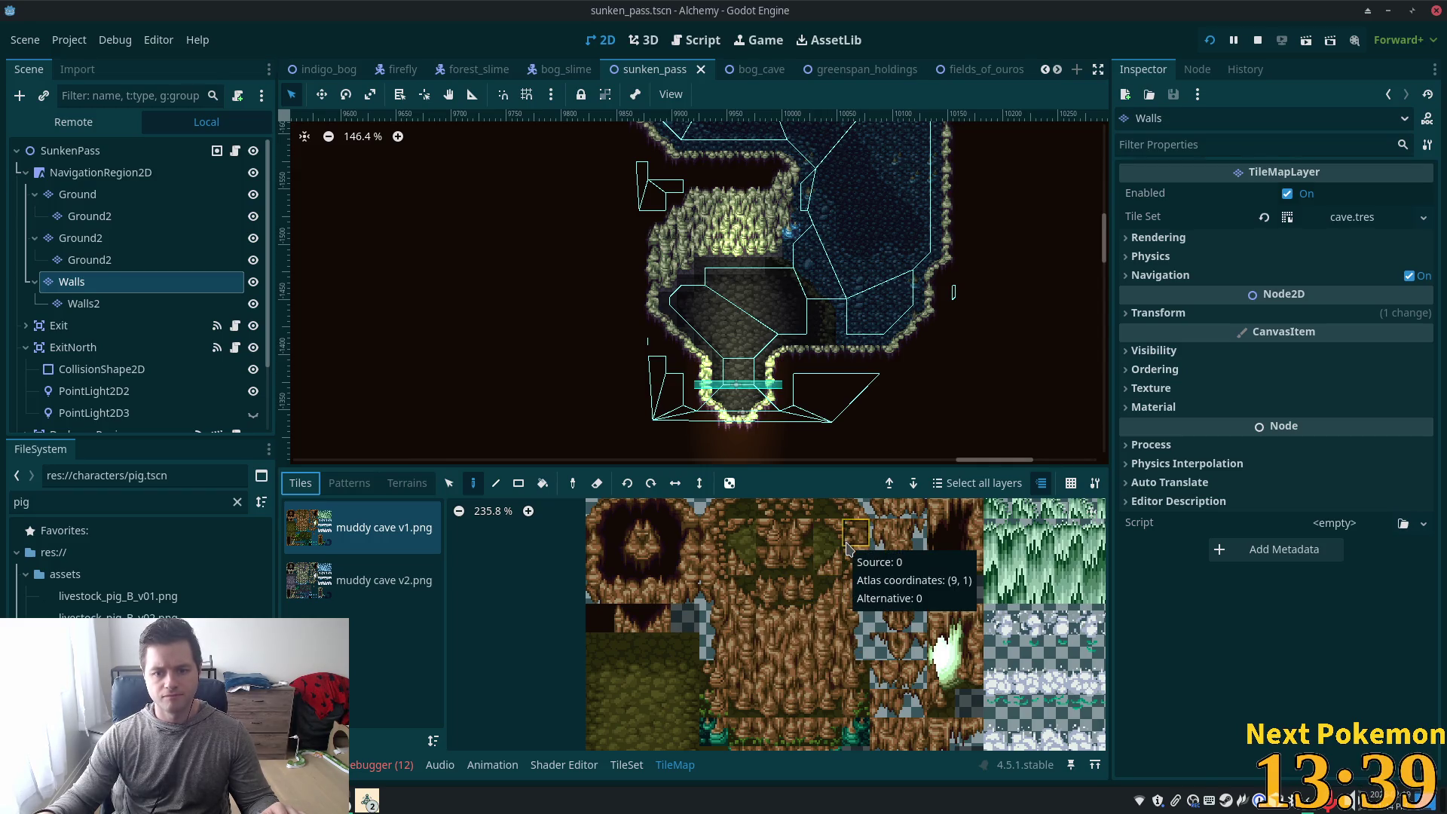
{"action": "left_click", "coordinate": [360, 590]}
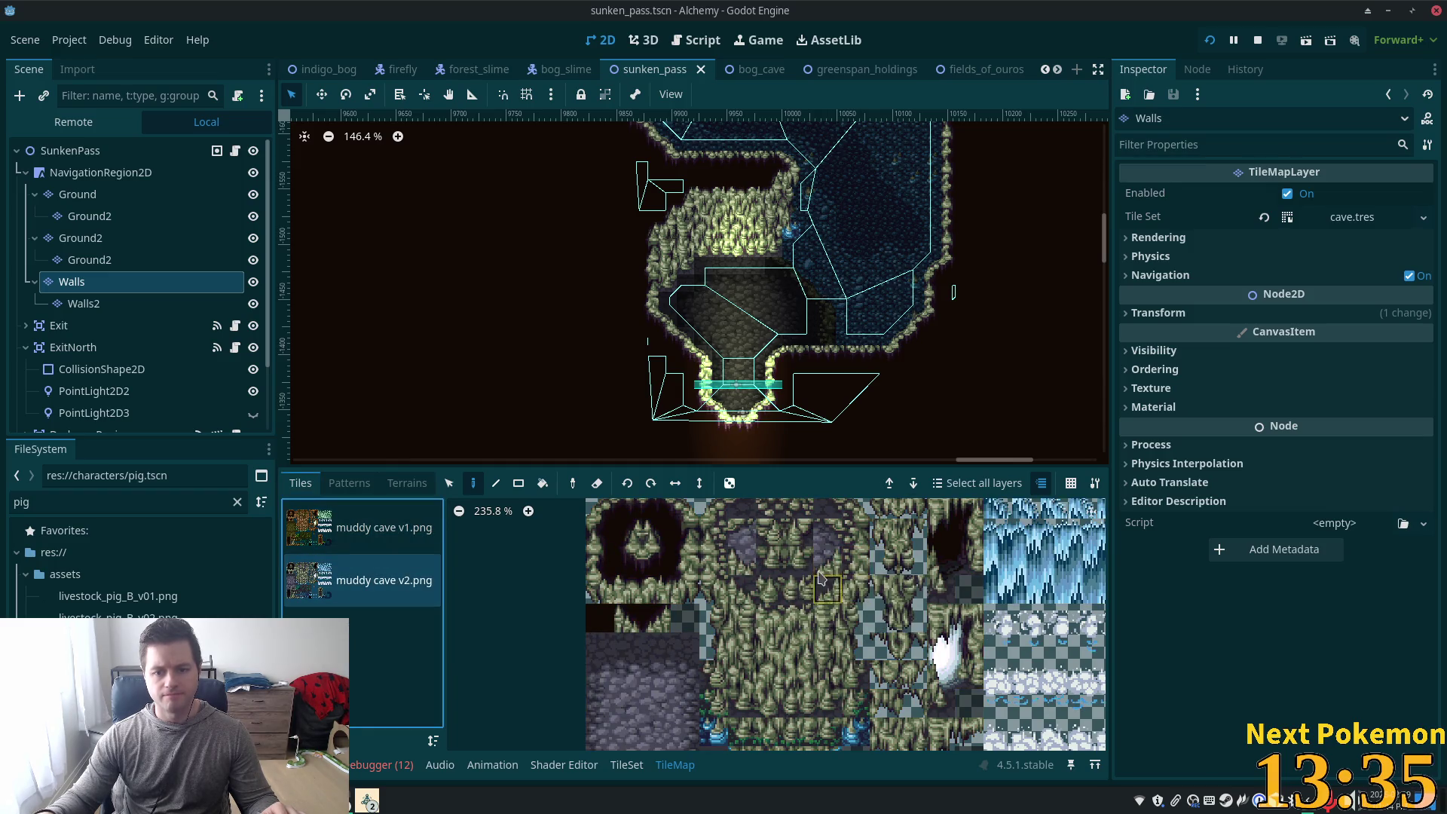
{"action": "scroll", "coordinate": [829, 573], "scroll_direction": "down", "scroll_amount": 3}
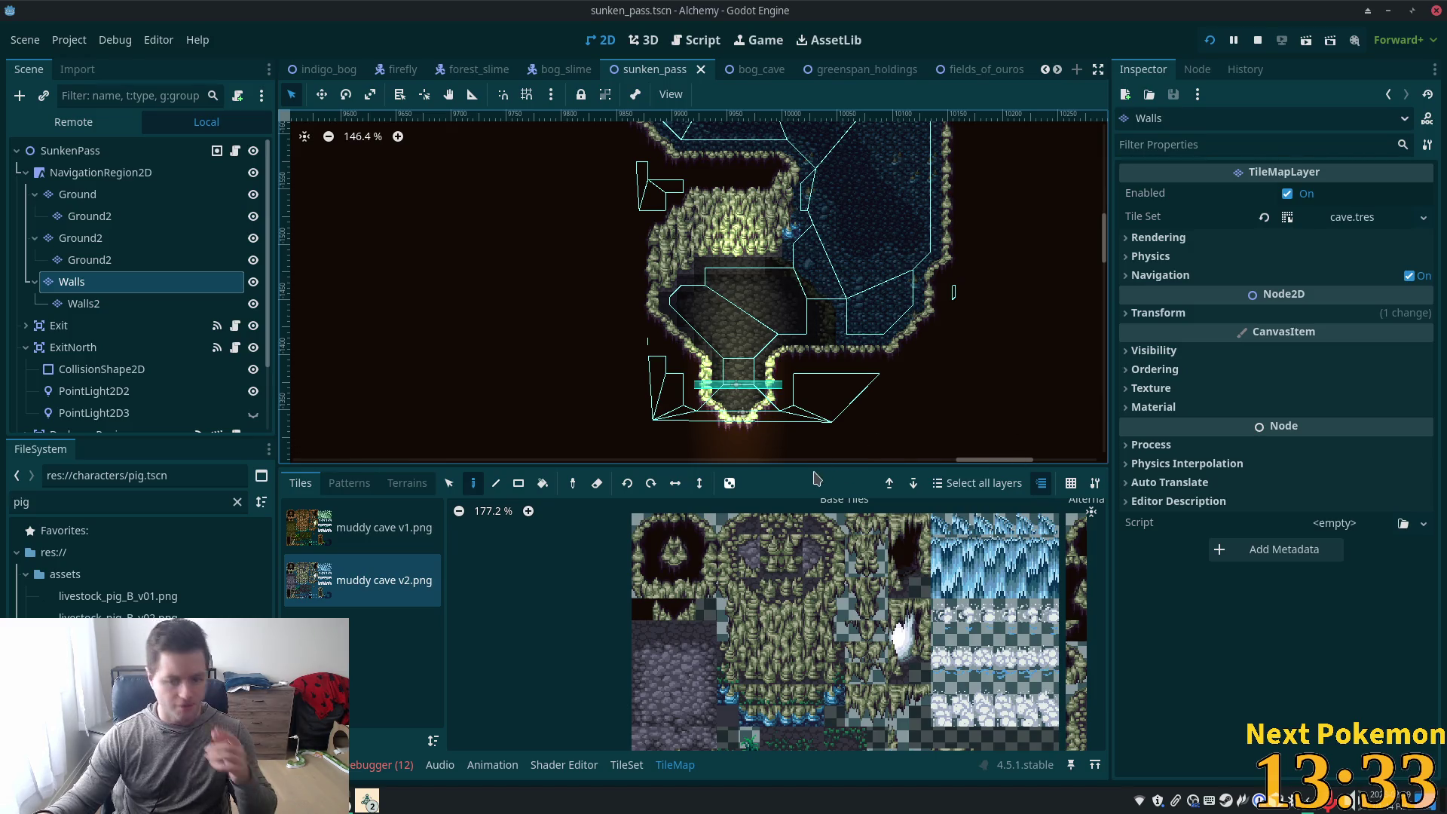
{"action": "scroll", "coordinate": [896, 684], "scroll_direction": "down", "scroll_amount": 5}
{"action": "left_click", "coordinate": [878, 647]}
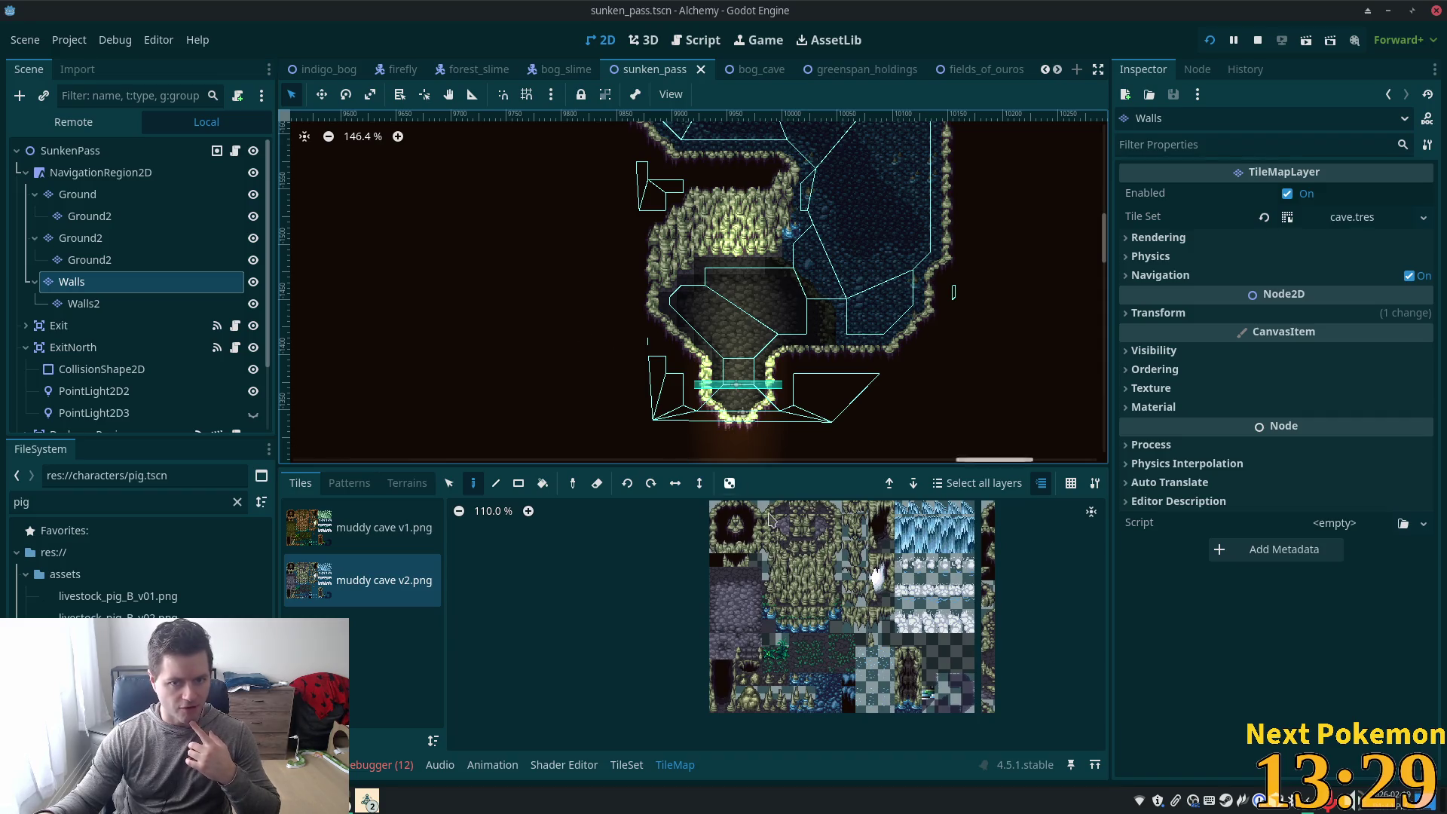
{"action": "scroll", "coordinate": [657, 311], "scroll_direction": "up", "scroll_amount": 9}
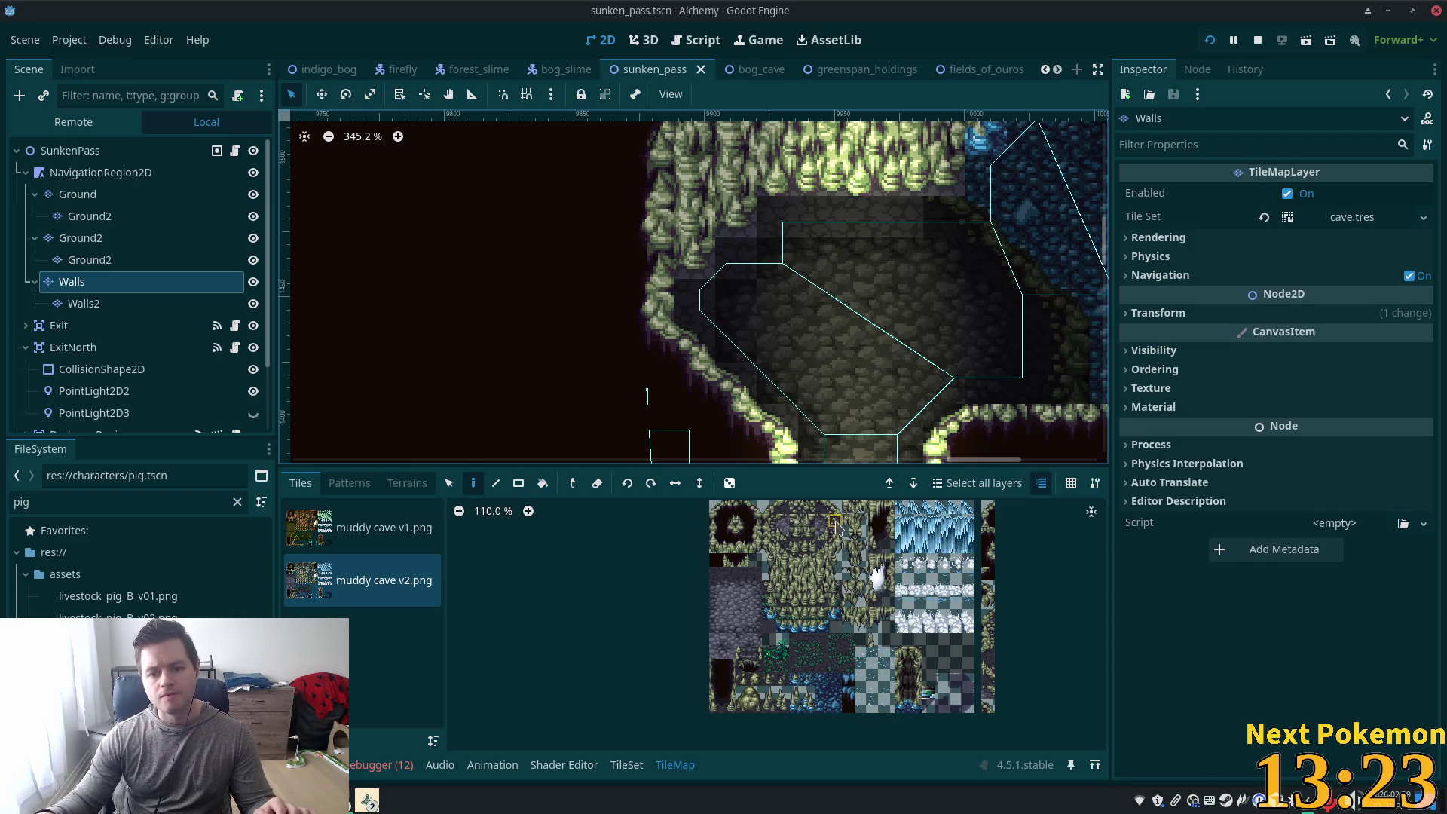
{"action": "left_click", "coordinate": [836, 537]}
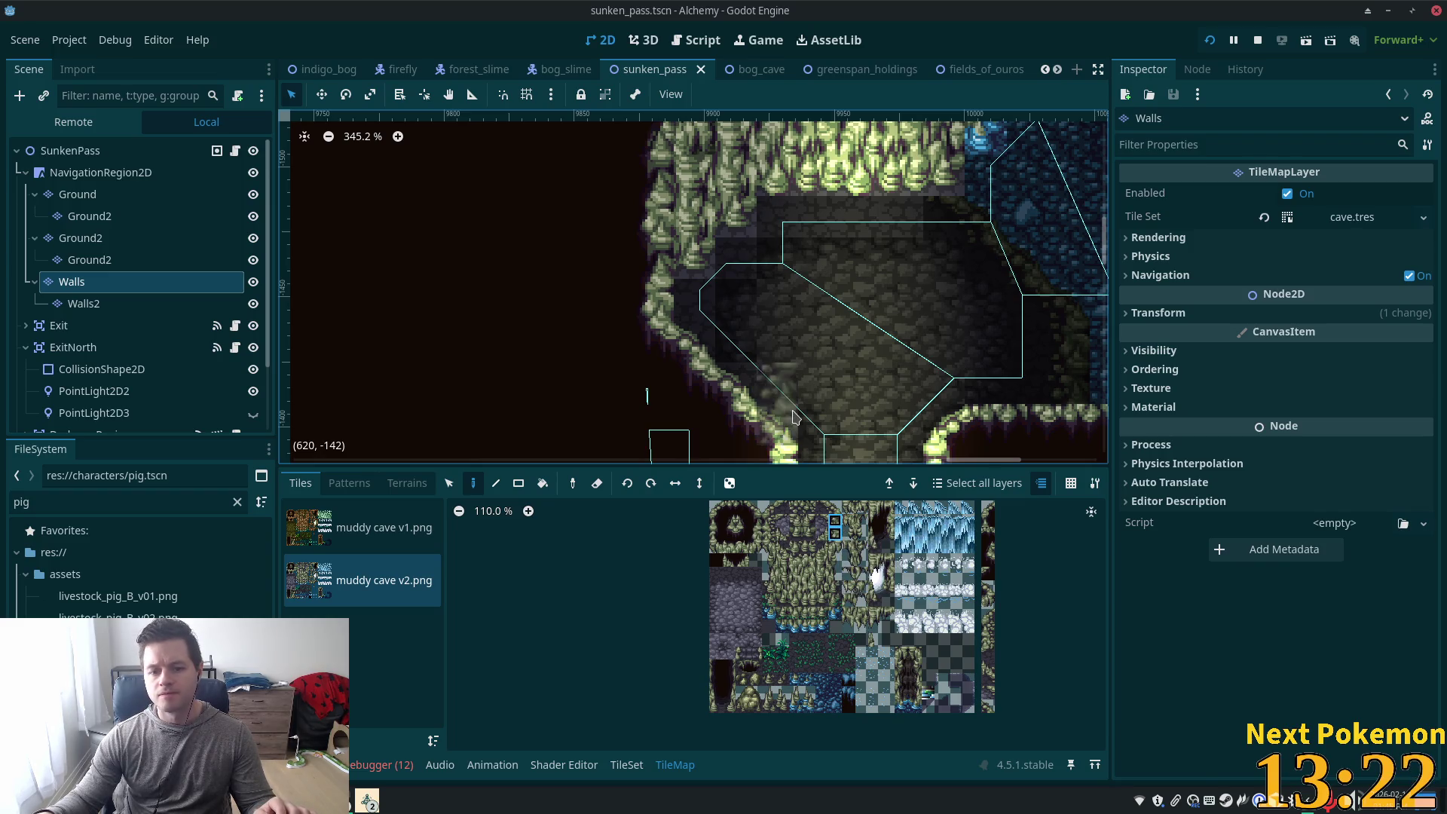
{"action": "left_click", "coordinate": [654, 210]}
{"action": "left_click_drag", "start_coordinate": [654, 209], "coordinate": [652, 281]}
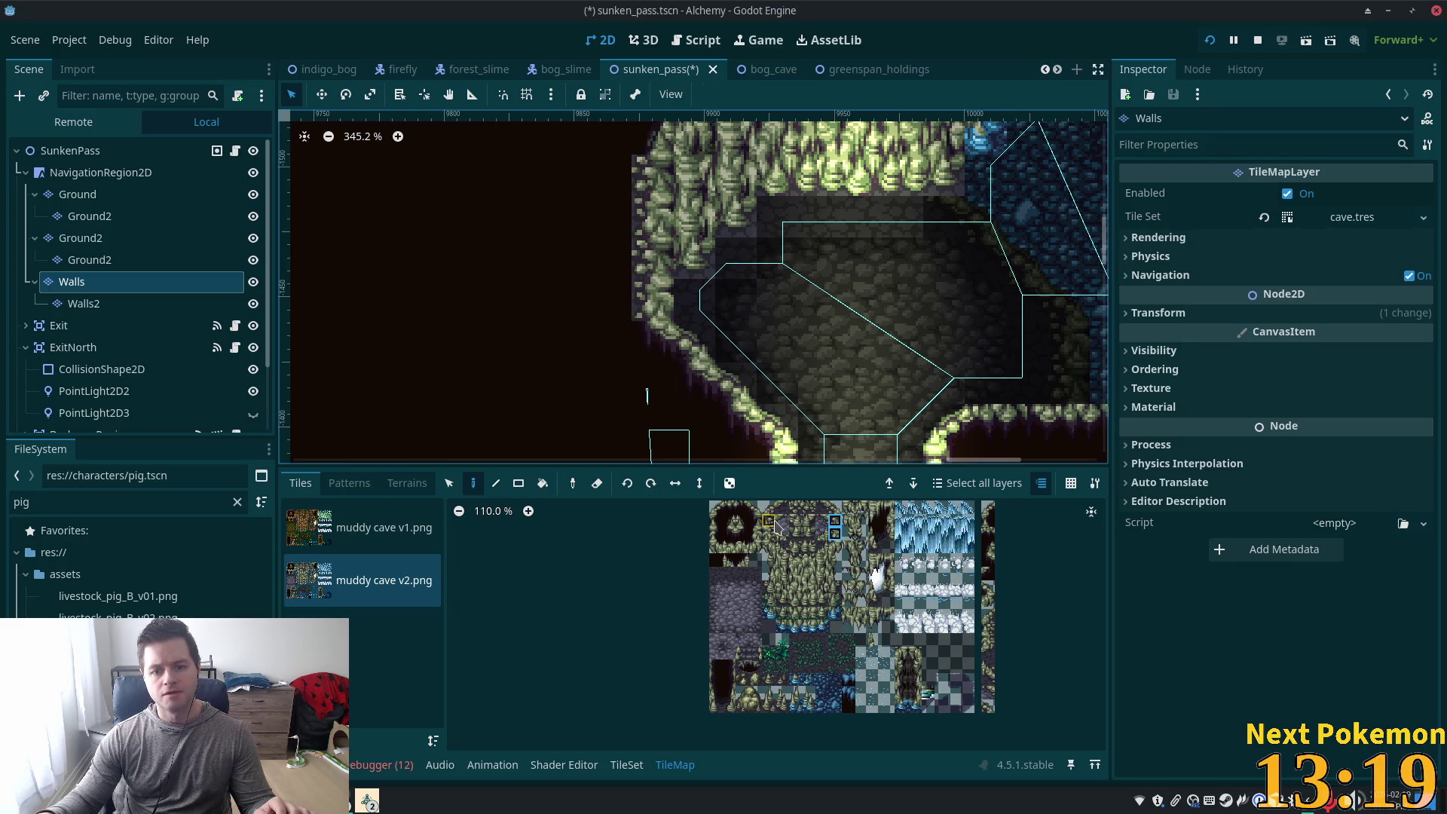
{"action": "left_click", "coordinate": [834, 511]}
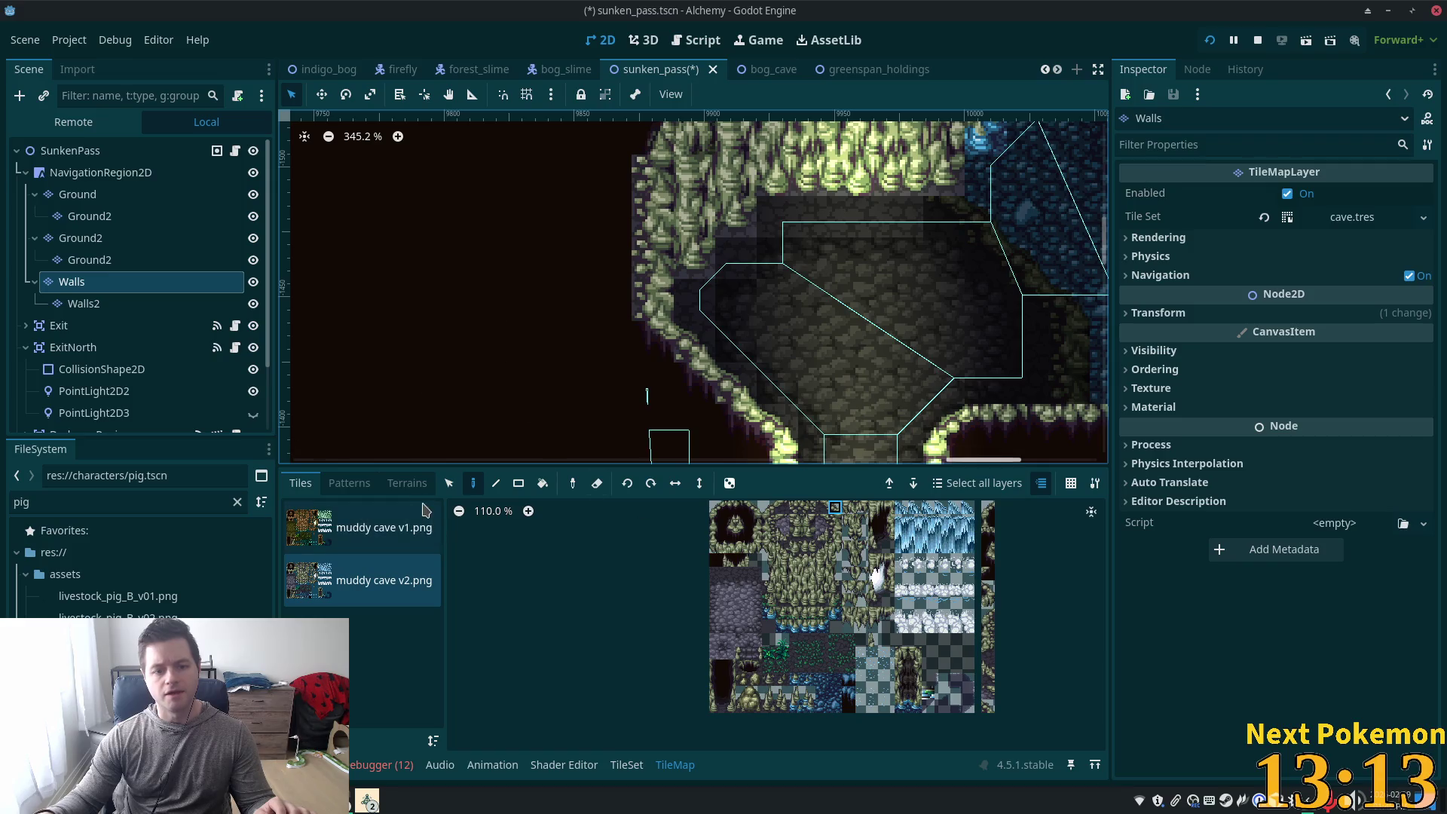
Rect-paint a 4x4 patch of Ground terrain beside the wall, then run the scene
{"action": "left_click", "coordinate": [407, 483]}
{"action": "left_click", "coordinate": [377, 639]}
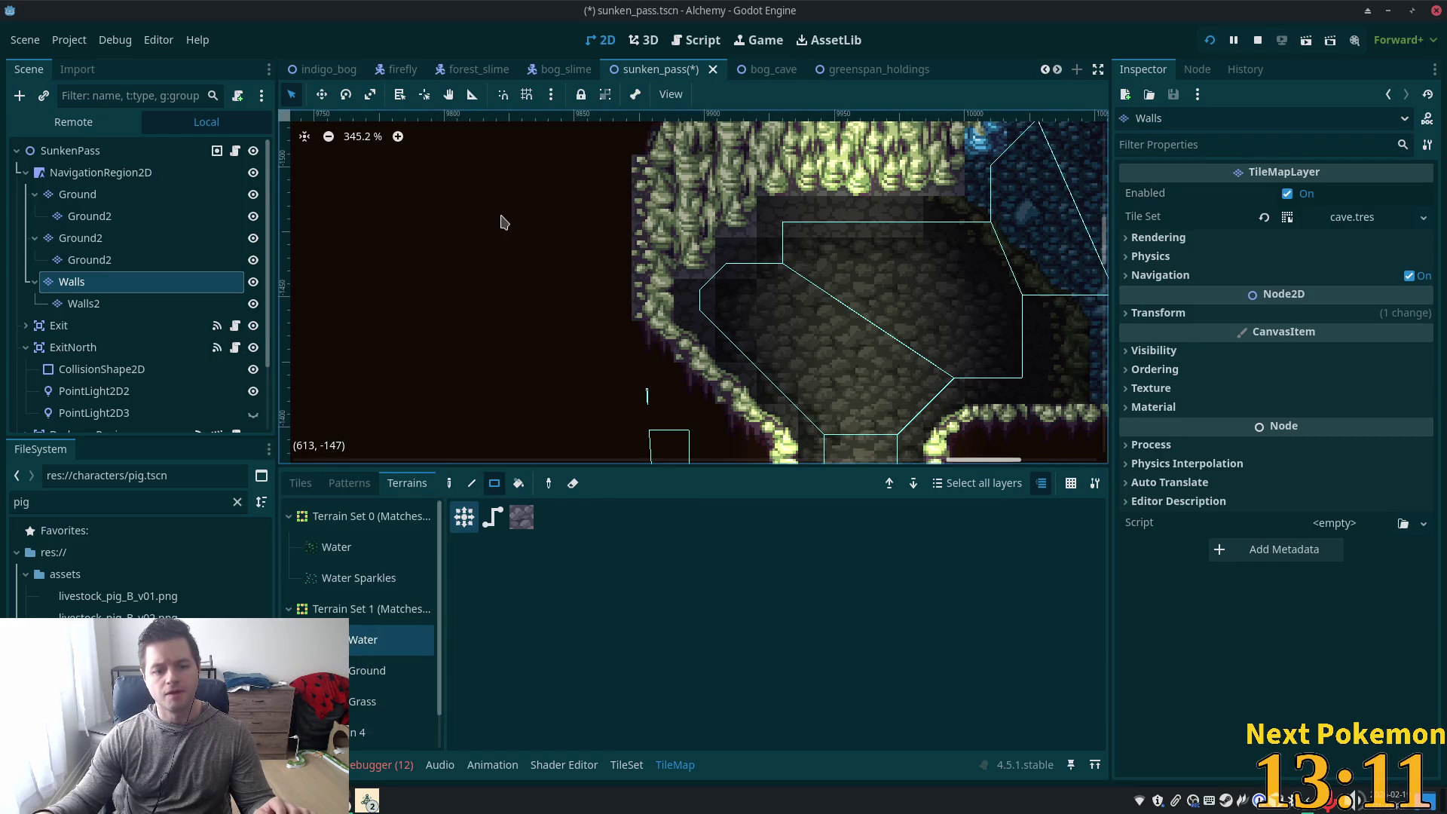
{"action": "left_click", "coordinate": [369, 670]}
{"action": "mouse_move", "coordinate": [496, 180]}
{"action": "left_mouse_down"}
{"action": "mouse_move", "coordinate": [622, 230]}
{"action": "mouse_move", "coordinate": [613, 316]}
{"action": "left_mouse_up"}
{"action": "key", "text": "F6"}
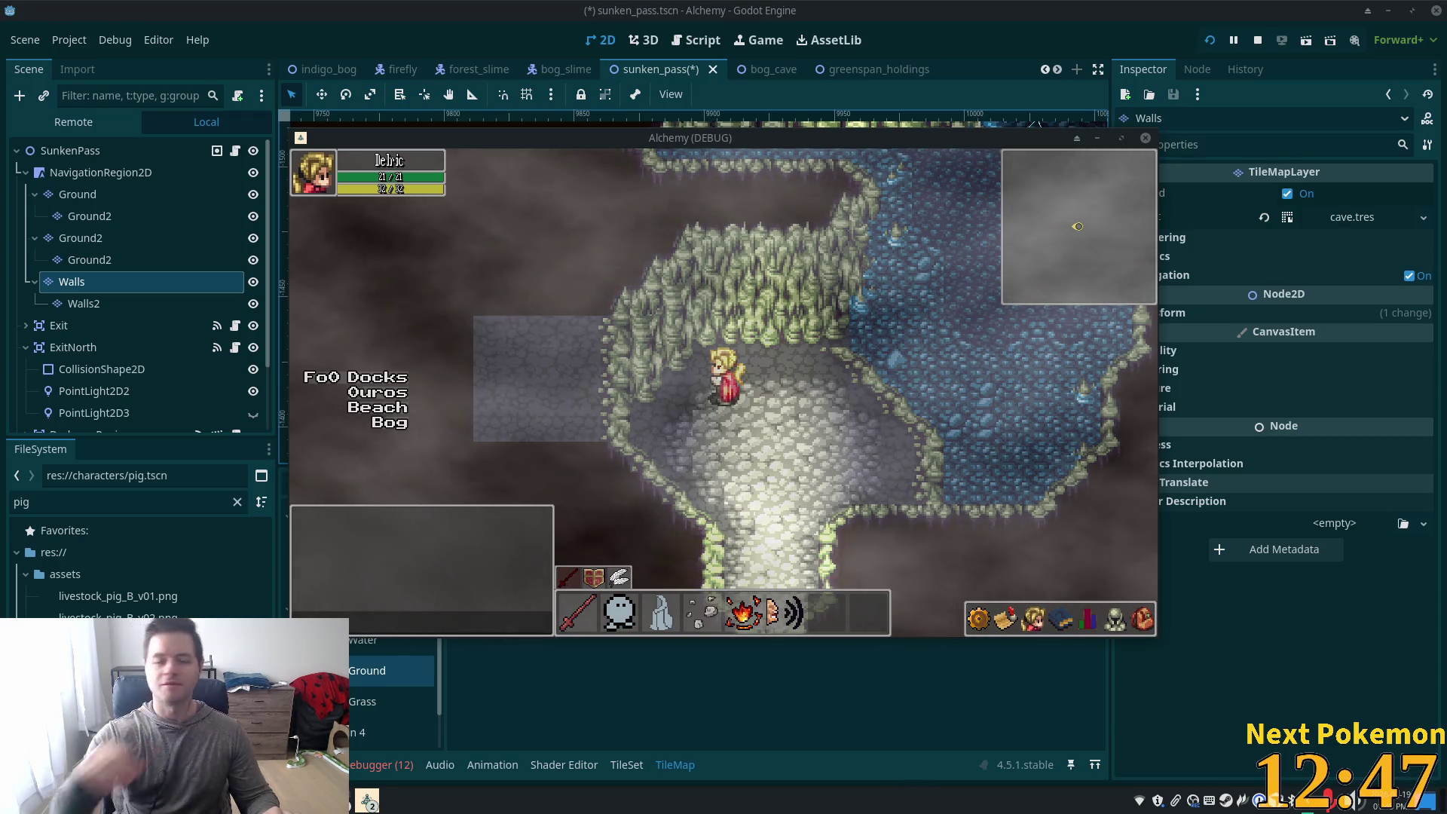
Walk the character out of the cave, left toward the path, then down-right along the dirt path
{"action": "left_click", "coordinate": [794, 315]}
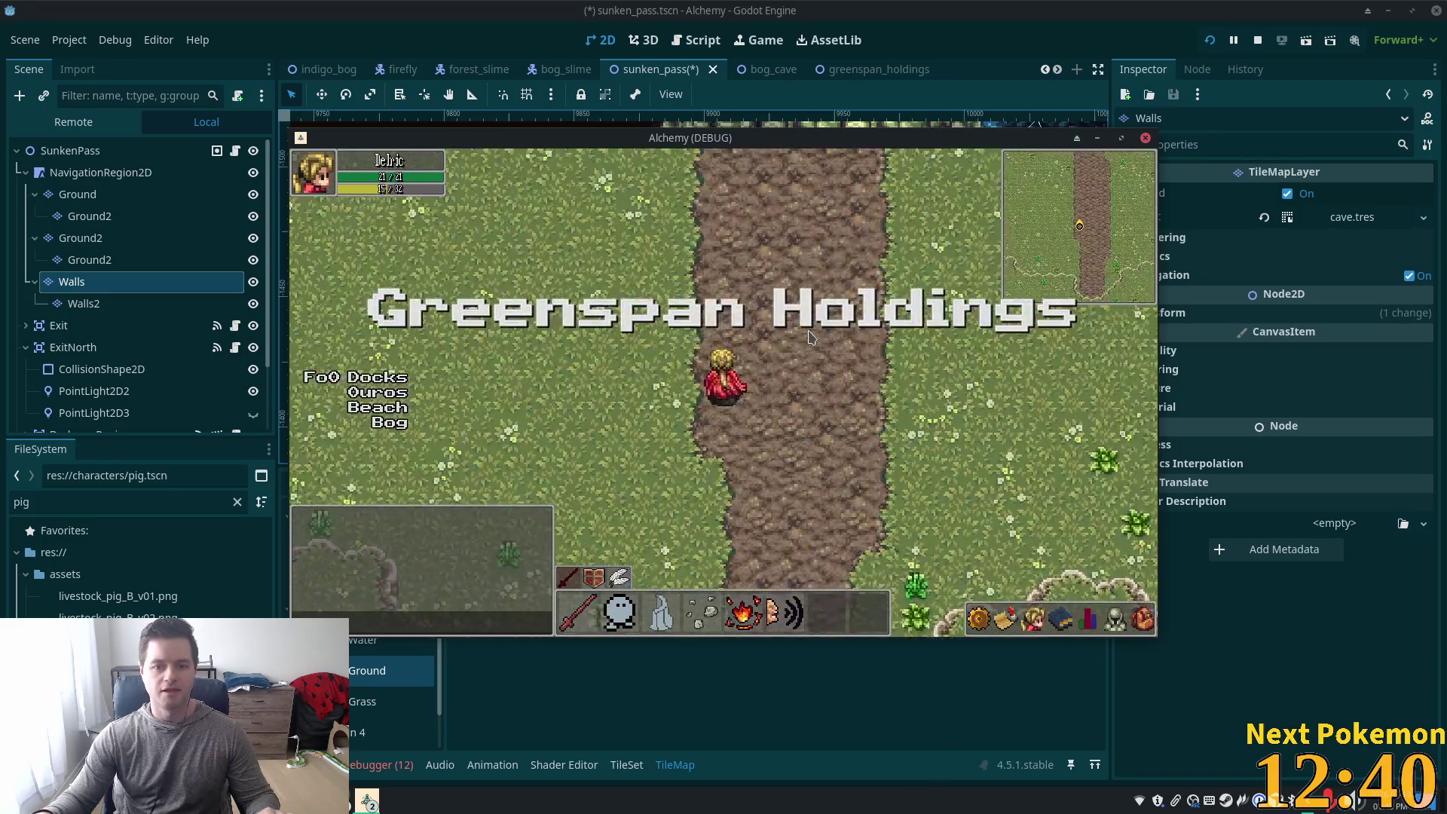
{"action": "key", "text": "Left"}
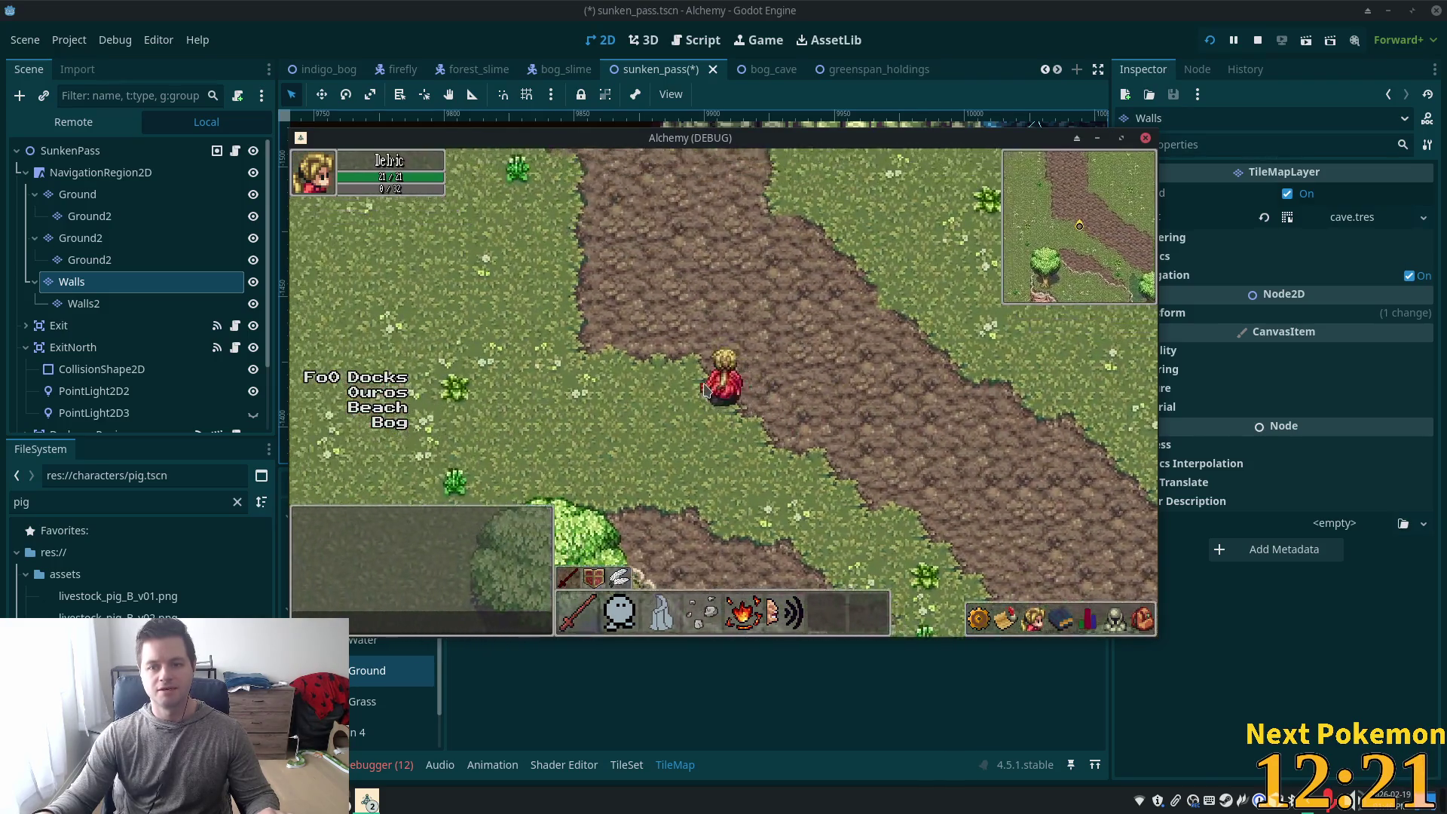
{"action": "key", "text": "Down"}
{"action": "key", "text": "Right"}
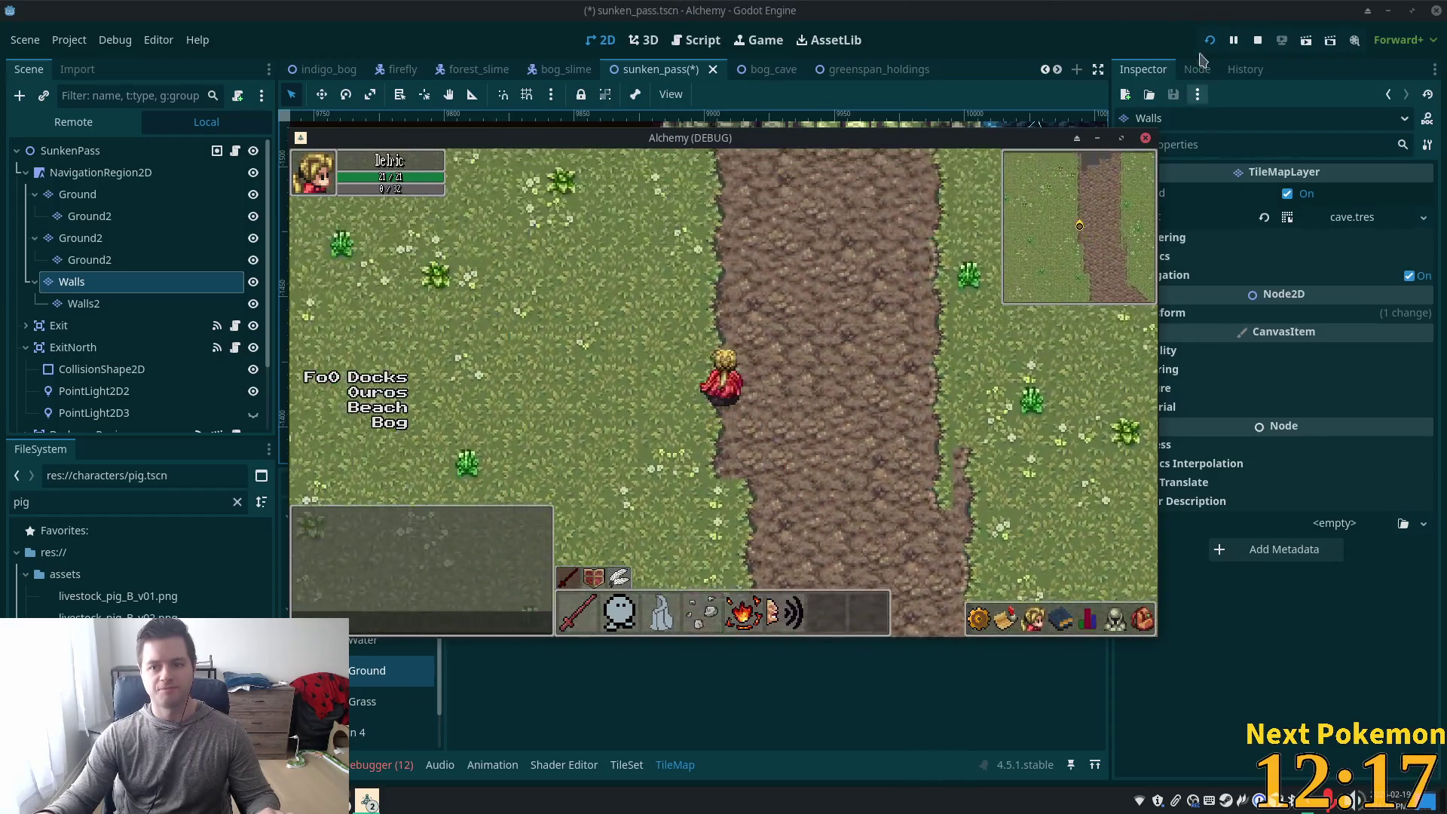
{"action": "key", "text": "Up"}
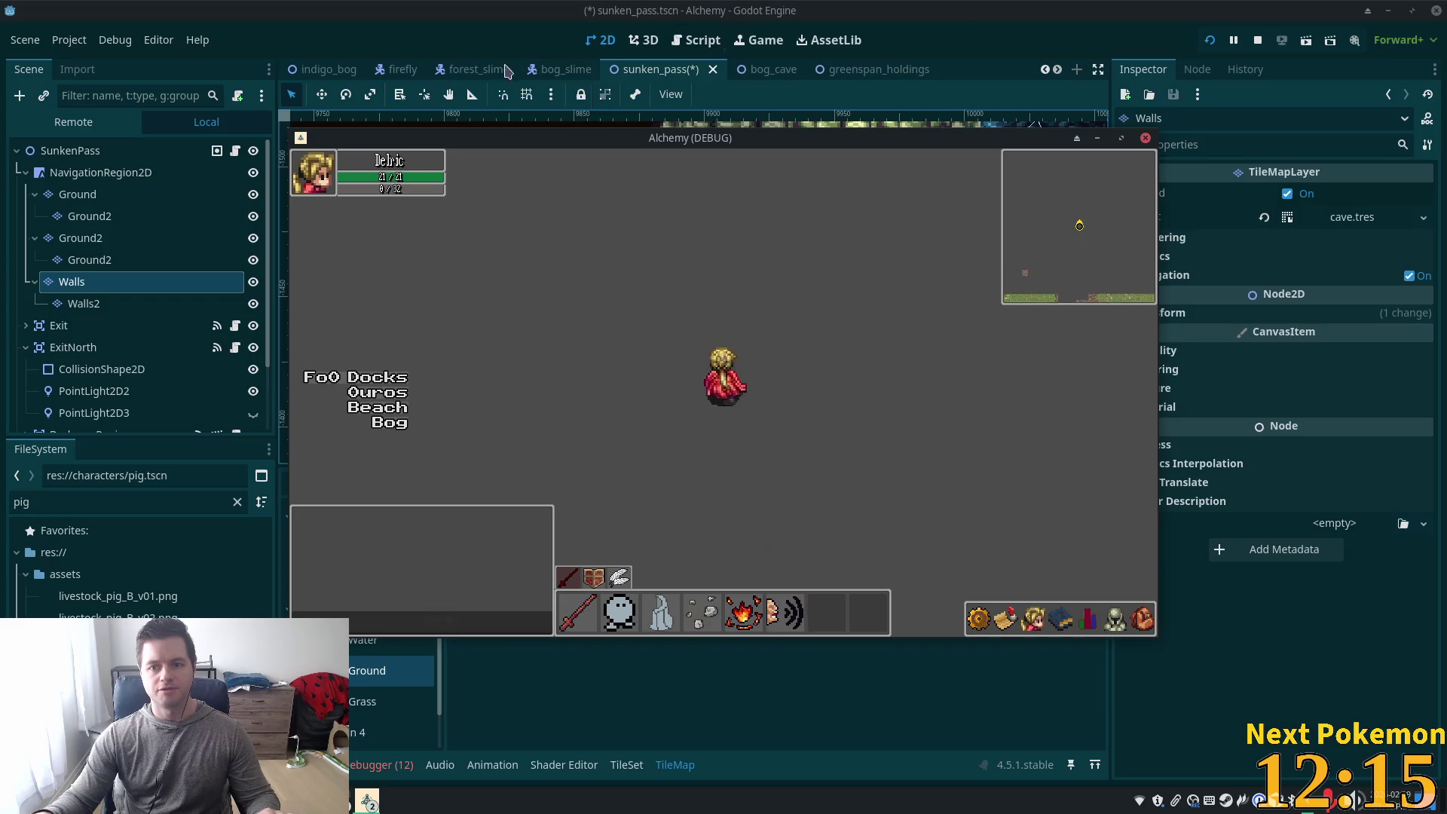
Walk down onto the dirt path and right across the field past the fences
{"action": "key", "text": "Down"}
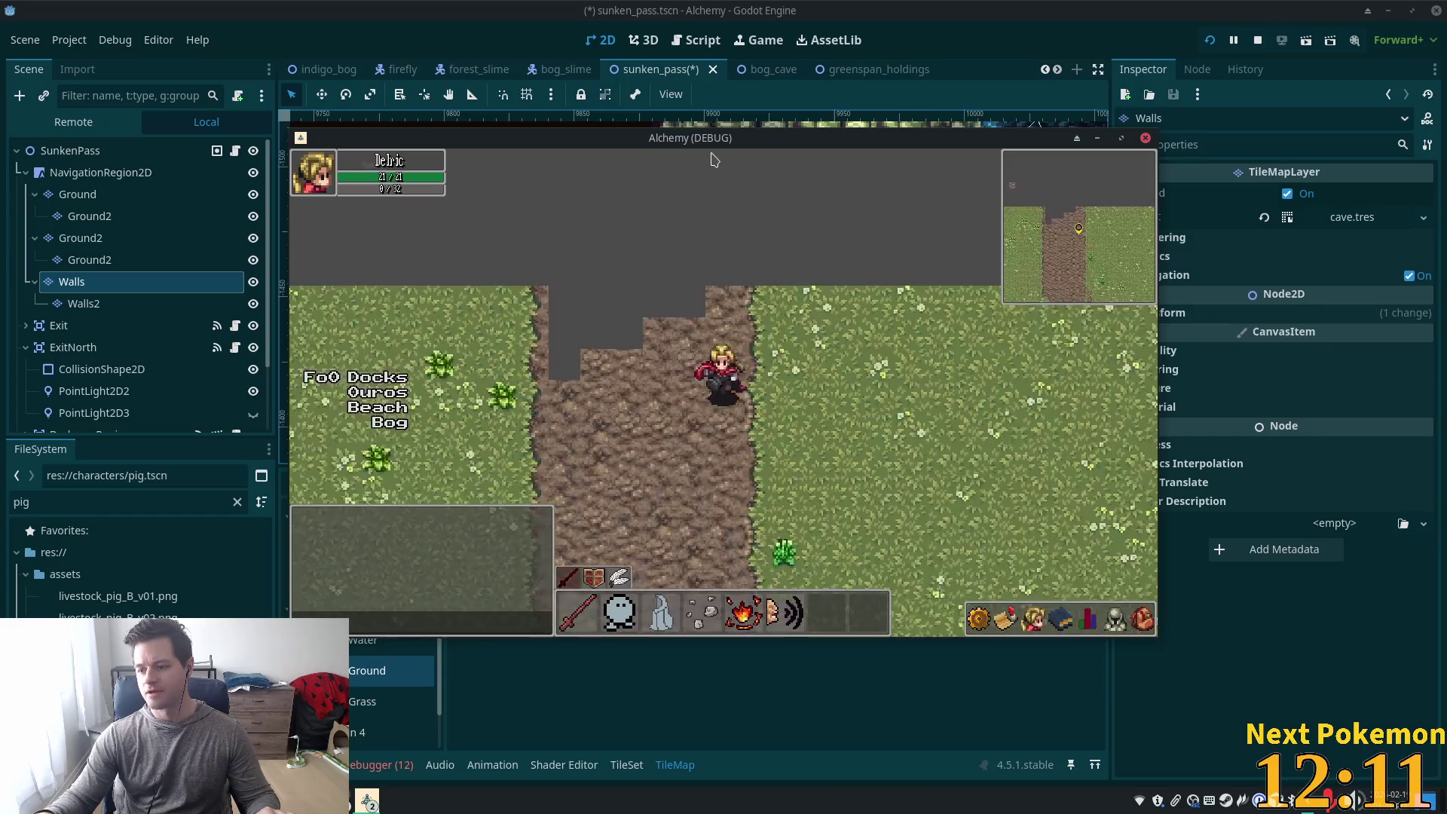
{"action": "key", "text": "Down"}
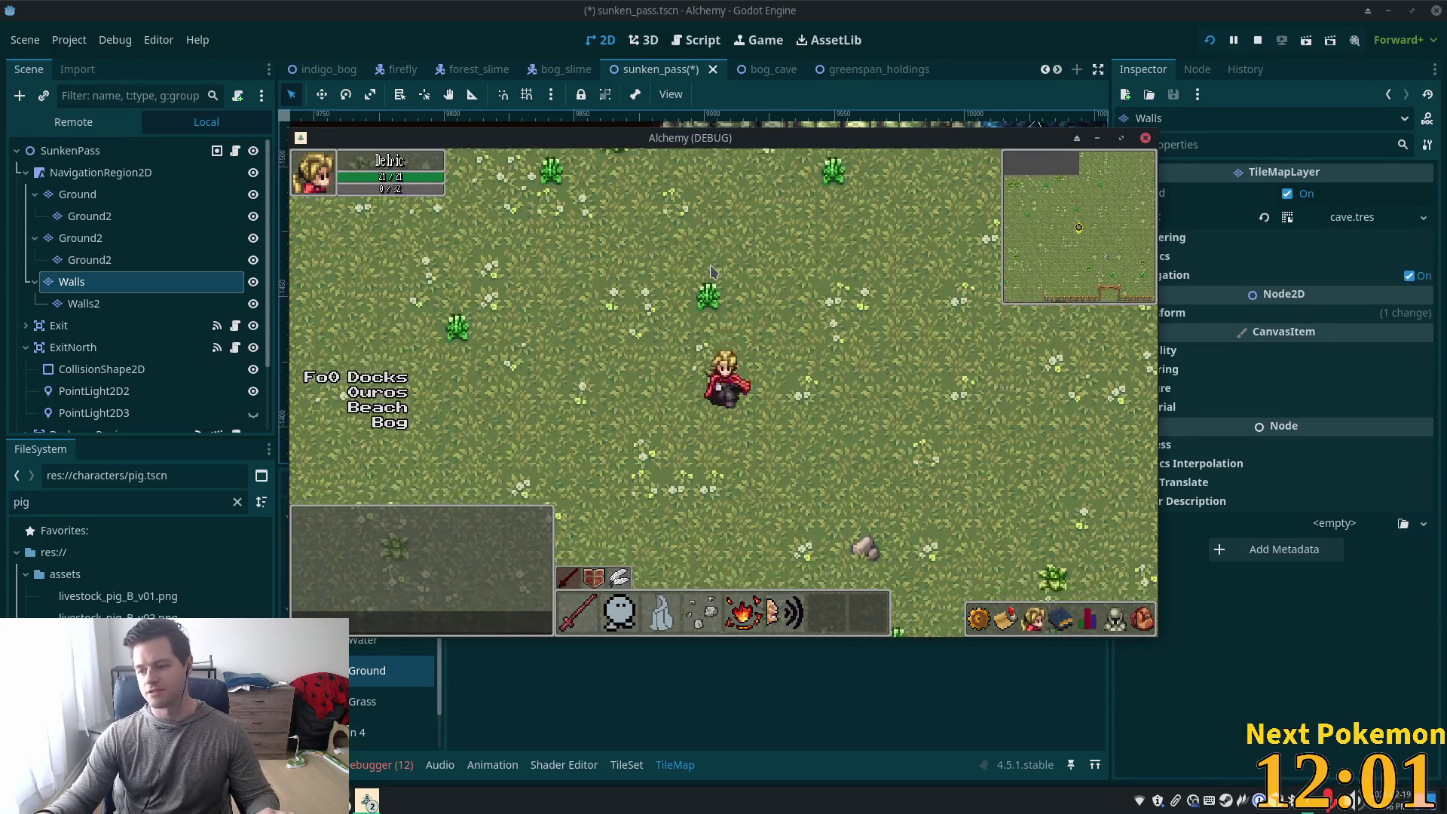
{"action": "key", "text": "d"}
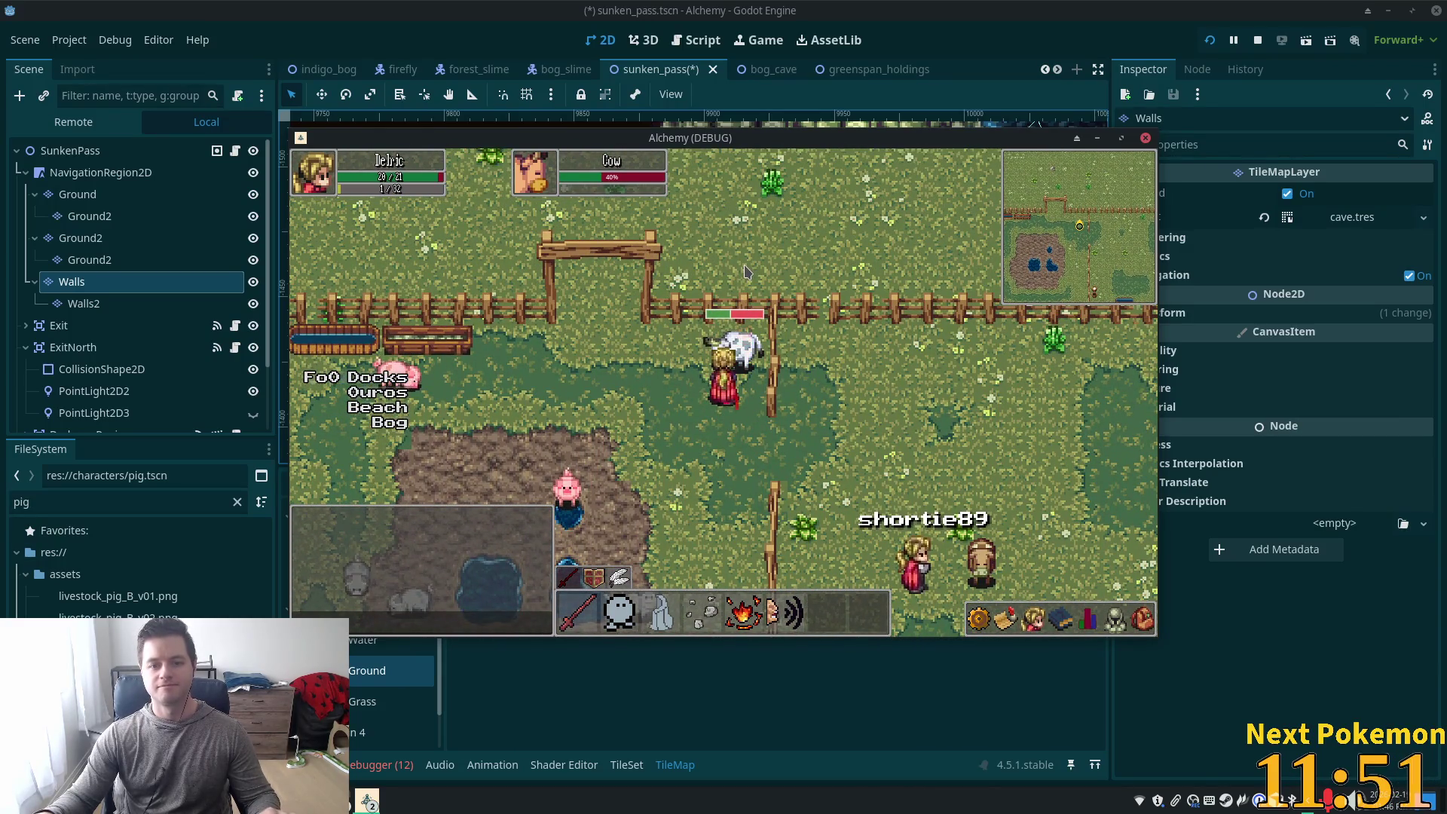
{"action": "key", "text": "Up"}
{"action": "key", "text": "Right"}
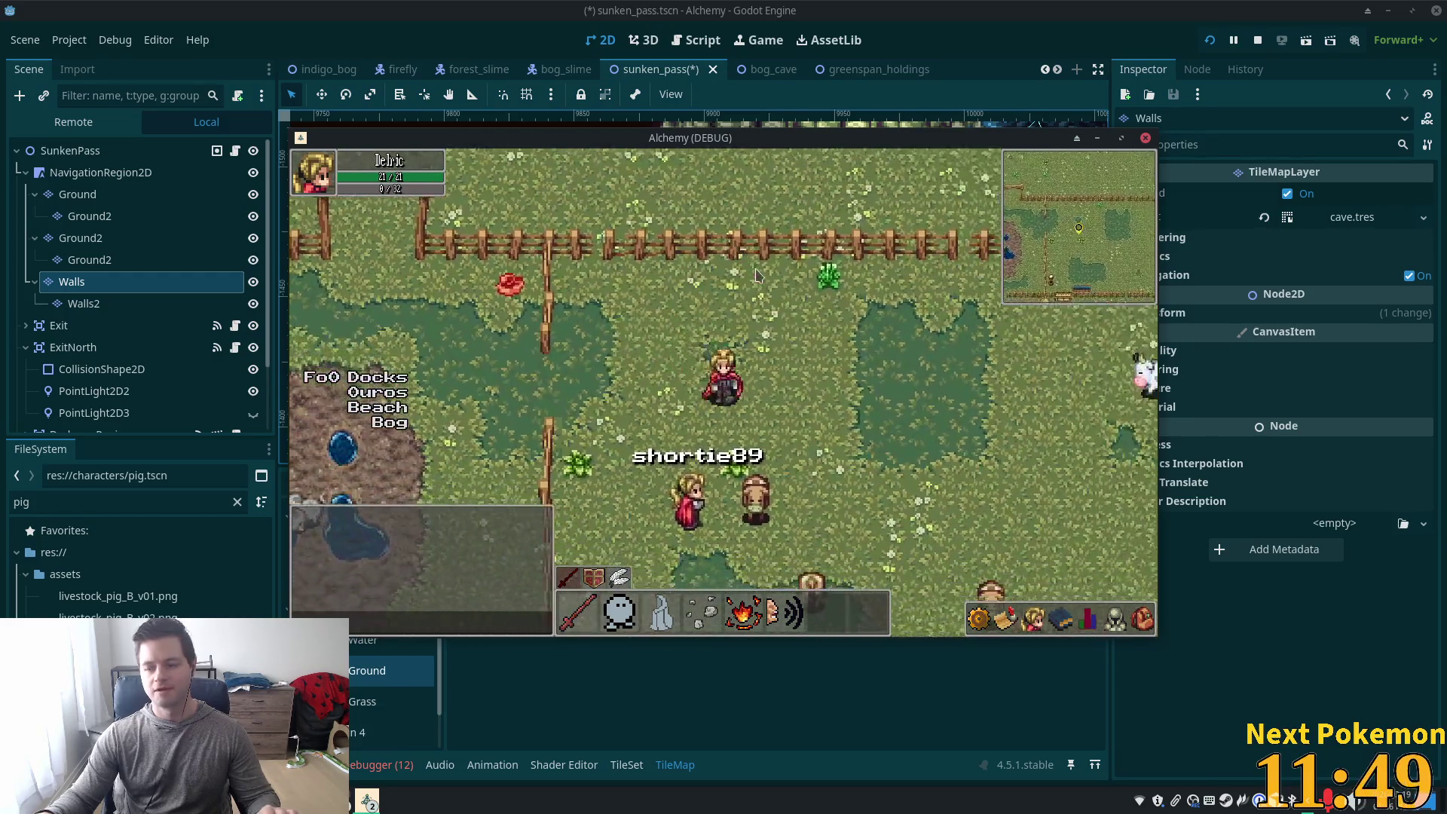
{"action": "key", "text": "Down"}
{"action": "key", "text": "Right"}
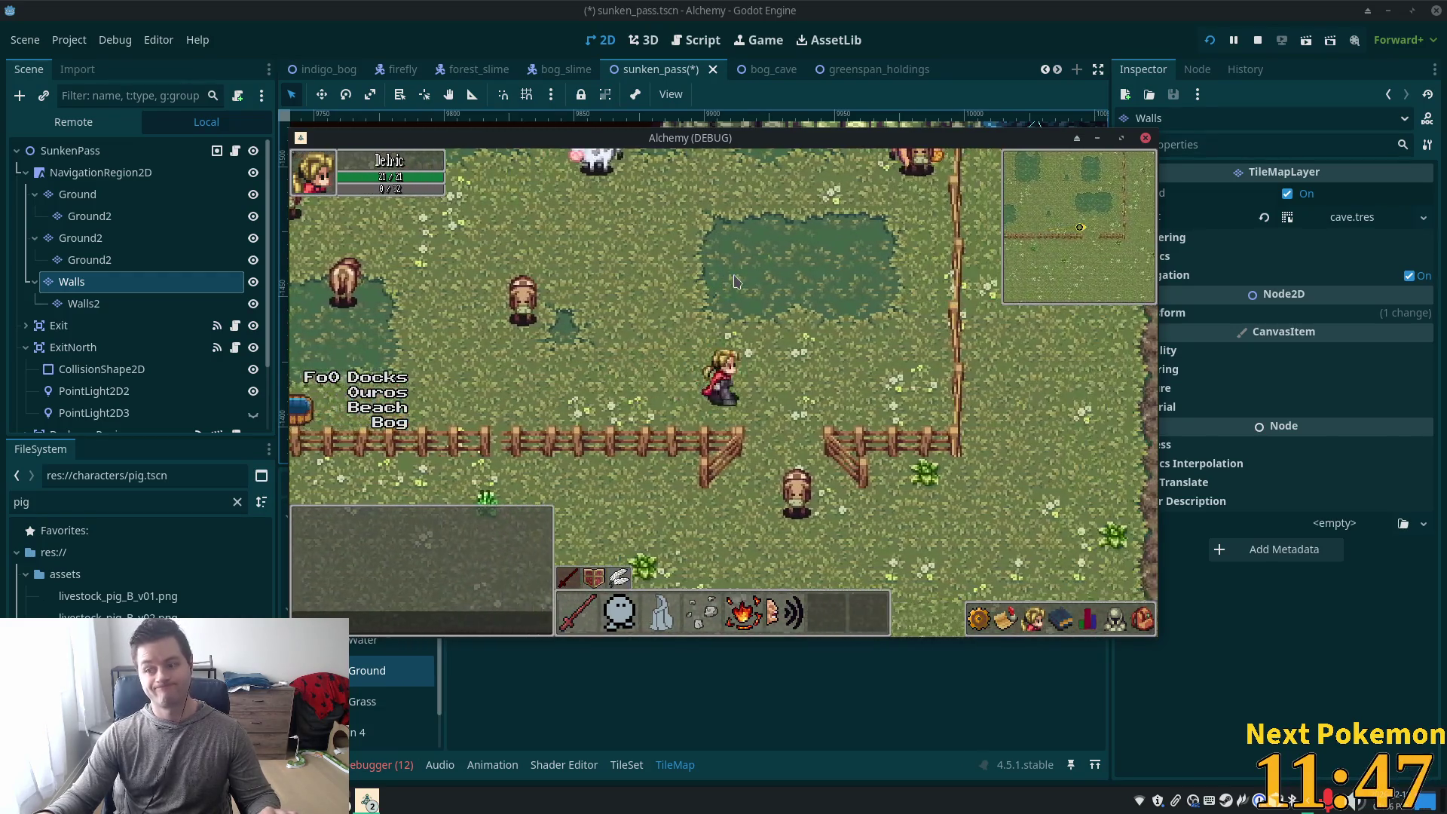
{"action": "key", "text": "Down"}
{"action": "key", "text": "Right"}
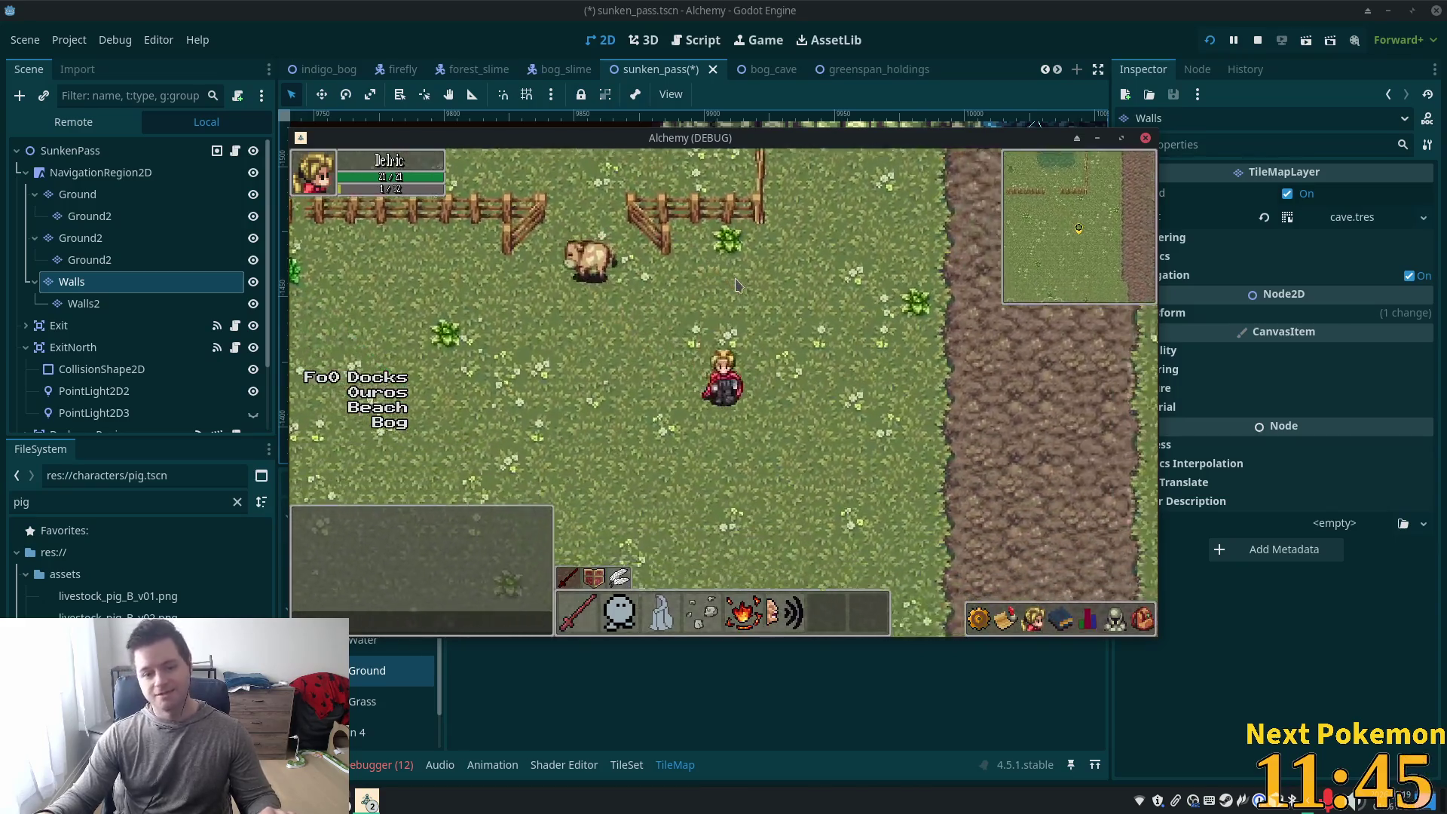
Walk down the rocky path into the Sunken Pass cave, cross its floor, then stop the game
{"action": "key", "text": "Right"}
{"action": "key", "text": "Down"}
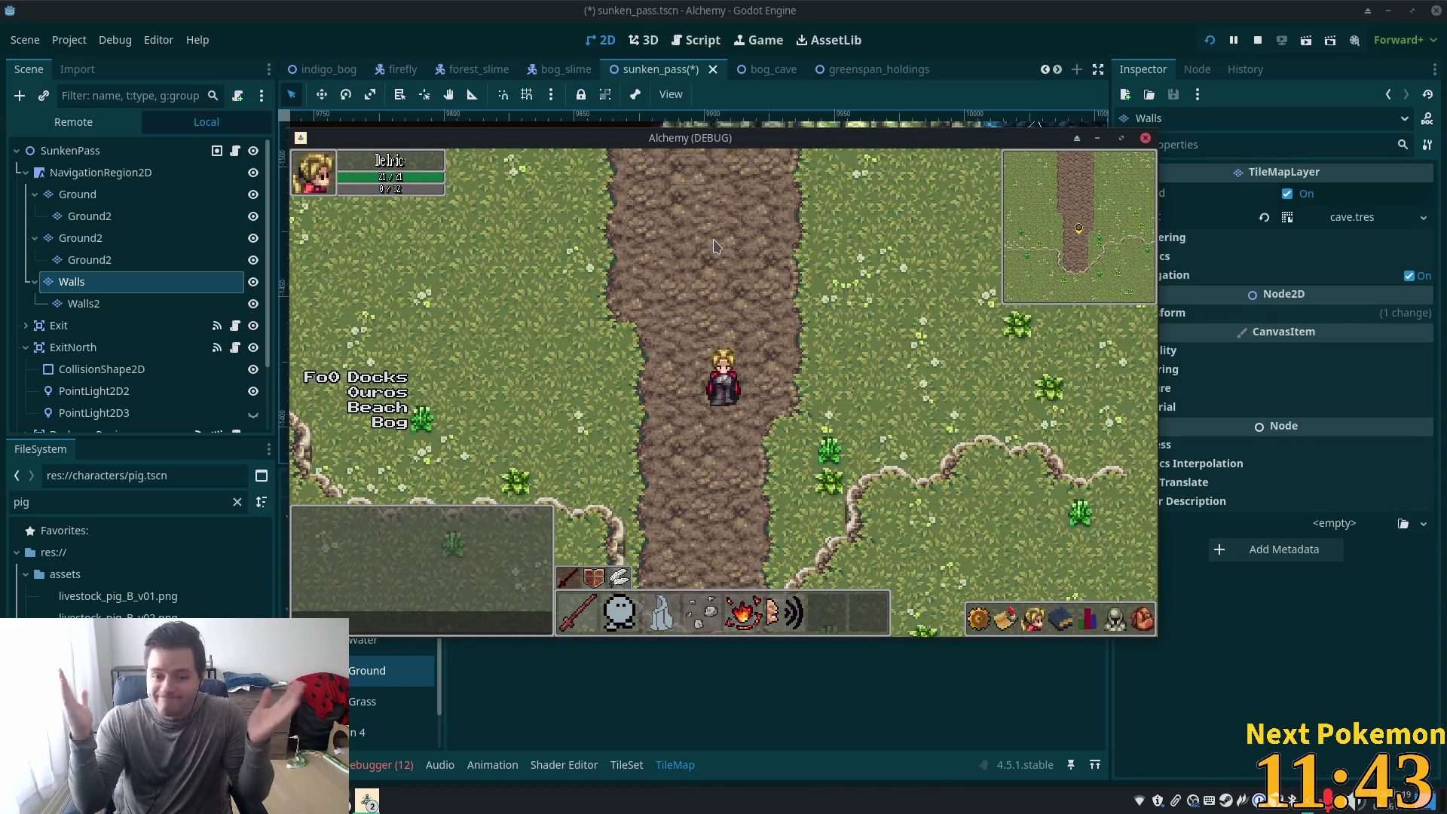
{"action": "key", "text": "Down"}
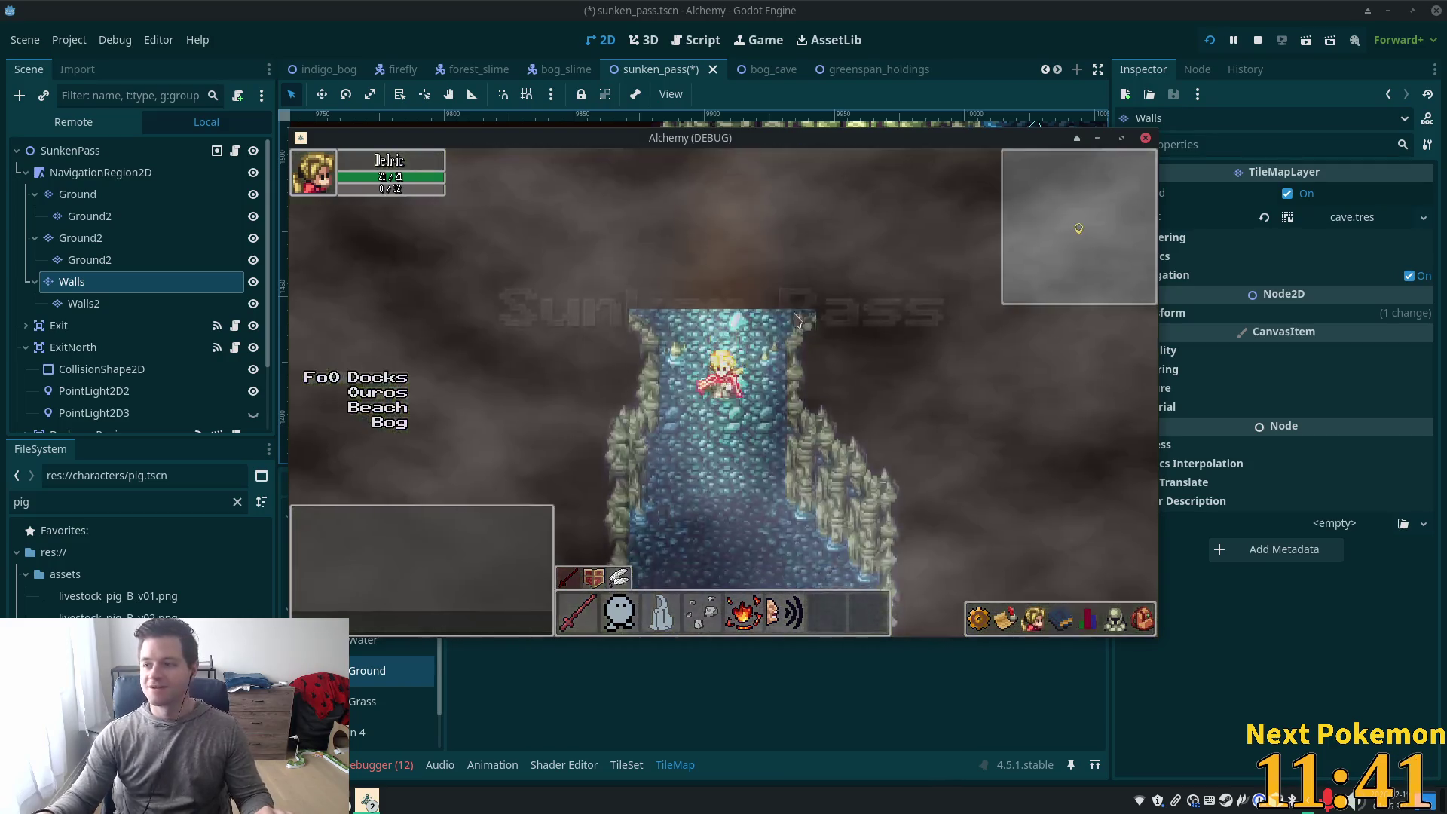
{"action": "key", "text": "Down"}
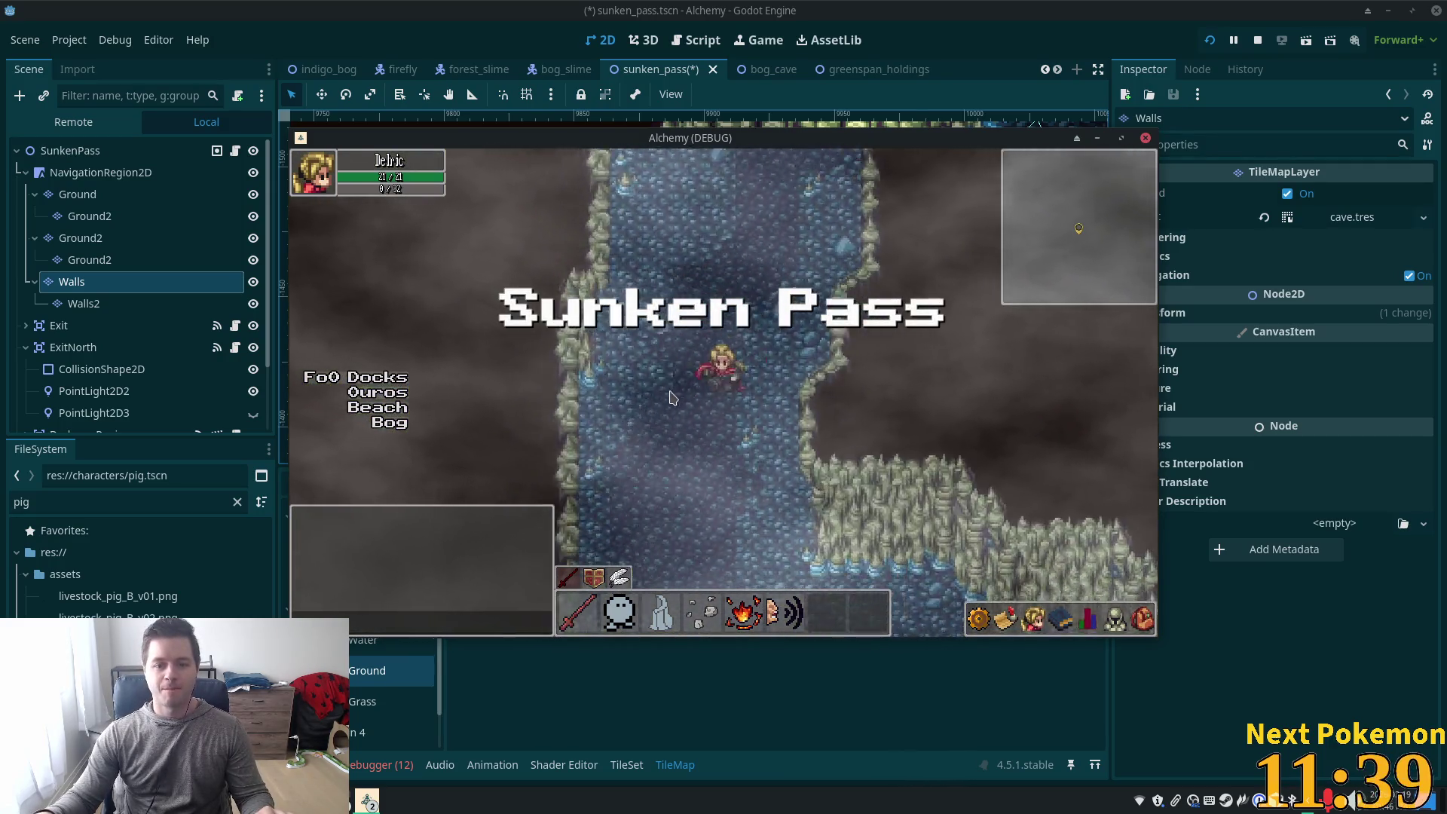
{"action": "key", "text": "Down"}
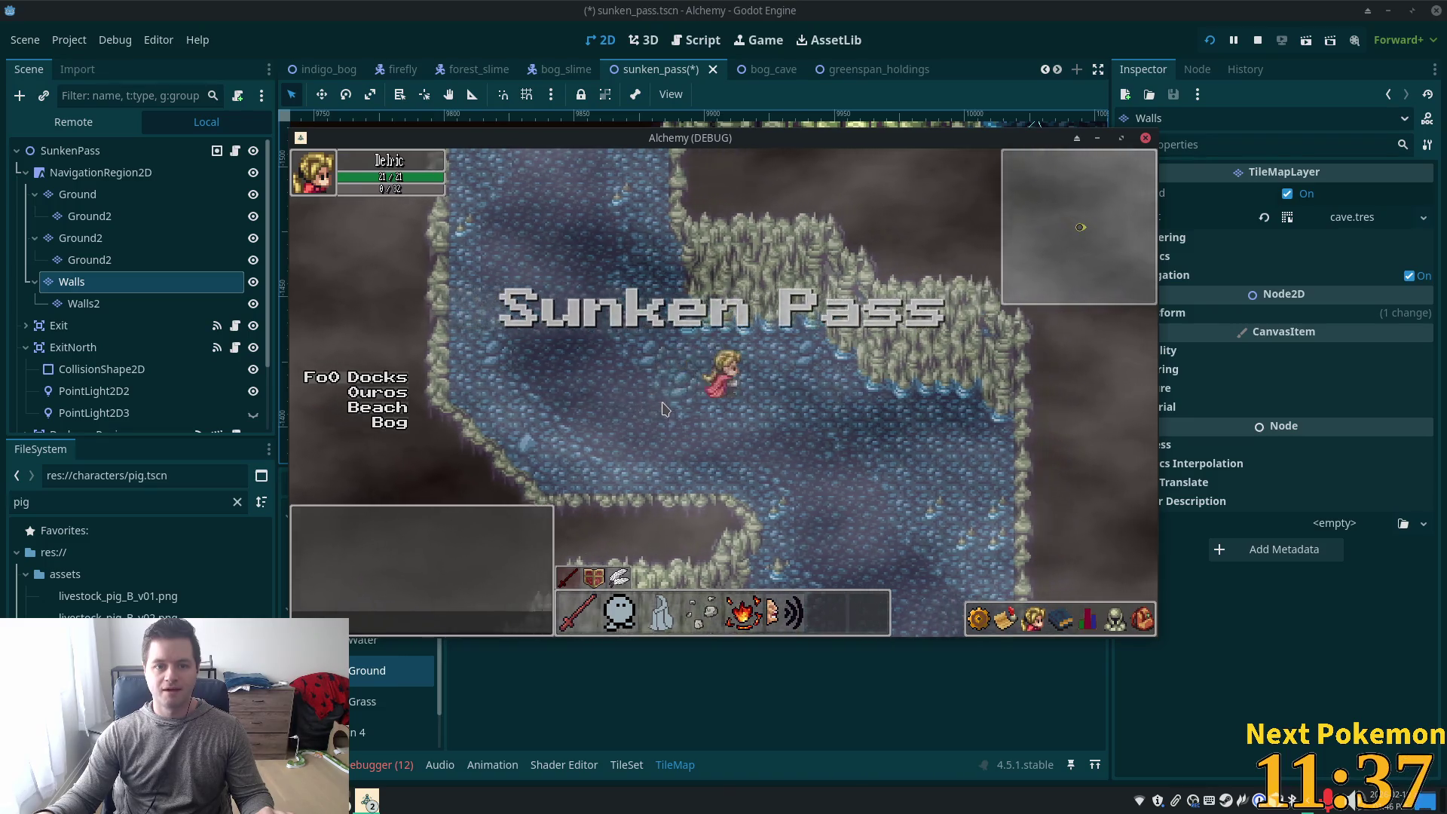
{"action": "key", "text": "Down"}
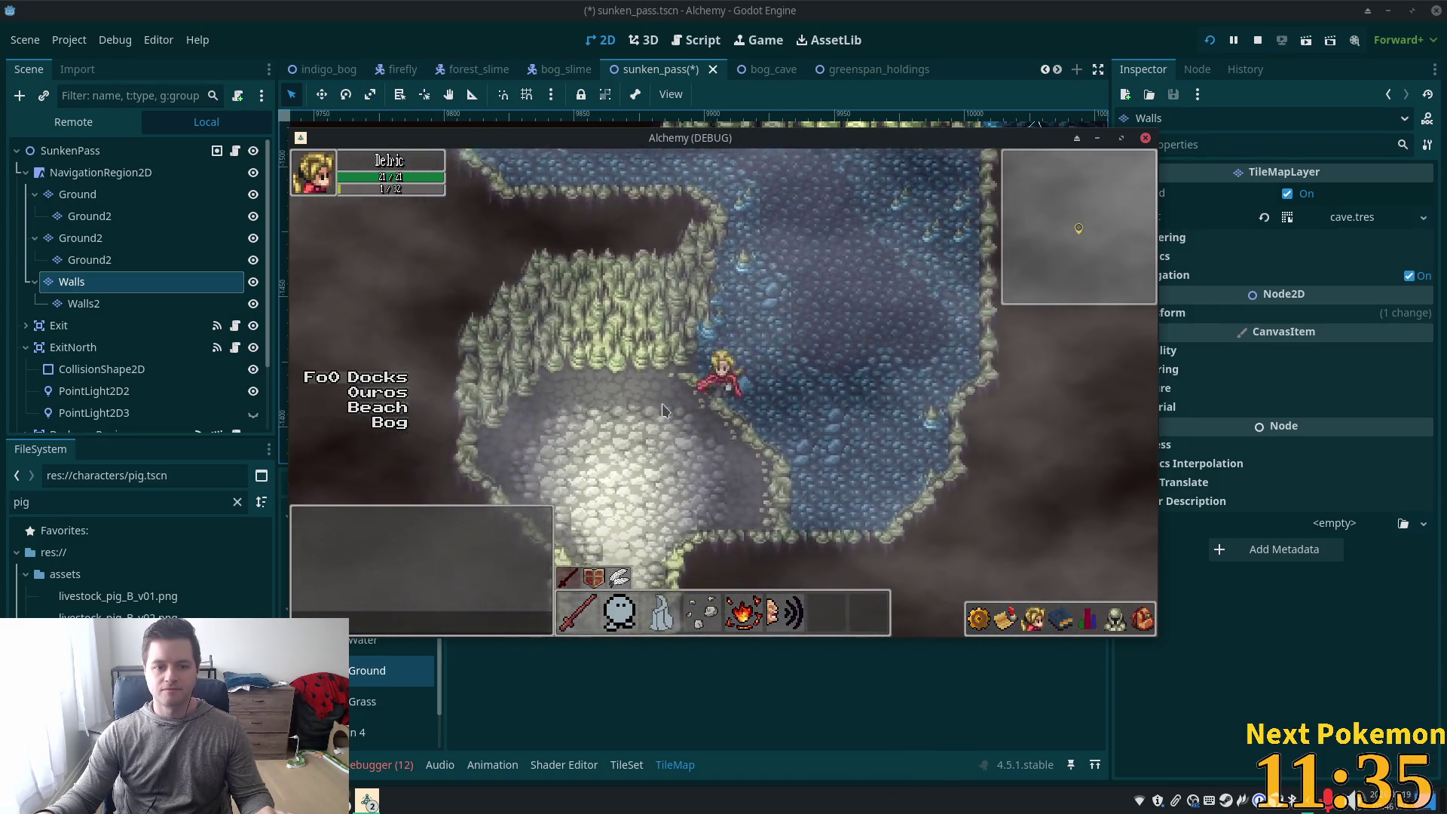
{"action": "key", "text": "Left"}
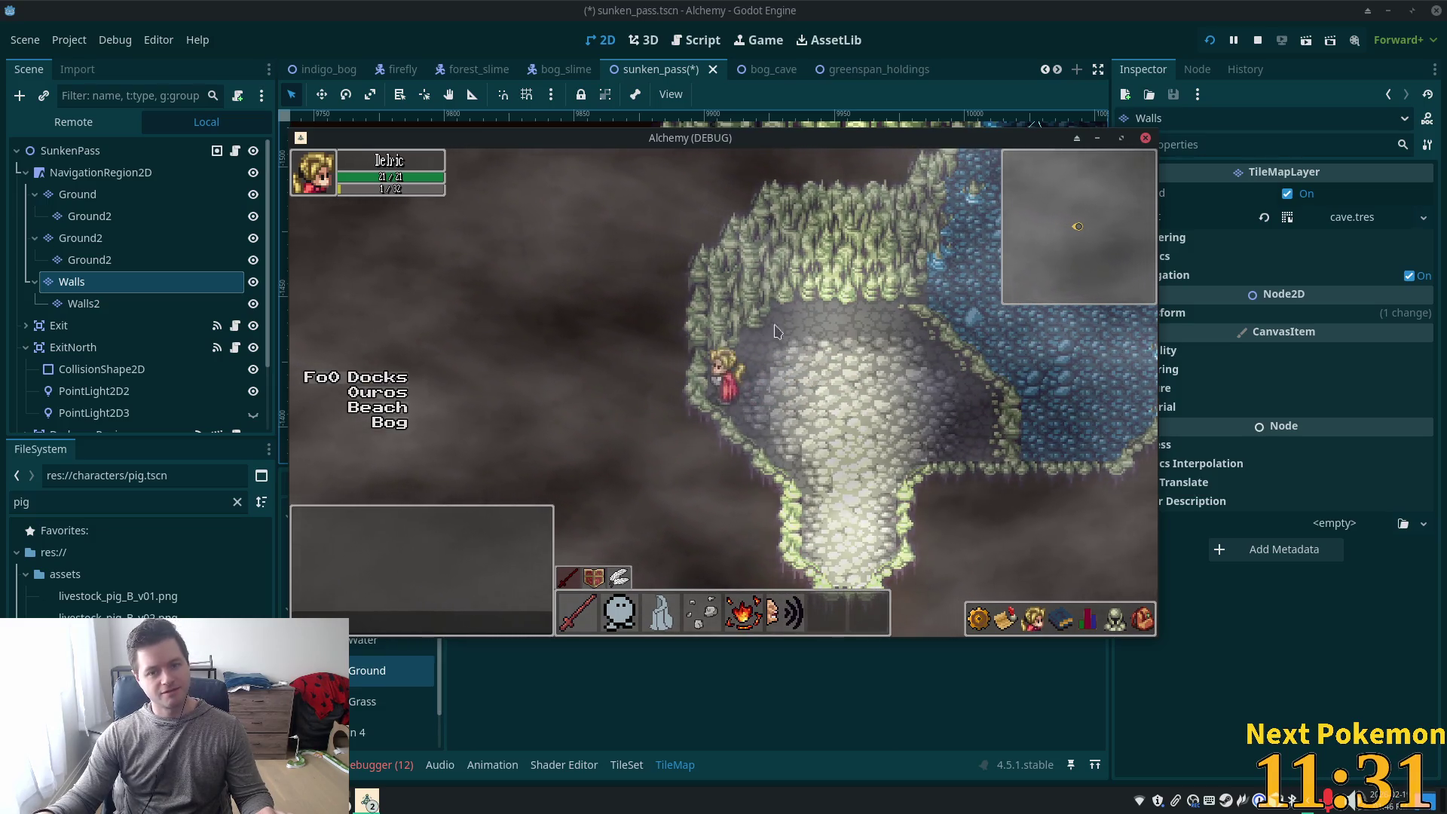
{"action": "key", "text": "Right"}
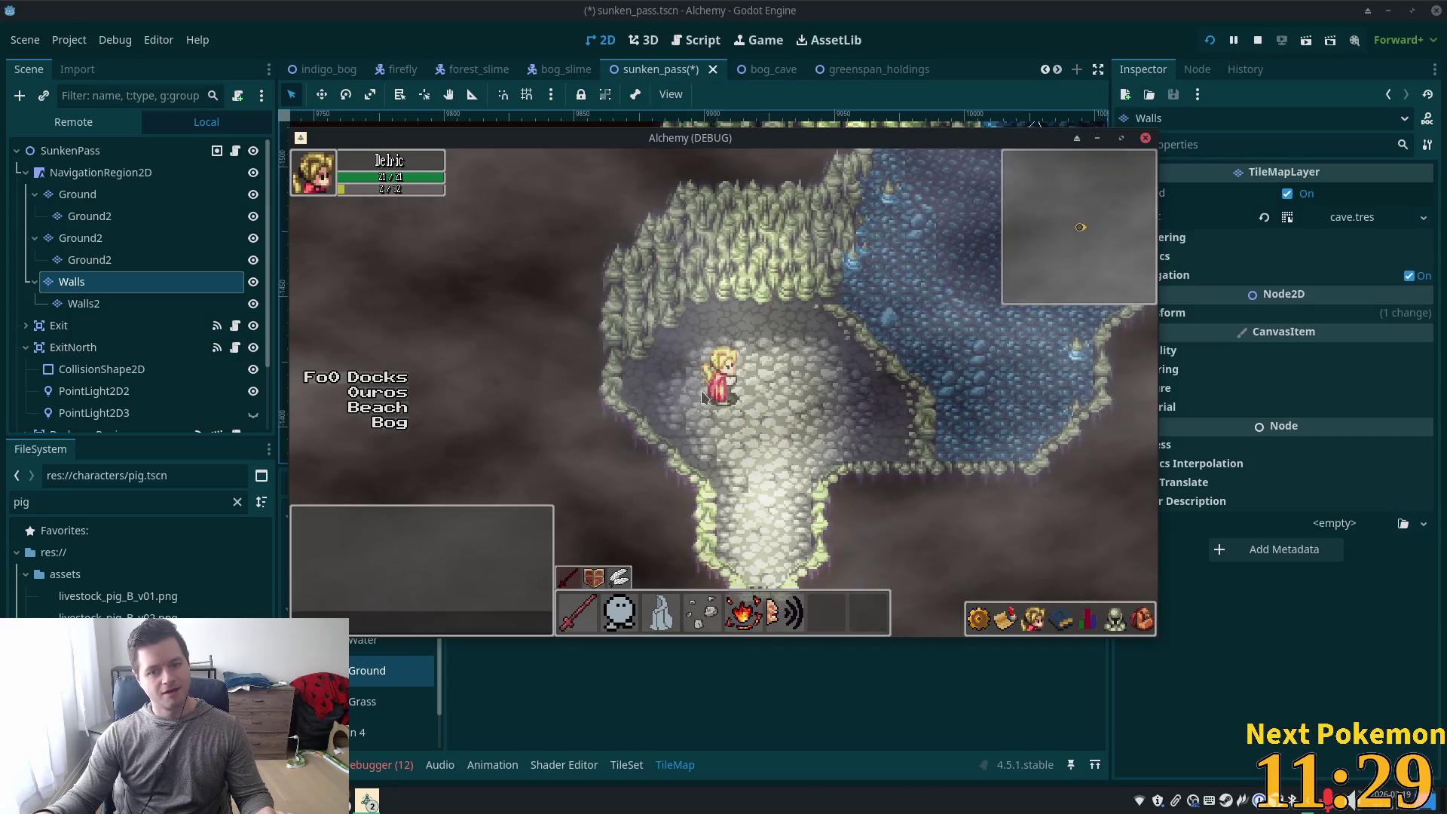
{"action": "key", "text": "F8"}
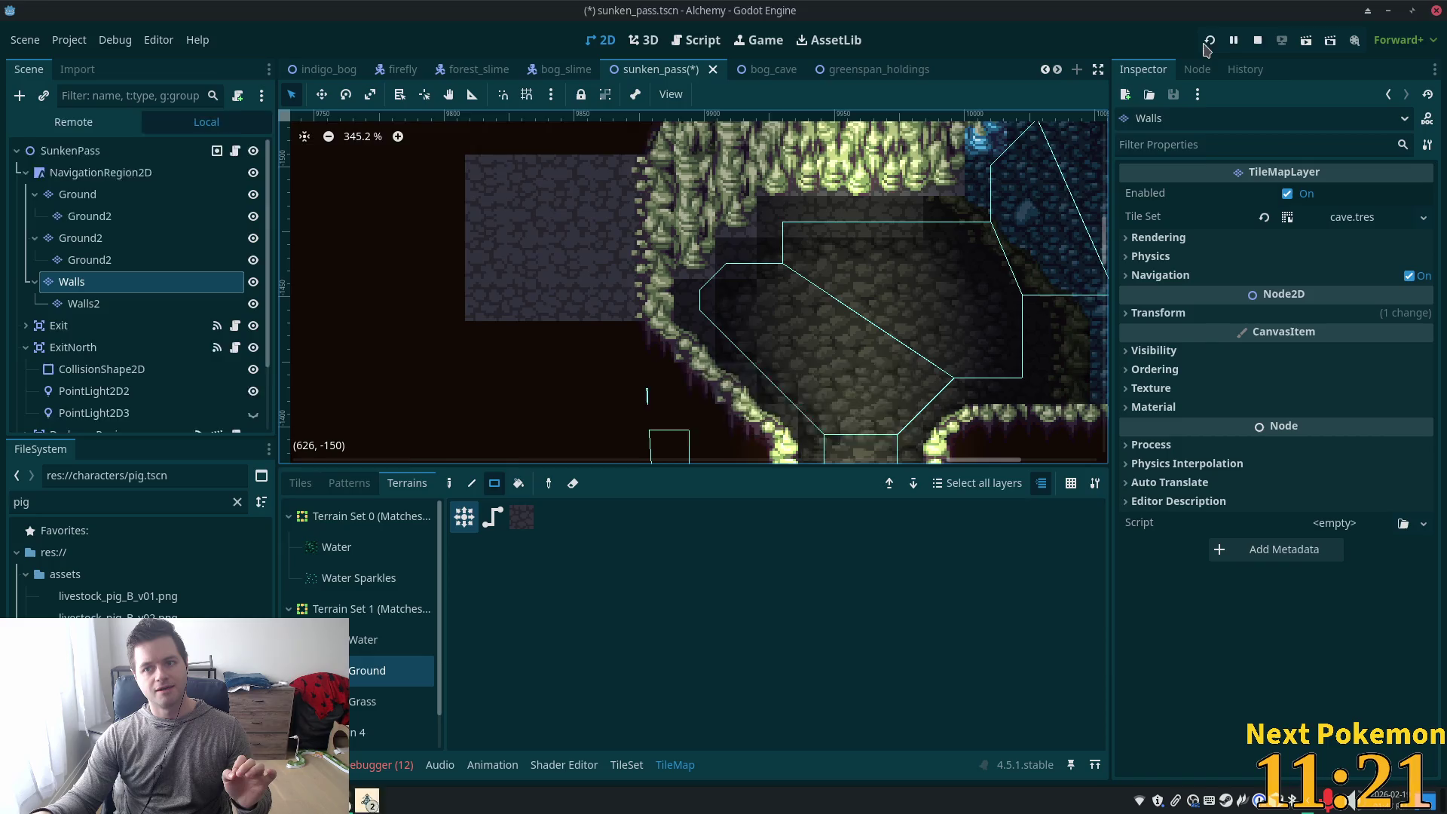
Save and run the project, then spread the two Alchemy (DEBUG) windows apart
{"action": "left_click", "coordinate": [1206, 43]}
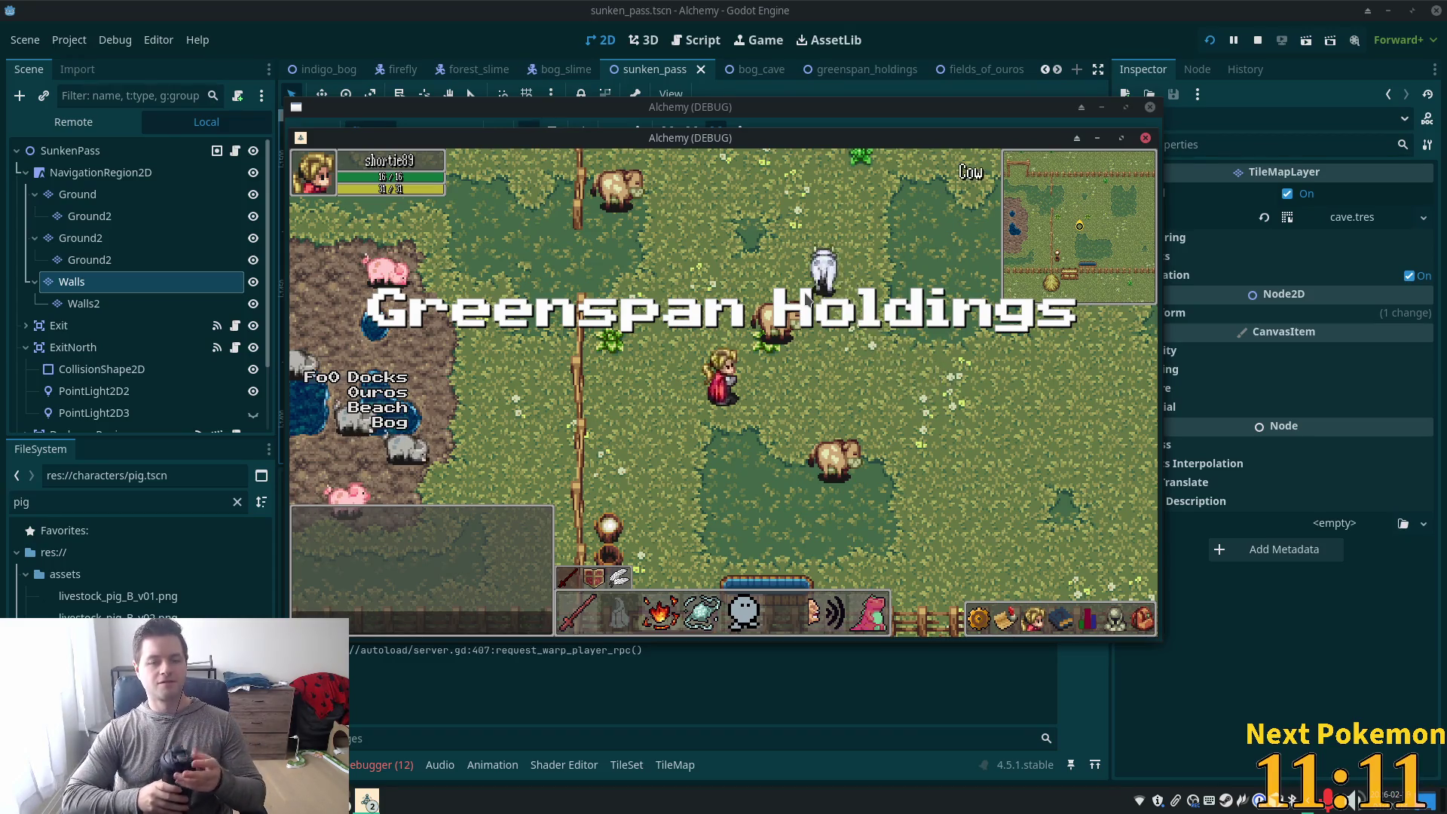
{"action": "left_click_drag", "start_coordinate": [780, 140], "coordinate": [561, 180]}
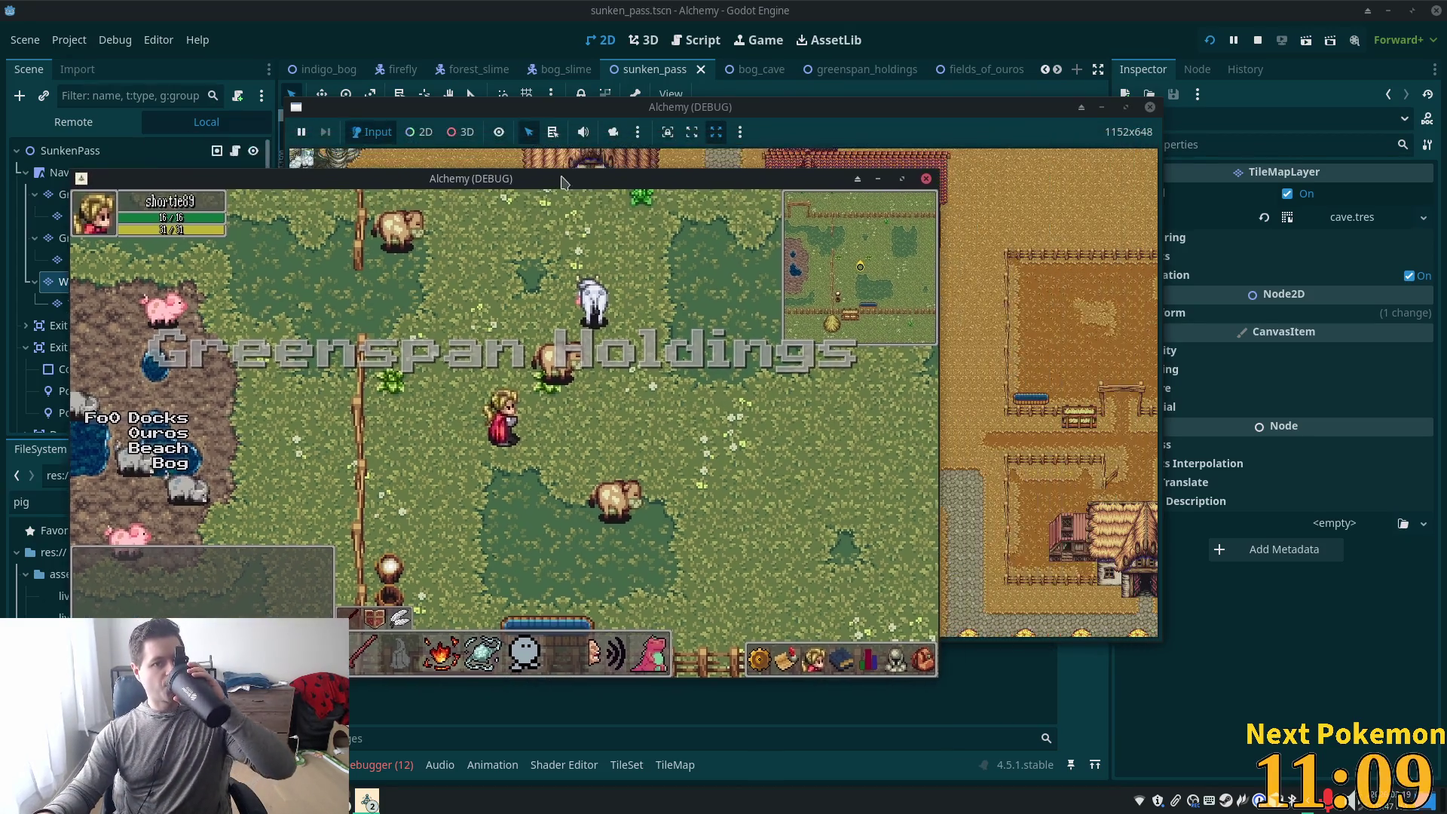
{"action": "left_click", "coordinate": [816, 154]}
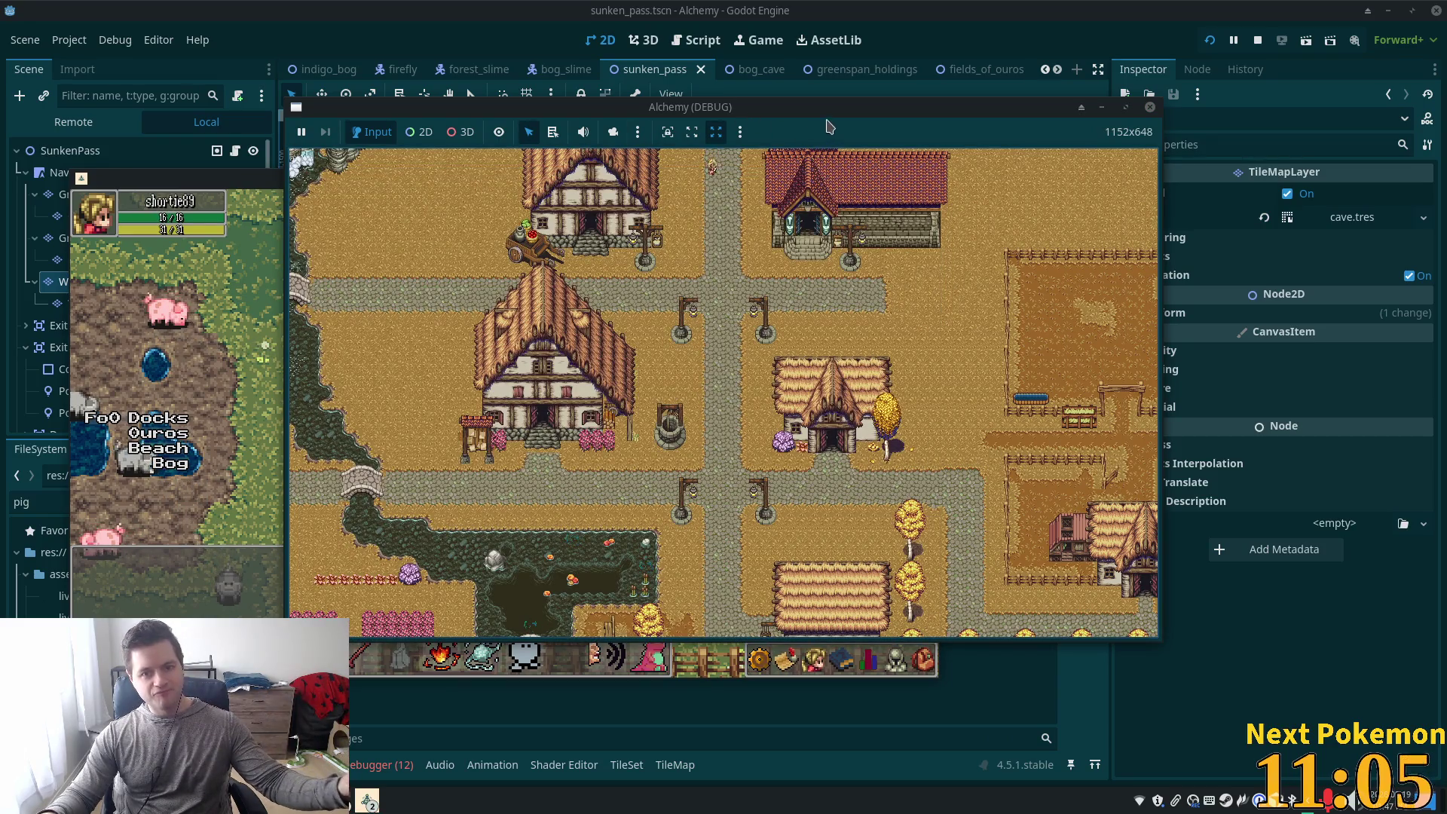
{"action": "left_click_drag", "start_coordinate": [909, 100], "coordinate": [1194, 83]}
{"action": "left_click_drag", "start_coordinate": [537, 140], "coordinate": [724, 213]}
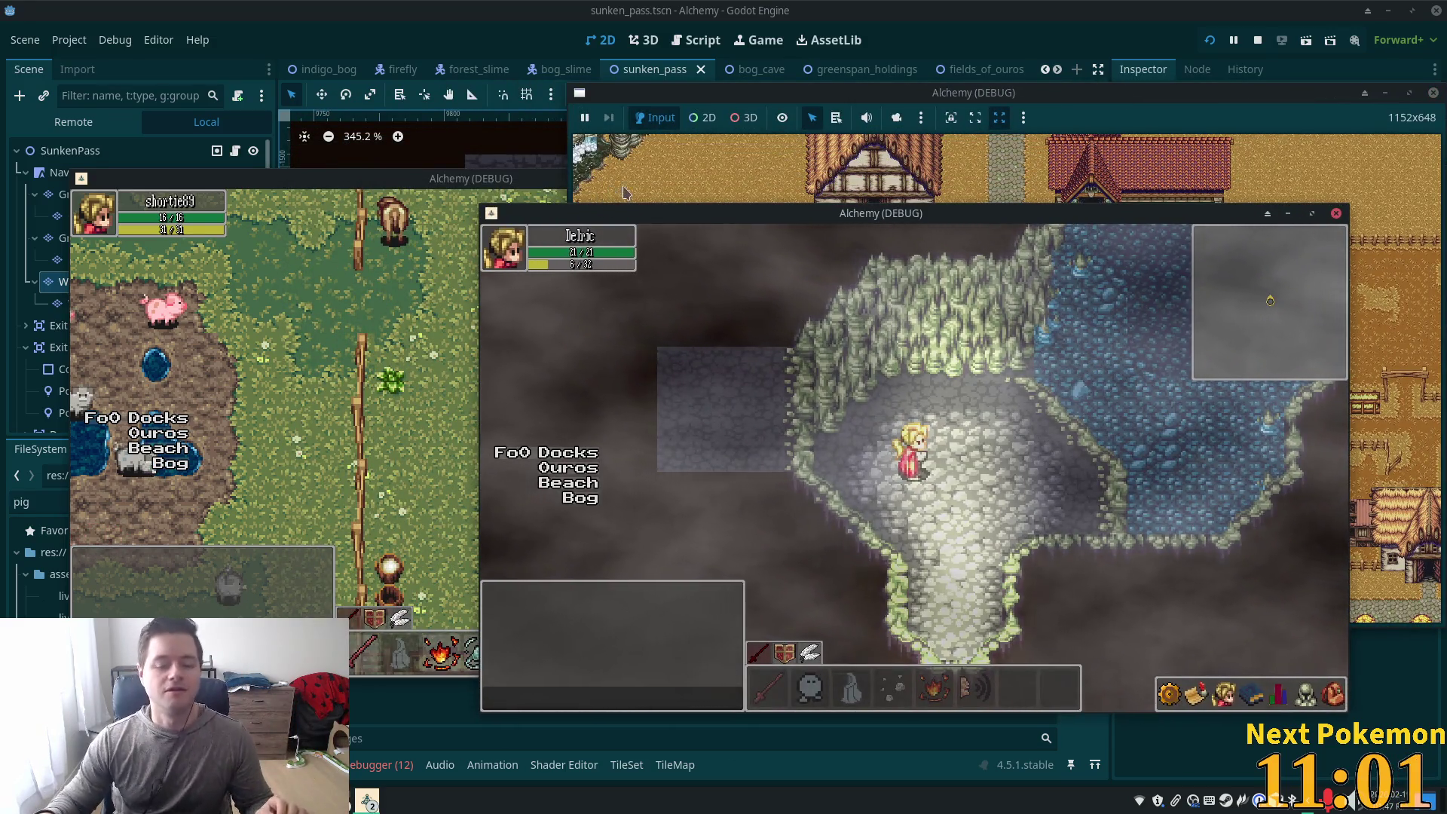
Bring the cave game window to the front, walk left, then stop both games
{"action": "left_click", "coordinate": [981, 7]}
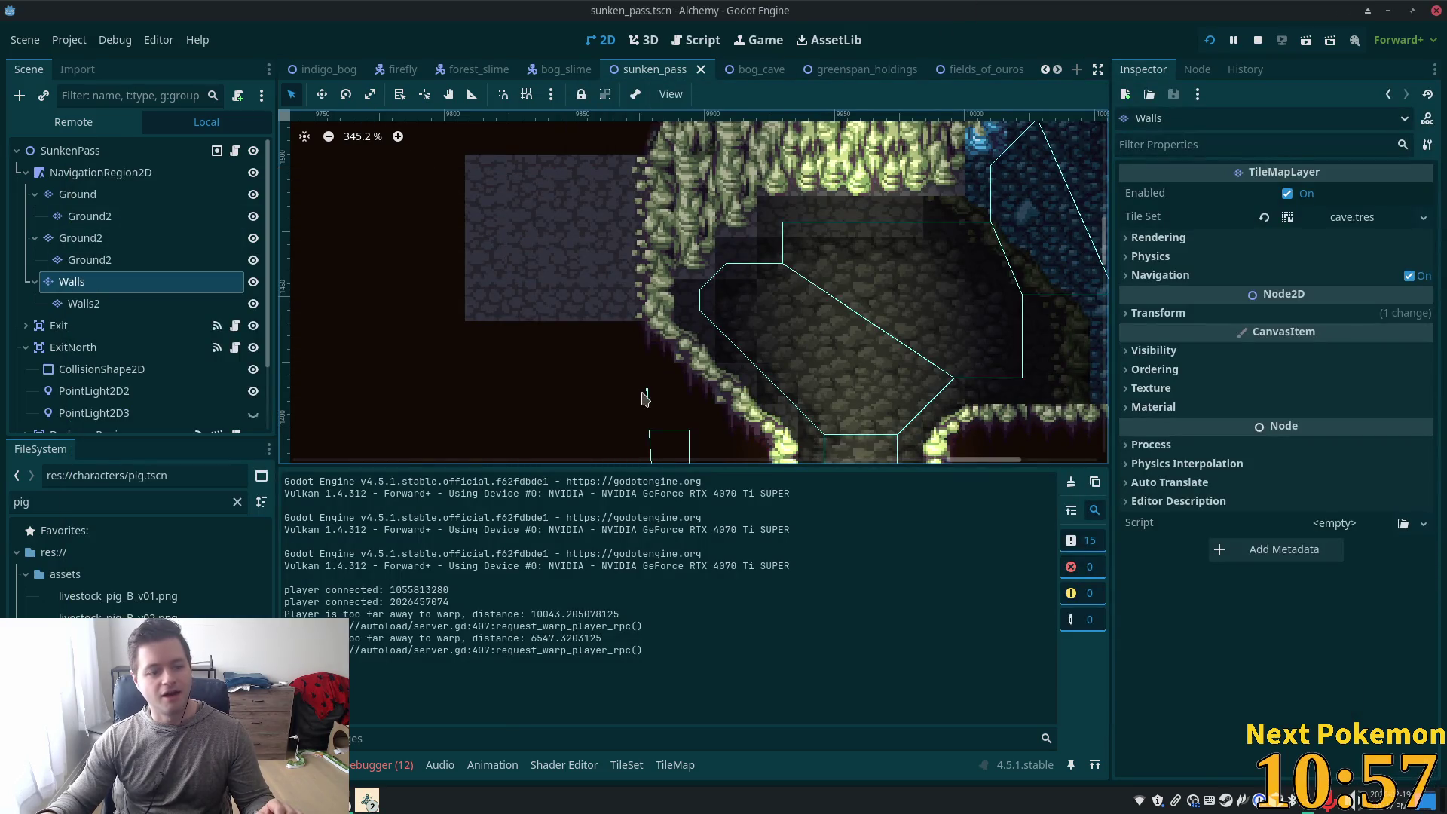
{"action": "mouse_move", "coordinate": [367, 800]}
{"action": "left_click", "coordinate": [407, 746]}
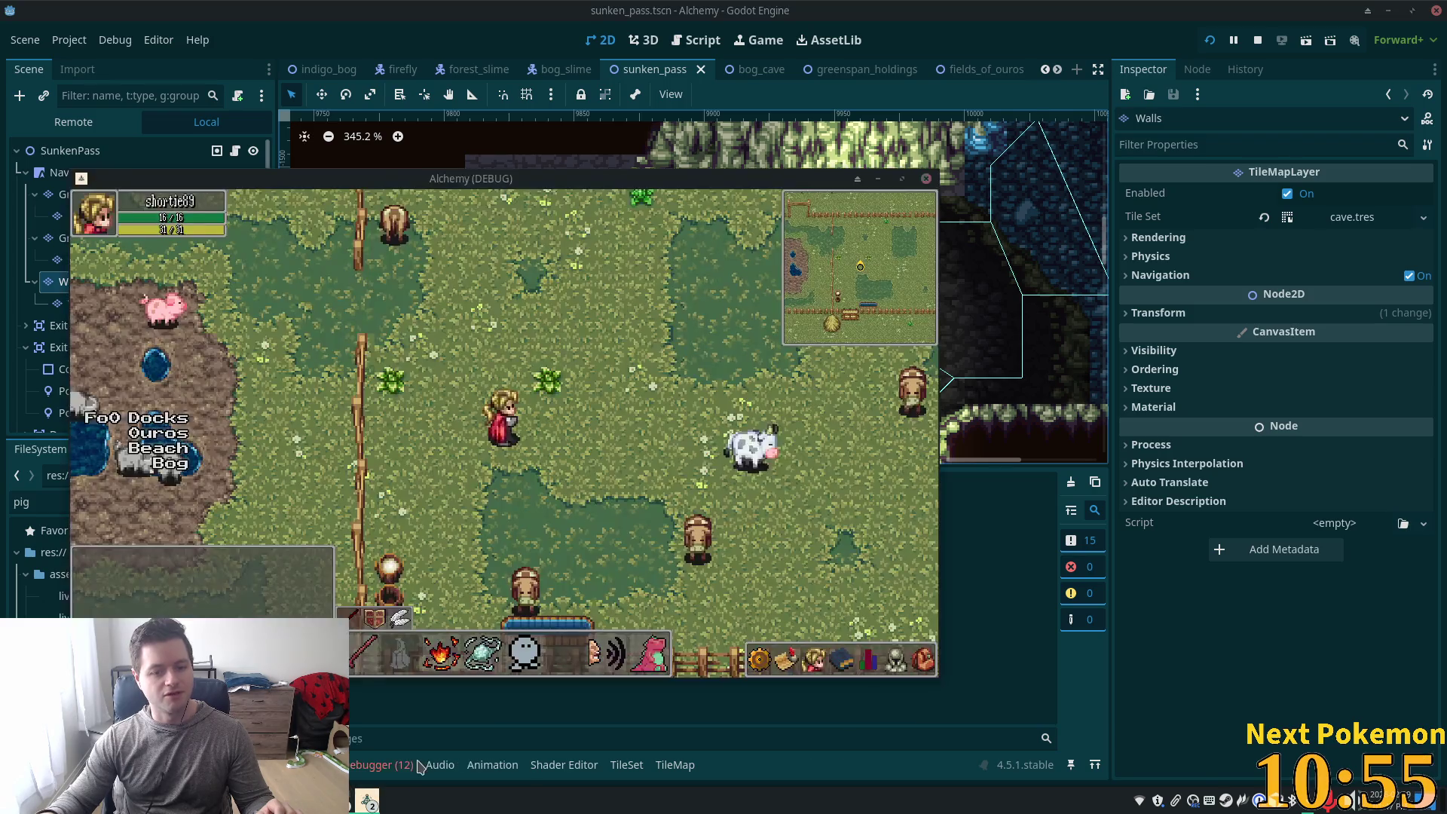
{"action": "left_click", "coordinate": [426, 708]}
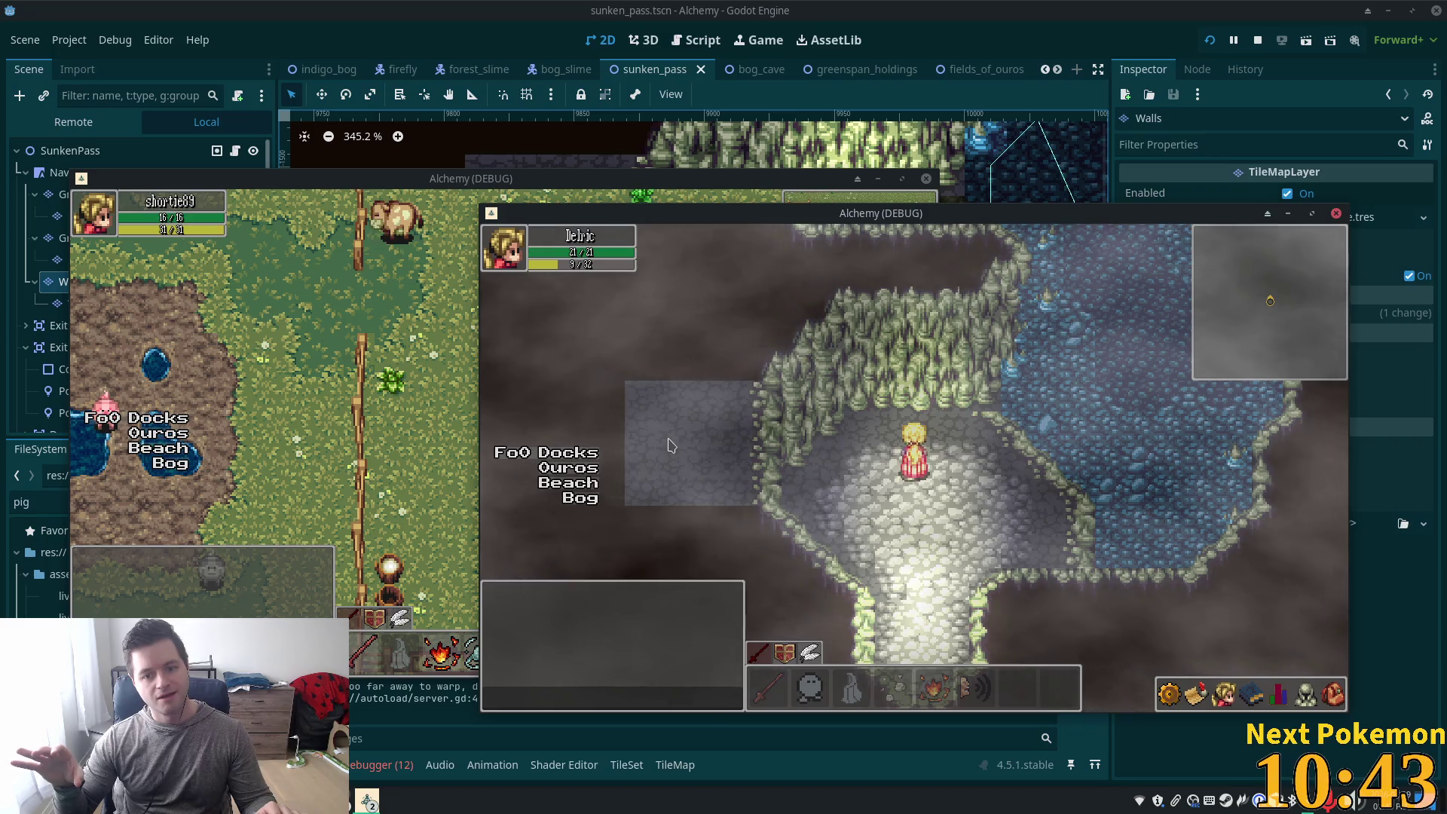
{"action": "key", "text": "a"}
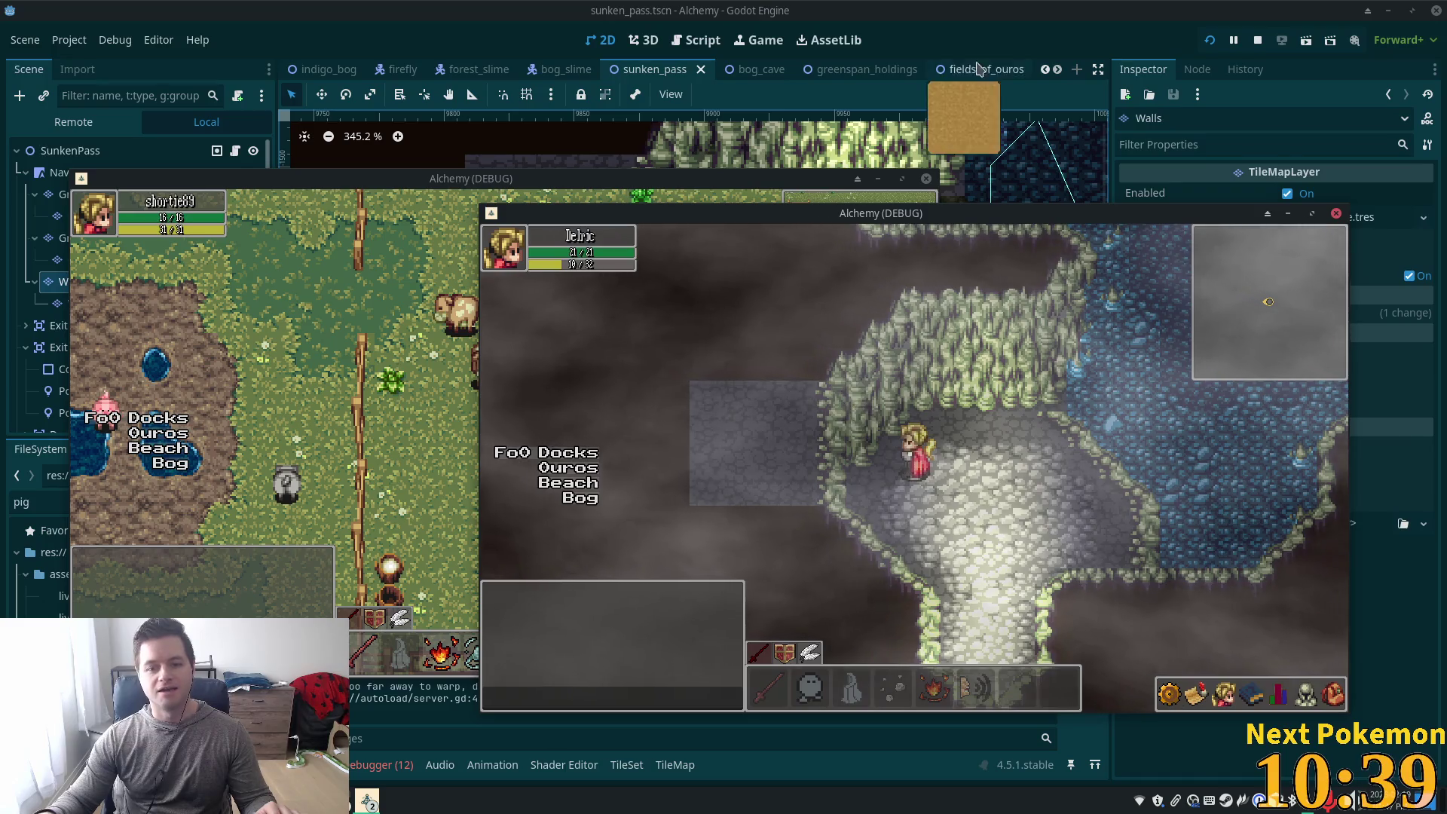
{"action": "key", "text": "F8"}
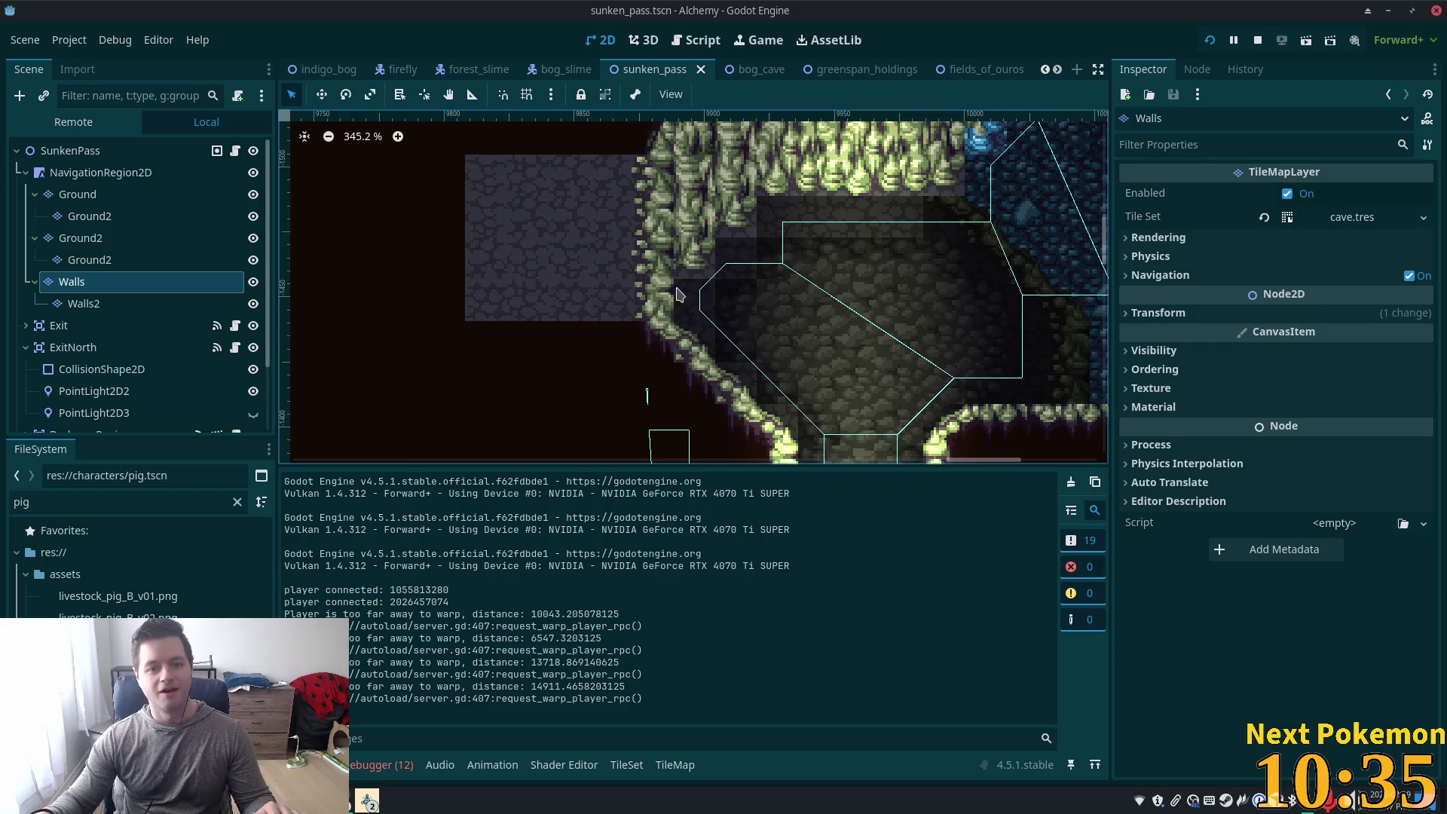
Try painting the dark cave tile over part of the stone floor, then undo it
{"action": "scroll", "coordinate": [677, 294], "scroll_direction": "down", "scroll_amount": 1}
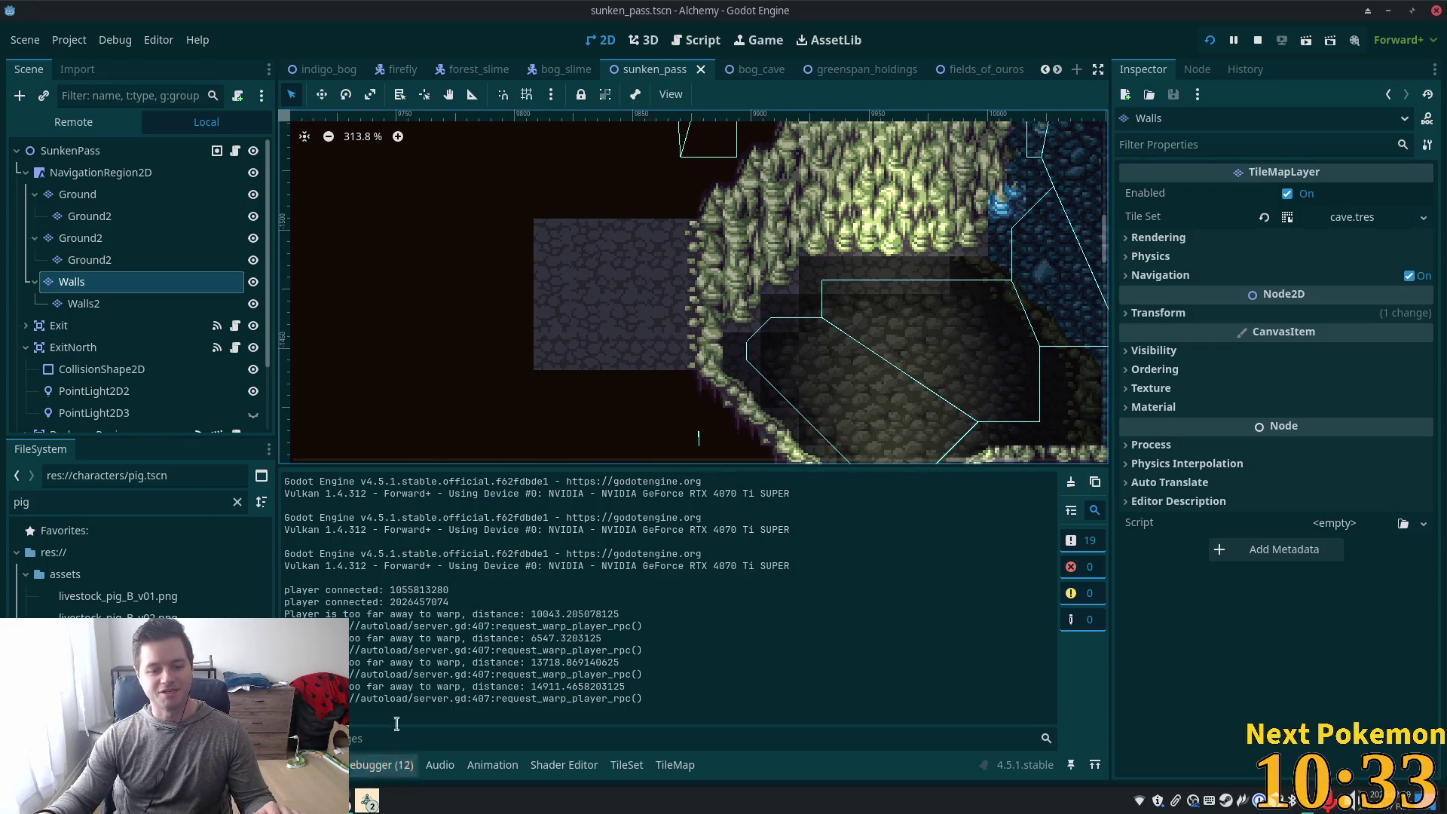
{"action": "left_click", "coordinate": [81, 237]}
{"action": "left_click", "coordinate": [71, 281]}
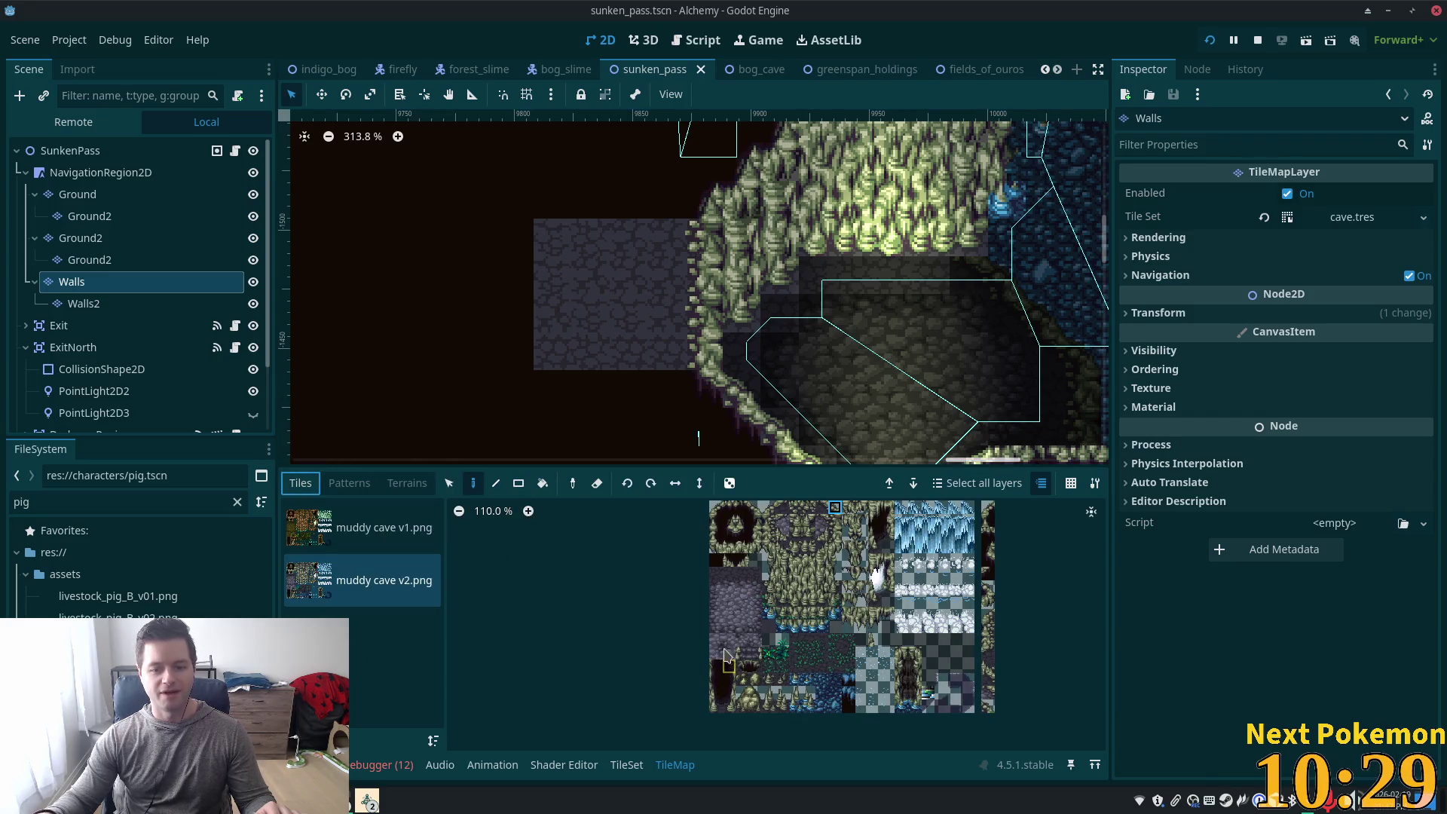
{"action": "left_click", "coordinate": [716, 561]}
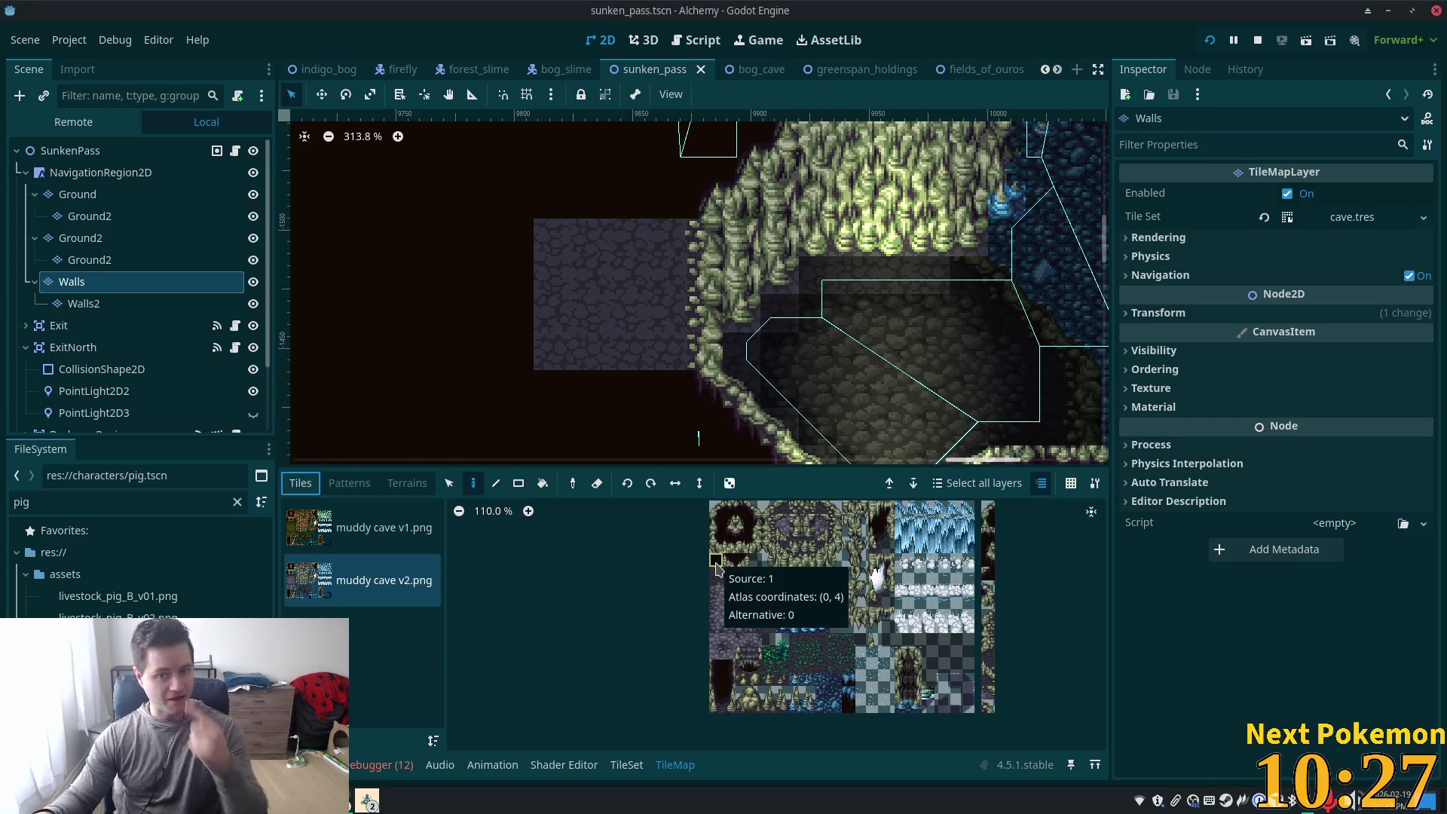
{"action": "mouse_move", "coordinate": [627, 233]}
{"action": "left_mouse_down"}
{"action": "mouse_move", "coordinate": [576, 373]}
{"action": "mouse_move", "coordinate": [550, 271]}
{"action": "mouse_move", "coordinate": [516, 292]}
{"action": "mouse_move", "coordinate": [633, 293]}
{"action": "mouse_move", "coordinate": [630, 249]}
{"action": "left_mouse_up"}
{"action": "key", "text": "ctrl+z"}
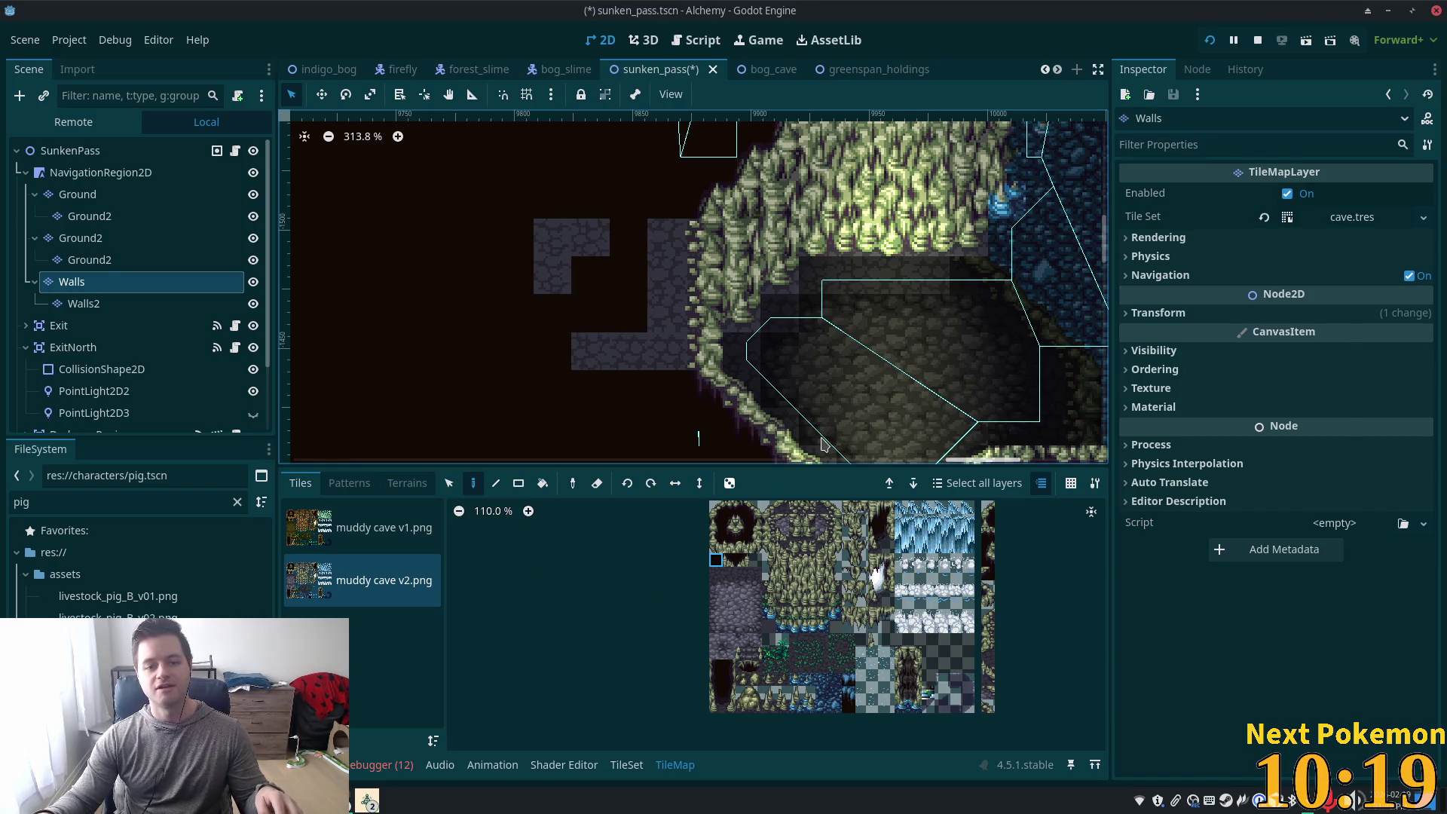
Run the cave scene, walk the hero into Indigo Bog and back, then restart the game
{"action": "key", "text": "F6"}
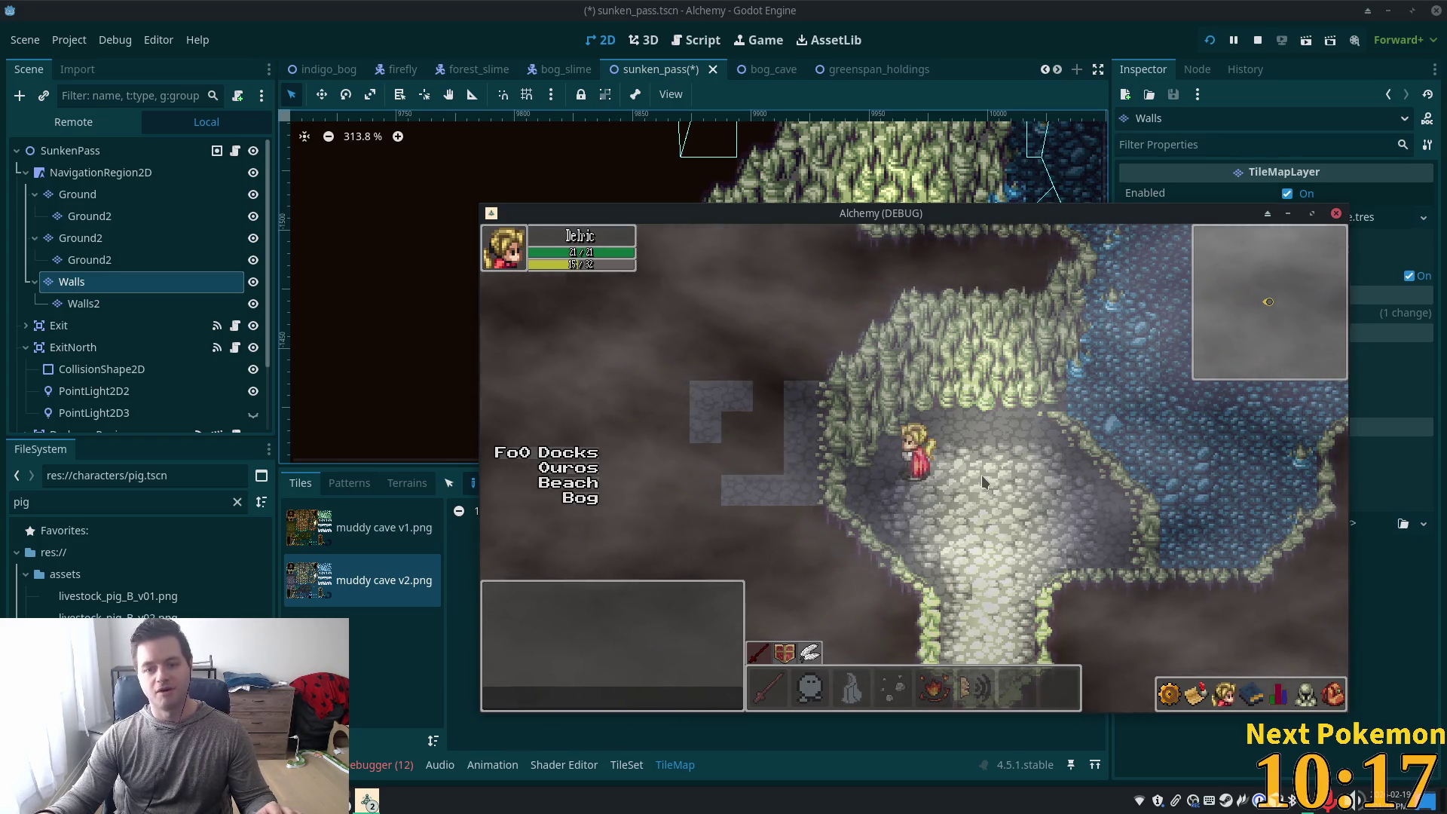
{"action": "key", "text": "Down"}
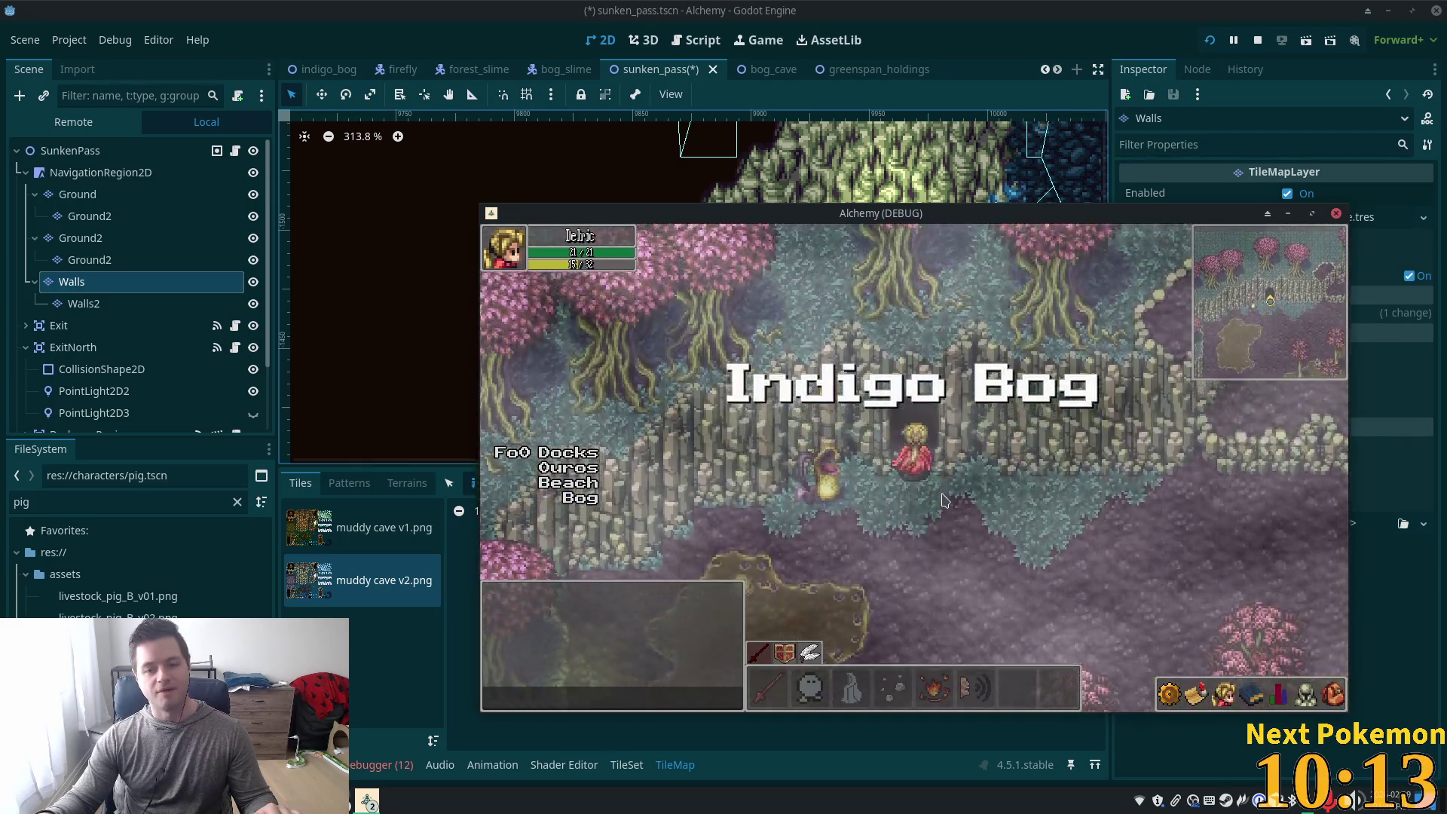
{"action": "key", "text": "Up"}
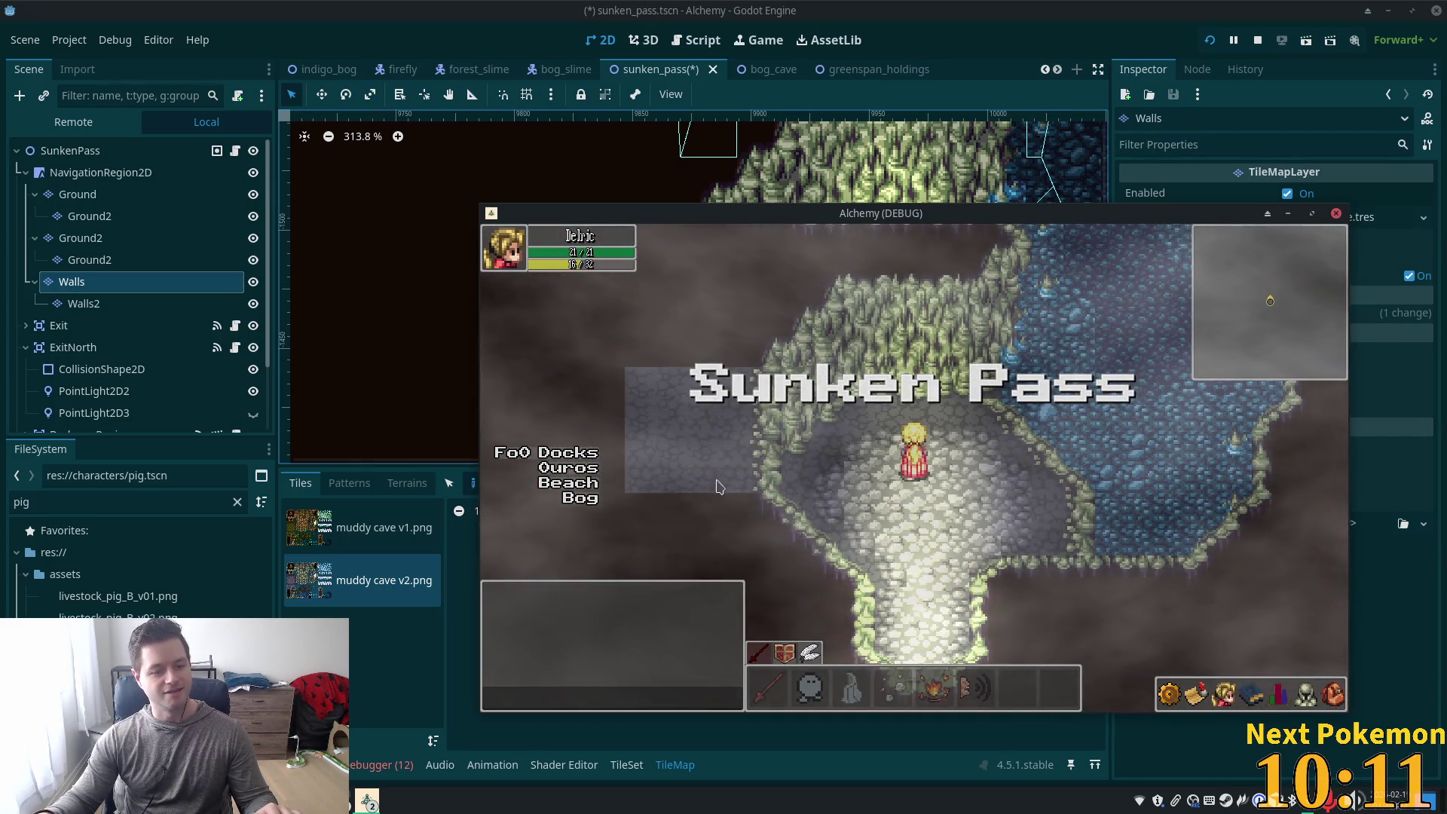
{"action": "left_click", "coordinate": [1219, 40]}
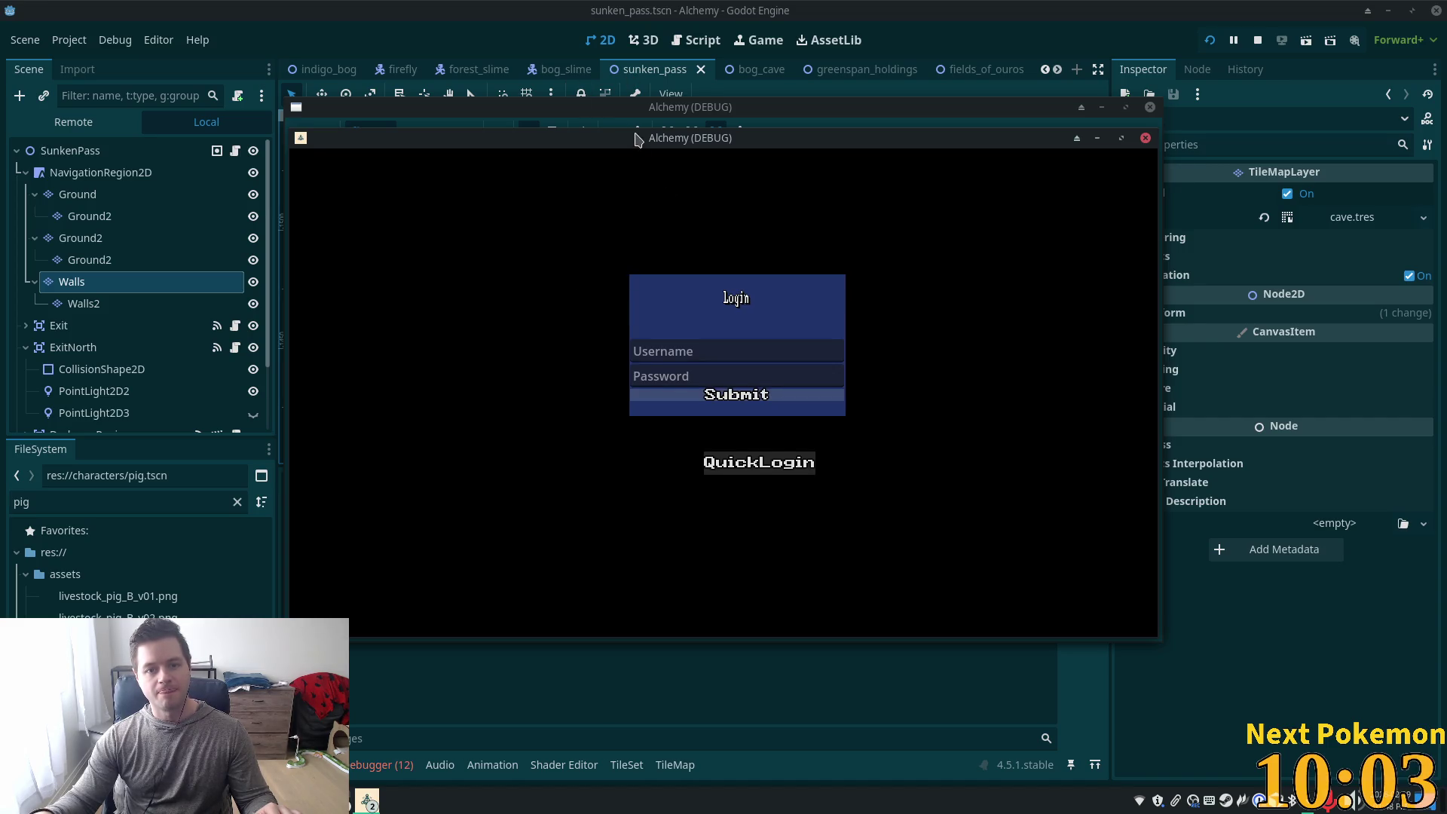
Move the front game window aside, stop both instances with F8, and bring the game back
{"action": "left_click_drag", "start_coordinate": [634, 138], "coordinate": [864, 218]}
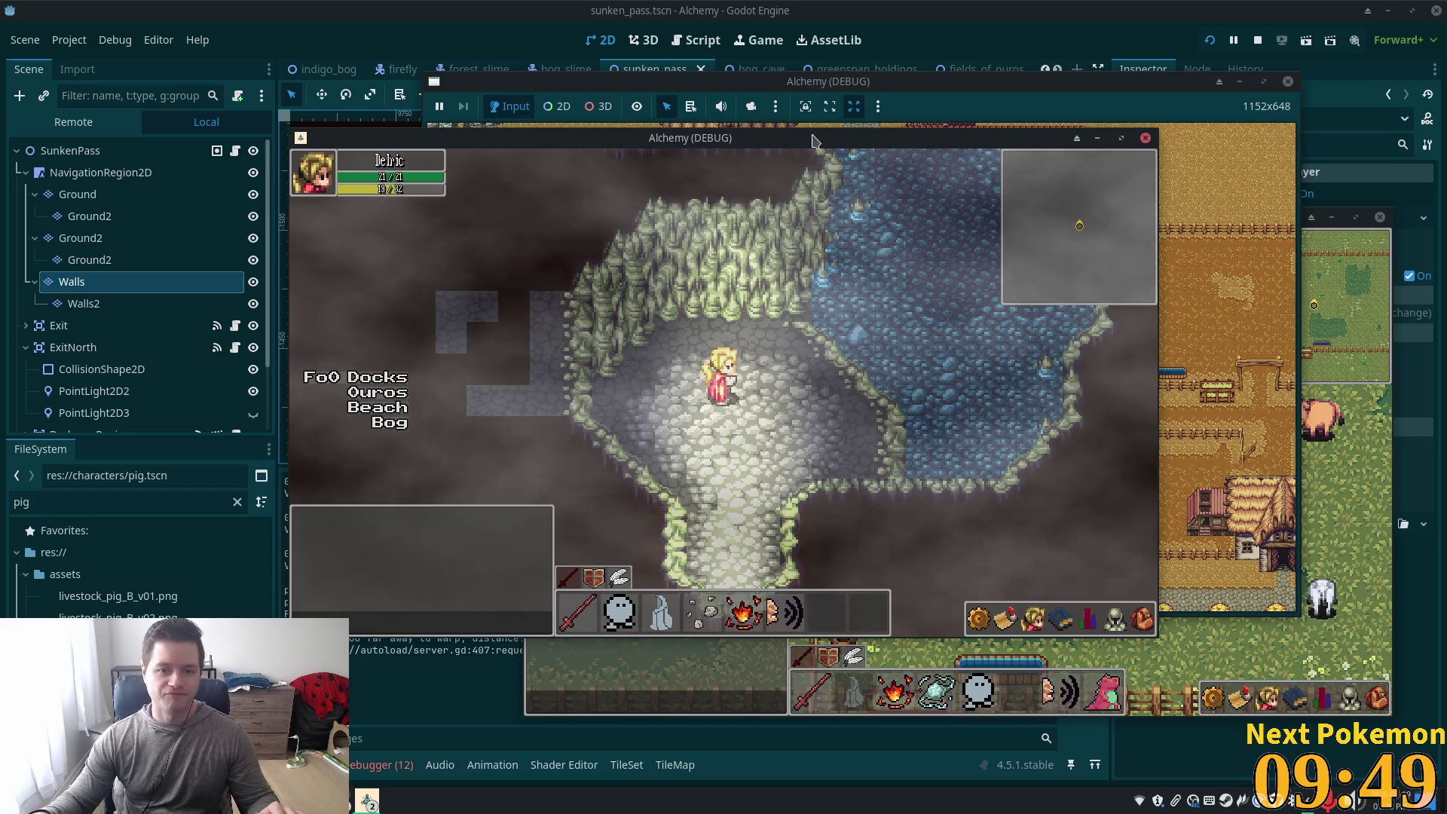
{"action": "key", "text": "F8"}
{"action": "scroll", "coordinate": [614, 272], "scroll_direction": "down", "scroll_amount": 5}
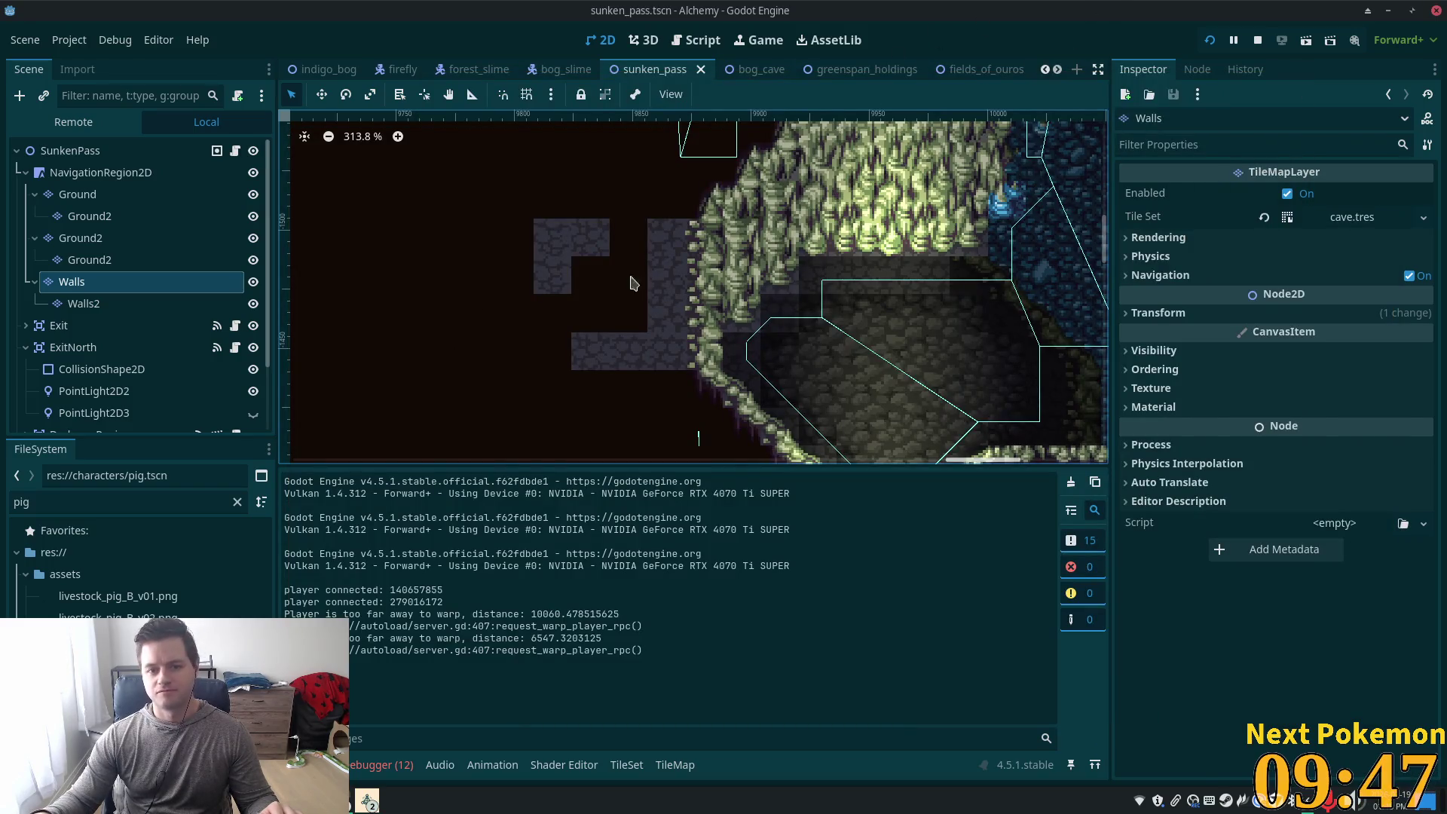
{"action": "scroll", "coordinate": [686, 292], "scroll_direction": "up", "scroll_amount": 3}
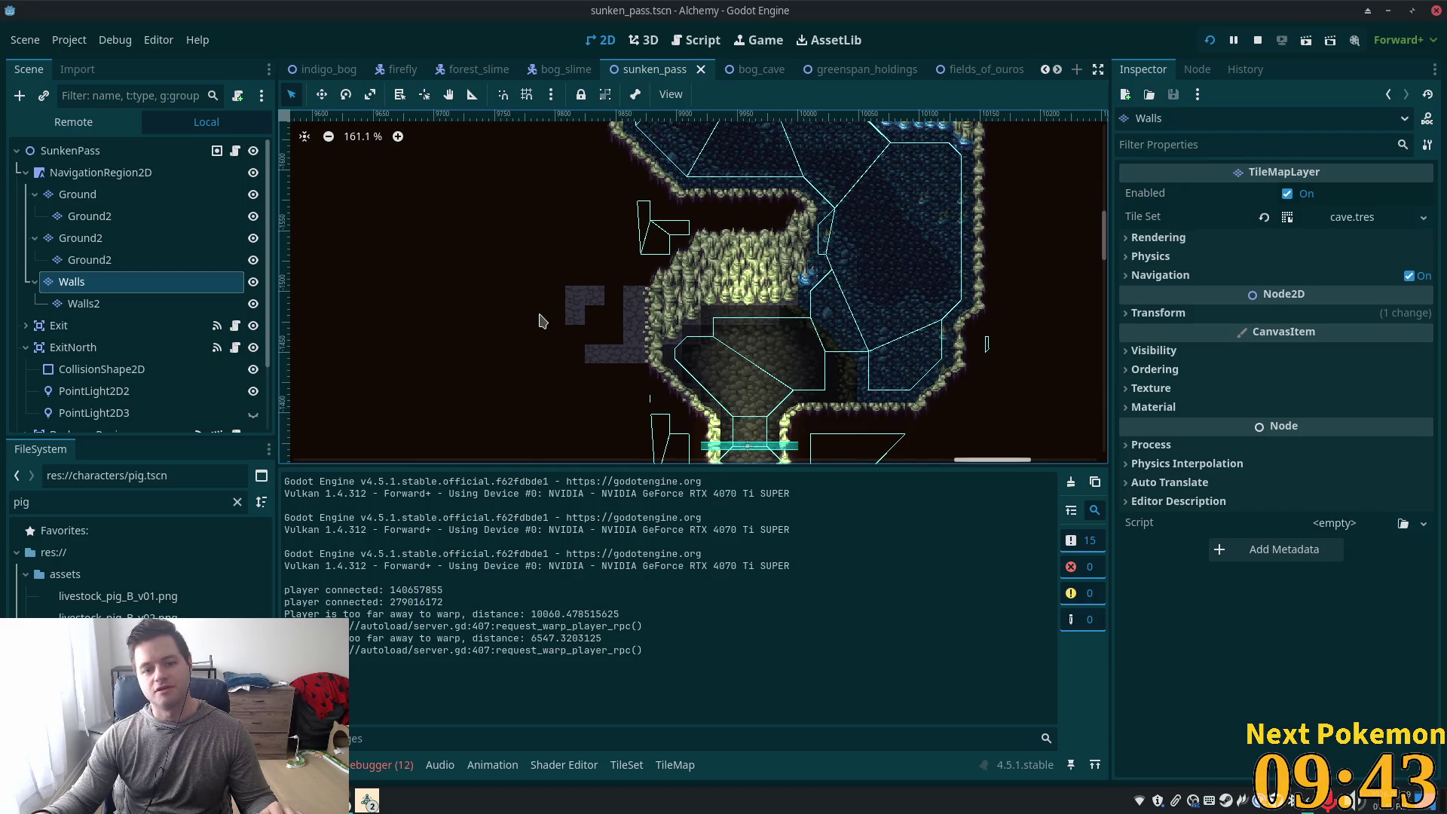
{"action": "scroll", "coordinate": [539, 321], "scroll_direction": "up", "scroll_amount": 5}
{"action": "key", "text": "alt+Tab"}
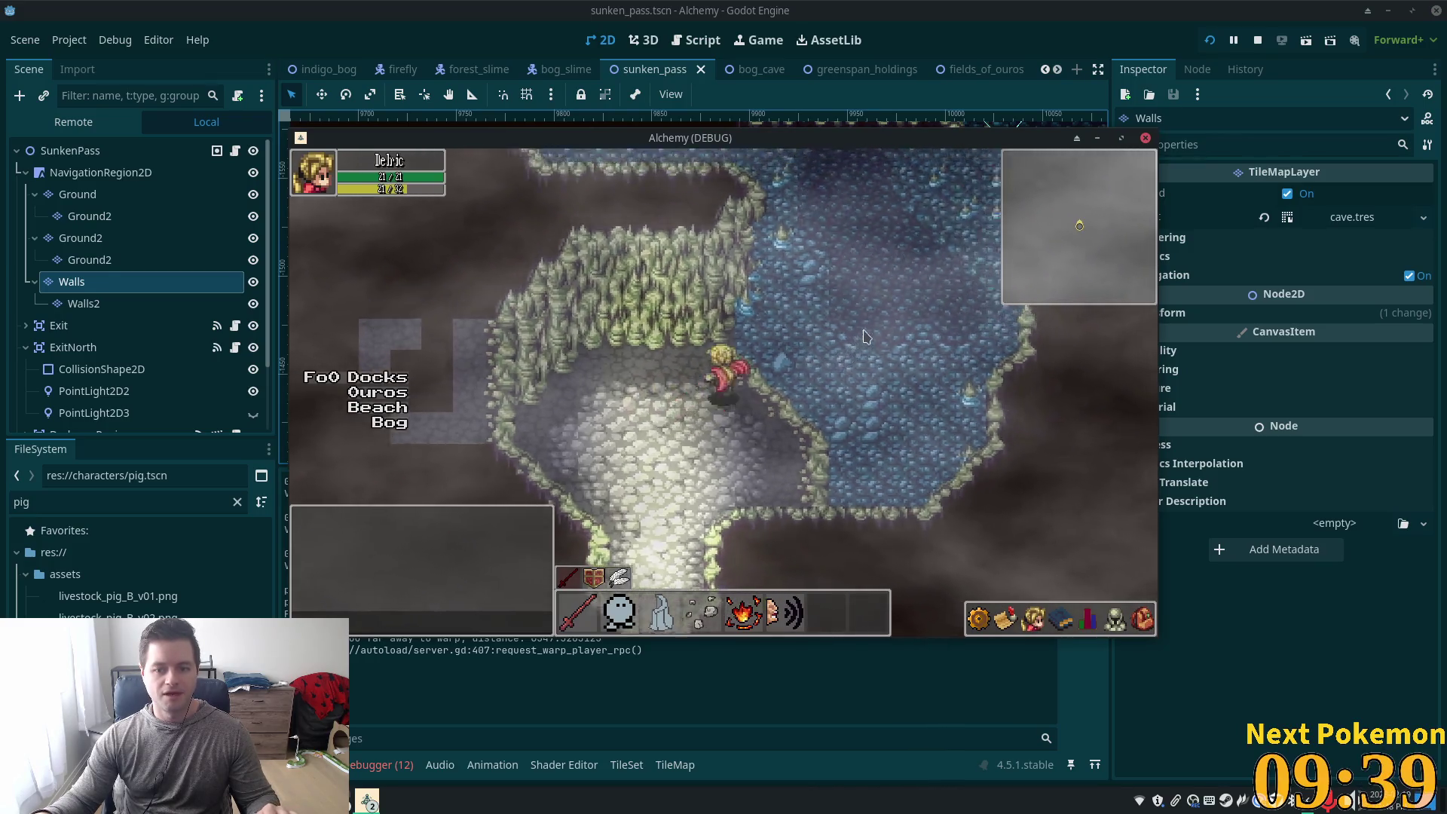
Walk the hero north through the water, onto the stone platform and east, then return to the editor
{"action": "left_click", "coordinate": [885, 330]}
{"action": "key", "text": "w"}
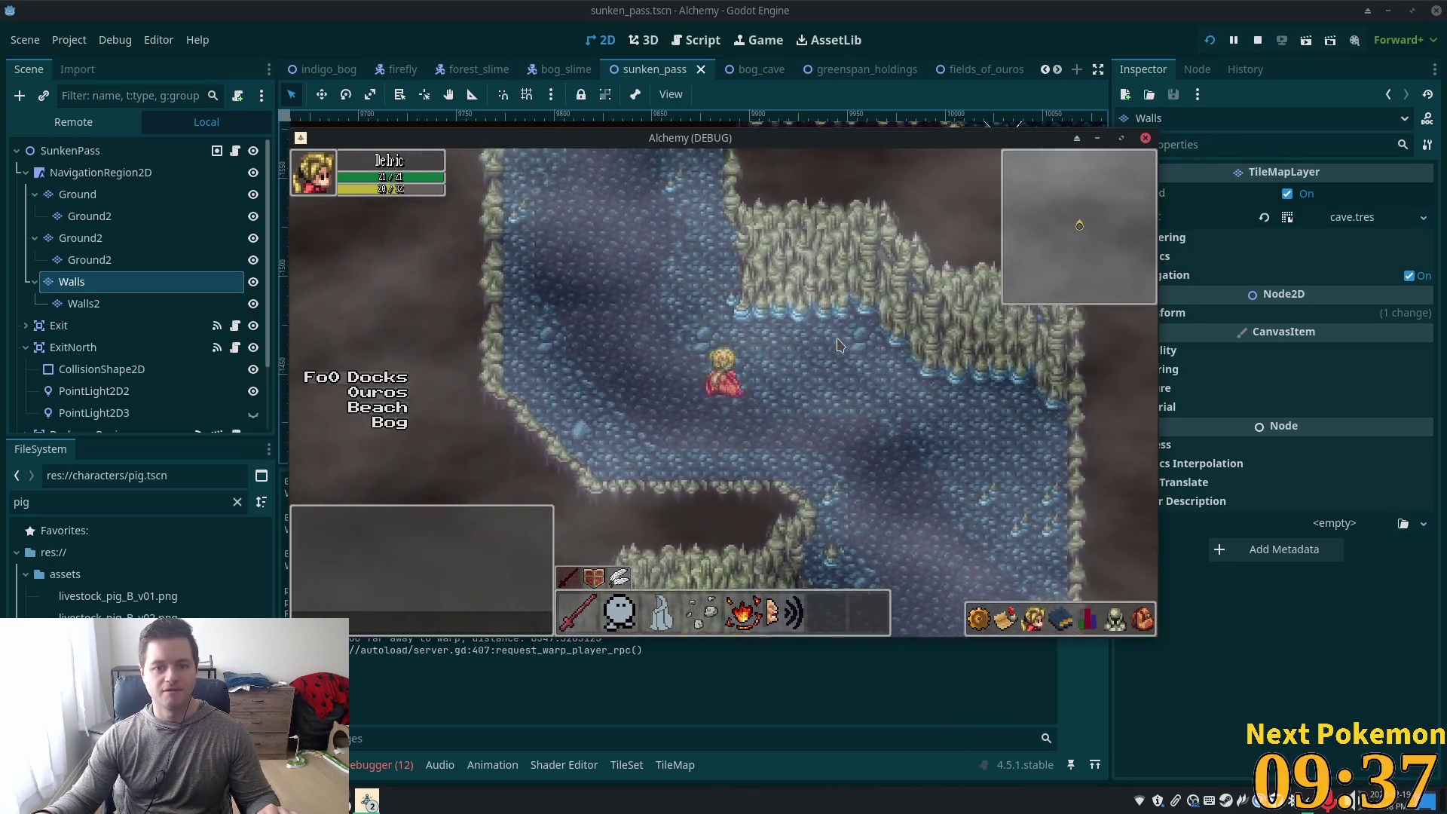
{"action": "key", "text": "w"}
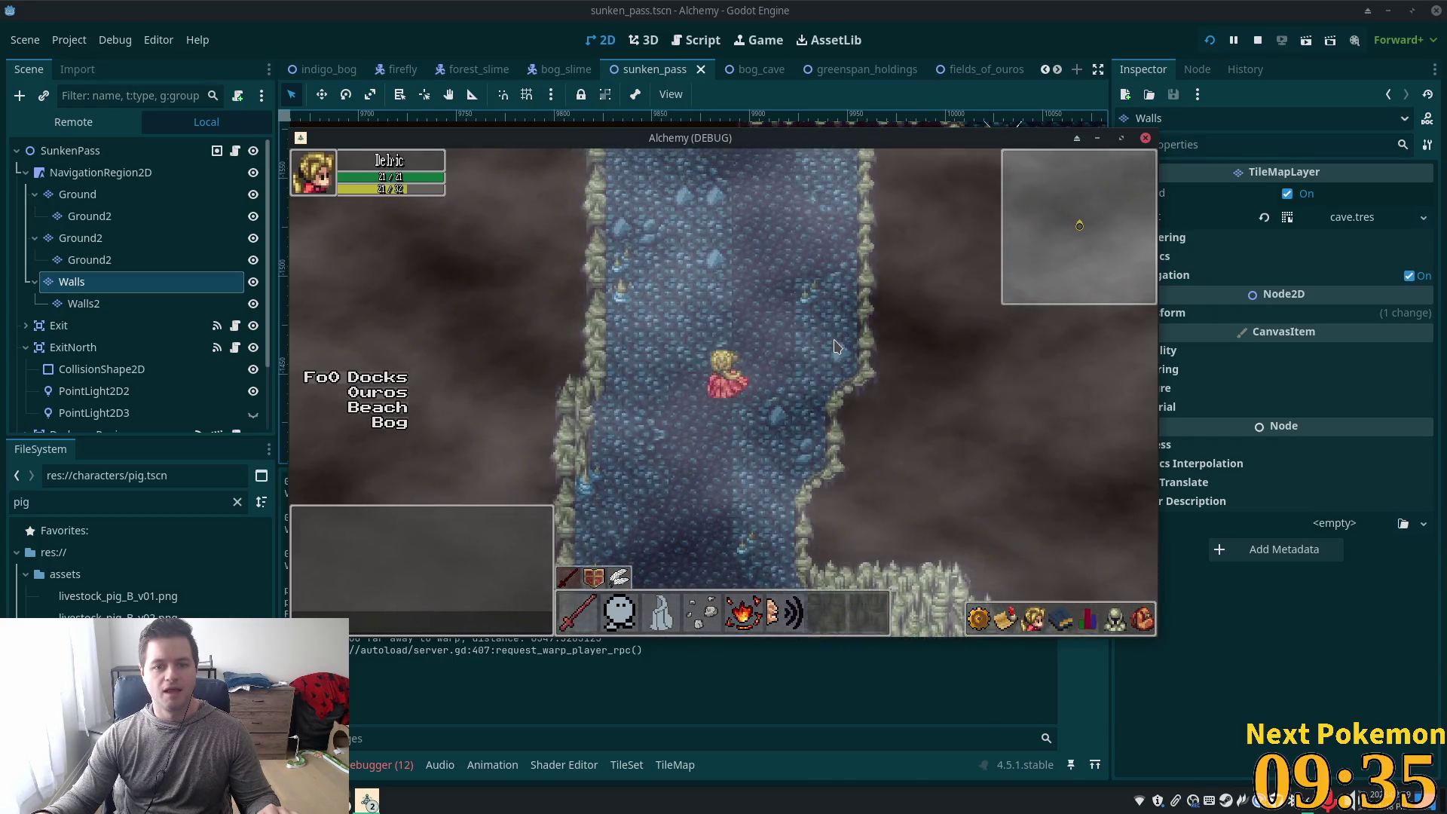
{"action": "key", "text": "w"}
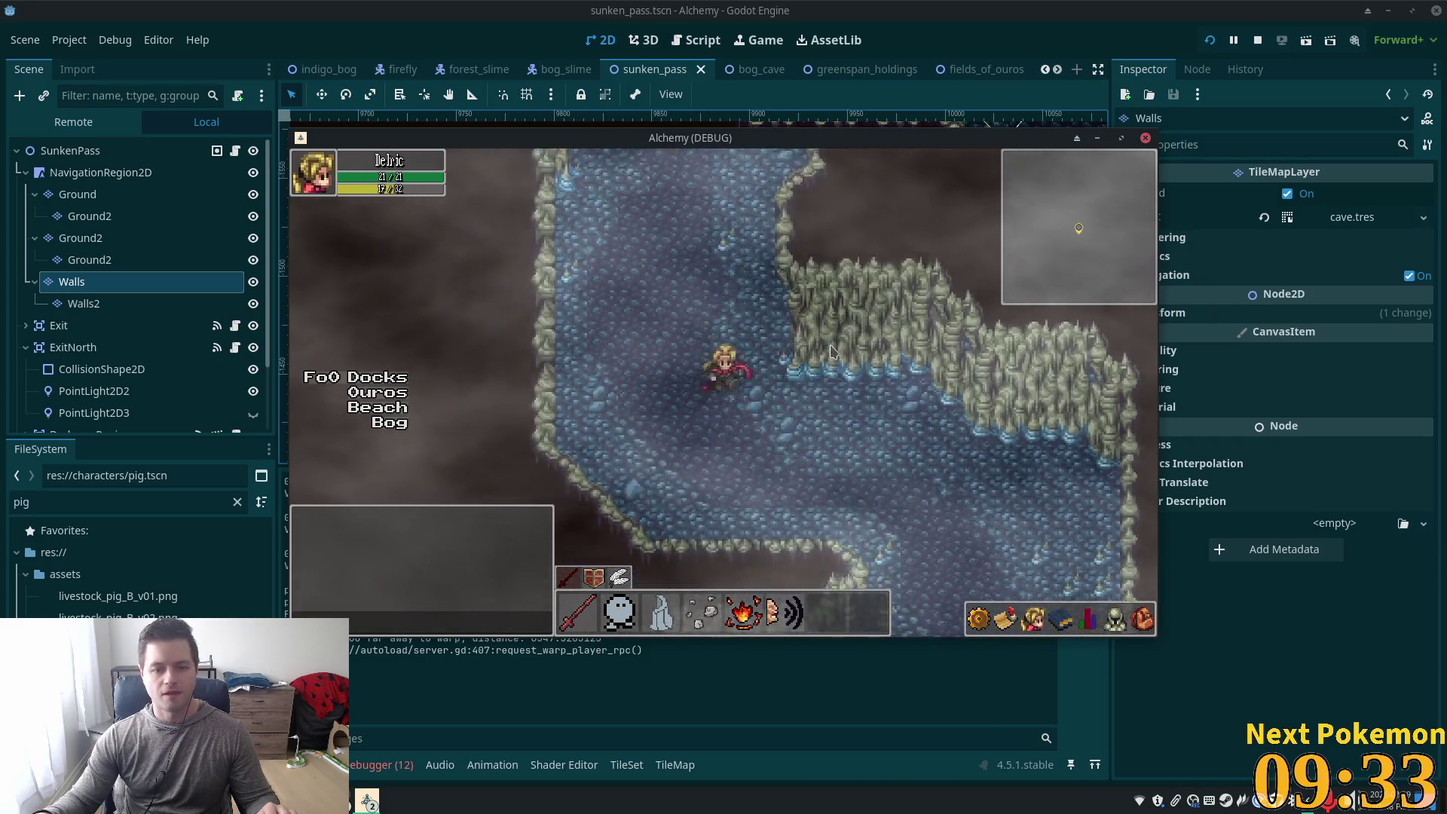
{"action": "key", "text": "s"}
{"action": "key", "text": "a"}
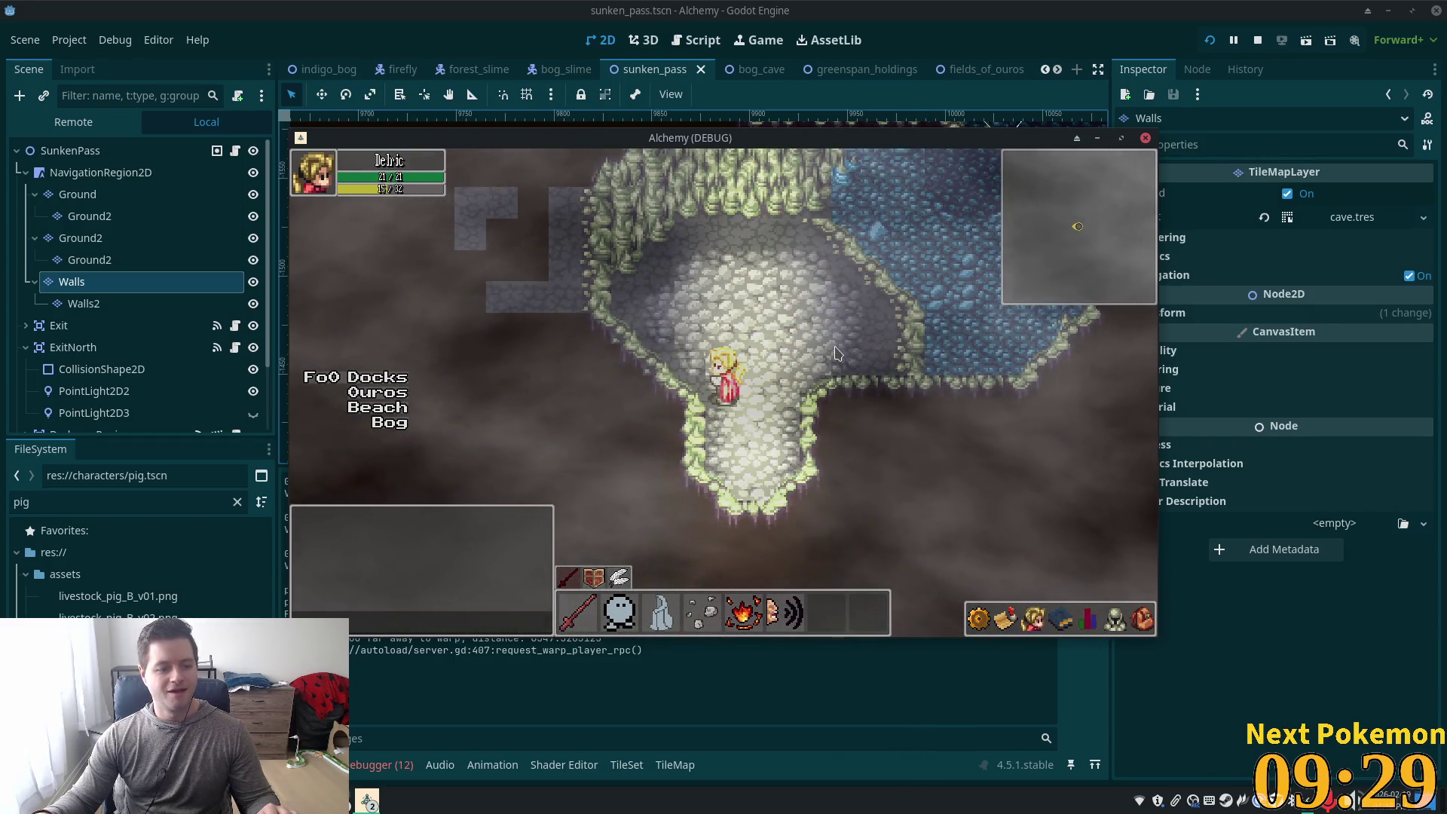
{"action": "key", "text": "w"}
{"action": "key", "text": "a"}
{"action": "key", "text": "w"}
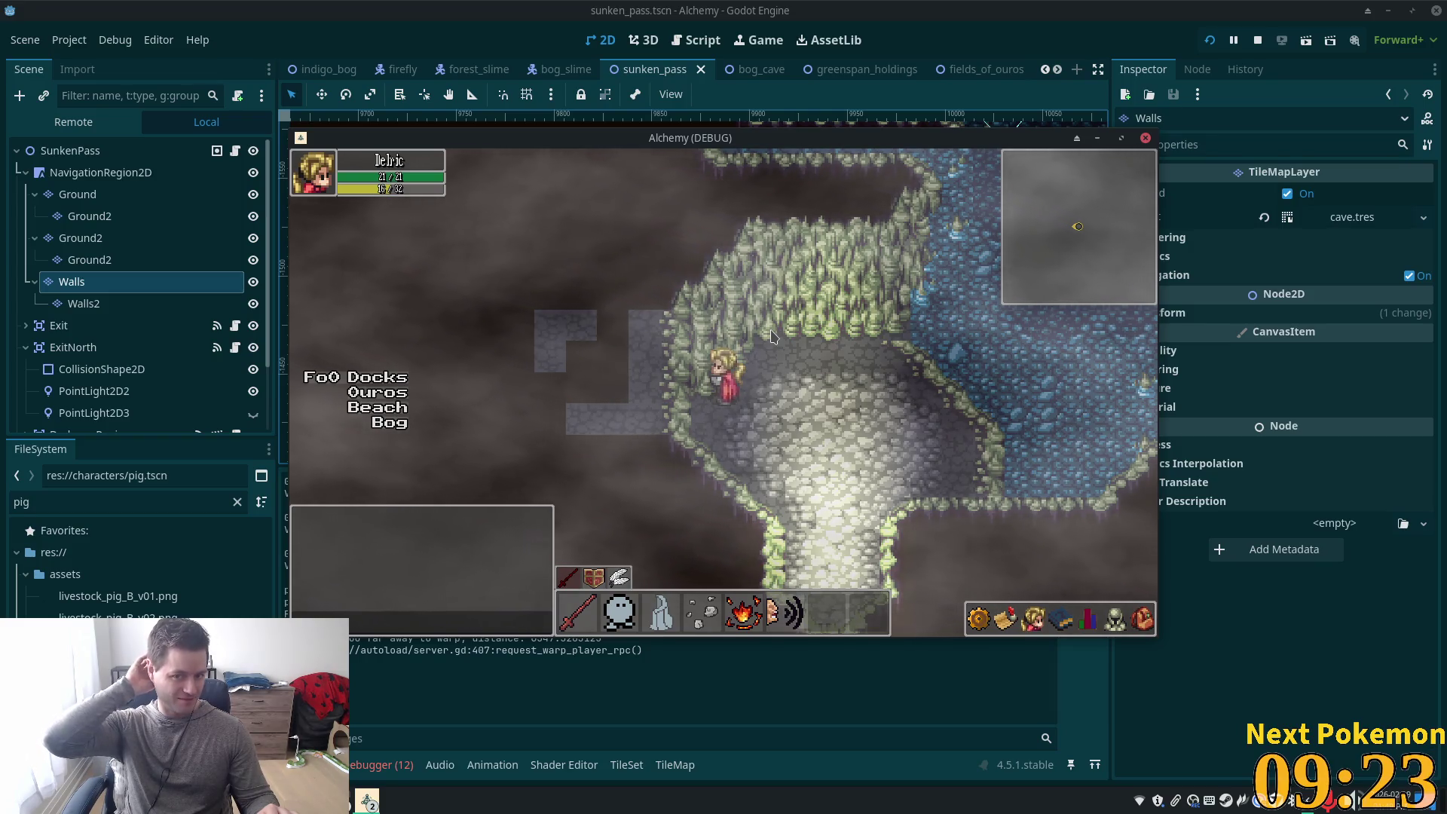
{"action": "key", "text": "d"}
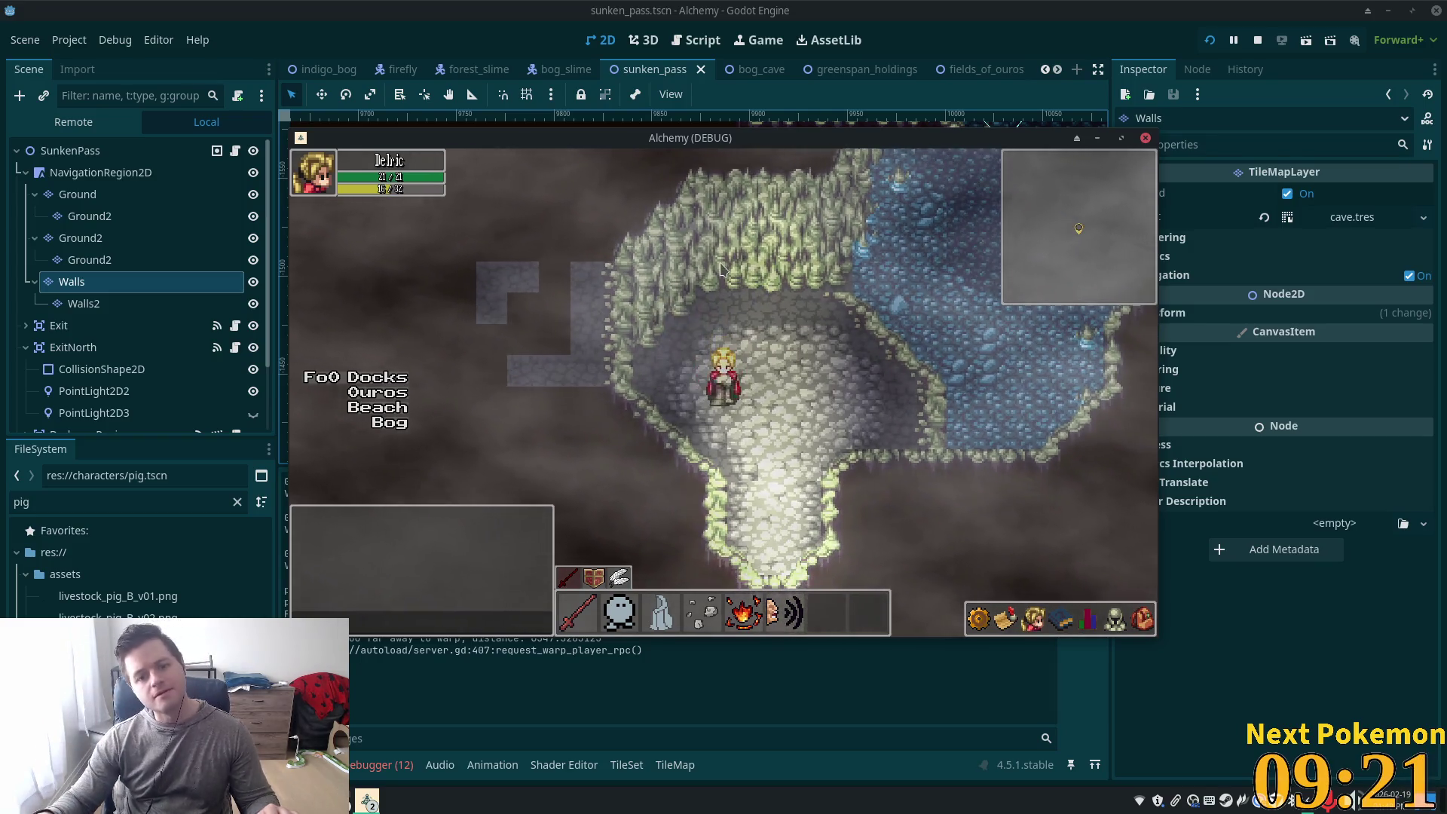
{"action": "left_click", "coordinate": [1100, 6]}
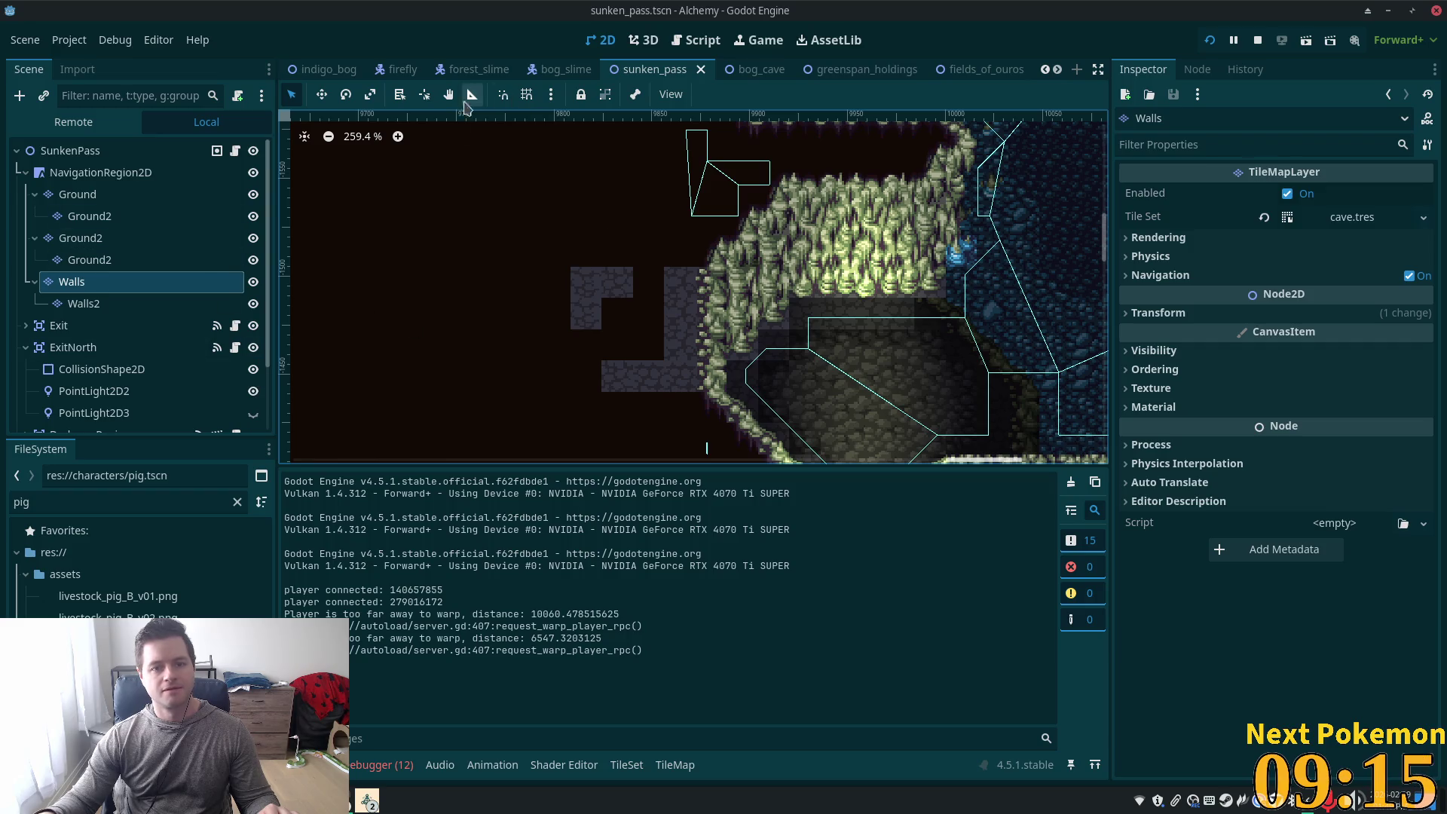
On the Walls layer, erase the stray grey tiles left of the cave
{"action": "left_click", "coordinate": [119, 219]}
{"action": "left_click", "coordinate": [113, 282]}
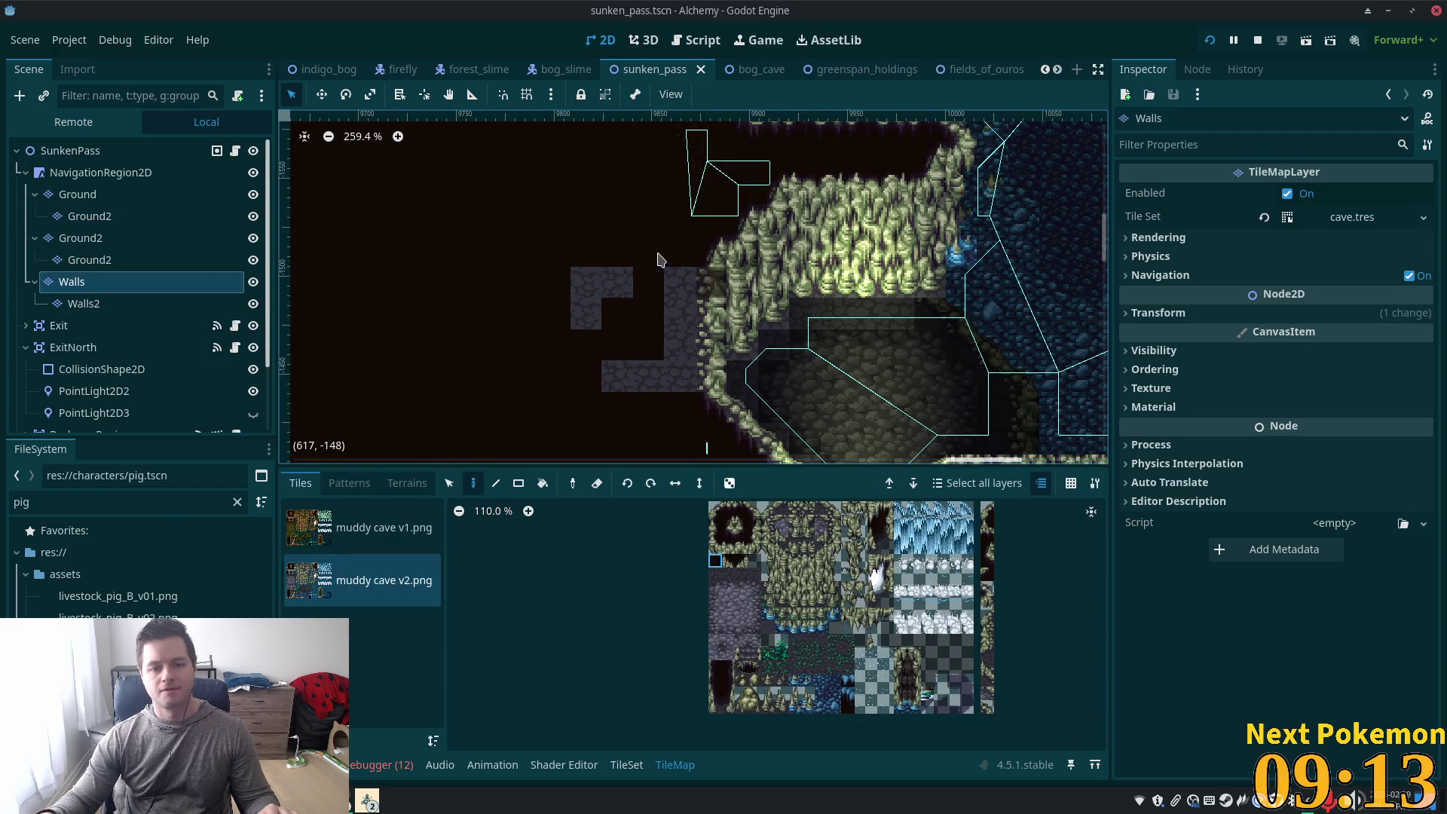
{"action": "left_click_drag", "start_coordinate": [652, 255], "coordinate": [586, 316]}
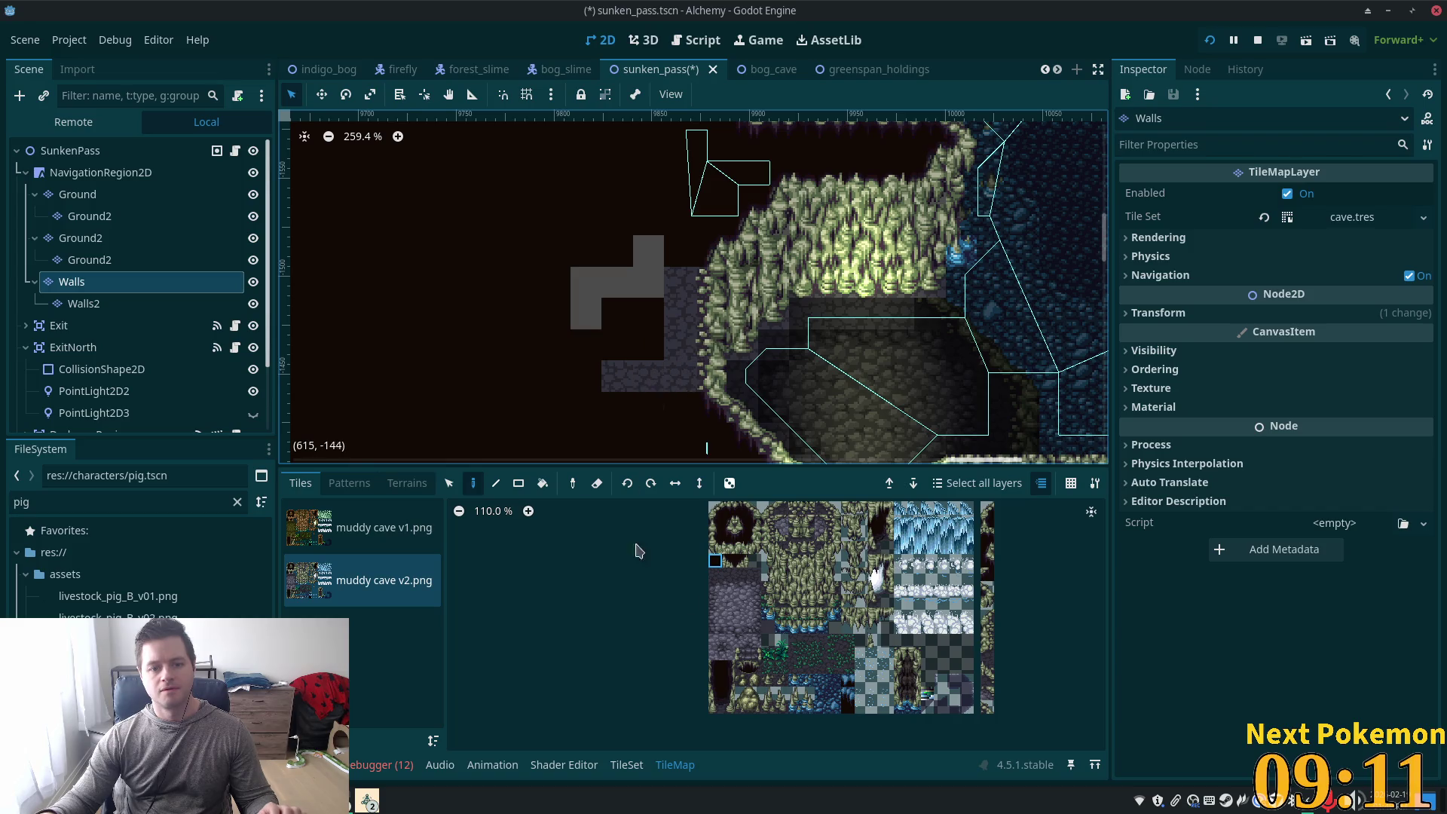
{"action": "mouse_move", "coordinate": [646, 332]}
{"action": "left_mouse_down"}
{"action": "mouse_move", "coordinate": [591, 317]}
{"action": "mouse_move", "coordinate": [617, 322]}
{"action": "left_mouse_up"}
{"action": "mouse_move", "coordinate": [676, 285]}
{"action": "left_mouse_down"}
{"action": "mouse_move", "coordinate": [682, 369]}
{"action": "mouse_move", "coordinate": [614, 388]}
{"action": "mouse_move", "coordinate": [727, 401]}
{"action": "left_mouse_up"}
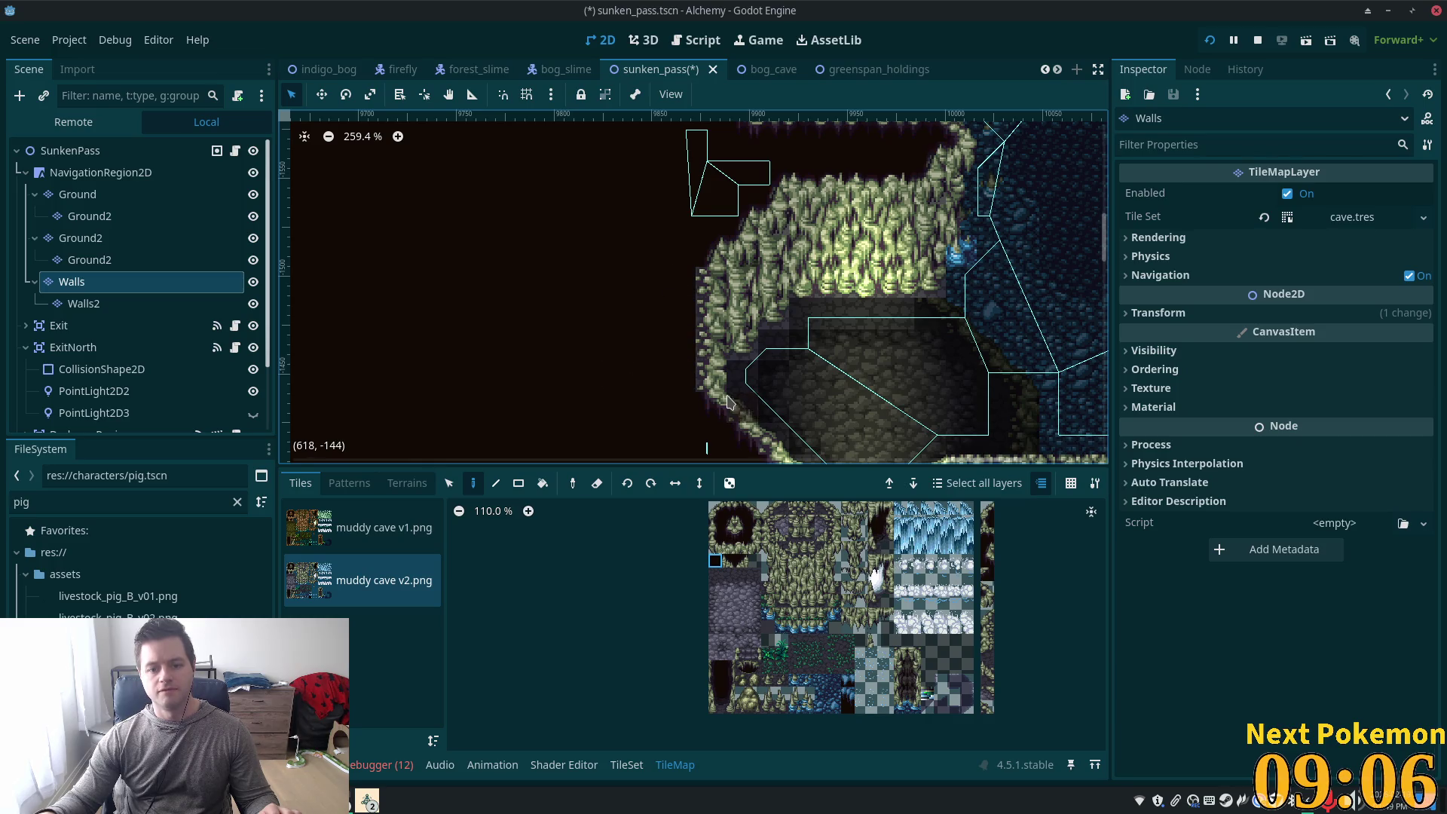
{"action": "left_click", "coordinate": [754, 529]}
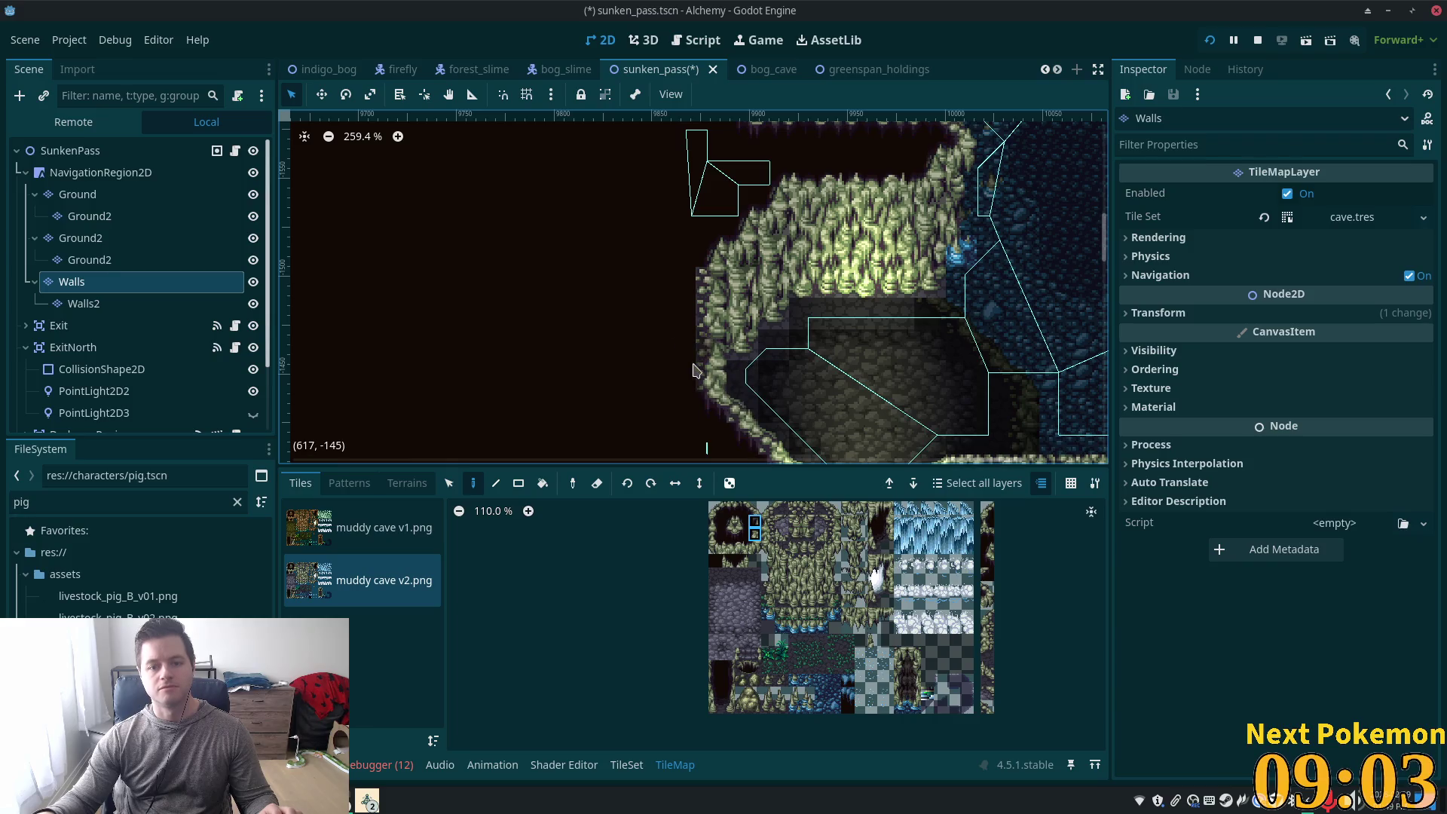
Save the sunken_pass scene and launch the game to test the changes
{"action": "key", "text": "ctrl+s"}
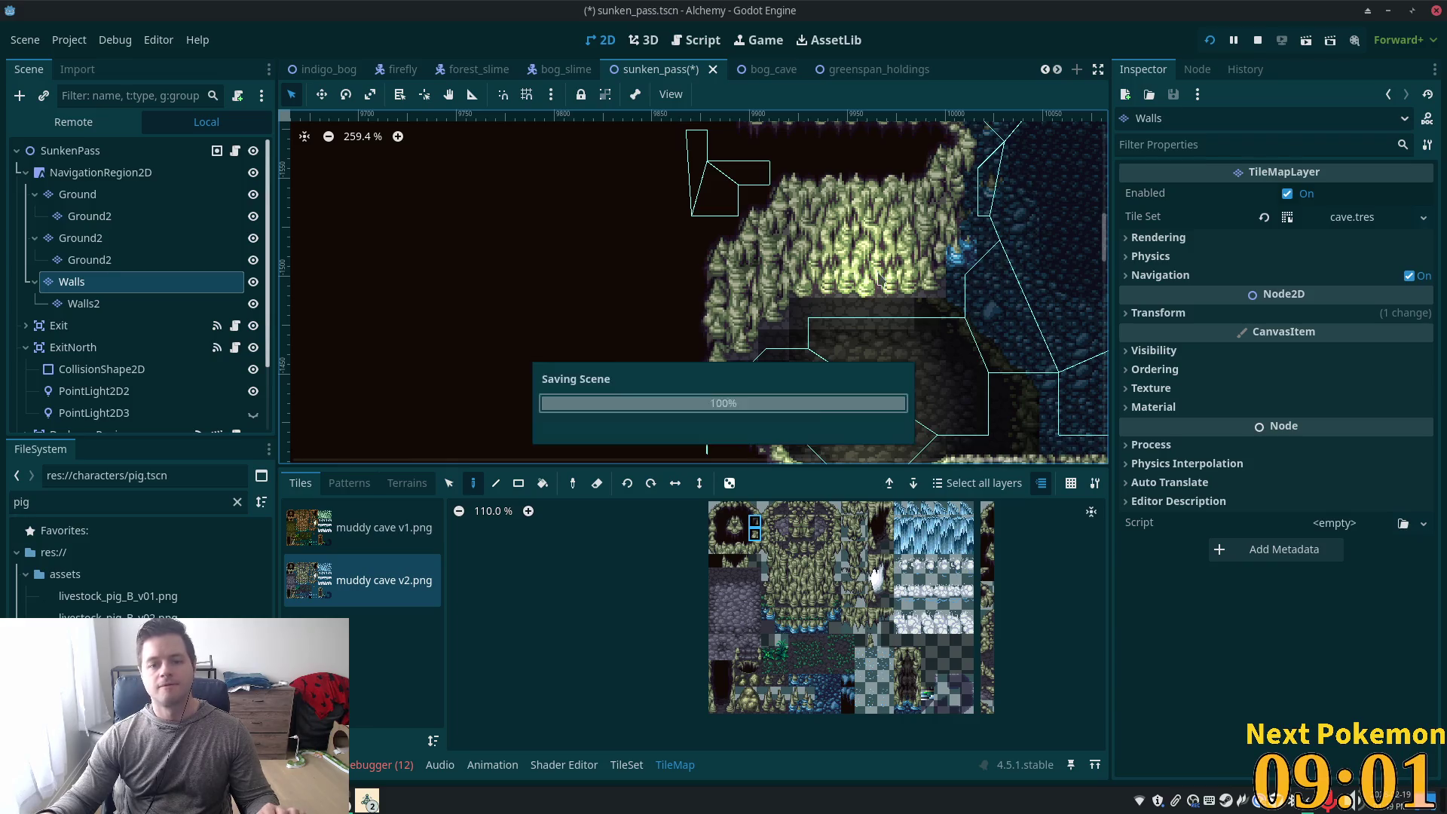
{"action": "scroll", "coordinate": [1031, 195], "scroll_direction": "down", "scroll_amount": 4}
{"action": "scroll", "coordinate": [800, 309], "scroll_direction": "right", "scroll_amount": 5}
{"action": "scroll", "coordinate": [593, 259], "scroll_direction": "up", "scroll_amount": 2}
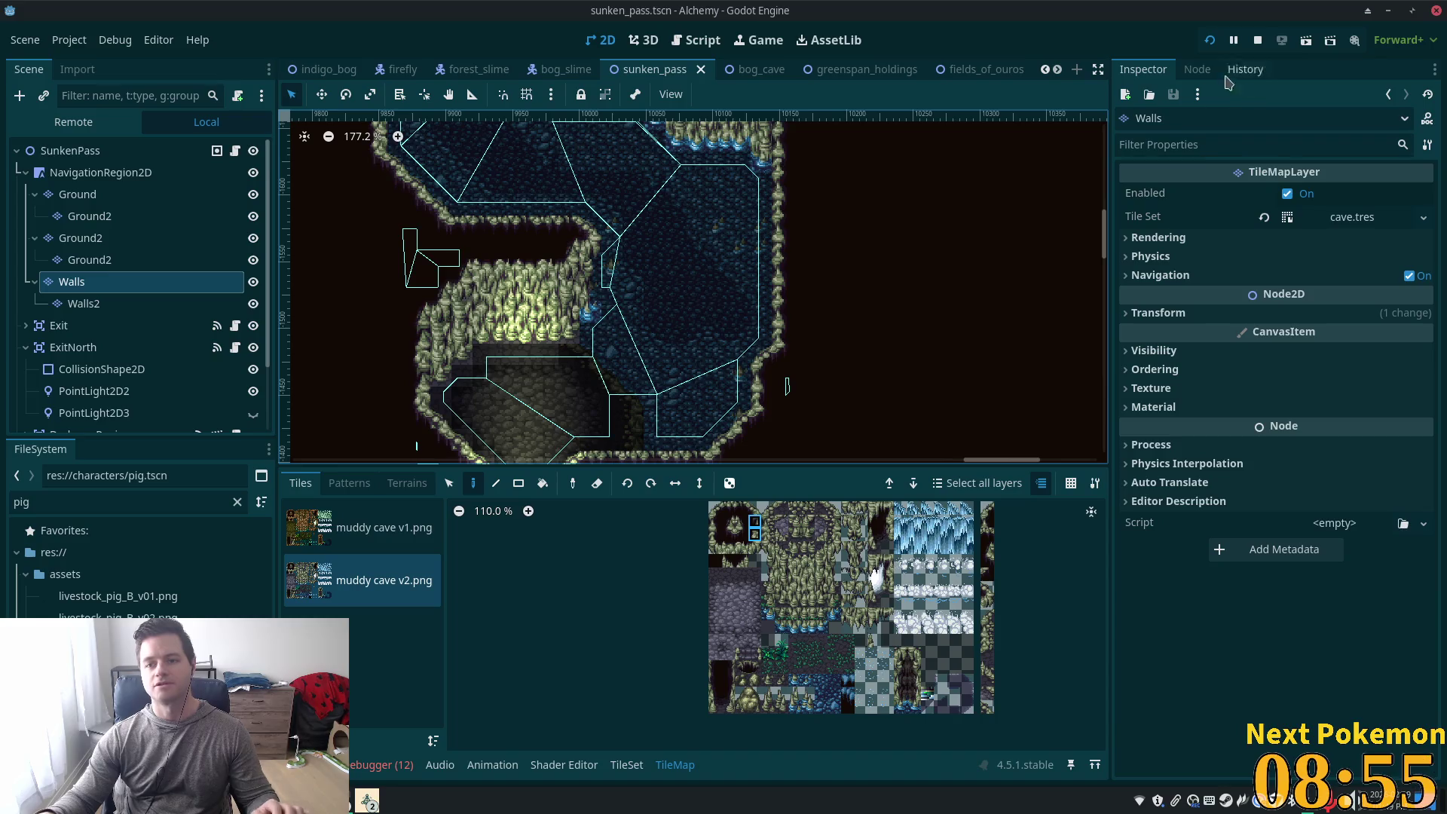
{"action": "left_click", "coordinate": [1209, 40]}
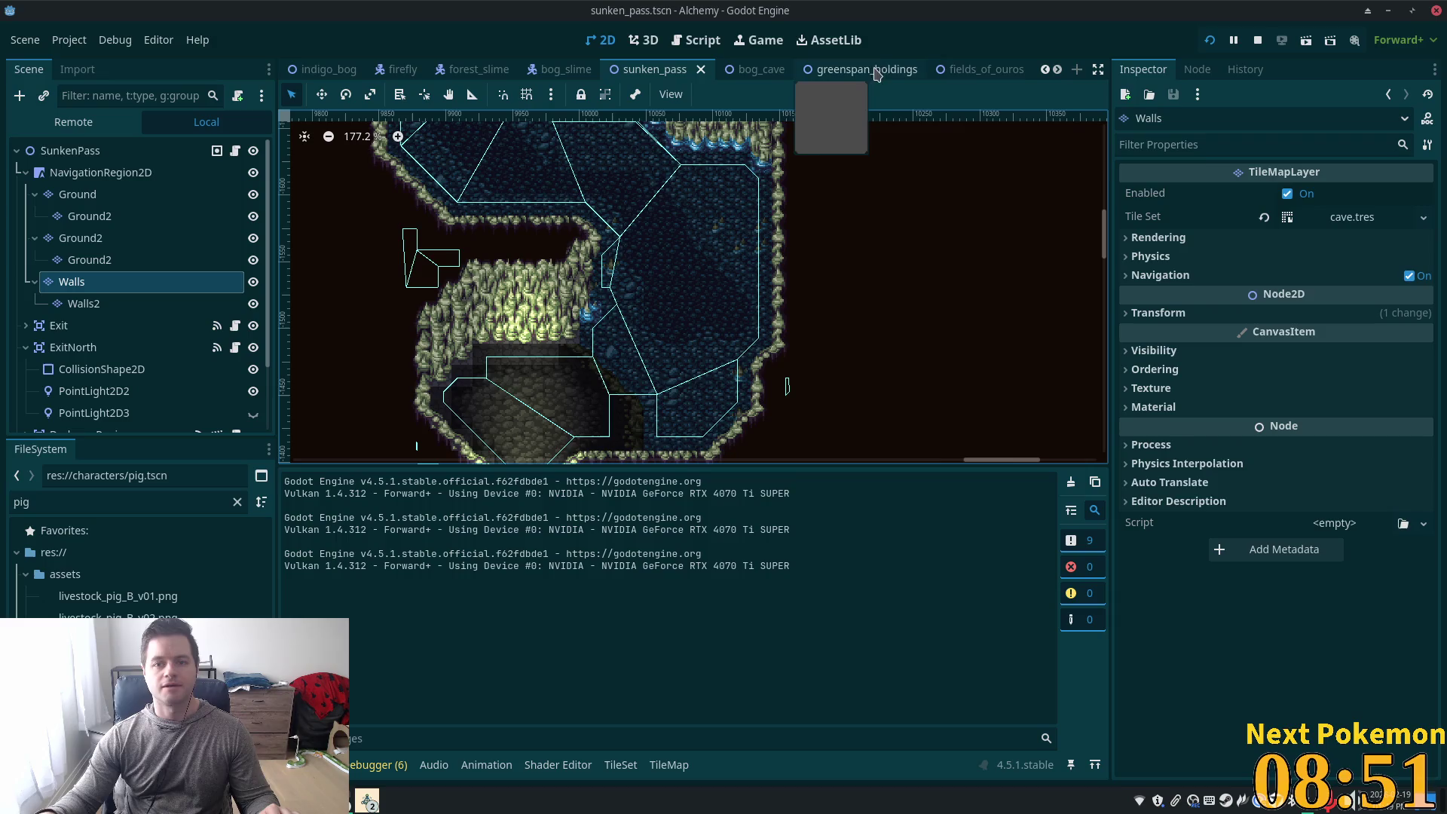
{"action": "scroll", "coordinate": [851, 68], "scroll_direction": "down", "scroll_amount": 3}
Switch to the greenspan_holdings scene and zoom out over the map
{"action": "left_click", "coordinate": [836, 69]}
{"action": "left_click", "coordinate": [592, 69]}
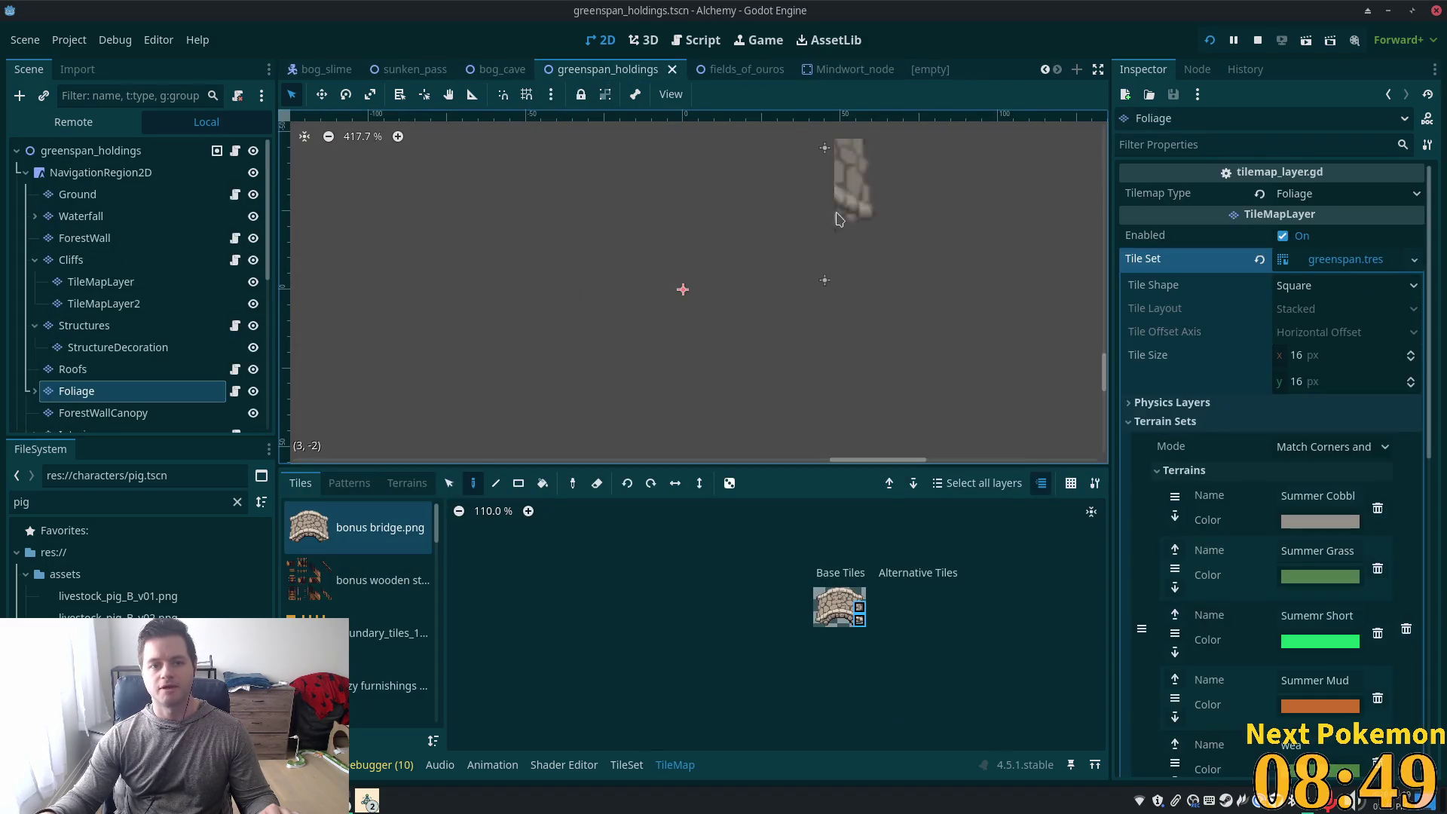
{"action": "scroll", "coordinate": [748, 301], "scroll_direction": "down", "scroll_amount": 1}
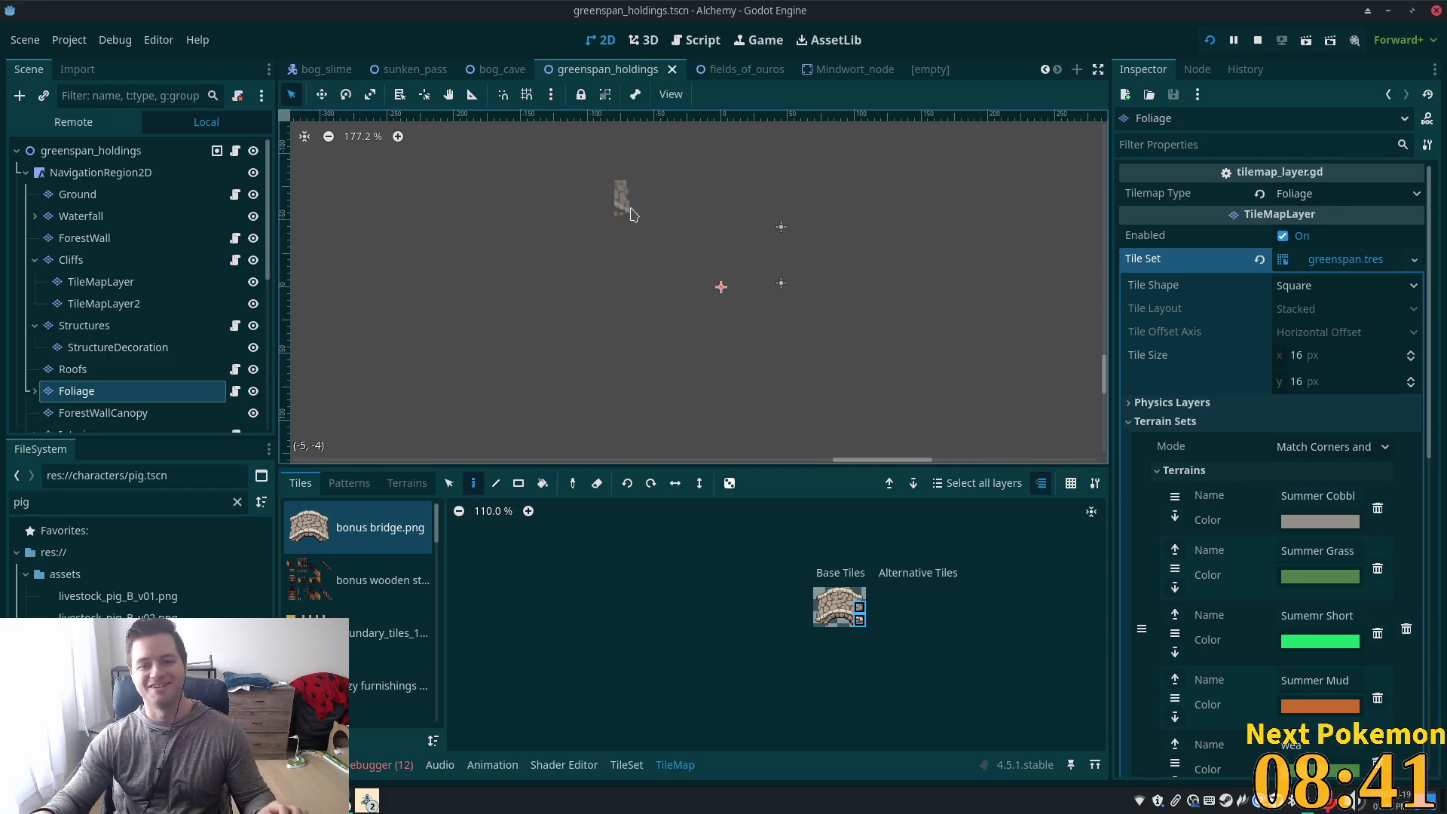
{"action": "scroll", "coordinate": [675, 241], "scroll_direction": "down", "scroll_amount": 5}
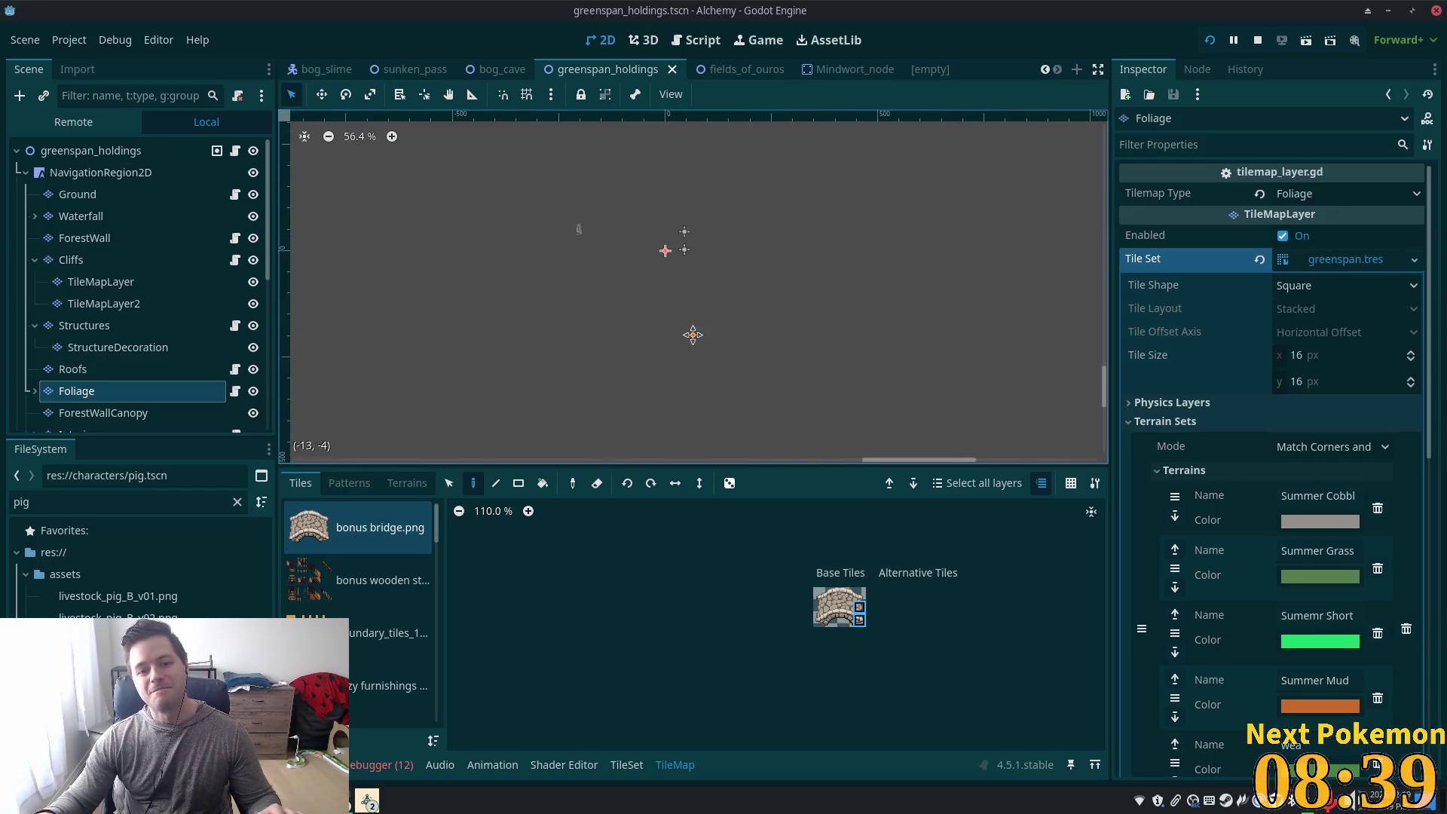
{"action": "scroll", "coordinate": [829, 415], "scroll_direction": "down", "scroll_amount": 3}
{"action": "scroll", "coordinate": [829, 414], "scroll_direction": "down", "scroll_amount": 2}
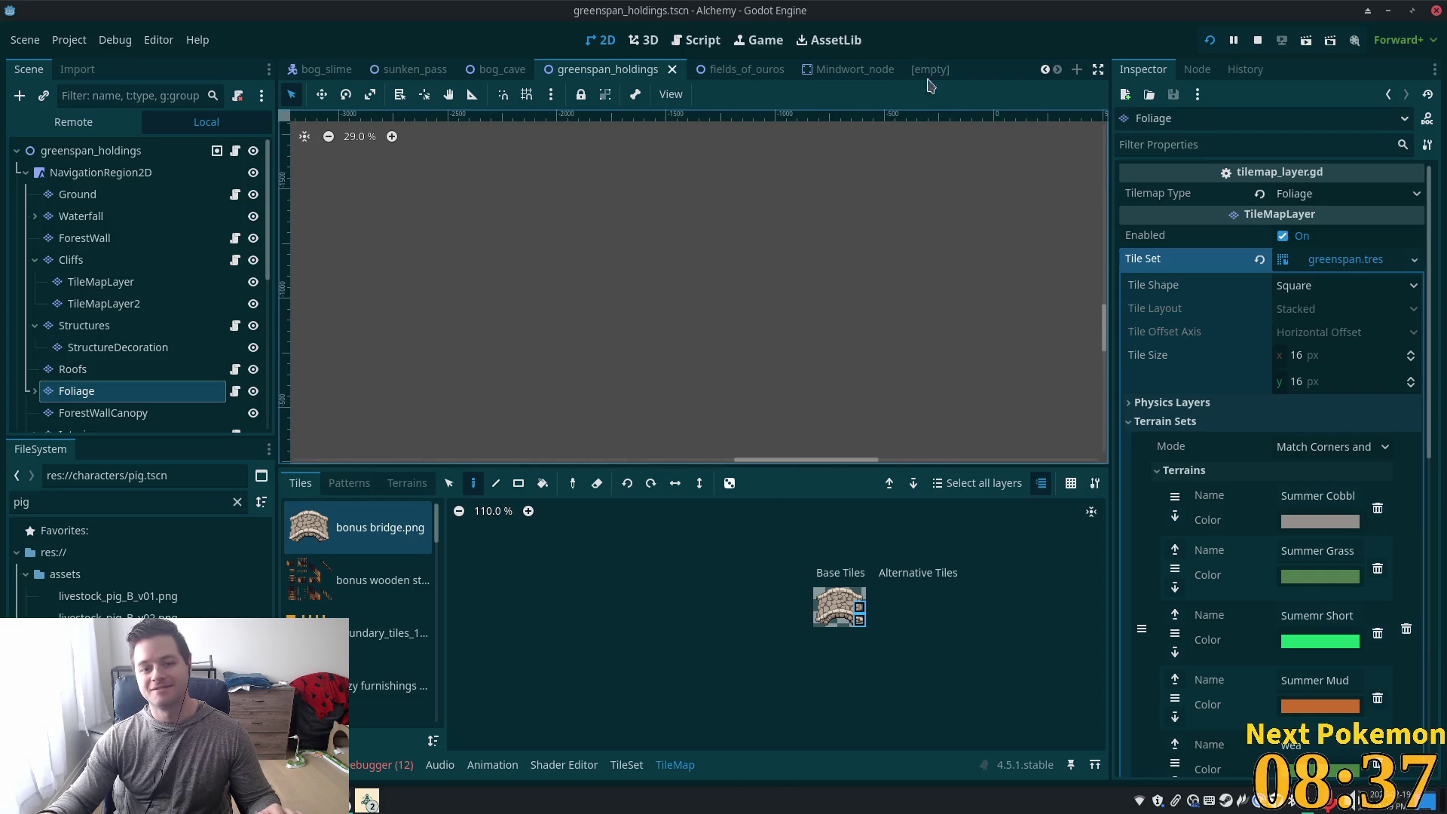
{"action": "scroll", "coordinate": [802, 209], "scroll_direction": "down", "scroll_amount": 3}
Frame the farm field toward the forest edge and select the Ground layer
{"action": "mouse_move", "coordinate": [803, 209]}
{"action": "left_mouse_down"}
{"action": "mouse_move", "coordinate": [780, 168]}
{"action": "mouse_move", "coordinate": [872, 363]}
{"action": "left_mouse_up"}
{"action": "scroll", "coordinate": [734, 334], "scroll_direction": "up", "scroll_amount": 5}
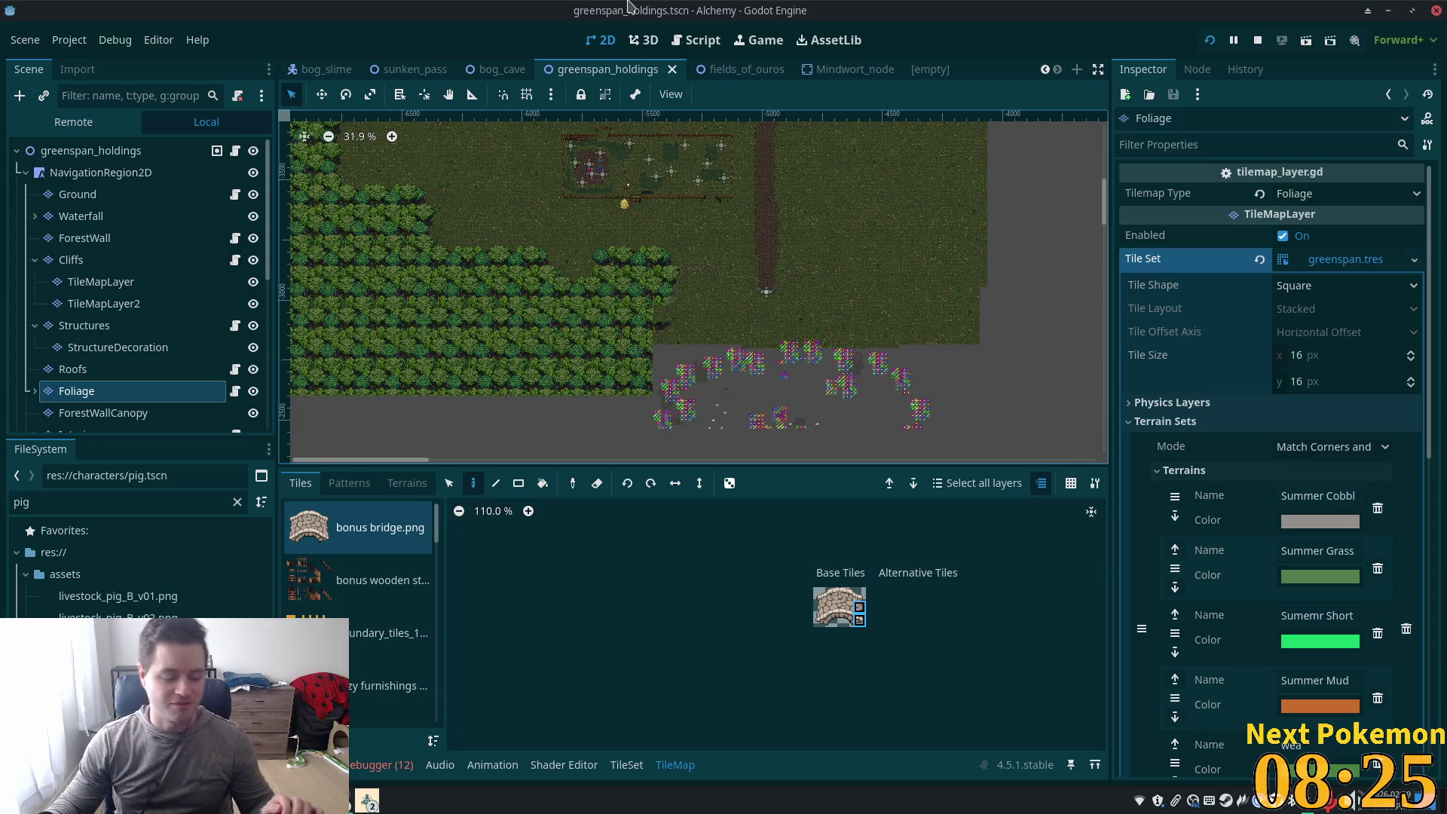
{"action": "scroll", "coordinate": [594, 322], "scroll_direction": "up", "scroll_amount": 8}
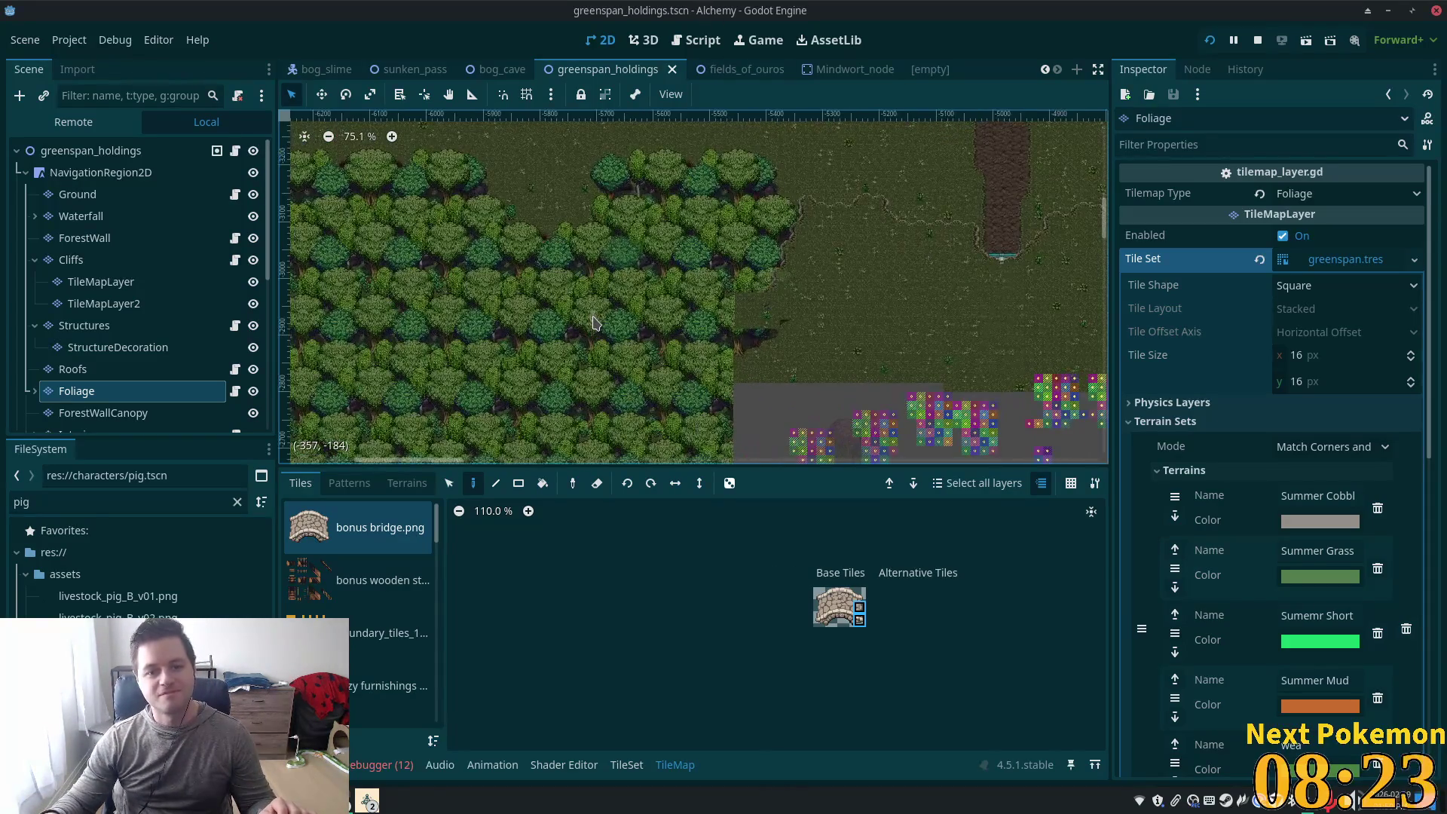
{"action": "scroll", "coordinate": [530, 275], "scroll_direction": "up", "scroll_amount": 6}
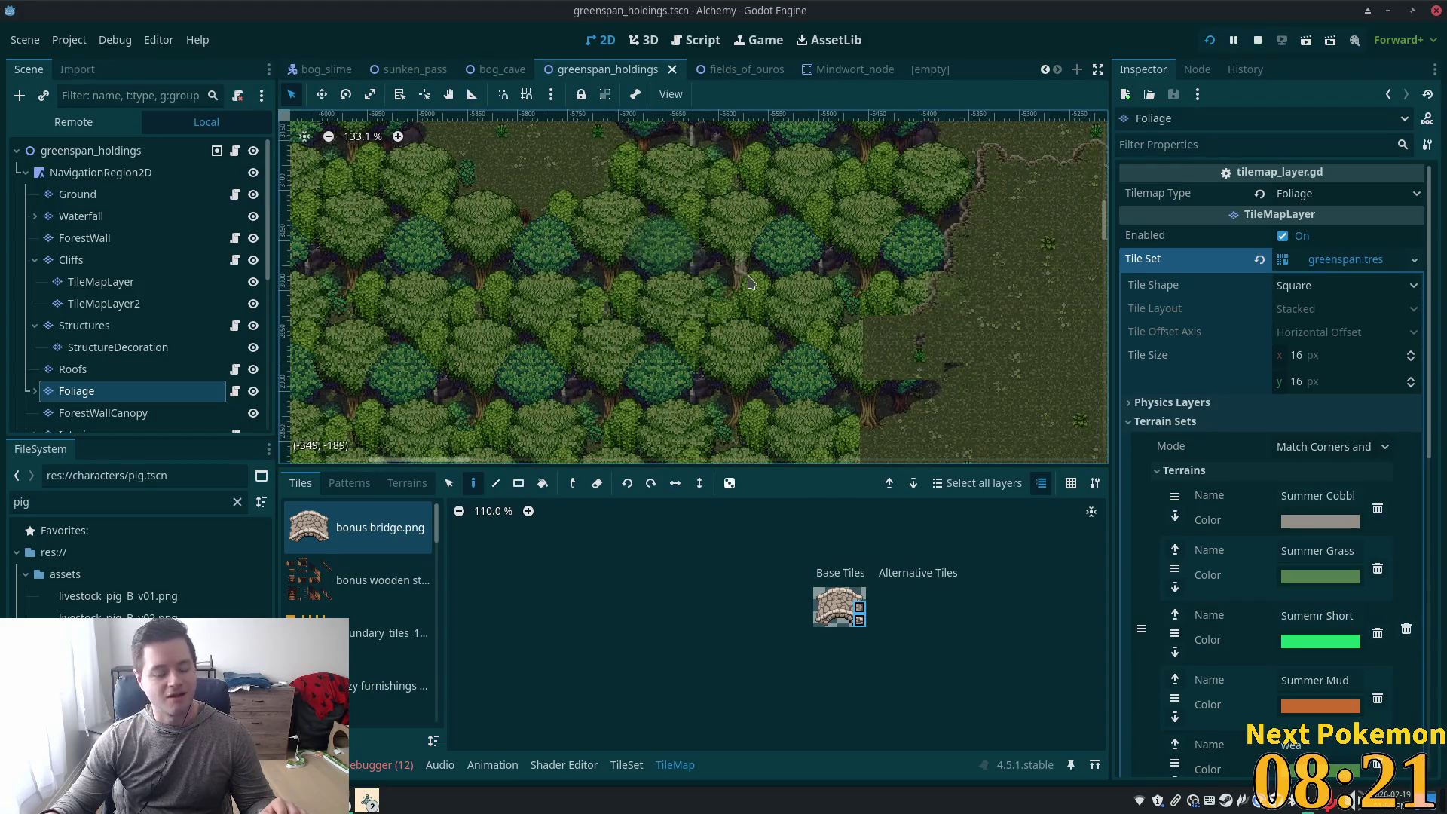
{"action": "scroll", "coordinate": [816, 297], "scroll_direction": "down", "scroll_amount": 4}
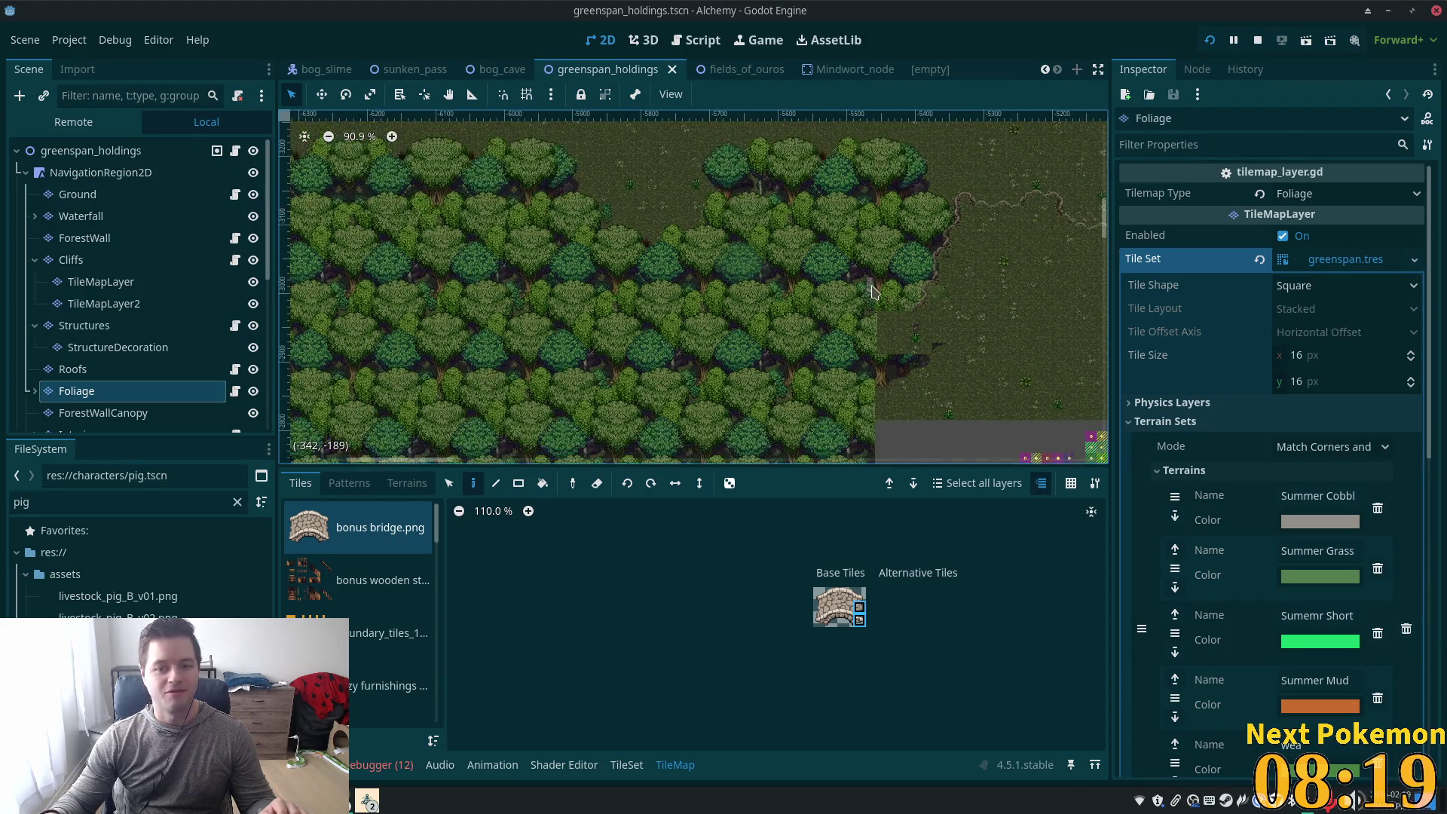
{"action": "mouse_move", "coordinate": [727, 323]}
{"action": "left_mouse_down"}
{"action": "mouse_move", "coordinate": [687, 329]}
{"action": "mouse_move", "coordinate": [619, 397]}
{"action": "left_mouse_up"}
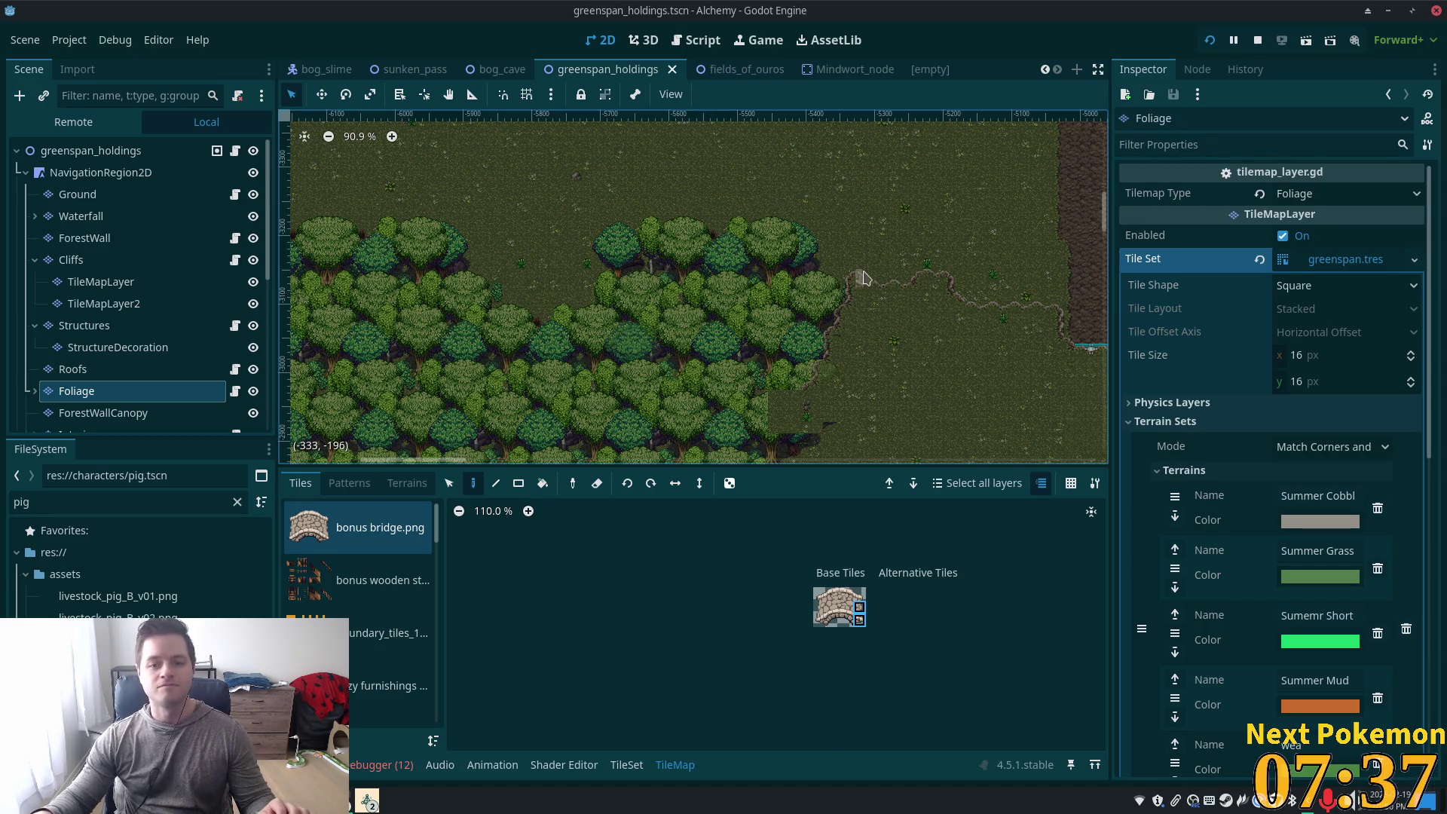
{"action": "scroll", "coordinate": [878, 279], "scroll_direction": "down", "scroll_amount": 5}
{"action": "scroll", "coordinate": [829, 302], "scroll_direction": "down", "scroll_amount": 2}
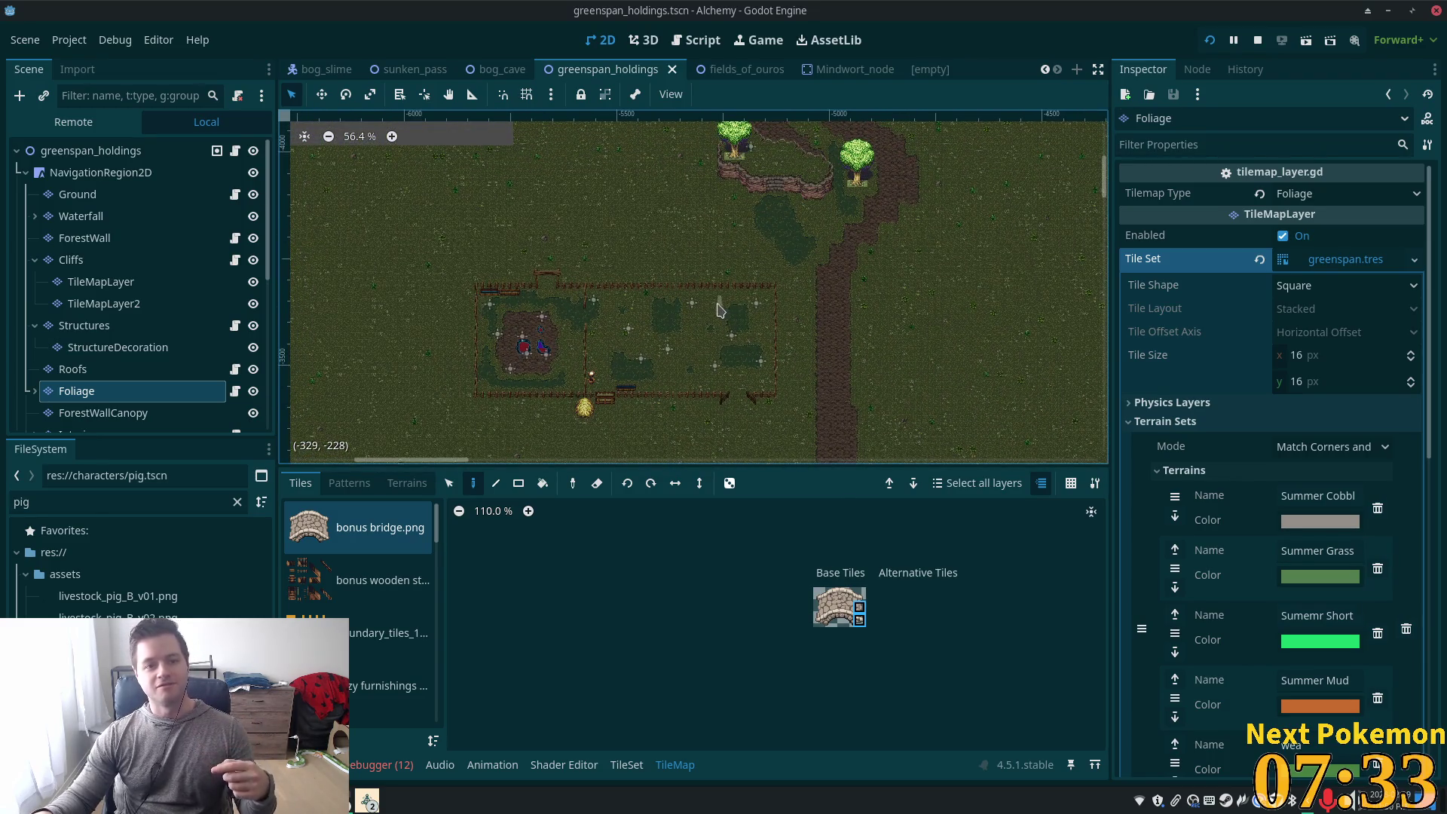
{"action": "scroll", "coordinate": [678, 331], "scroll_direction": "up", "scroll_amount": 5}
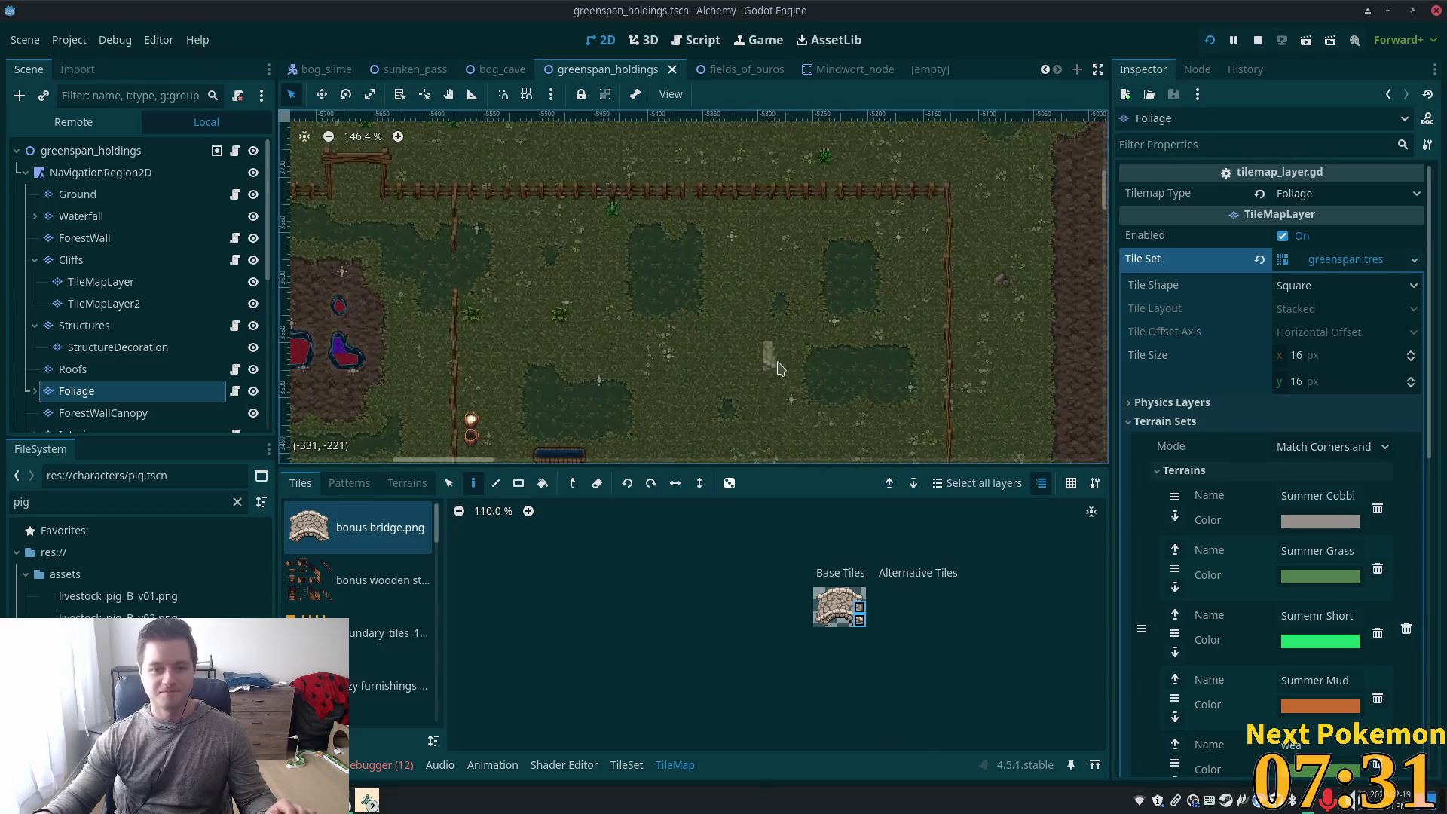
{"action": "scroll", "coordinate": [589, 198], "scroll_direction": "down", "scroll_amount": 4}
{"action": "left_click", "coordinate": [78, 194]}
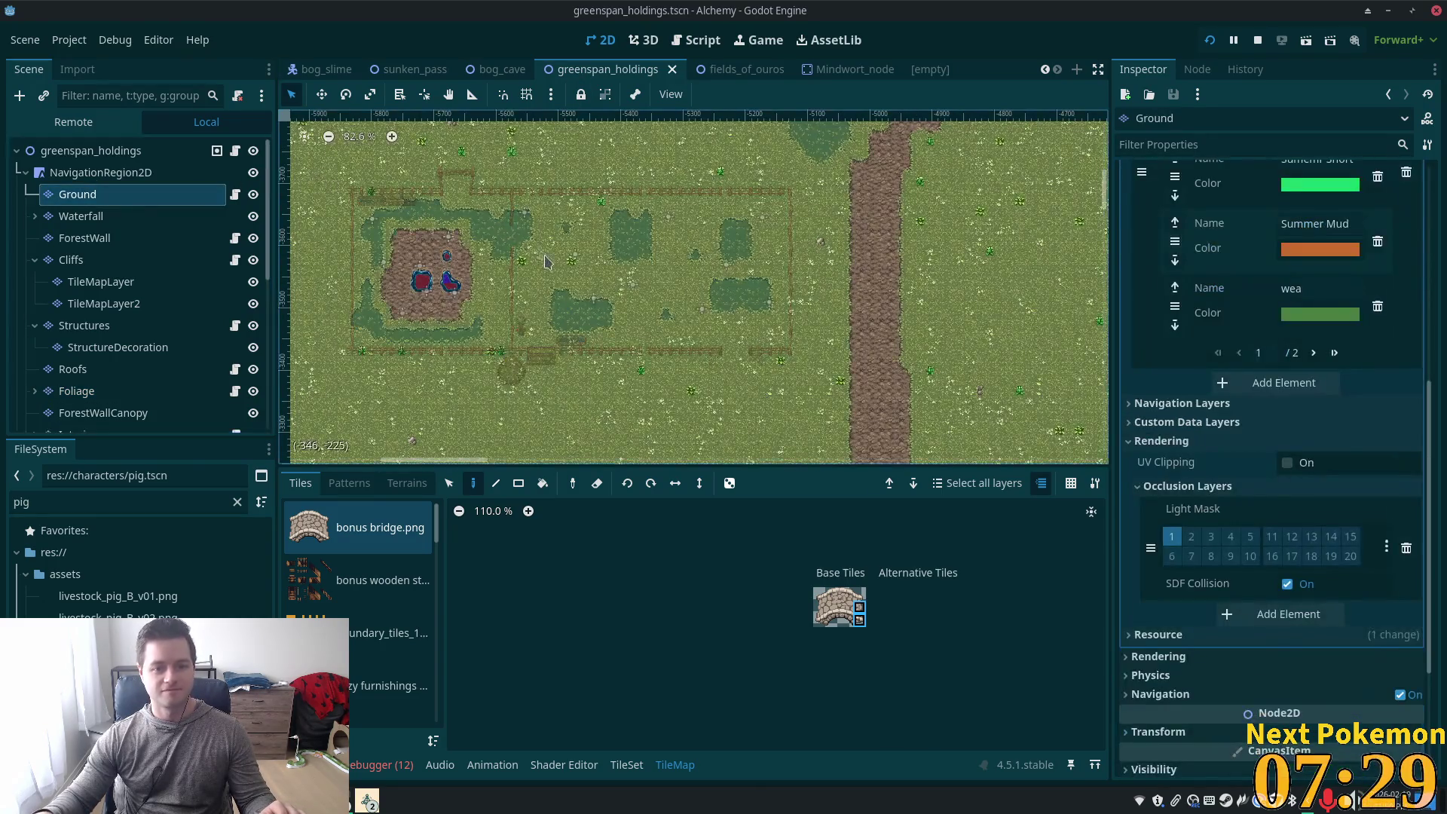
{"action": "scroll", "coordinate": [540, 259], "scroll_direction": "up", "scroll_amount": 4}
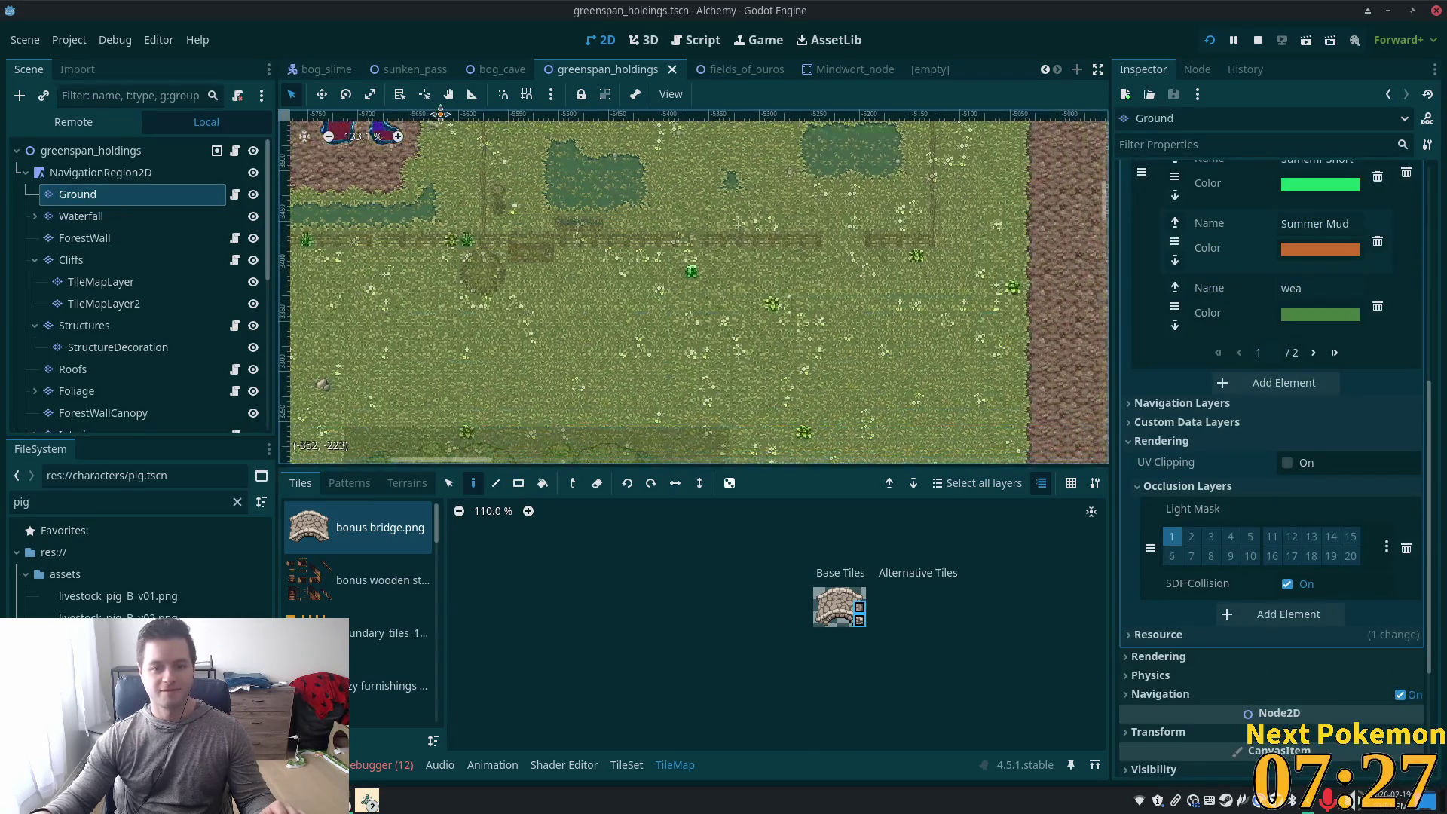
{"action": "mouse_move", "coordinate": [575, 351]}
{"action": "left_mouse_down"}
{"action": "mouse_move", "coordinate": [954, 205]}
{"action": "mouse_move", "coordinate": [824, 328]}
{"action": "mouse_move", "coordinate": [680, 312]}
{"action": "mouse_move", "coordinate": [683, 355]}
{"action": "mouse_move", "coordinate": [639, 455]}
{"action": "left_mouse_up"}
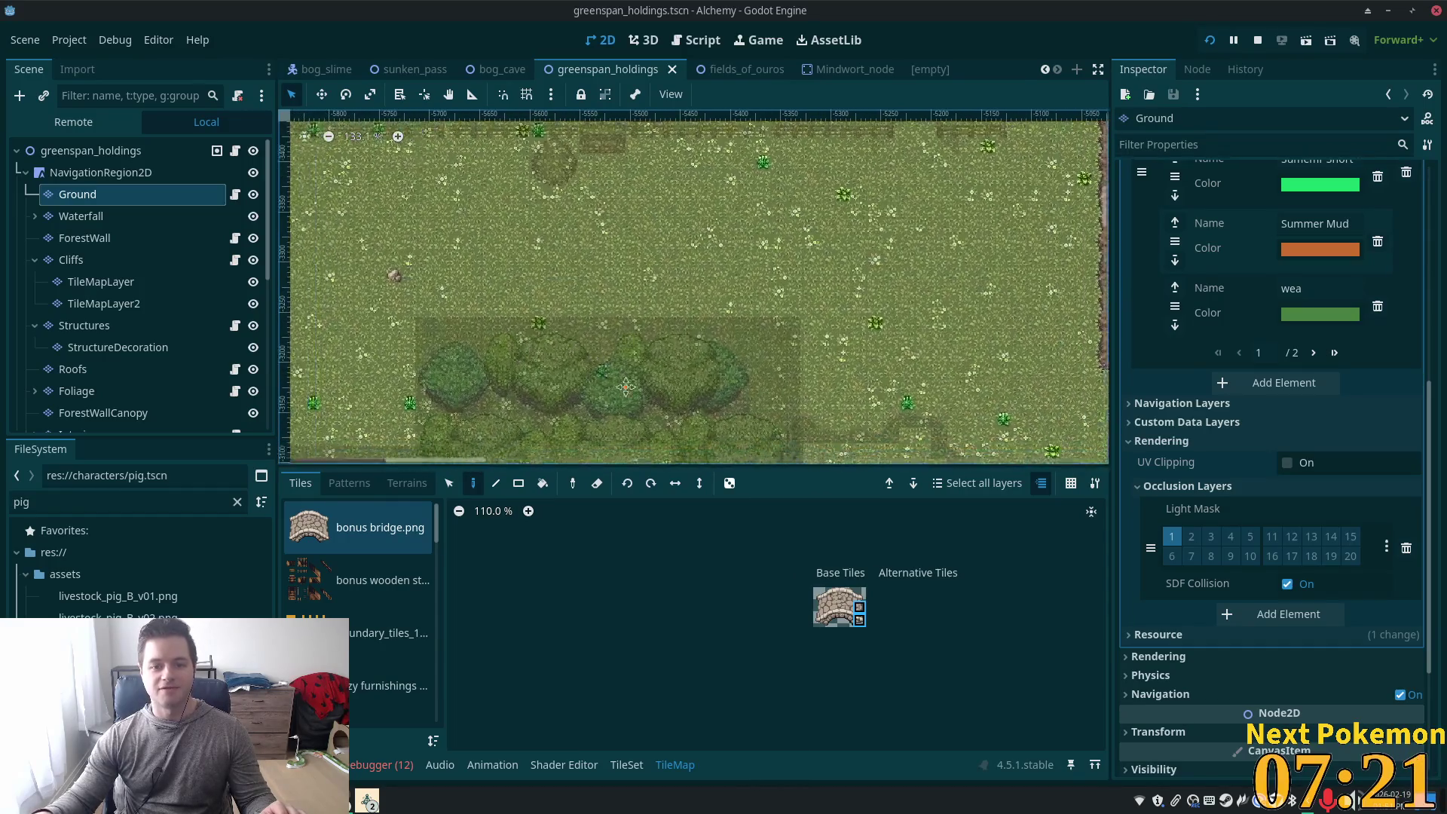
{"action": "mouse_move", "coordinate": [639, 456]}
{"action": "left_mouse_down"}
{"action": "mouse_move", "coordinate": [718, 141]}
{"action": "mouse_move", "coordinate": [741, 156]}
{"action": "left_mouse_up"}
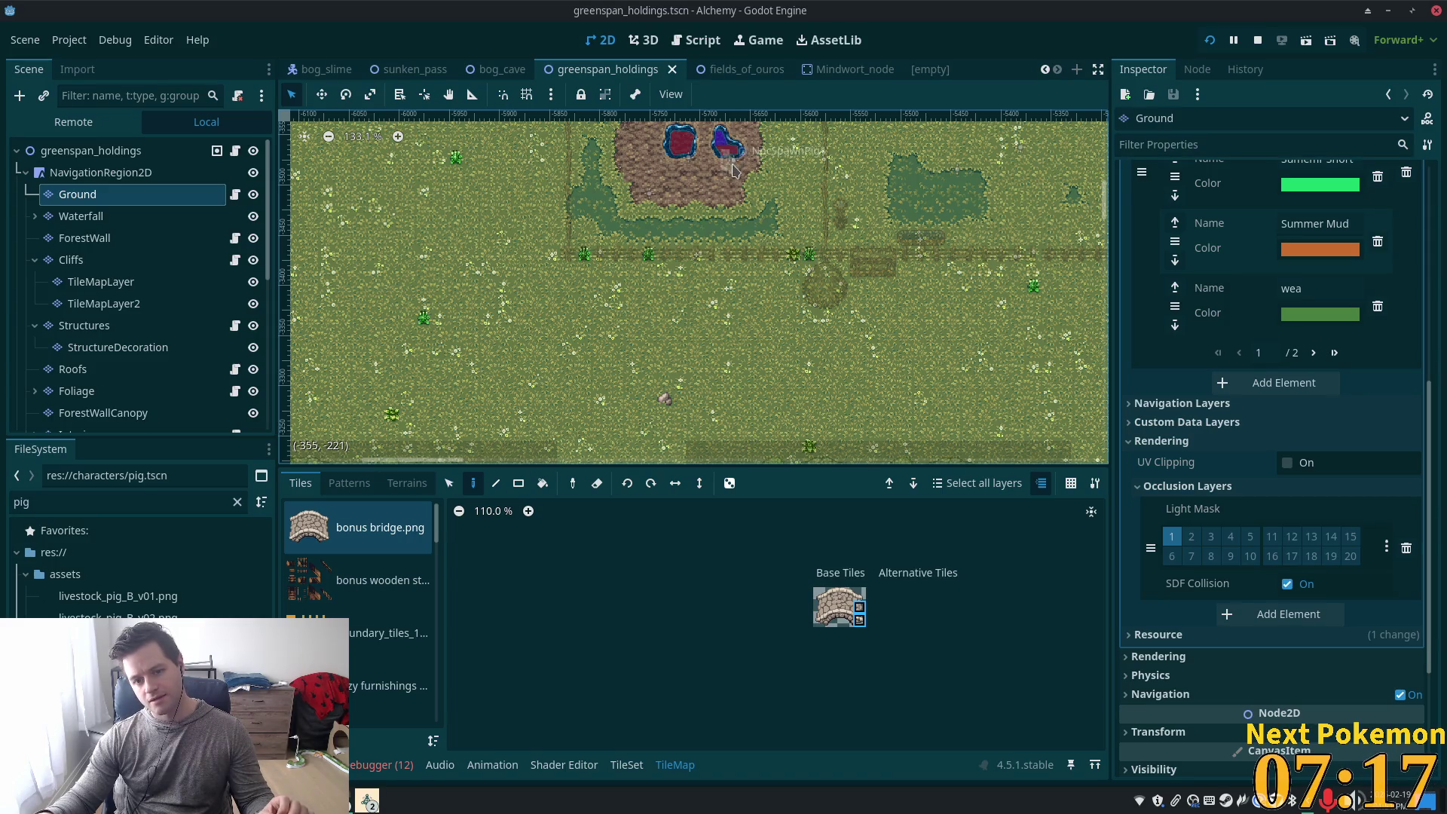
{"action": "scroll", "coordinate": [733, 161], "scroll_direction": "down", "scroll_amount": 6}
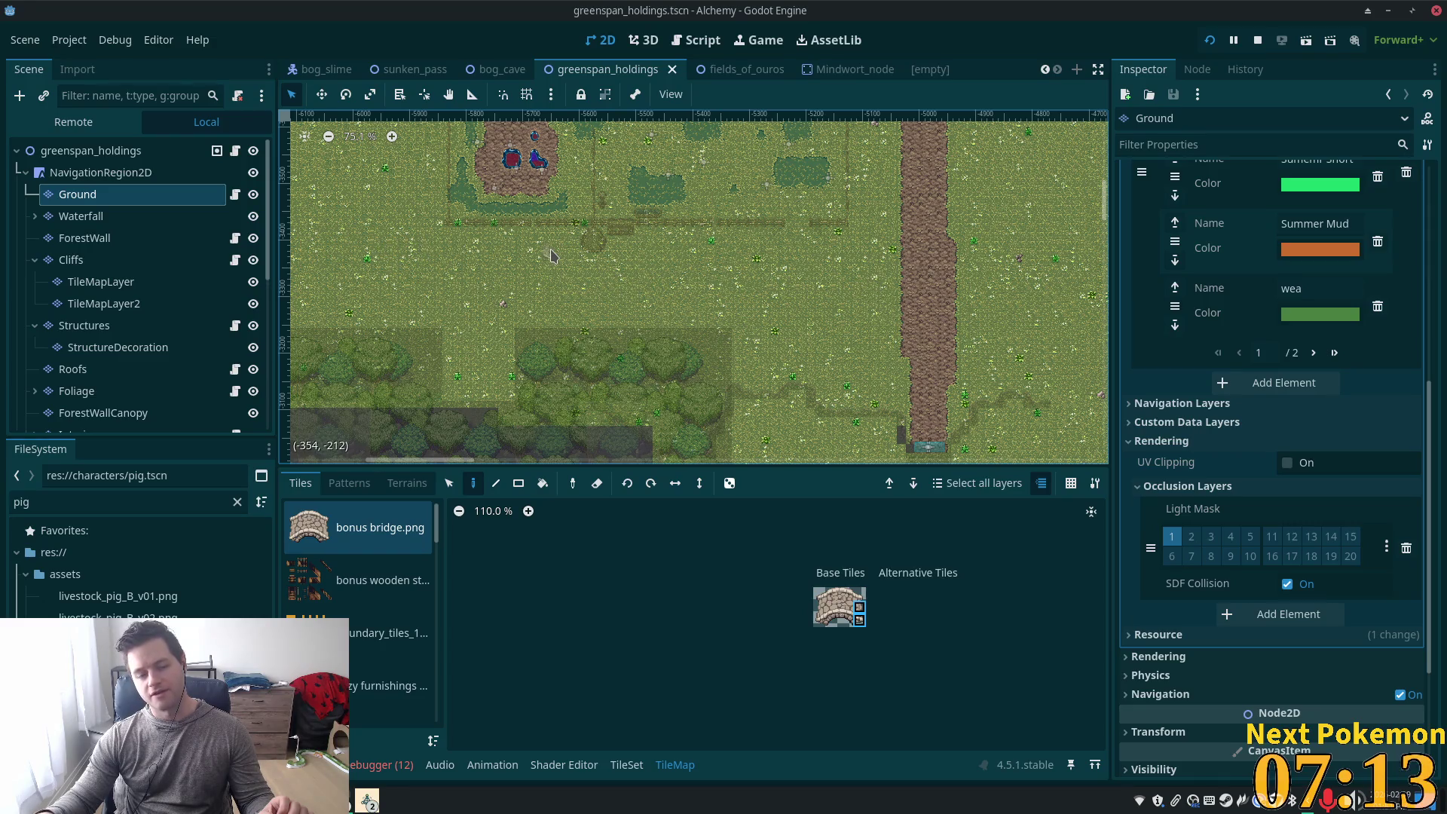
{"action": "scroll", "coordinate": [554, 257], "scroll_direction": "up", "scroll_amount": 3}
{"action": "mouse_move", "coordinate": [671, 377]}
{"action": "left_mouse_down"}
{"action": "mouse_move", "coordinate": [714, 381]}
{"action": "mouse_move", "coordinate": [627, 301]}
{"action": "left_mouse_up"}
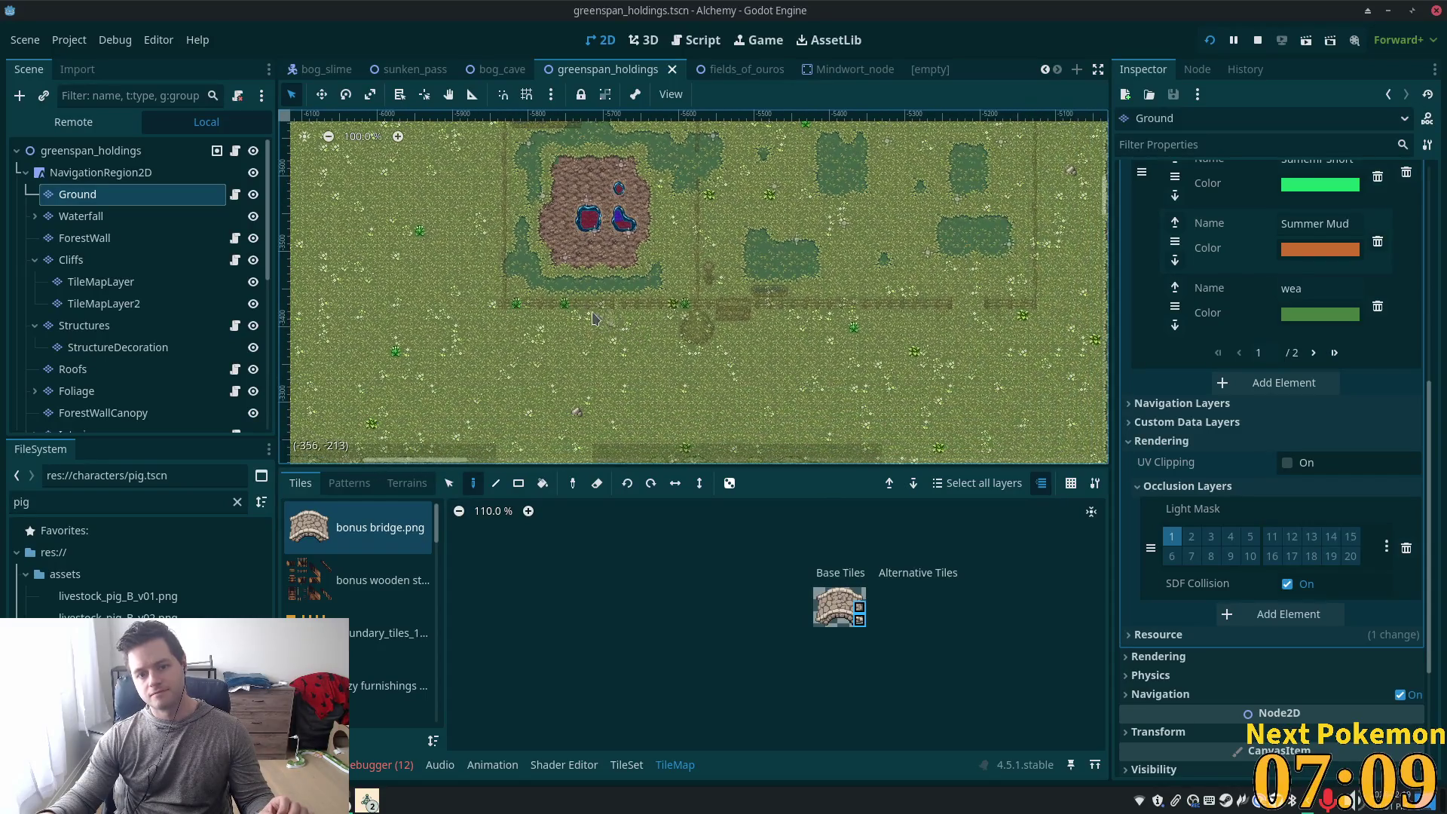
{"action": "scroll", "coordinate": [627, 301], "scroll_direction": "down", "scroll_amount": 2}
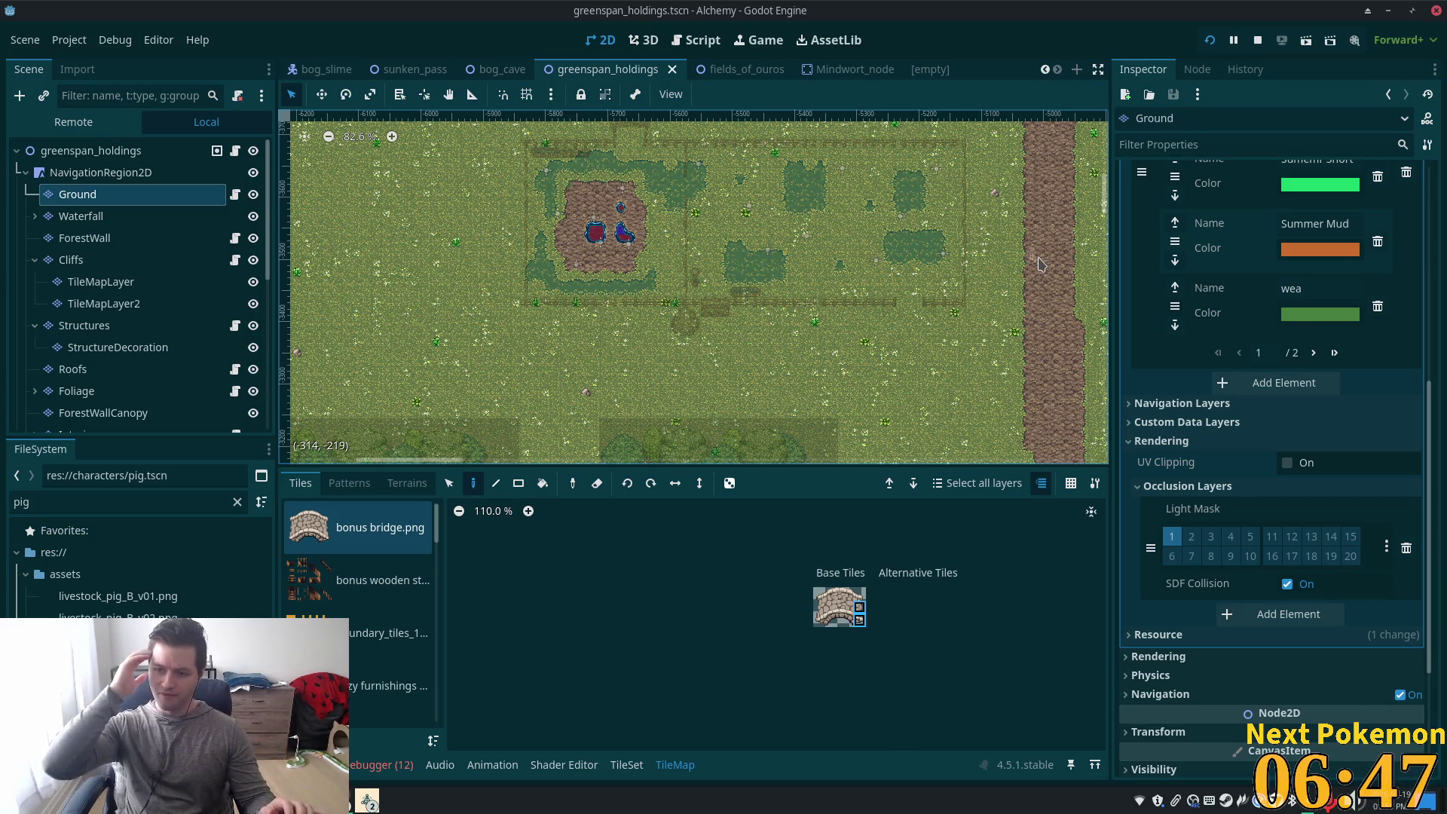
{"action": "scroll", "coordinate": [865, 369], "scroll_direction": "up", "scroll_amount": 4}
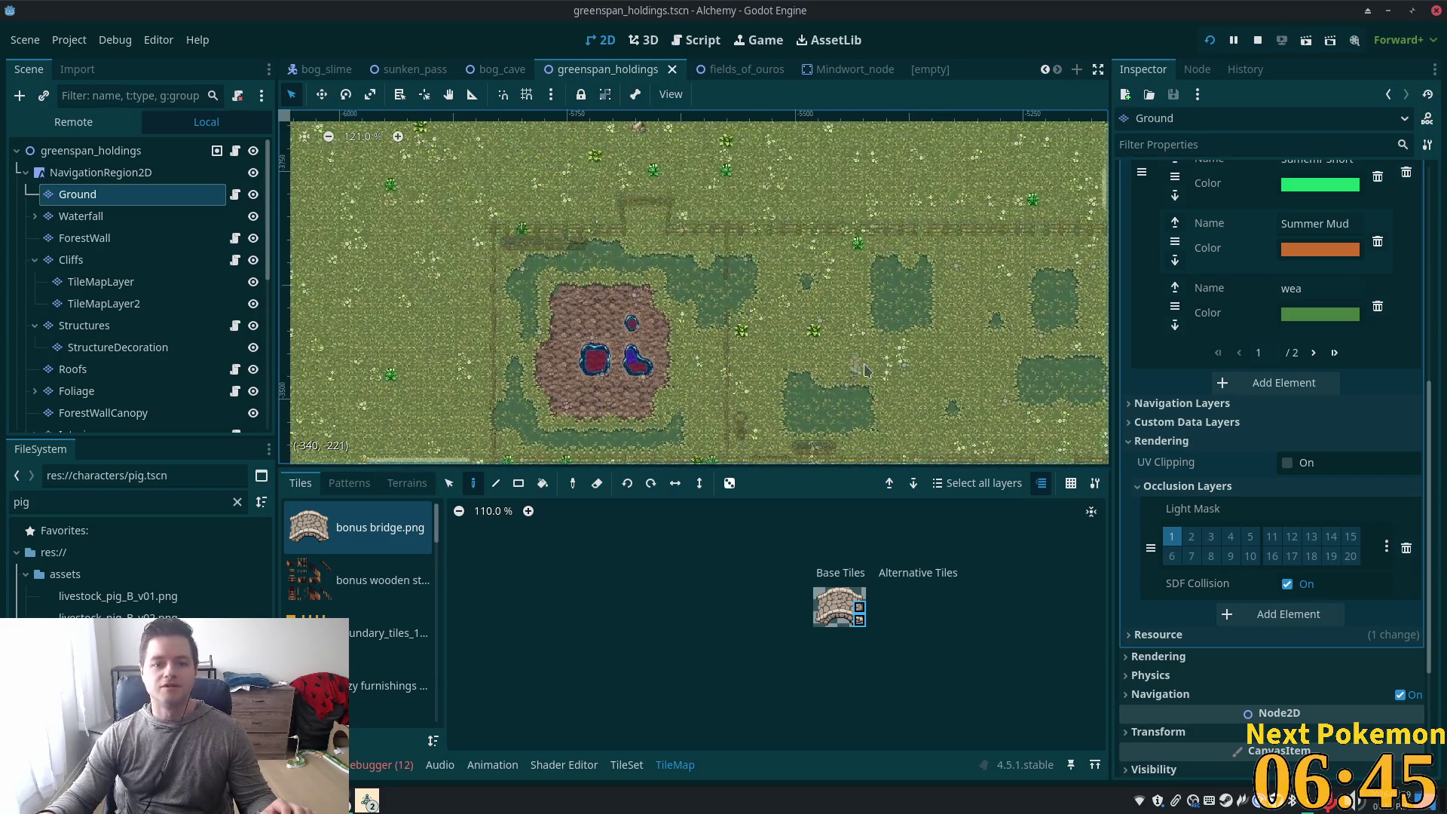
{"action": "left_click_drag", "start_coordinate": [774, 227], "coordinate": [804, 330]}
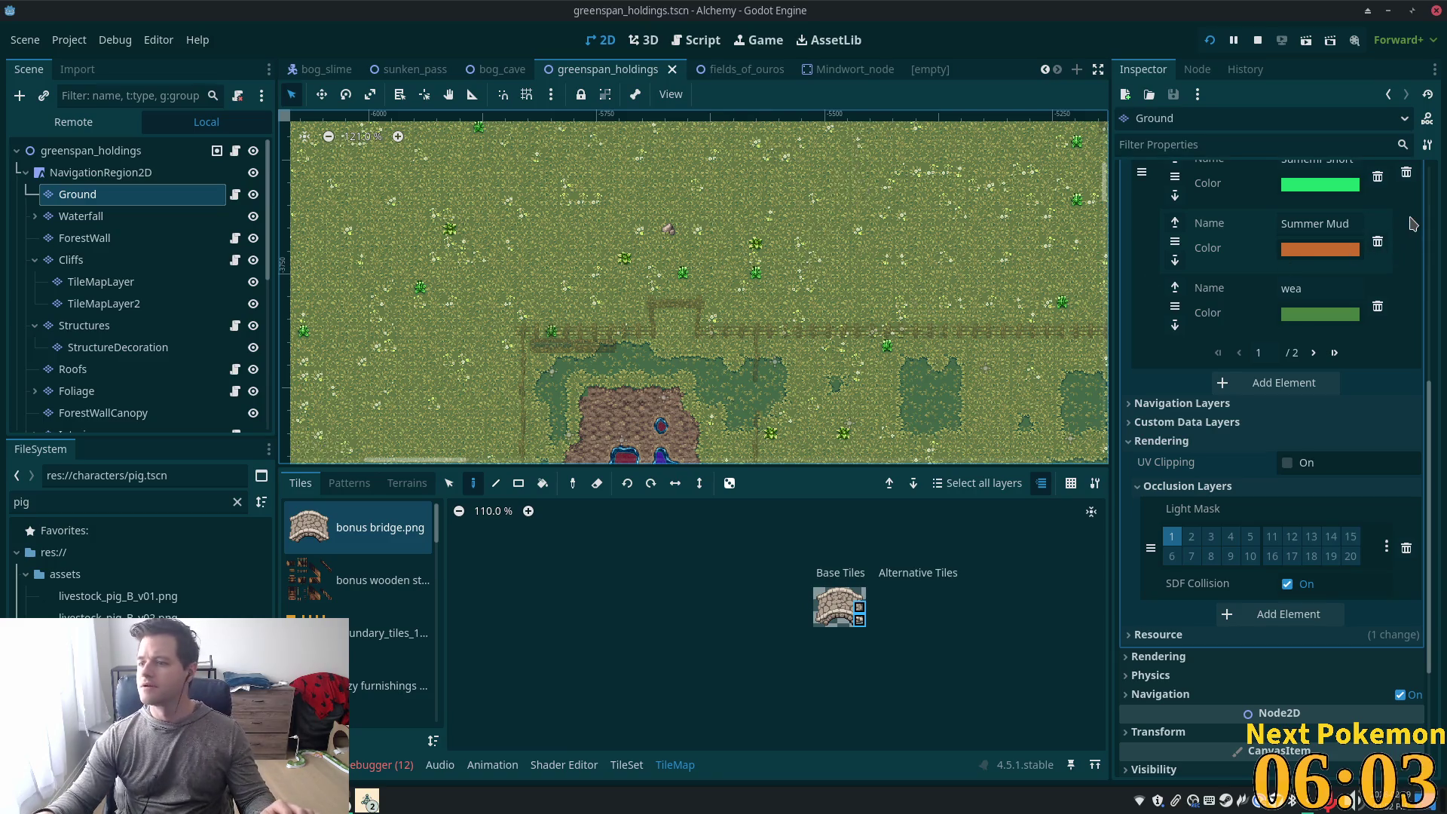
{"action": "scroll", "coordinate": [863, 380], "scroll_direction": "down", "scroll_amount": 3}
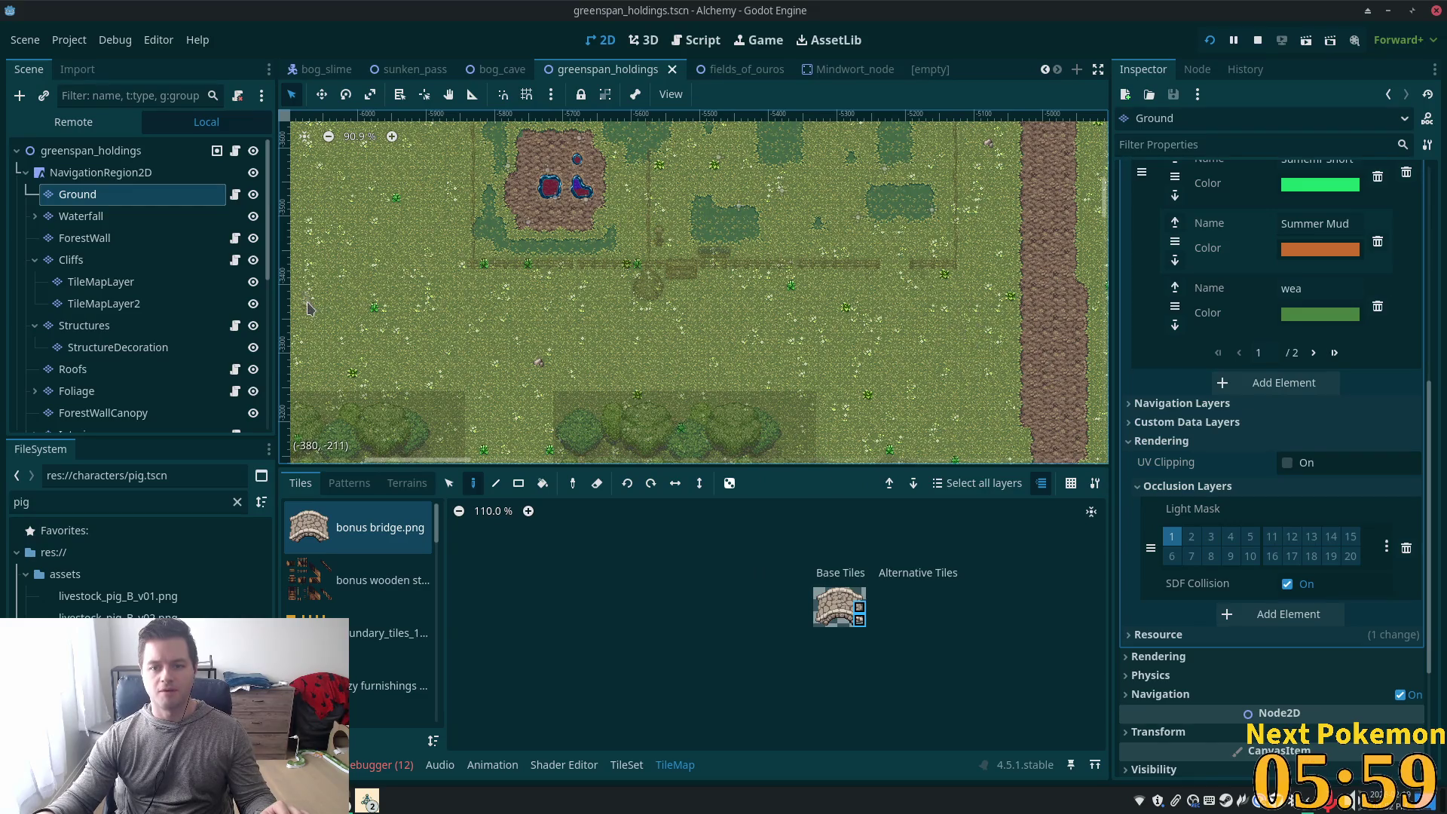
{"action": "scroll", "coordinate": [697, 248], "scroll_direction": "up", "scroll_amount": 7}
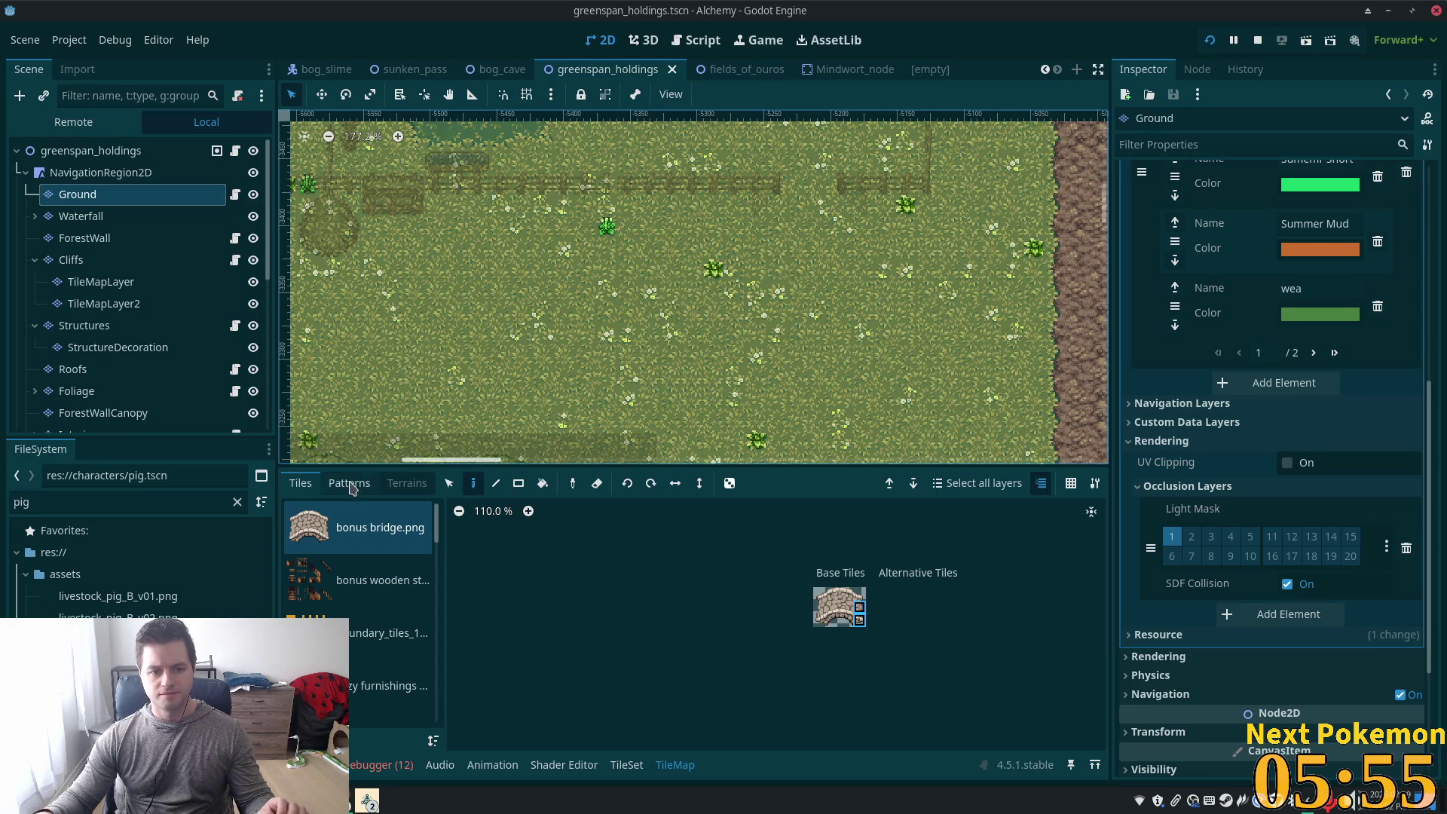
Paint a 39×2 Summer Cobble terrain strip across the field
{"action": "left_click", "coordinate": [375, 485]}
{"action": "left_click", "coordinate": [300, 483]}
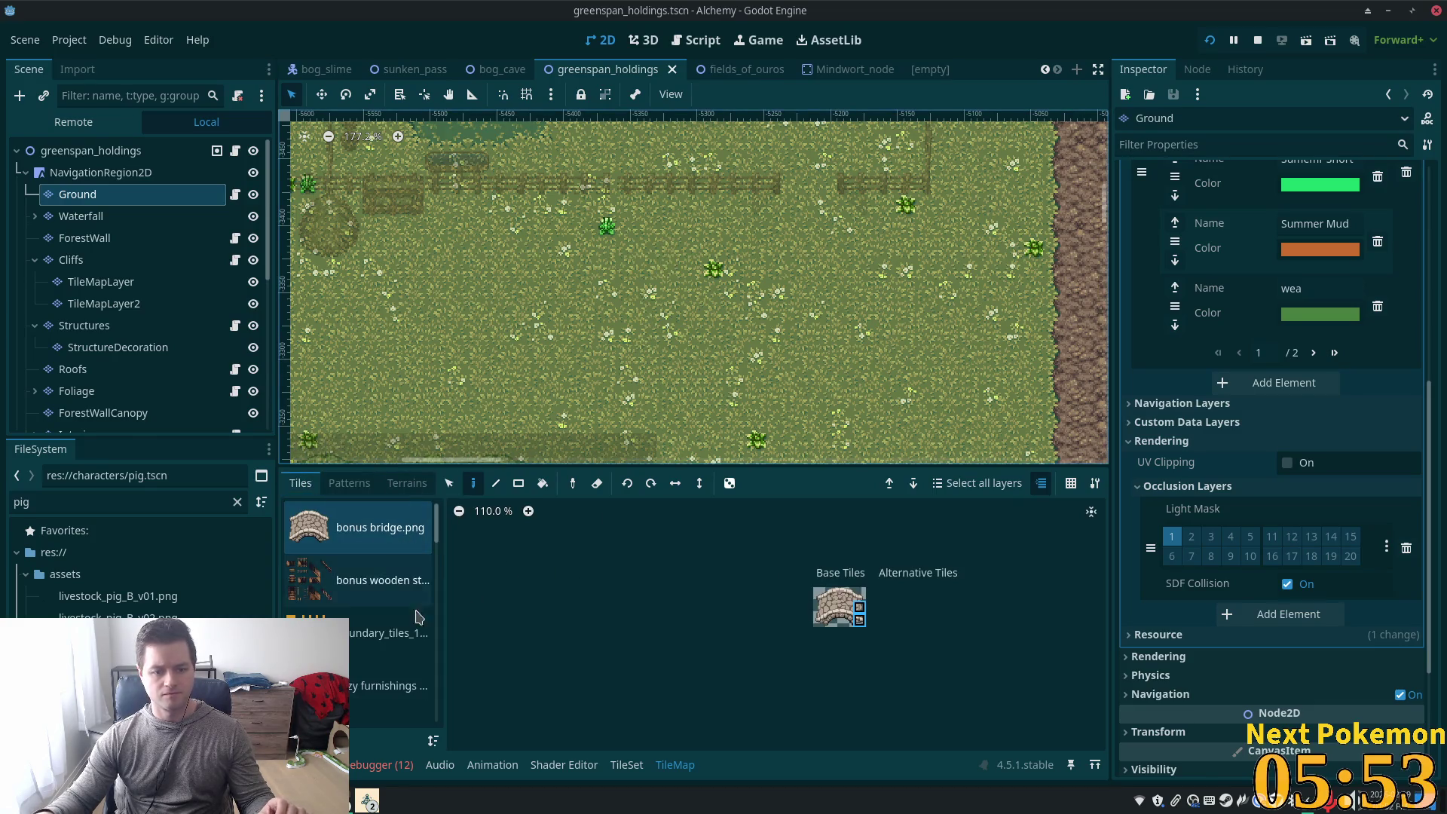
{"action": "left_click", "coordinate": [407, 483]}
{"action": "left_click", "coordinate": [348, 552]}
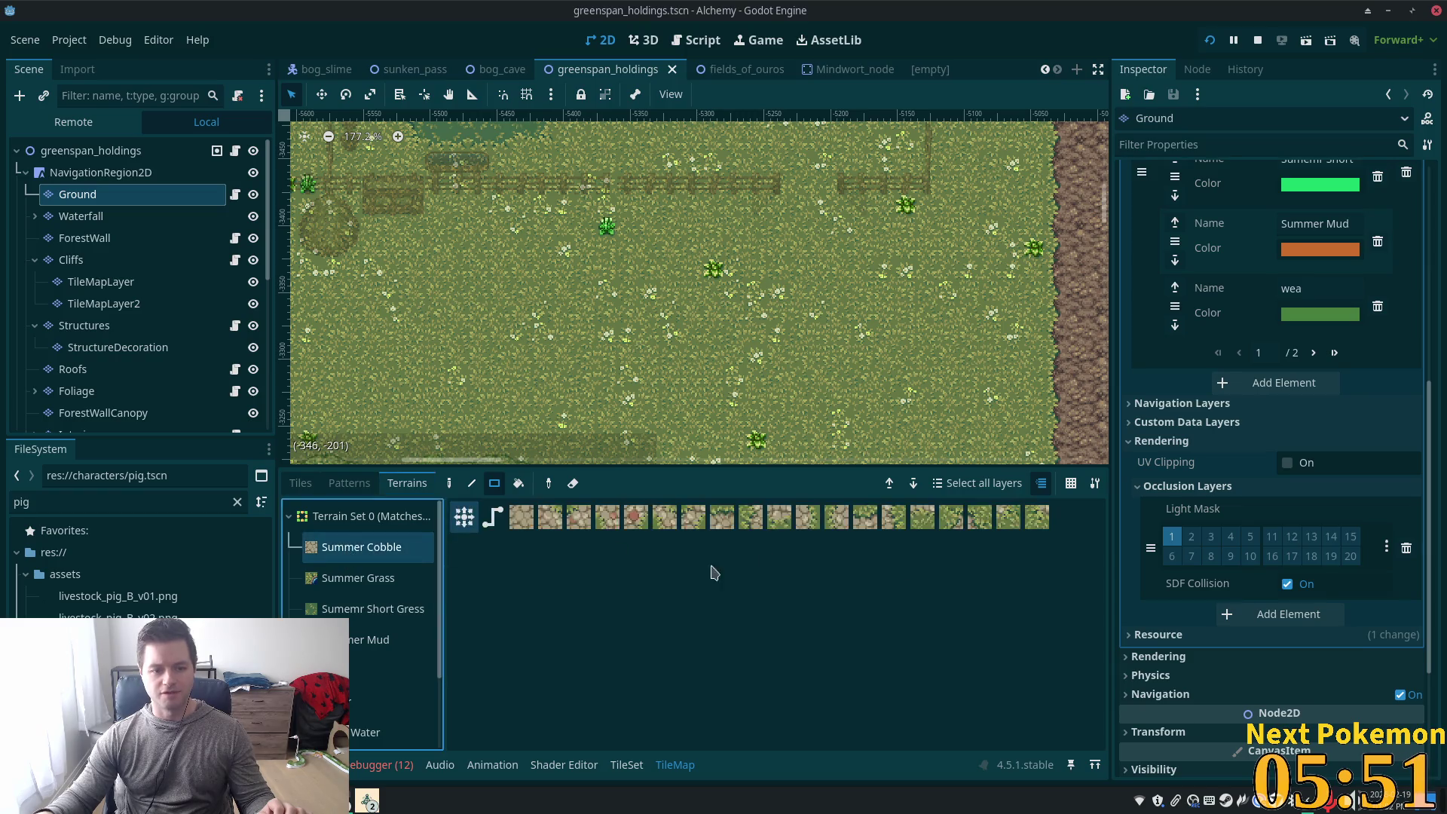
{"action": "scroll", "coordinate": [718, 395], "scroll_direction": "down", "scroll_amount": 4}
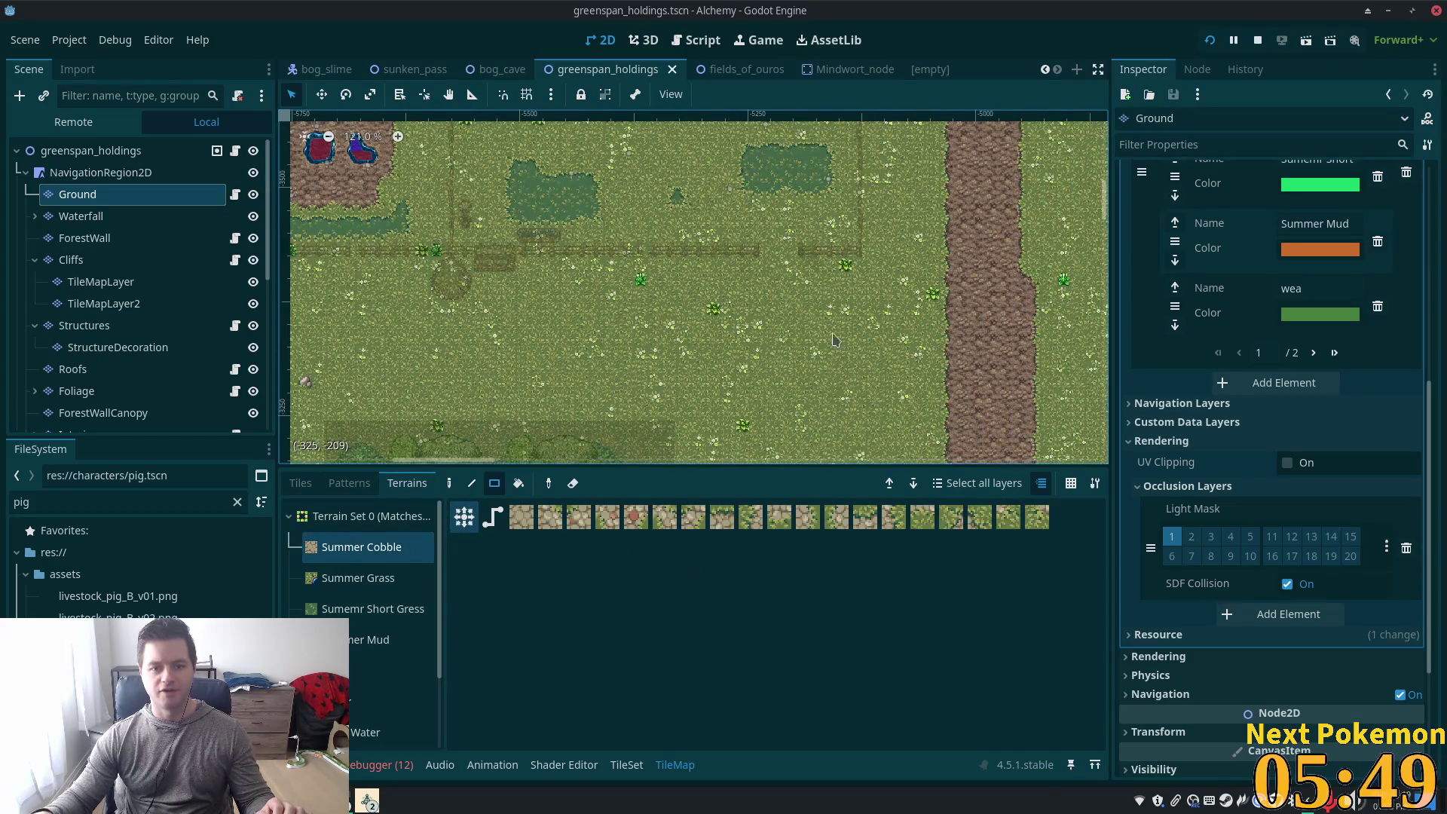
{"action": "mouse_move", "coordinate": [894, 333]}
{"action": "left_mouse_down"}
{"action": "mouse_move", "coordinate": [341, 346]}
{"action": "mouse_move", "coordinate": [630, 313]}
{"action": "mouse_move", "coordinate": [490, 286]}
{"action": "mouse_move", "coordinate": [486, 312]}
{"action": "mouse_move", "coordinate": [433, 317]}
{"action": "left_mouse_up"}
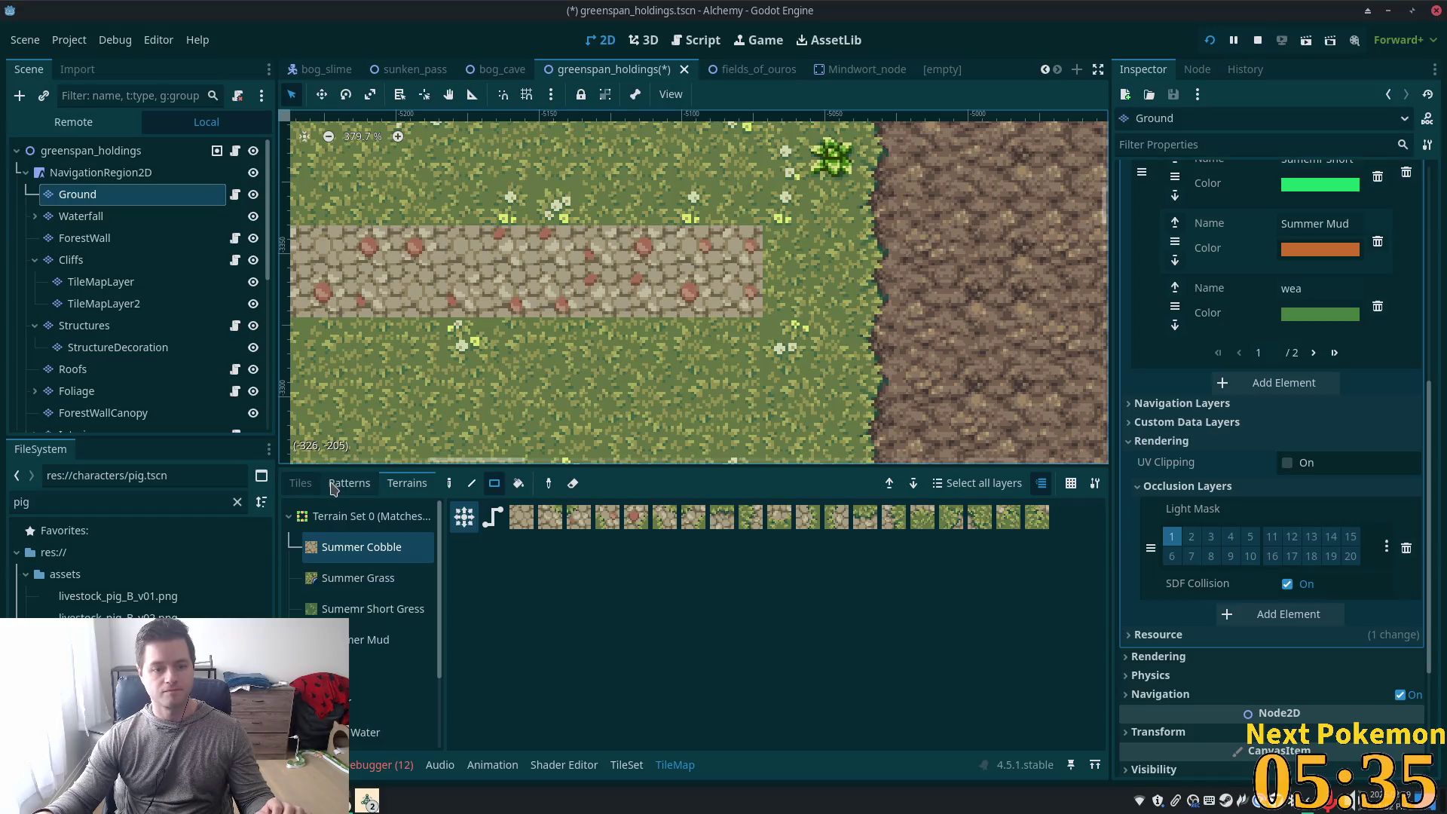
Glance at the stored tile patterns and return to the tileset list
{"action": "left_click", "coordinate": [333, 484]}
{"action": "left_click", "coordinate": [261, 475]}
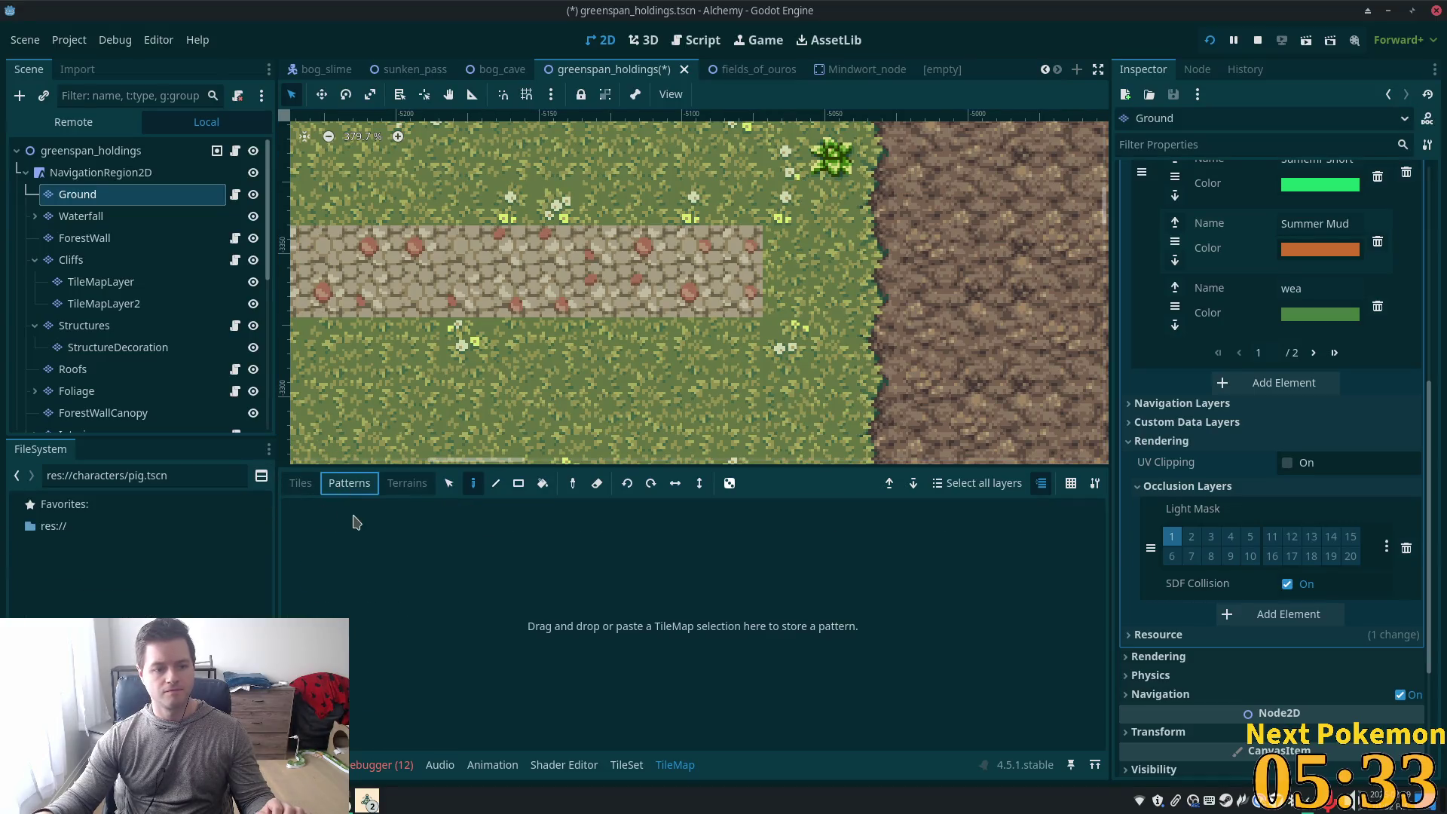
{"action": "left_click", "coordinate": [300, 483]}
{"action": "left_click", "coordinate": [261, 476]}
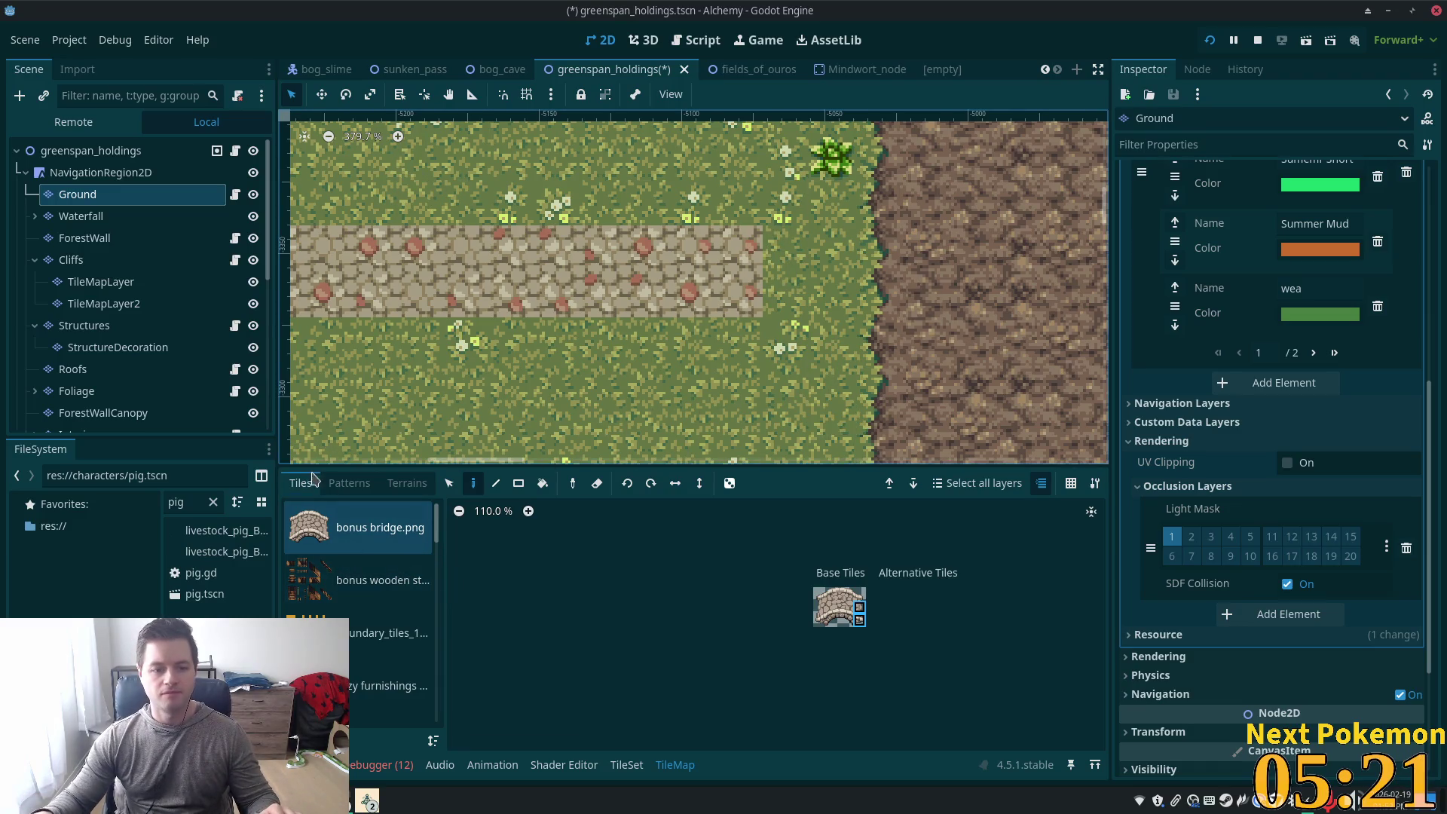
From the summer forest.png tileset, try a grass-edge tile at the path's end, then undo it
{"action": "left_click", "coordinate": [343, 483]}
{"action": "left_click", "coordinate": [301, 477]}
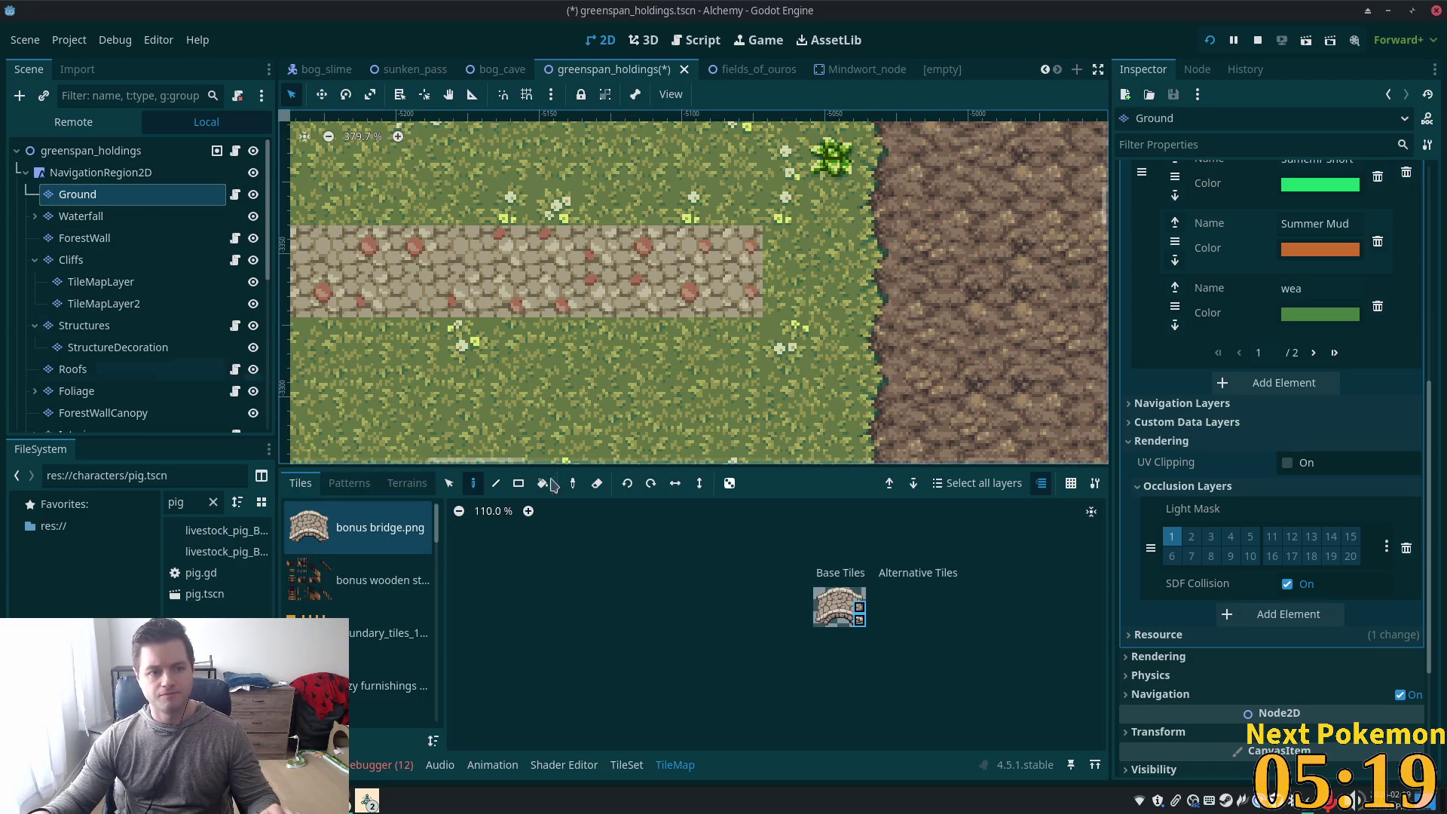
{"action": "scroll", "coordinate": [358, 602], "scroll_direction": "down", "scroll_amount": 5}
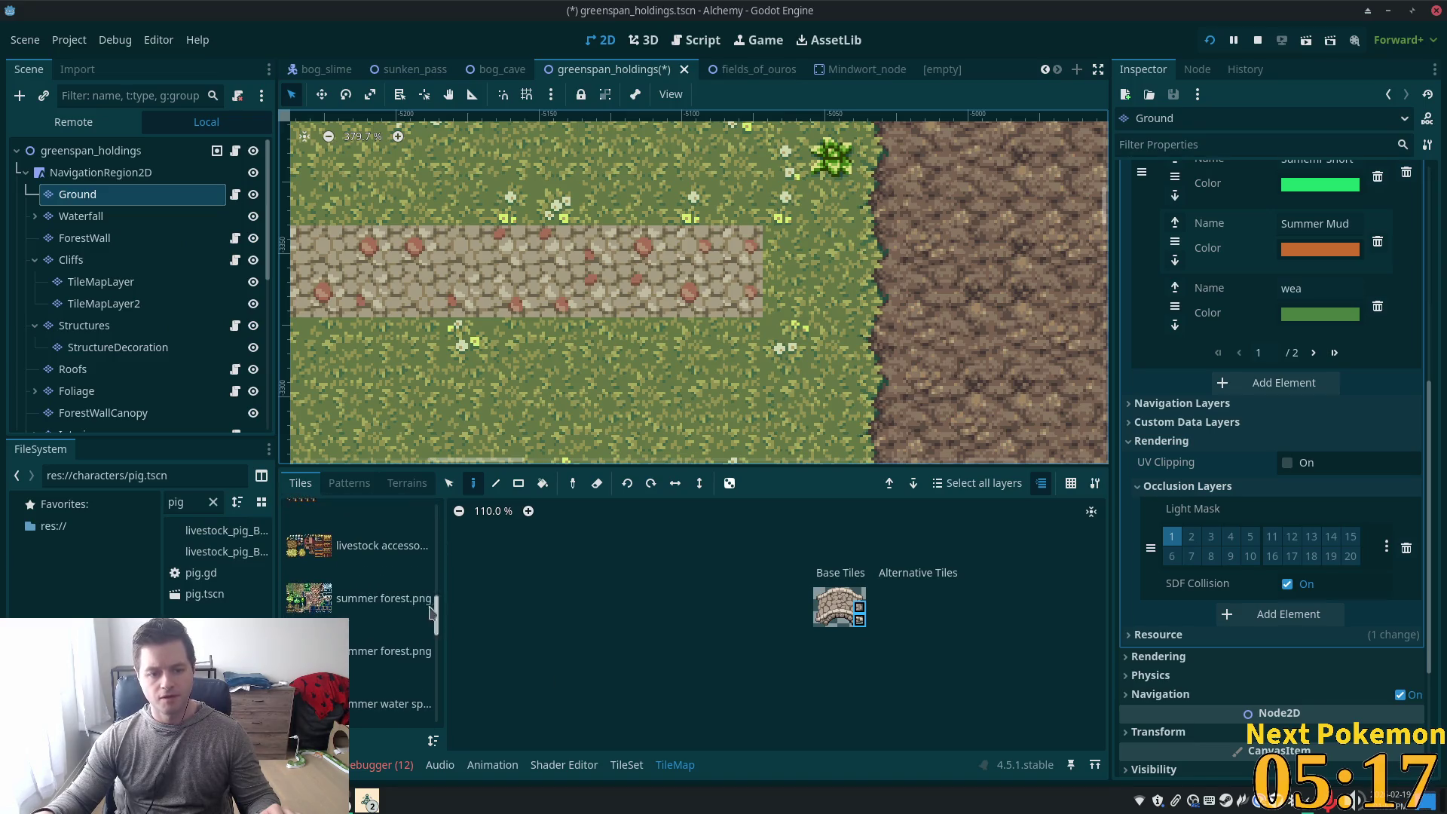
{"action": "left_click", "coordinate": [362, 599]}
{"action": "scroll", "coordinate": [769, 603], "scroll_direction": "up", "scroll_amount": 4}
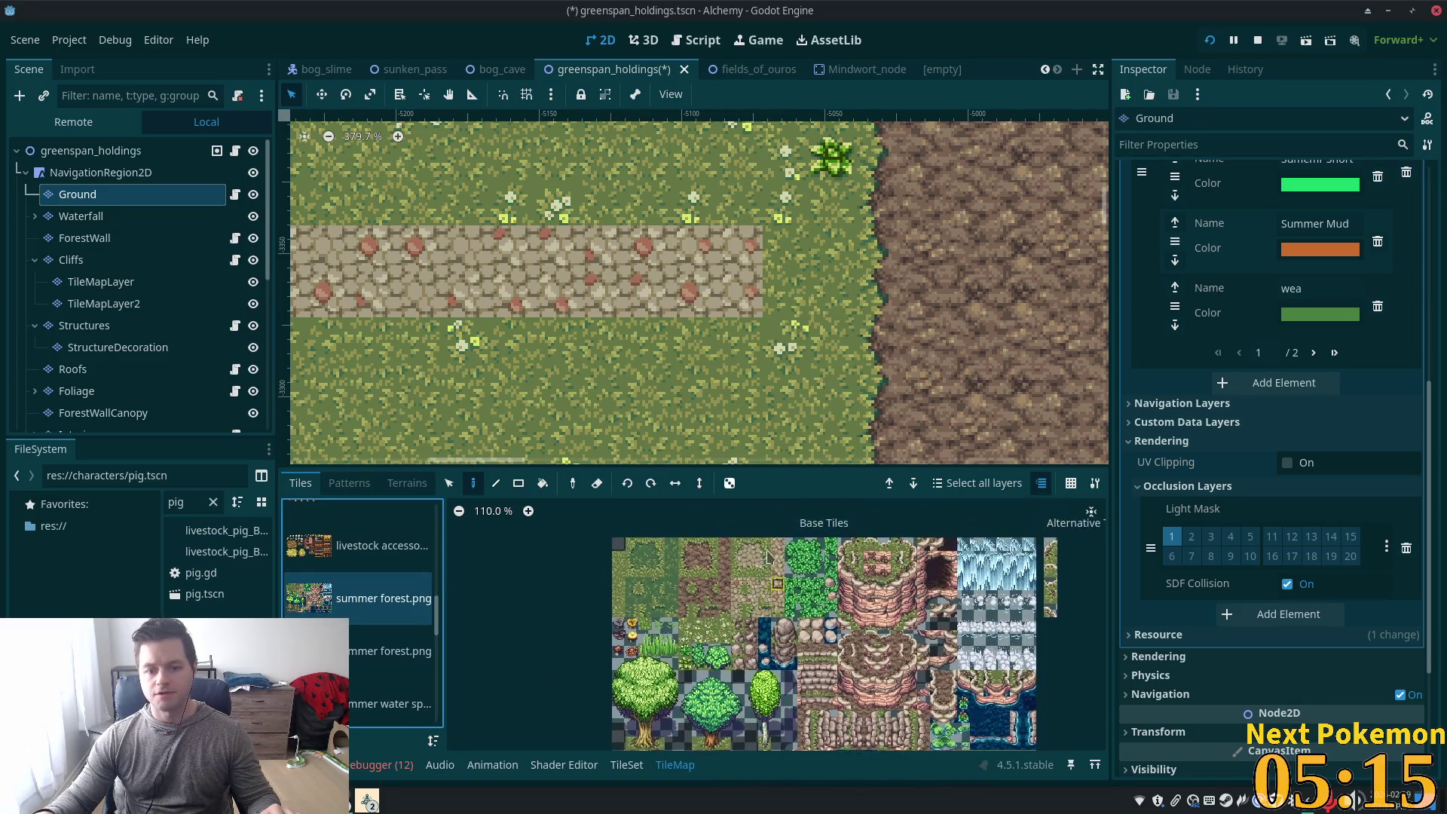
{"action": "left_click", "coordinate": [782, 532]}
{"action": "left_click", "coordinate": [738, 249]}
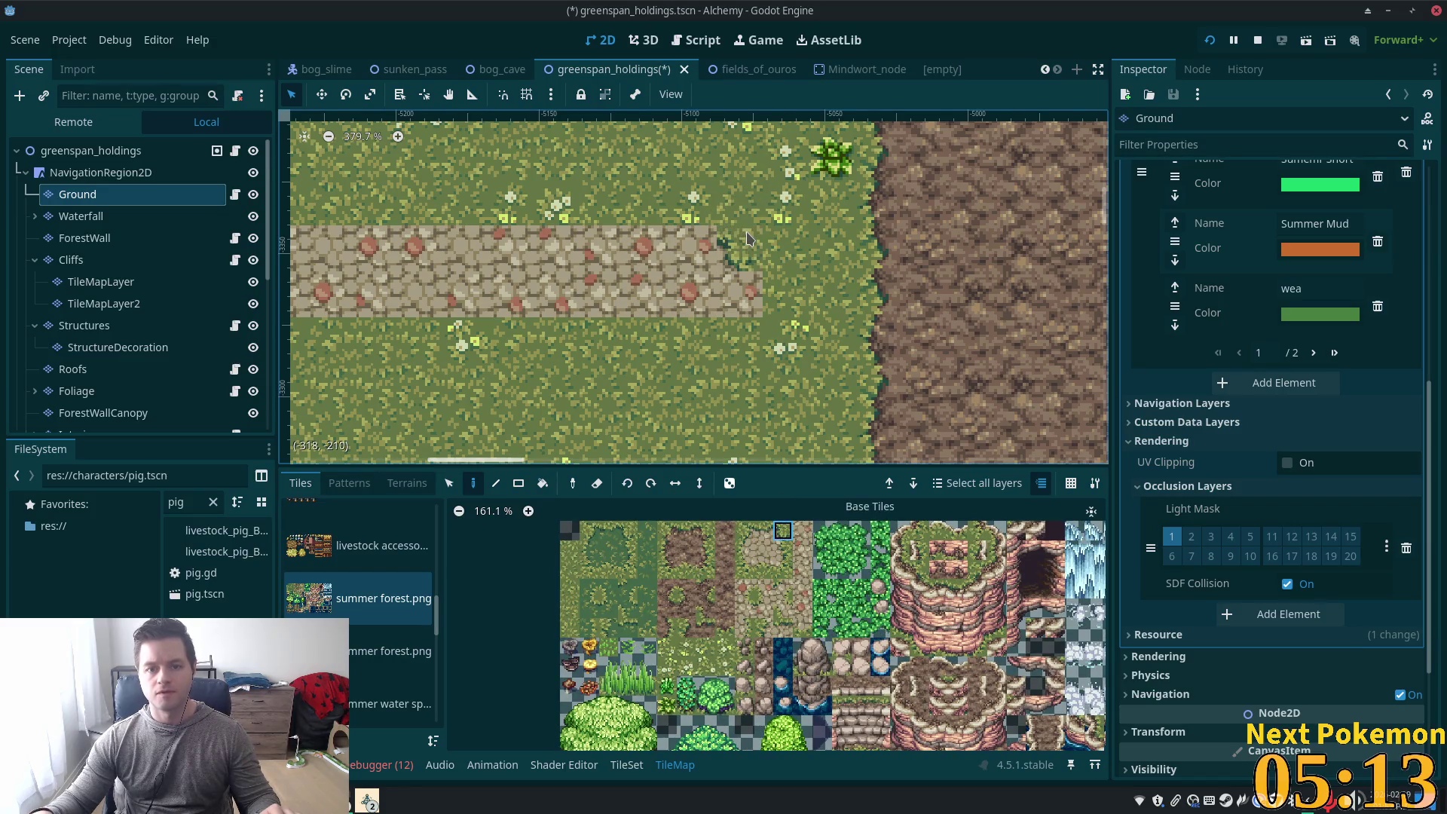
{"action": "key", "text": "ctrl+z"}
Paint a stone edge column at the path's right end
{"action": "scroll", "coordinate": [772, 220], "scroll_direction": "up", "scroll_amount": 1}
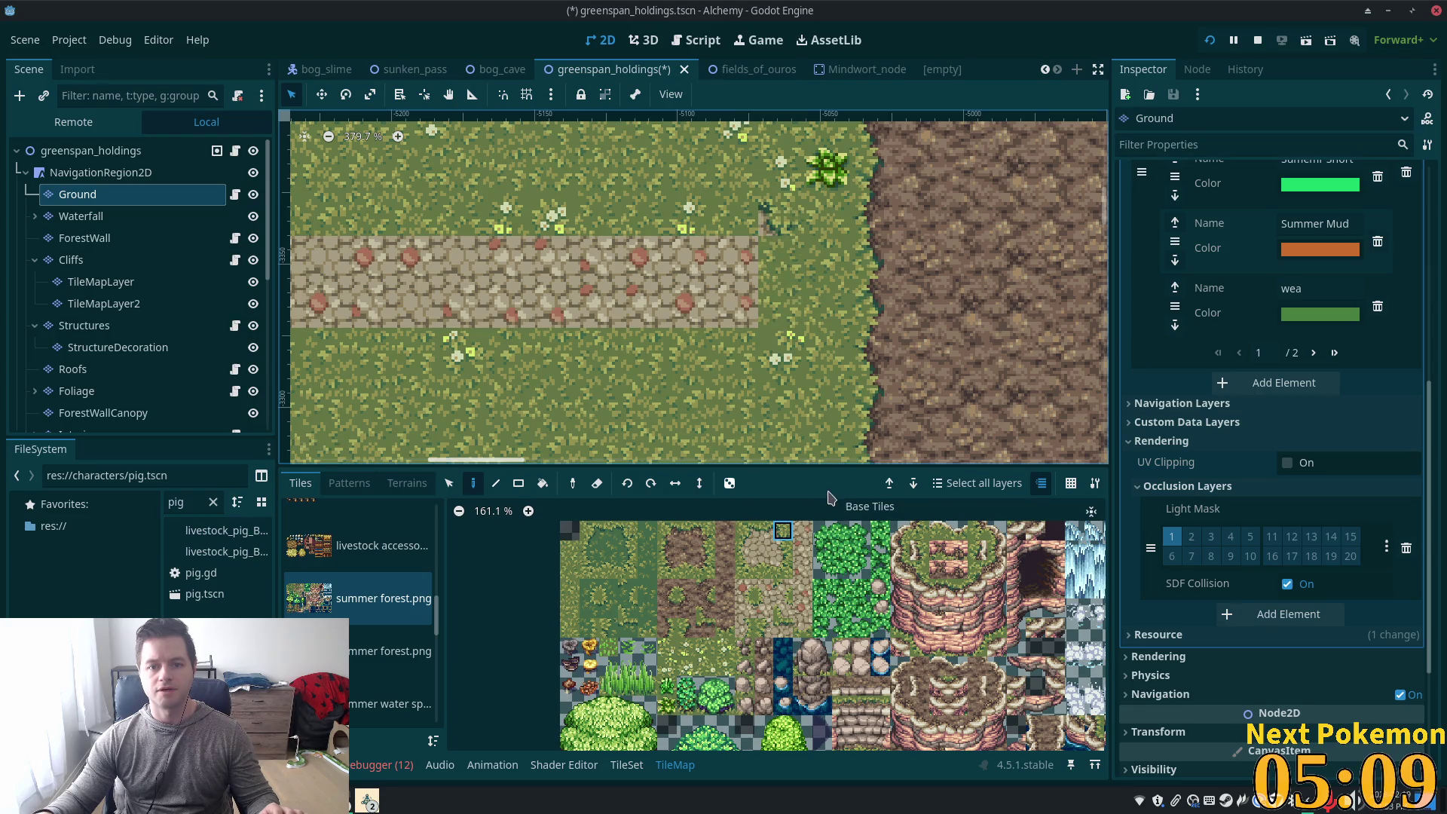
{"action": "scroll", "coordinate": [863, 428], "scroll_direction": "up", "scroll_amount": 2}
{"action": "scroll", "coordinate": [863, 428], "scroll_direction": "up", "scroll_amount": 4}
{"action": "left_click", "coordinate": [783, 552]}
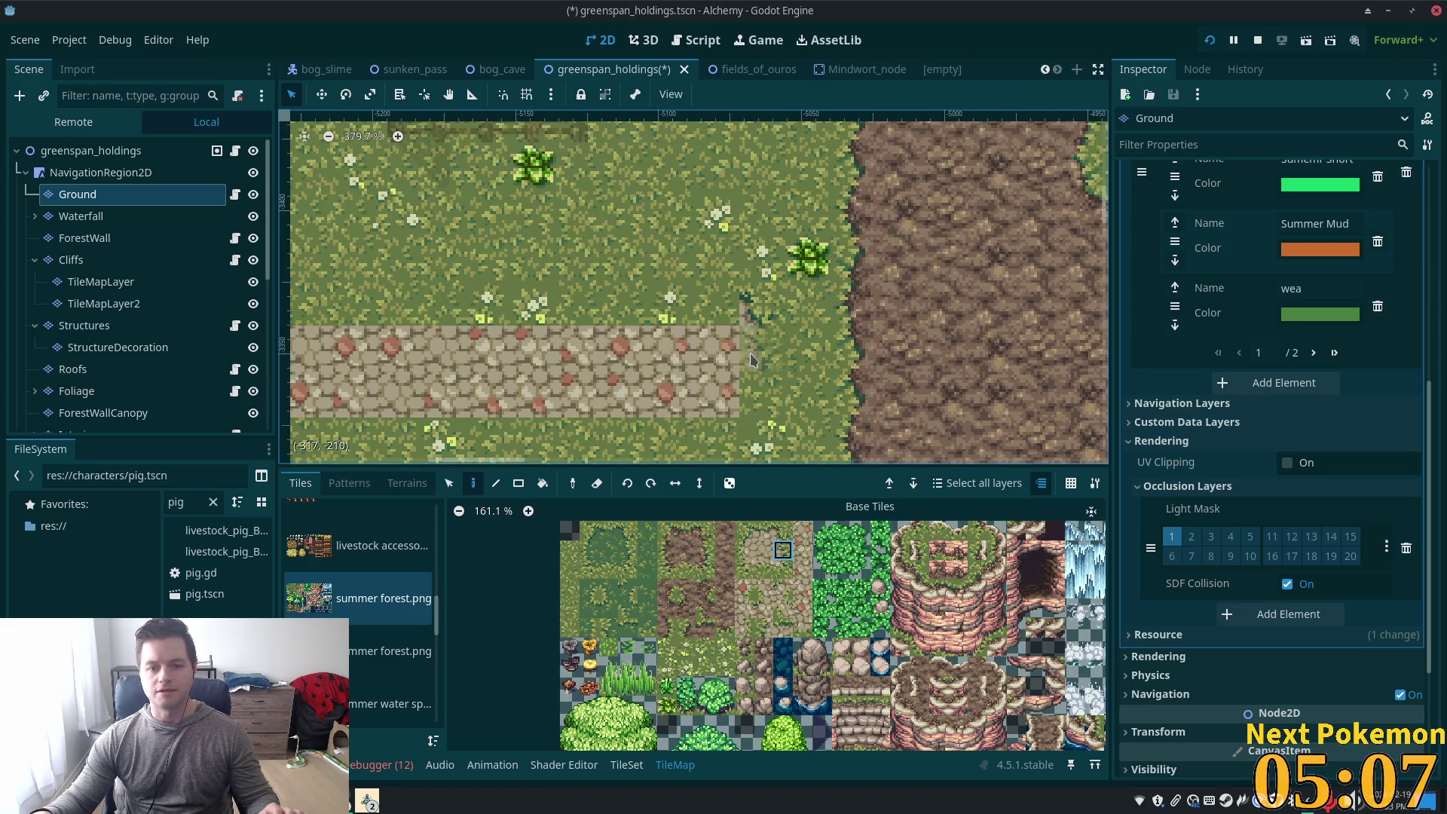
{"action": "left_click_drag", "start_coordinate": [750, 348], "coordinate": [748, 413]}
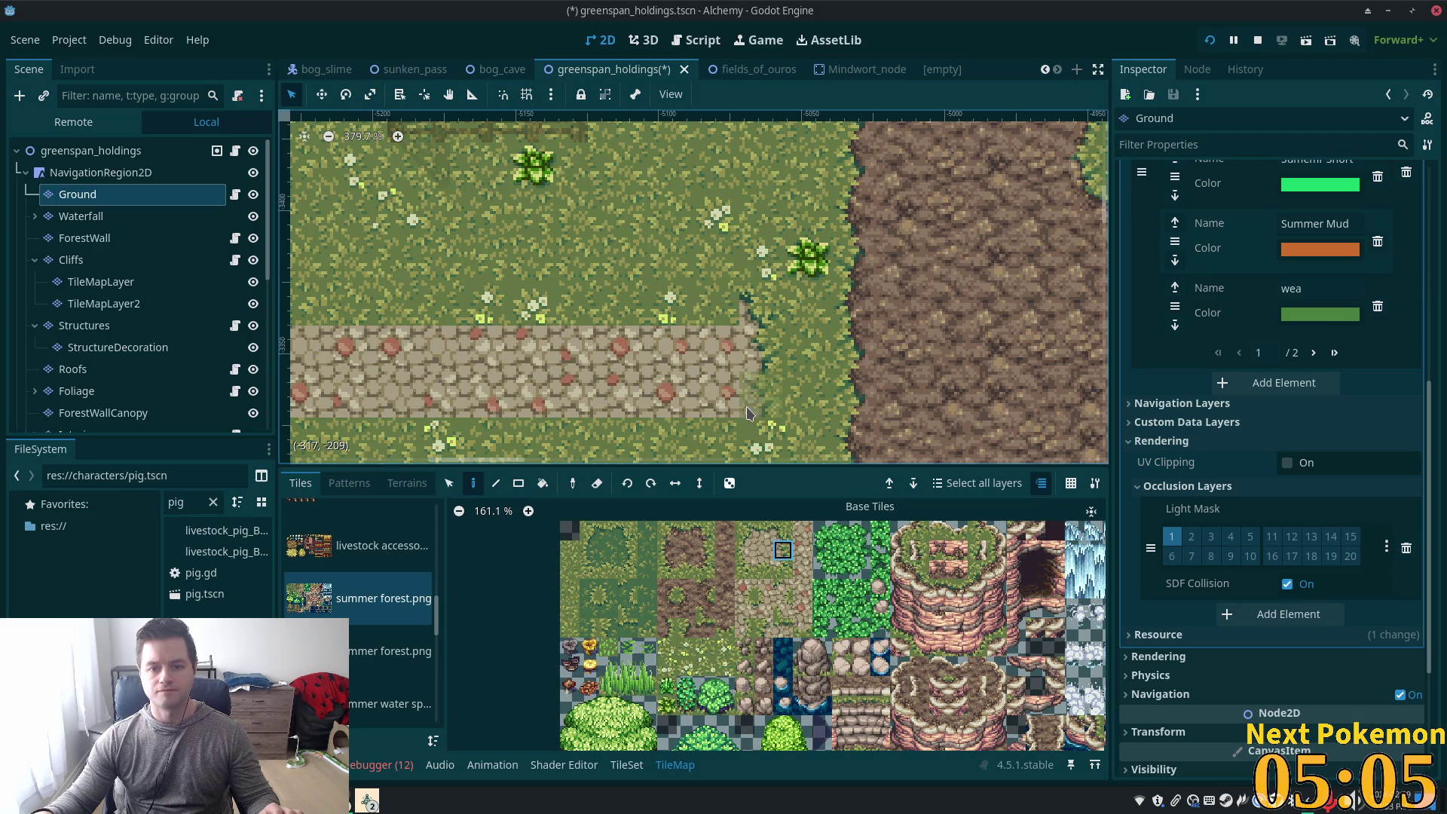
{"action": "left_click", "coordinate": [783, 569]}
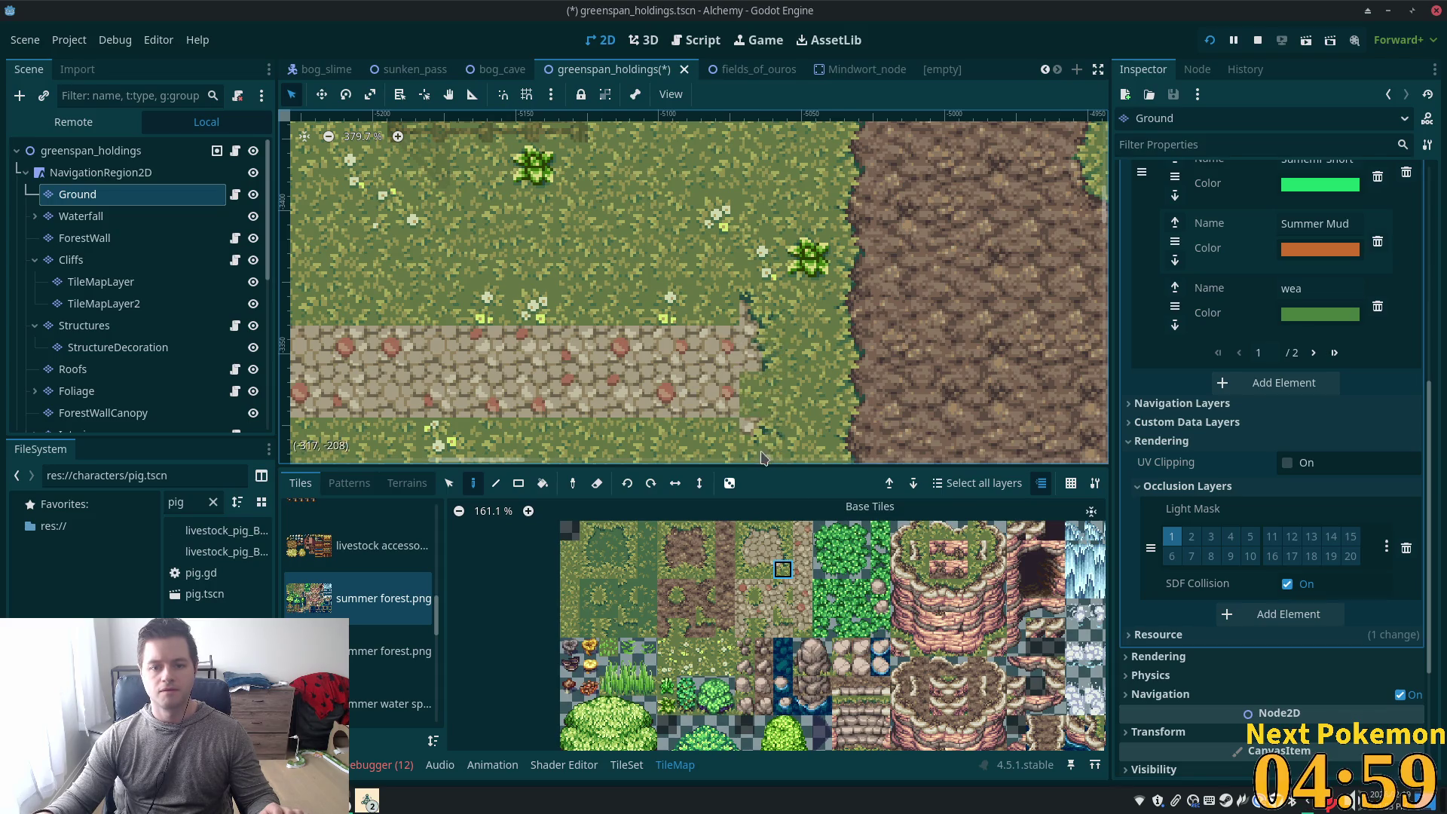
View the whole path and dirt road, undo the painted path, and show the terrain sets
{"action": "scroll", "coordinate": [574, 333], "scroll_direction": "down", "scroll_amount": 5}
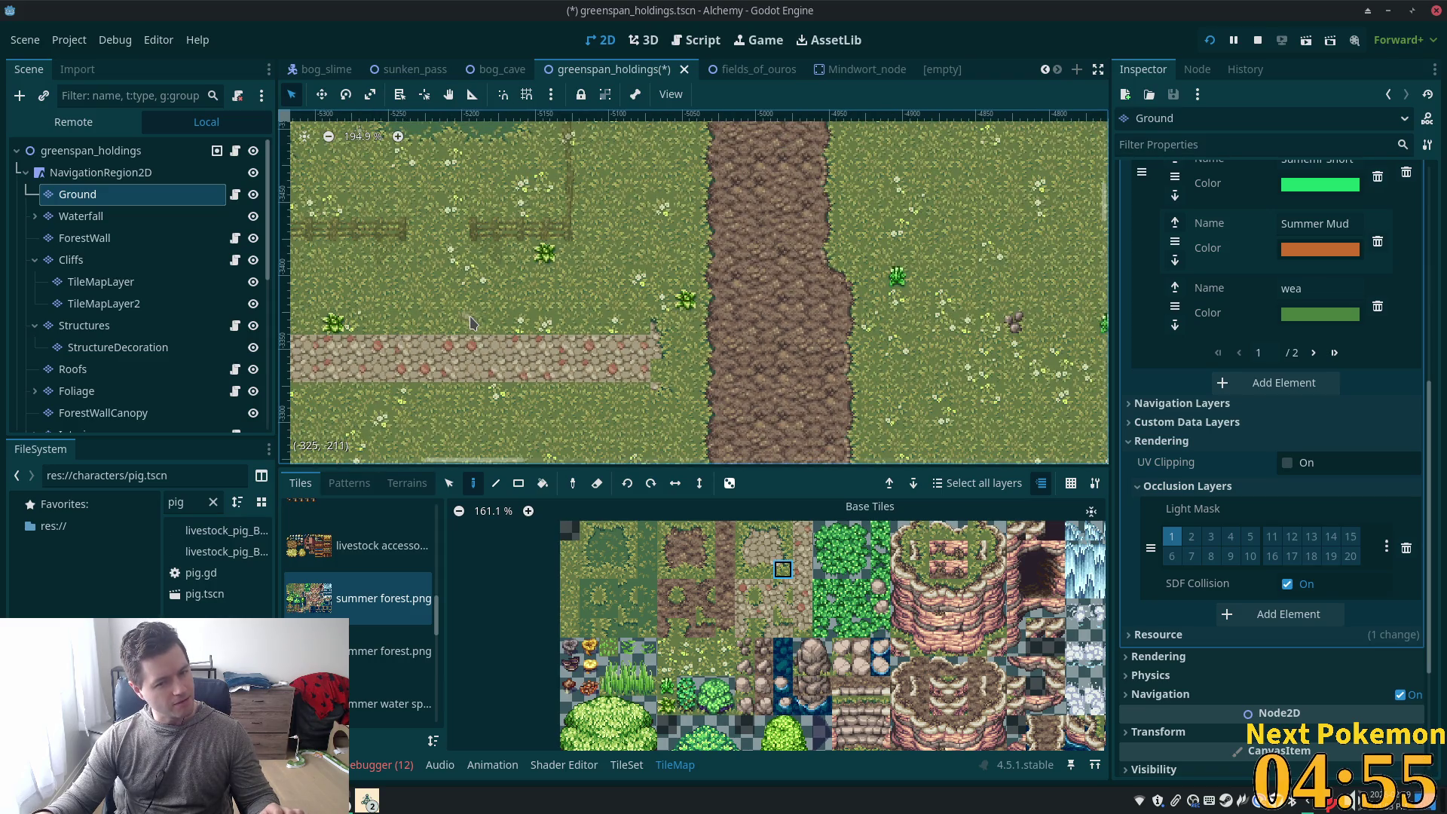
{"action": "scroll", "coordinate": [648, 343], "scroll_direction": "down", "scroll_amount": 1}
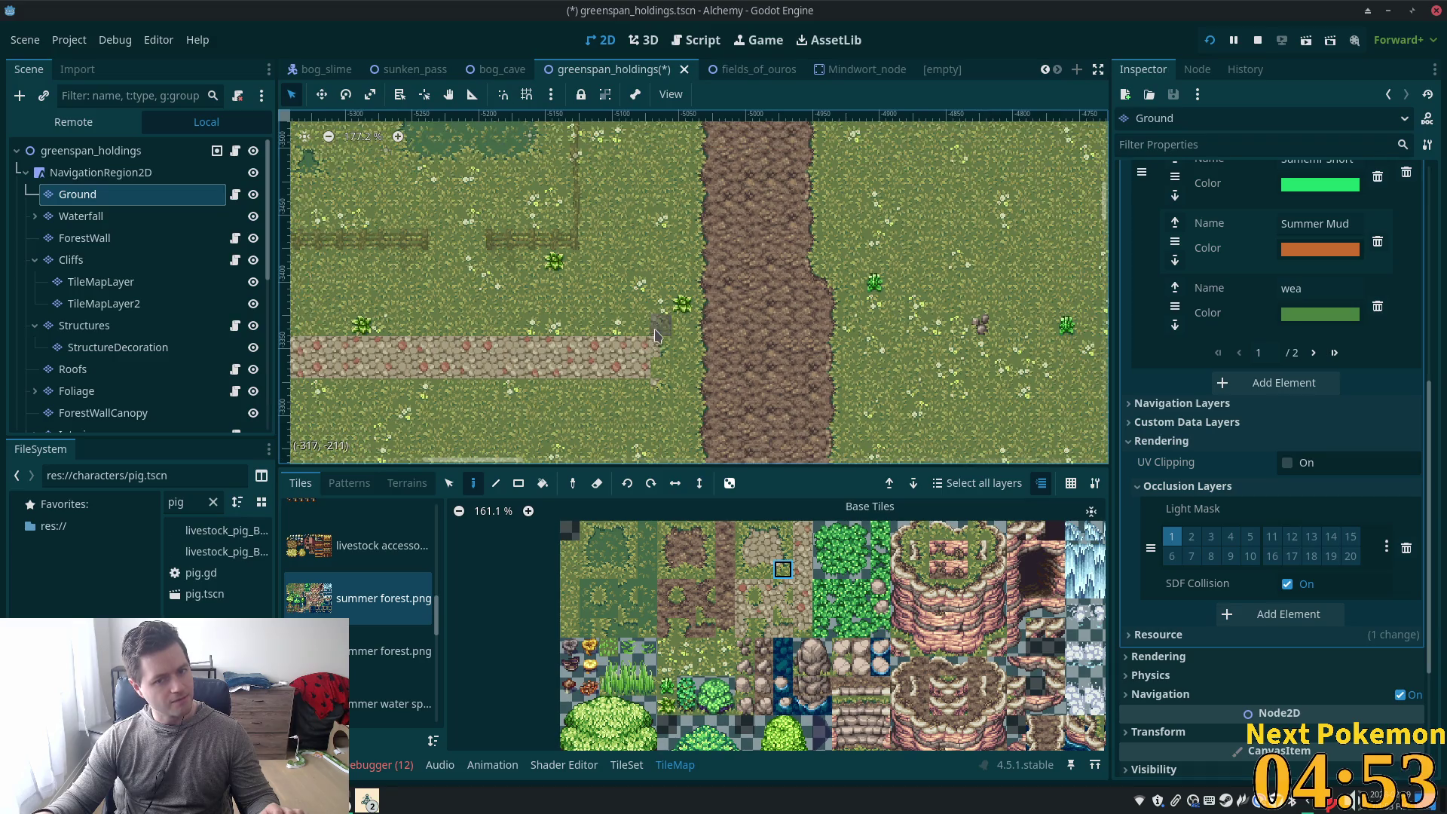
{"action": "scroll", "coordinate": [570, 370], "scroll_direction": "down", "scroll_amount": 6}
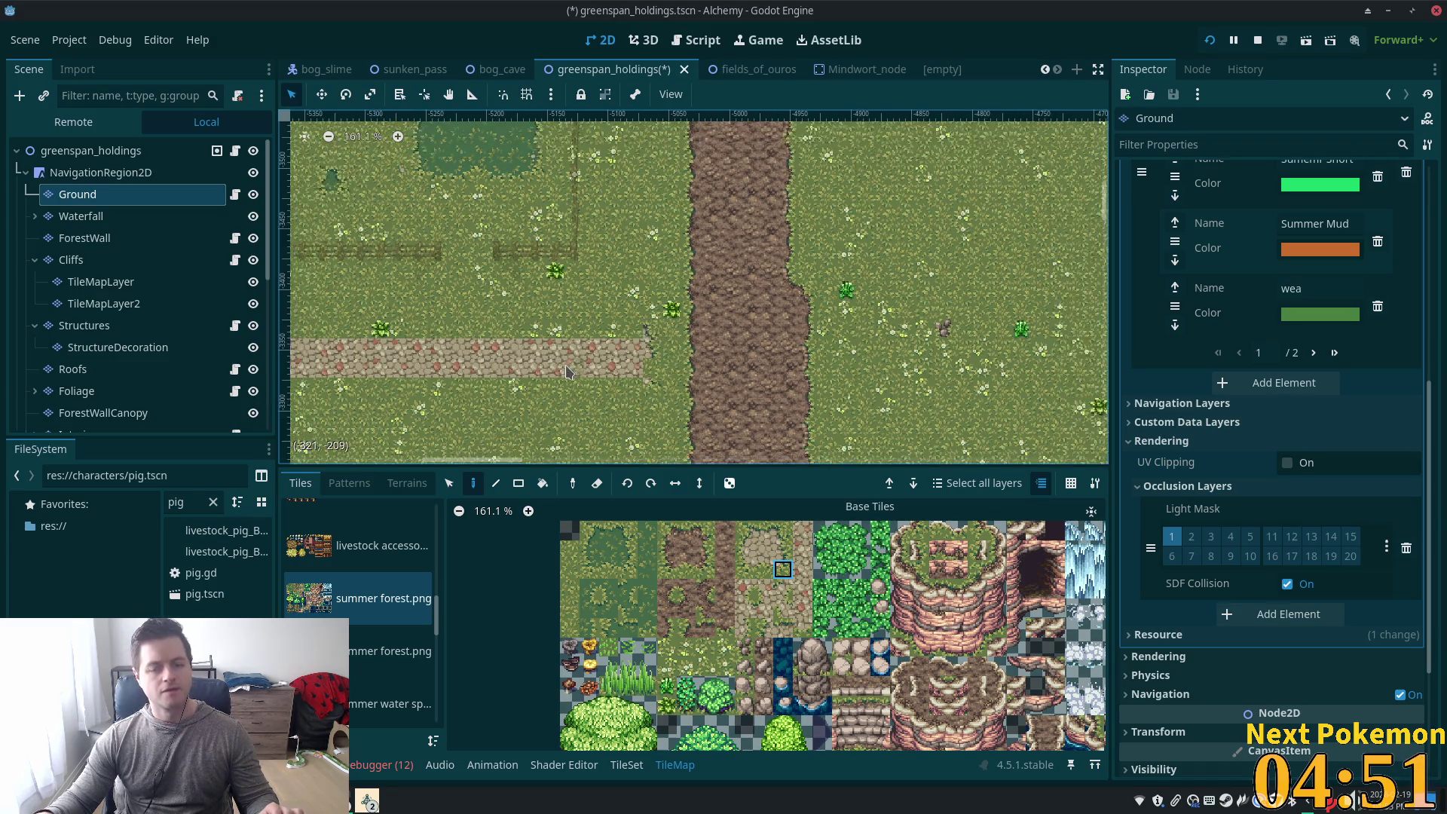
{"action": "scroll", "coordinate": [548, 364], "scroll_direction": "down", "scroll_amount": 1}
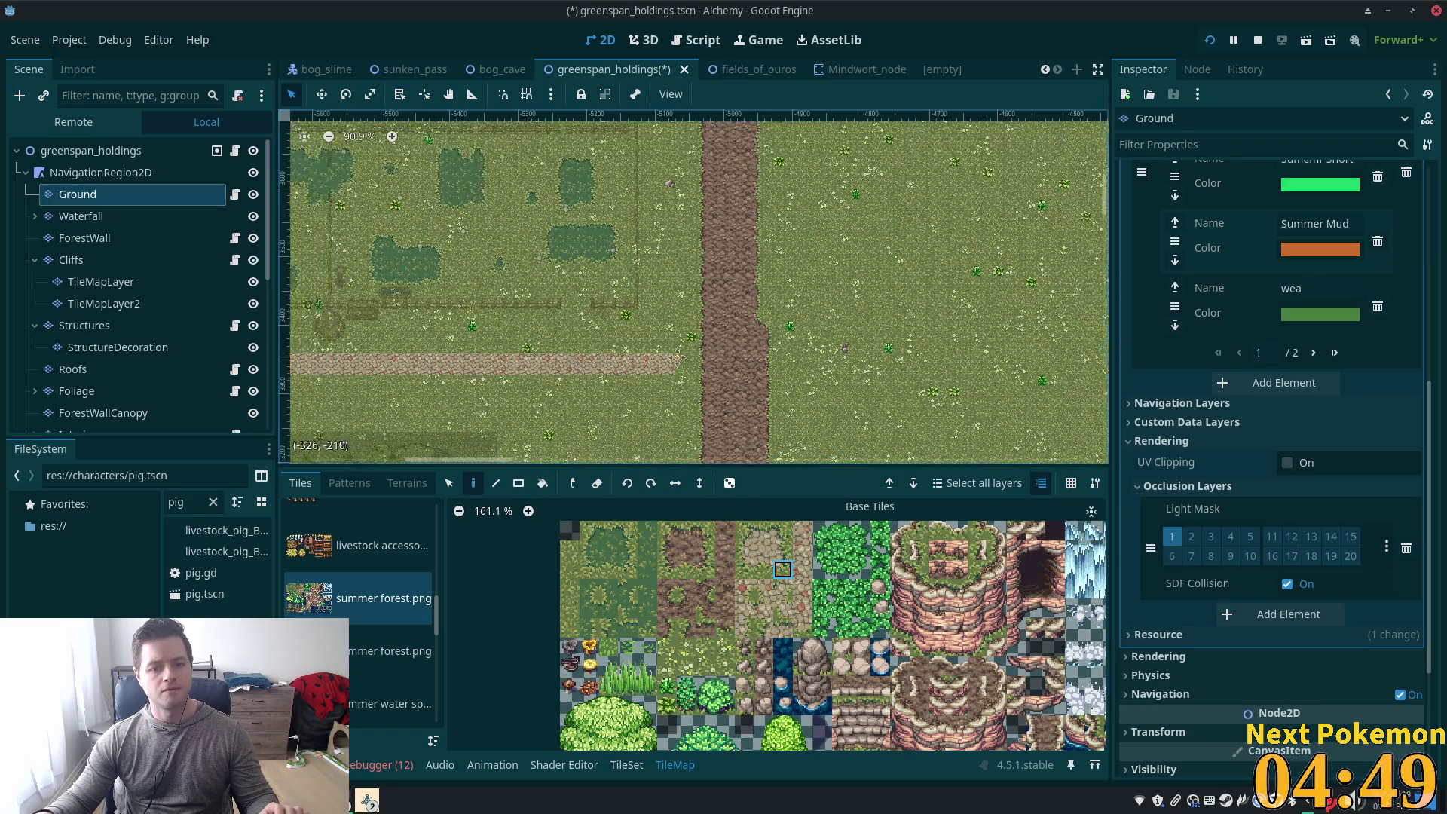
{"action": "left_click_drag", "start_coordinate": [548, 364], "coordinate": [857, 365]}
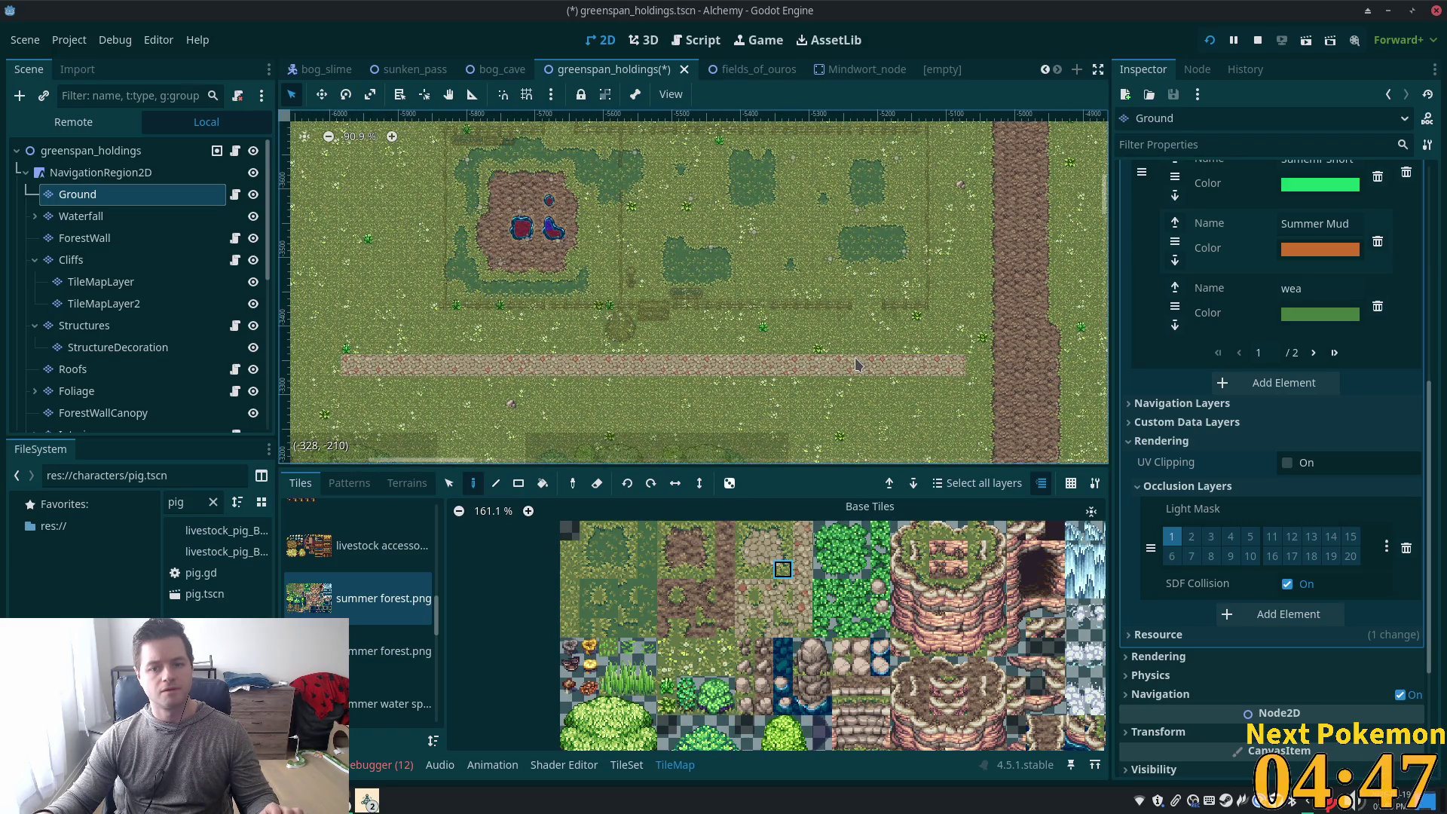
{"action": "key", "text": "ctrl+z"}
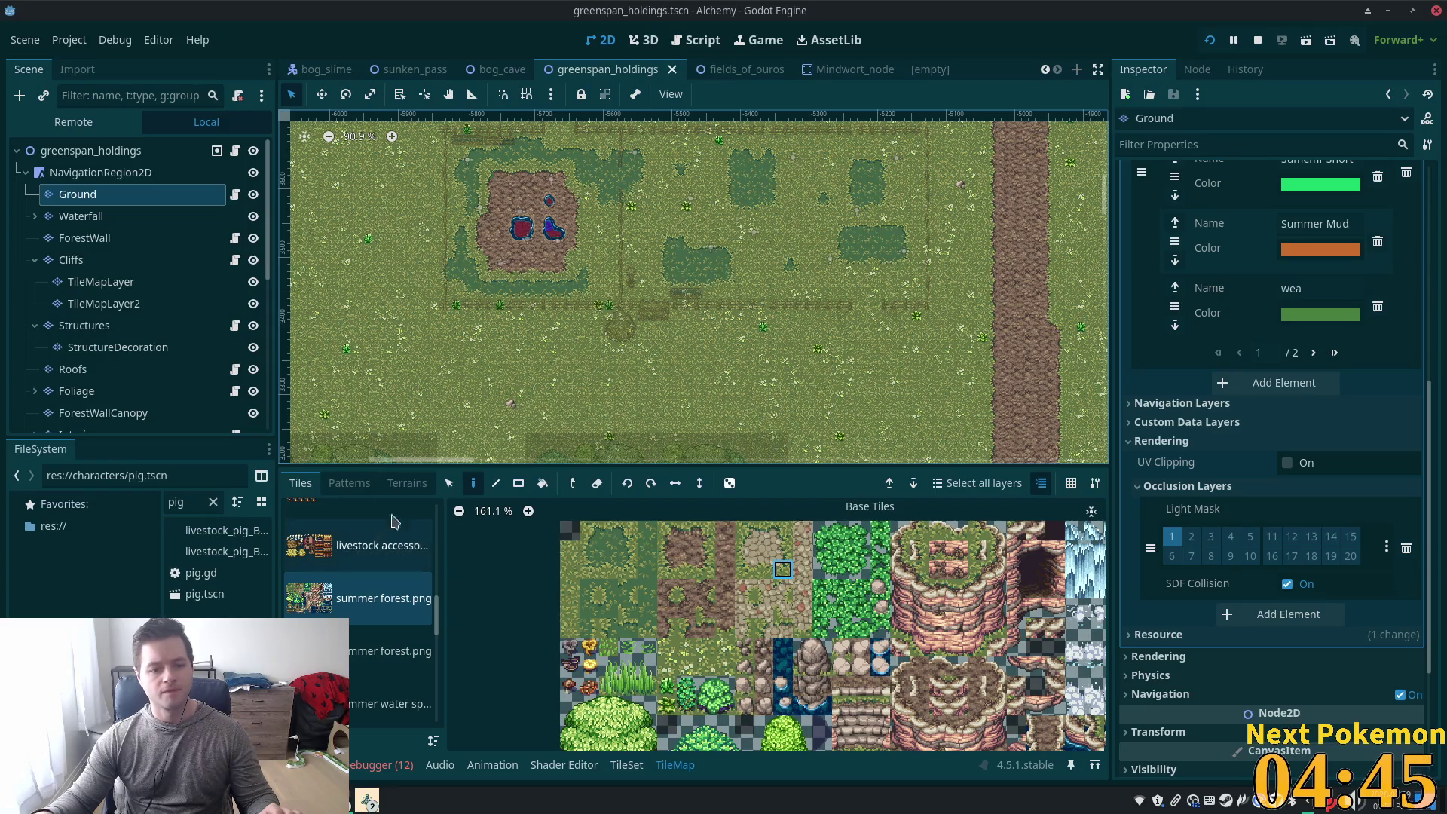
{"action": "left_click", "coordinate": [407, 483]}
Paint a 50-tile Summer Cobble path across the field
{"action": "scroll", "coordinate": [412, 616], "scroll_direction": "down", "scroll_amount": 3}
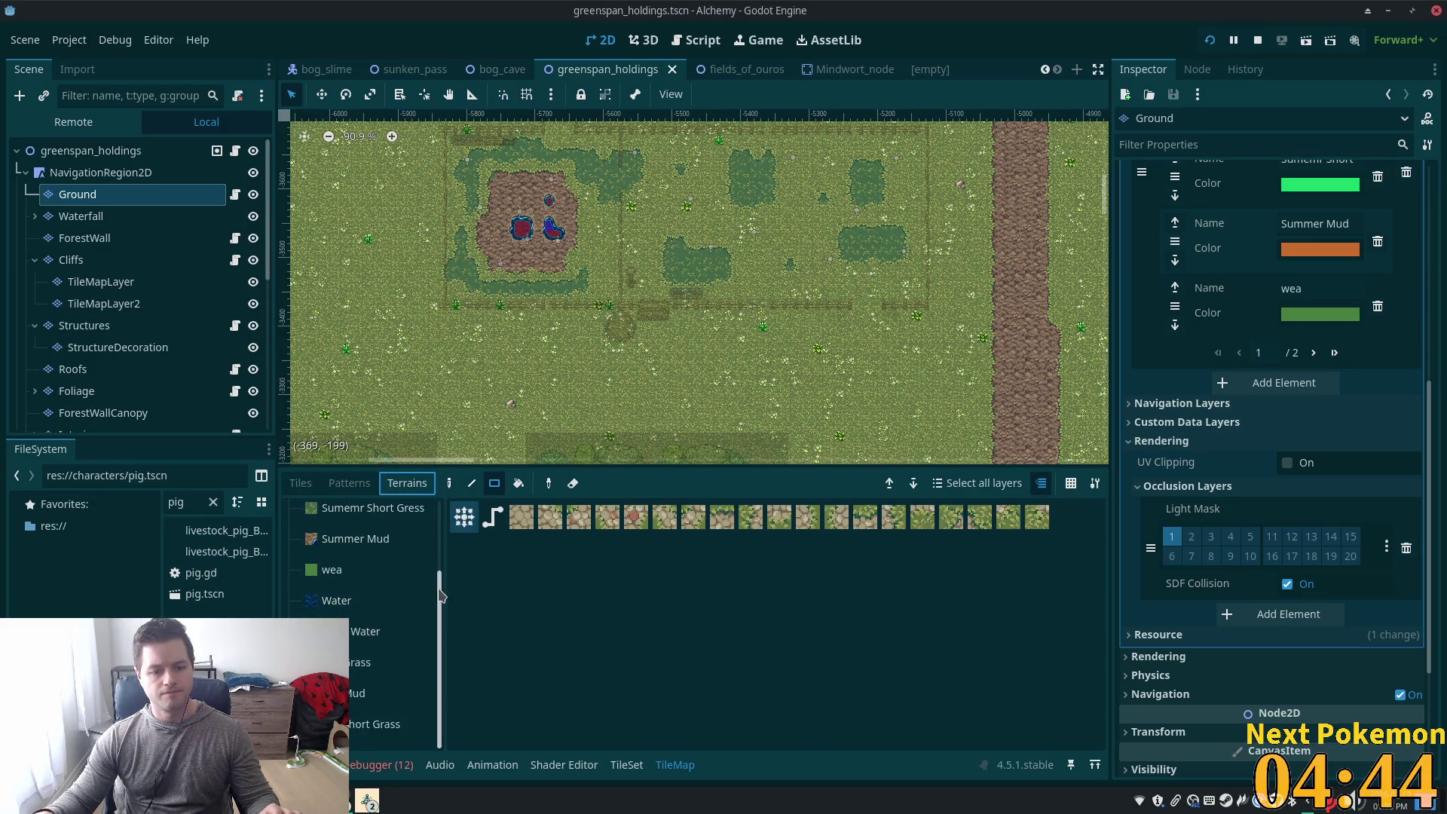
{"action": "scroll", "coordinate": [357, 585], "scroll_direction": "up", "scroll_amount": 3}
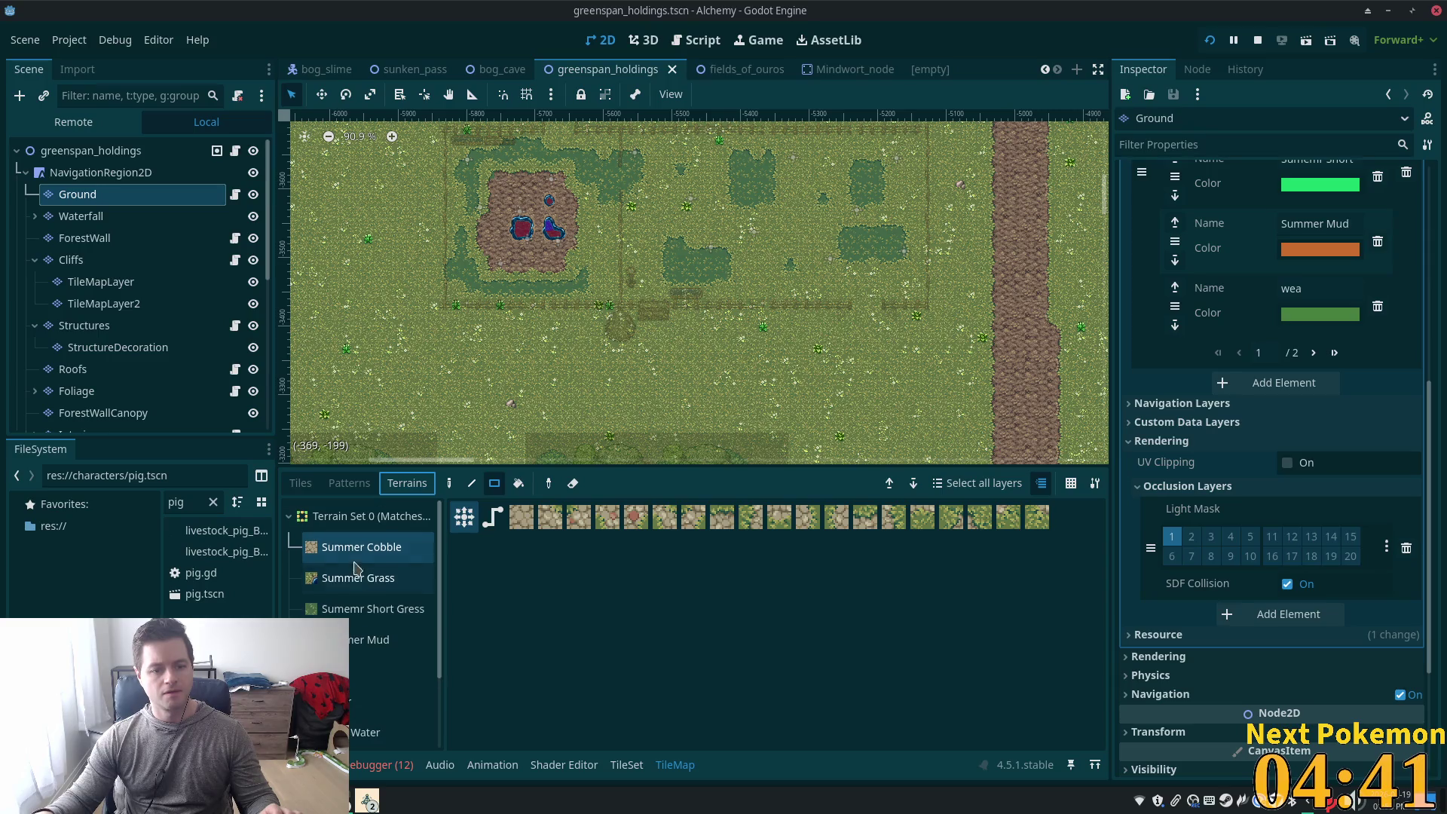
{"action": "left_click", "coordinate": [355, 547]}
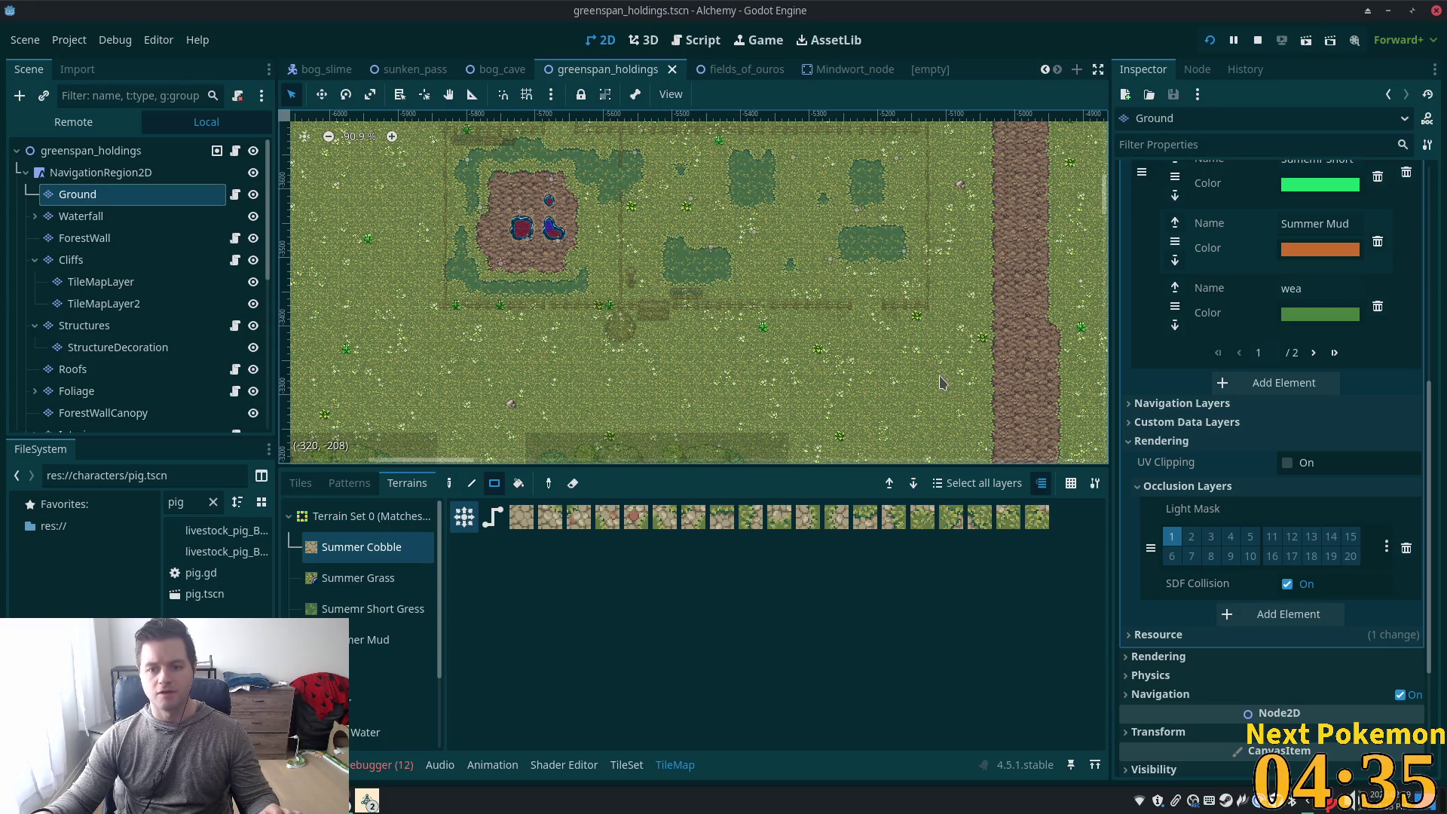
{"action": "left_click_drag", "start_coordinate": [940, 380], "coordinate": [359, 377]}
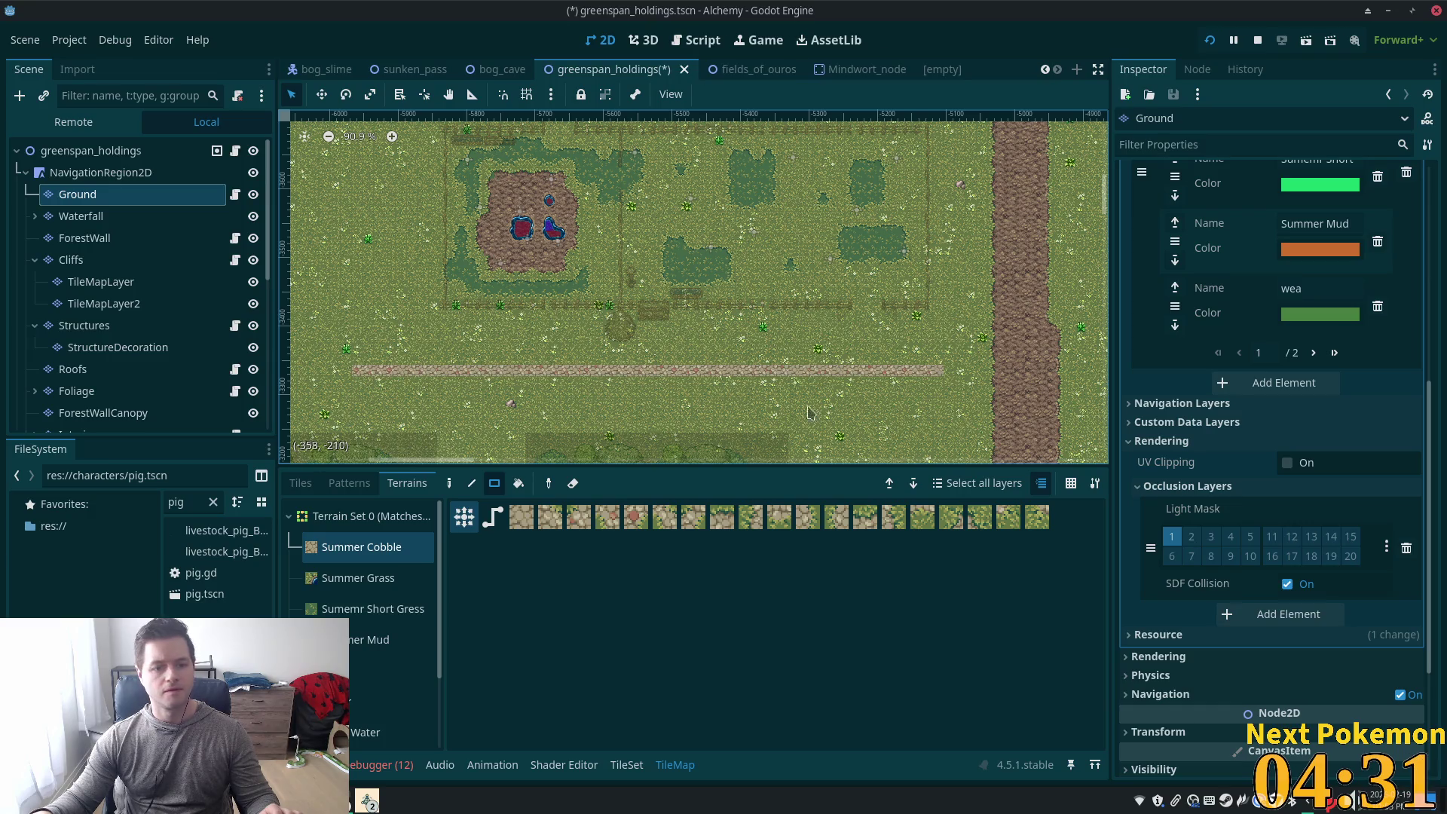
Switch to the individual tiles and choose another cobble tile
{"action": "scroll", "coordinate": [861, 385], "scroll_direction": "up", "scroll_amount": 8}
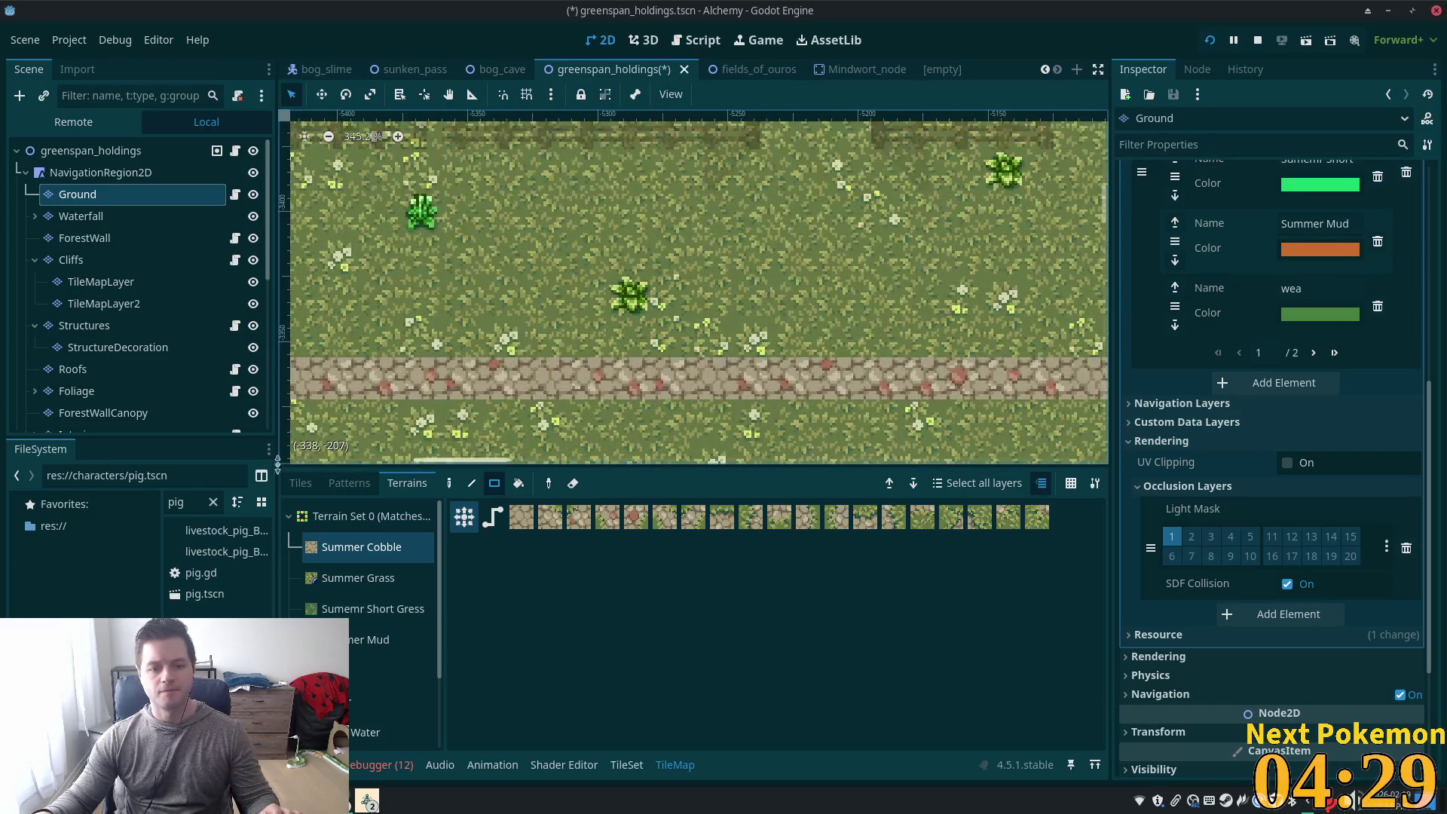
{"action": "left_click", "coordinate": [300, 483]}
{"action": "scroll", "coordinate": [730, 286], "scroll_direction": "right", "scroll_amount": 5}
{"action": "left_click", "coordinate": [783, 530]}
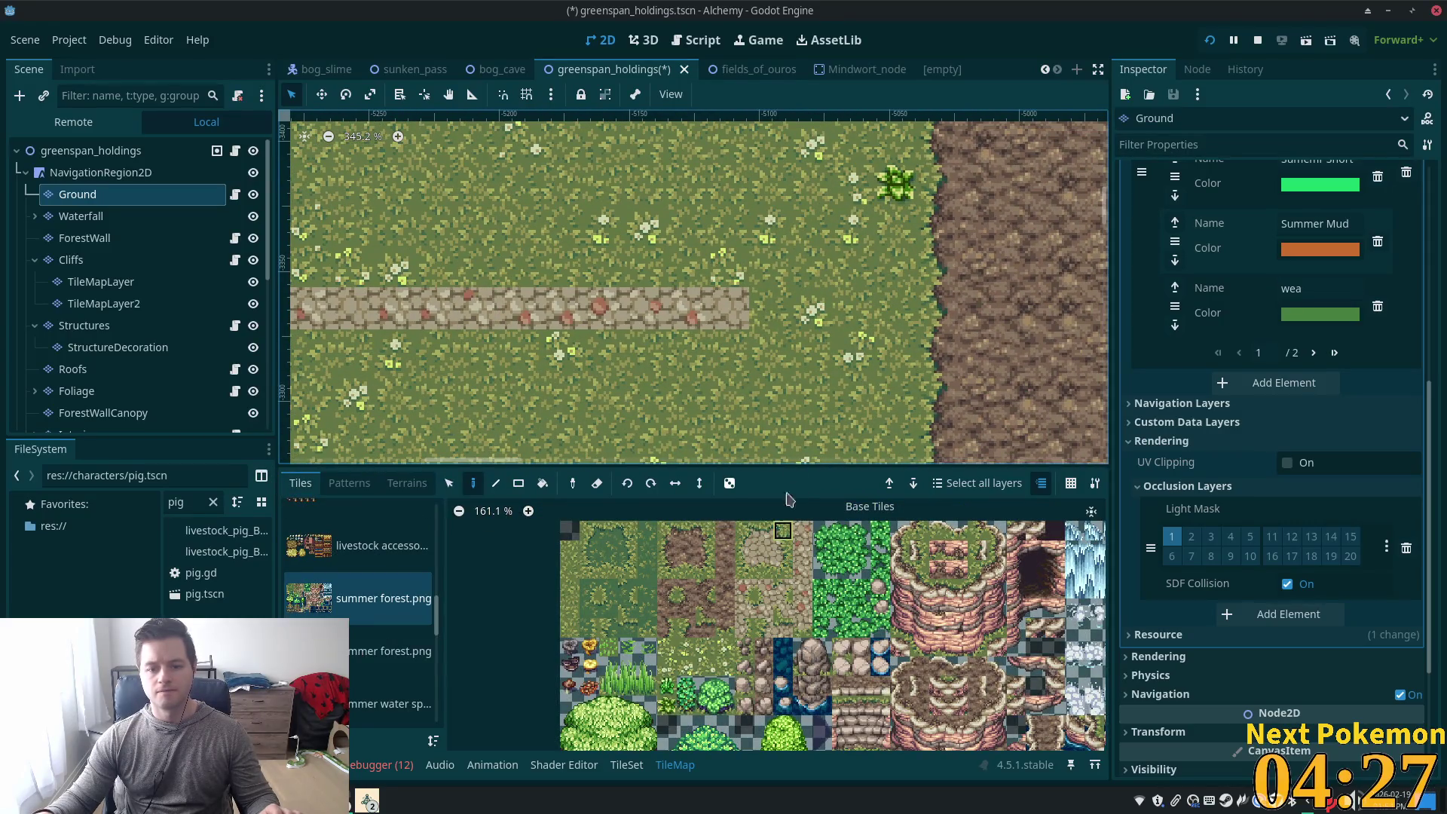
Pick the neighbouring cobble tile and redraw the path as a straight line of tiles
{"action": "left_click", "coordinate": [784, 588]}
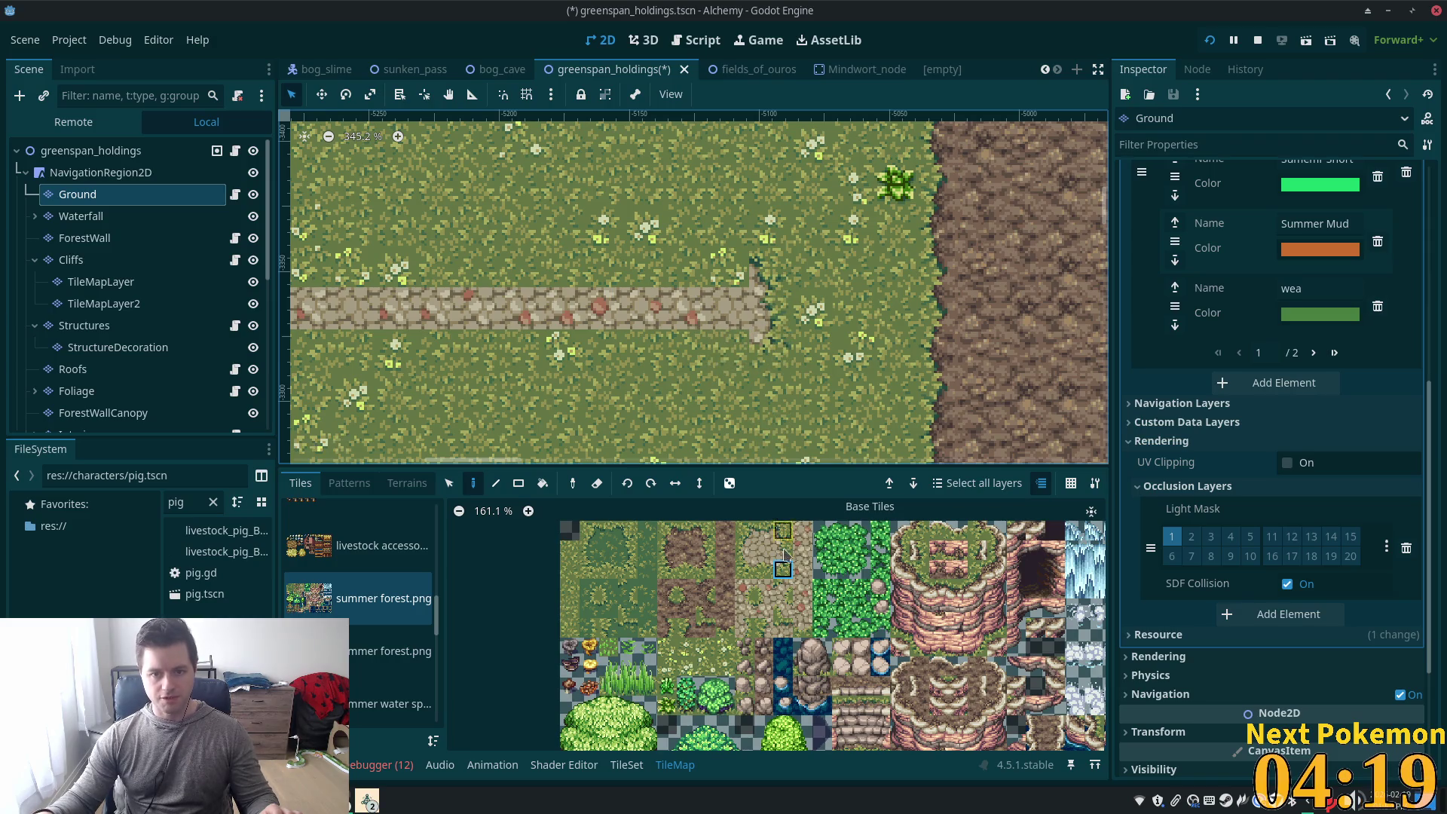
{"action": "left_click", "coordinate": [766, 565]}
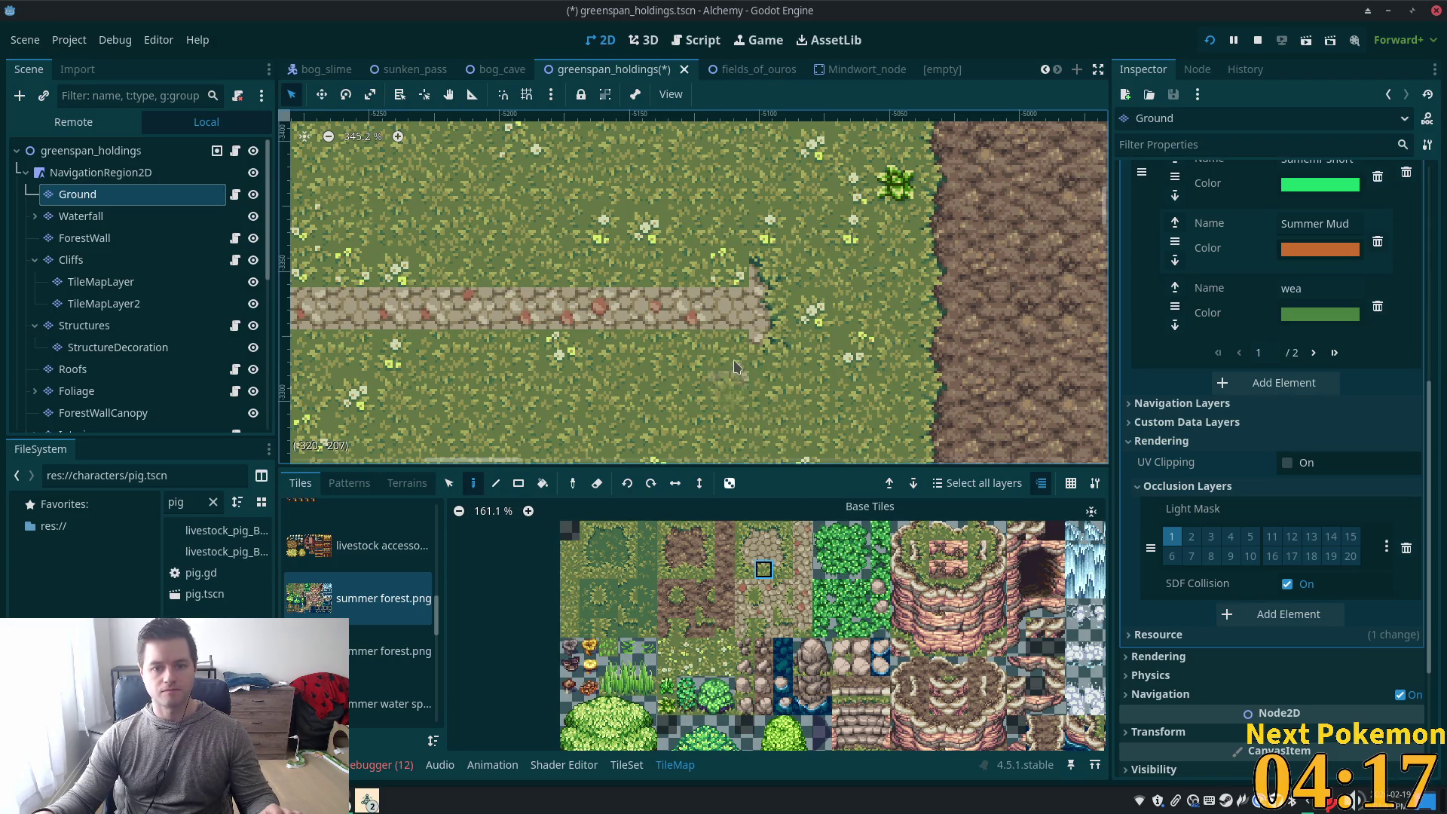
{"action": "scroll", "coordinate": [753, 377], "scroll_direction": "down", "scroll_amount": 12}
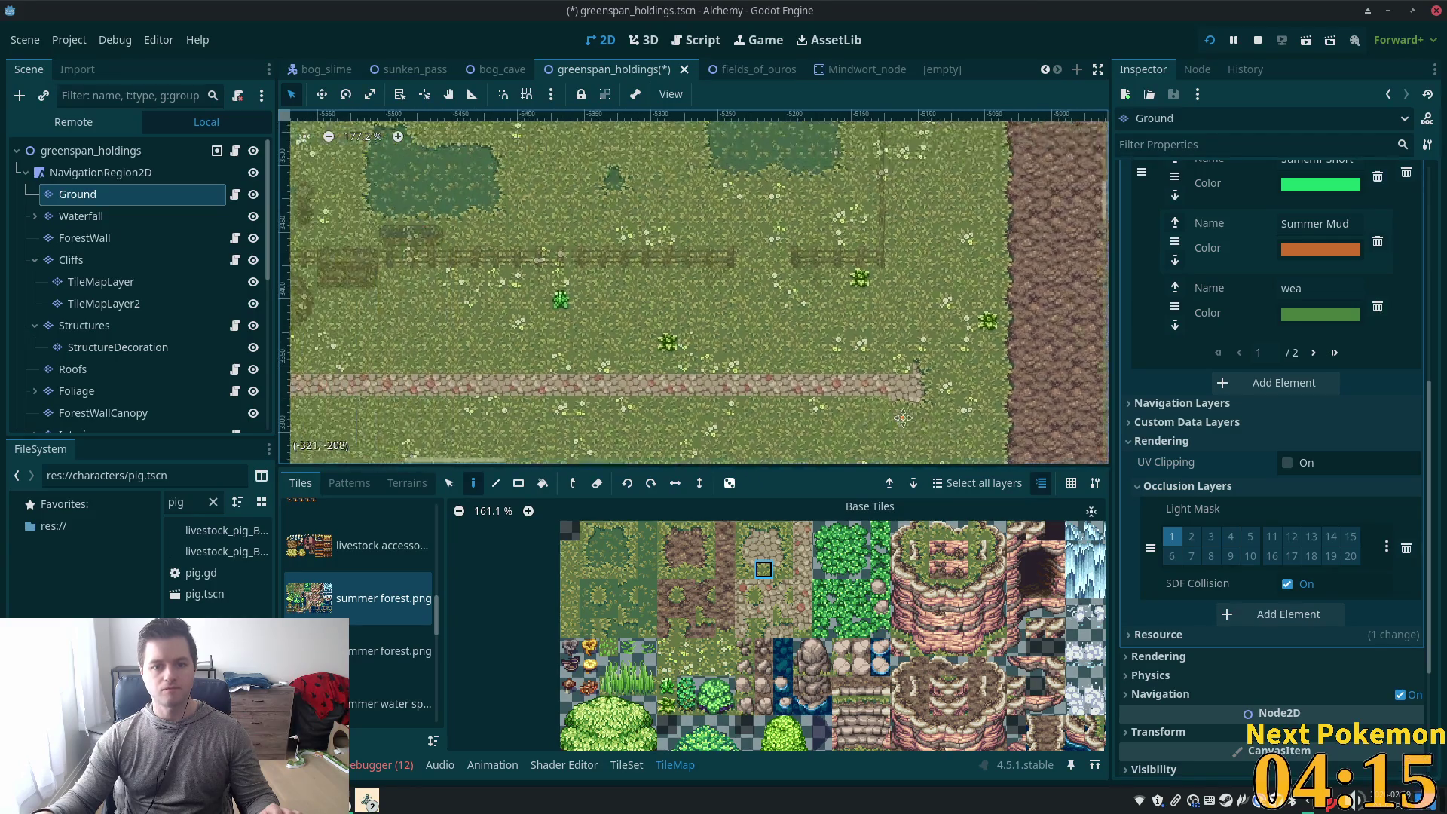
{"action": "left_click", "coordinate": [495, 483]}
{"action": "scroll", "coordinate": [905, 419], "scroll_direction": "down", "scroll_amount": 1}
{"action": "left_click_drag", "start_coordinate": [904, 419], "coordinate": [1081, 366]}
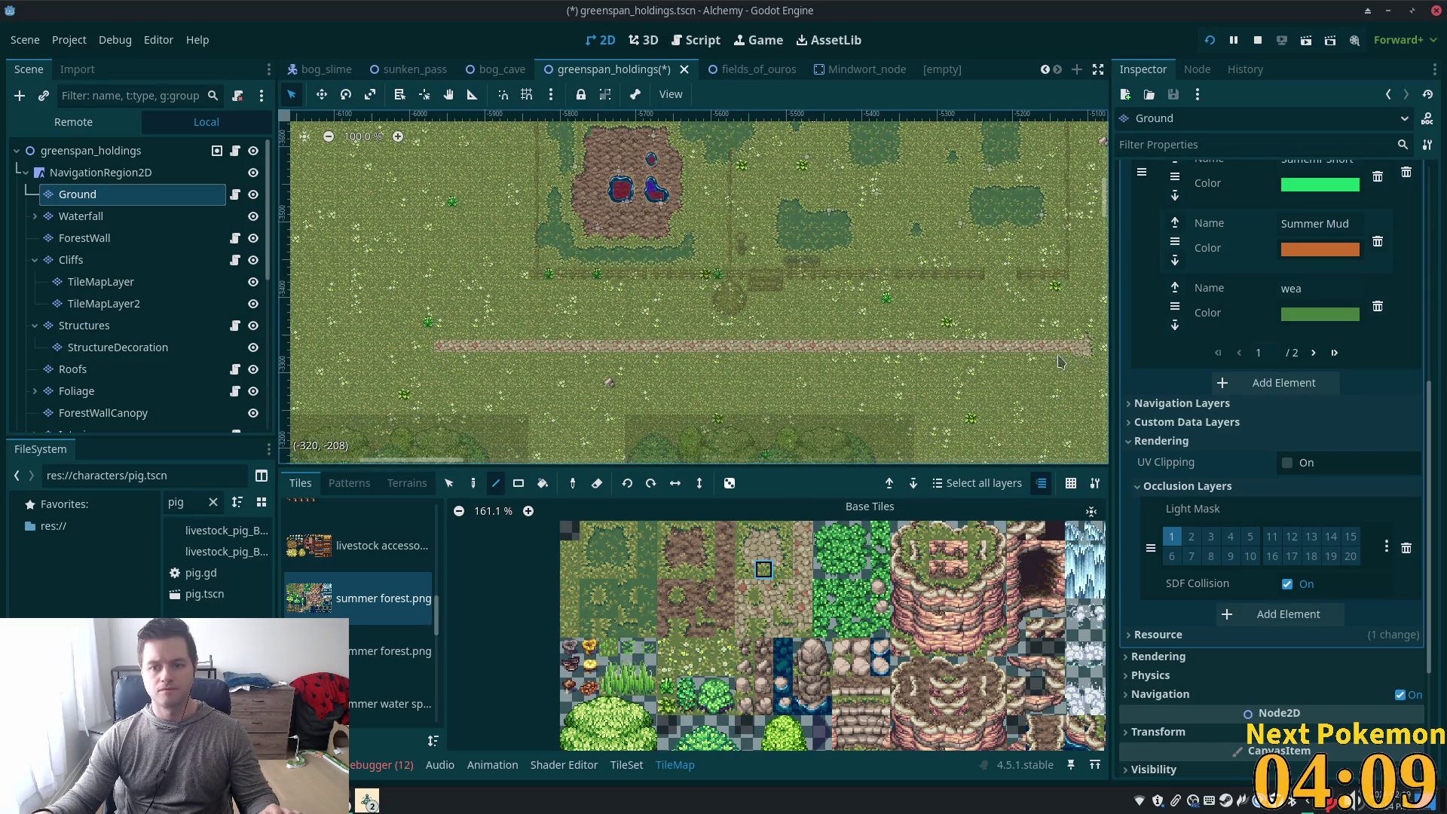
{"action": "left_click_drag", "start_coordinate": [768, 351], "coordinate": [437, 358]}
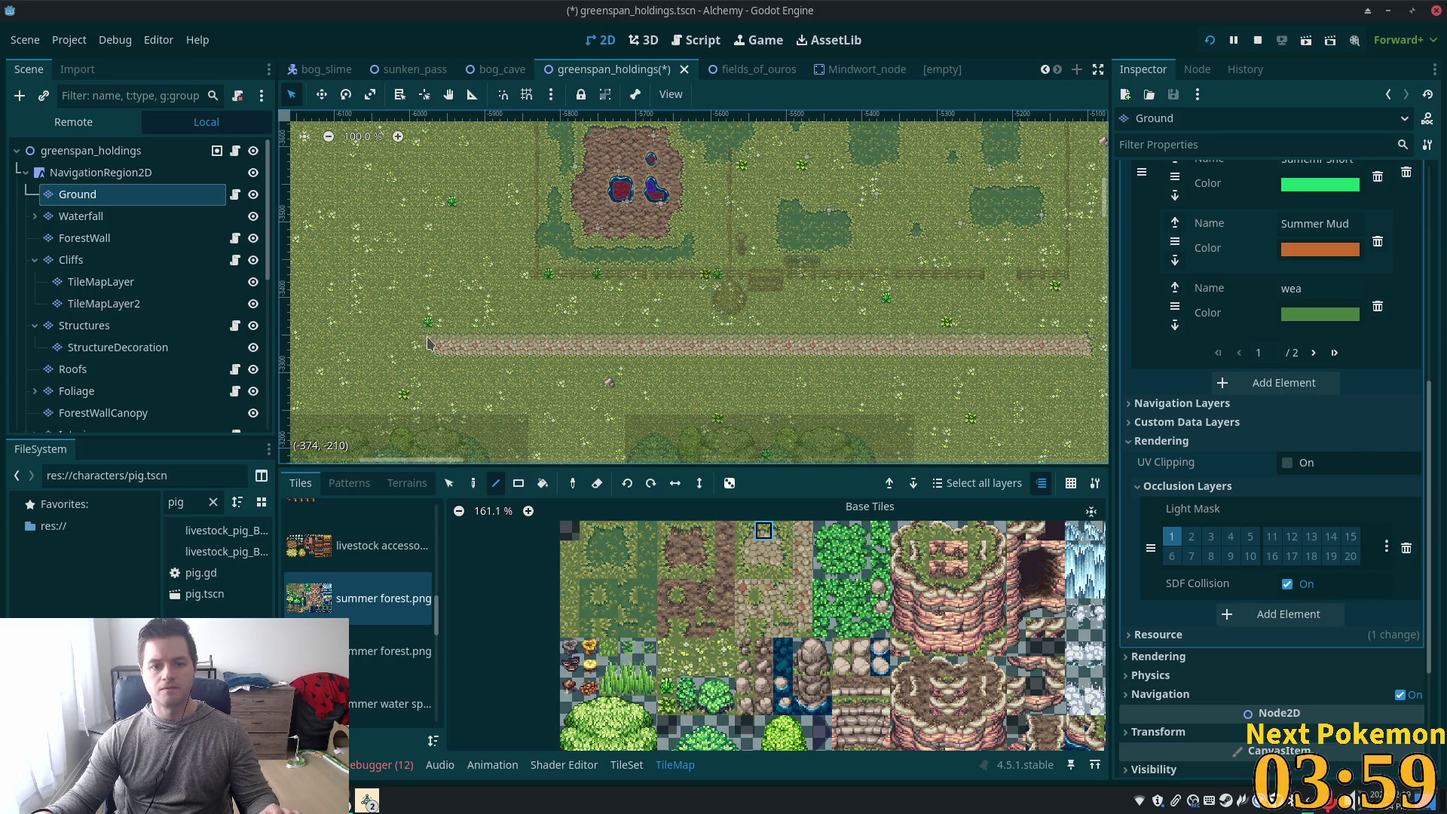
Pick a path tile, then select the grass-edged tiles at the path's end near the road
{"action": "scroll", "coordinate": [1040, 355], "scroll_direction": "up", "scroll_amount": 5}
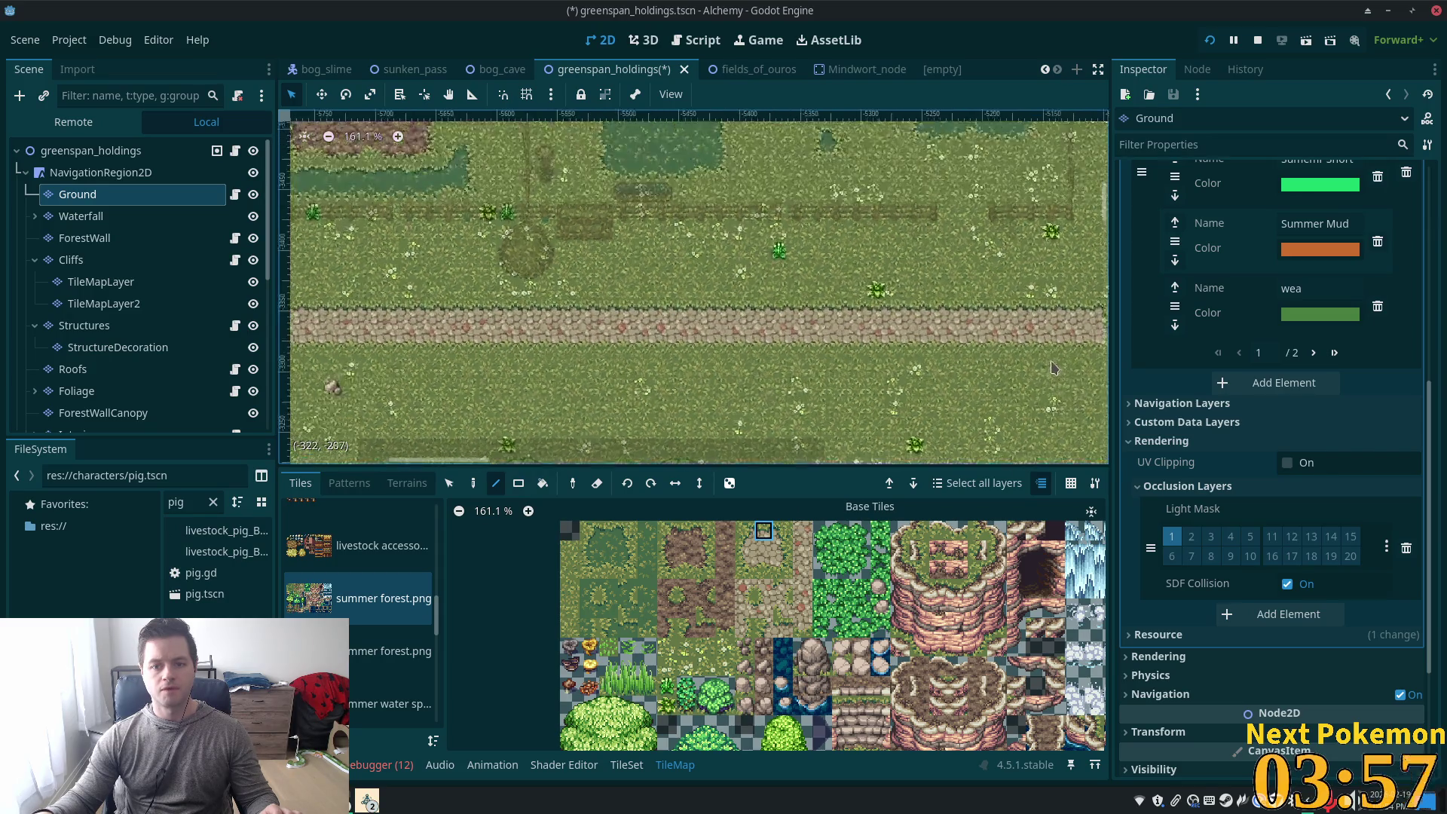
{"action": "scroll", "coordinate": [1006, 341], "scroll_direction": "up", "scroll_amount": 2}
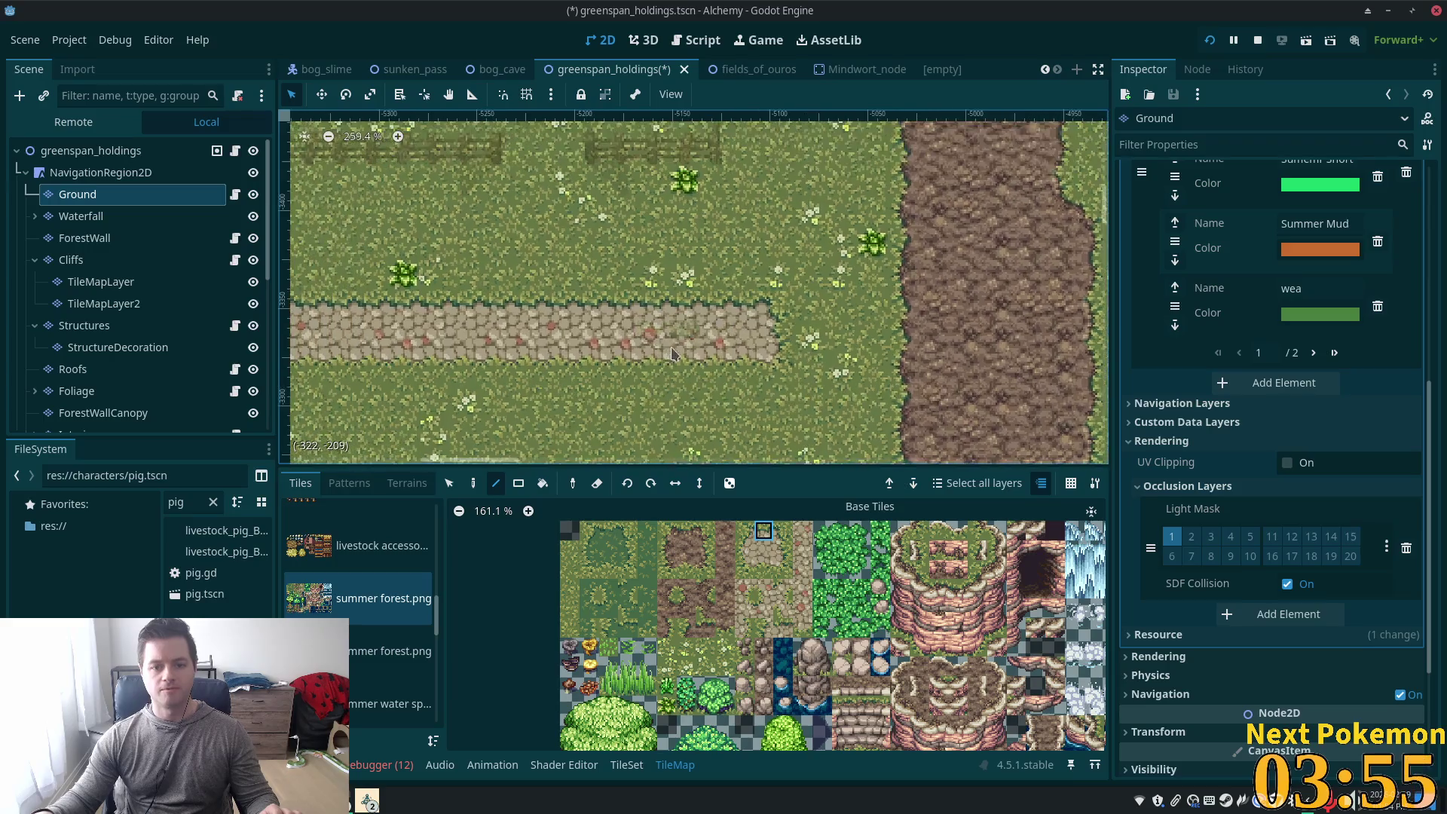
{"action": "scroll", "coordinate": [1017, 406], "scroll_direction": "right", "scroll_amount": 10}
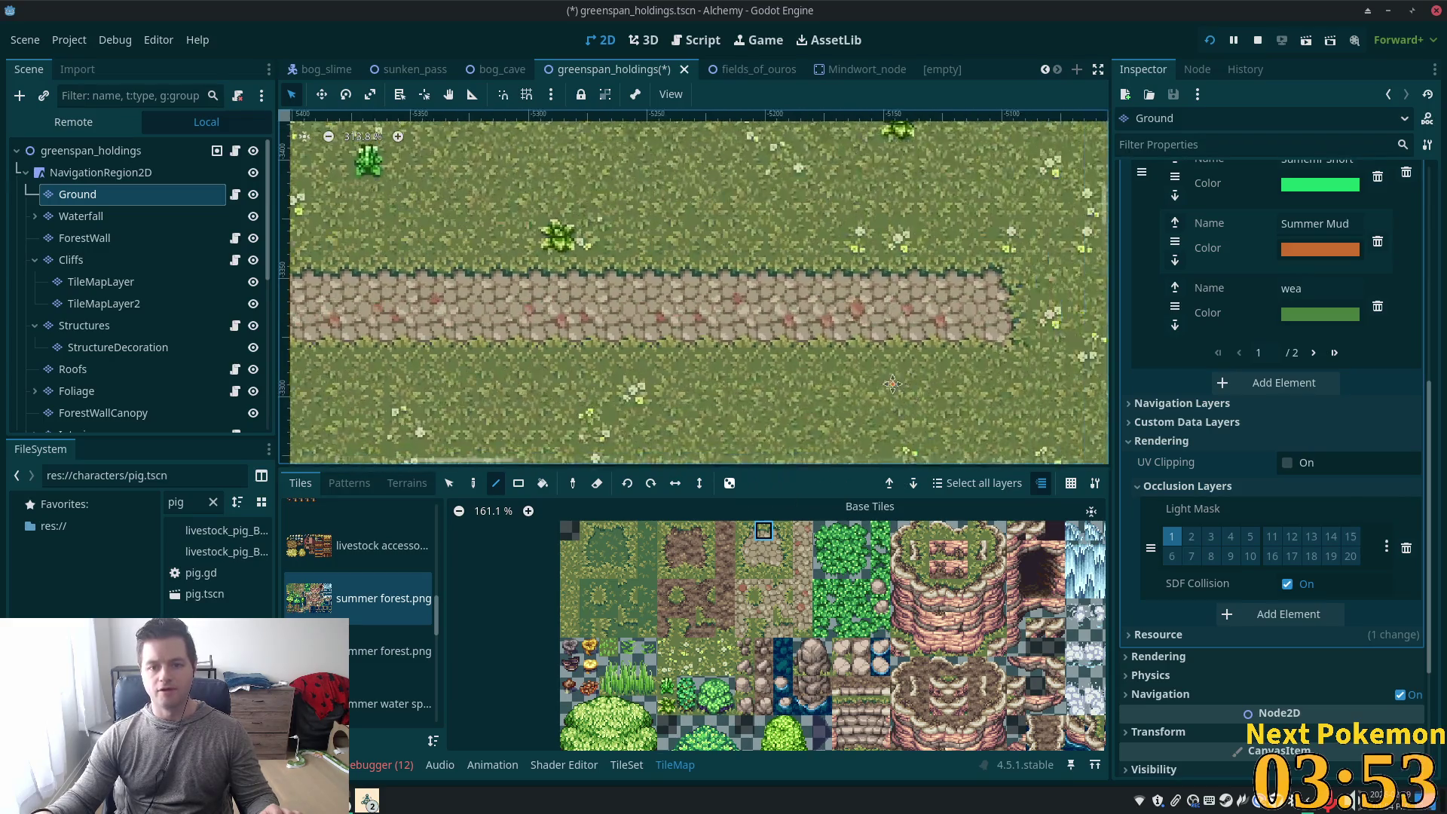
{"action": "scroll", "coordinate": [825, 304], "scroll_direction": "left", "scroll_amount": 3}
{"action": "scroll", "coordinate": [825, 304], "scroll_direction": "up", "scroll_amount": 1}
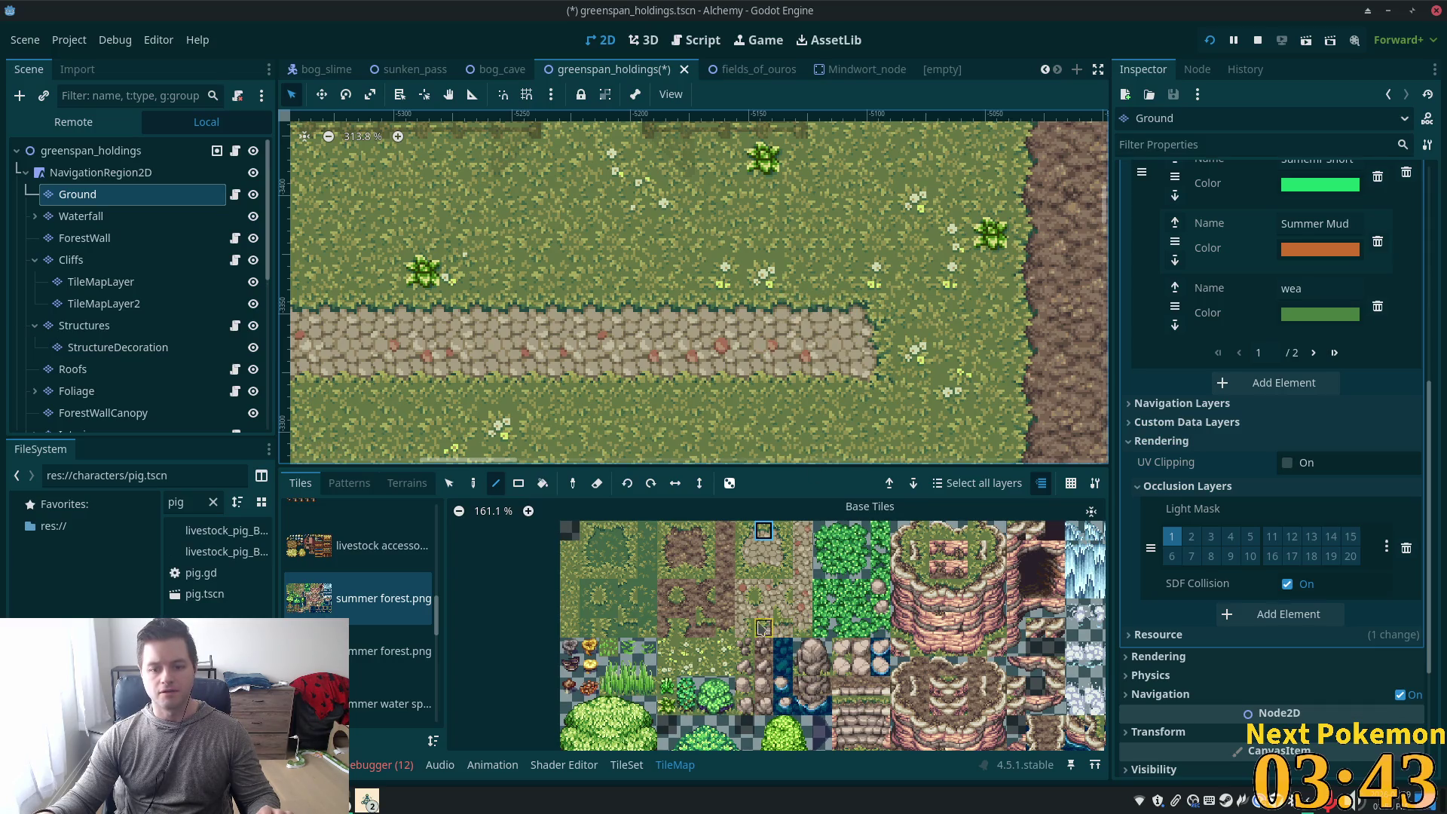
{"action": "left_click", "coordinate": [786, 625]}
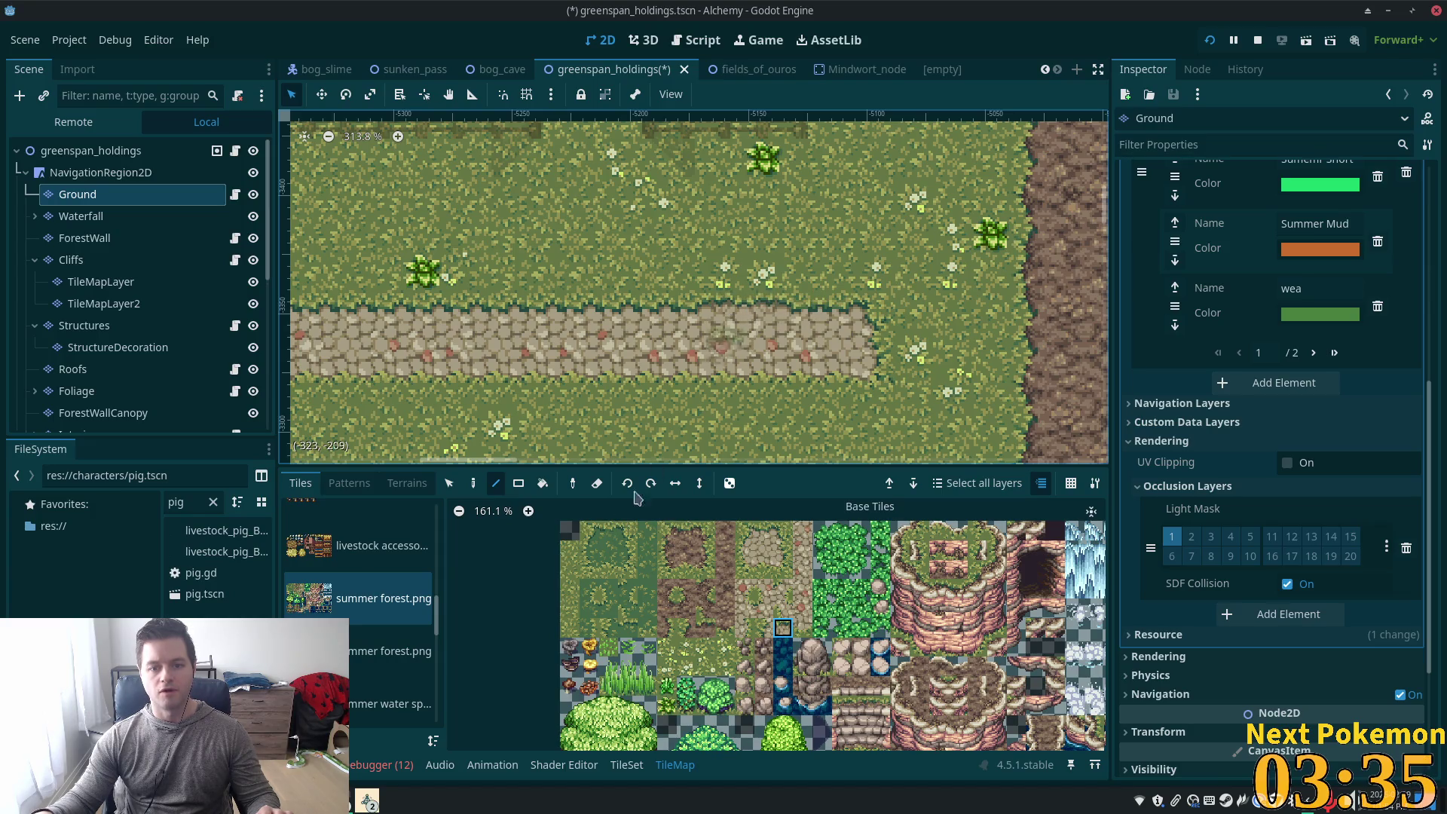
{"action": "key", "text": "s"}
{"action": "left_click_drag", "start_coordinate": [831, 306], "coordinate": [727, 315]}
{"action": "scroll", "coordinate": [726, 315], "scroll_direction": "down", "scroll_amount": 8}
Switch between the Paint and Line tools and pick two cobblestone path tiles from the tileset
{"action": "scroll", "coordinate": [531, 367], "scroll_direction": "down", "scroll_amount": 3}
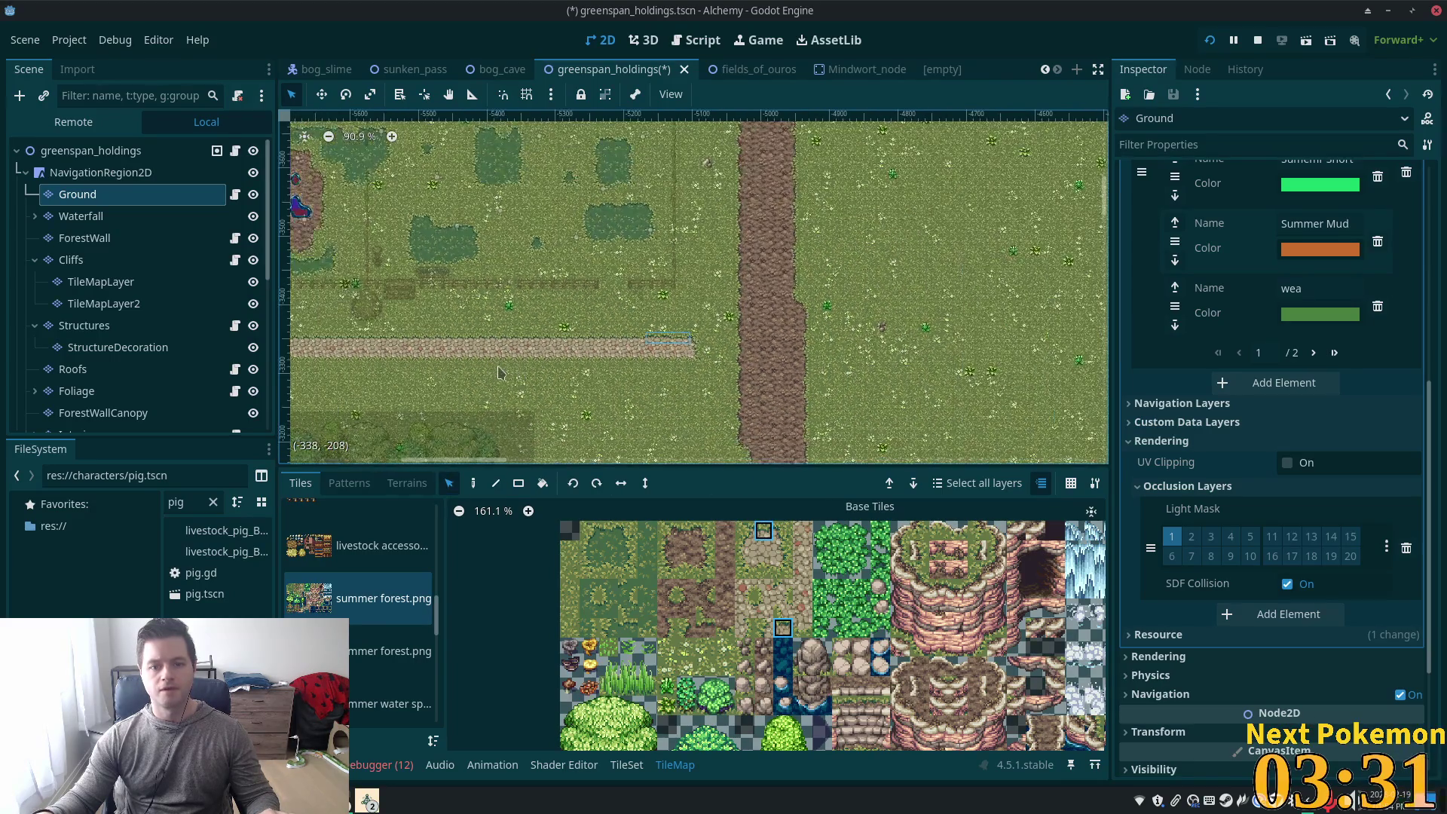
{"action": "scroll", "coordinate": [519, 369], "scroll_direction": "left", "scroll_amount": 5}
{"action": "left_click", "coordinate": [474, 484]}
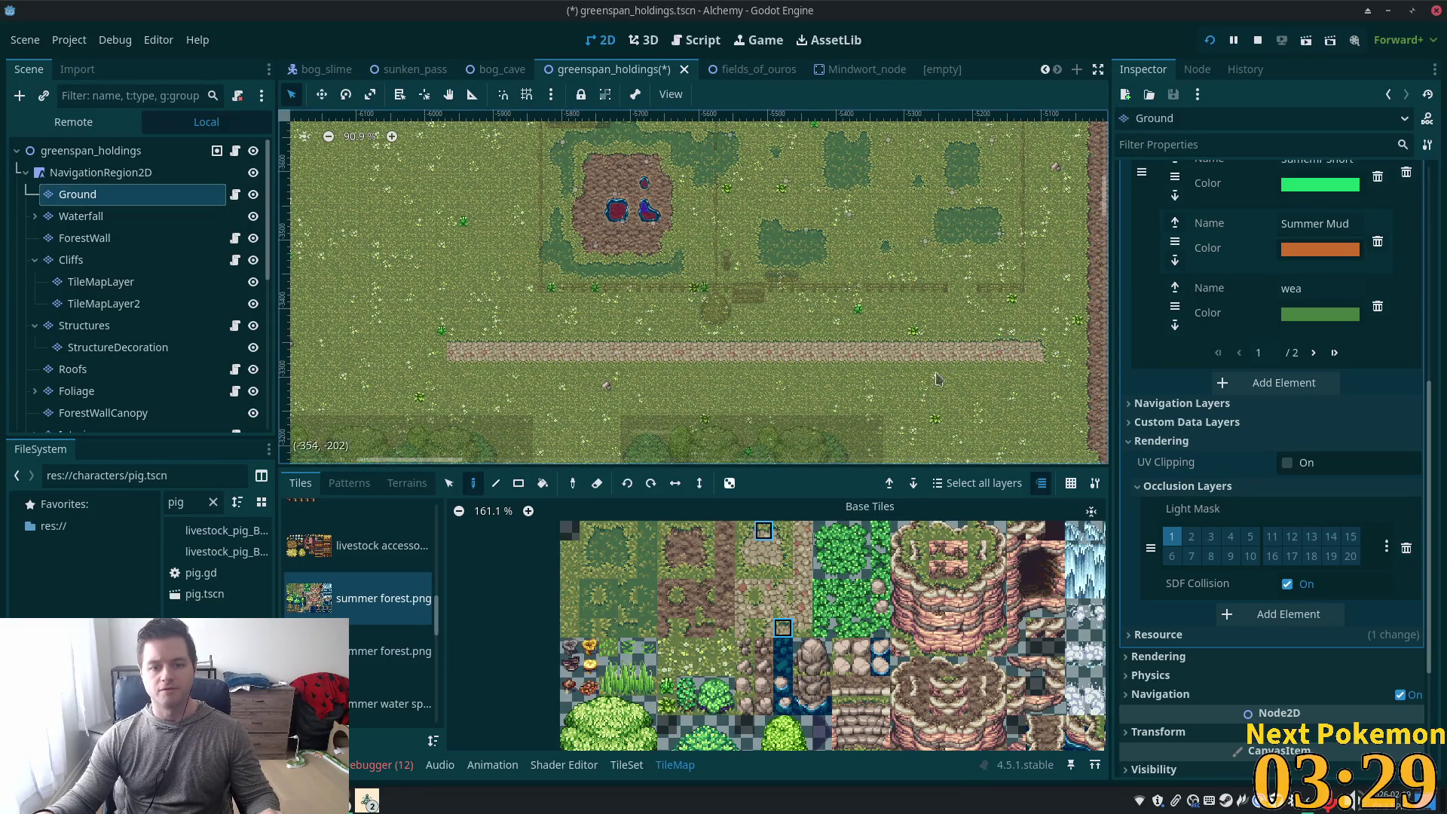
{"action": "key", "text": "l"}
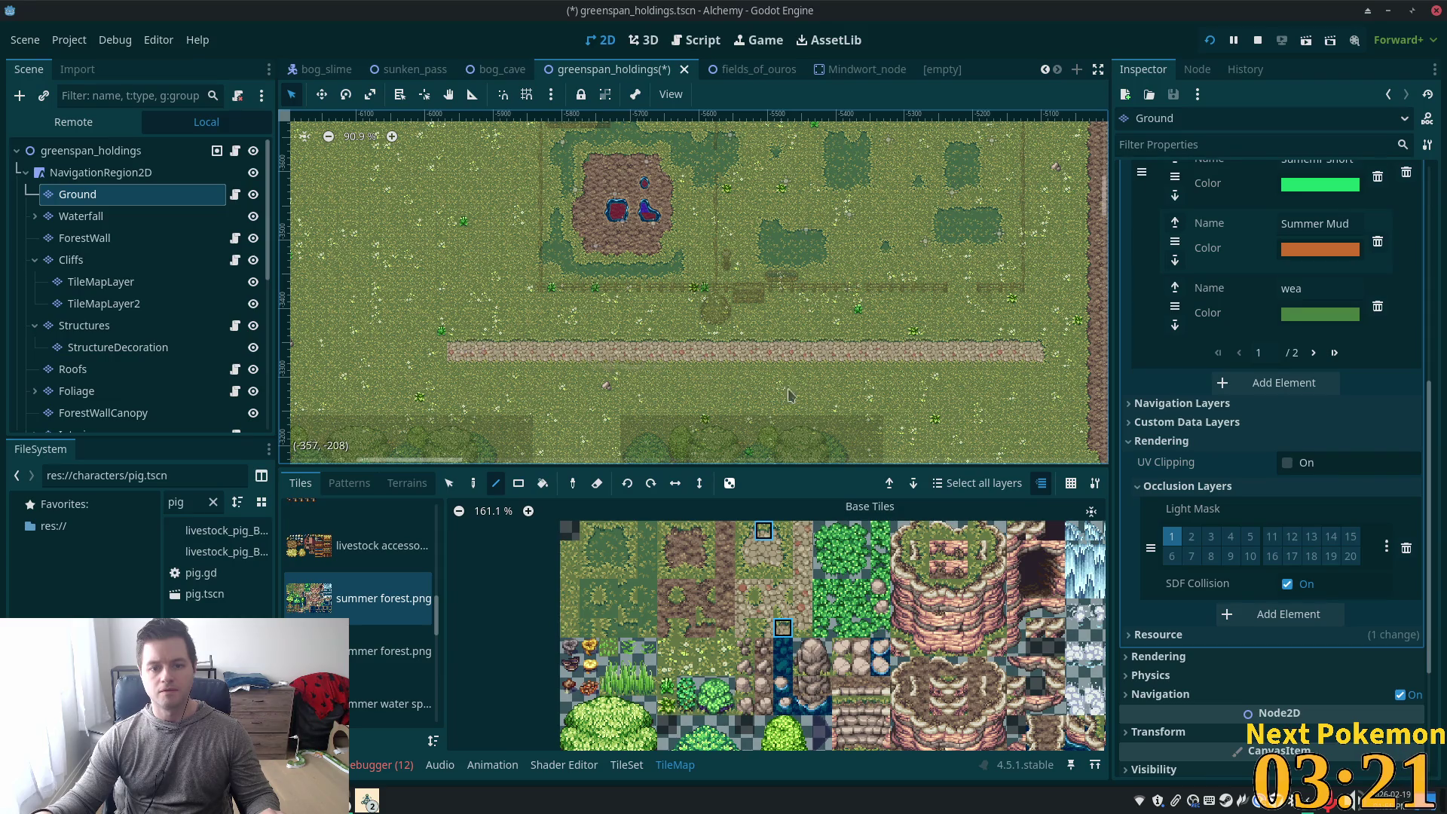
{"action": "scroll", "coordinate": [979, 415], "scroll_direction": "up", "scroll_amount": 8}
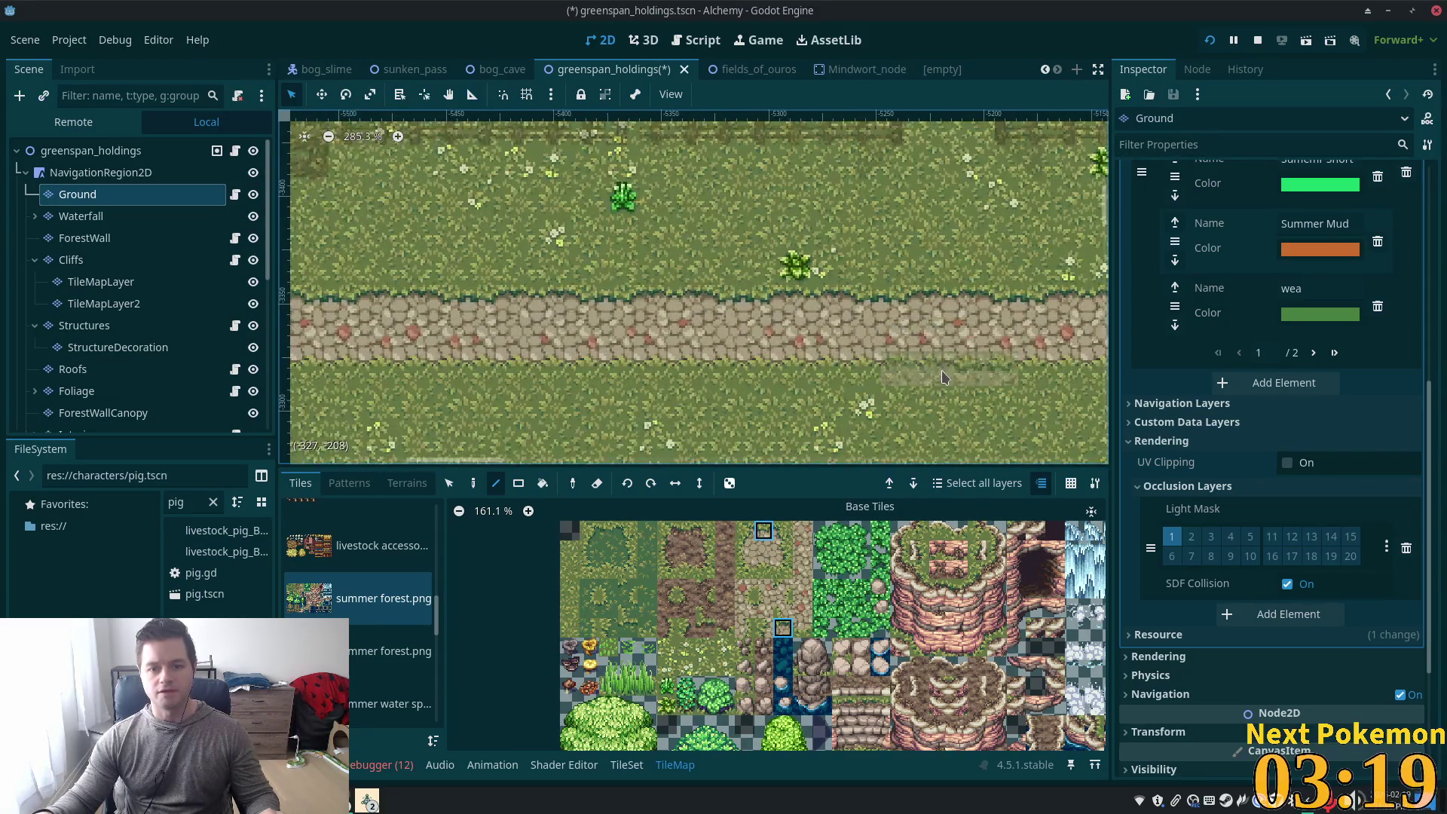
{"action": "scroll", "coordinate": [716, 388], "scroll_direction": "down", "scroll_amount": 2}
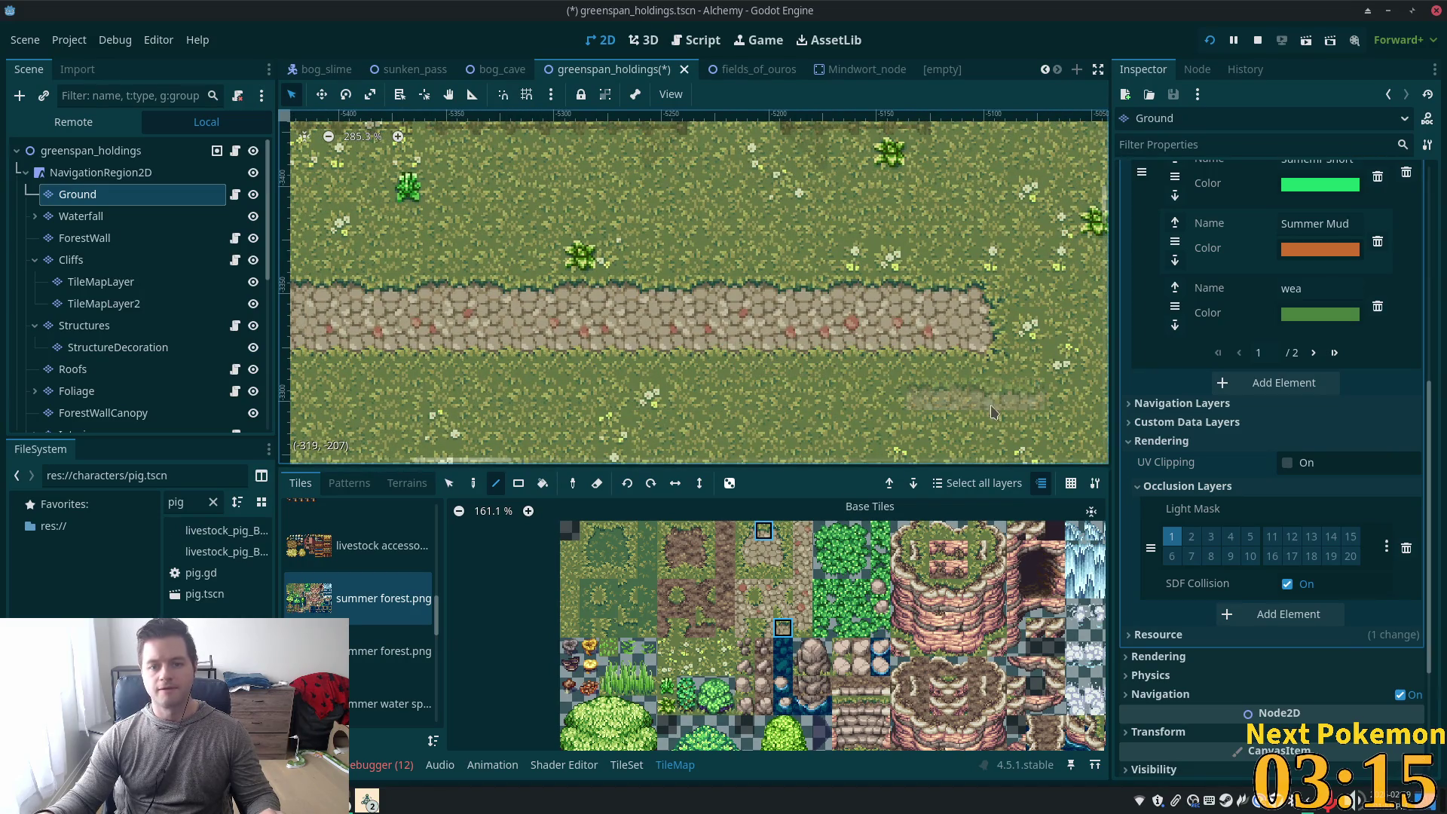
{"action": "left_click", "coordinate": [763, 569]}
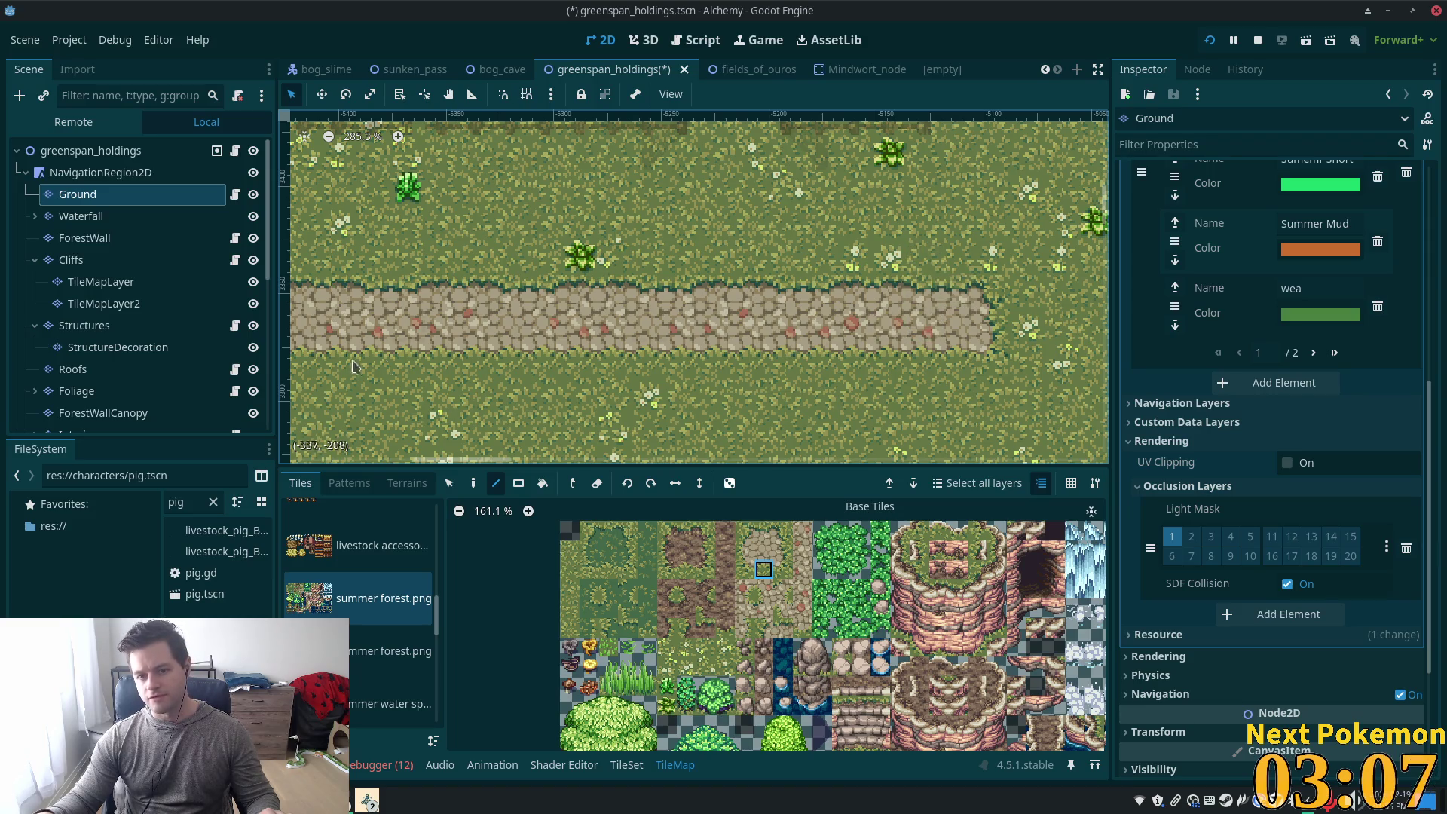
{"action": "left_click", "coordinate": [764, 530]}
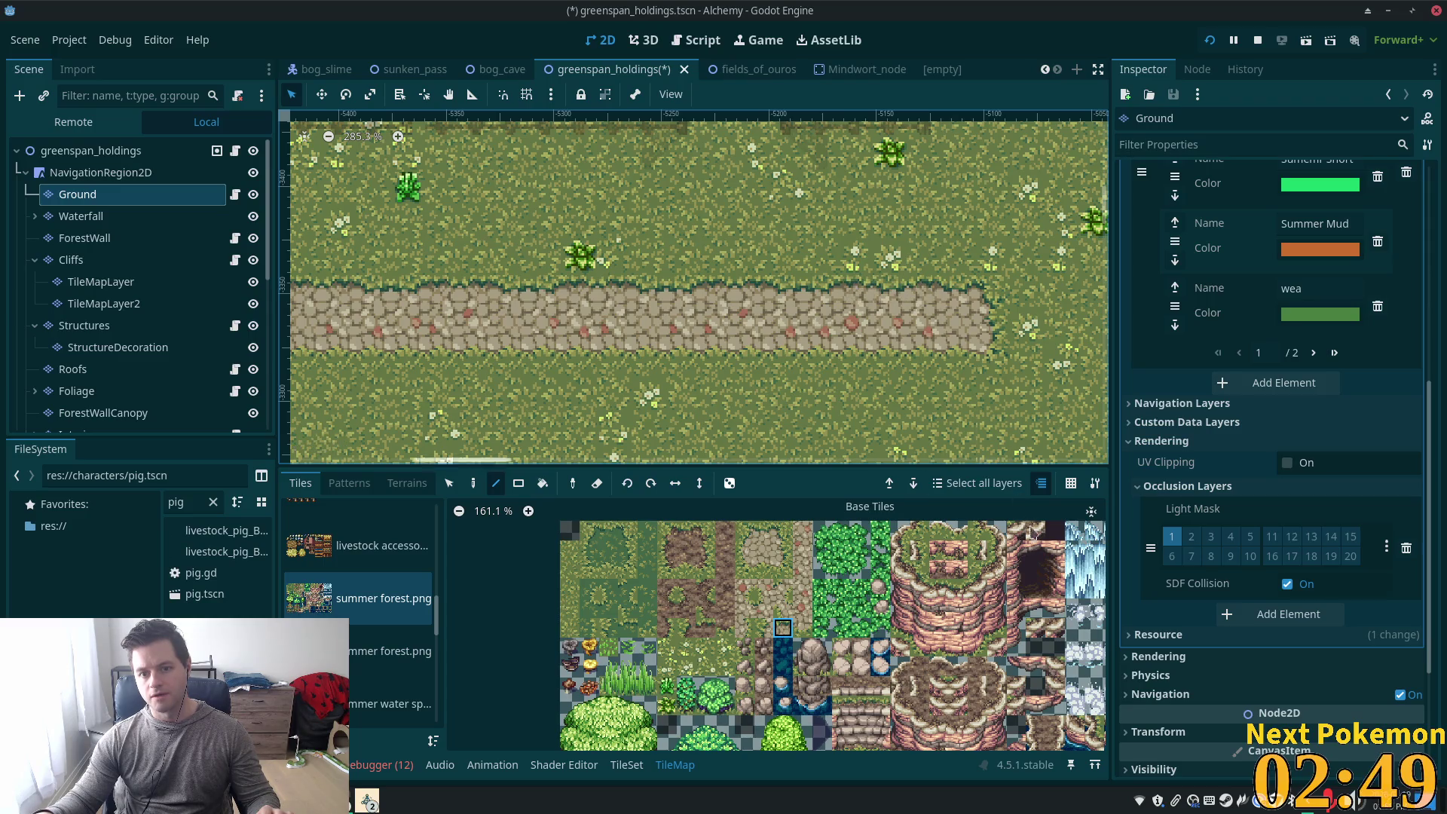
Select the rounded, grass-edged tiles at the path's right end as the pattern to paint
{"action": "left_click", "coordinate": [450, 484]}
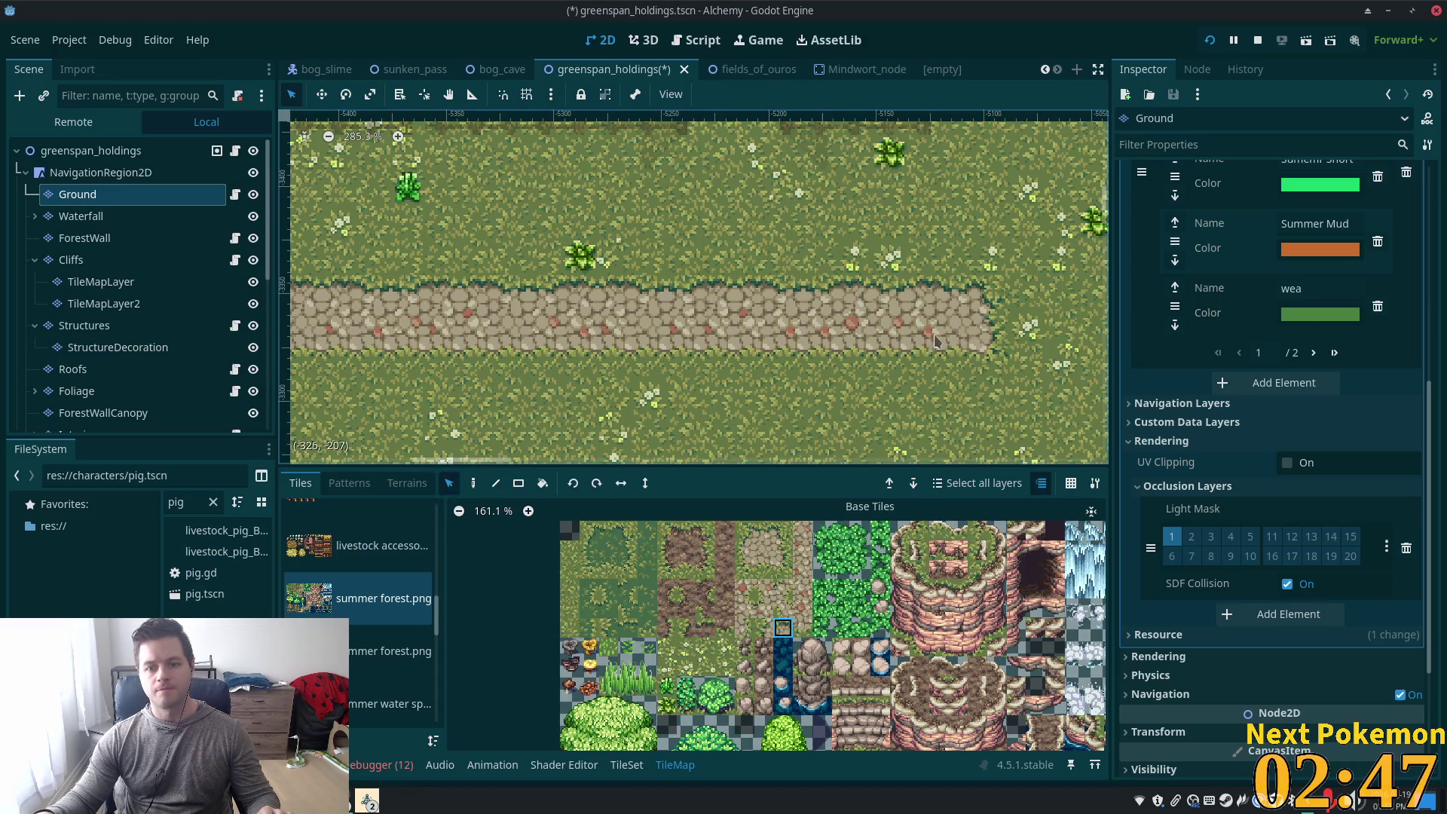
{"action": "left_click_drag", "start_coordinate": [975, 288], "coordinate": [838, 294]}
{"action": "scroll", "coordinate": [623, 348], "scroll_direction": "down", "scroll_amount": 5}
{"action": "left_click_drag", "start_coordinate": [622, 348], "coordinate": [877, 359]}
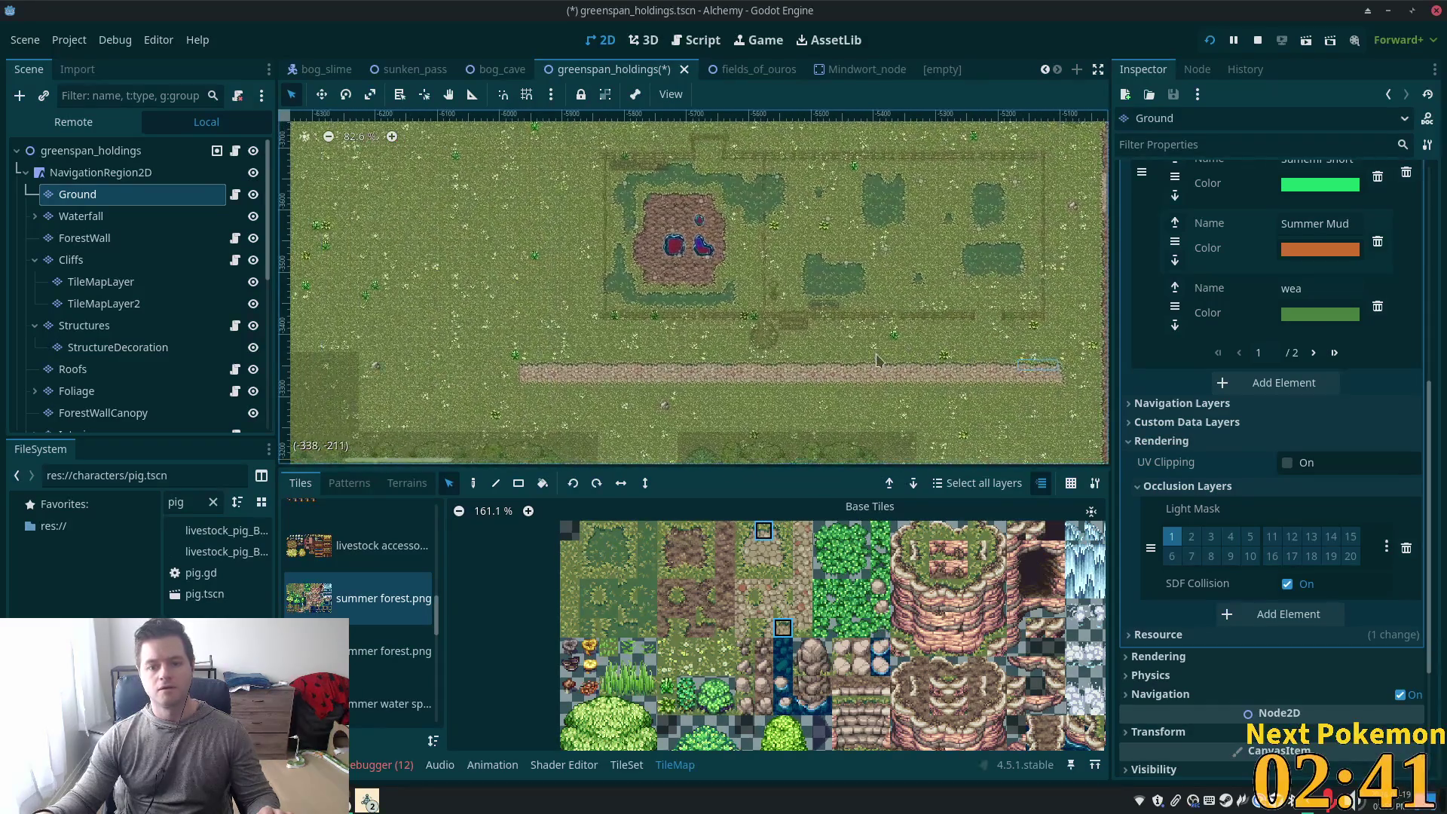
{"action": "left_click", "coordinate": [473, 483]}
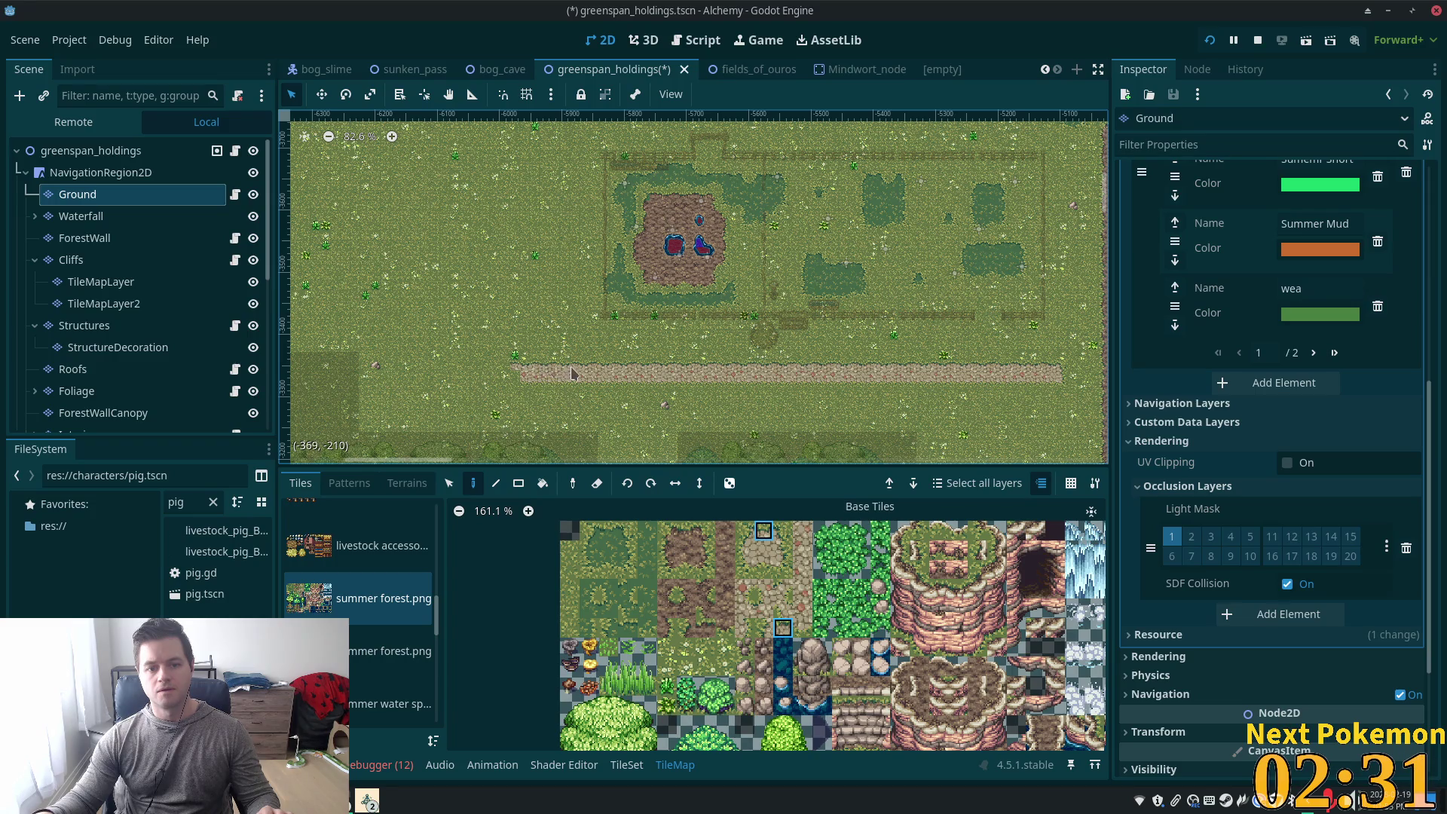
{"action": "left_click_drag", "start_coordinate": [549, 368], "coordinate": [519, 393]}
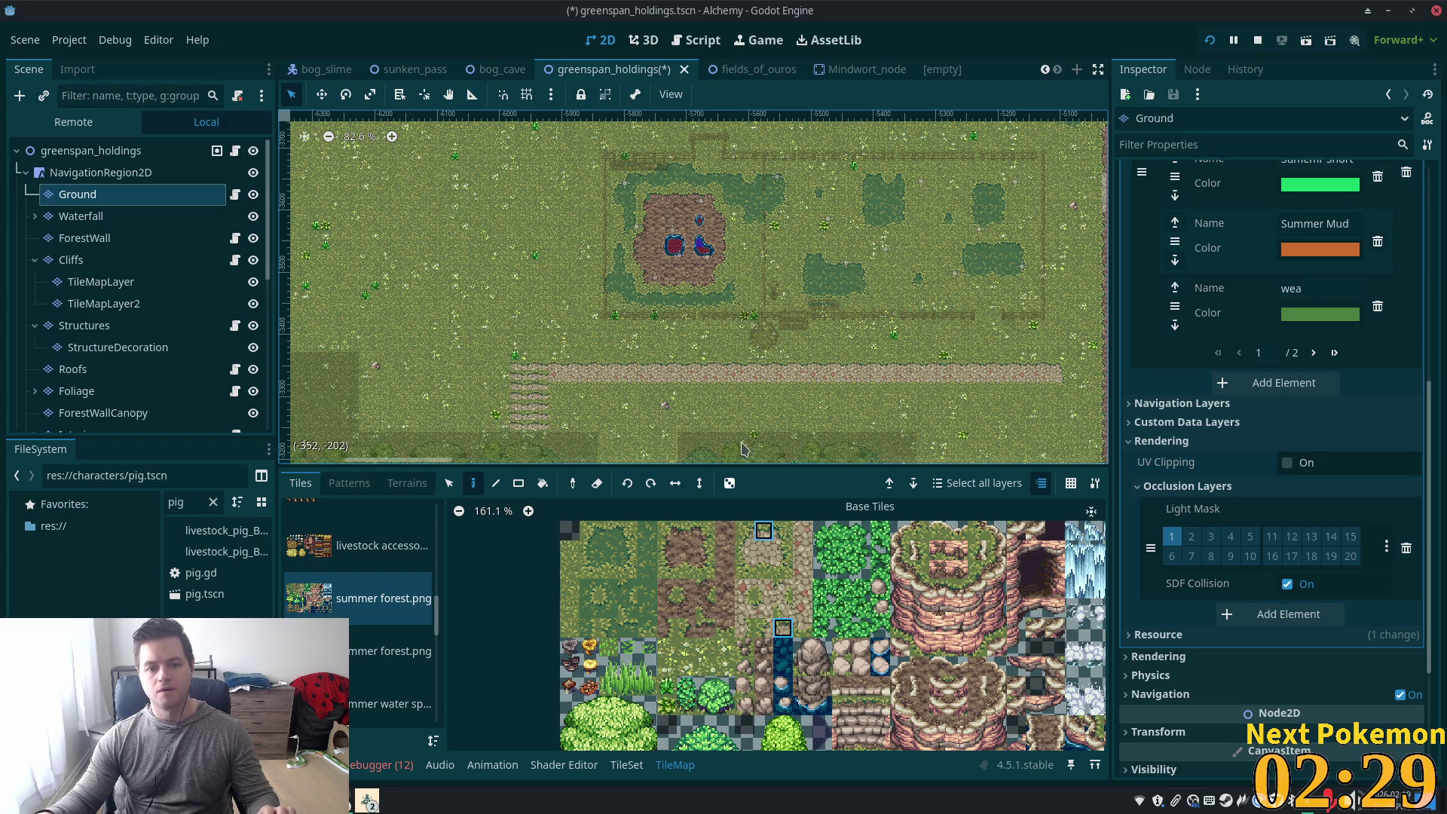
{"action": "key", "text": "ctrl+z"}
{"action": "left_click", "coordinate": [496, 483]}
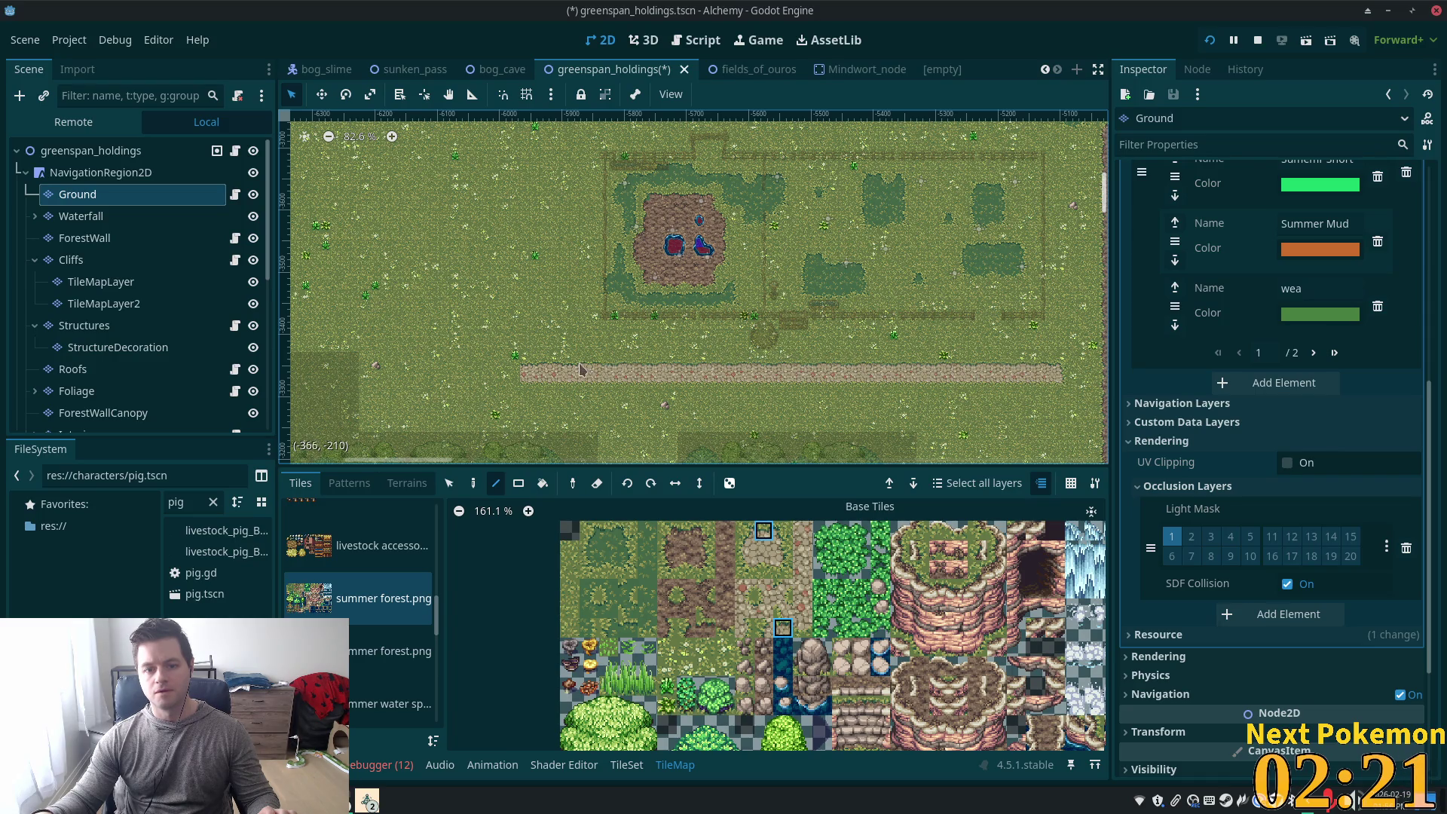
Paint more cobblestone tiles at the path's end, trying a path tile and an edge tile
{"action": "scroll", "coordinate": [885, 390], "scroll_direction": "up", "scroll_amount": 8}
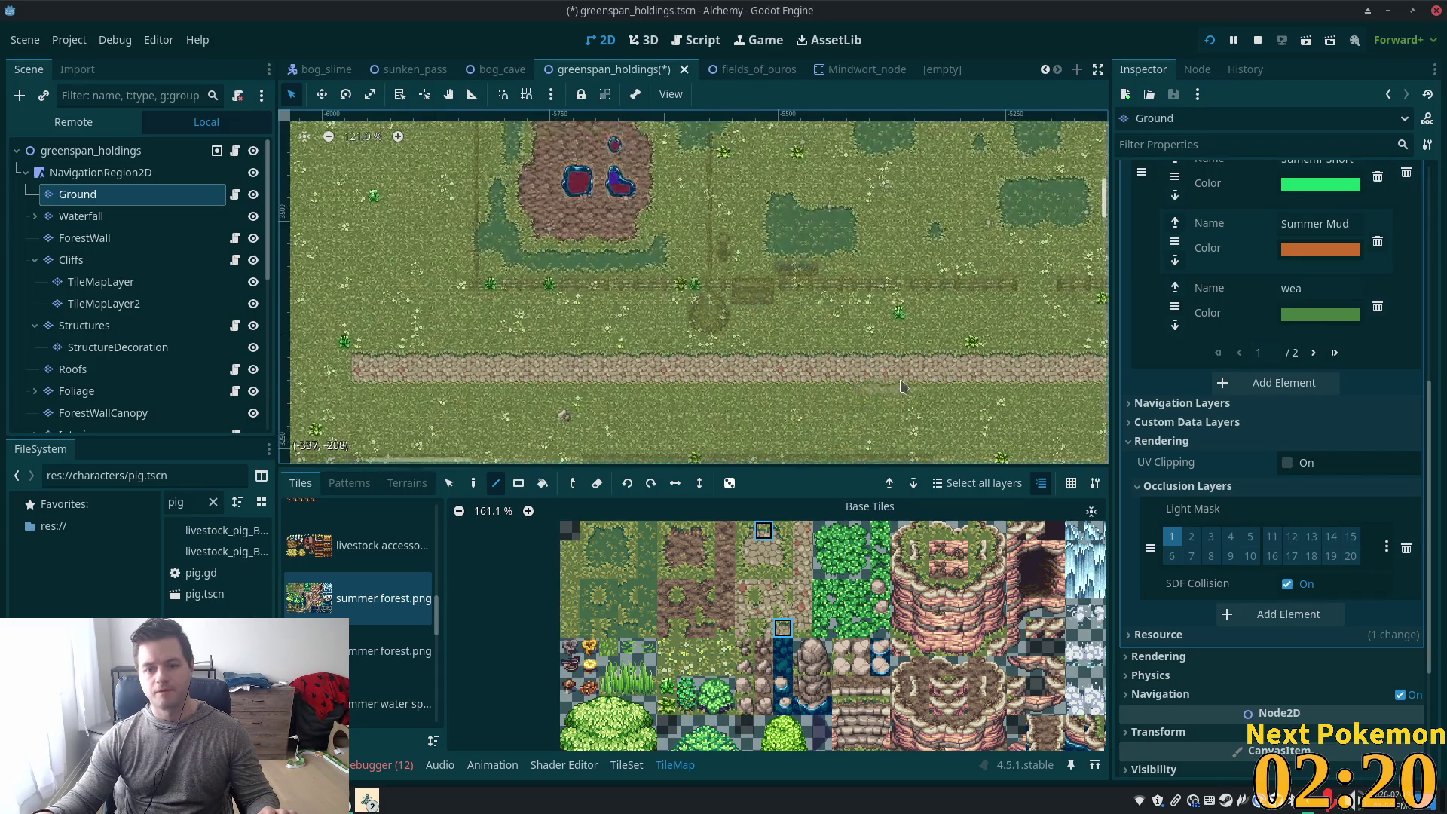
{"action": "scroll", "coordinate": [897, 379], "scroll_direction": "up", "scroll_amount": 2}
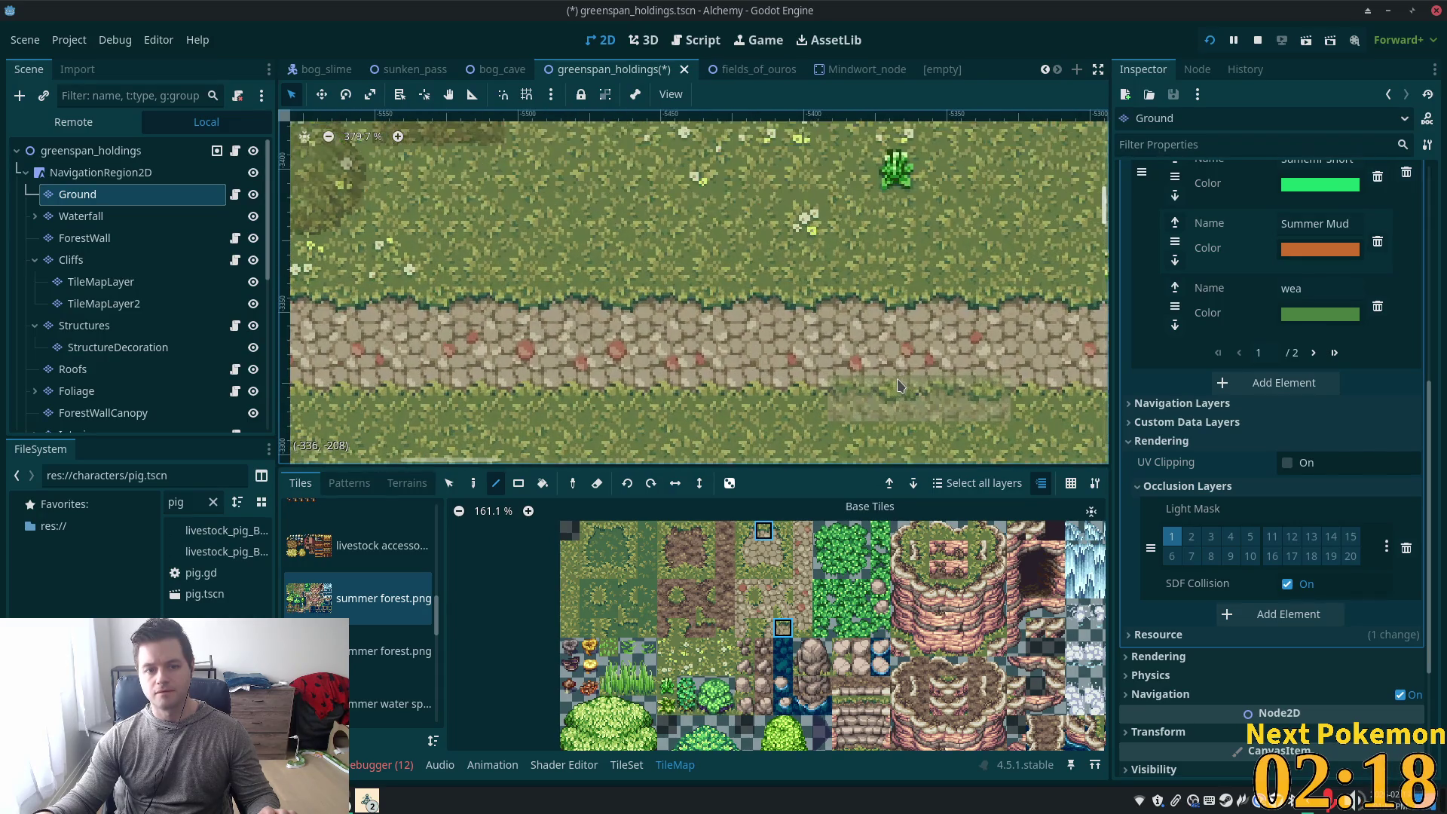
{"action": "left_click_drag", "start_coordinate": [897, 378], "coordinate": [159, 298]}
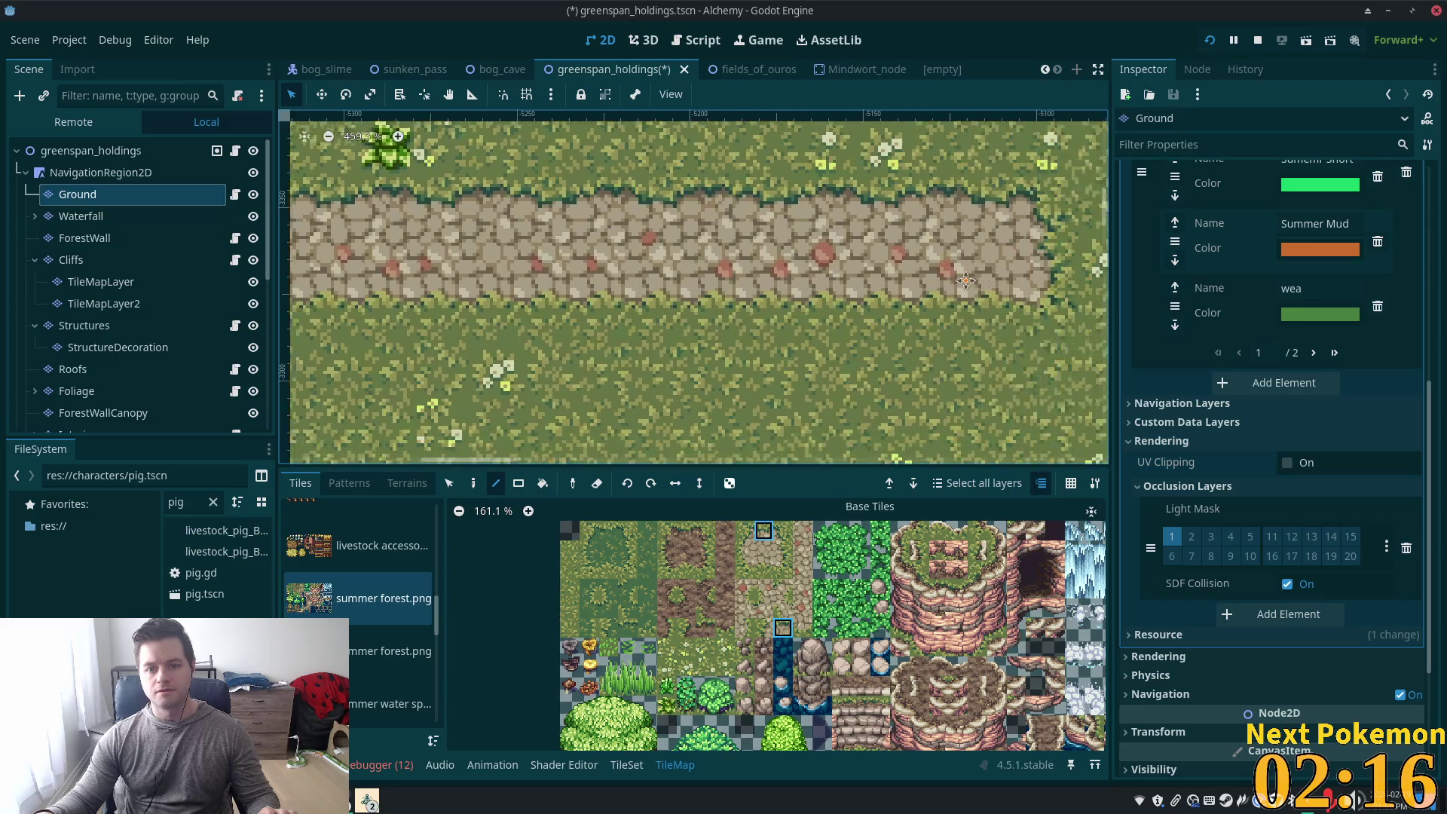
{"action": "scroll", "coordinate": [756, 315], "scroll_direction": "down", "scroll_amount": 2}
{"action": "left_click", "coordinate": [755, 314]}
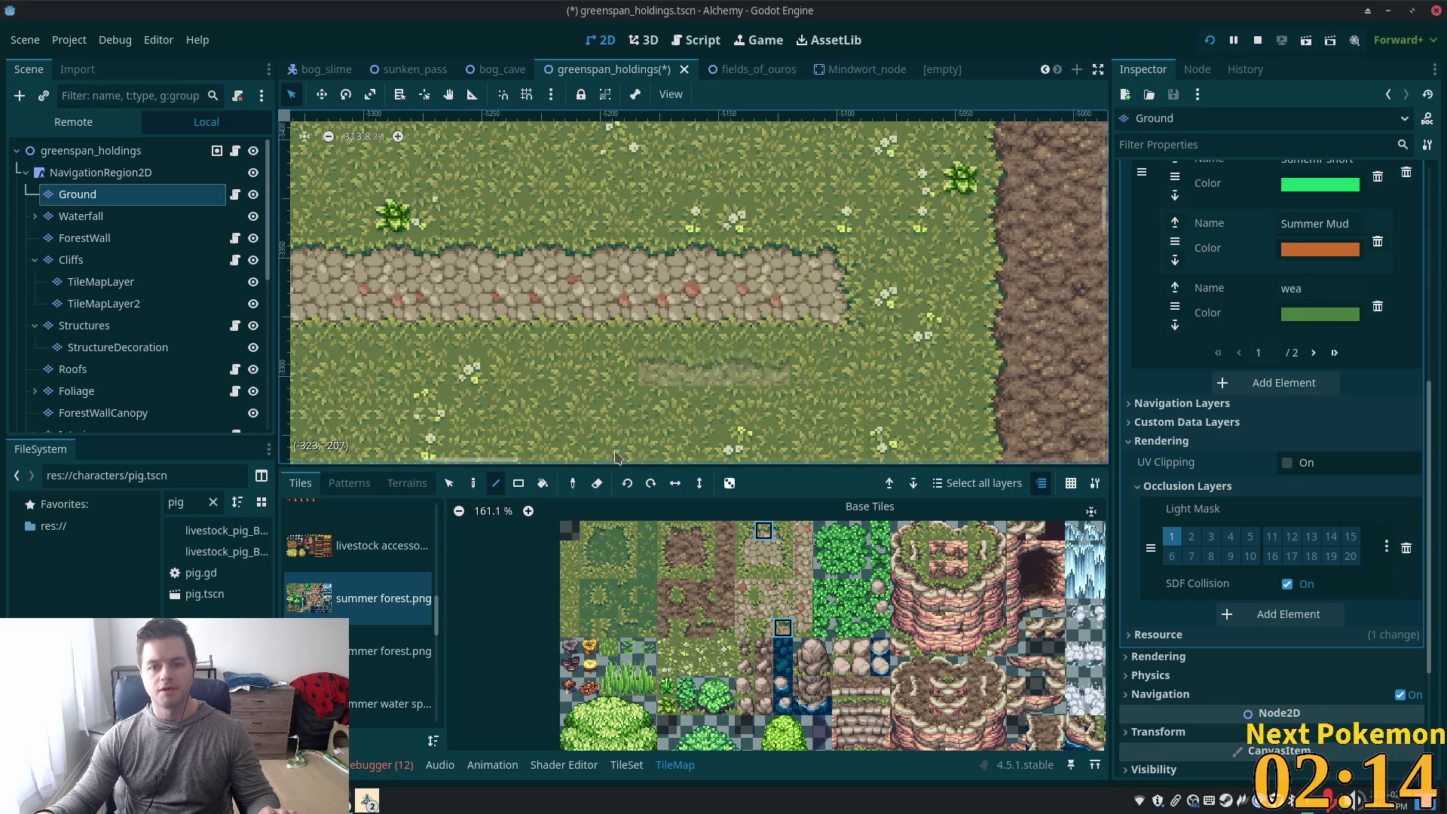
{"action": "left_click", "coordinate": [763, 569]}
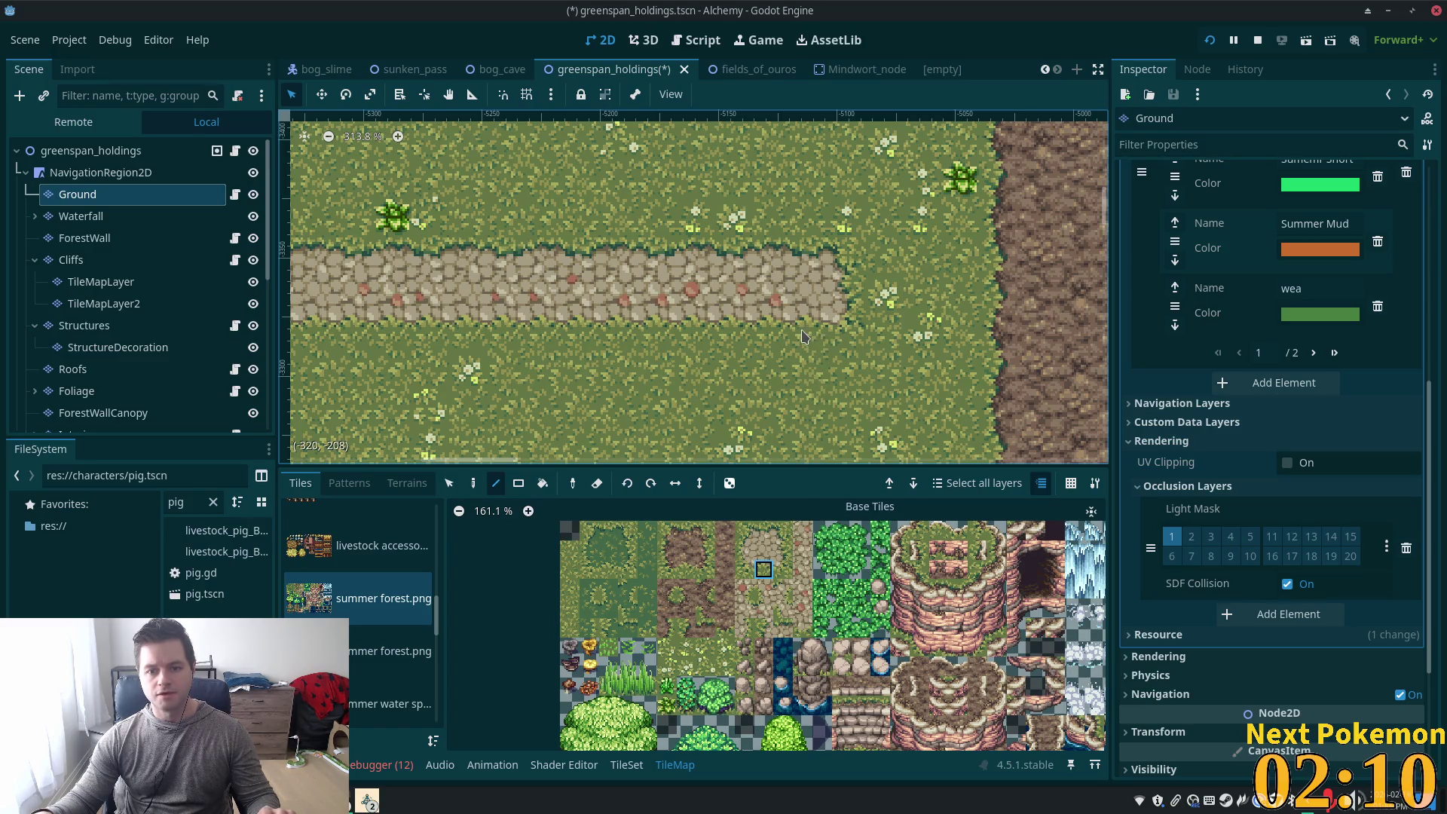
{"action": "left_click", "coordinate": [805, 630]}
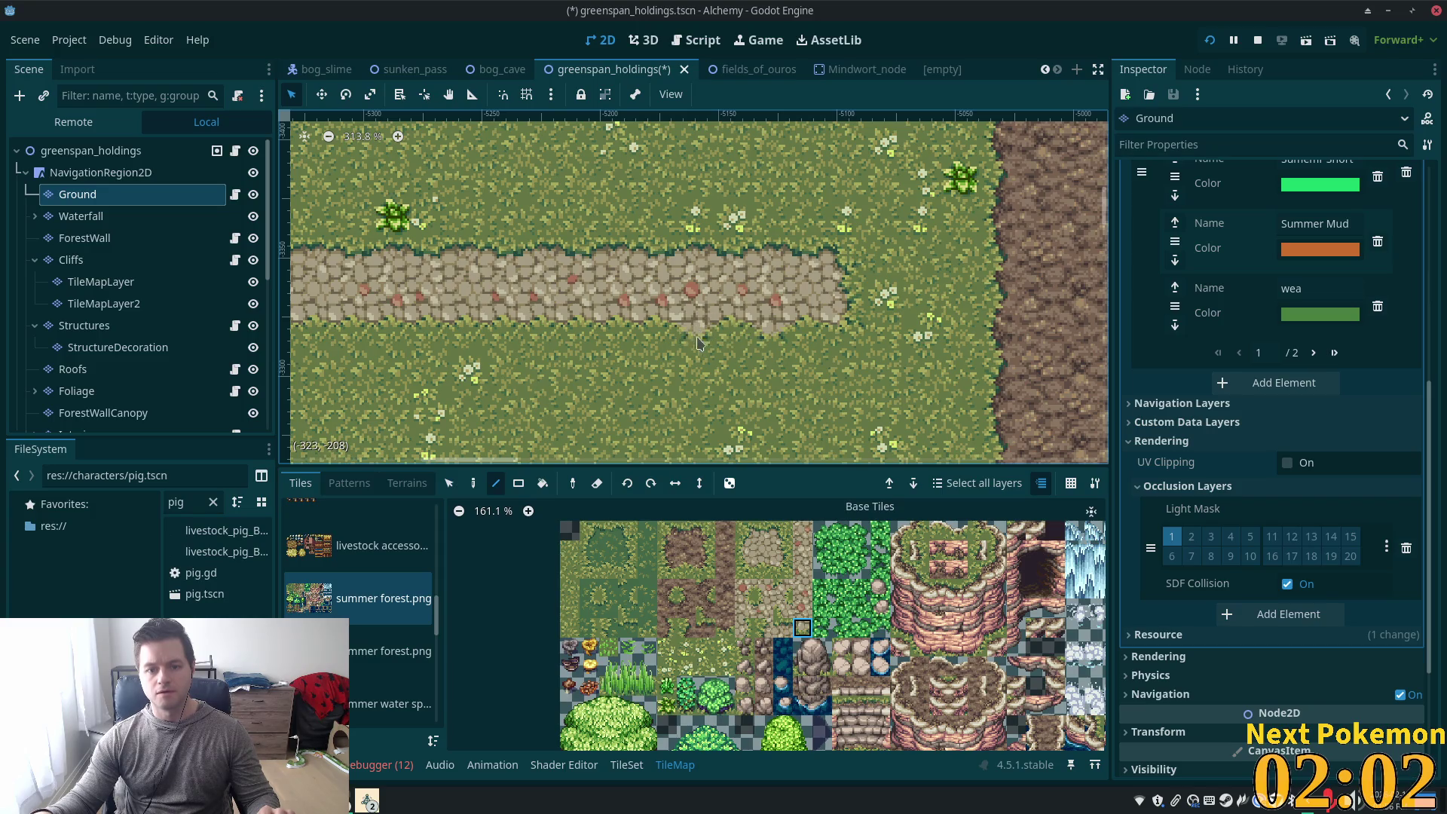
{"action": "left_click", "coordinate": [764, 569]}
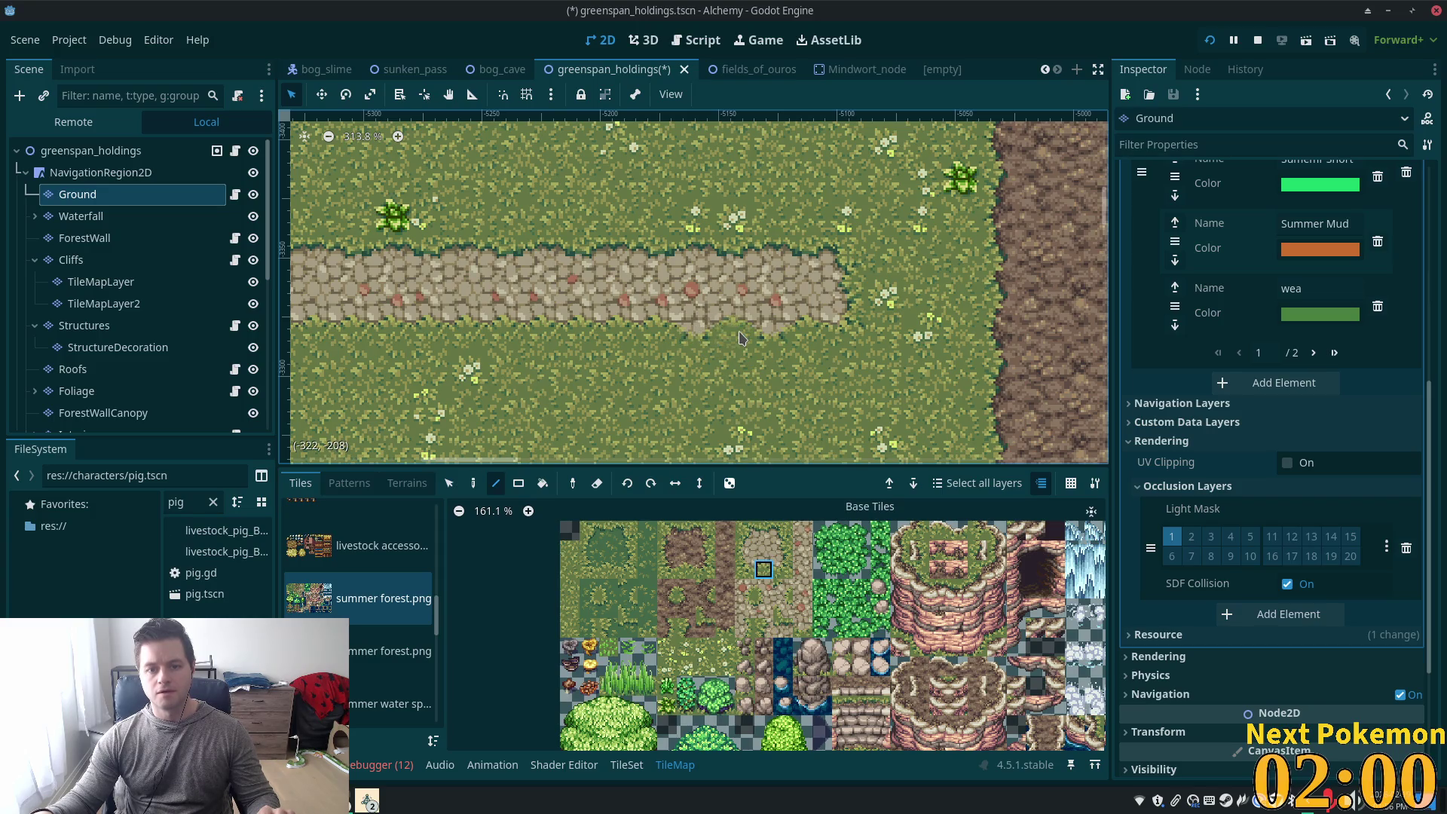
Copy the path's grass-edge tiles from the map and line-draw them along the path
{"action": "scroll", "coordinate": [802, 407], "scroll_direction": "down", "scroll_amount": 4}
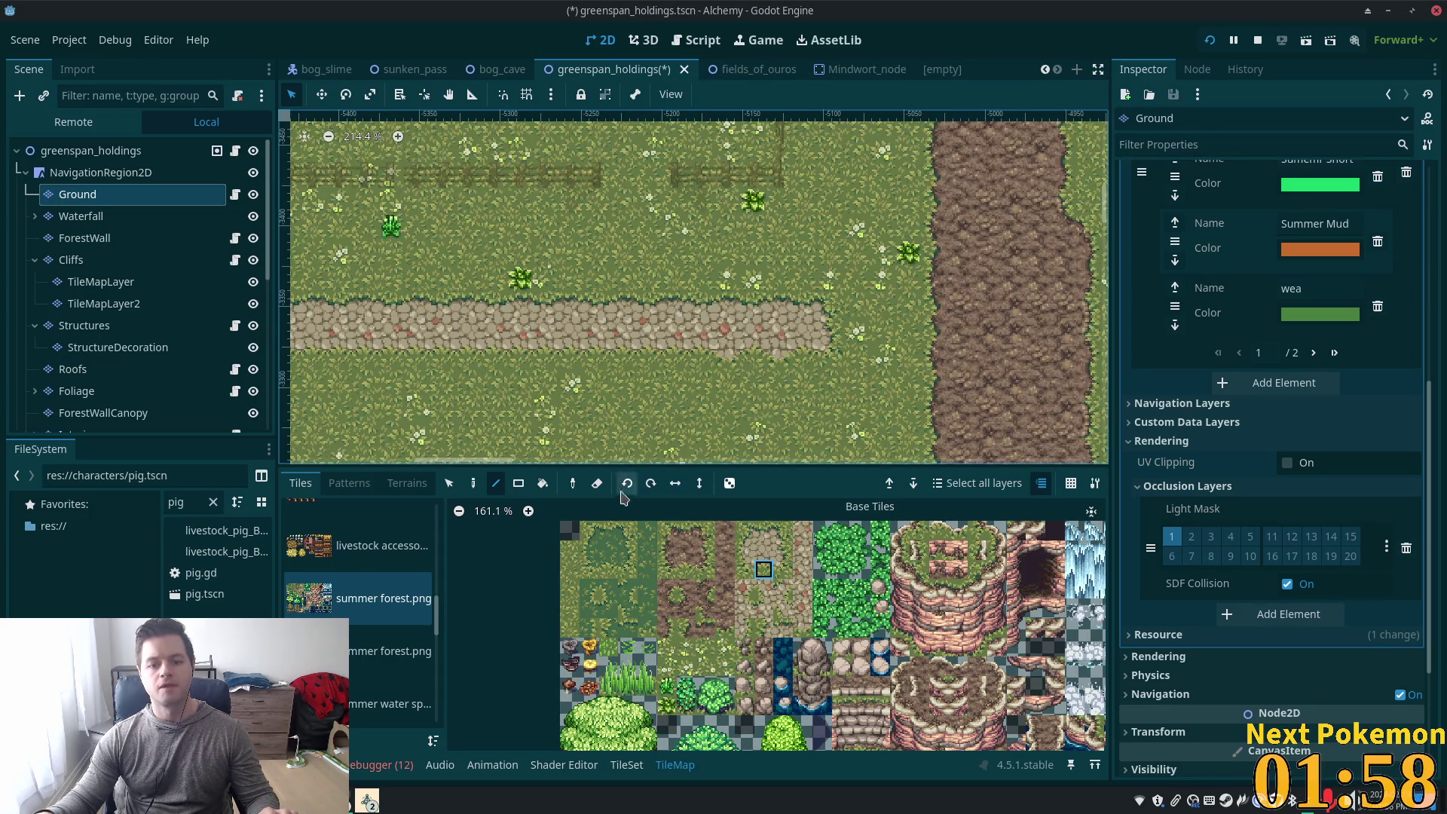
{"action": "left_click", "coordinate": [451, 486]}
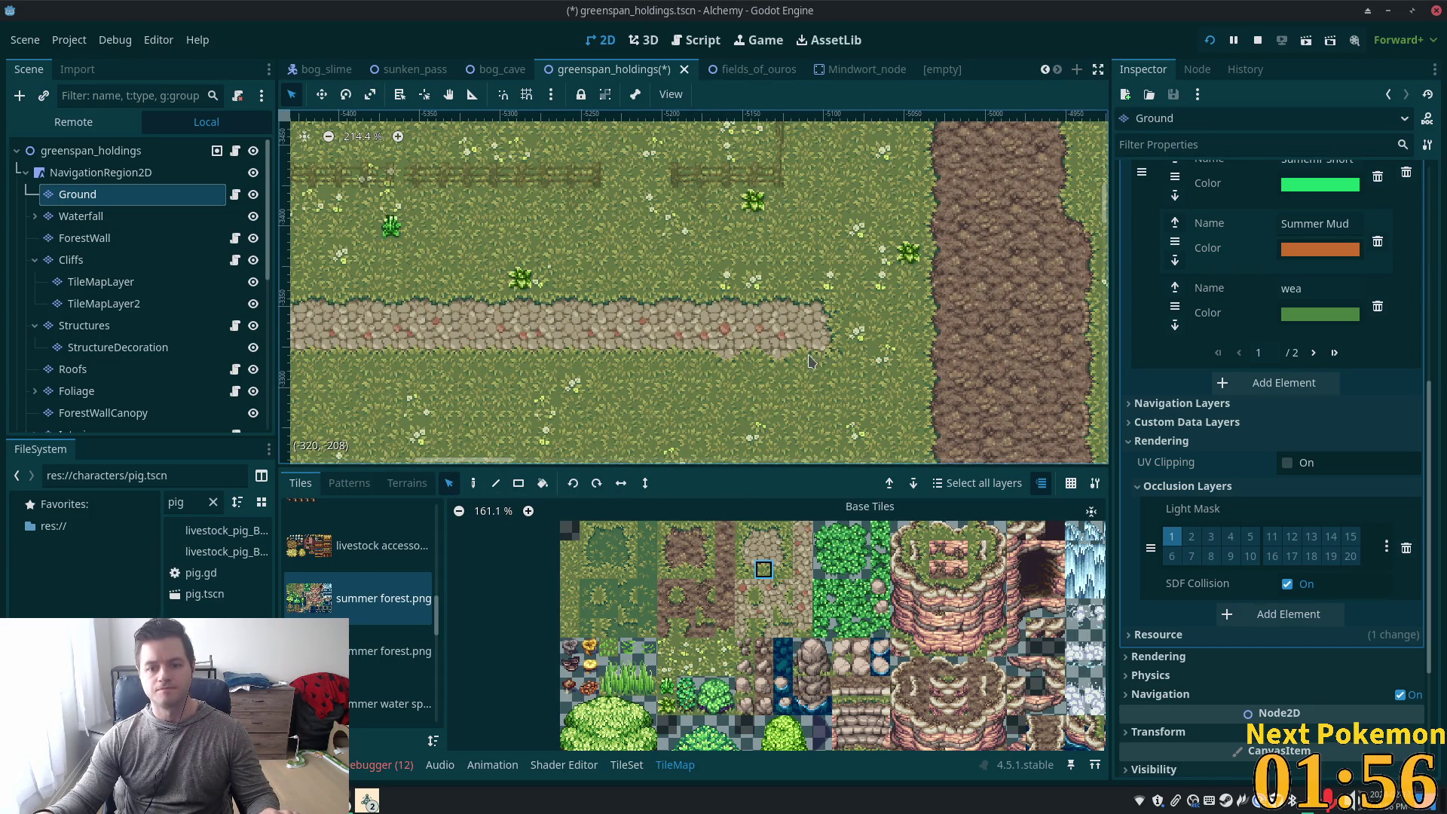
{"action": "left_click_drag", "start_coordinate": [810, 360], "coordinate": [723, 352]}
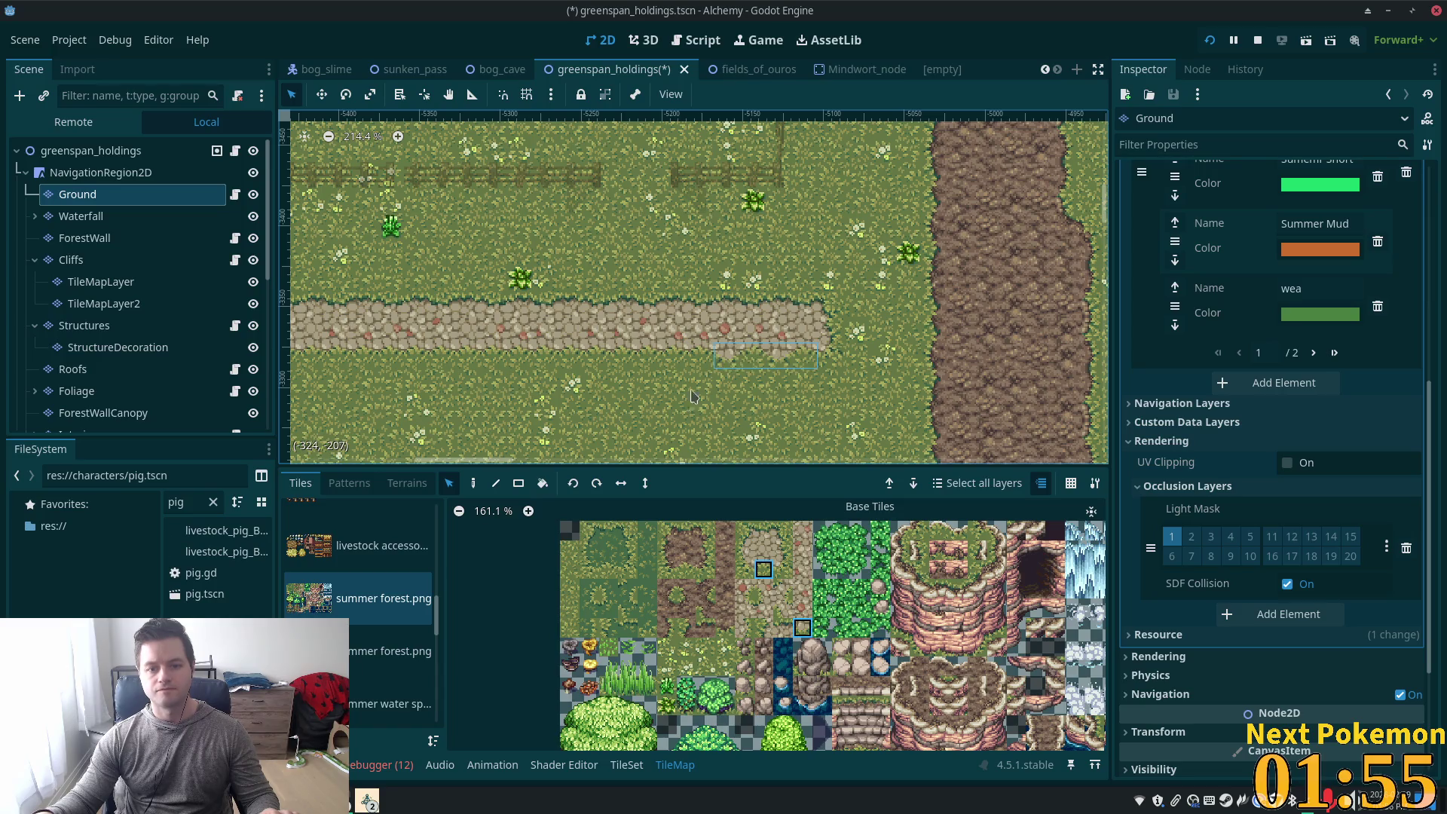
{"action": "left_click", "coordinate": [489, 486]}
{"action": "scroll", "coordinate": [670, 357], "scroll_direction": "down", "scroll_amount": 6}
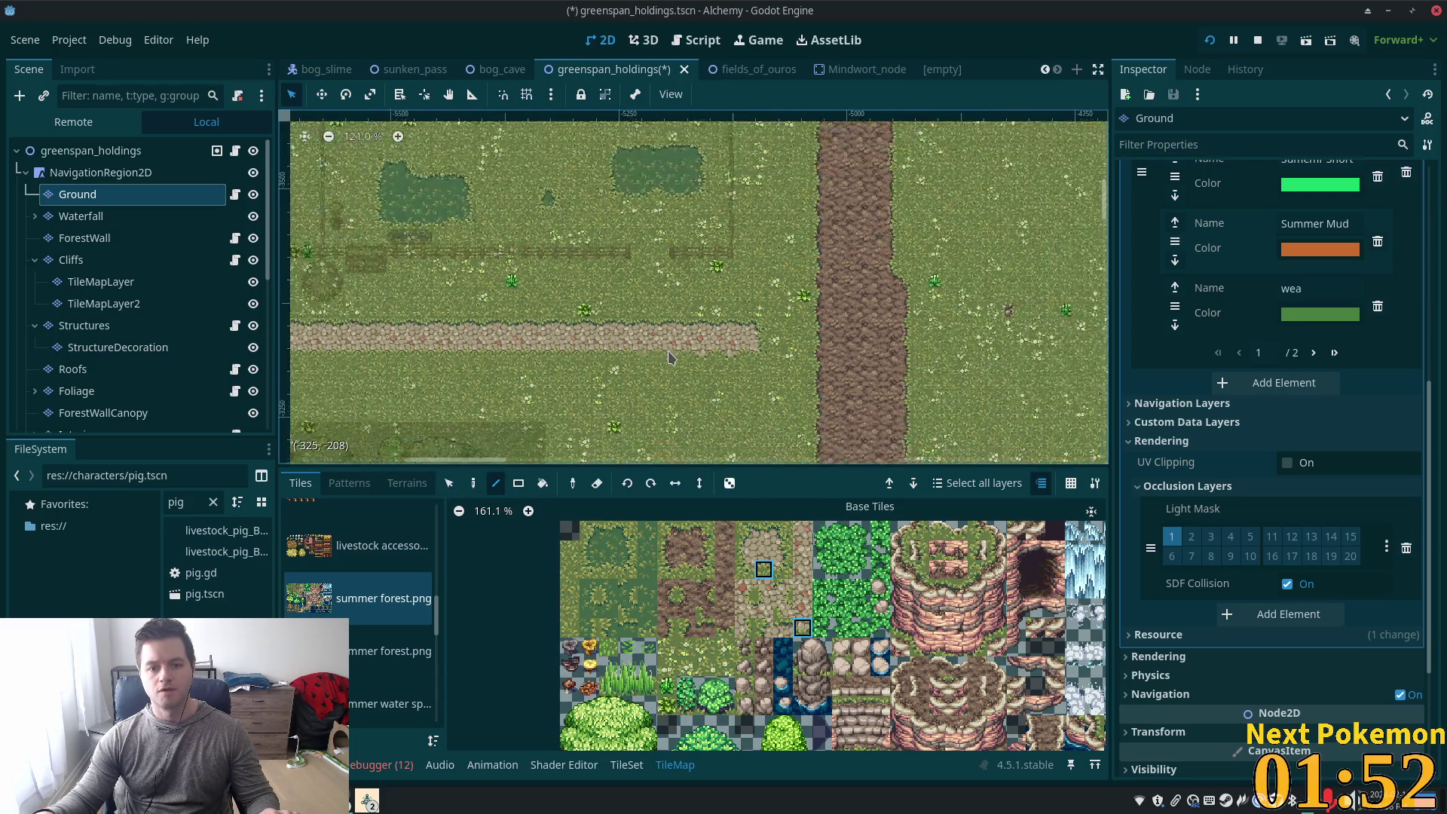
{"action": "scroll", "coordinate": [670, 357], "scroll_direction": "down", "scroll_amount": 9}
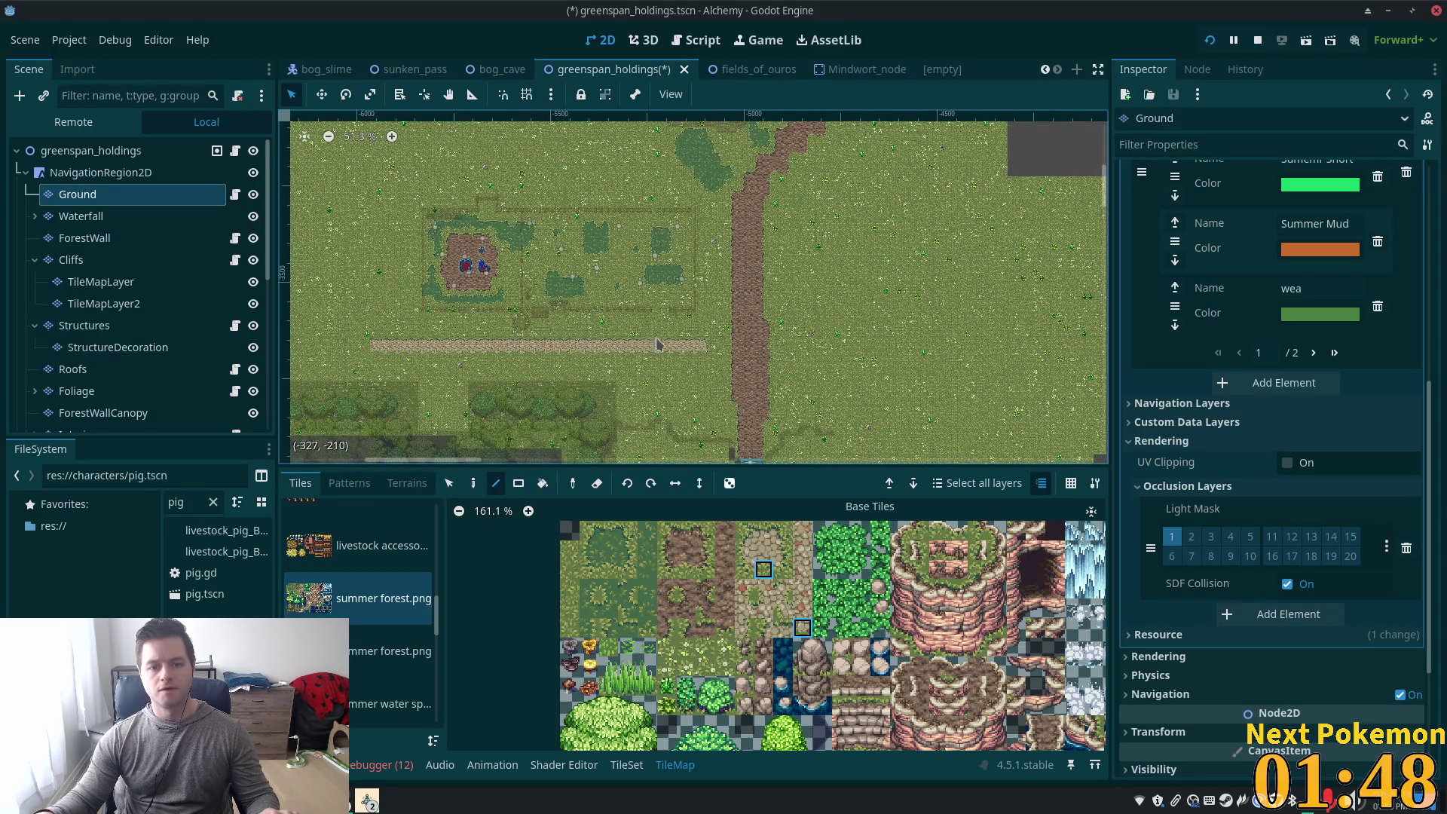
{"action": "scroll", "coordinate": [656, 345], "scroll_direction": "up", "scroll_amount": 16}
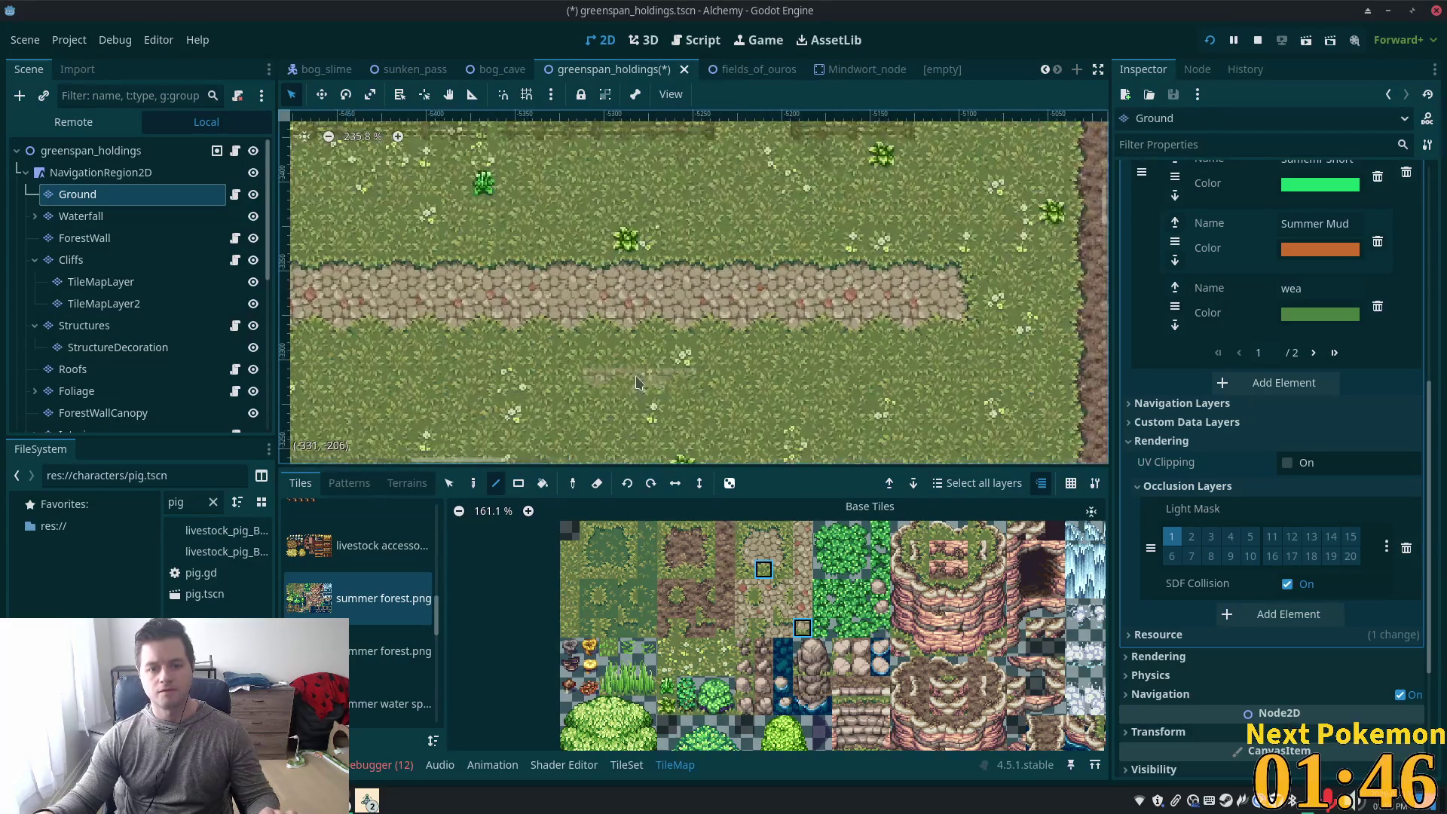
{"action": "scroll", "coordinate": [637, 383], "scroll_direction": "up", "scroll_amount": 5}
{"action": "scroll", "coordinate": [753, 309], "scroll_direction": "down", "scroll_amount": 6}
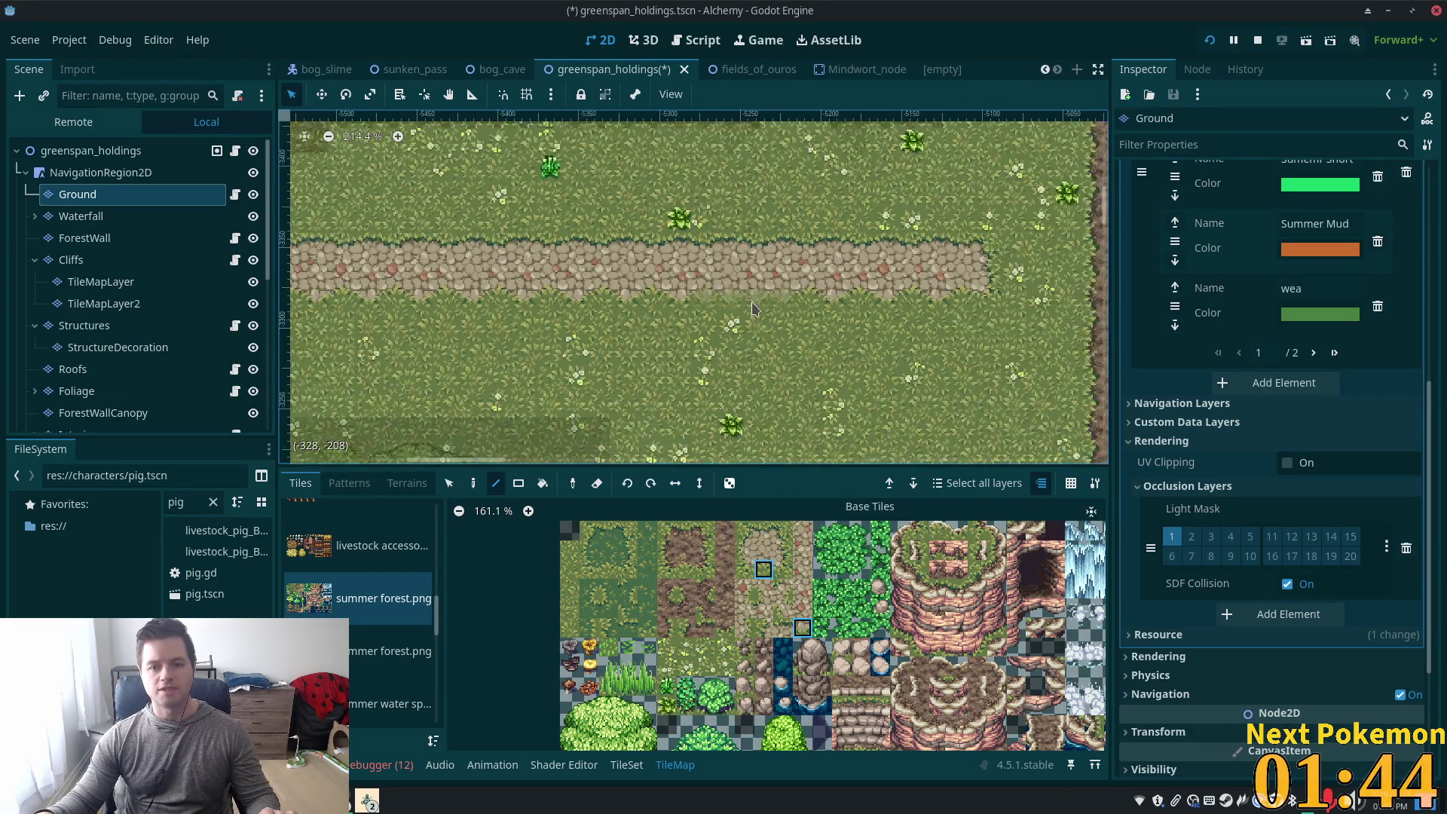
{"action": "scroll", "coordinate": [754, 309], "scroll_direction": "left", "scroll_amount": 5}
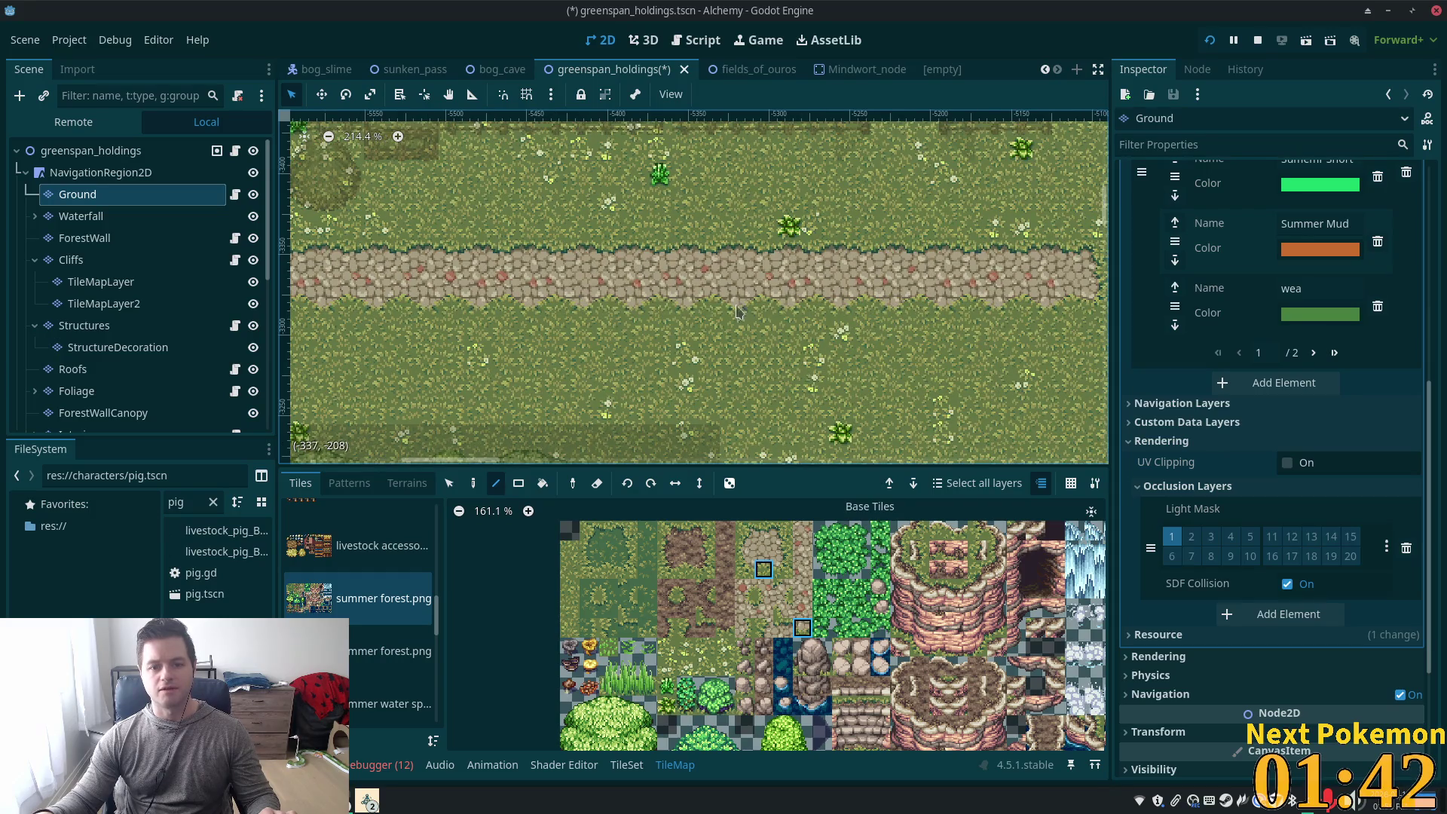
{"action": "scroll", "coordinate": [737, 310], "scroll_direction": "right", "scroll_amount": 15}
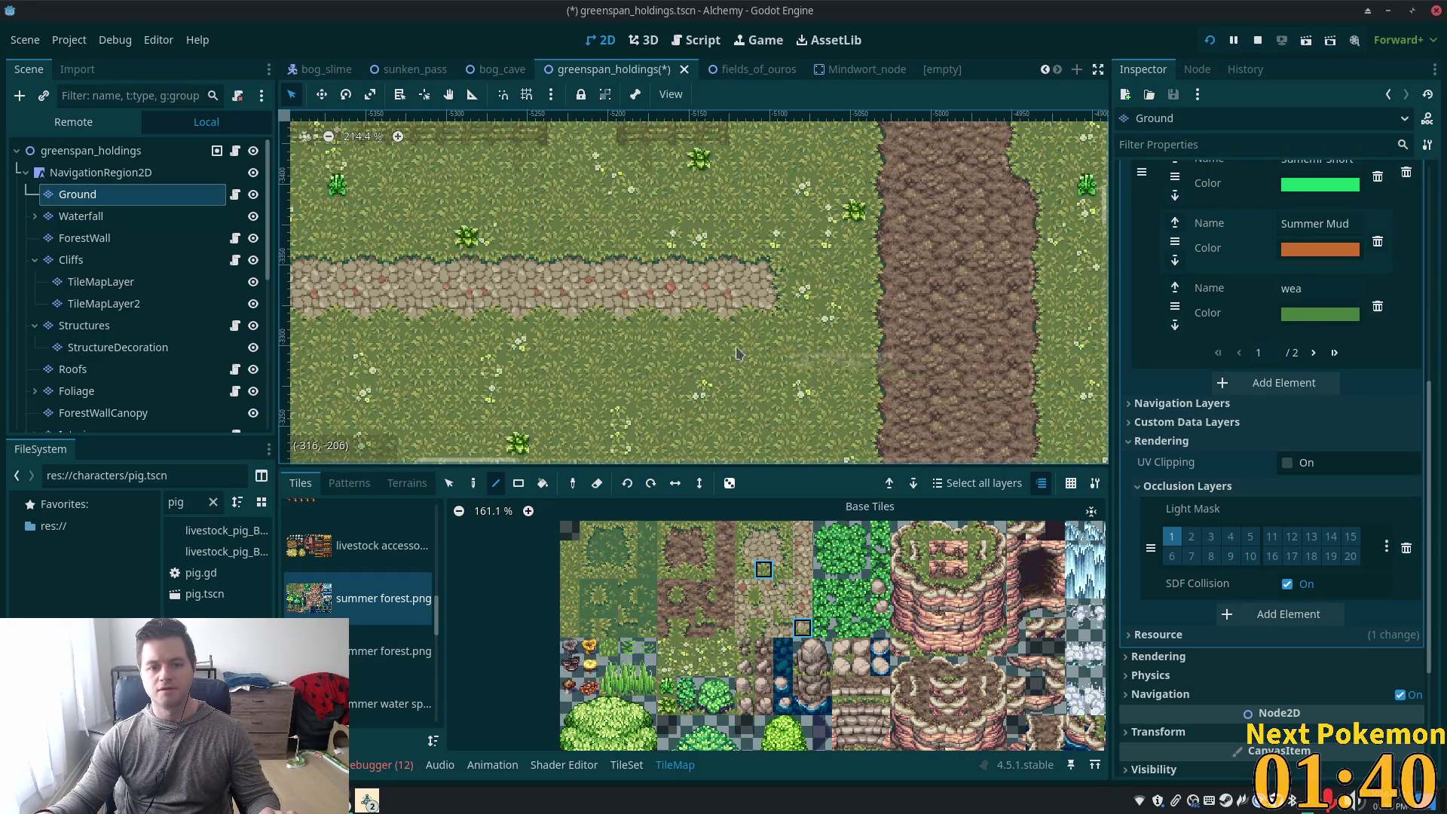
{"action": "scroll", "coordinate": [648, 313], "scroll_direction": "up", "scroll_amount": 6}
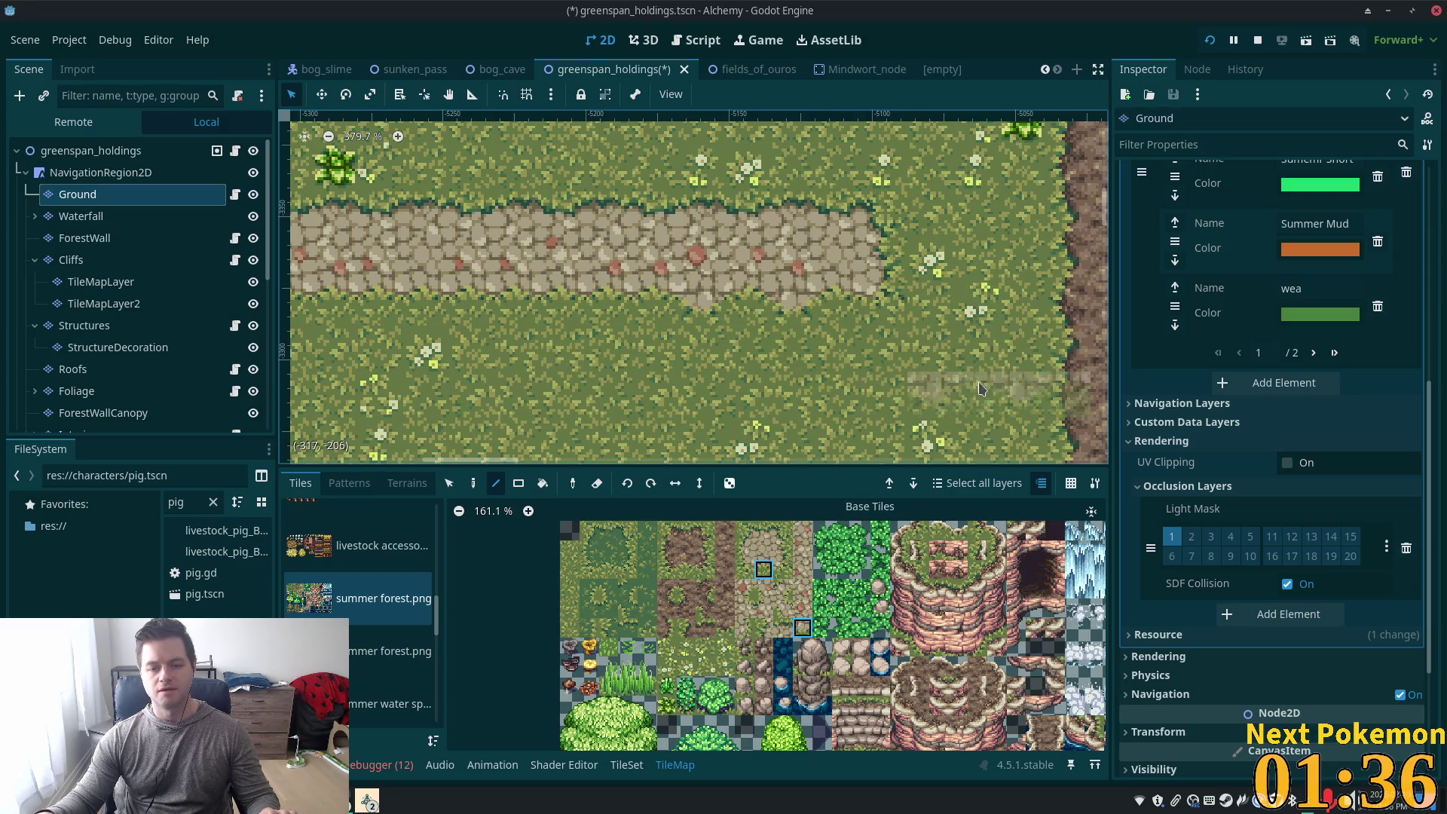
{"action": "scroll", "coordinate": [748, 310], "scroll_direction": "left", "scroll_amount": 5}
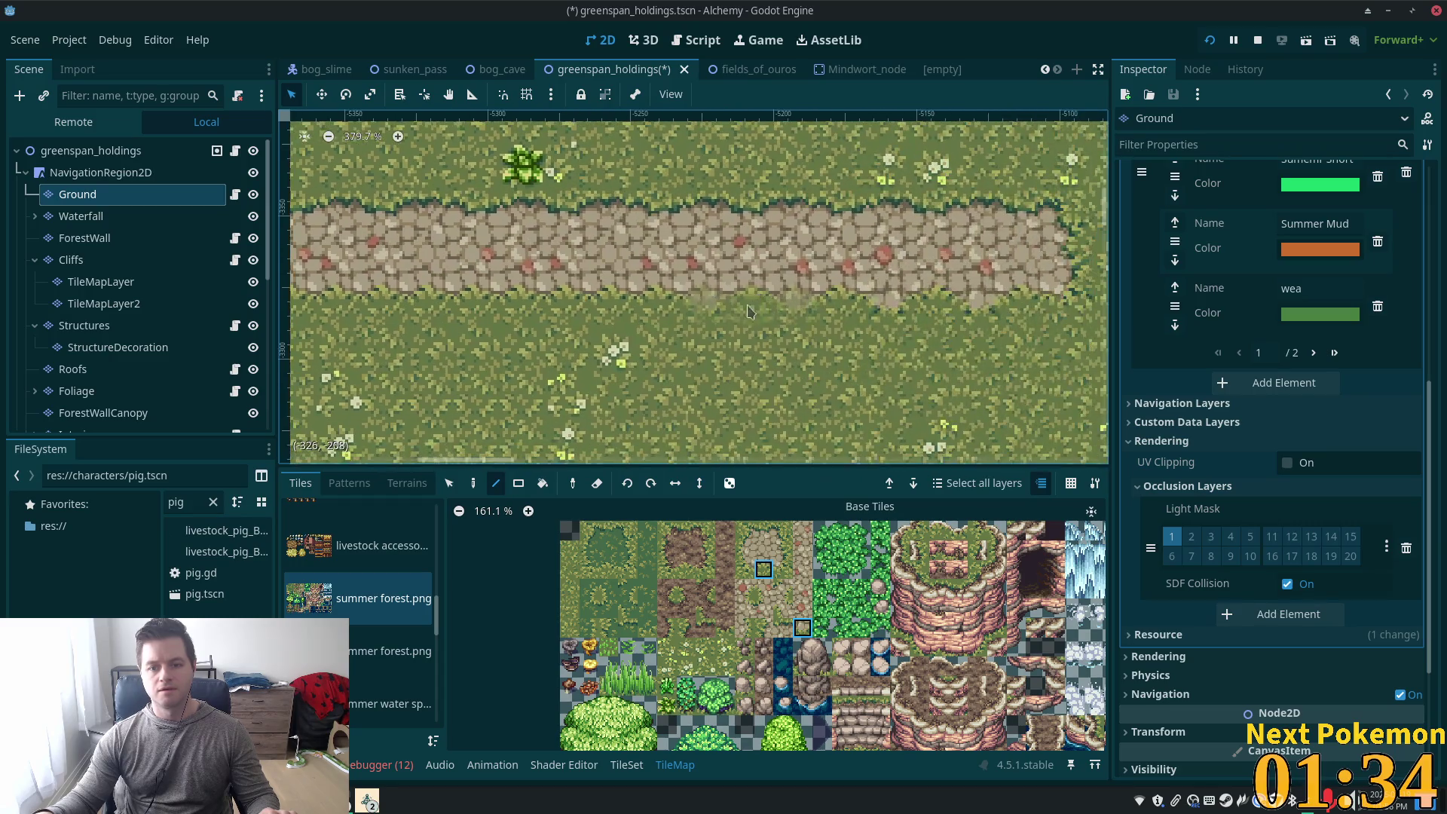
{"action": "scroll", "coordinate": [749, 310], "scroll_direction": "down", "scroll_amount": 4}
{"action": "scroll", "coordinate": [574, 309], "scroll_direction": "left", "scroll_amount": 3}
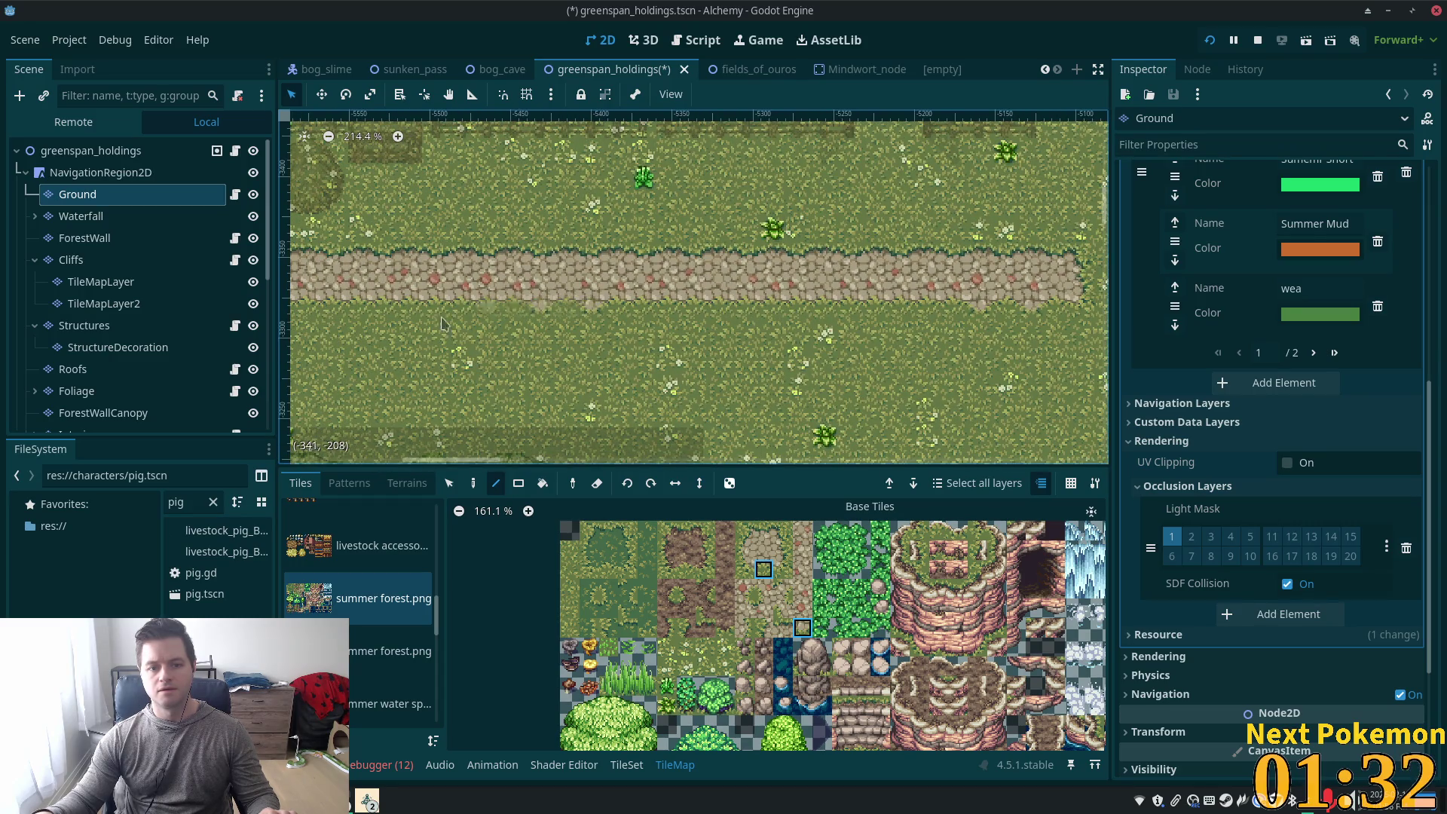
{"action": "scroll", "coordinate": [443, 324], "scroll_direction": "left", "scroll_amount": 2}
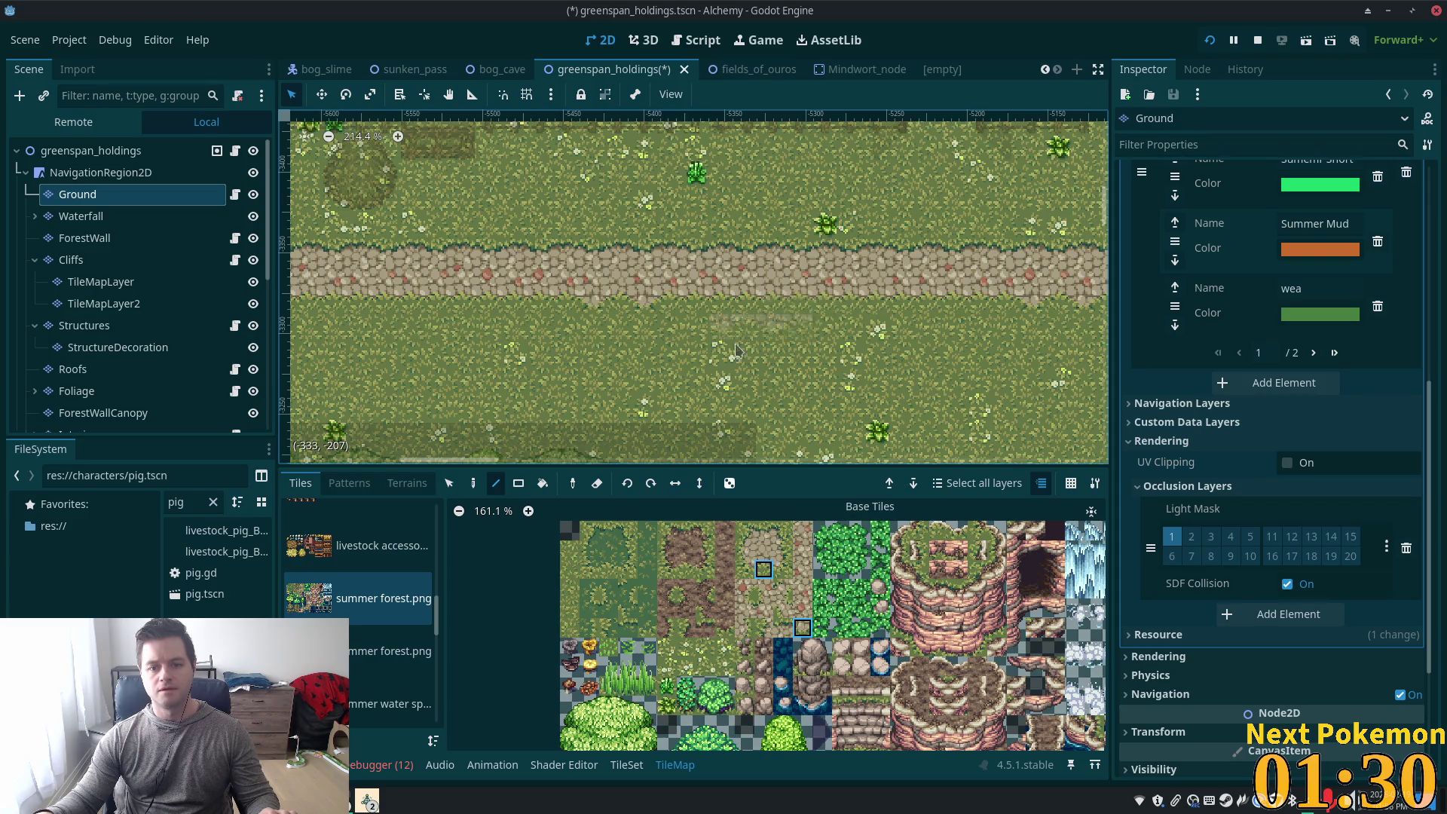
Copy a three-tile stretch and a single path tile from the map, then paint them in
{"action": "key", "text": "s"}
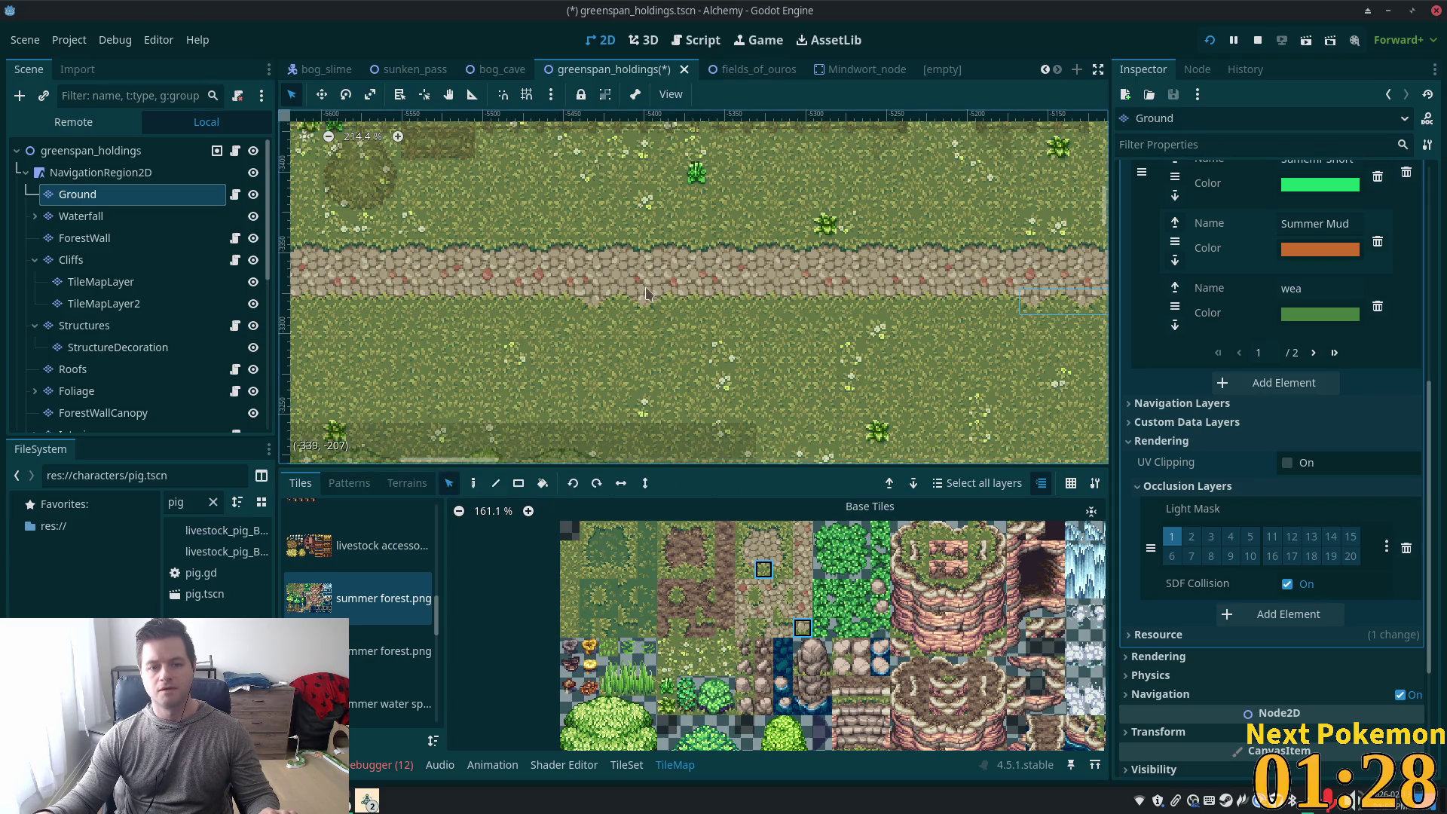
{"action": "left_click_drag", "start_coordinate": [628, 306], "coordinate": [682, 311]}
{"action": "left_click", "coordinate": [619, 327]}
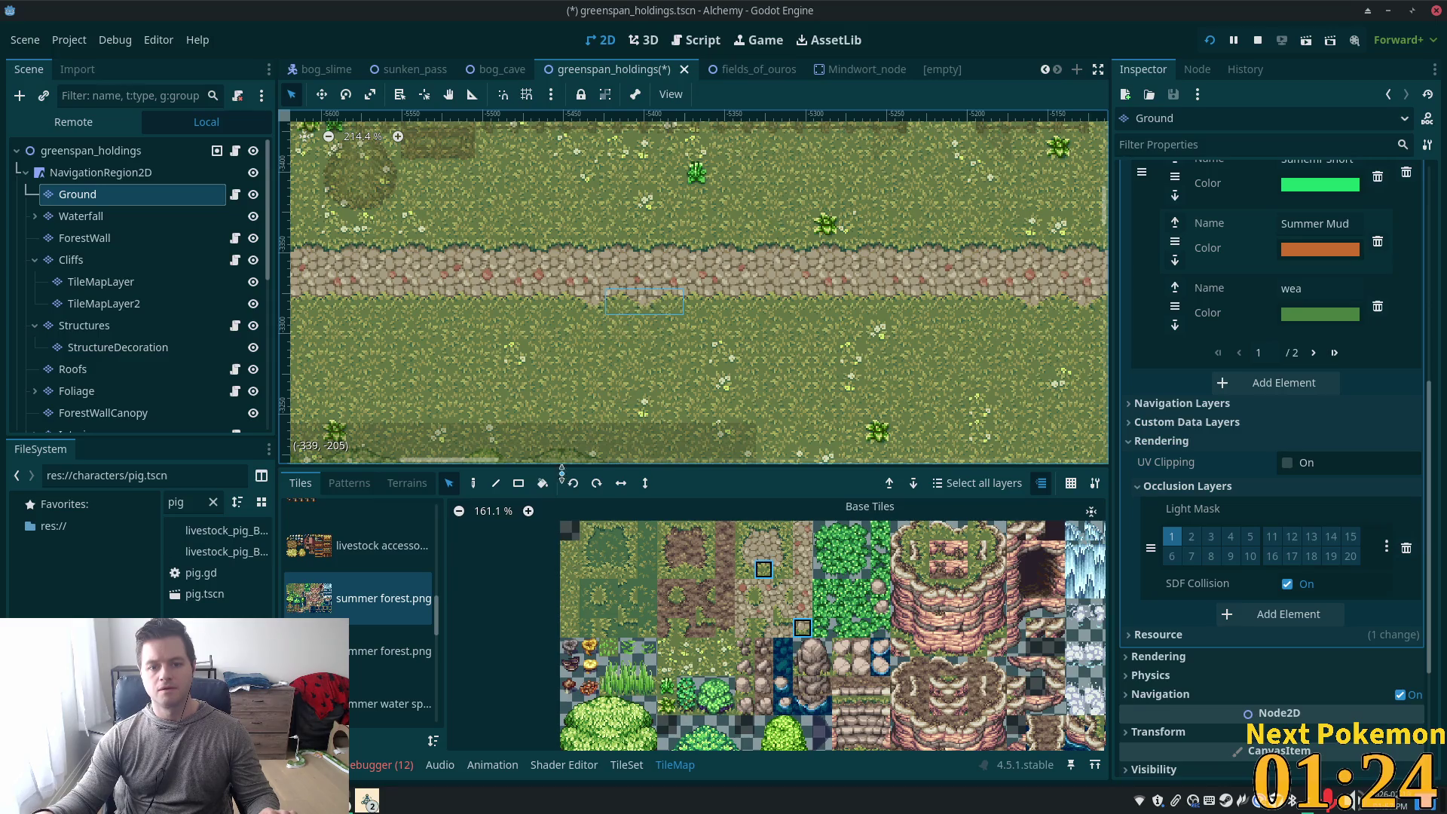
{"action": "left_click", "coordinate": [473, 483]}
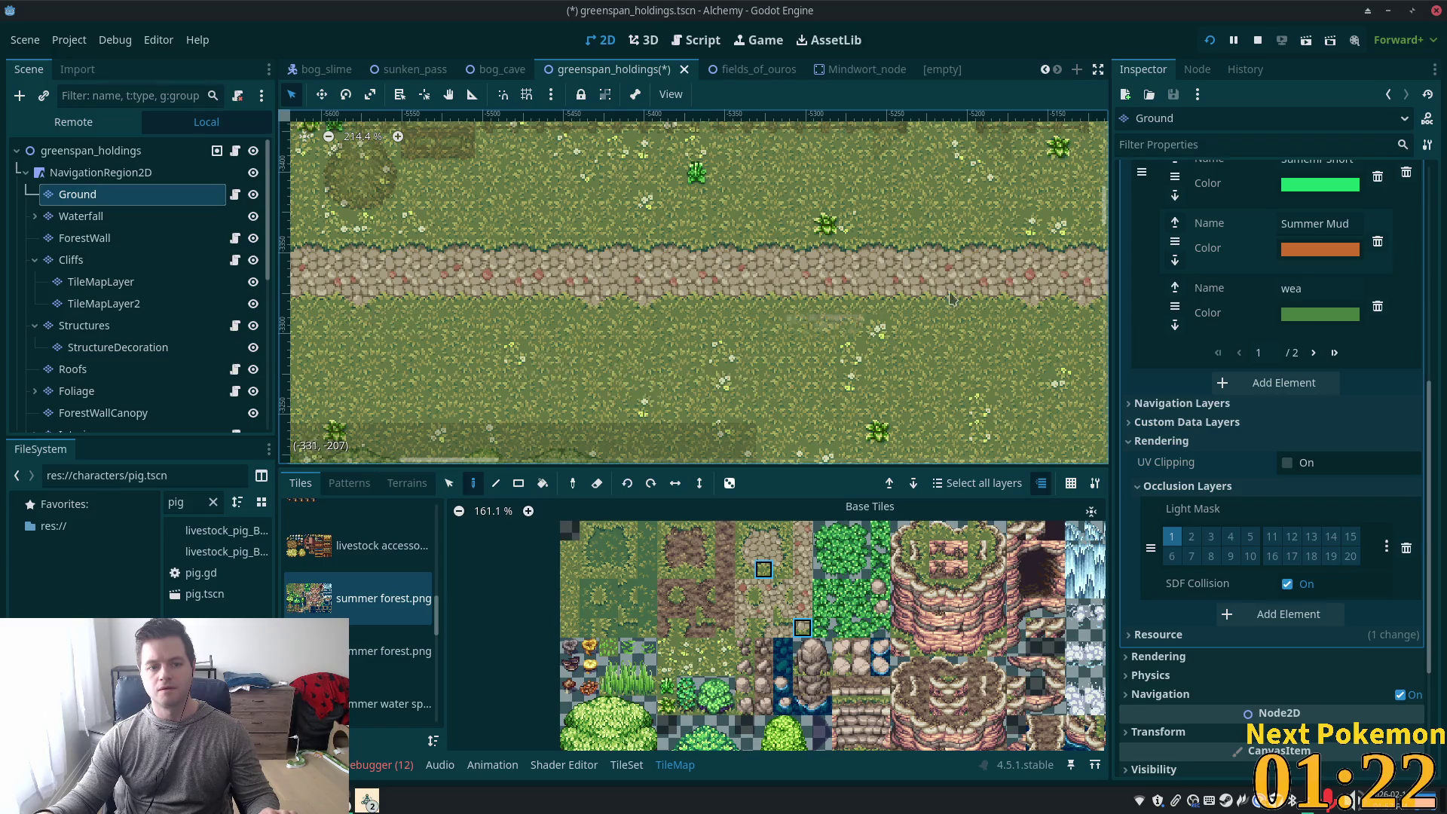
{"action": "scroll", "coordinate": [850, 339], "scroll_direction": "down", "scroll_amount": 2}
{"action": "scroll", "coordinate": [849, 339], "scroll_direction": "up", "scroll_amount": 3}
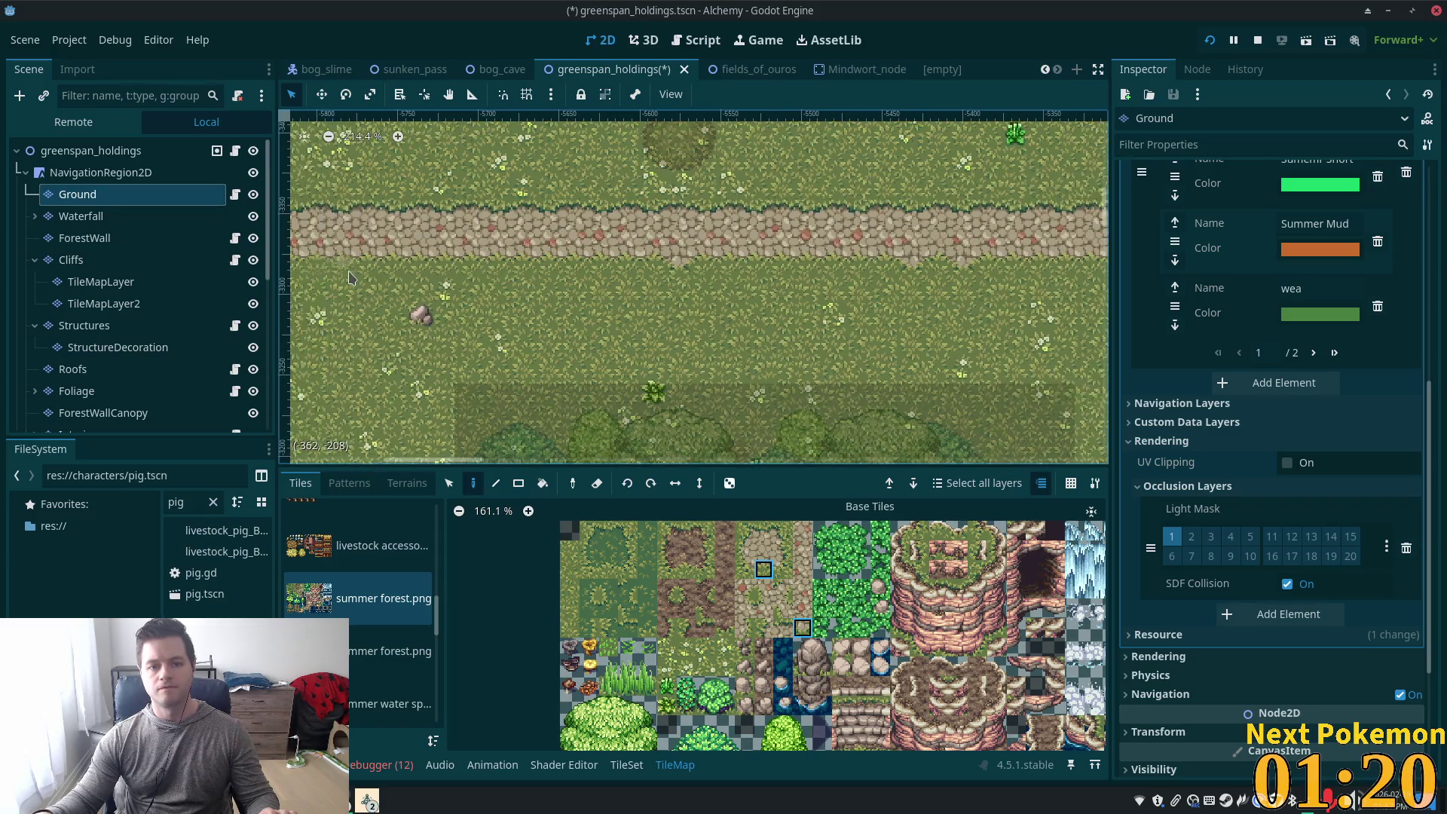
{"action": "scroll", "coordinate": [1036, 365], "scroll_direction": "right", "scroll_amount": 2}
{"action": "scroll", "coordinate": [1035, 365], "scroll_direction": "right", "scroll_amount": 5}
{"action": "scroll", "coordinate": [1035, 365], "scroll_direction": "up", "scroll_amount": 1}
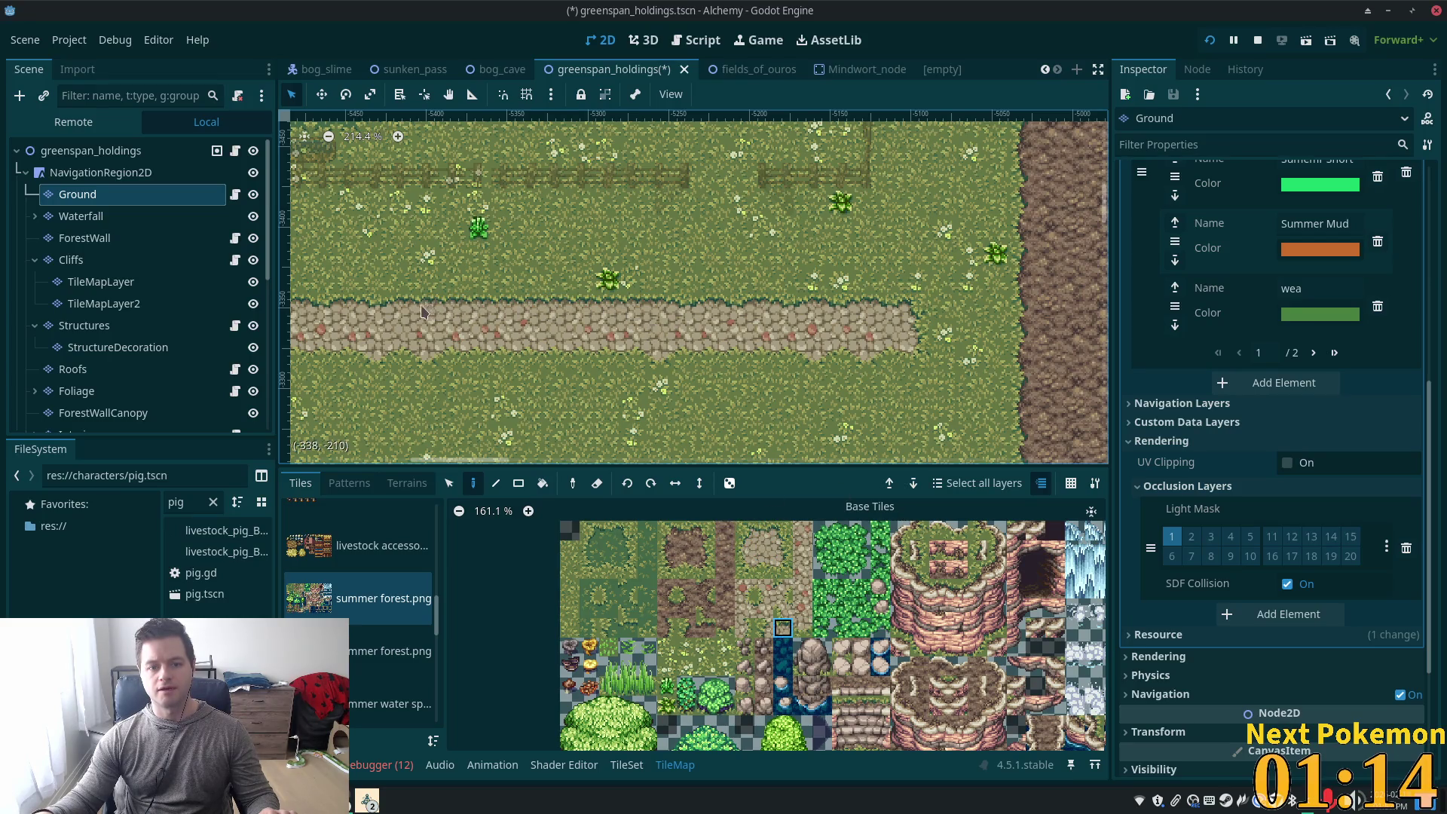
Review the western stretch of the path and save greenspan_holdings.tscn
{"action": "left_click_drag", "start_coordinate": [422, 311], "coordinate": [714, 330]}
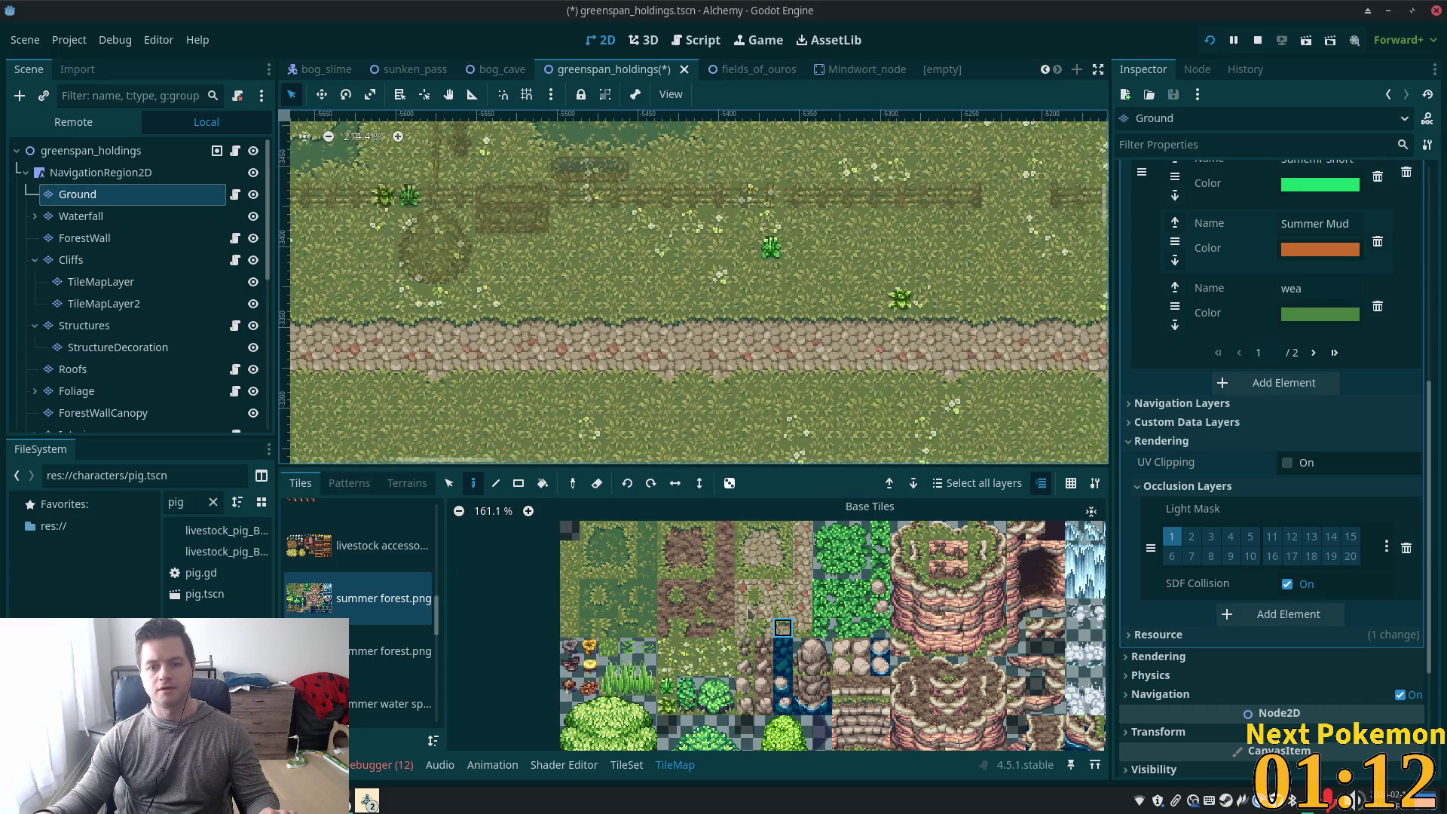
{"action": "scroll", "coordinate": [528, 335], "scroll_direction": "left", "scroll_amount": 5}
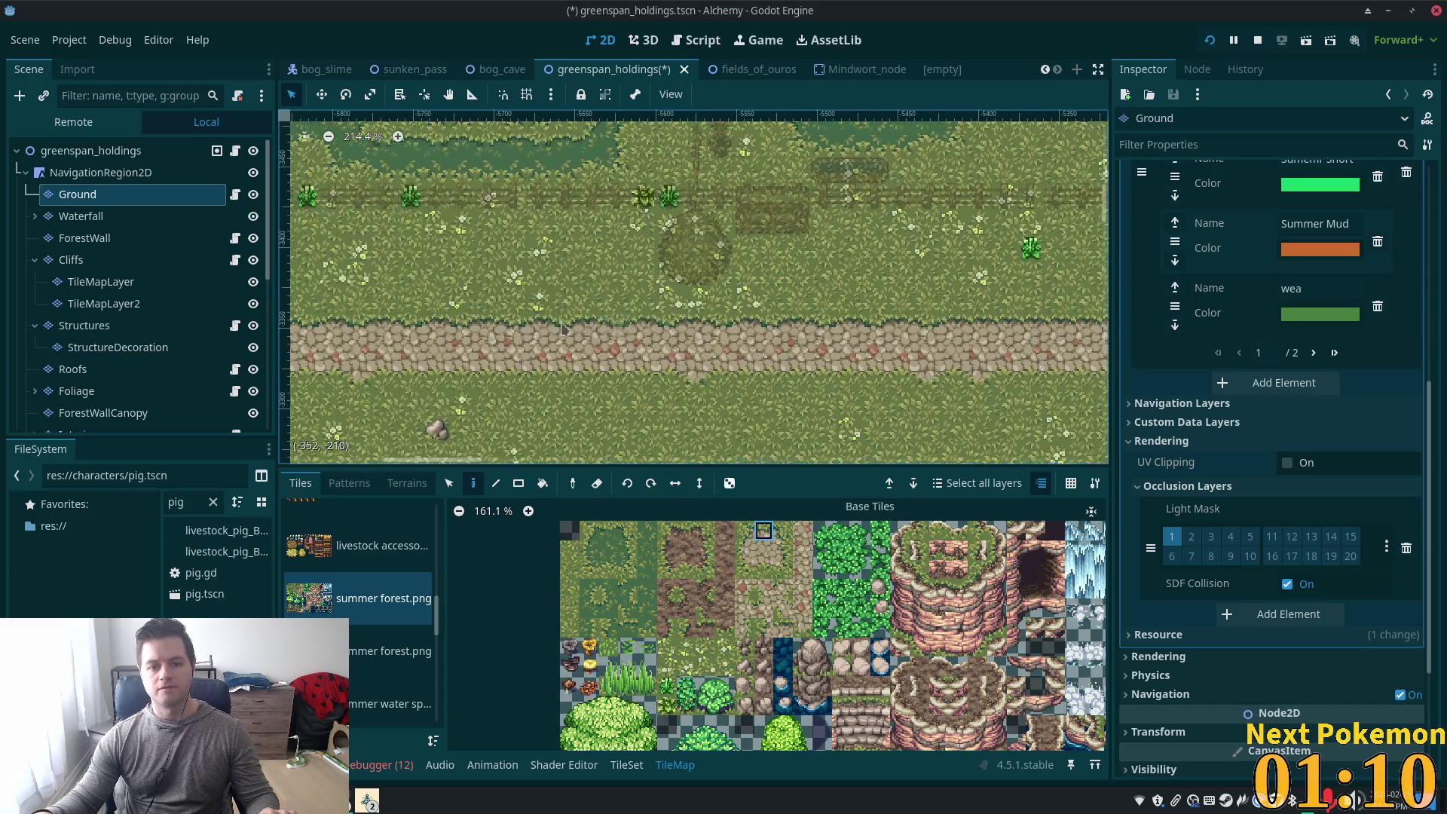
{"action": "scroll", "coordinate": [678, 339], "scroll_direction": "right", "scroll_amount": 2}
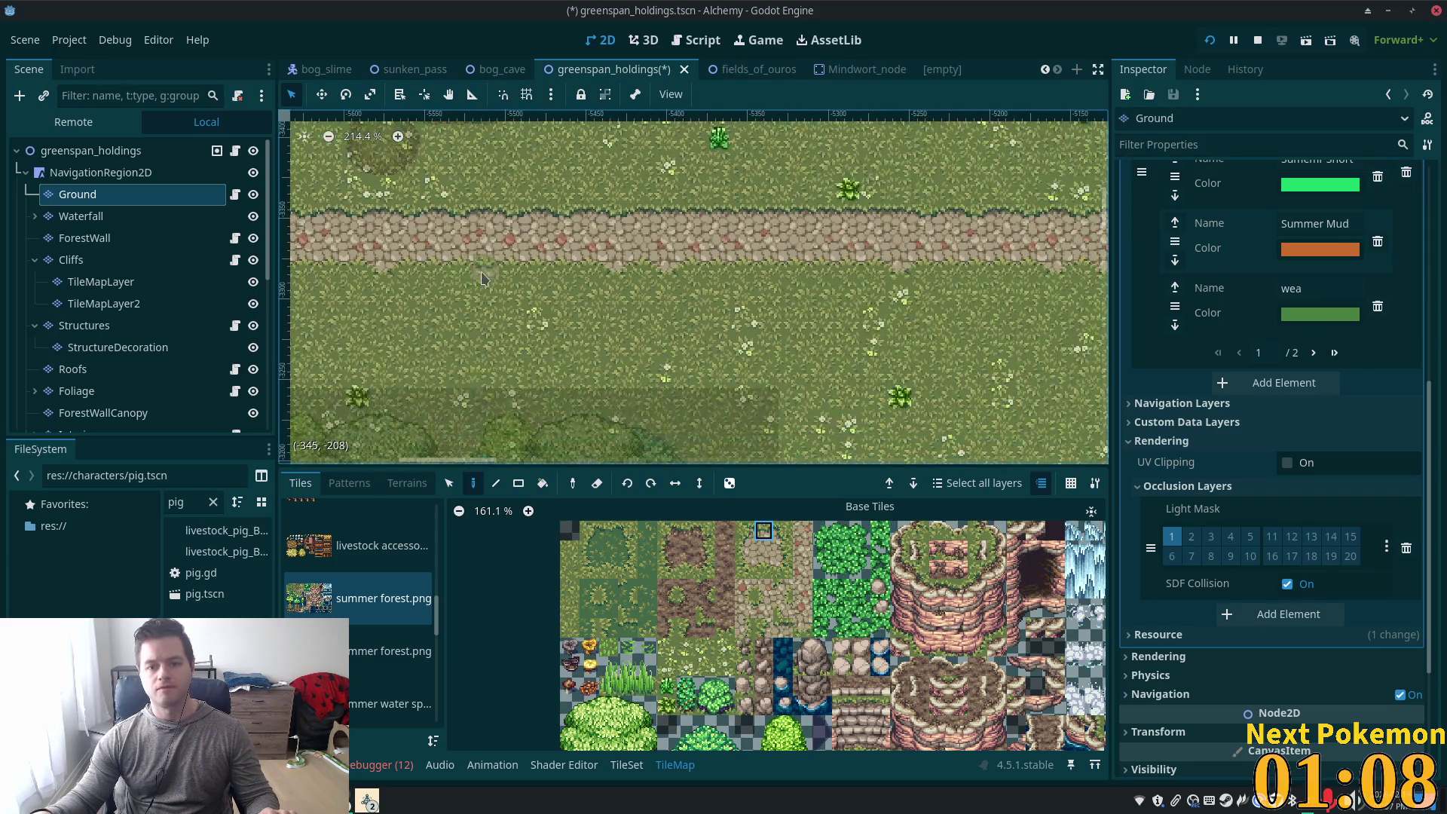
{"action": "scroll", "coordinate": [948, 345], "scroll_direction": "down", "scroll_amount": 2}
{"action": "scroll", "coordinate": [948, 345], "scroll_direction": "down", "scroll_amount": 2}
{"action": "key", "text": "ctrl+s"}
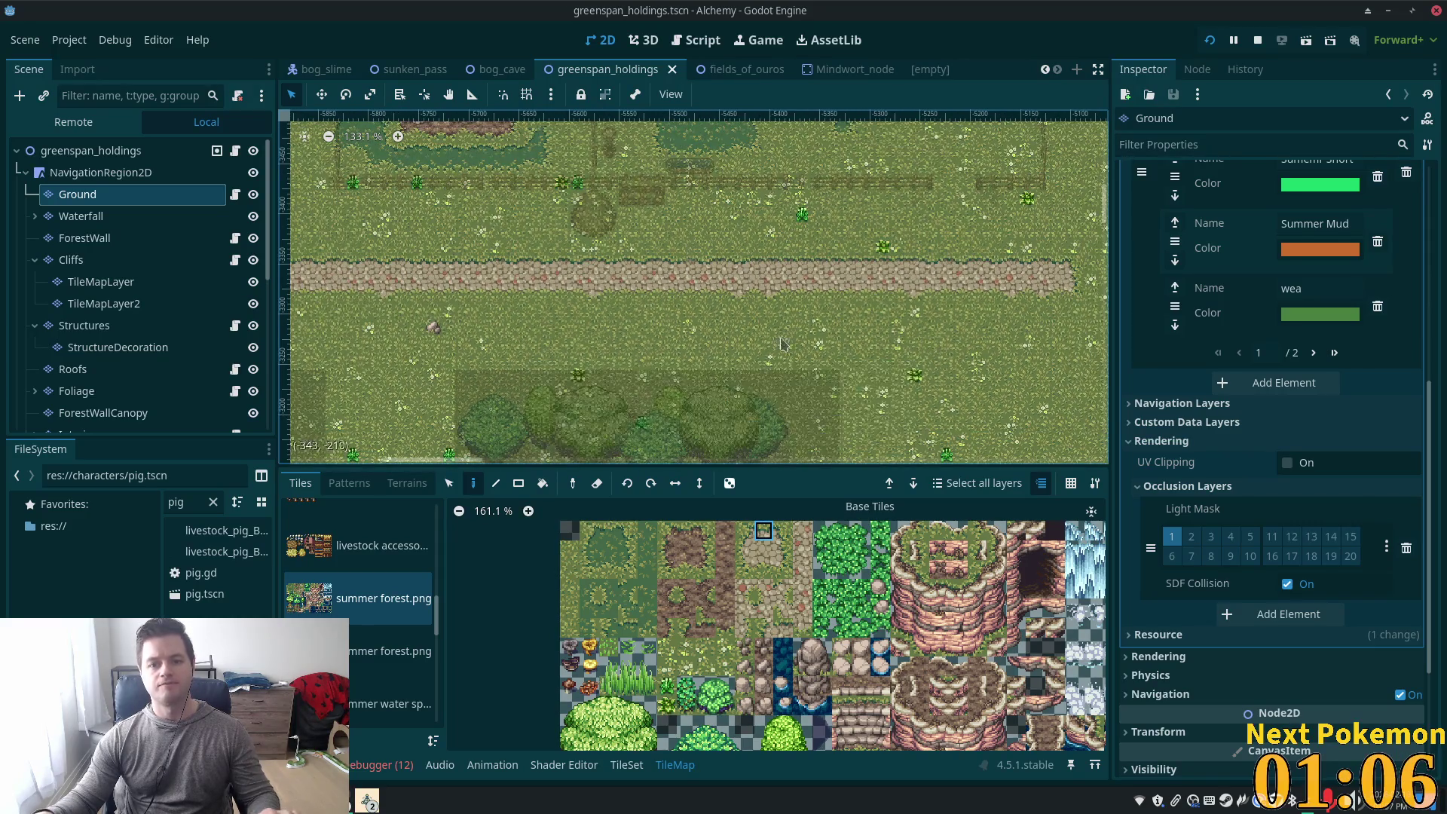
Launch the game and walk south onto the cobblestone path, then west to its end
{"action": "left_click", "coordinate": [1210, 41]}
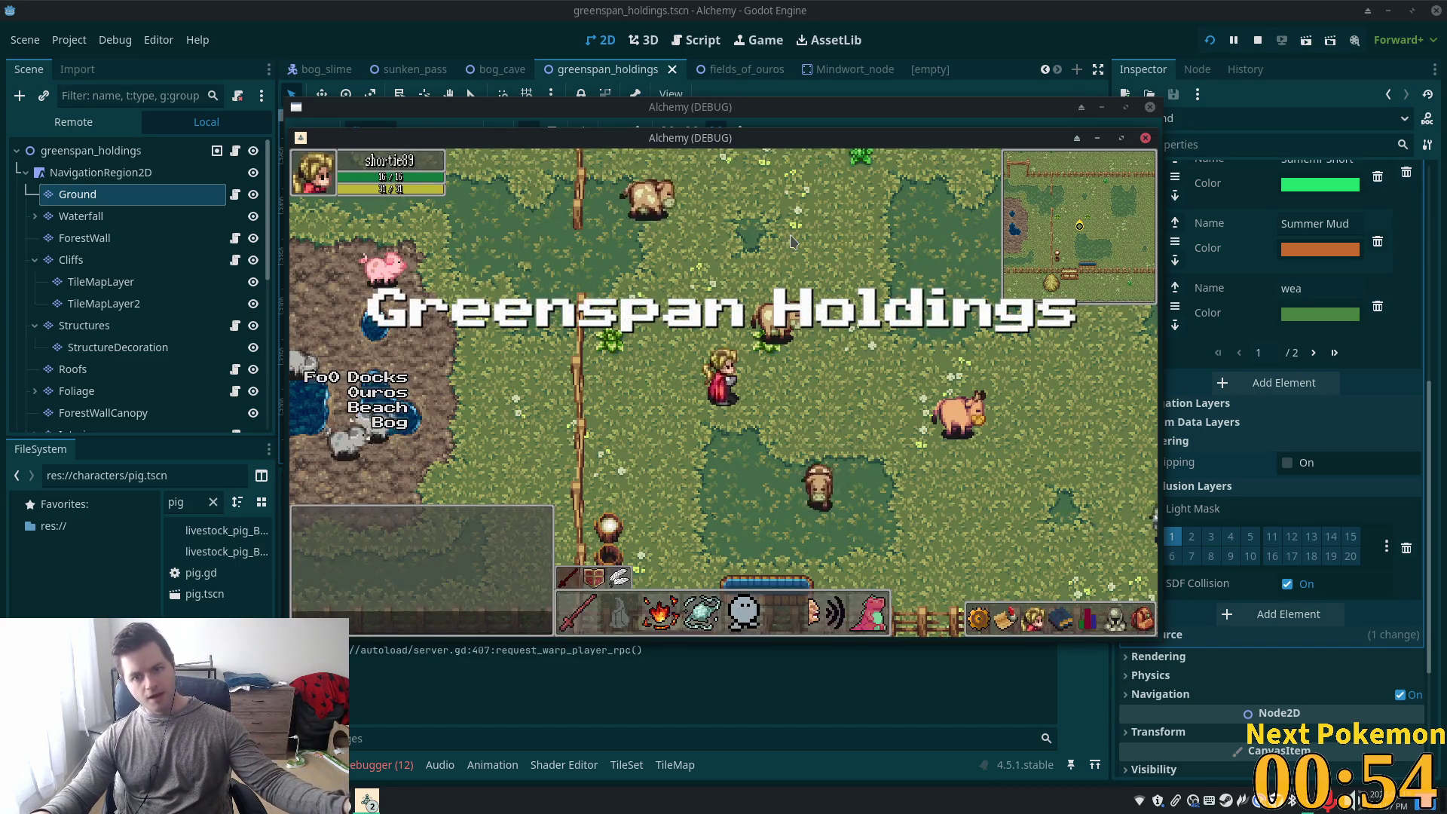
{"action": "key", "text": "s"}
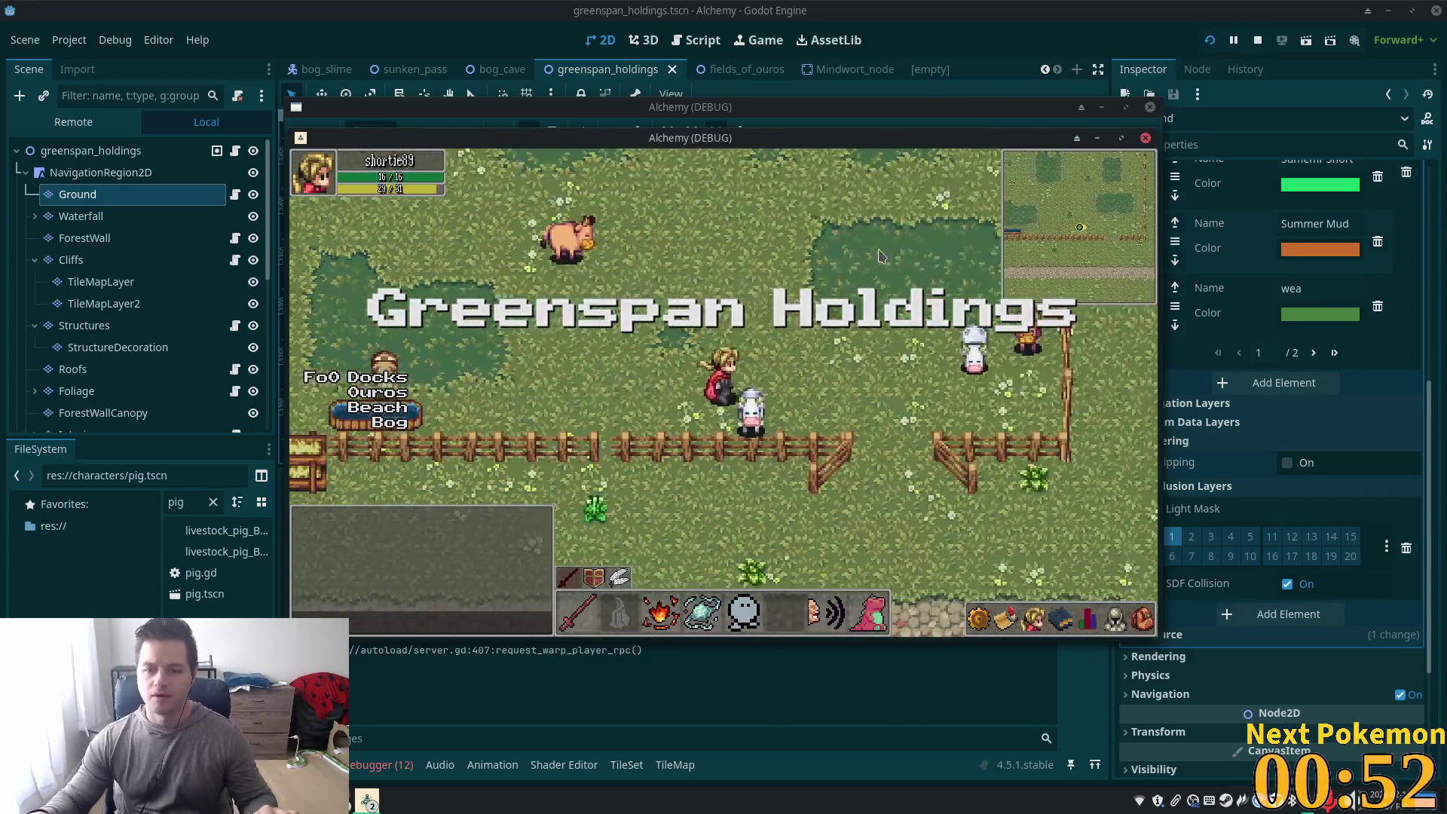
{"action": "key", "text": "a"}
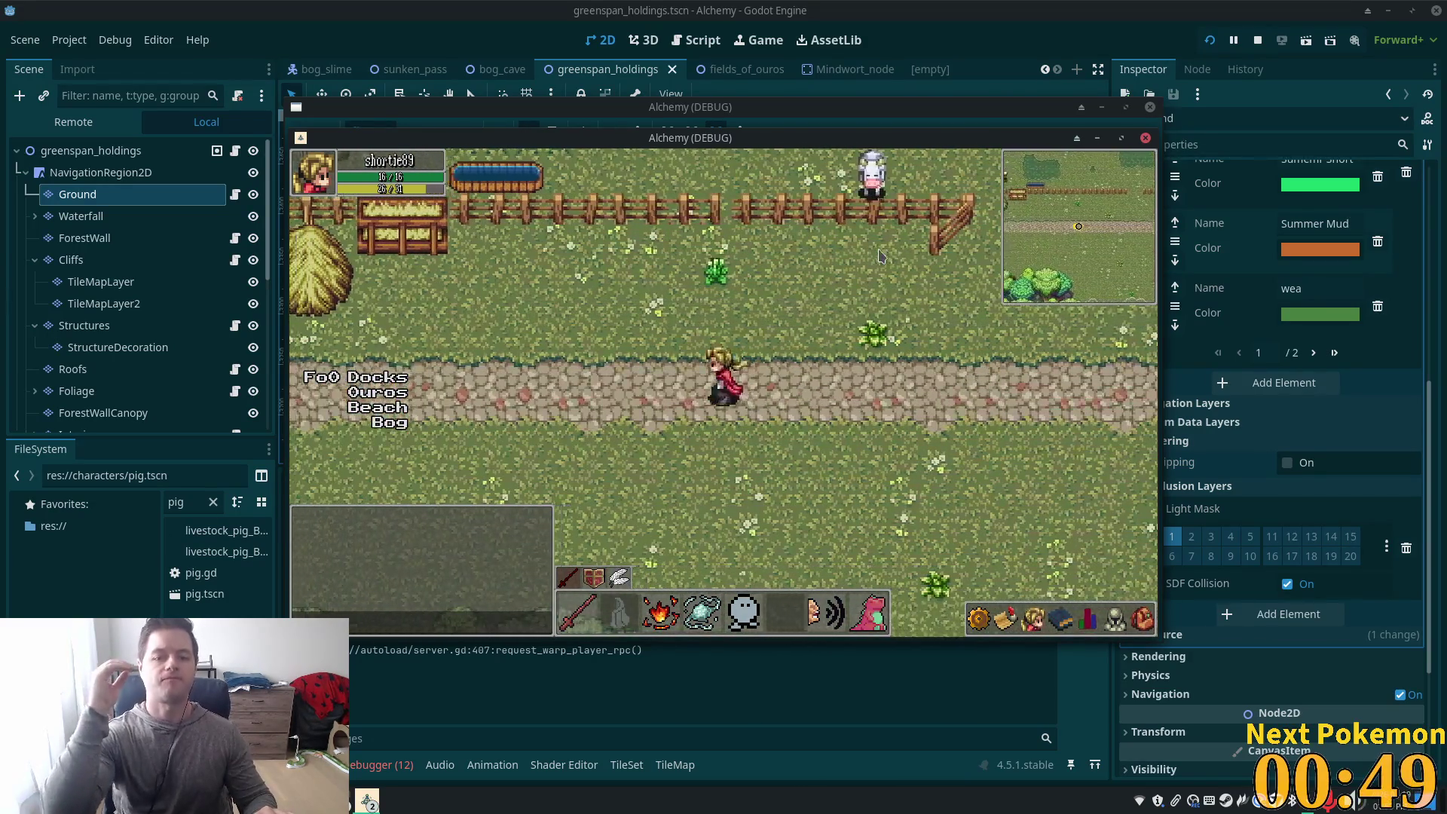
{"action": "key", "text": "a"}
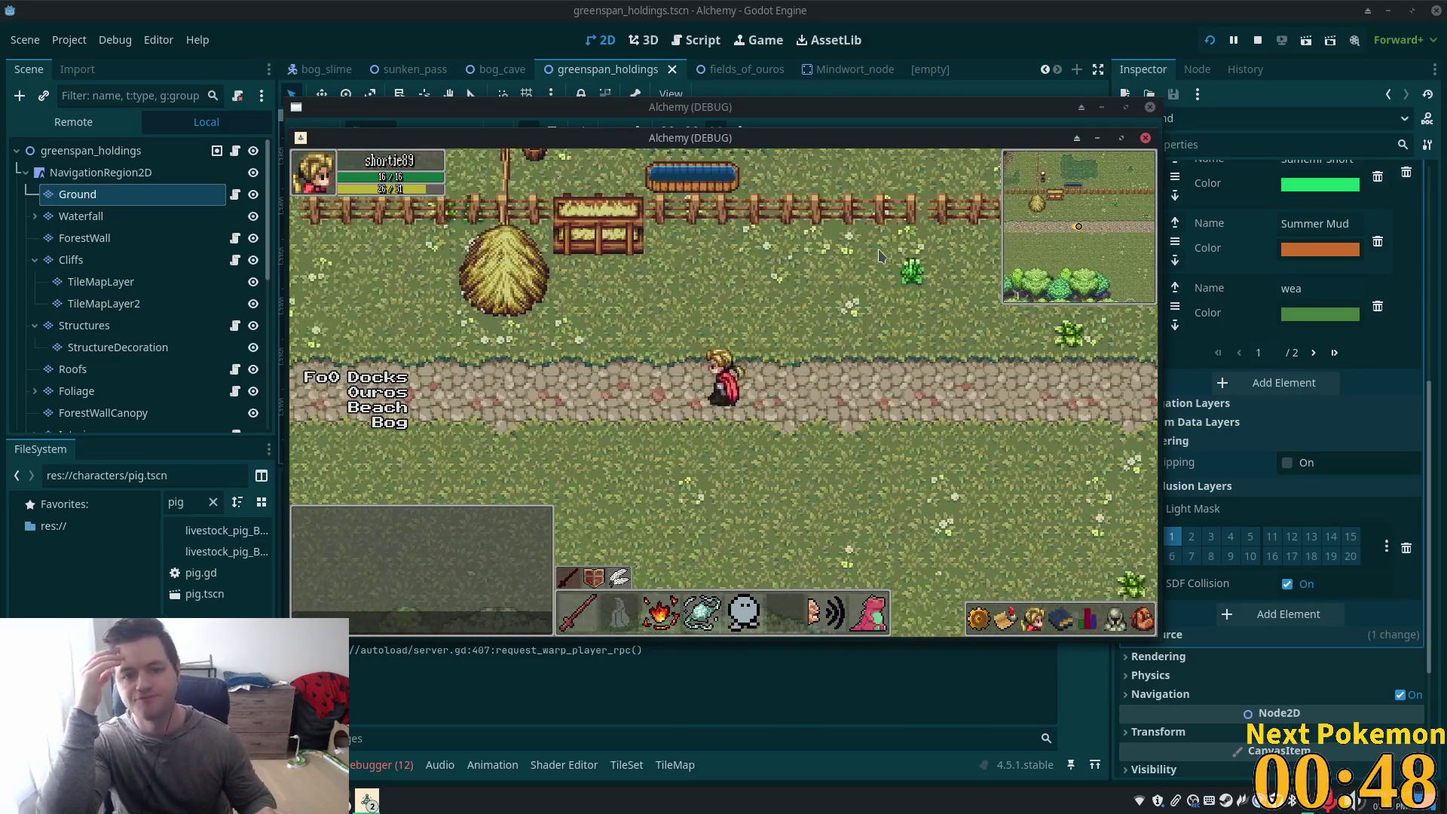
{"action": "key", "text": "a"}
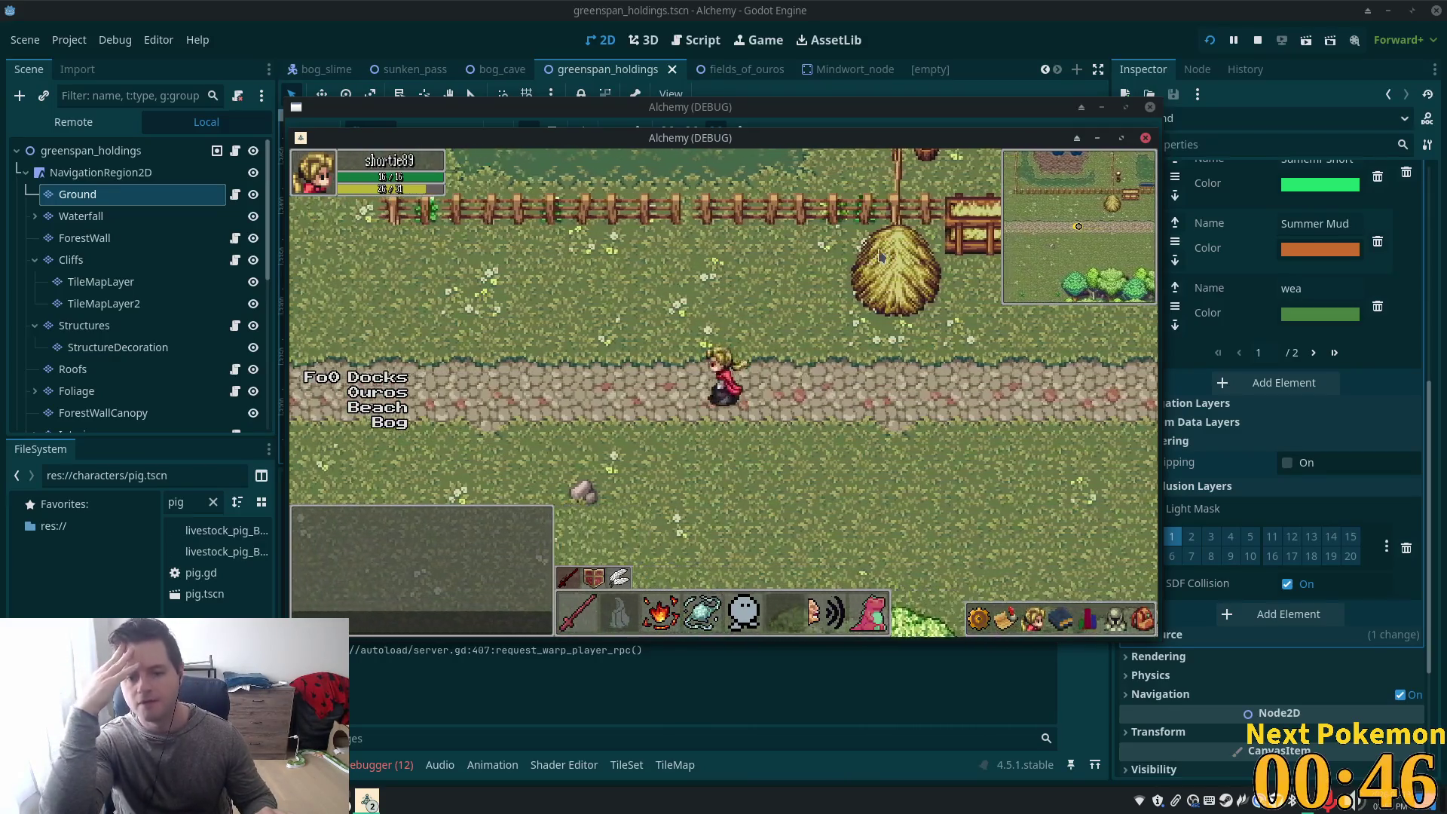
{"action": "key", "text": "a"}
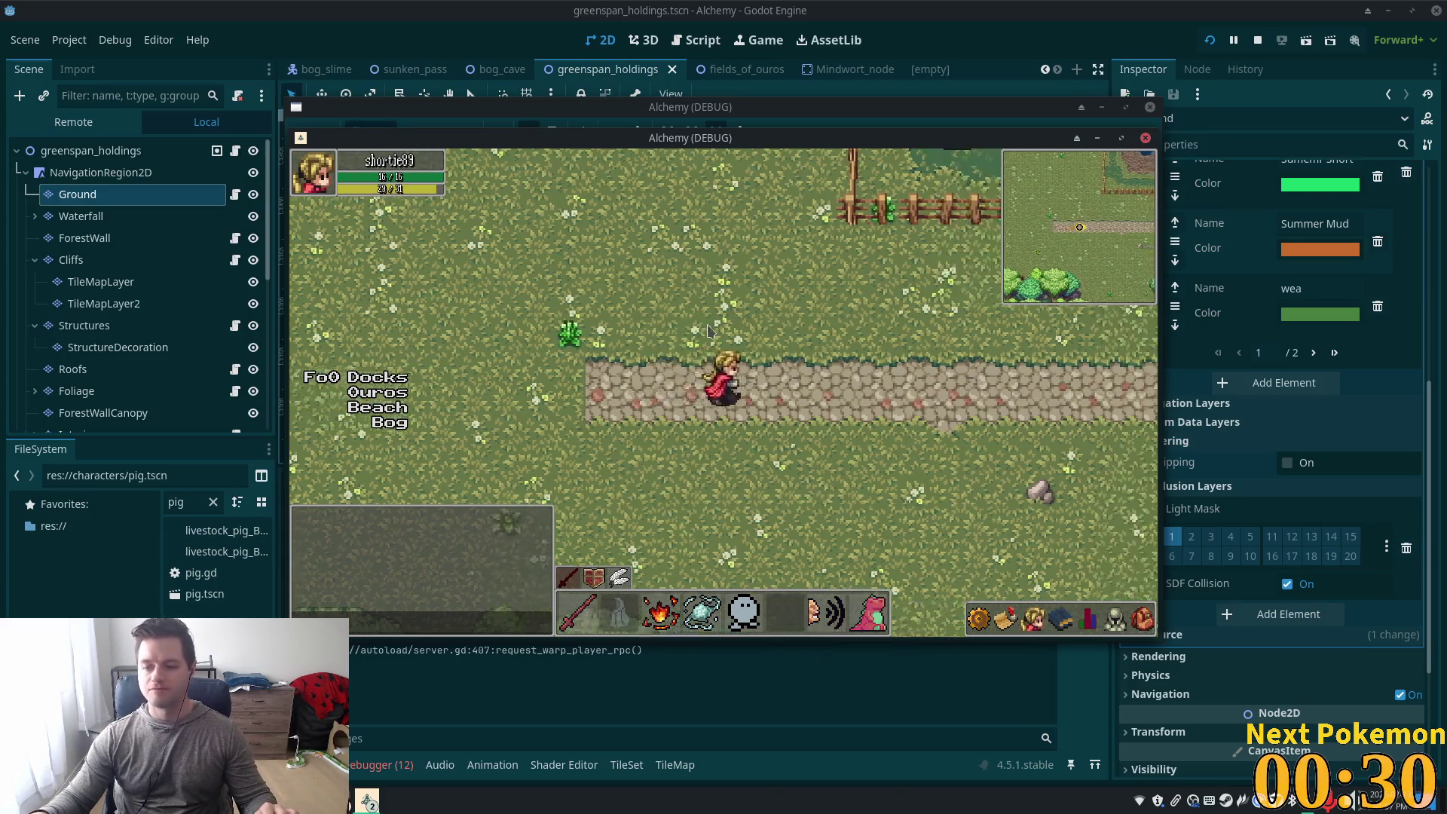
Walk the character east along the cobblestone path toward the dirt road
{"action": "key", "text": "d"}
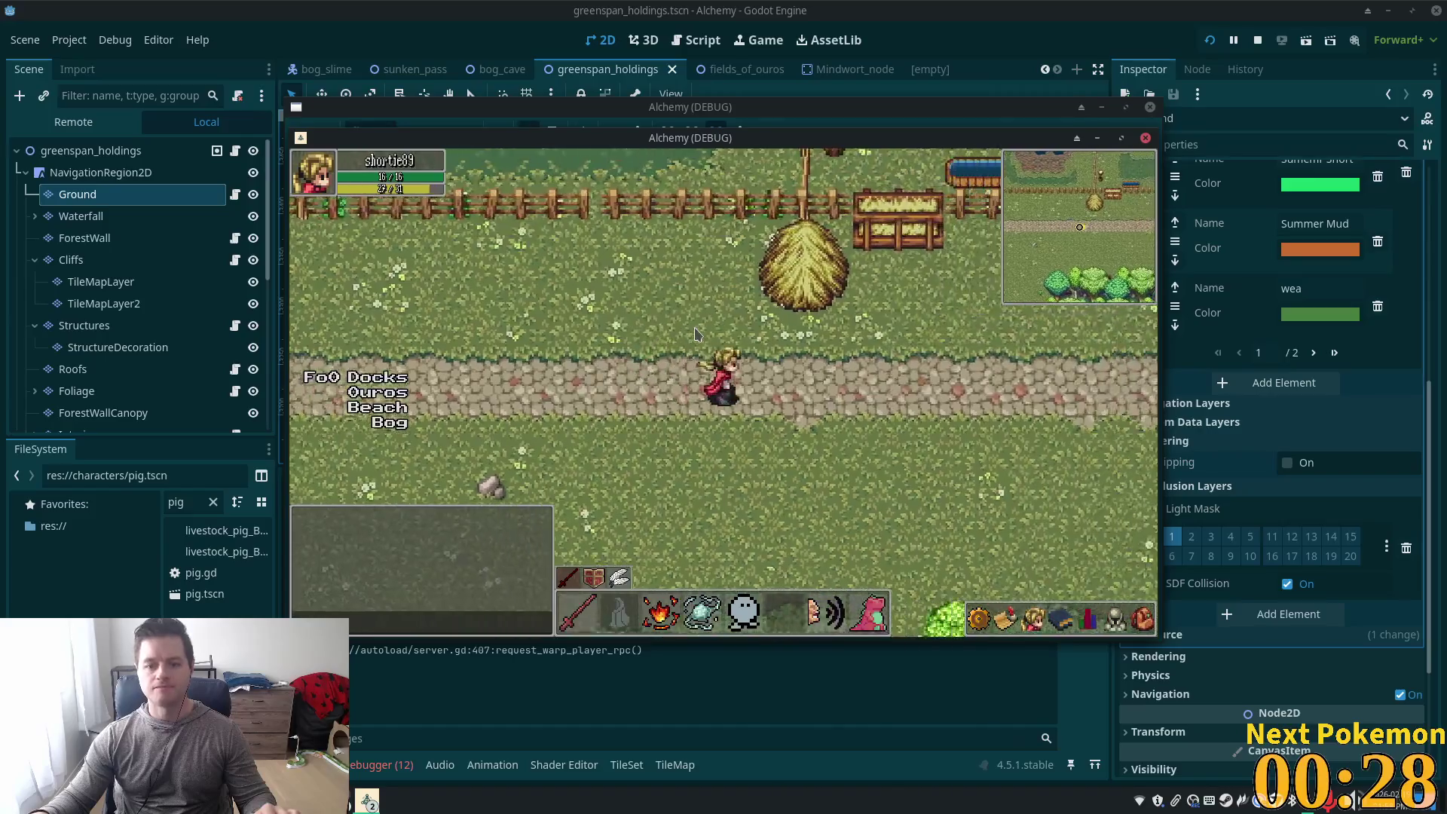
{"action": "key", "text": "d"}
{"action": "key", "text": "d"}
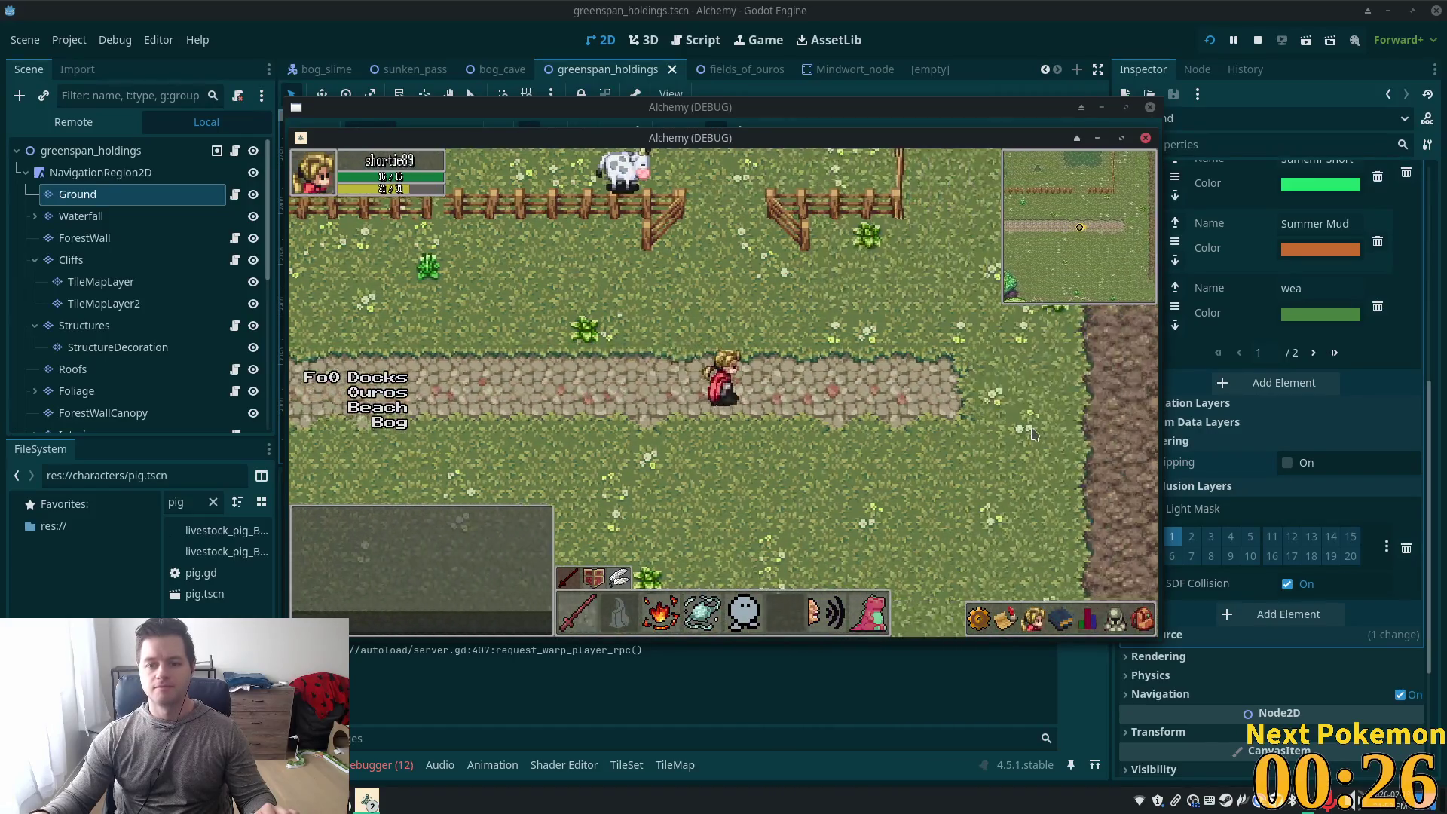
{"action": "key", "text": "d"}
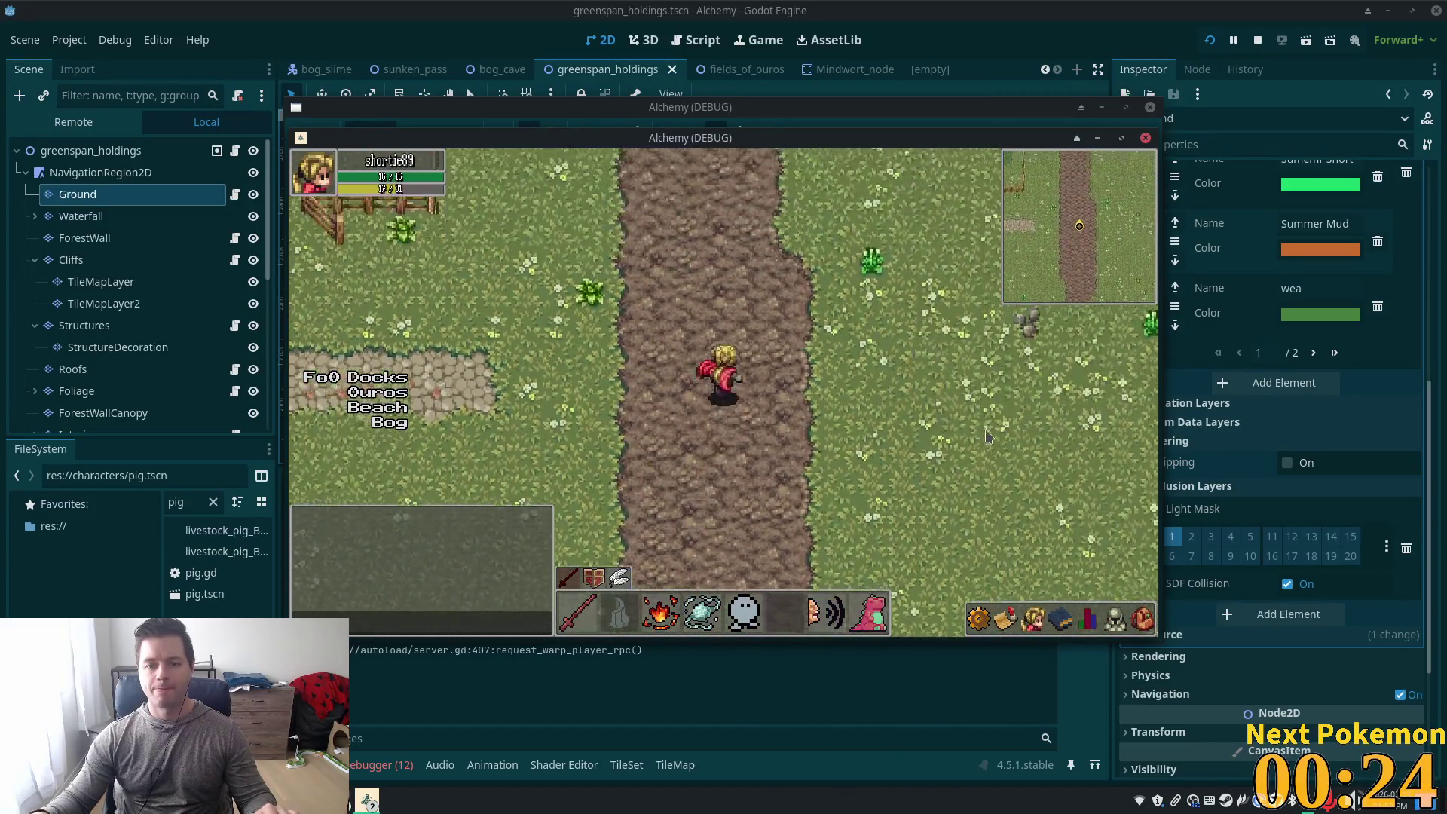
Walk the character north up the winding dirt road past the tree
{"action": "key", "text": "w"}
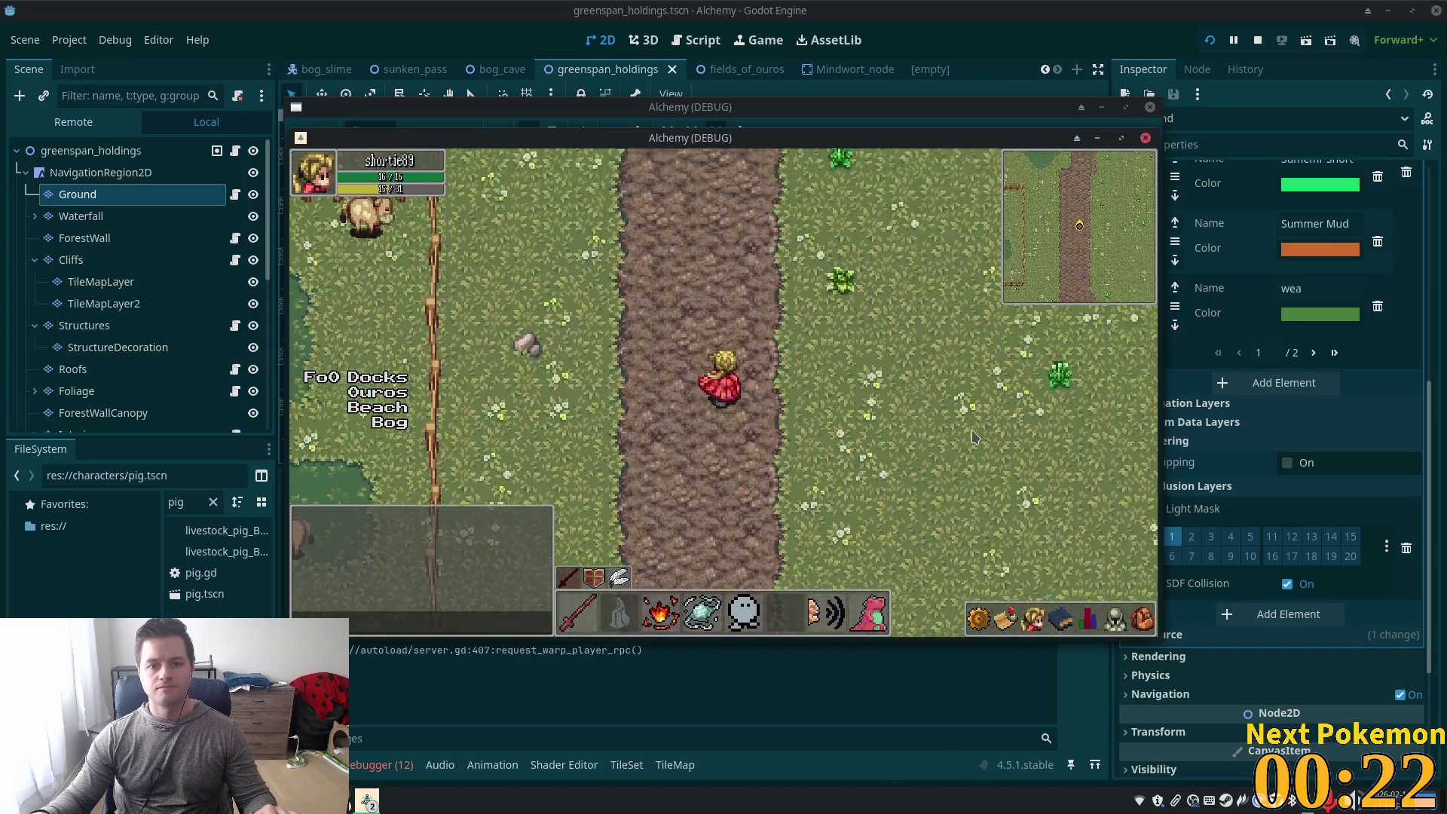
{"action": "key", "text": "w"}
{"action": "key", "text": "d"}
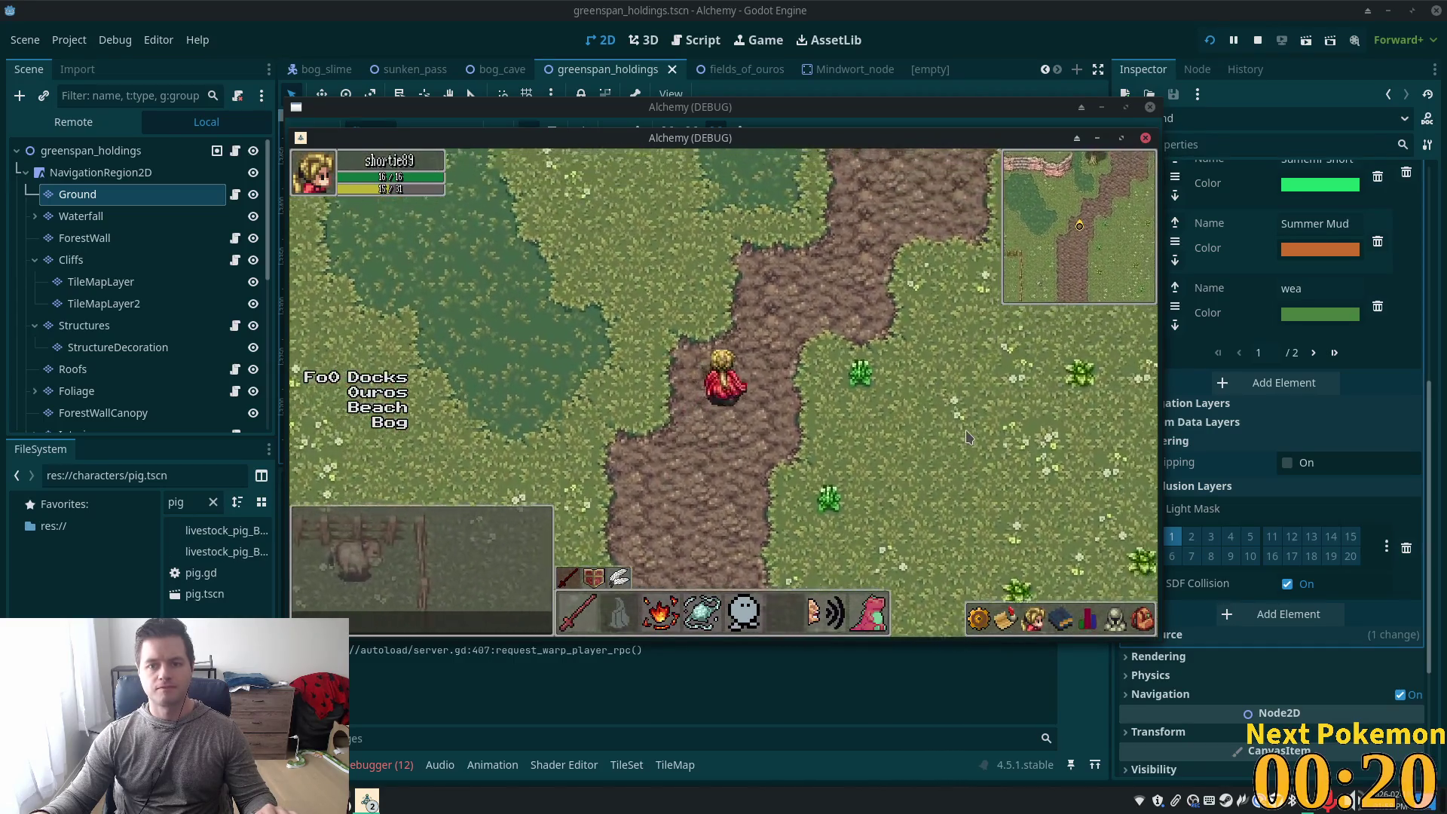
{"action": "key", "text": "w"}
{"action": "key", "text": "d"}
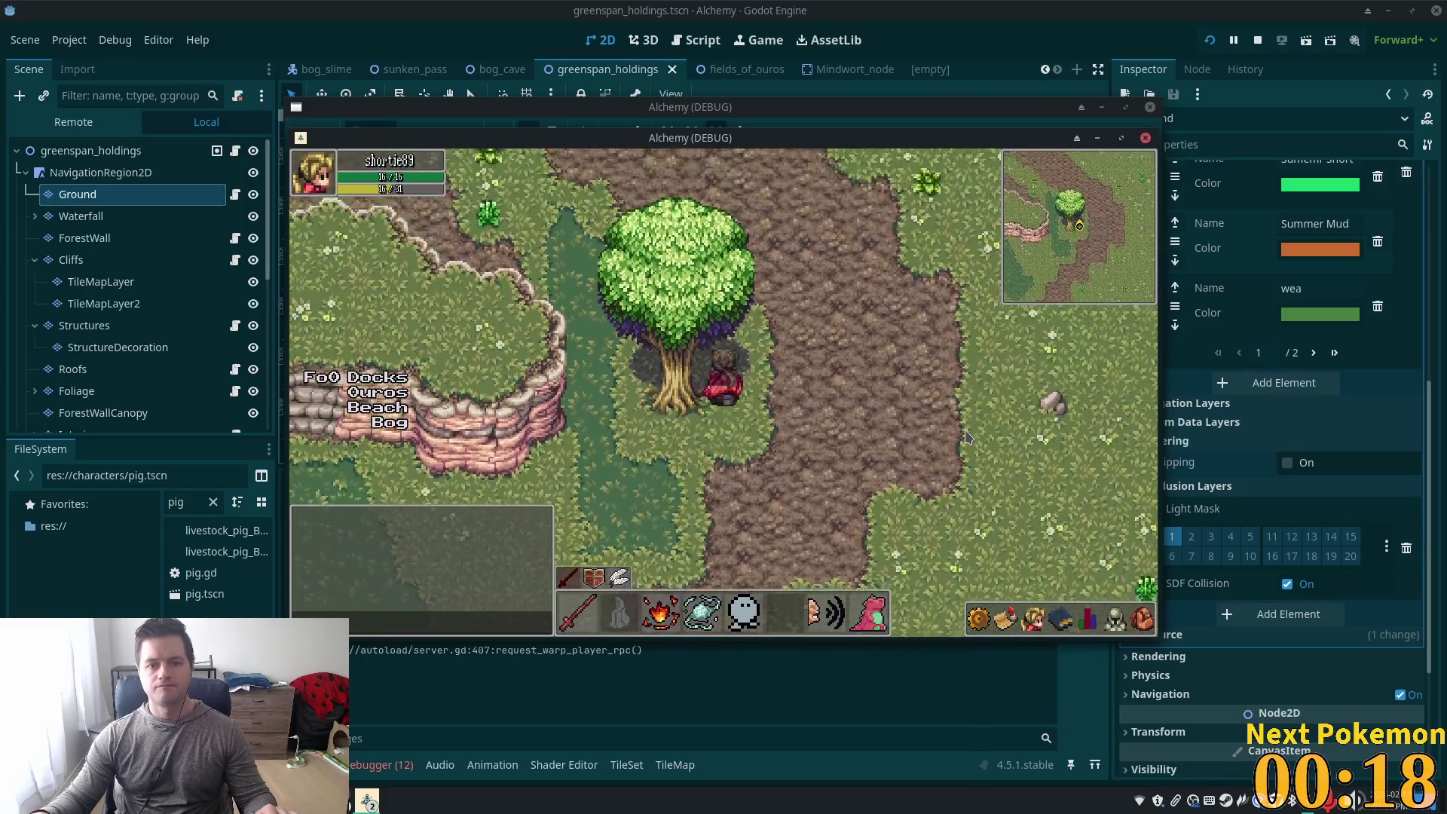
{"action": "key", "text": "w"}
{"action": "key", "text": "a"}
{"action": "key", "text": "w"}
{"action": "key", "text": "a"}
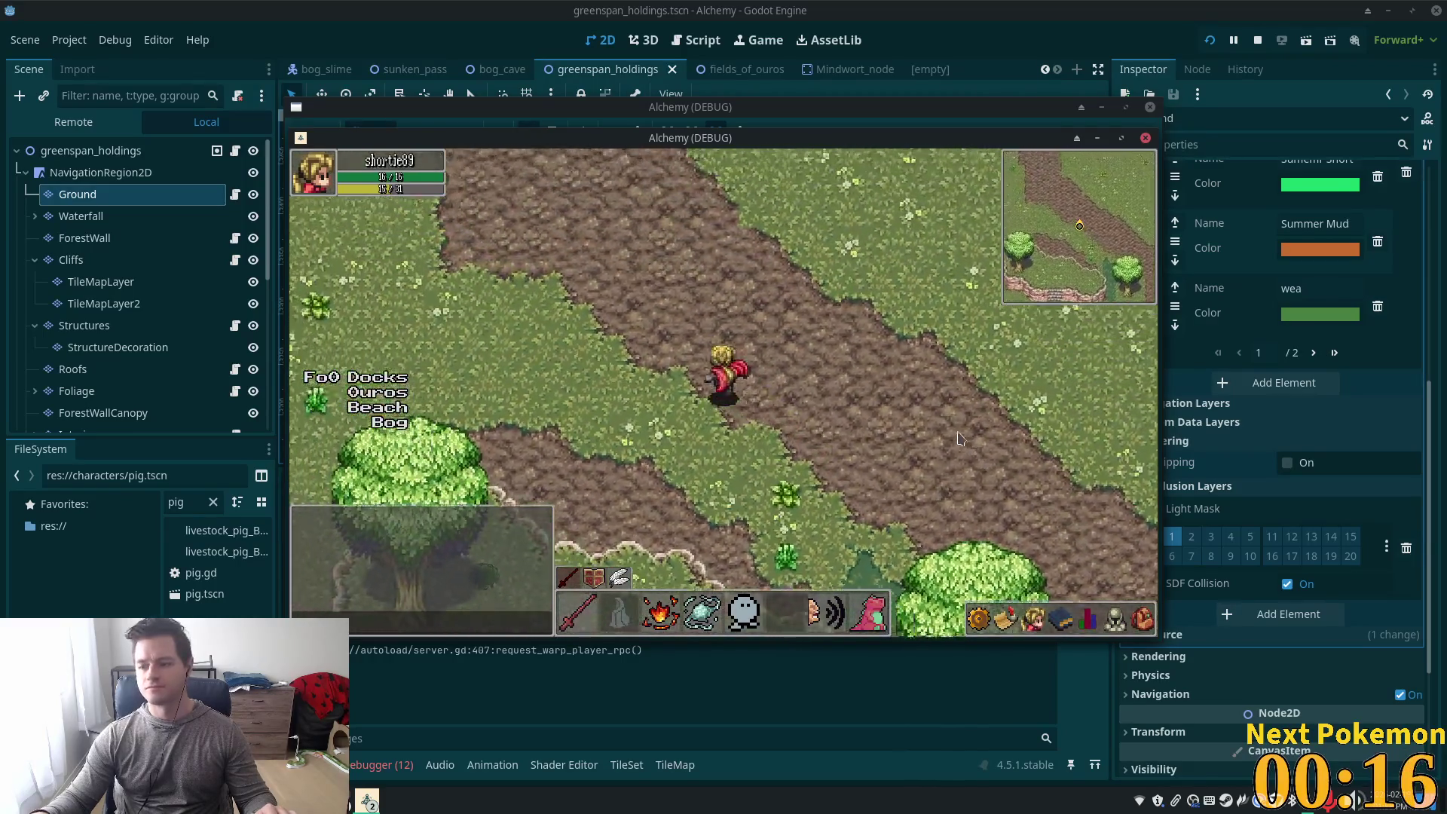
{"action": "key", "text": "w"}
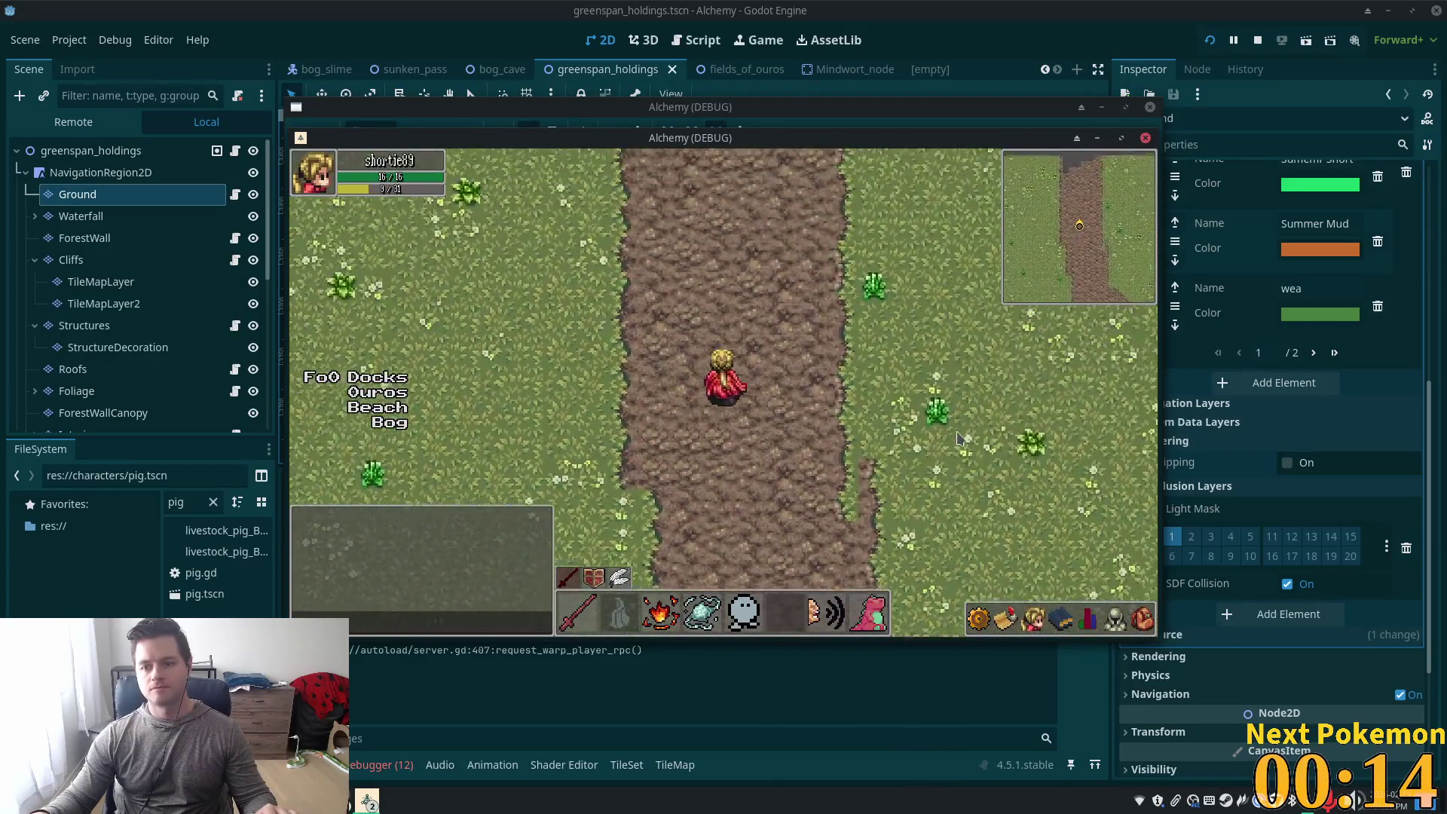
Roam west to the map edge, through the pig pen, and back down onto the cobblestone path
{"action": "key", "text": "w"}
{"action": "key", "text": "a"}
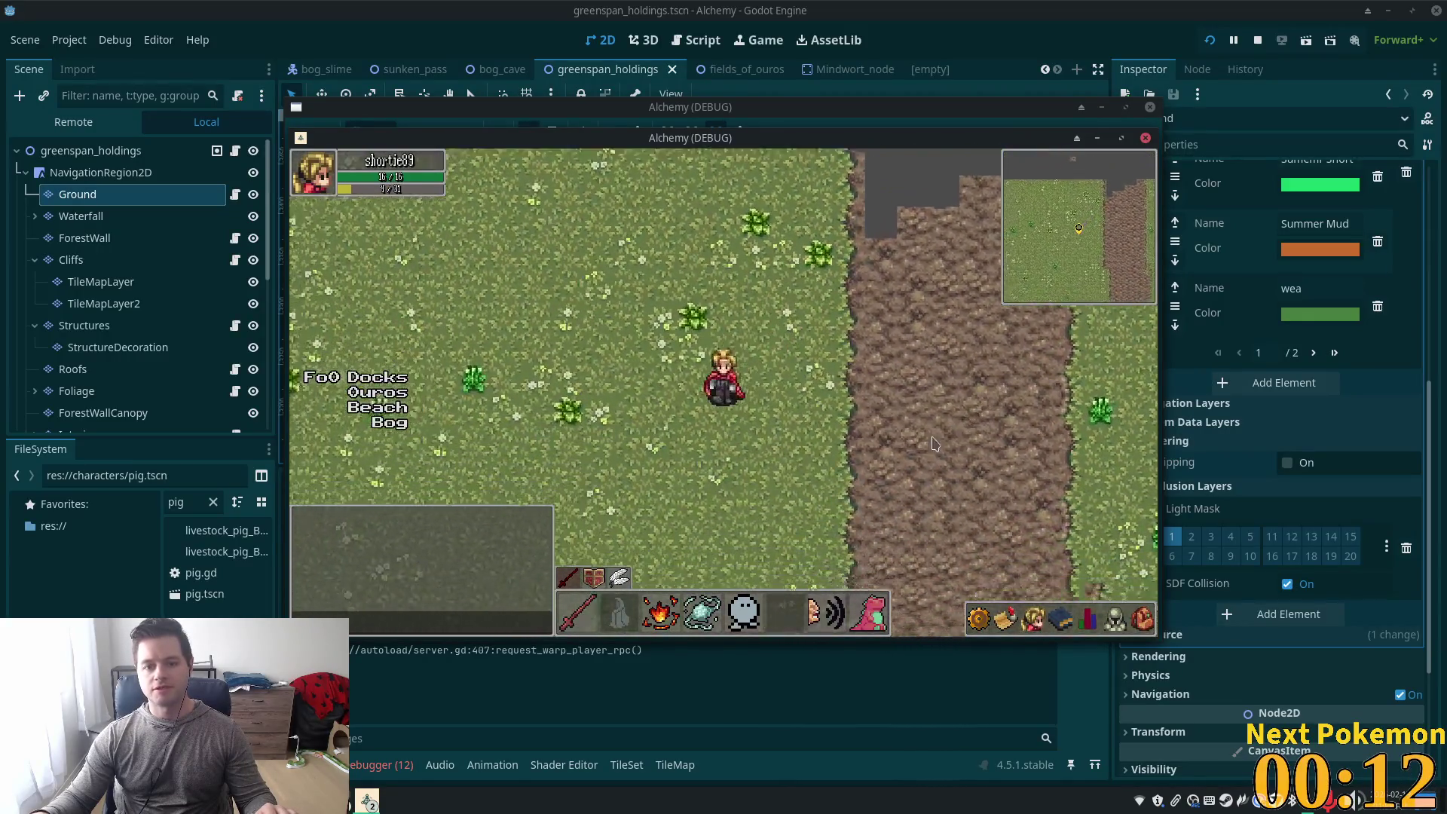
{"action": "key", "text": "a"}
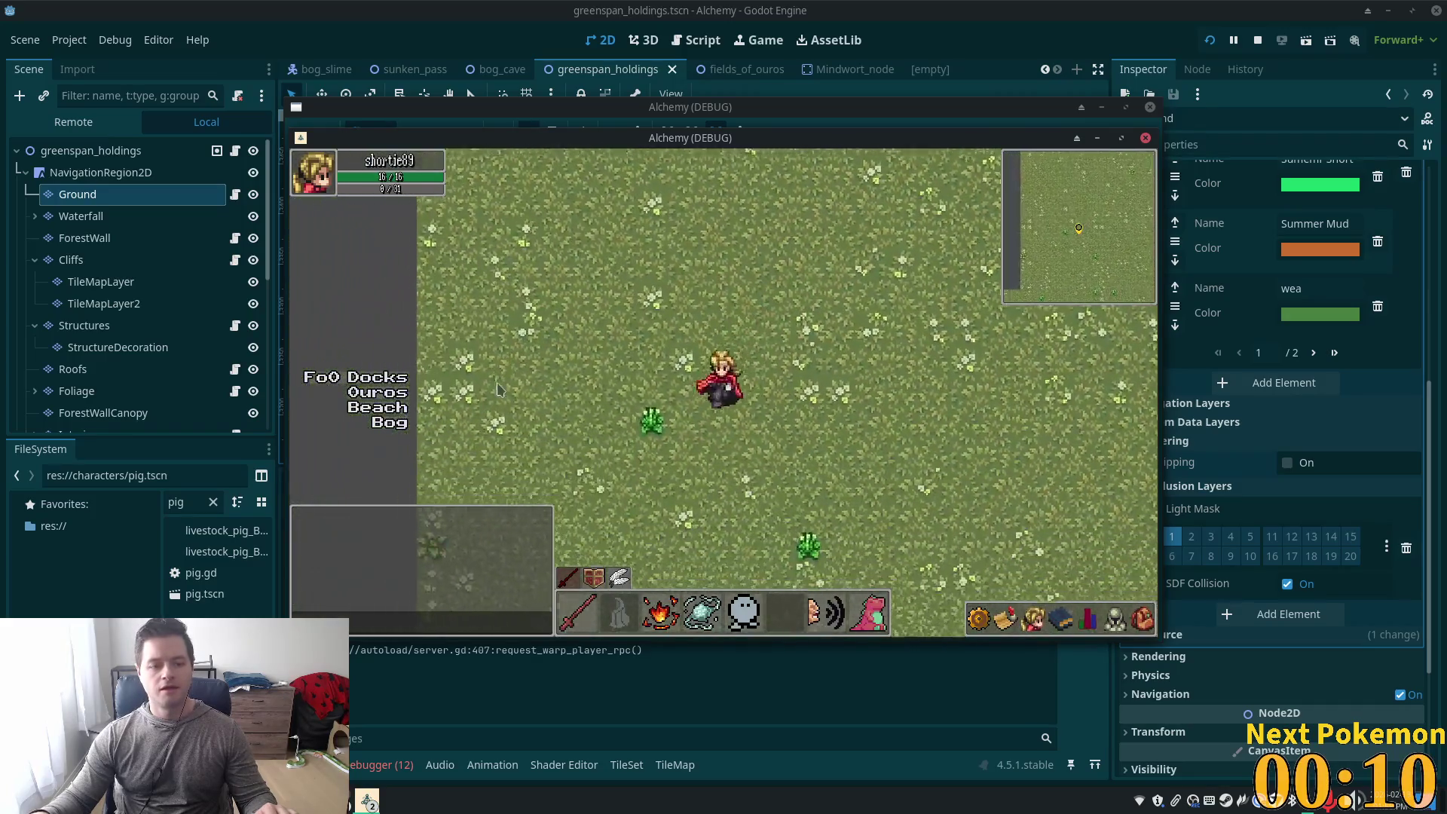
{"action": "key", "text": "s"}
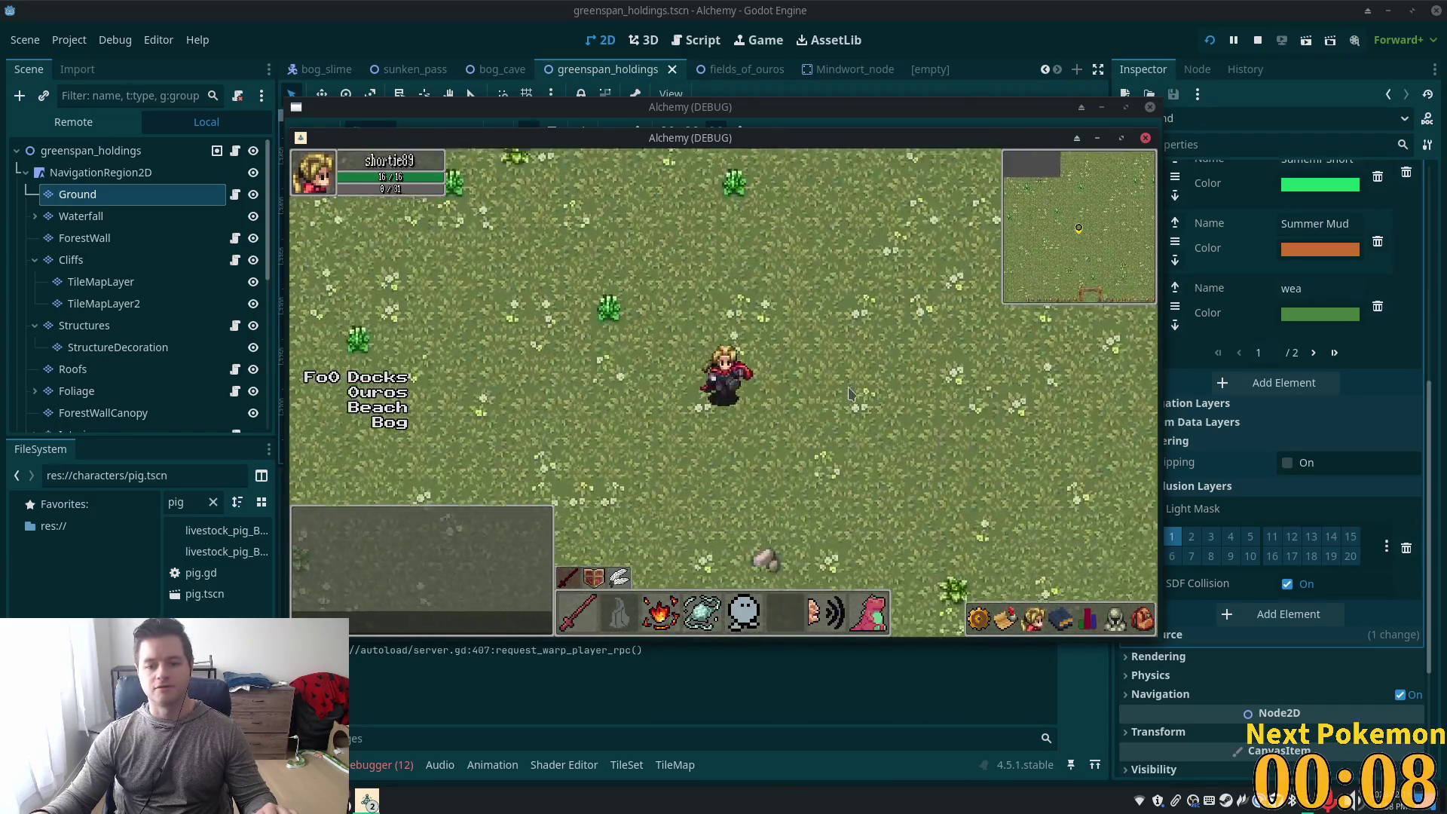
{"action": "key", "text": "s"}
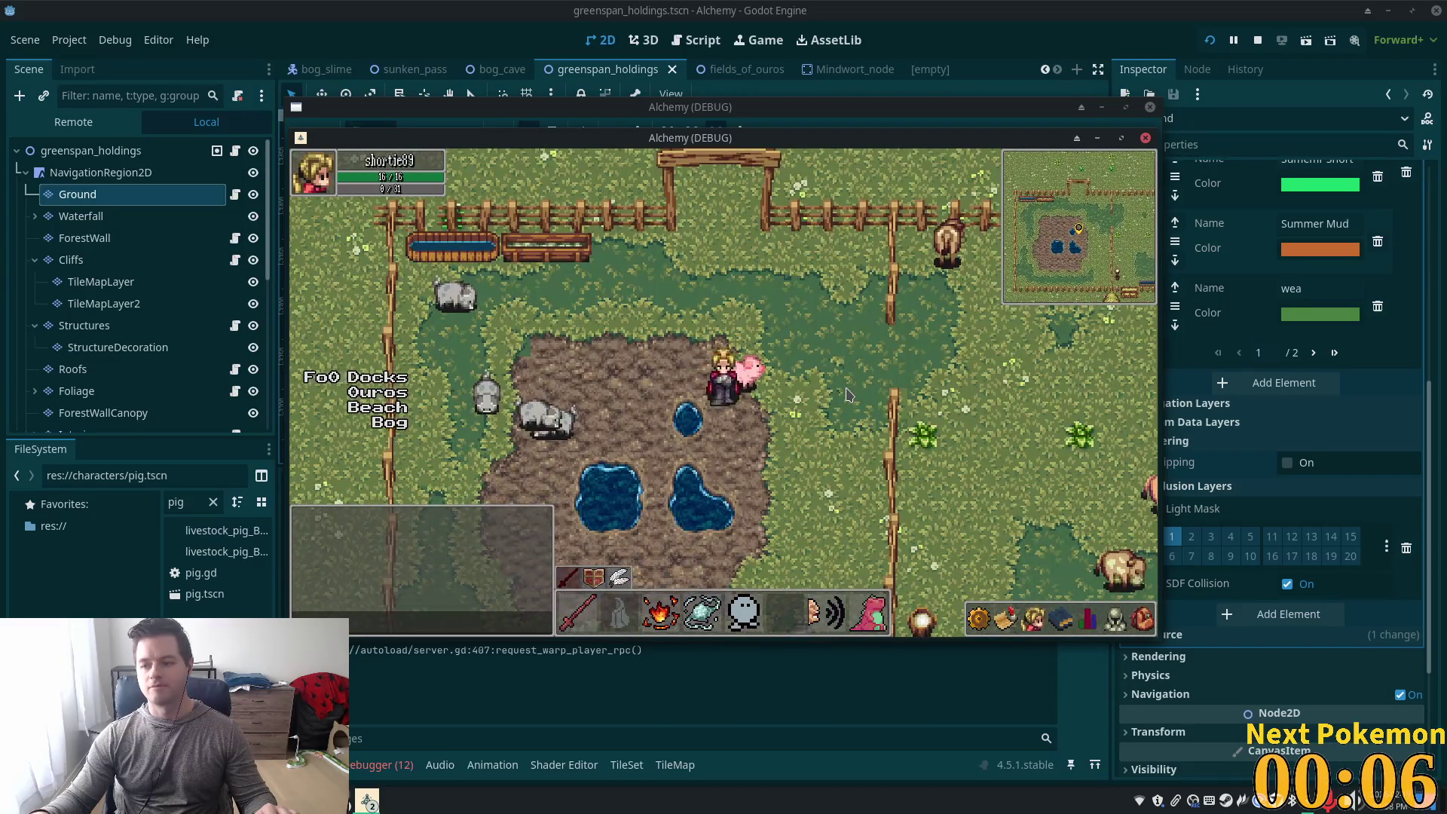
{"action": "key", "text": "d"}
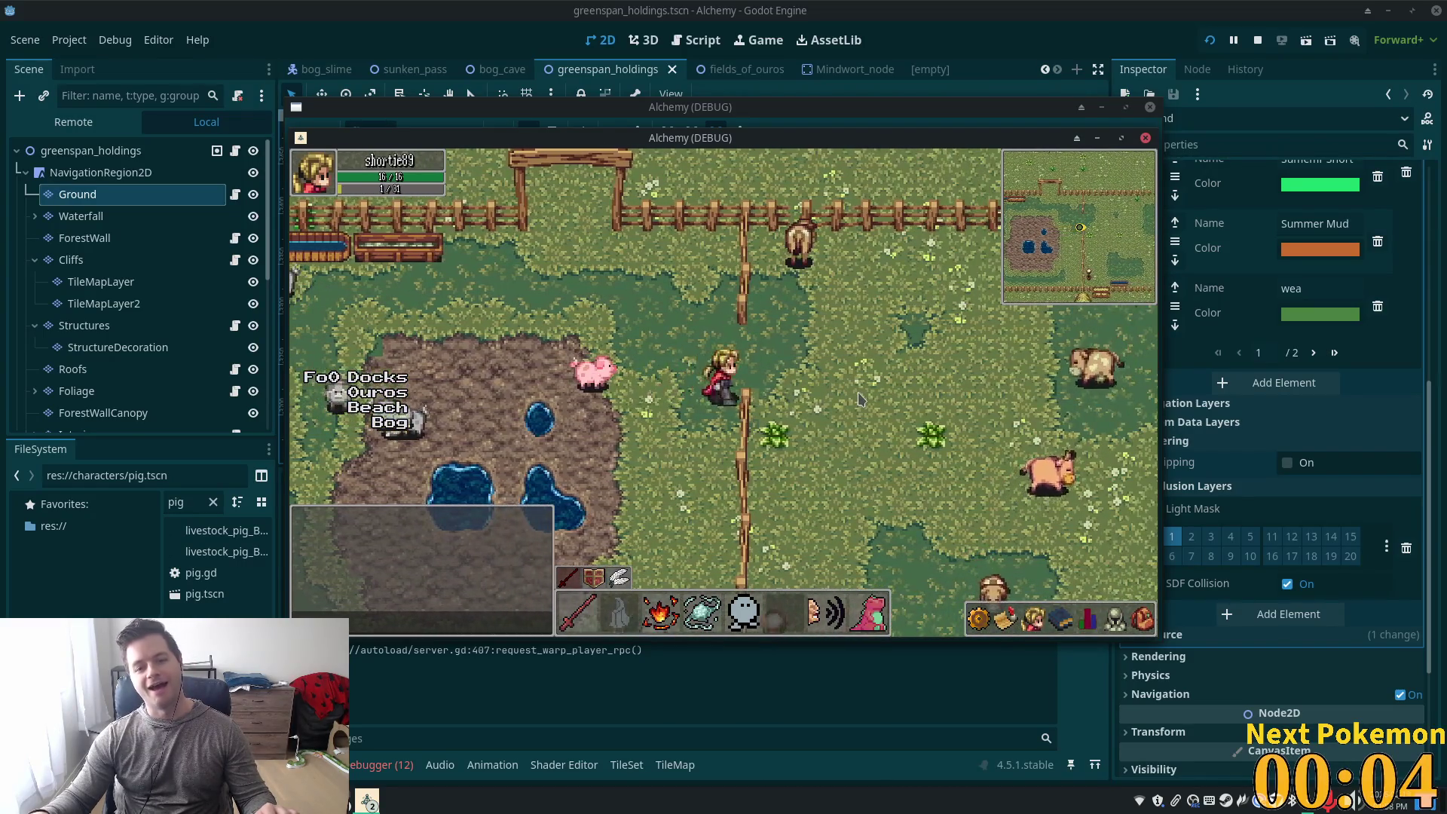
{"action": "key", "text": "w"}
{"action": "key", "text": "w"}
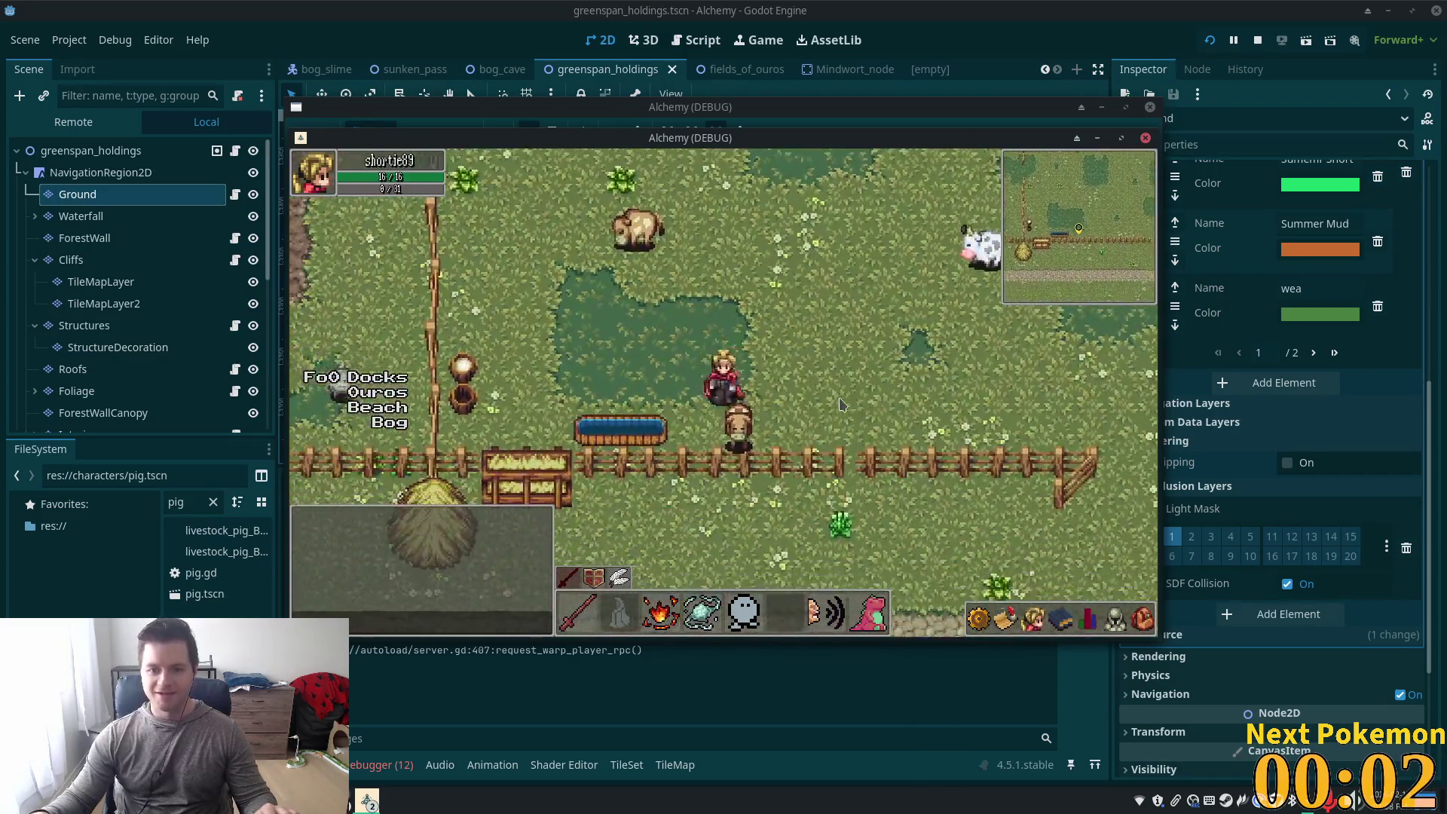
{"action": "key", "text": "s"}
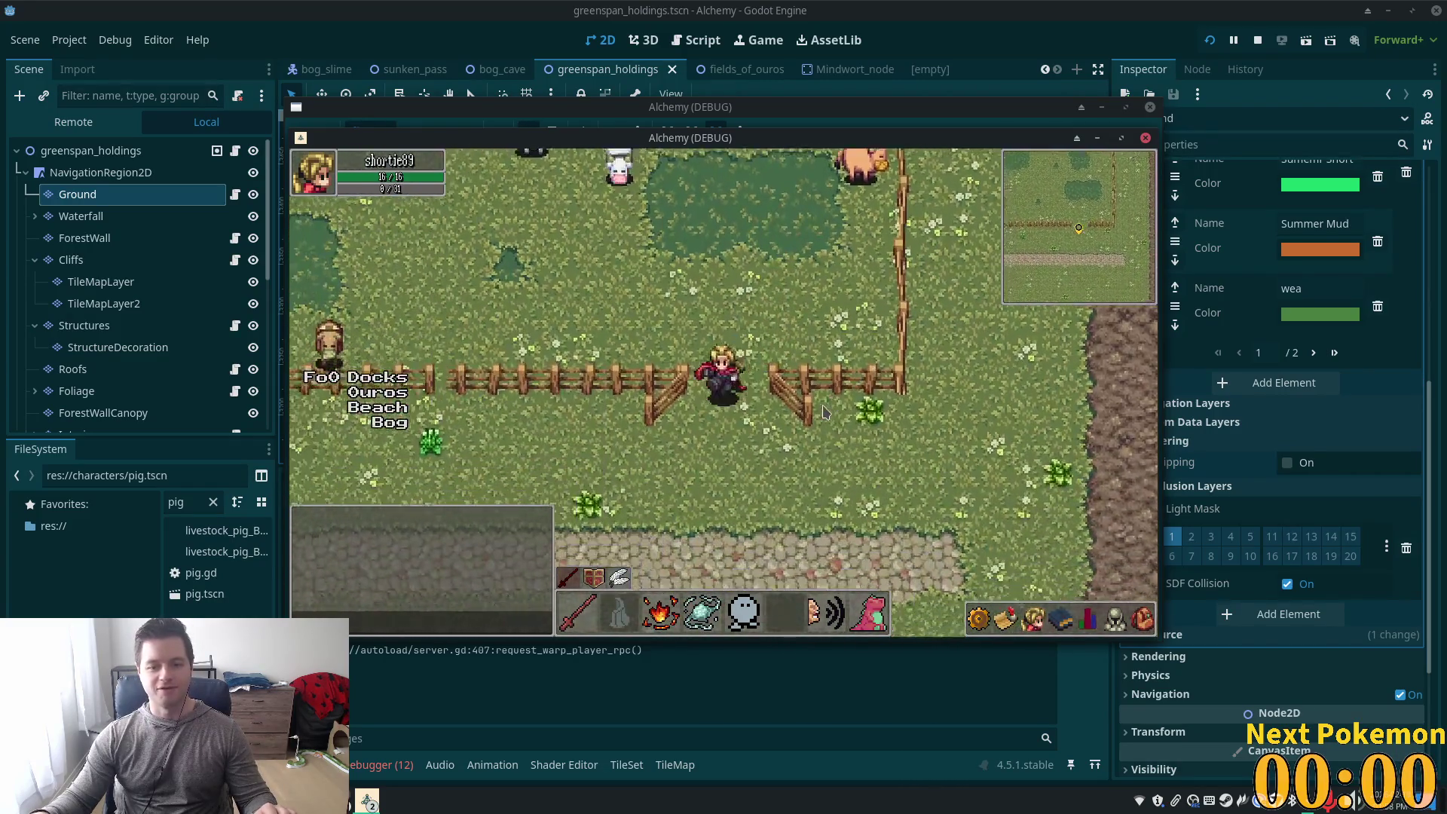
{"action": "key", "text": "a"}
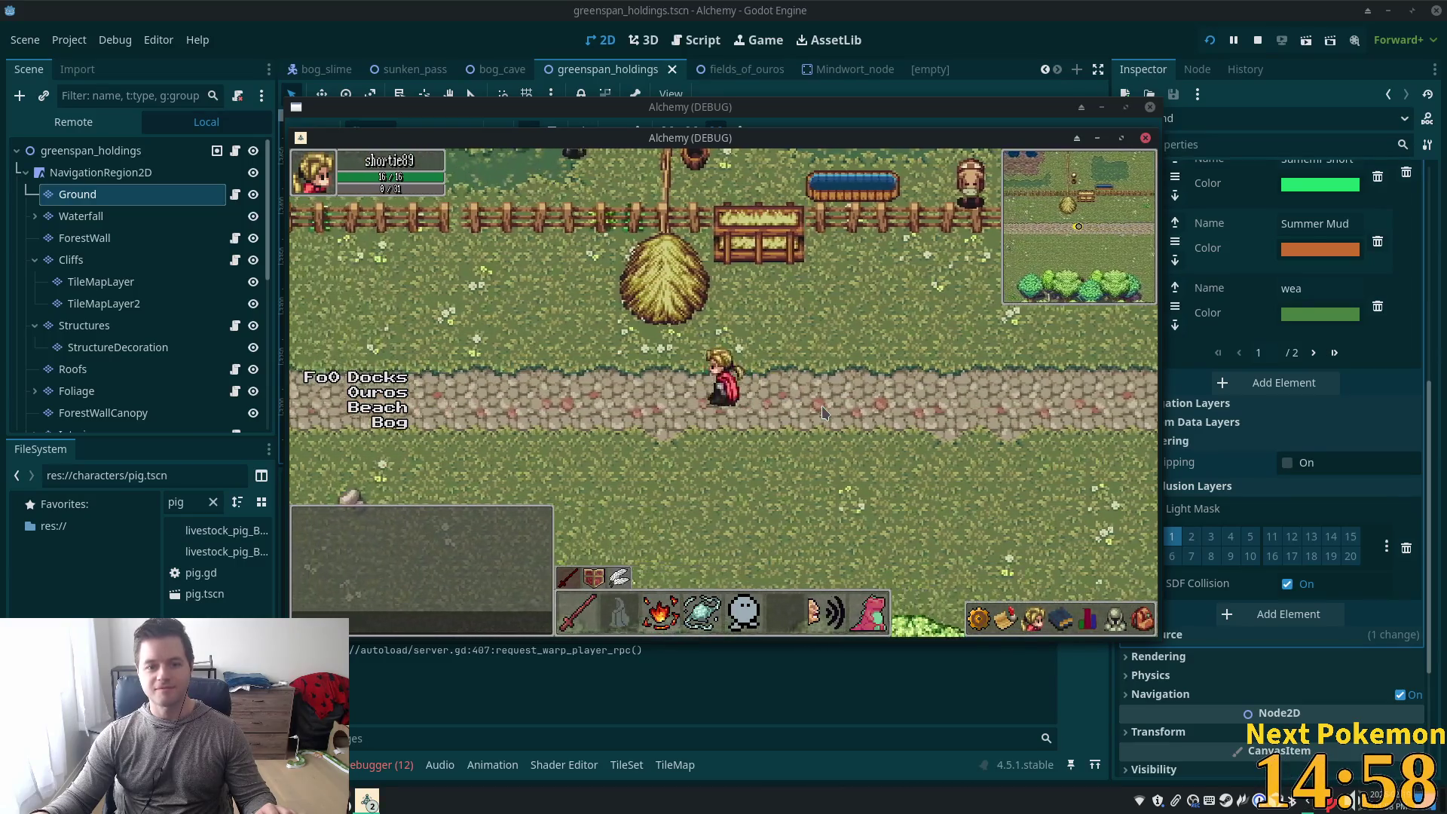
{"action": "key", "text": "a"}
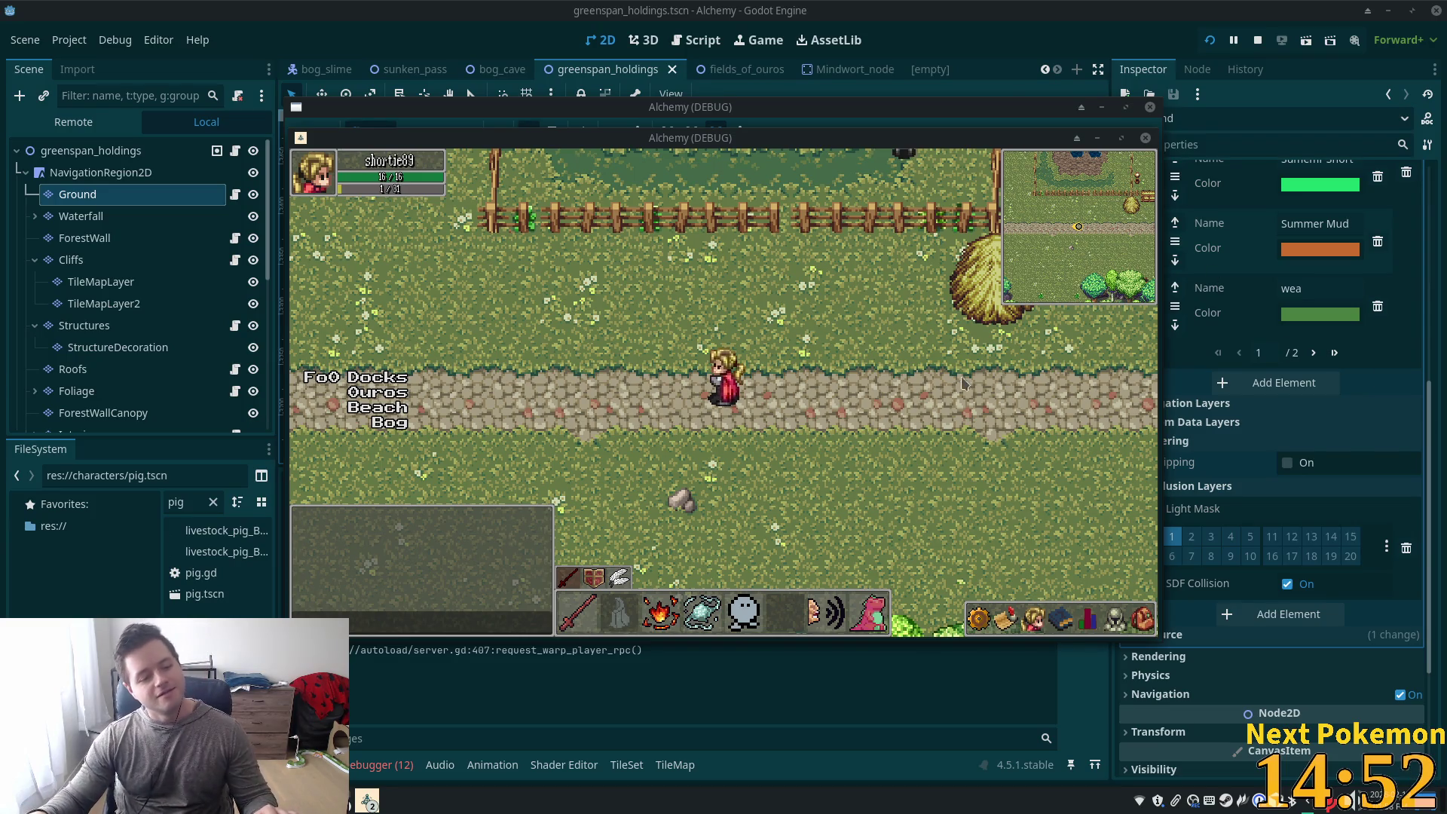
{"action": "key", "text": "d"}
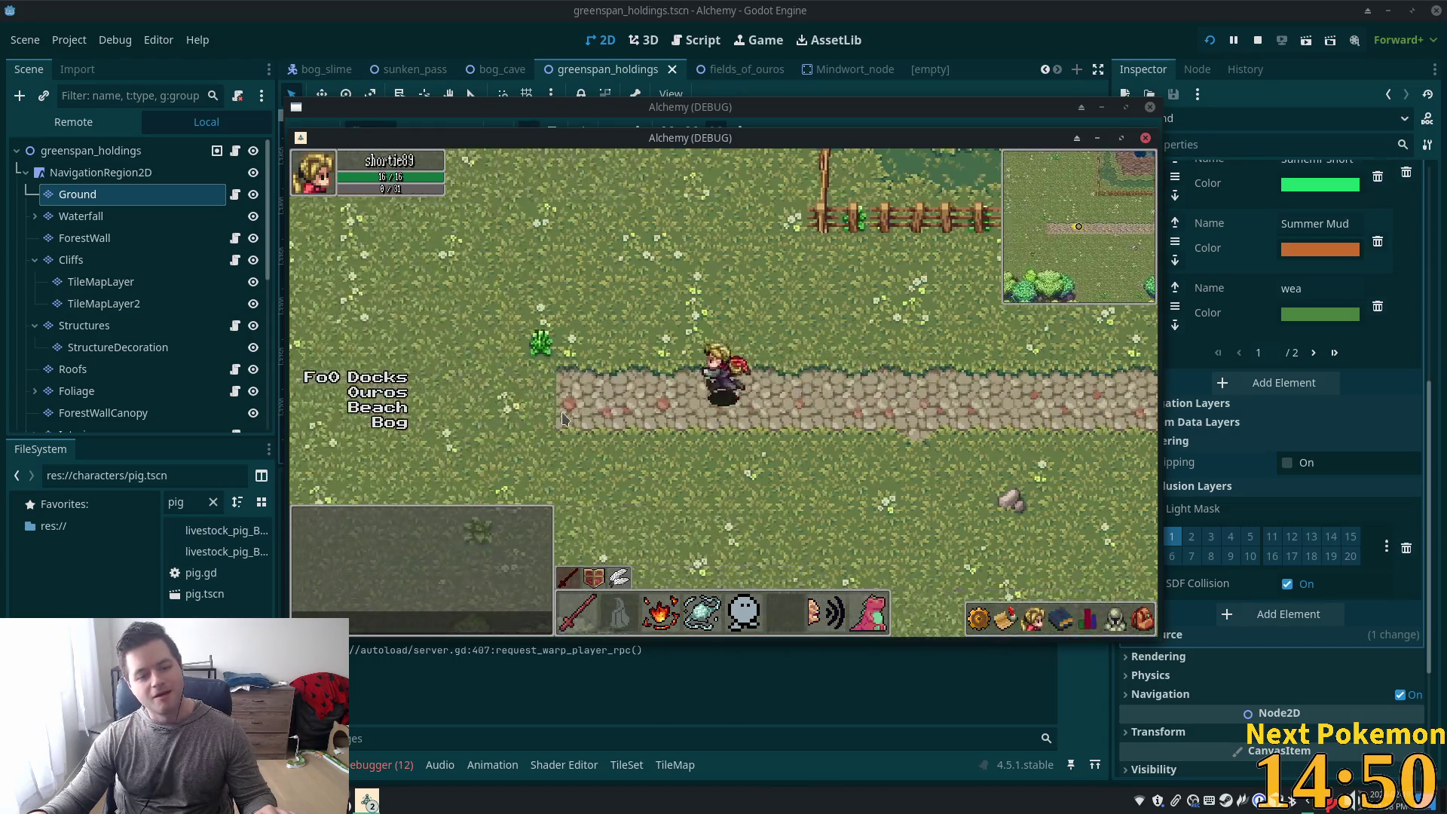
{"action": "key", "text": "Up"}
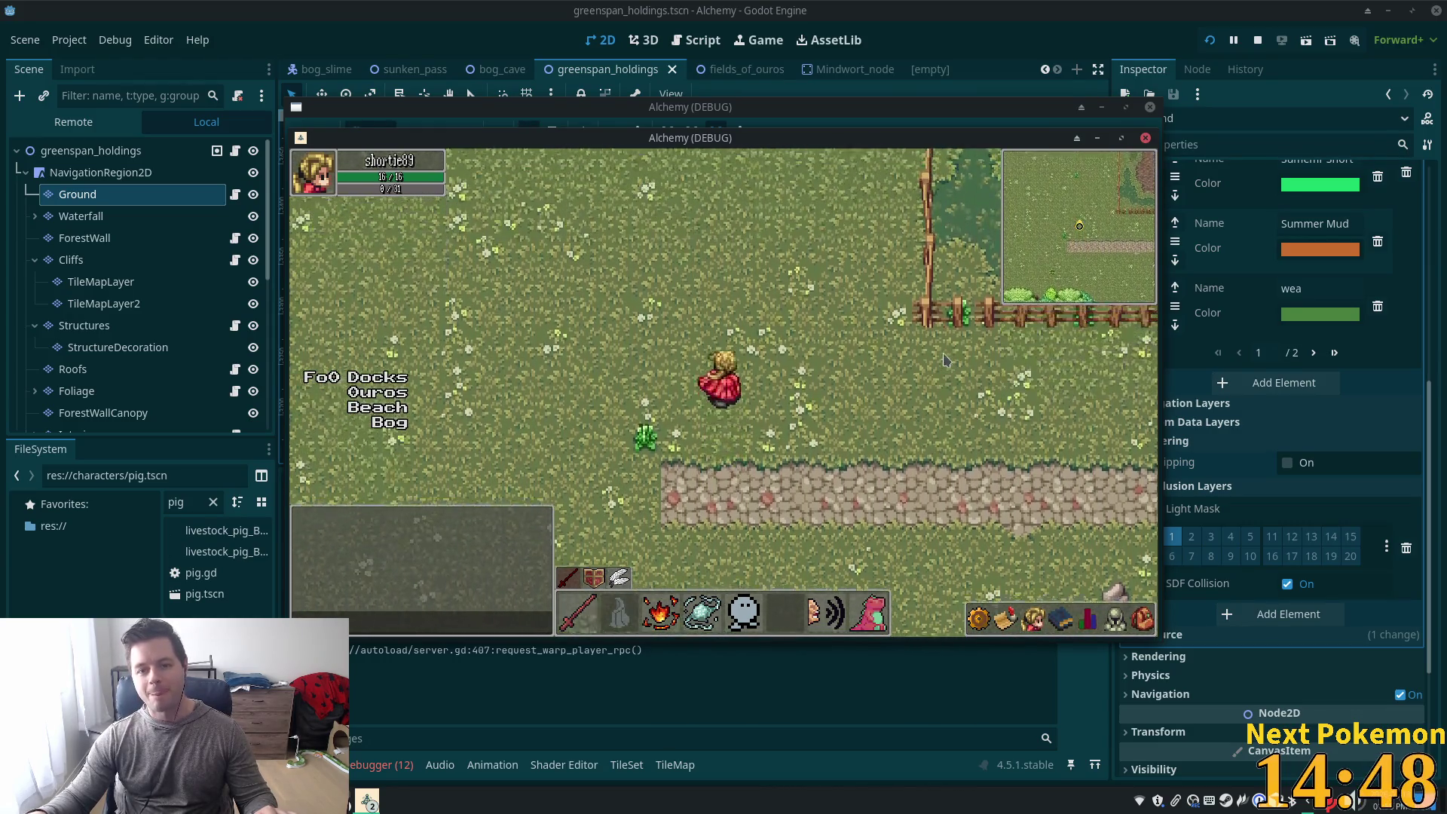
{"action": "key", "text": "Down"}
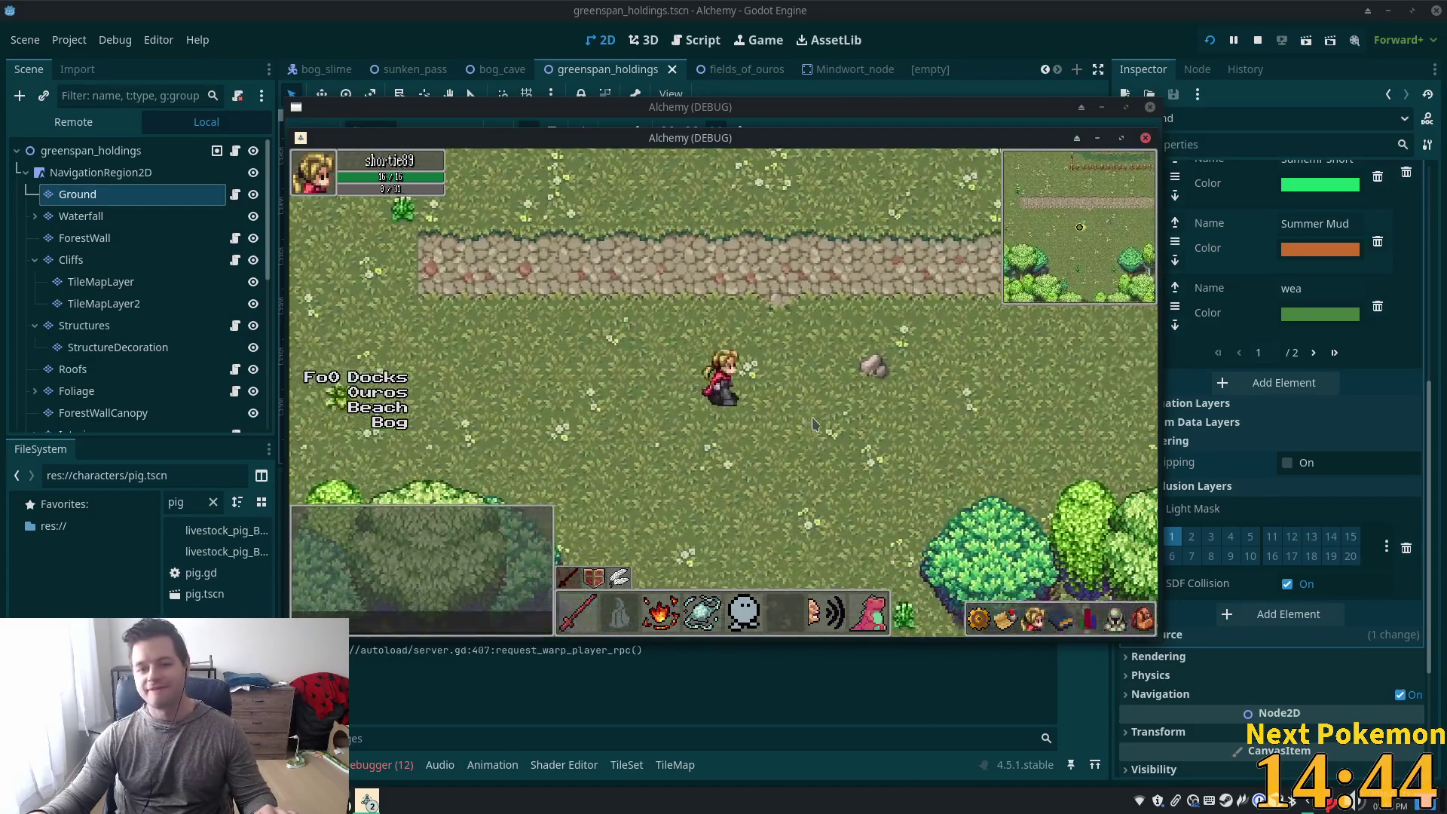
{"action": "key", "text": "Up"}
{"action": "key", "text": "Right"}
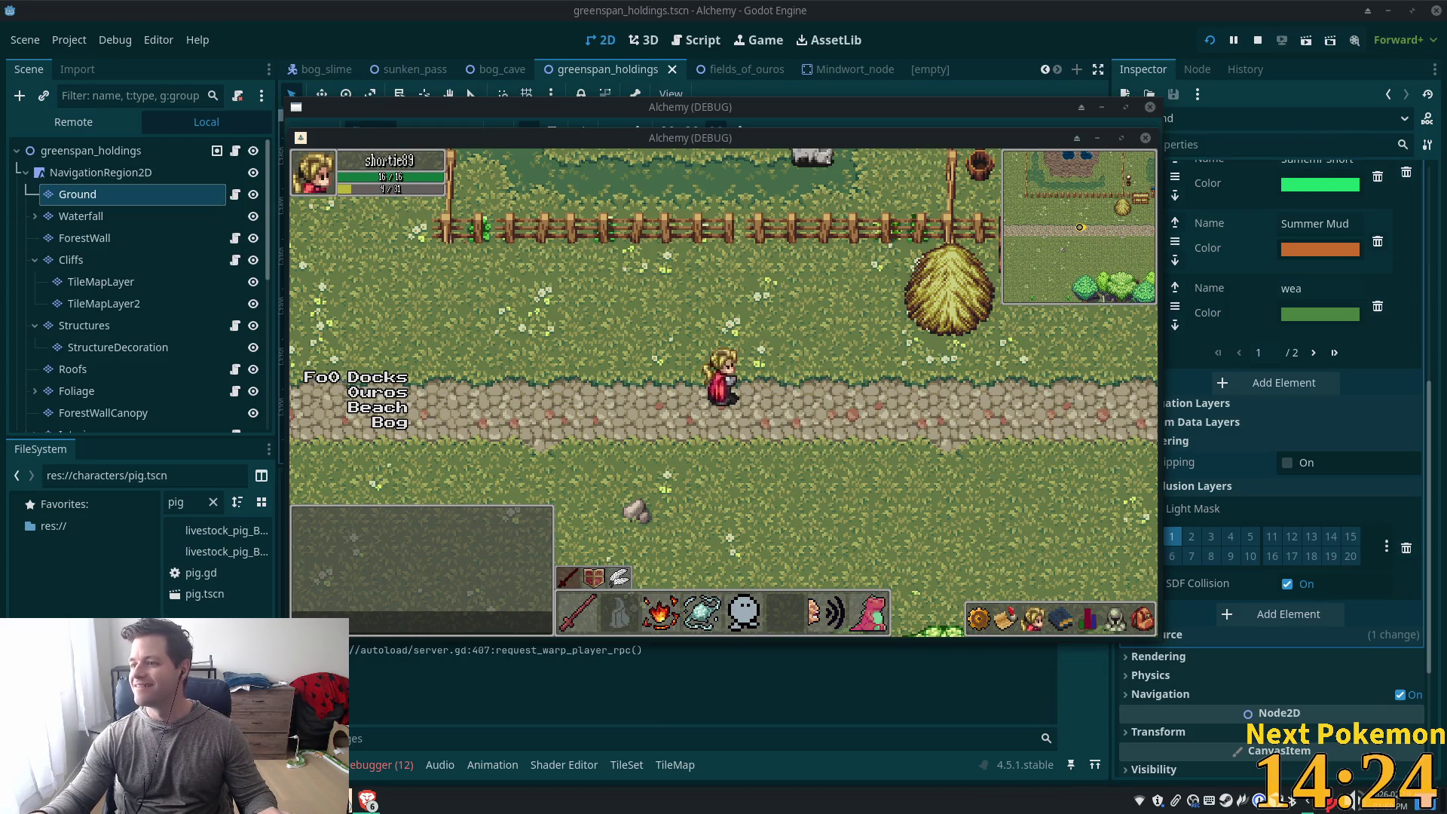
{"action": "key", "text": "alt+Tab"}
Play the Bloodsport OK USA clip on YouTube, then close the browser to return to Godot
{"action": "left_click", "coordinate": [661, 260]}
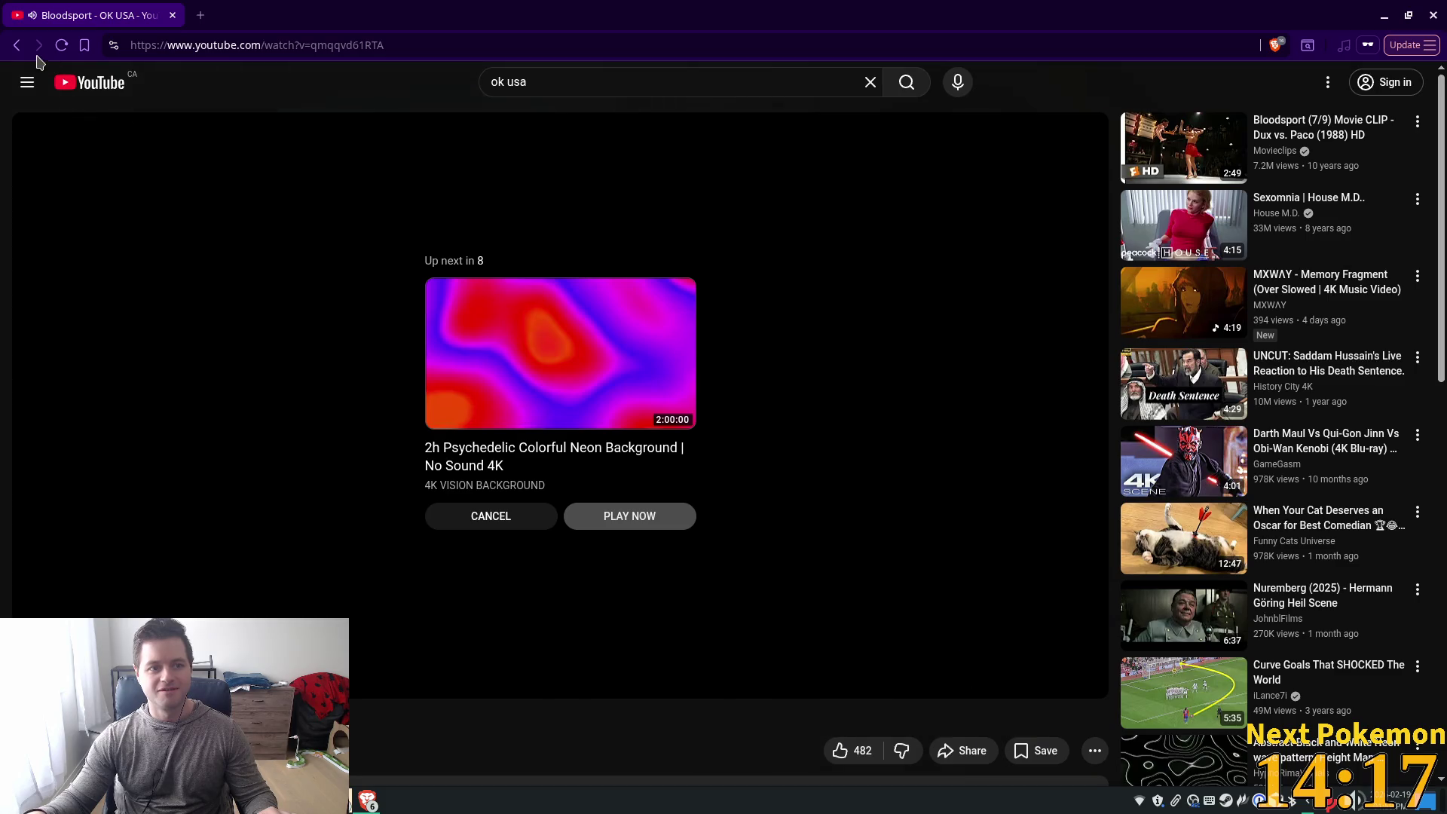
{"action": "left_click", "coordinate": [17, 47]}
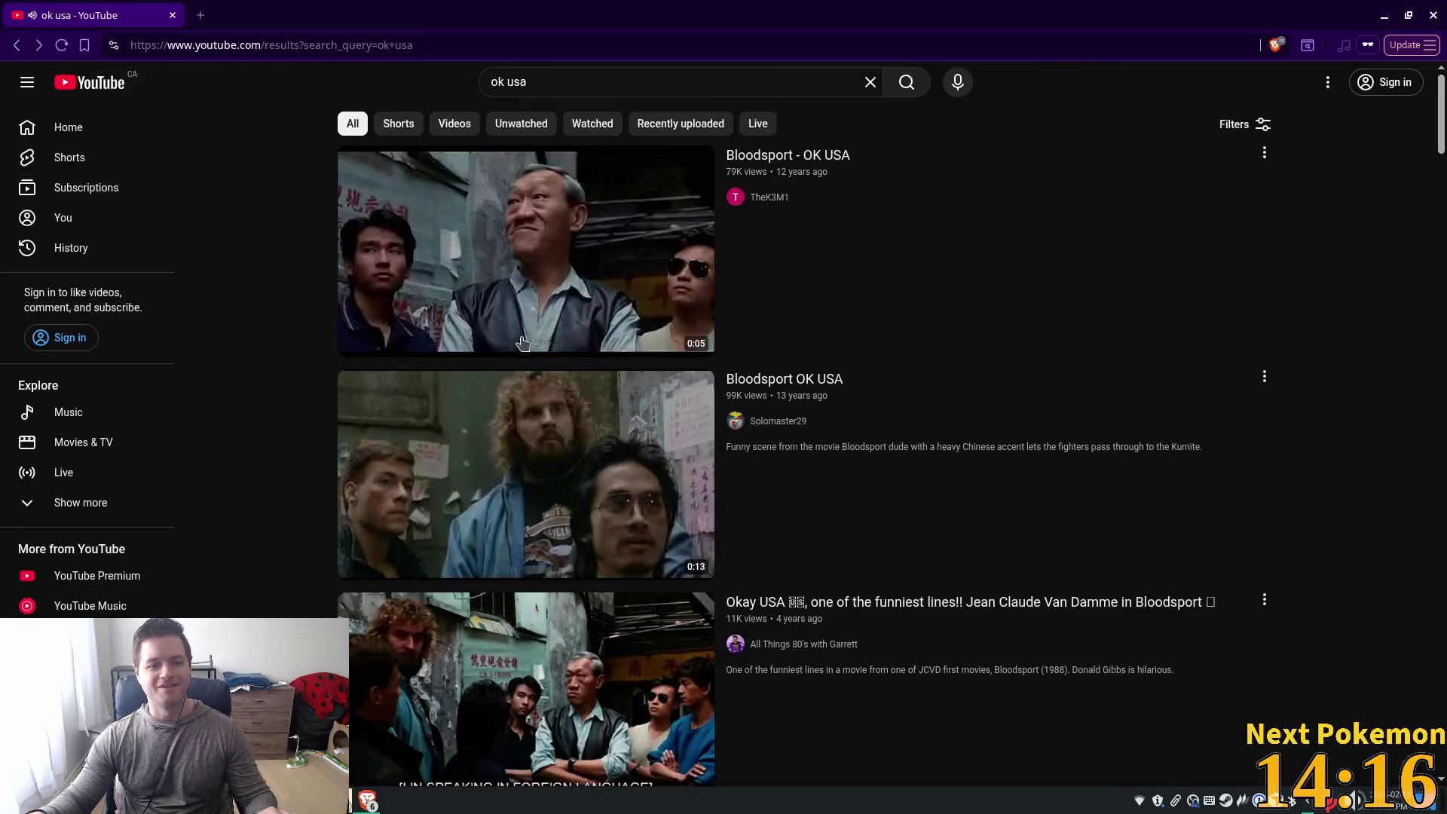
{"action": "left_click", "coordinate": [520, 507]}
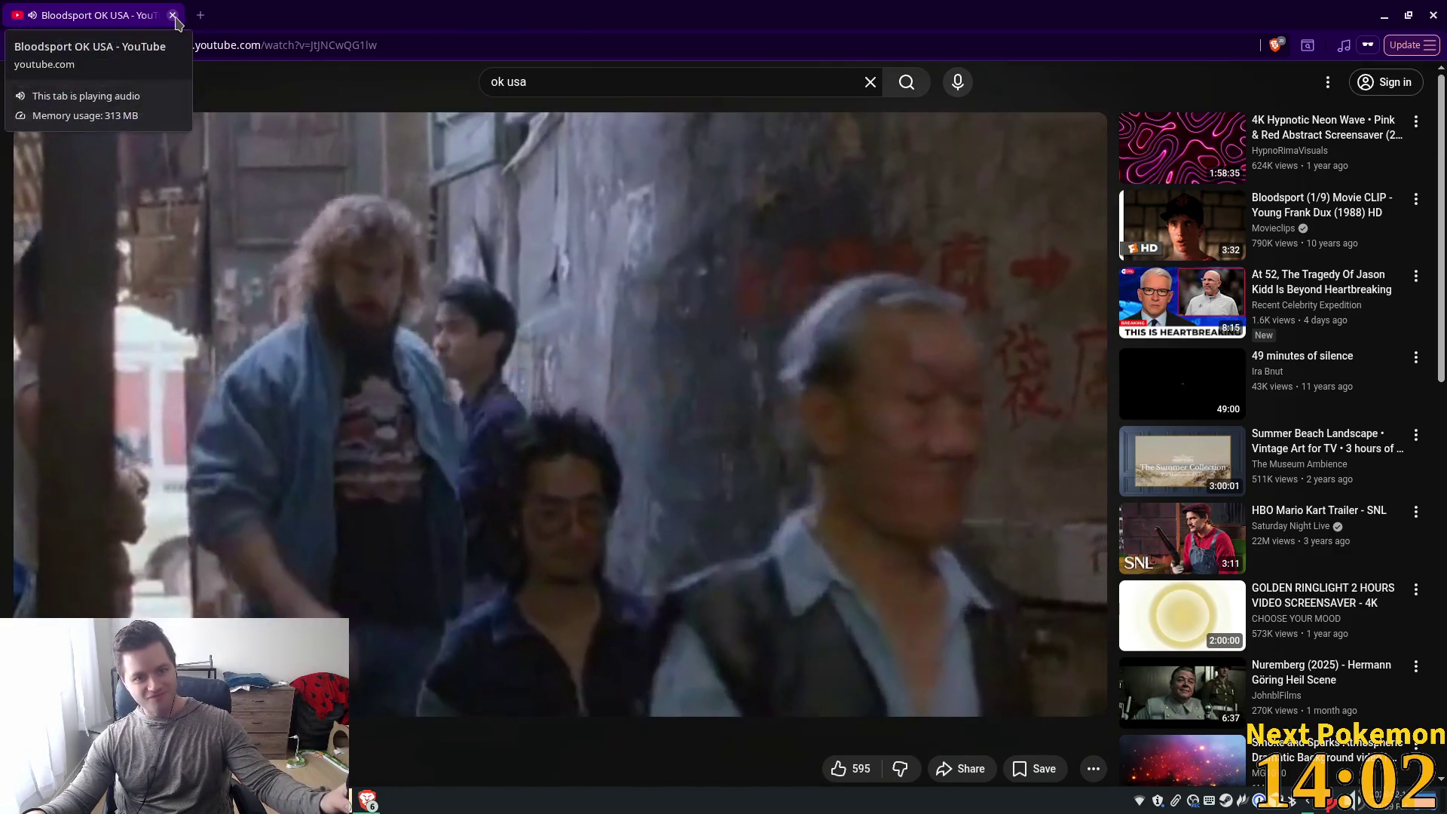
{"action": "left_click", "coordinate": [172, 16]}
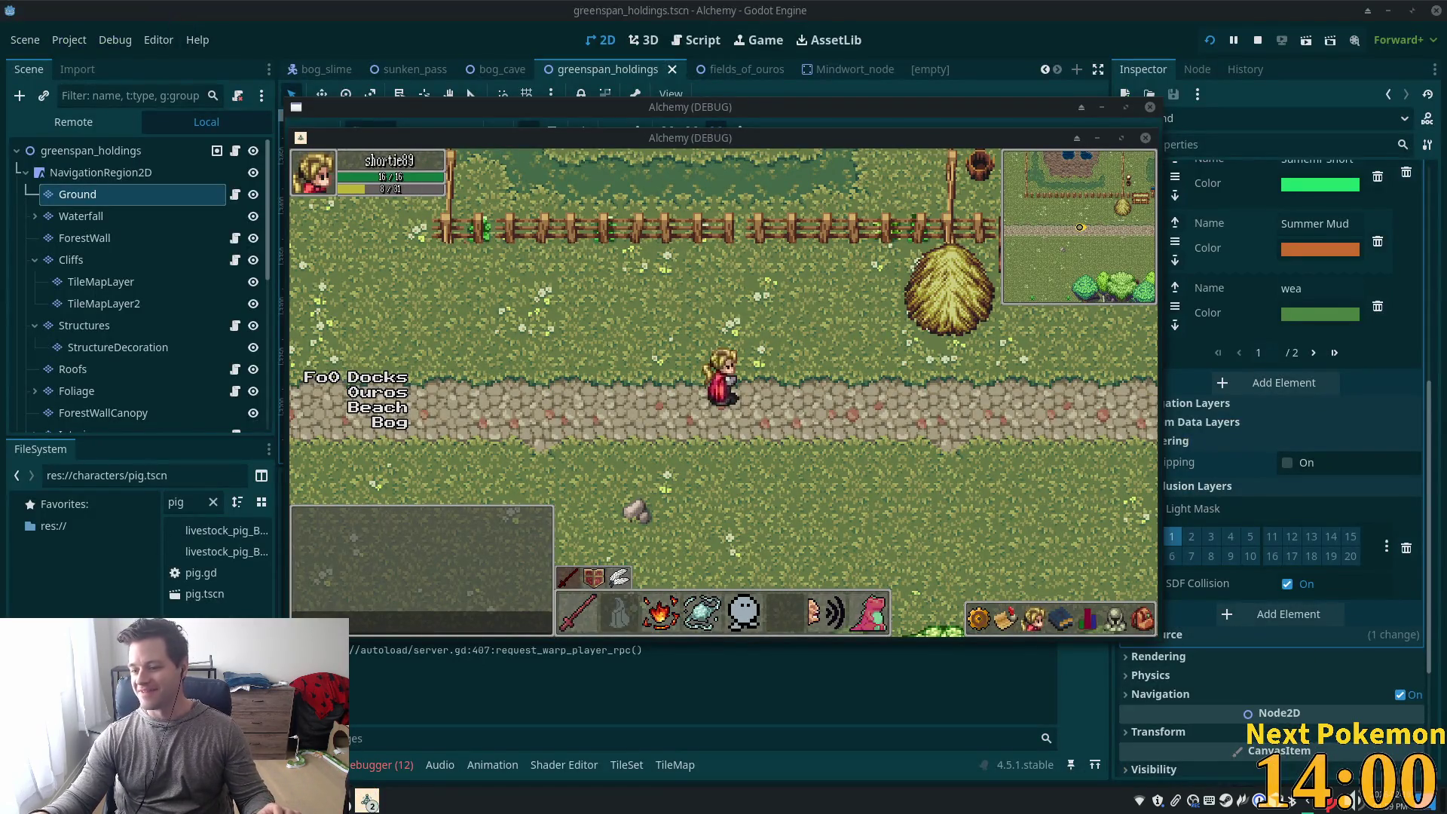
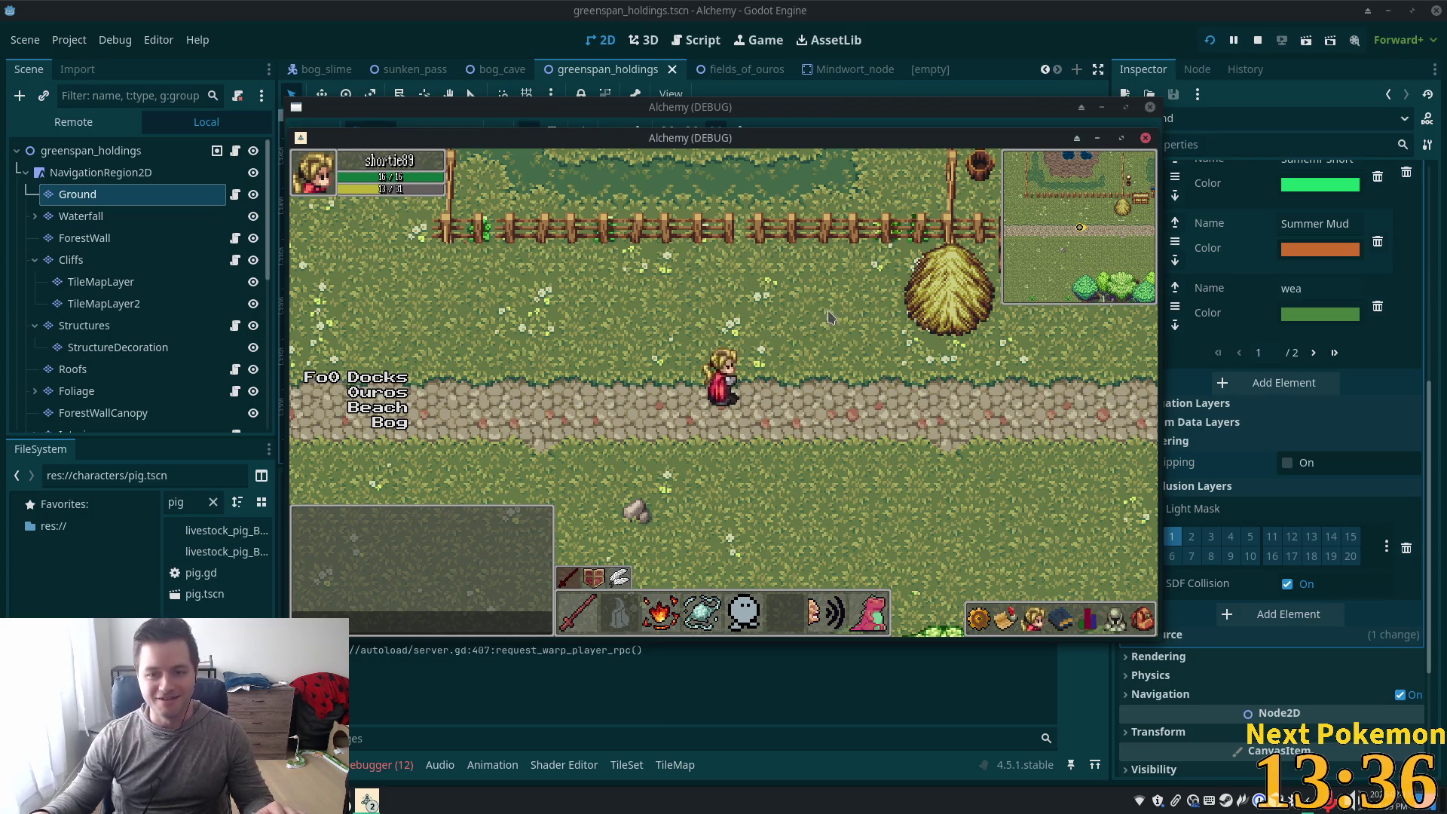
Walk the character west, north, then south to the stone path, and return to the Godot editor
{"action": "key", "text": "a"}
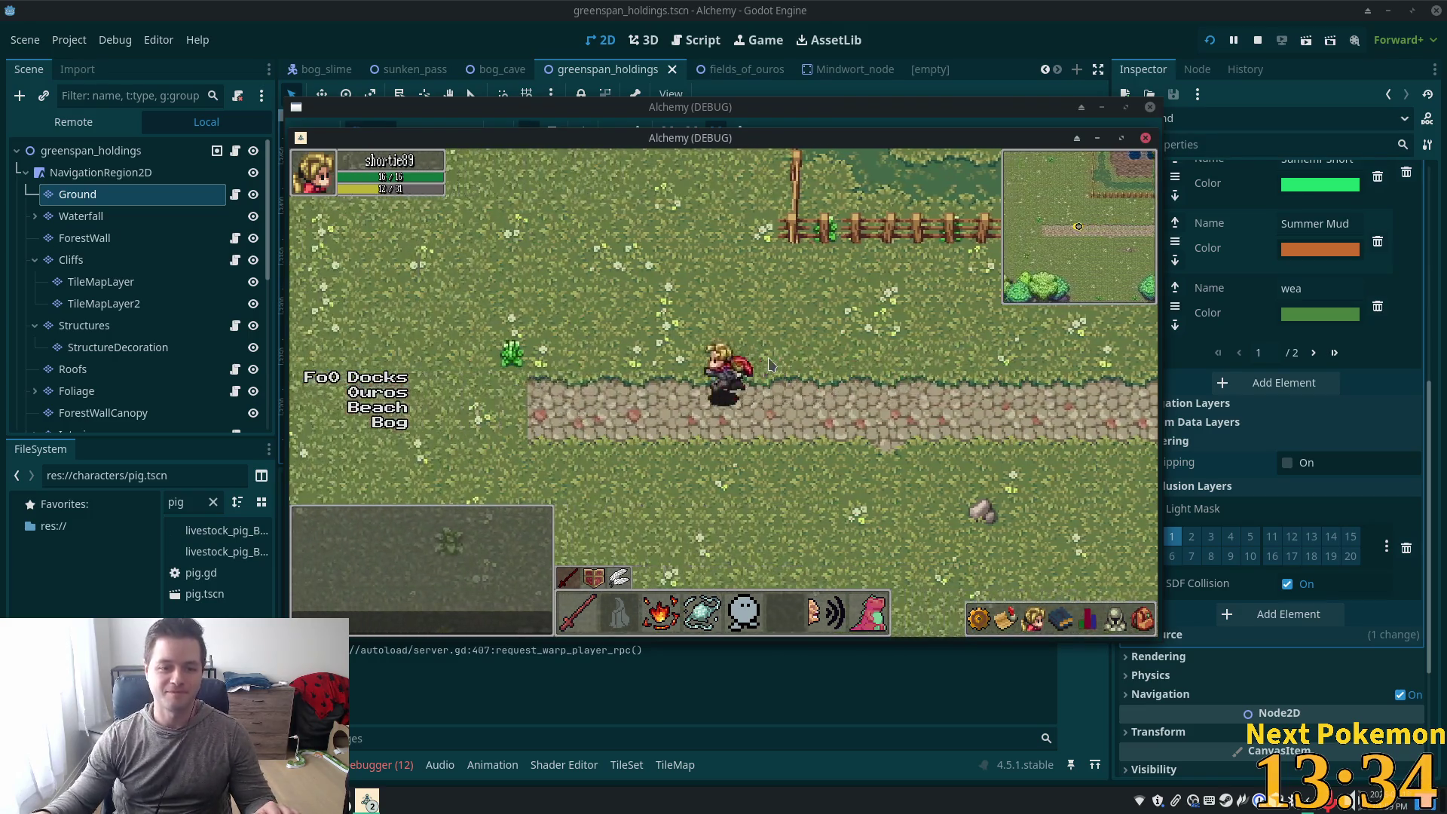
{"action": "key", "text": "w"}
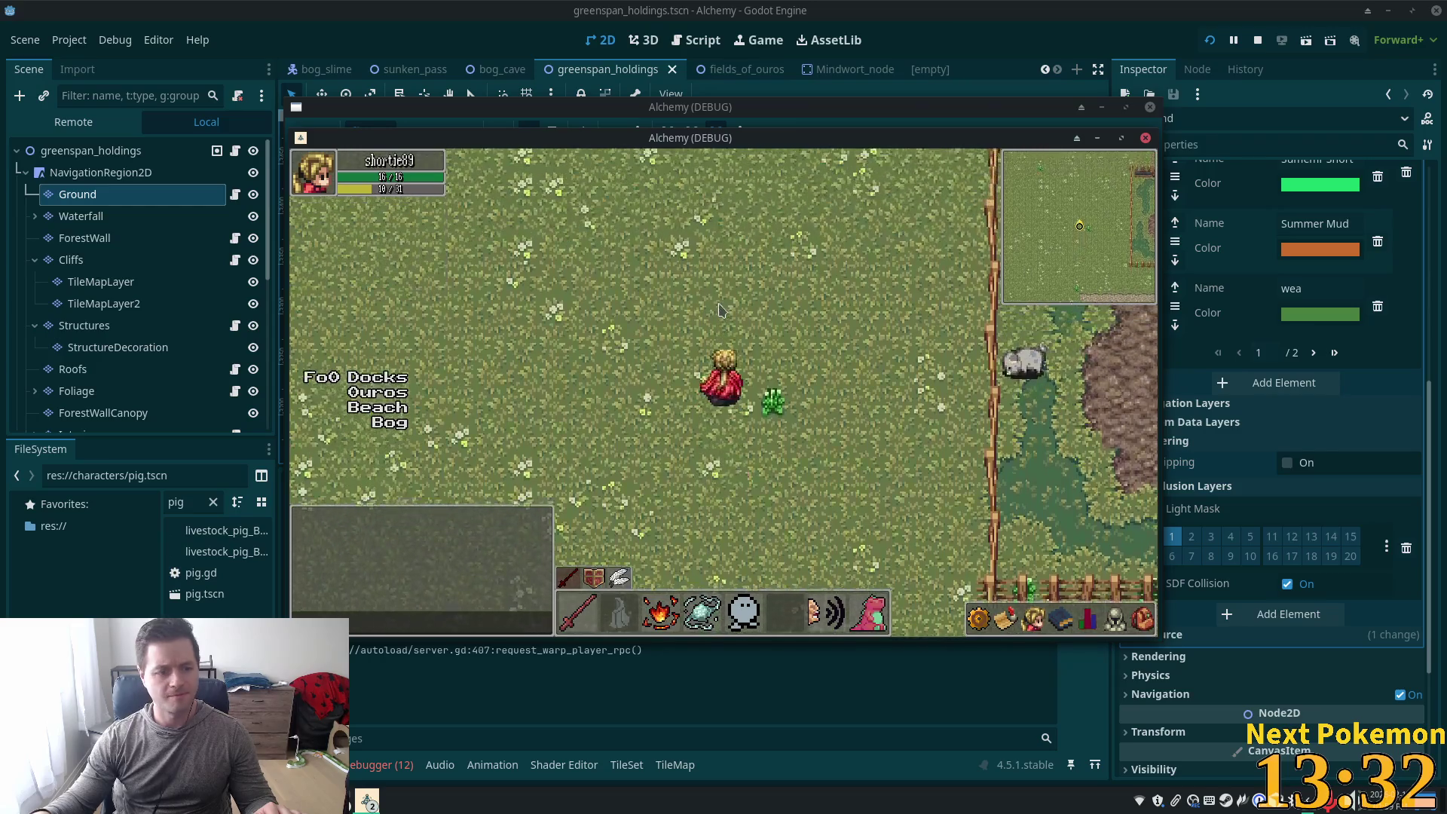
{"action": "key", "text": "s"}
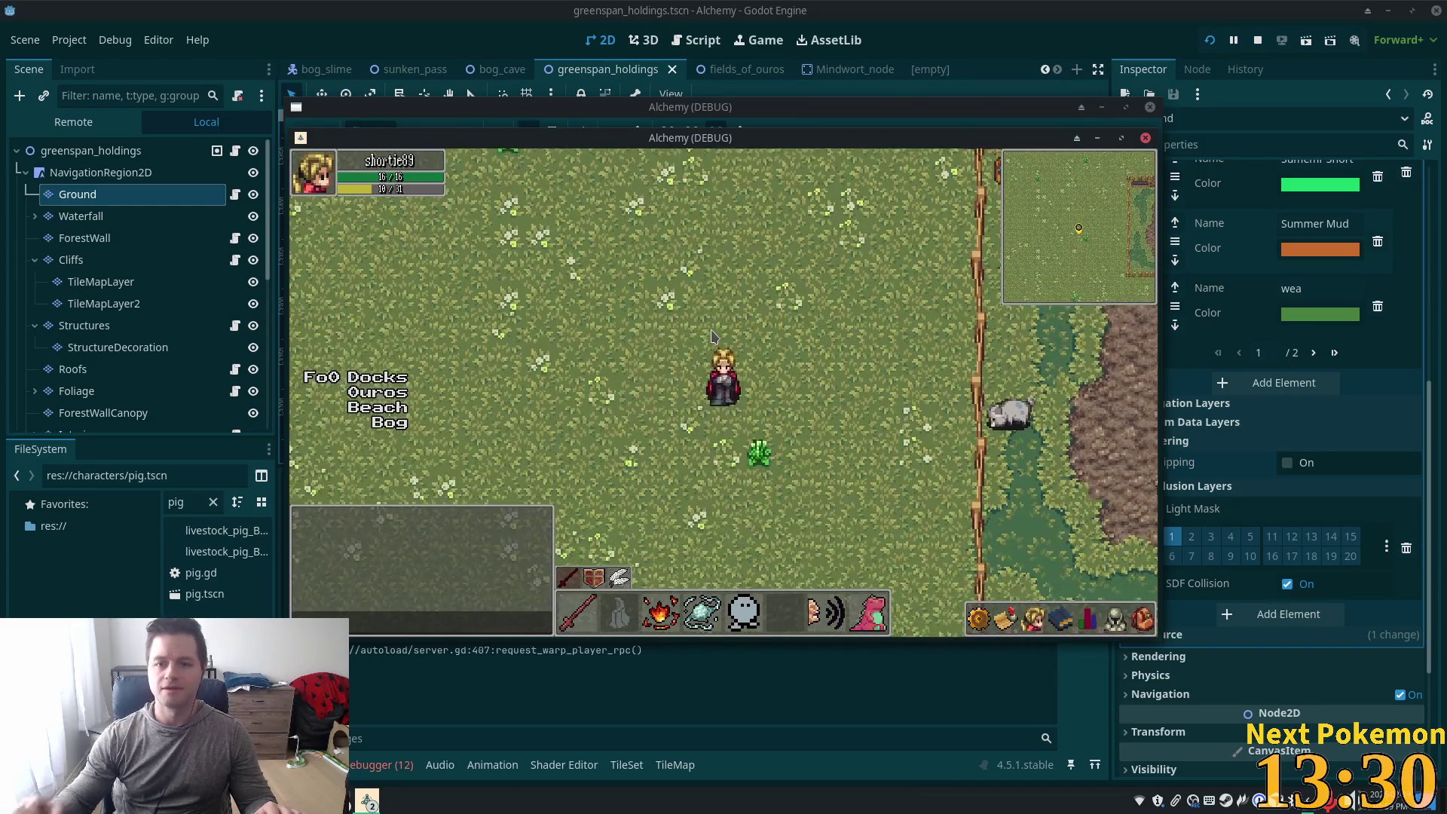
{"action": "key", "text": "s"}
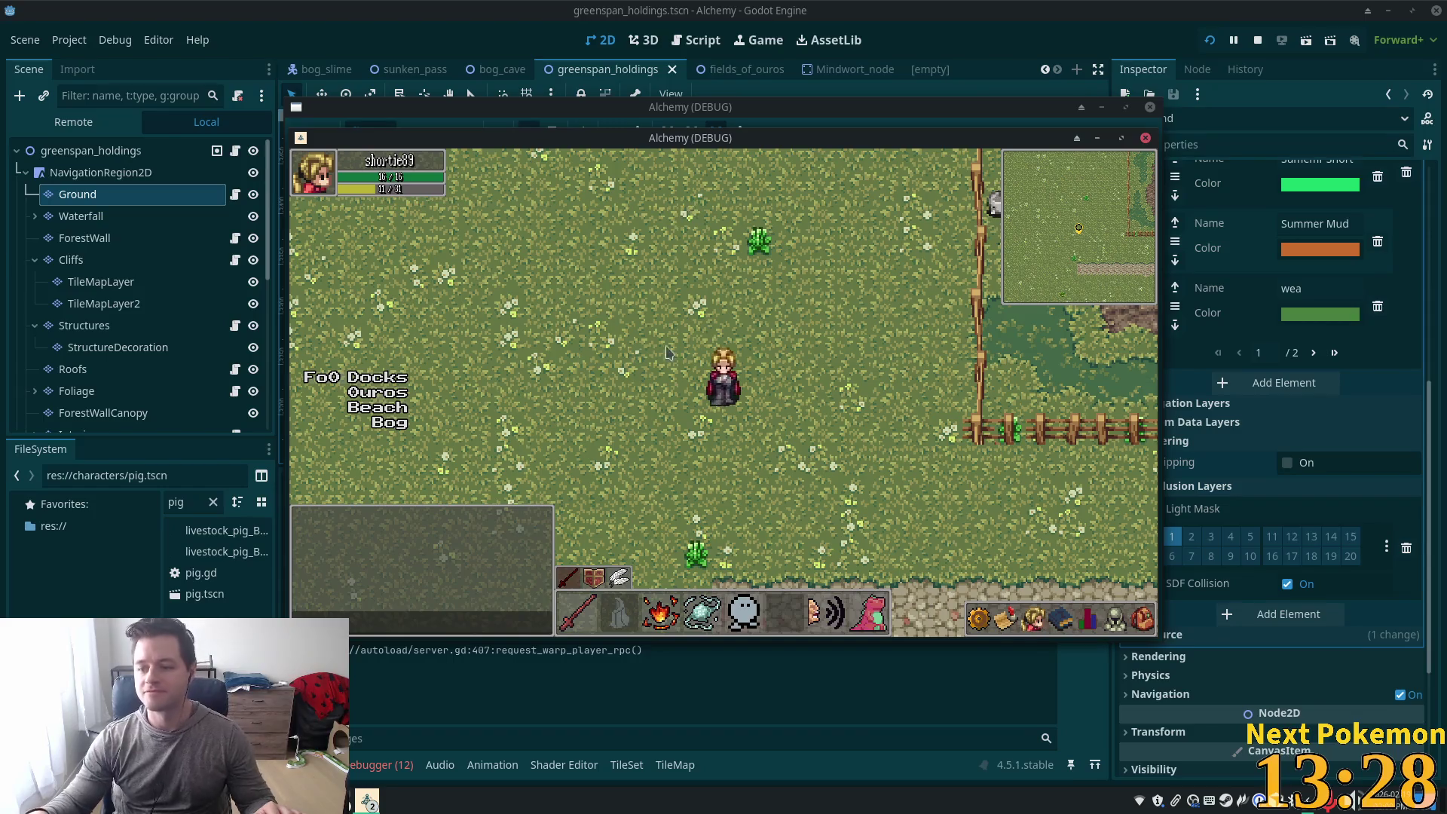
{"action": "key", "text": "s"}
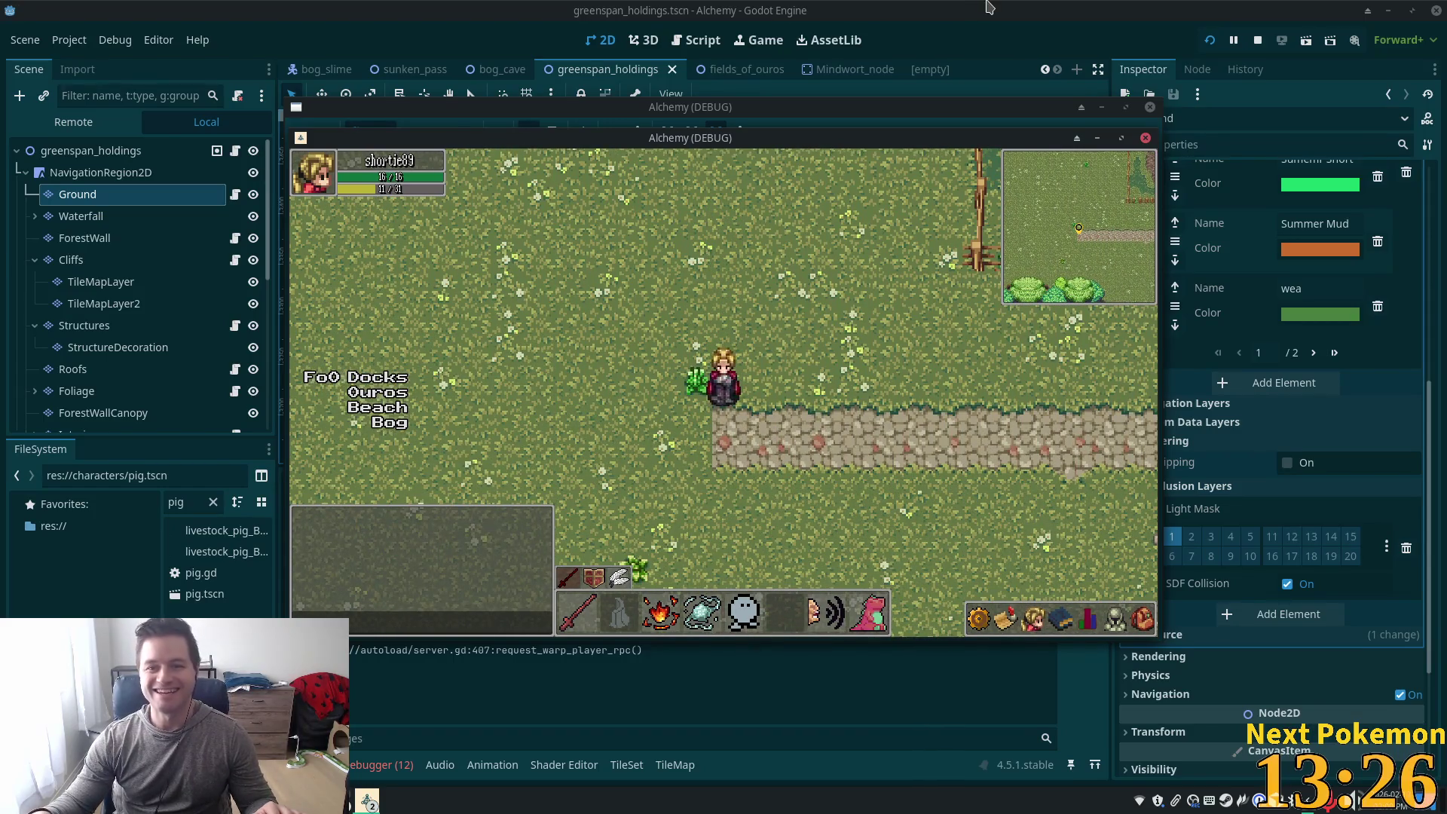
{"action": "left_click", "coordinate": [990, 8]}
{"action": "scroll", "coordinate": [648, 247], "scroll_direction": "up", "scroll_amount": 3}
Zoom onto the start of the stone path and select the Ground layer for tile editing
{"action": "scroll", "coordinate": [716, 256], "scroll_direction": "left", "scroll_amount": 5}
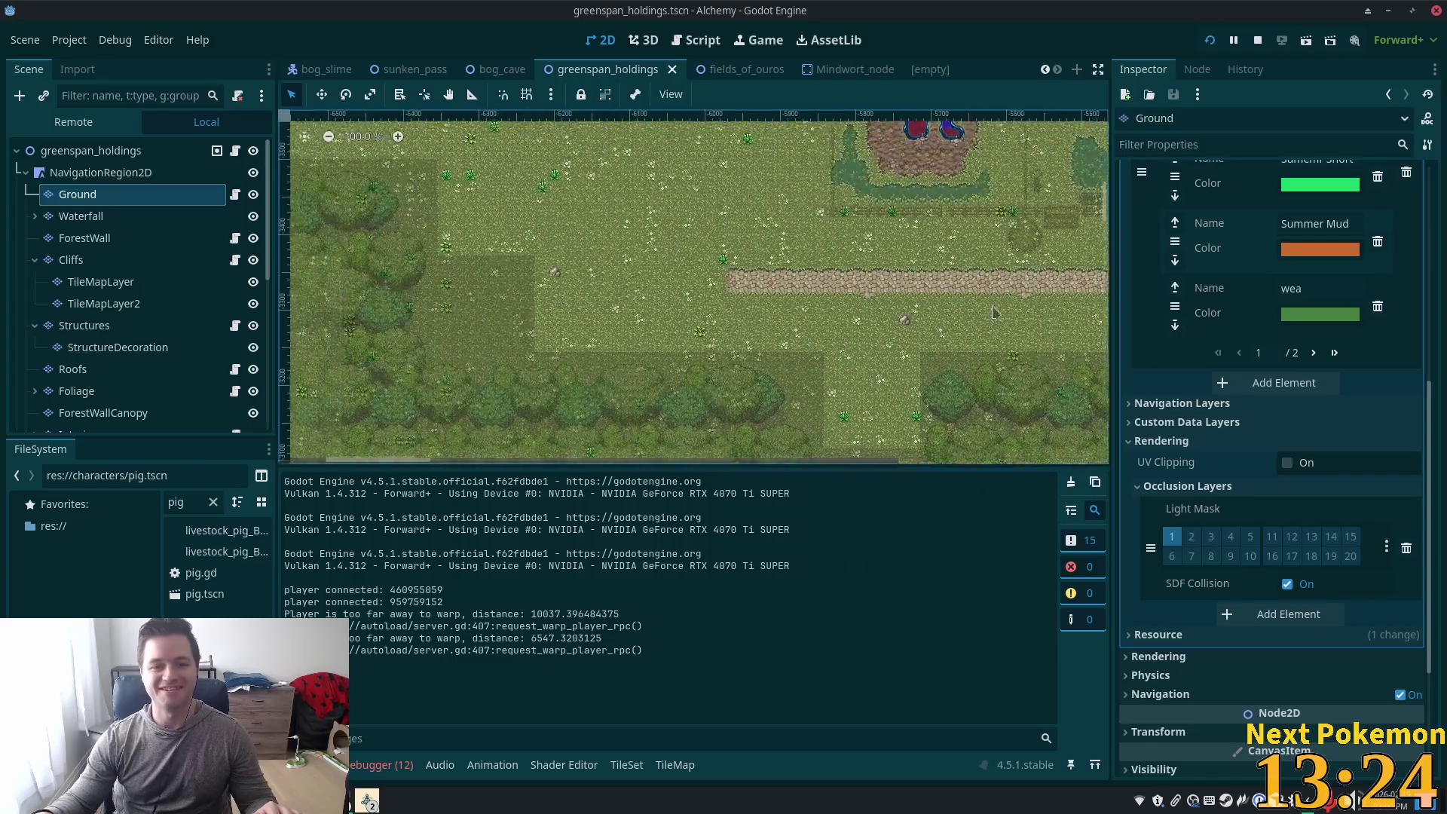
{"action": "scroll", "coordinate": [764, 263], "scroll_direction": "down", "scroll_amount": 4}
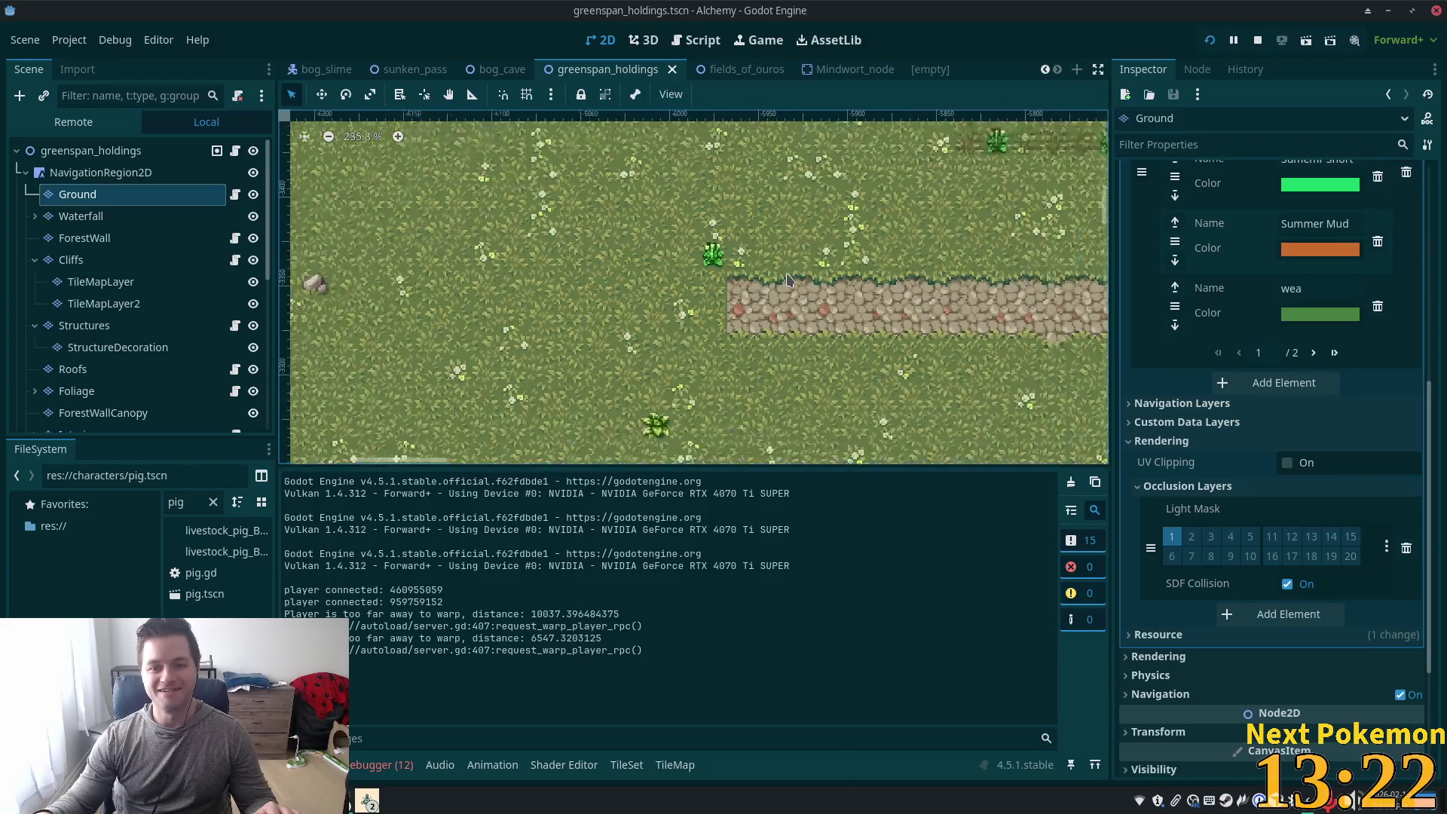
{"action": "scroll", "coordinate": [744, 332], "scroll_direction": "up", "scroll_amount": 5}
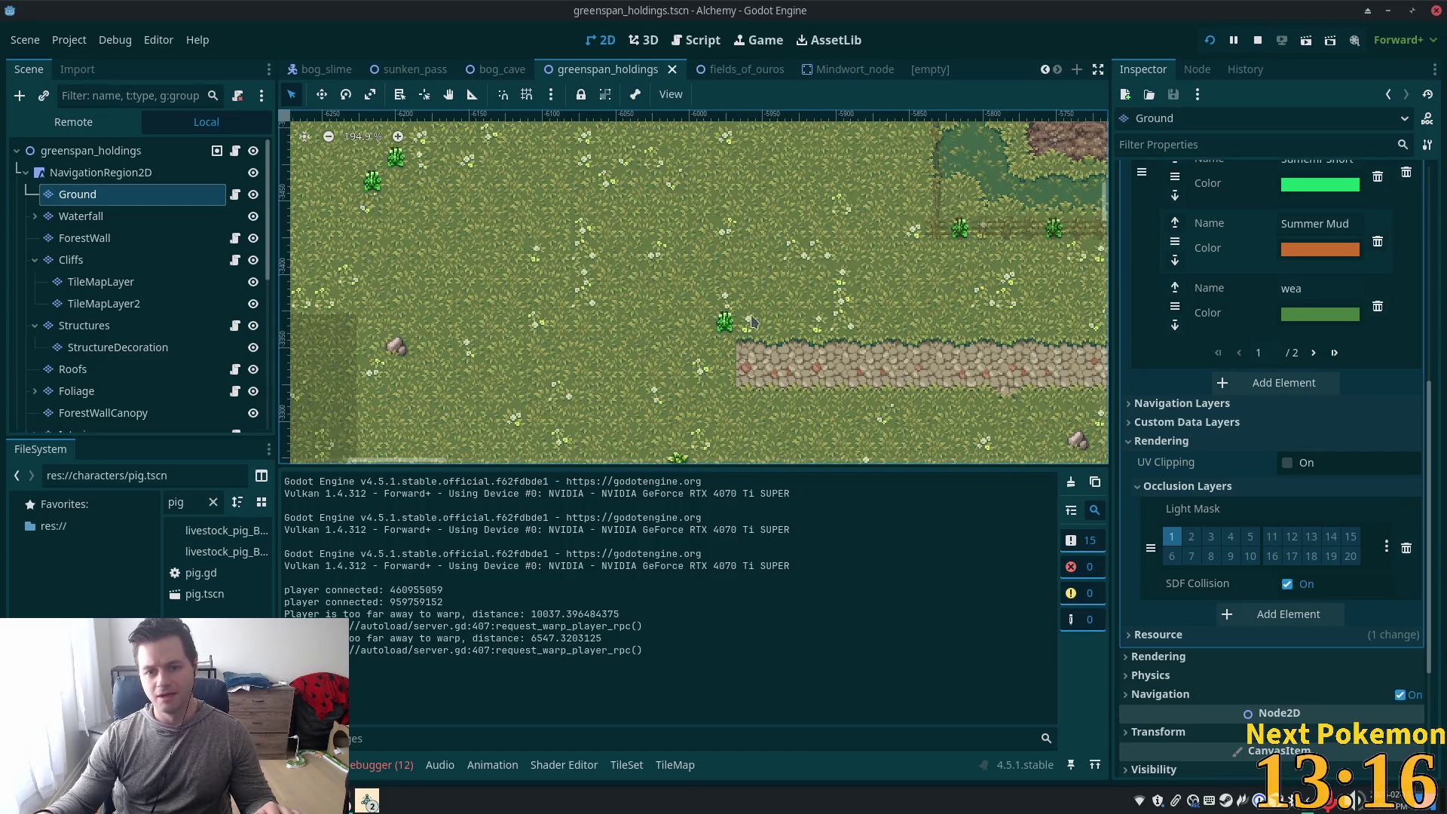
{"action": "scroll", "coordinate": [691, 358], "scroll_direction": "up", "scroll_amount": 3}
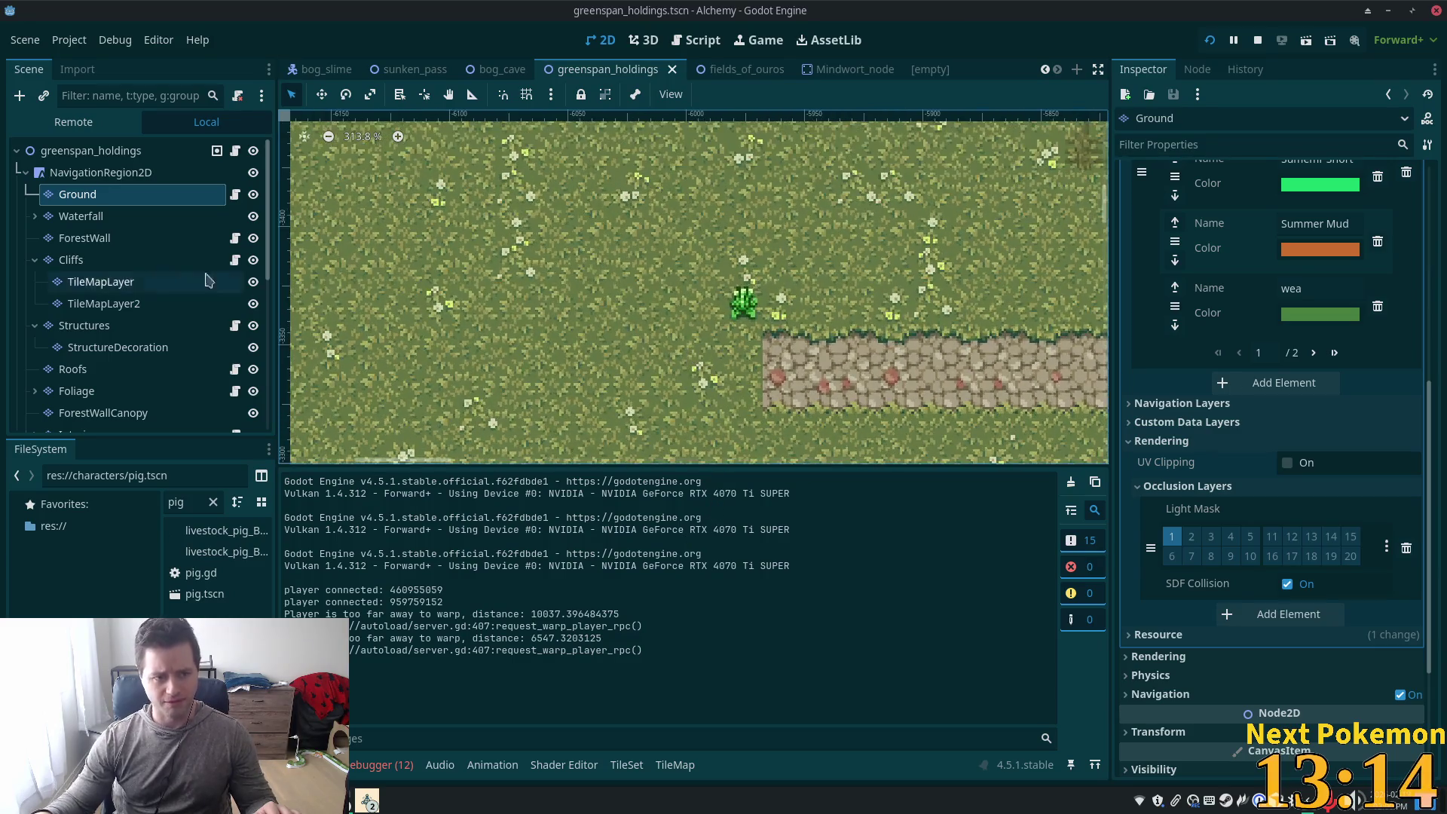
{"action": "left_click", "coordinate": [144, 264]}
{"action": "left_click", "coordinate": [76, 194]}
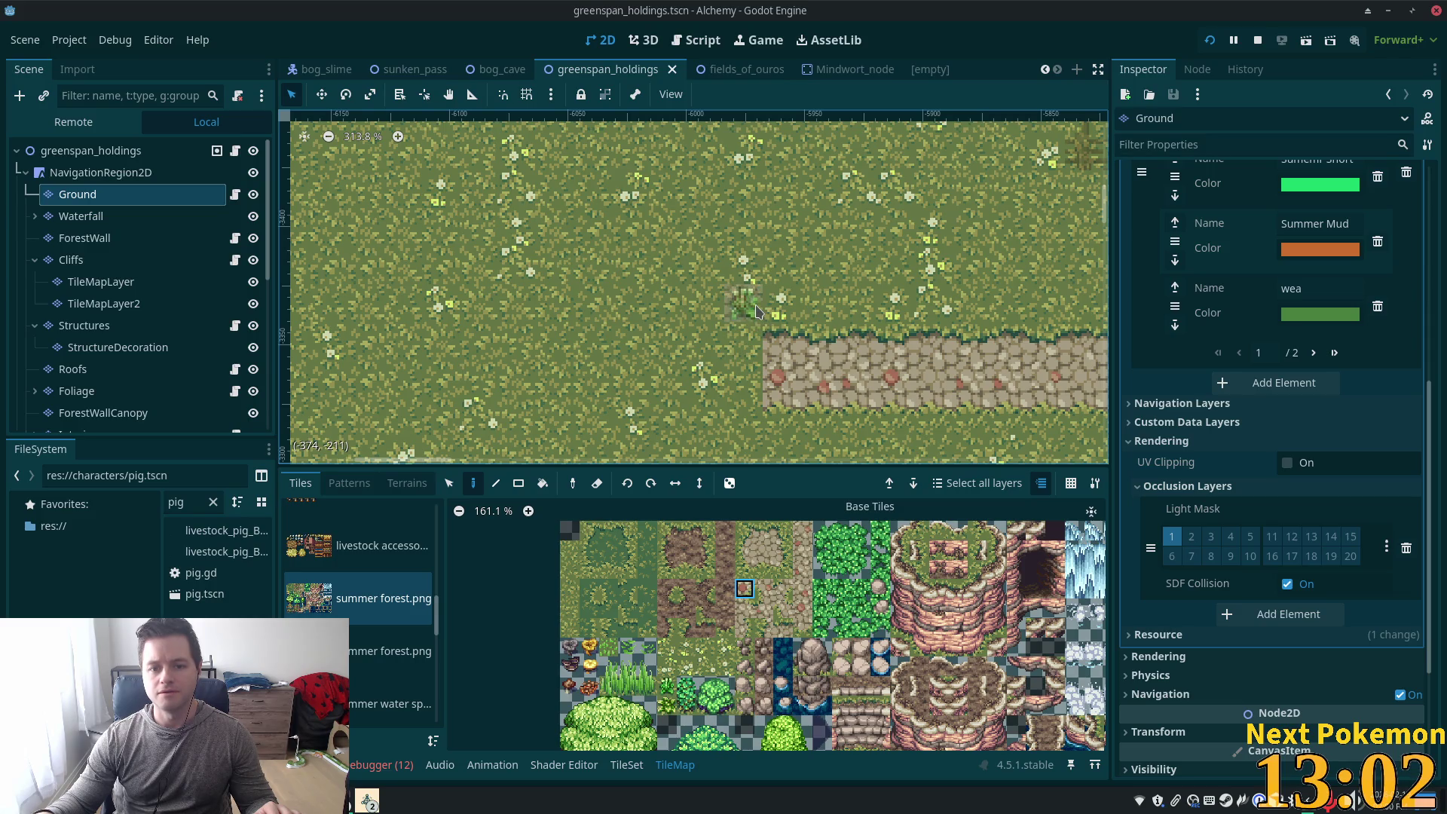
Paint a dirt tile and a joining tile above the path's western end, plus a rock-edge tile
{"action": "left_click", "coordinate": [759, 309]}
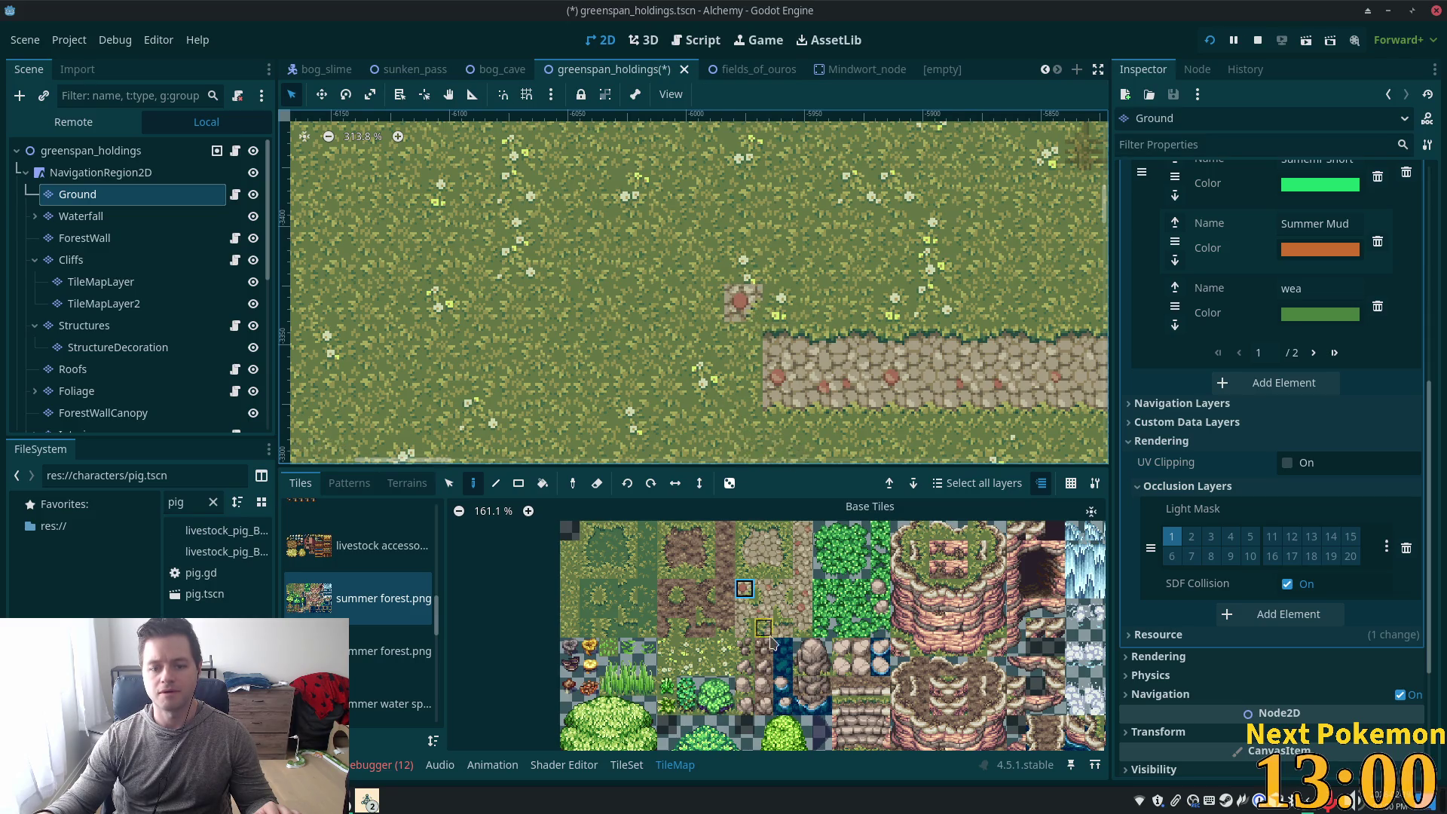
{"action": "left_click", "coordinate": [744, 341]}
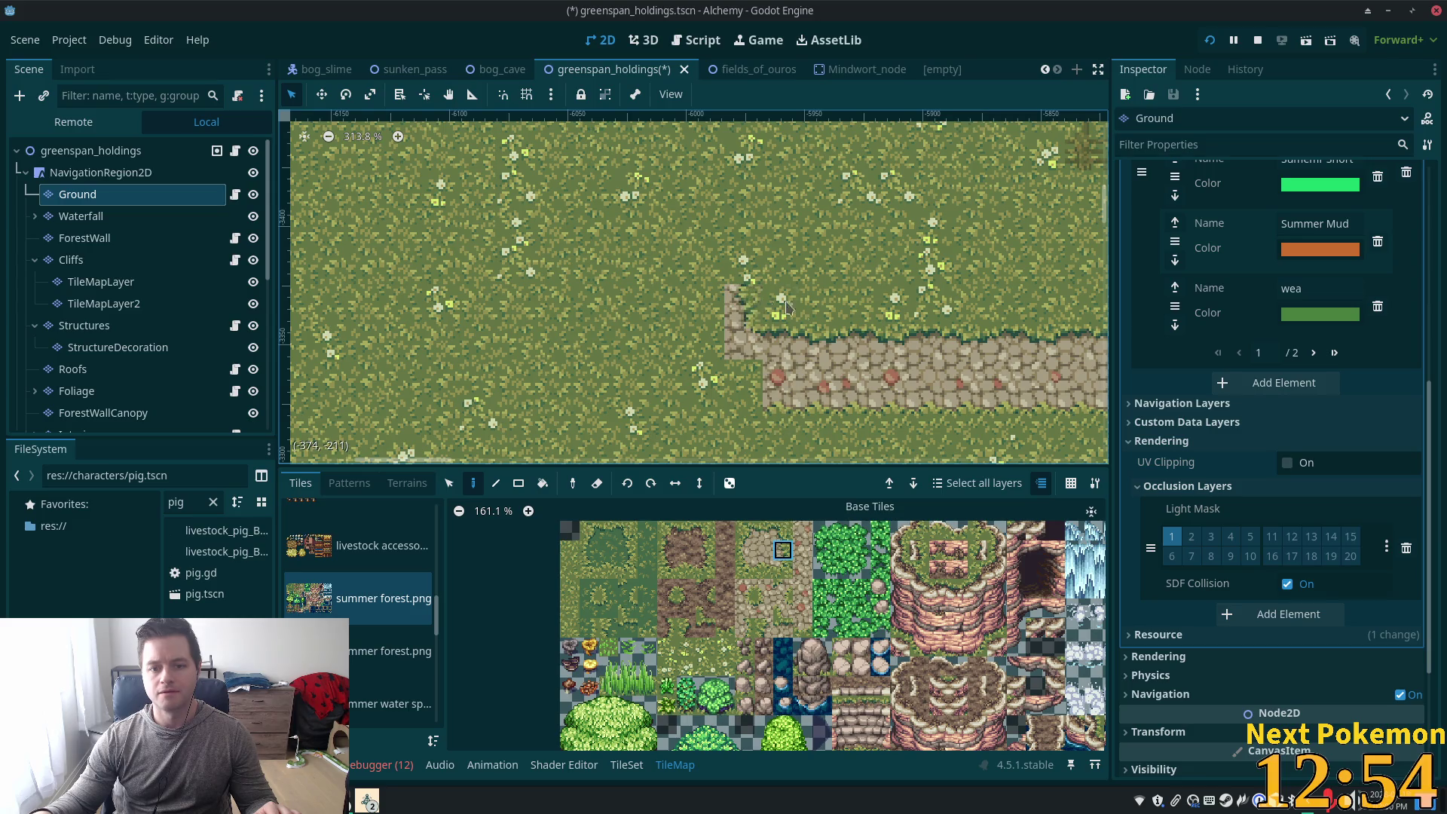
{"action": "scroll", "coordinate": [785, 307], "scroll_direction": "up", "scroll_amount": 3}
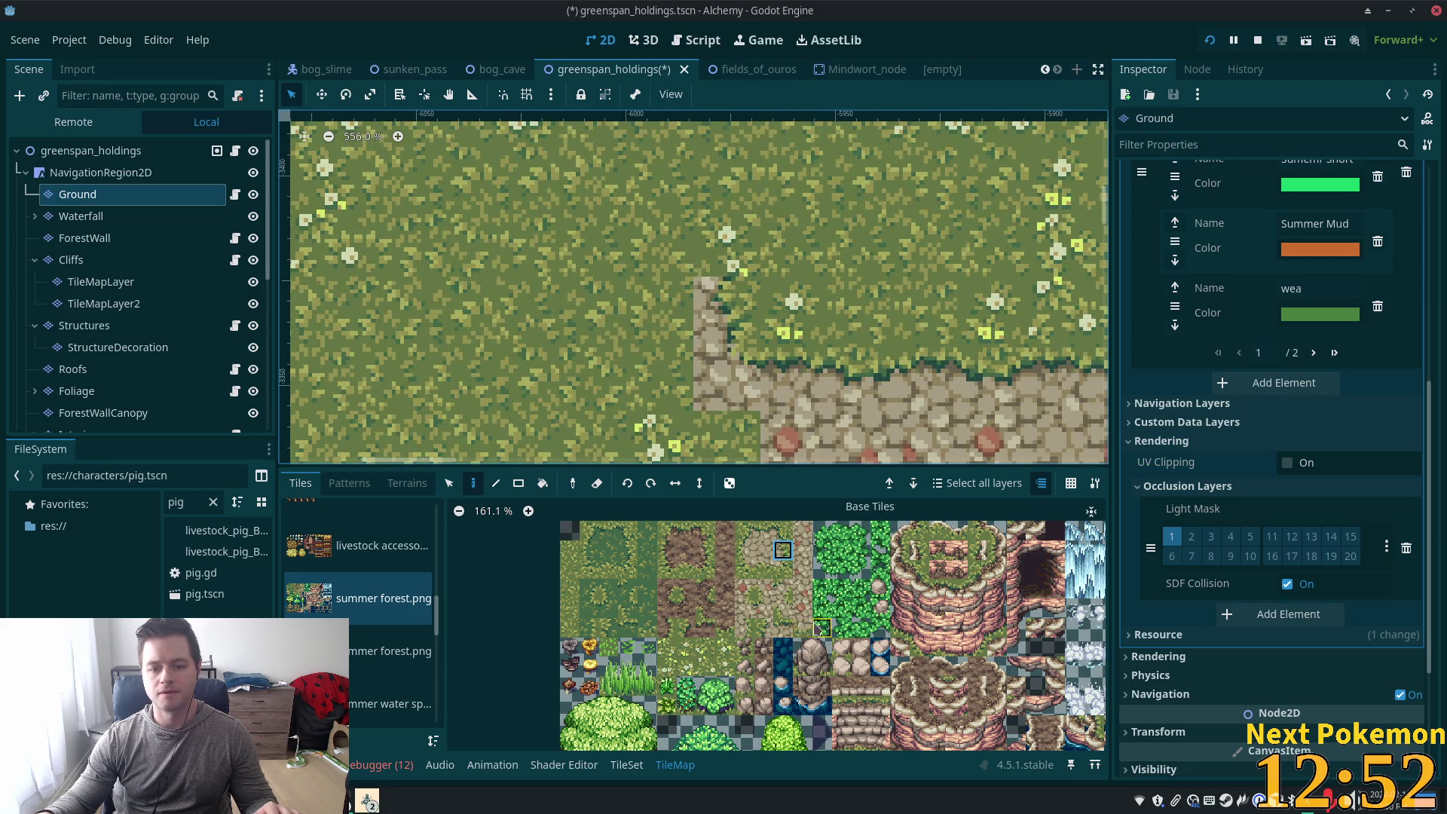
{"action": "left_click", "coordinate": [744, 628]}
{"action": "left_click", "coordinate": [725, 242]}
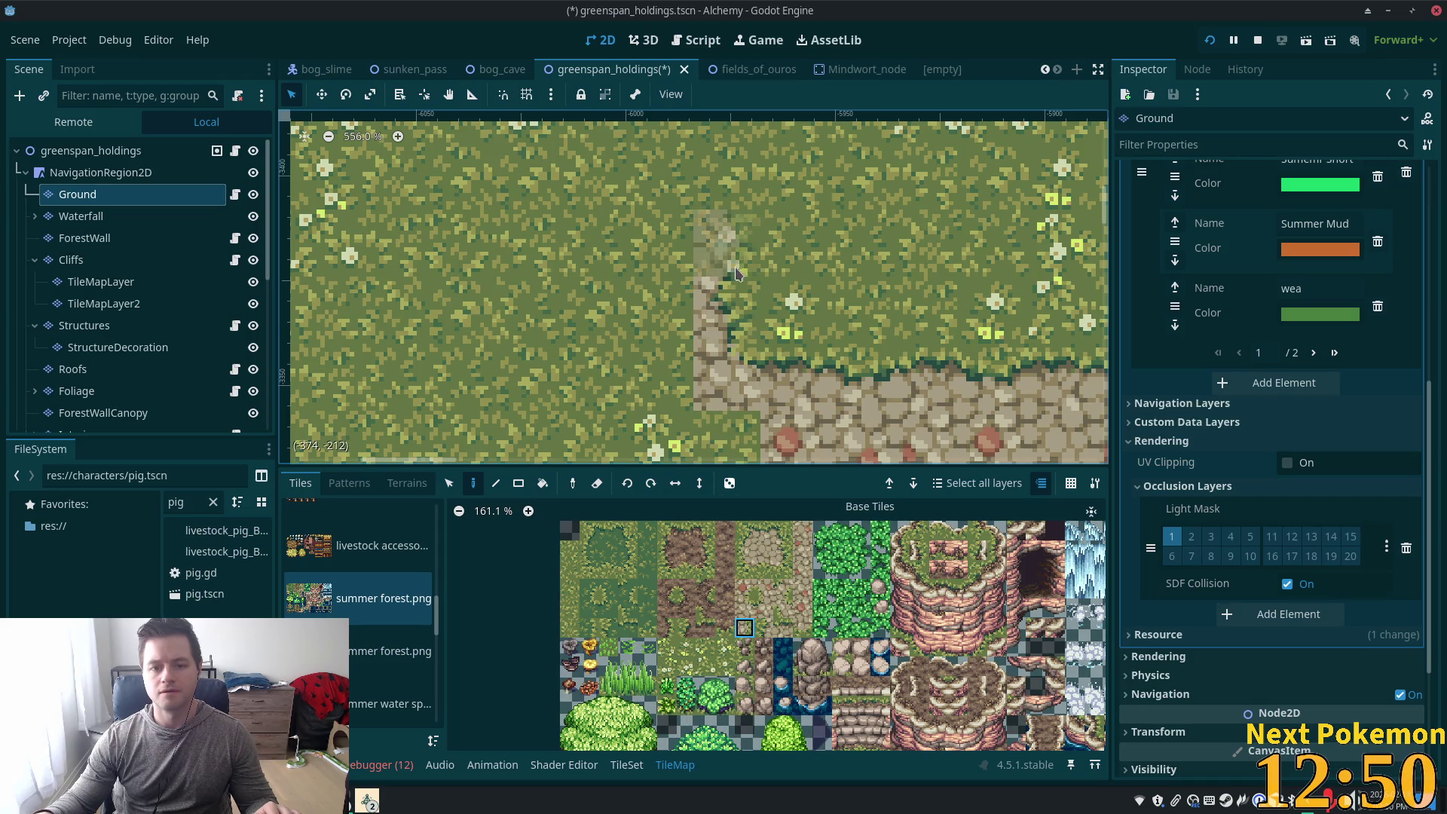
Add a rock-edge tile at the strip's top and extend the path strip two tiles north
{"action": "scroll", "coordinate": [869, 219], "scroll_direction": "down", "scroll_amount": 1}
{"action": "scroll", "coordinate": [869, 219], "scroll_direction": "down", "scroll_amount": 3}
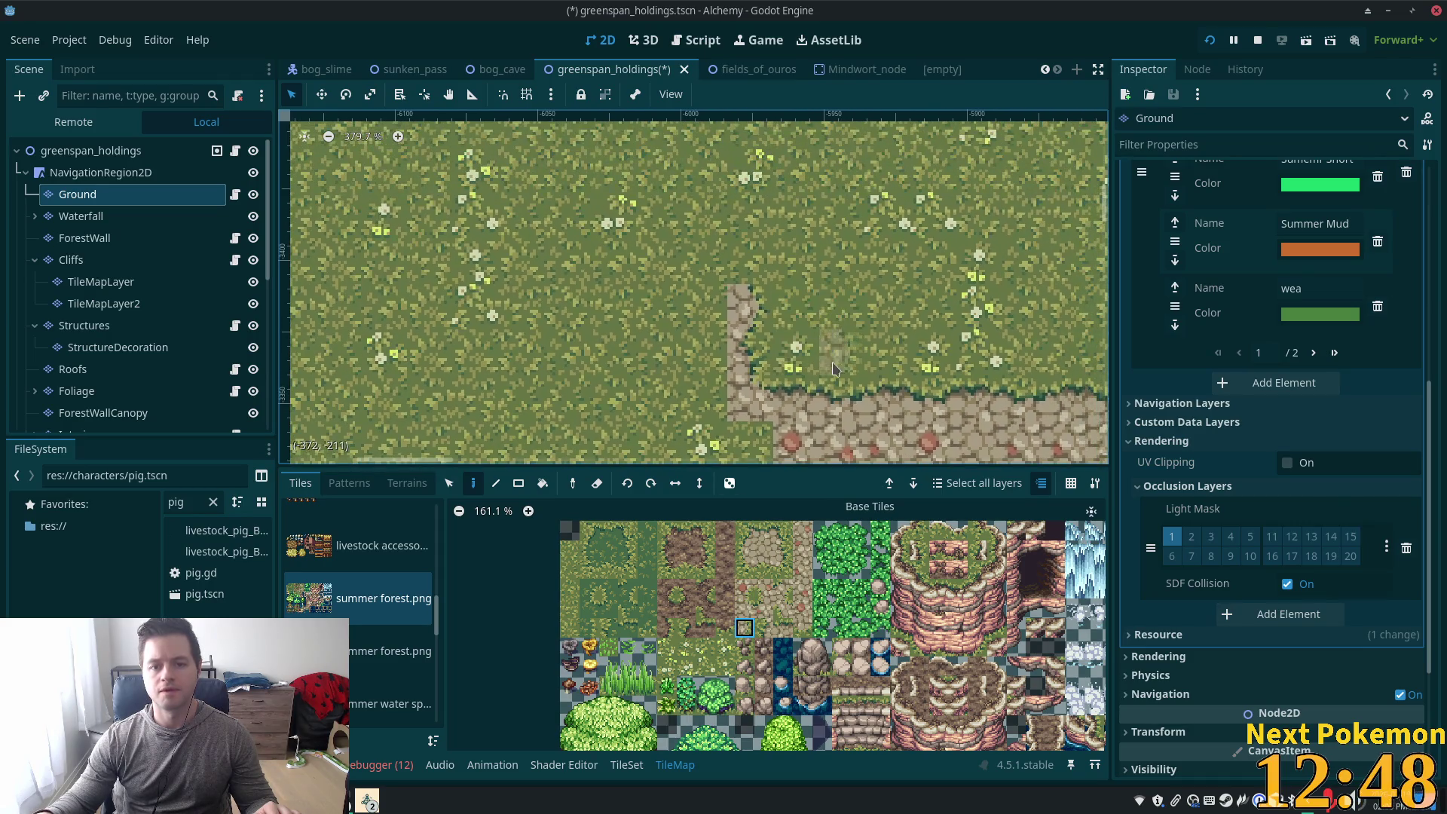
{"action": "left_click", "coordinate": [767, 256]}
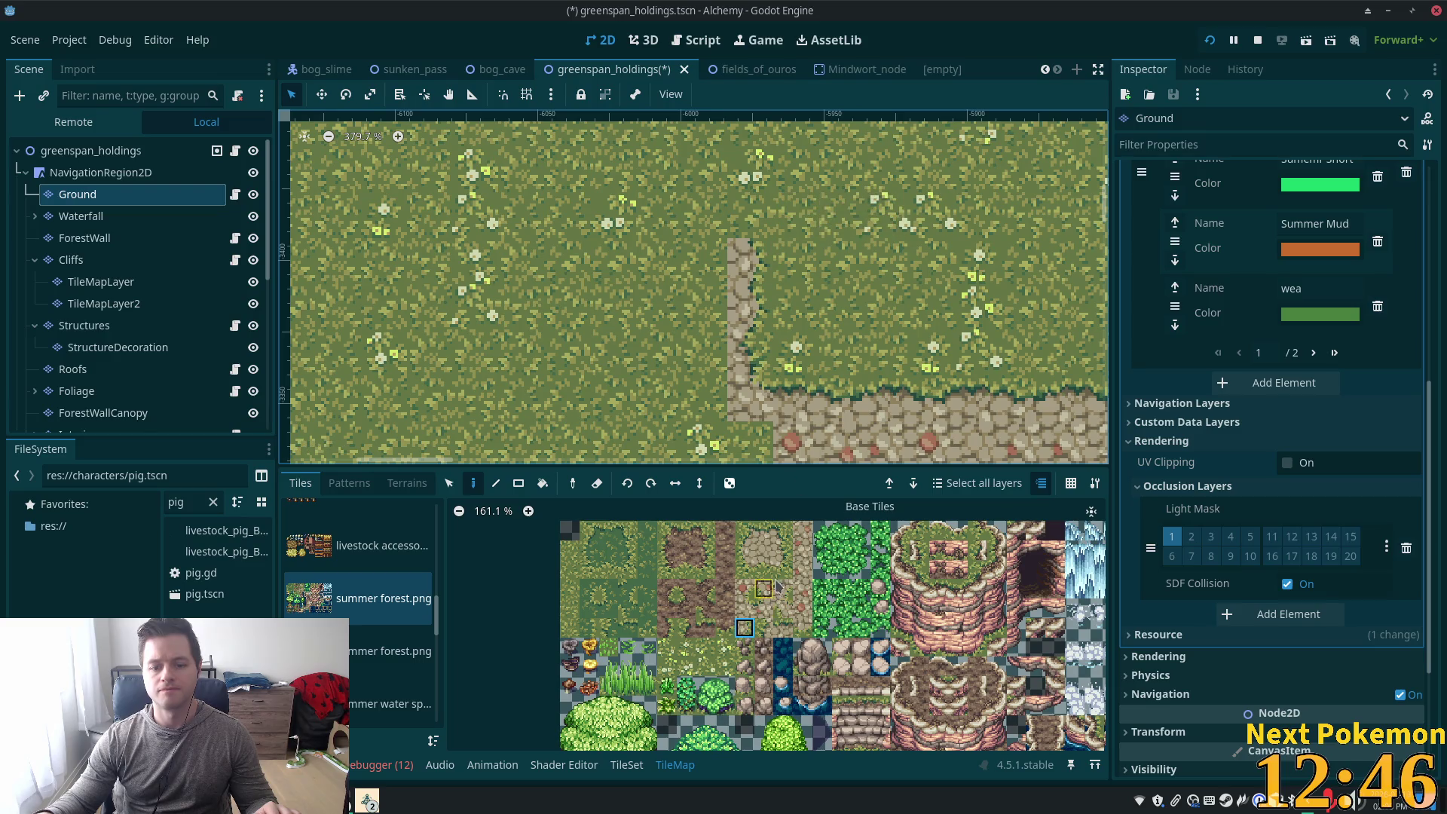
{"action": "left_click", "coordinate": [783, 551]}
{"action": "left_click", "coordinate": [750, 217]}
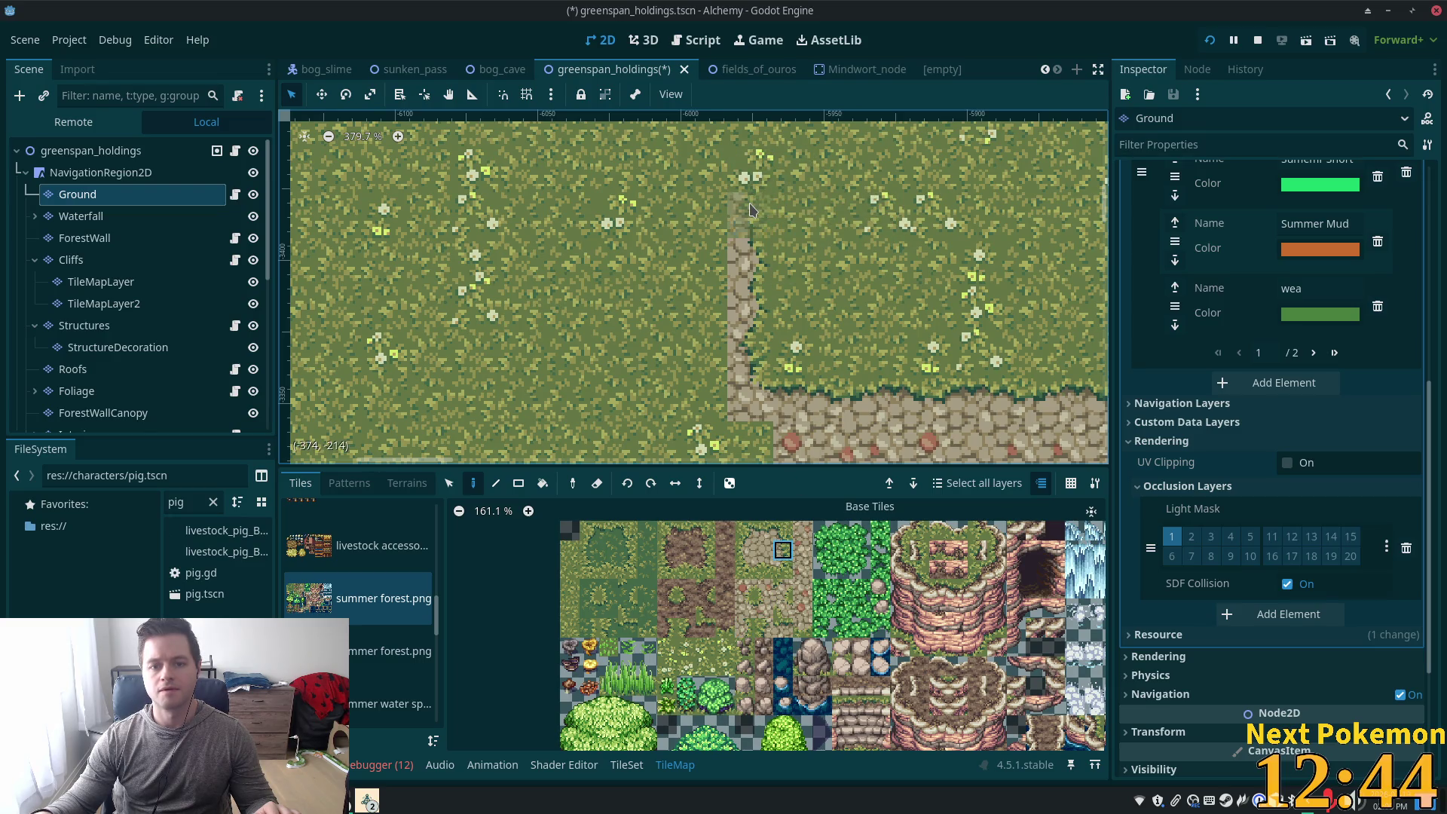
{"action": "left_click", "coordinate": [749, 170]}
{"action": "scroll", "coordinate": [898, 283], "scroll_direction": "down", "scroll_amount": 1}
{"action": "scroll", "coordinate": [711, 333], "scroll_direction": "down", "scroll_amount": 10}
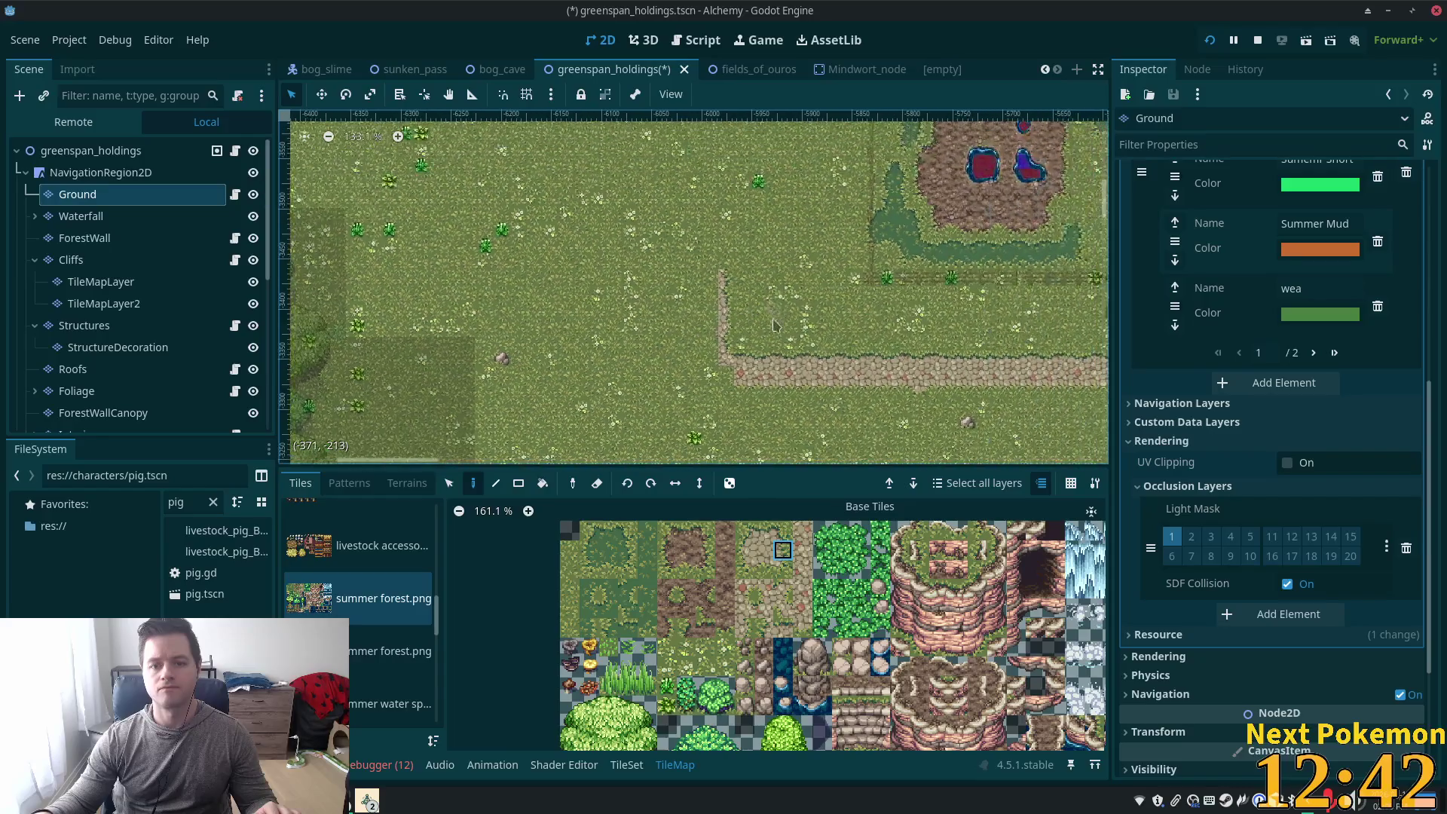
Paint Summer Cobble terrain freehand down the new path column
{"action": "left_click", "coordinate": [451, 483]}
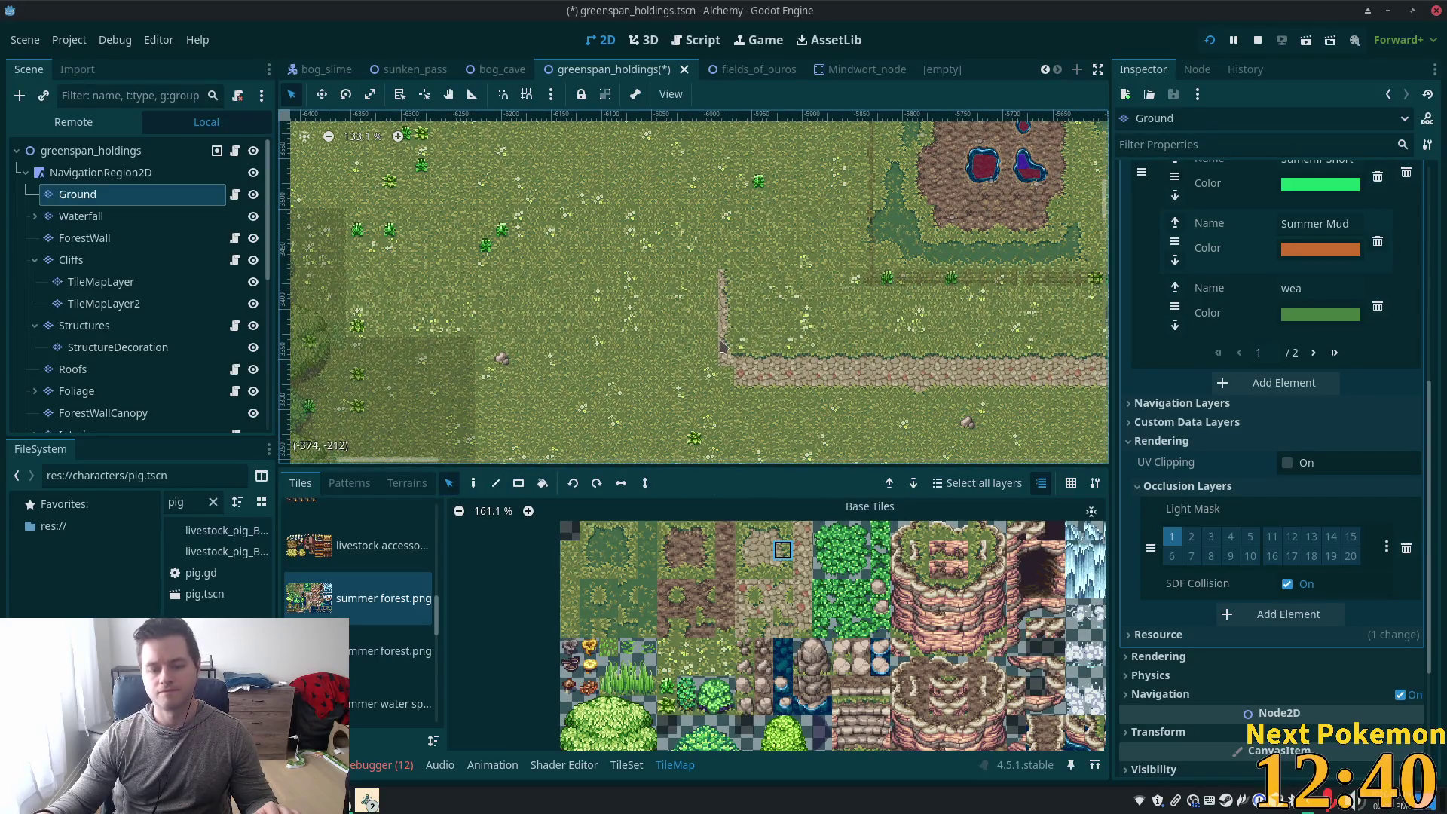
{"action": "scroll", "coordinate": [655, 309], "scroll_direction": "up", "scroll_amount": 4}
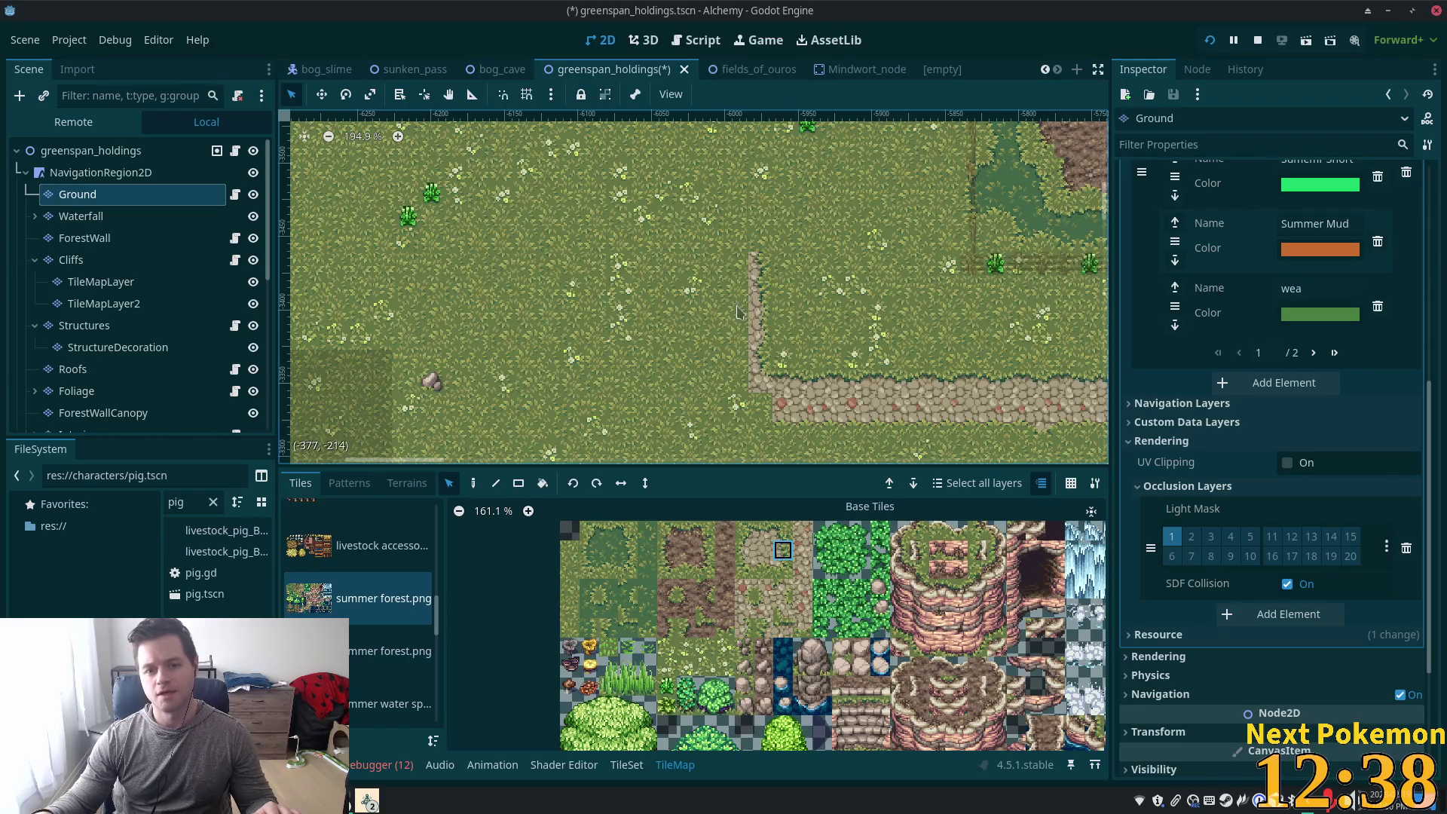
{"action": "left_click", "coordinate": [407, 483]}
{"action": "left_click", "coordinate": [472, 483]}
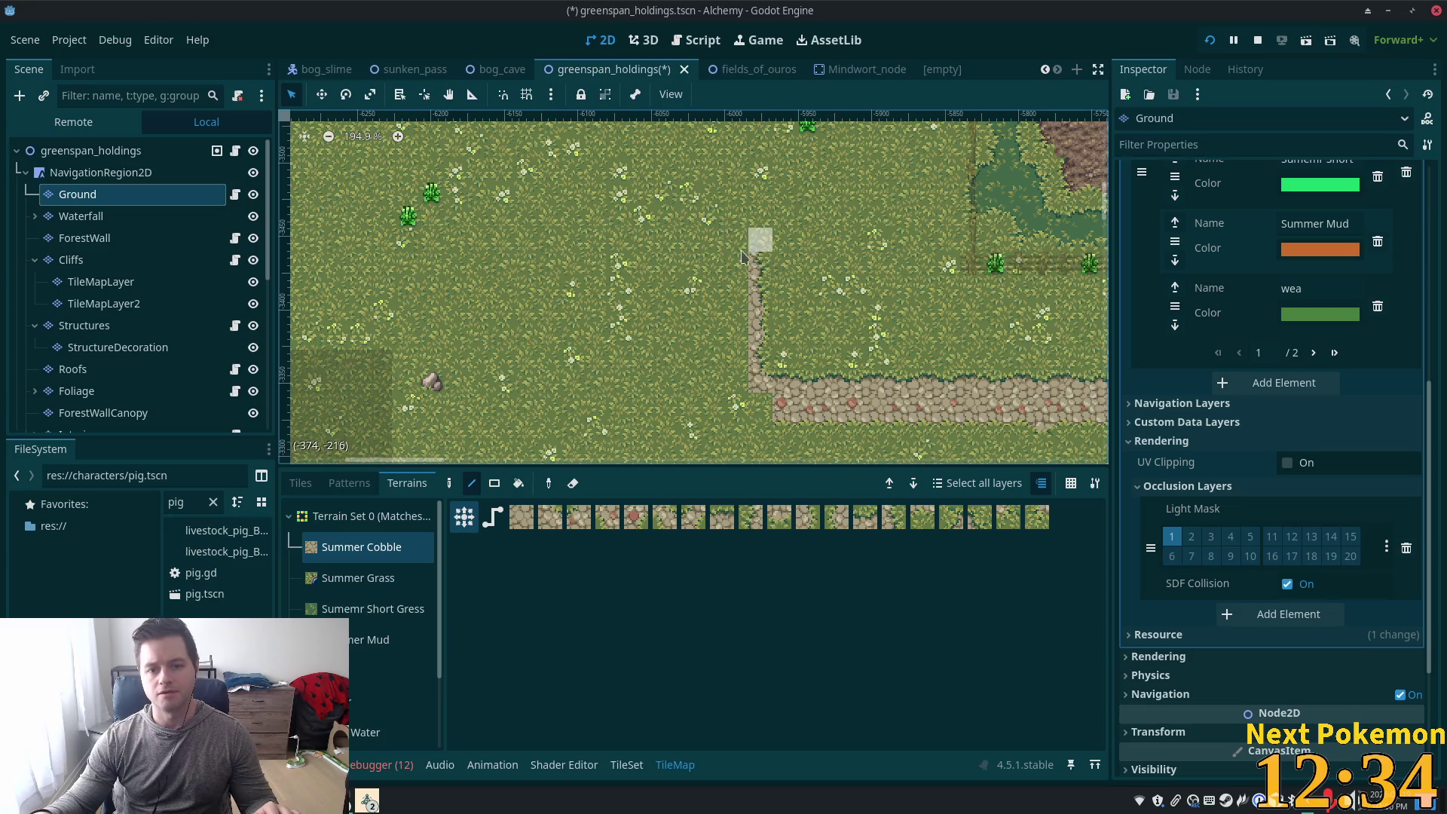
{"action": "mouse_move", "coordinate": [737, 260]}
{"action": "left_mouse_down"}
{"action": "mouse_move", "coordinate": [737, 401]}
{"action": "mouse_move", "coordinate": [776, 403]}
{"action": "left_mouse_up"}
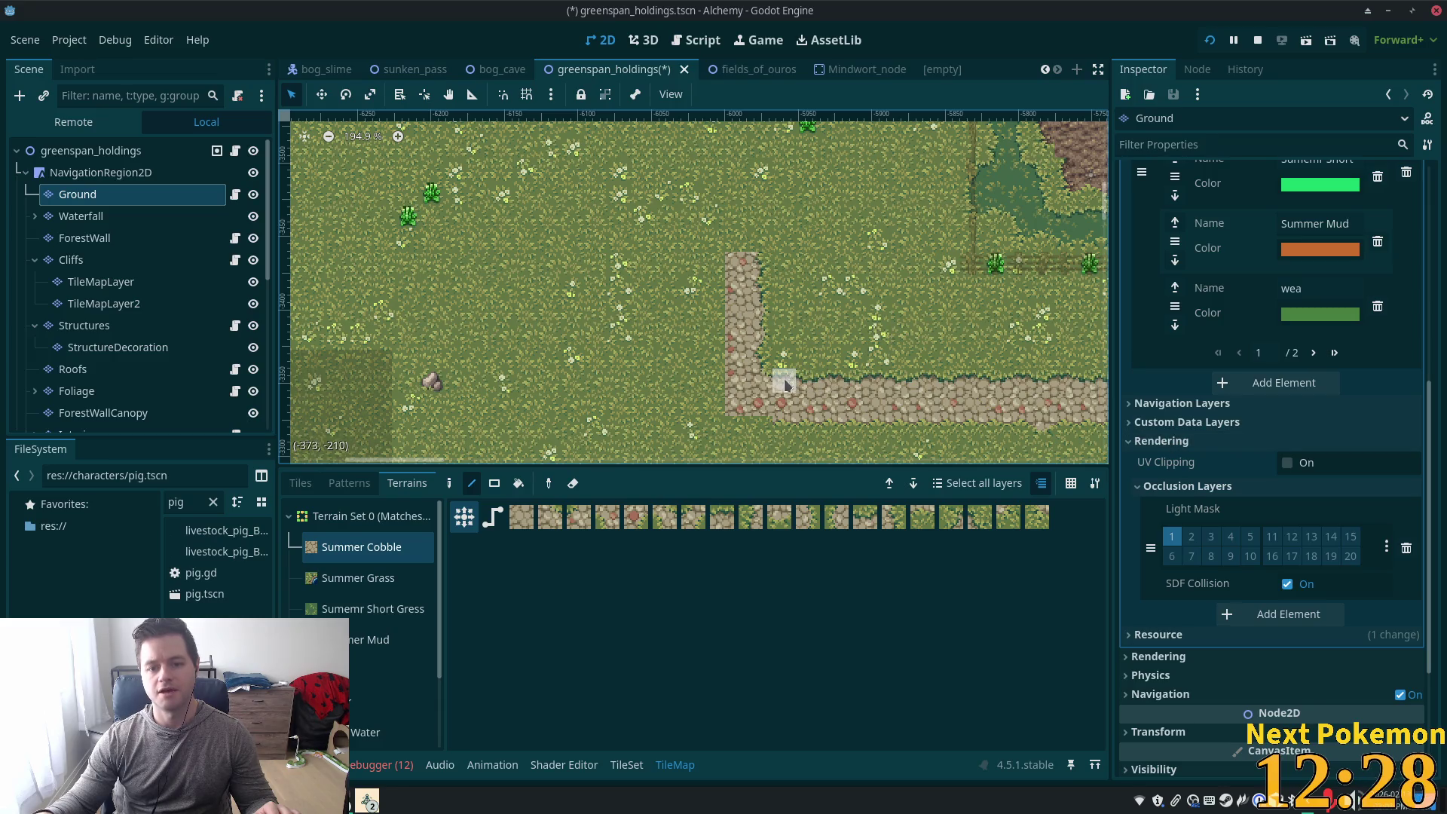
{"action": "scroll", "coordinate": [795, 391], "scroll_direction": "up", "scroll_amount": 2}
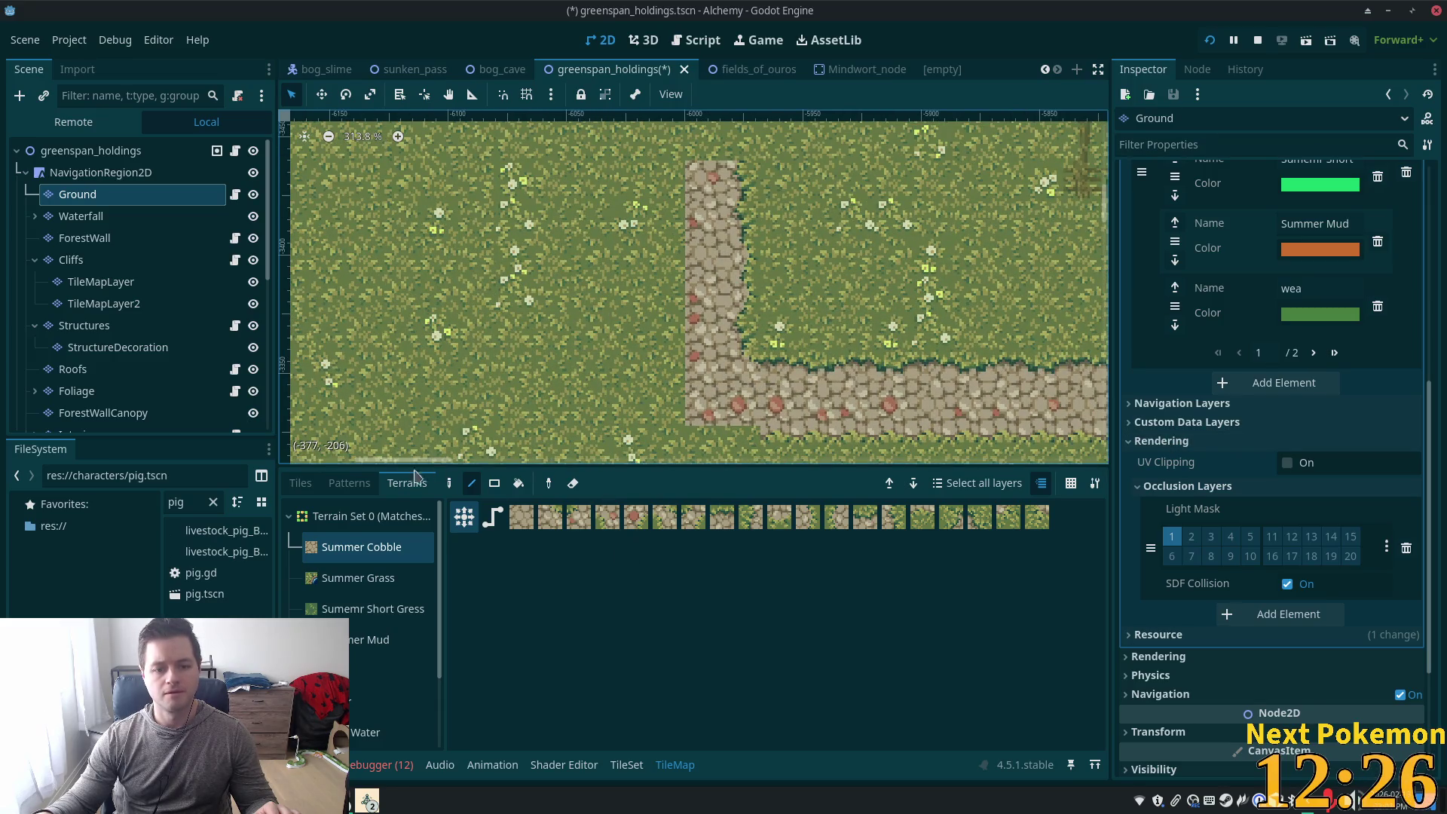
Pick single cobble tiles from the palette, then box-select the top of the cobble column
{"action": "left_click", "coordinate": [301, 483]}
{"action": "left_click", "coordinate": [743, 550]}
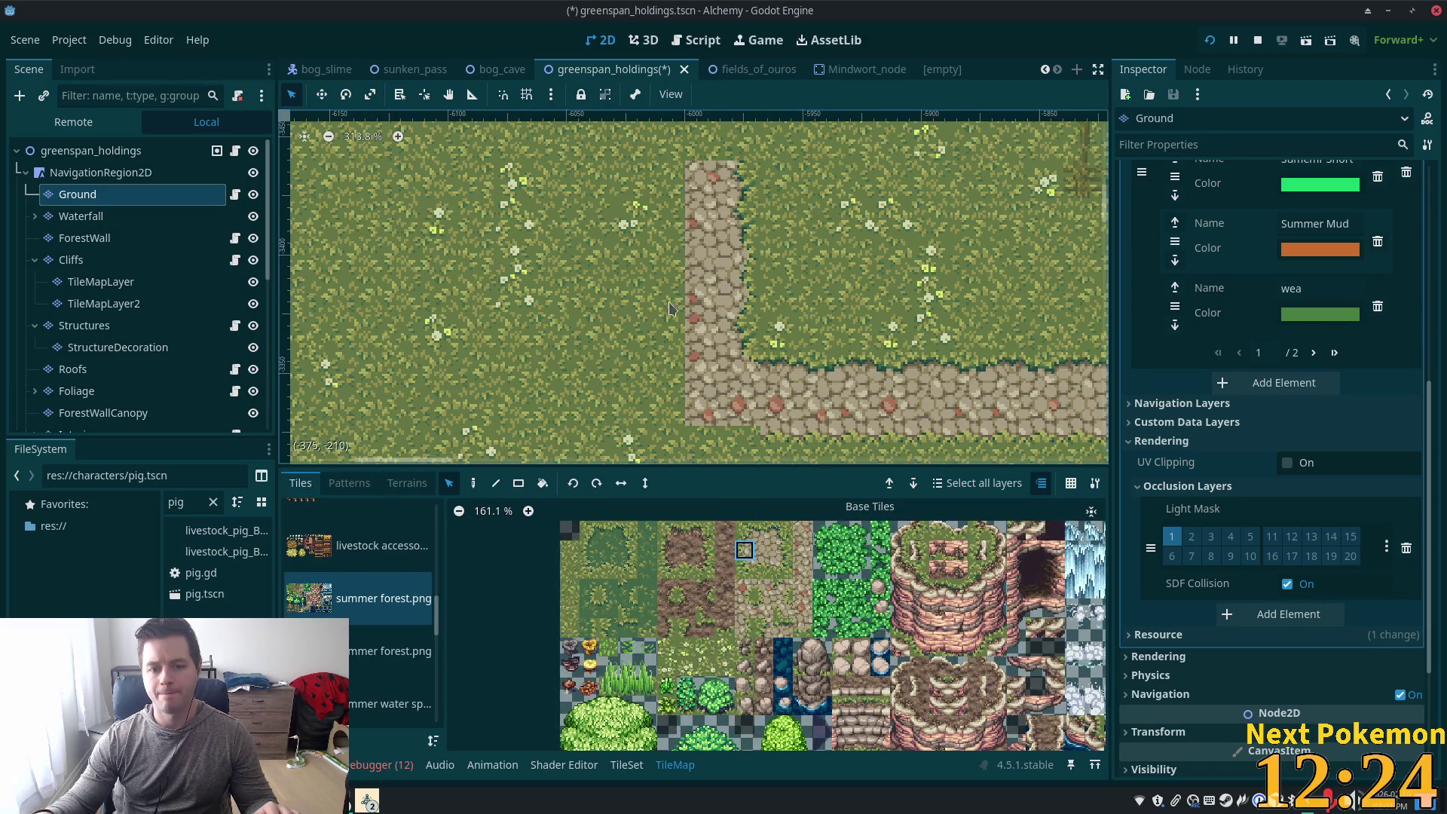
{"action": "left_click", "coordinate": [474, 483]}
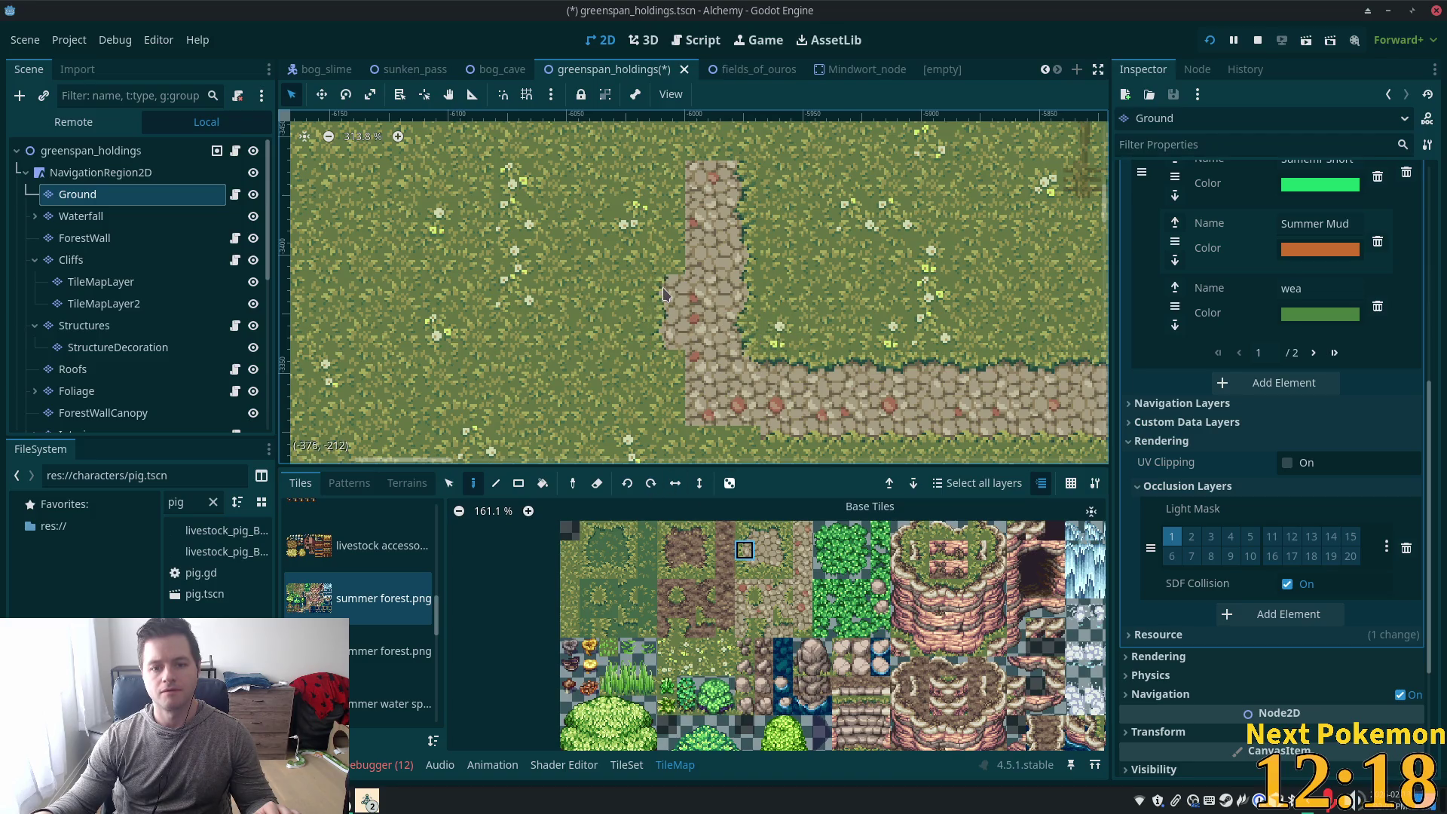
{"action": "left_click", "coordinate": [771, 633]}
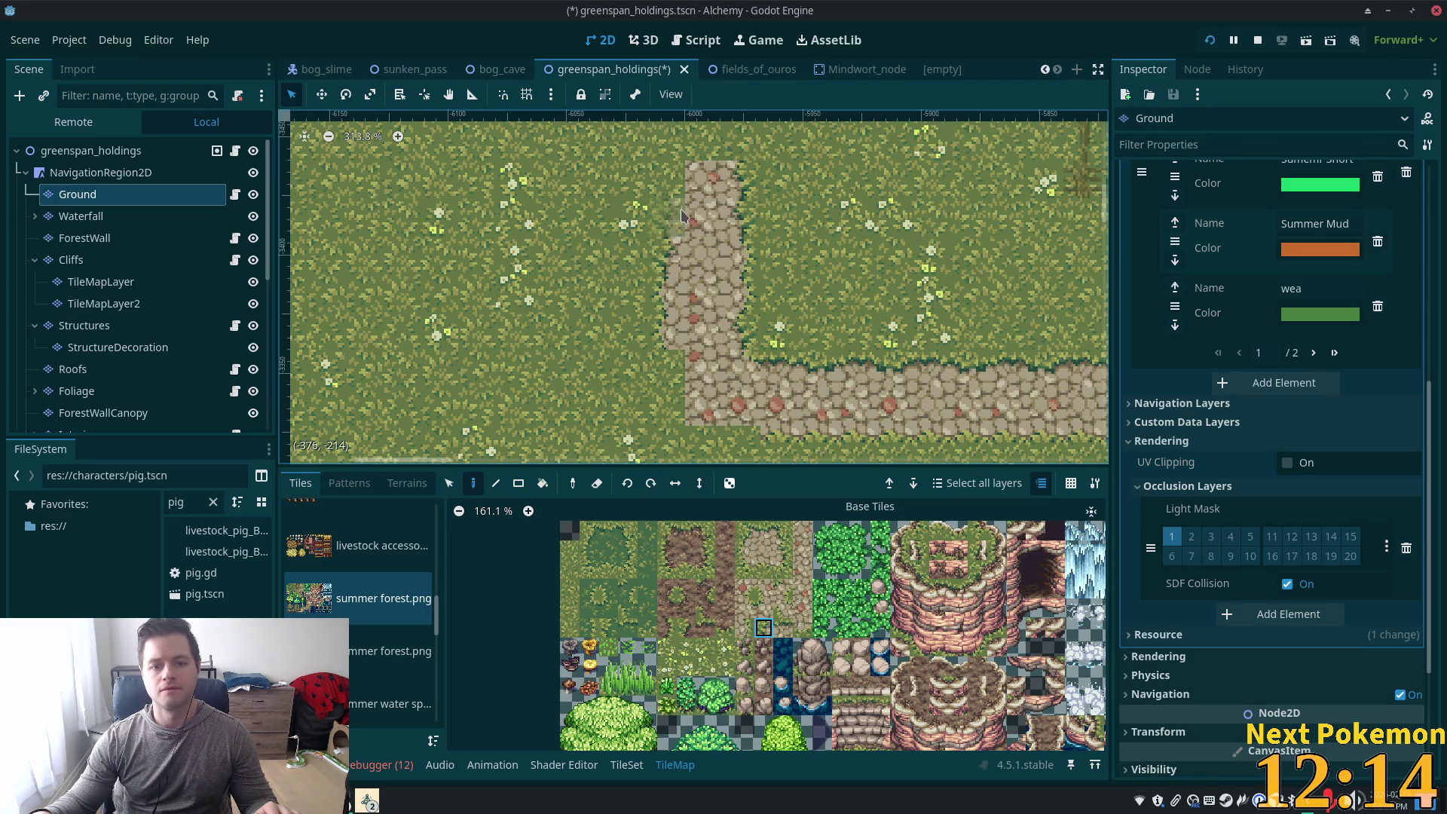
{"action": "scroll", "coordinate": [757, 298], "scroll_direction": "up", "scroll_amount": 3}
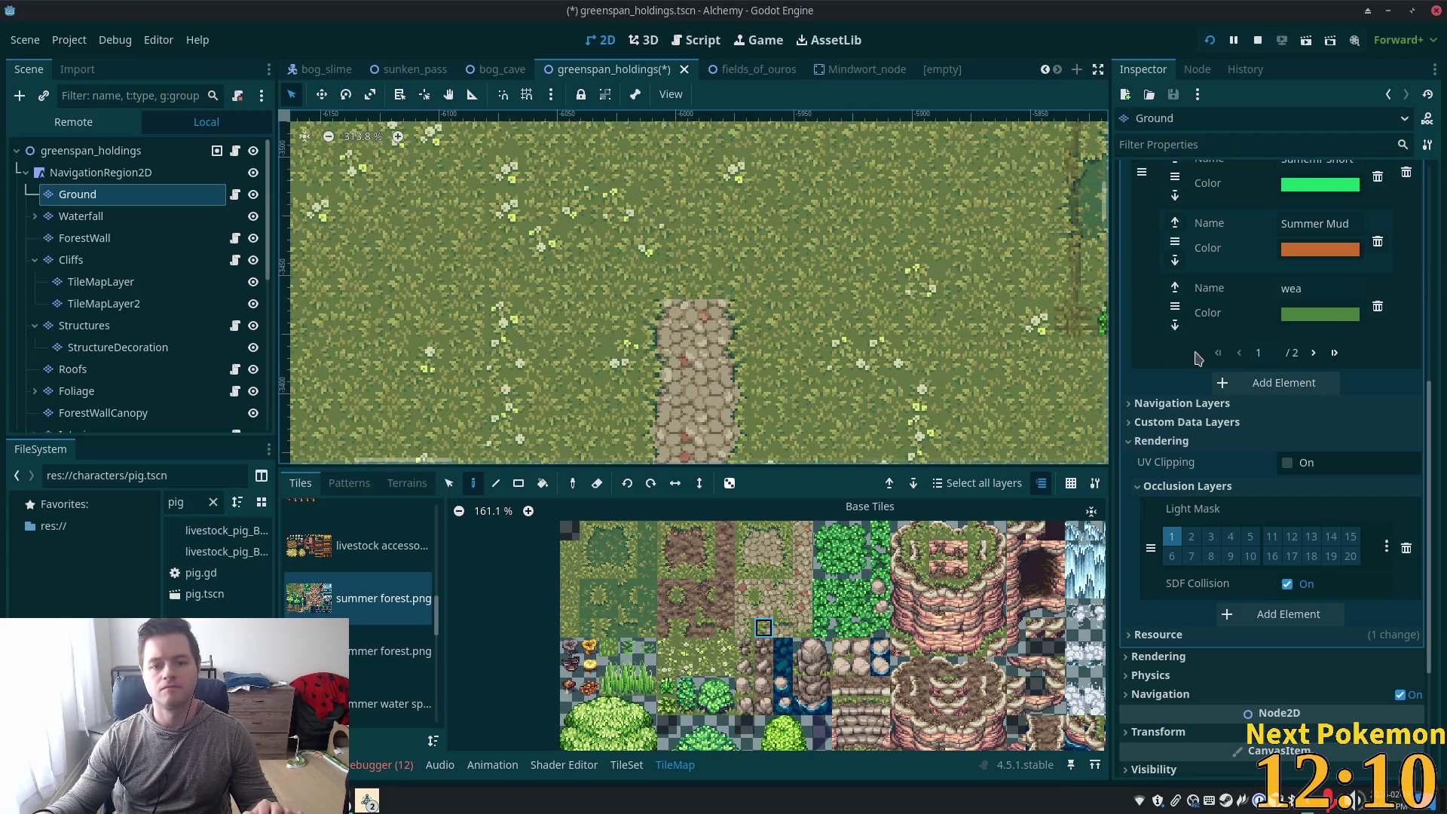
{"action": "scroll", "coordinate": [682, 301], "scroll_direction": "down", "scroll_amount": 2}
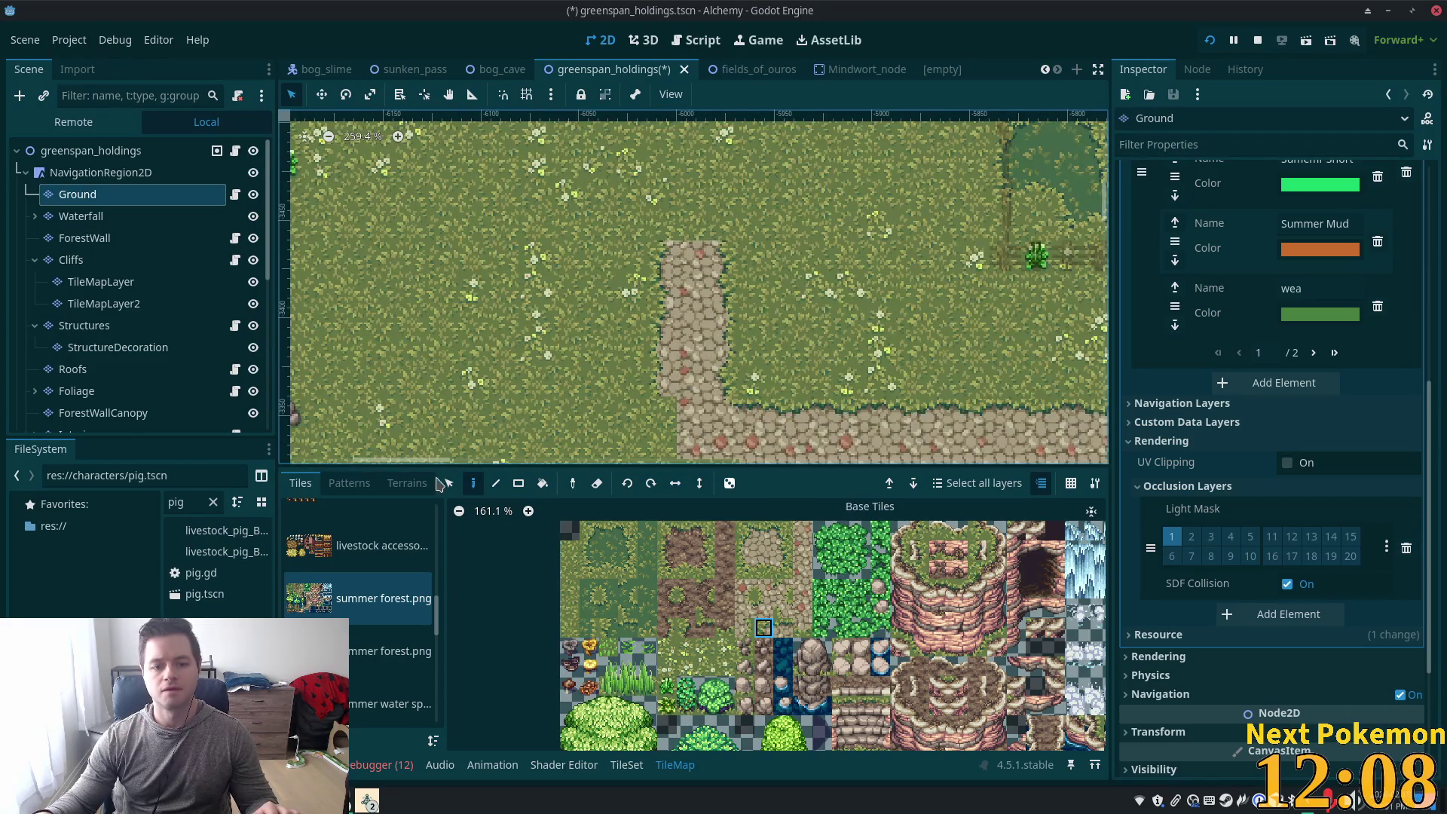
{"action": "left_click", "coordinate": [448, 483]}
{"action": "left_click_drag", "start_coordinate": [614, 242], "coordinate": [725, 348]}
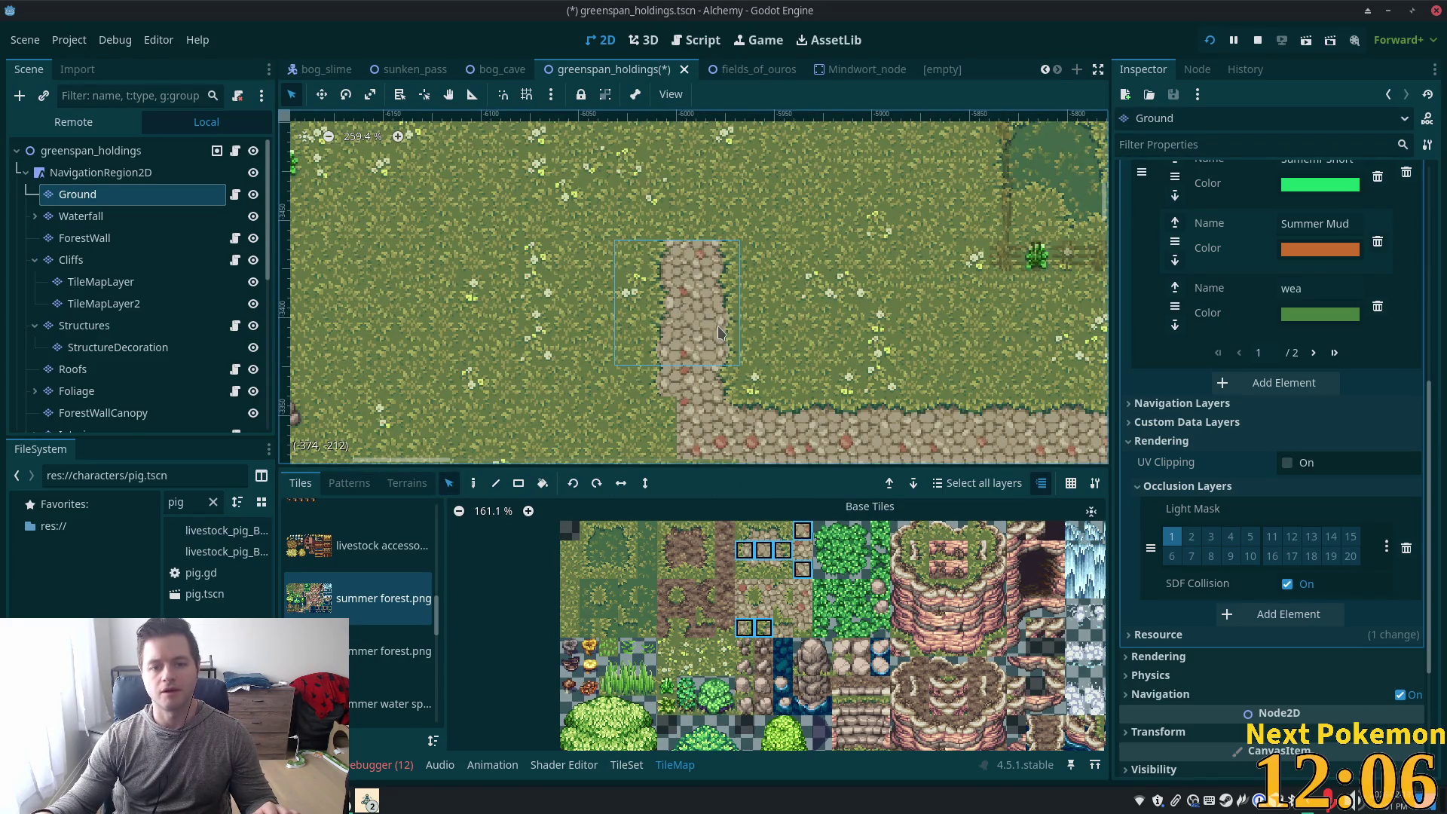
Reselect the cobble path column and stamp it repeatedly northward above the existing segment
{"action": "key", "text": "Escape"}
{"action": "left_click_drag", "start_coordinate": [662, 253], "coordinate": [725, 384]}
{"action": "scroll", "coordinate": [676, 209], "scroll_direction": "down", "scroll_amount": 3}
{"action": "scroll", "coordinate": [675, 210], "scroll_direction": "down", "scroll_amount": 1}
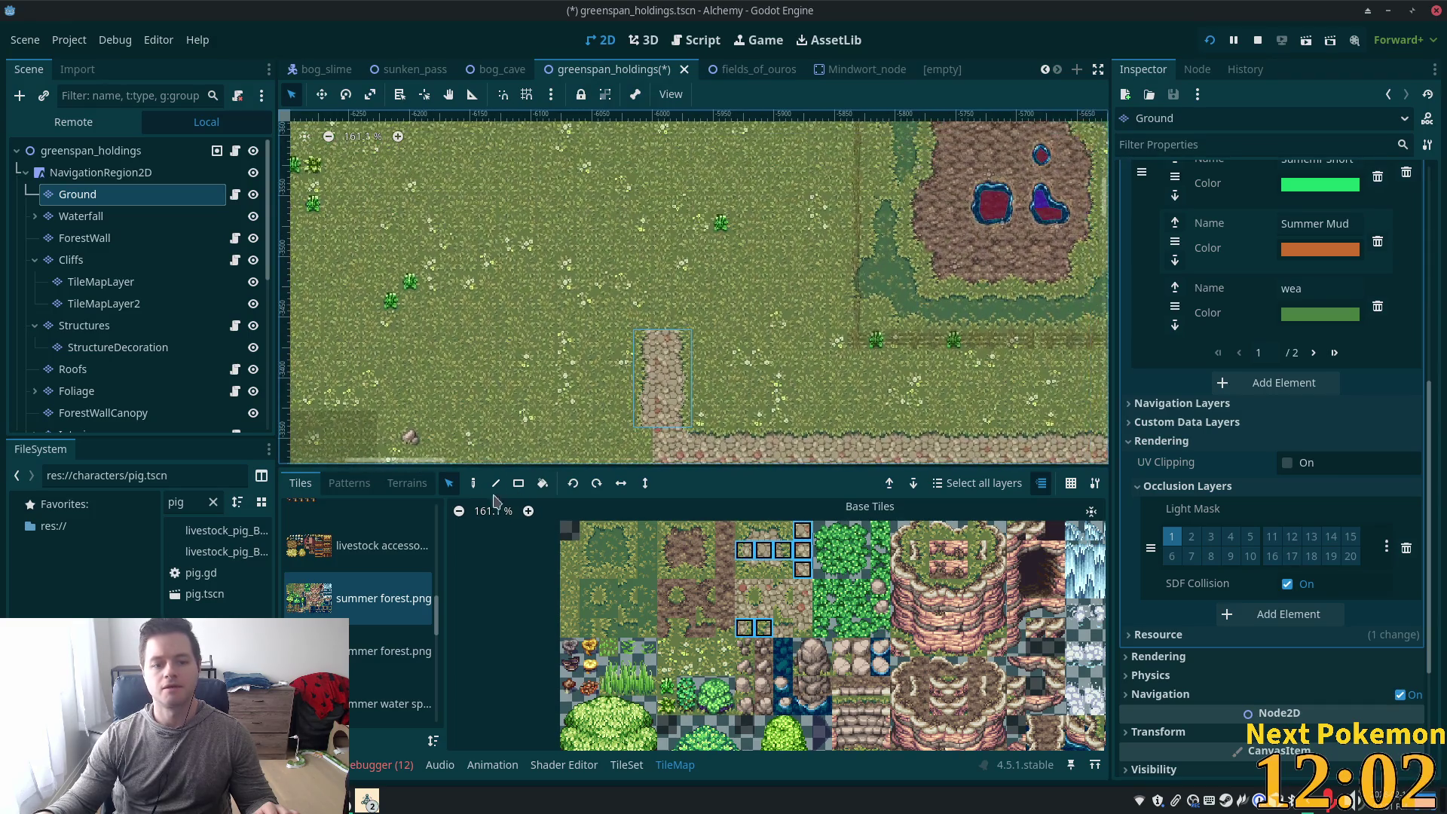
{"action": "left_click", "coordinate": [473, 483]}
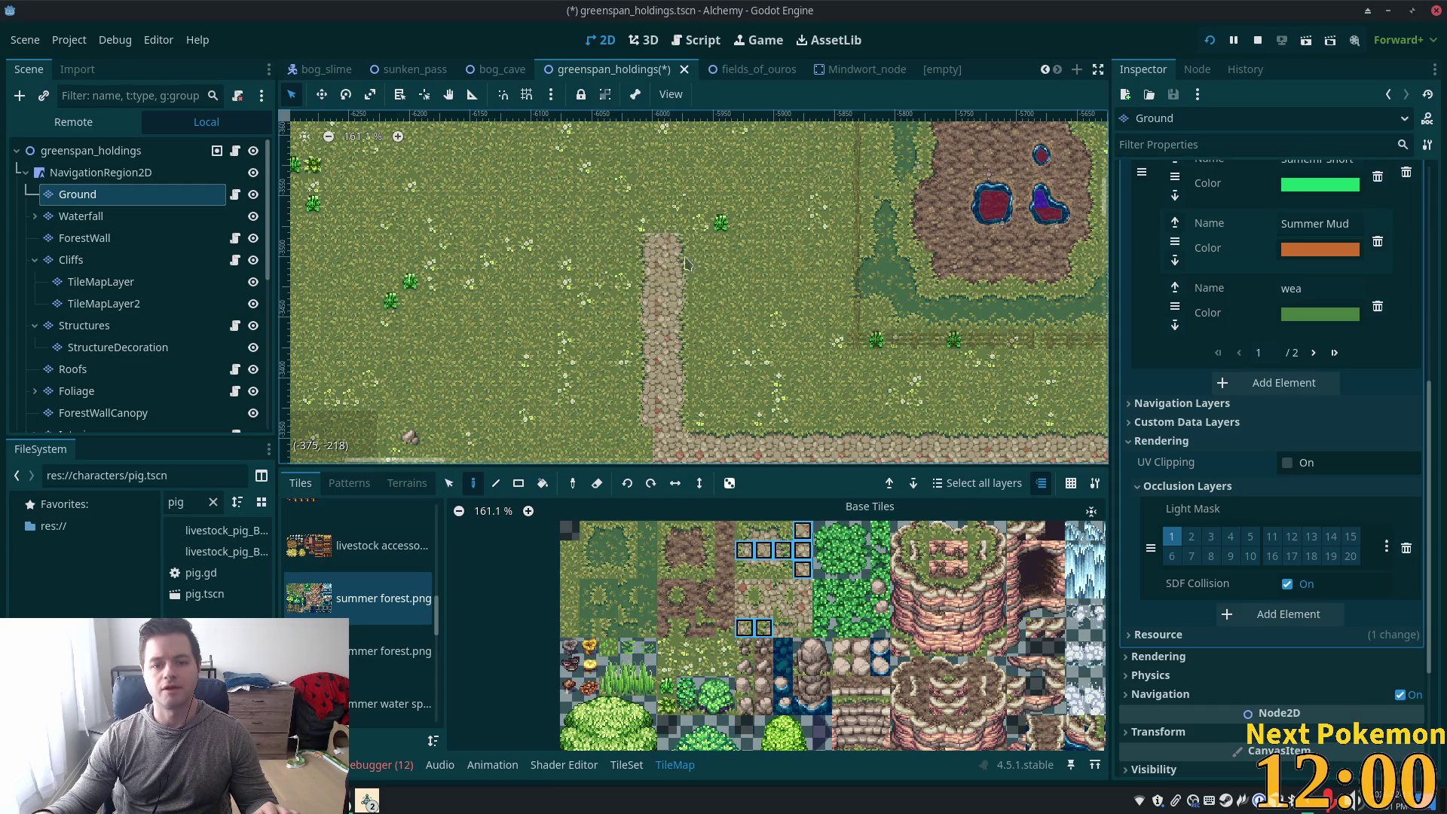
{"action": "left_click_drag", "start_coordinate": [695, 264], "coordinate": [670, 401]}
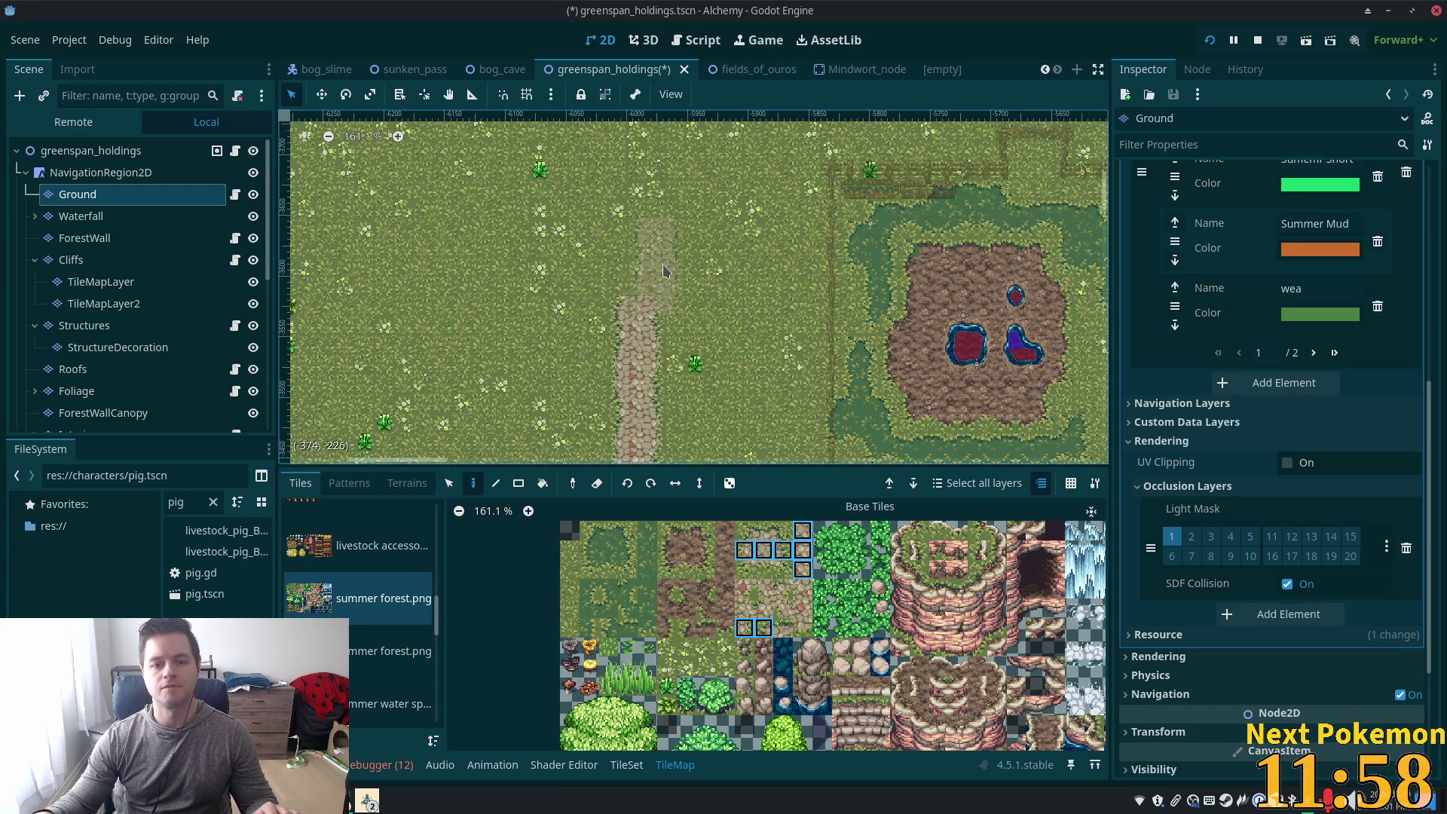
{"action": "left_click_drag", "start_coordinate": [646, 272], "coordinate": [622, 373]}
{"action": "left_click_drag", "start_coordinate": [646, 273], "coordinate": [637, 354]}
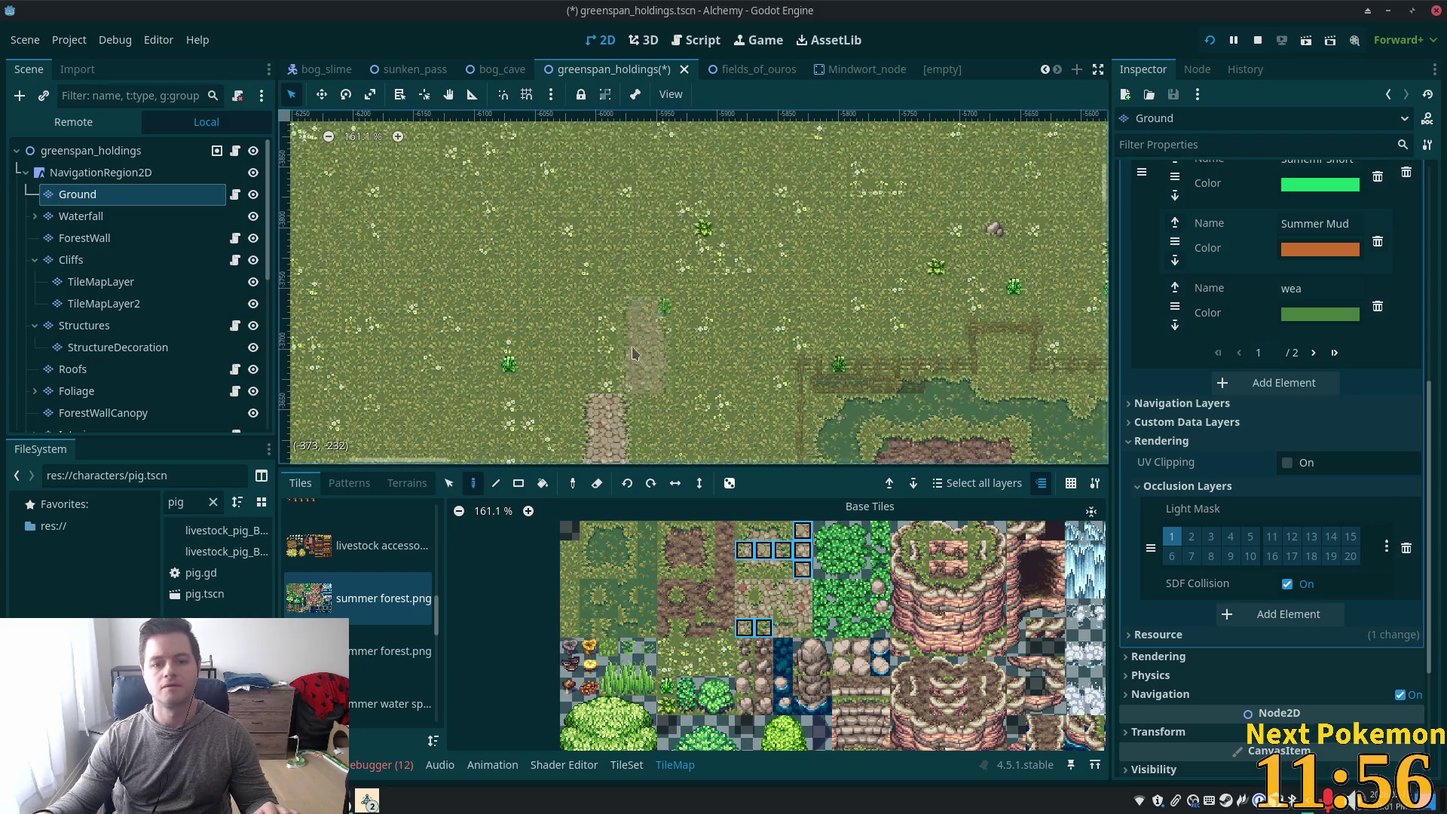
{"action": "left_click_drag", "start_coordinate": [612, 249], "coordinate": [605, 305]}
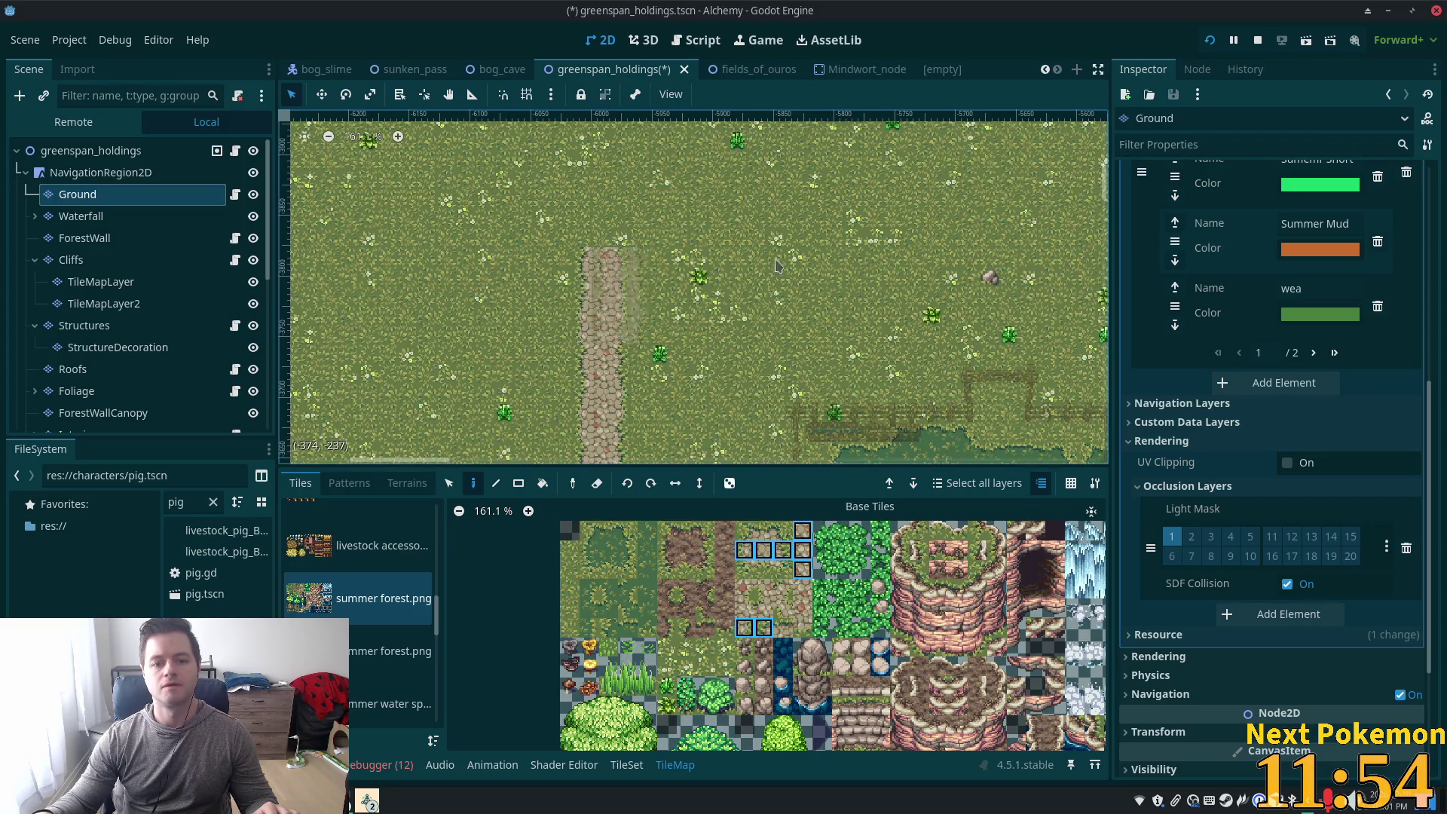
{"action": "scroll", "coordinate": [1033, 350], "scroll_direction": "down", "scroll_amount": 3}
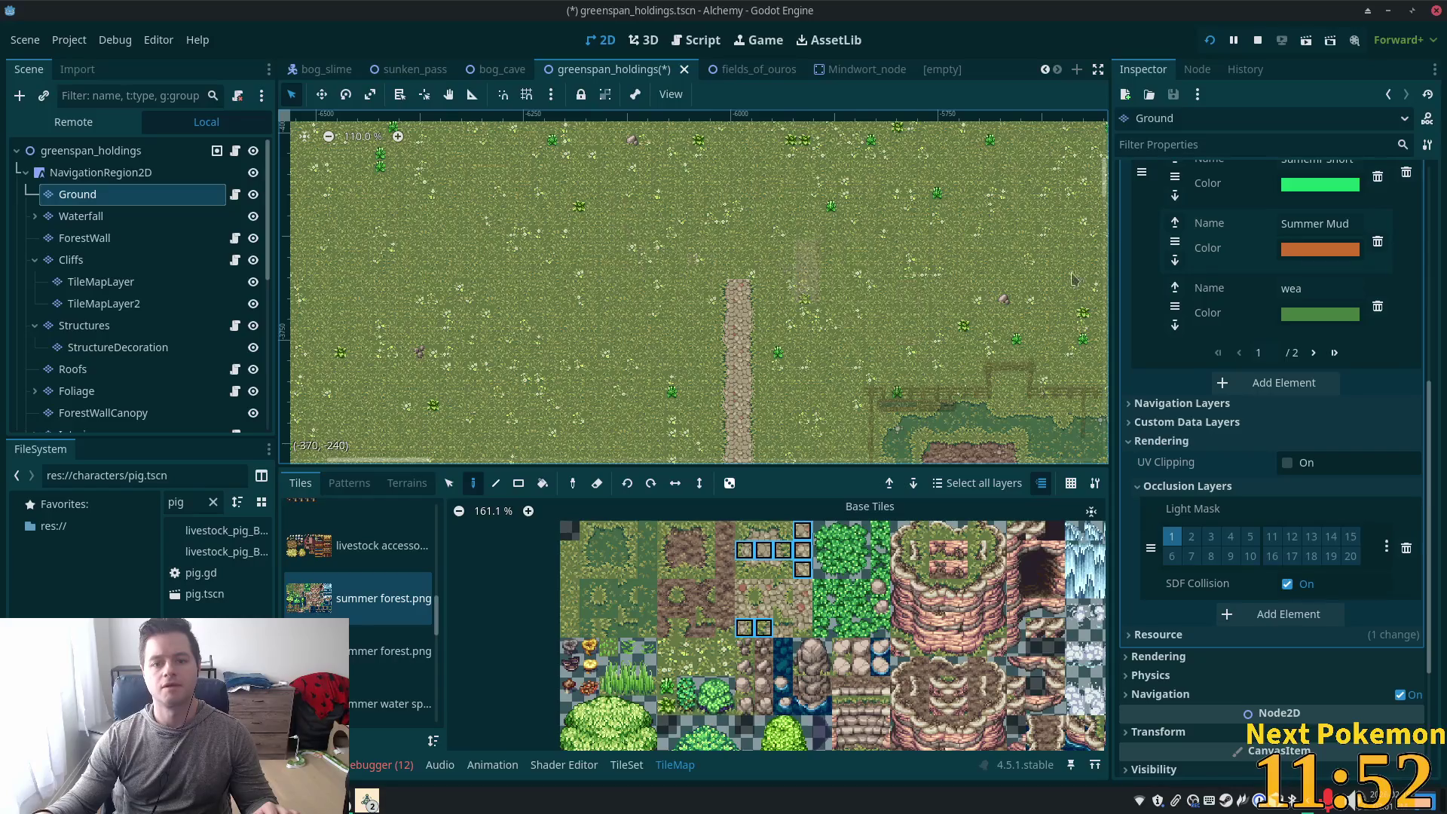
Pan toward the farm area west of the bog and pick a single stone path tile
{"action": "mouse_move", "coordinate": [834, 302]}
{"action": "left_mouse_down"}
{"action": "mouse_move", "coordinate": [619, 452]}
{"action": "mouse_move", "coordinate": [428, 130]}
{"action": "mouse_move", "coordinate": [462, 129]}
{"action": "left_mouse_up"}
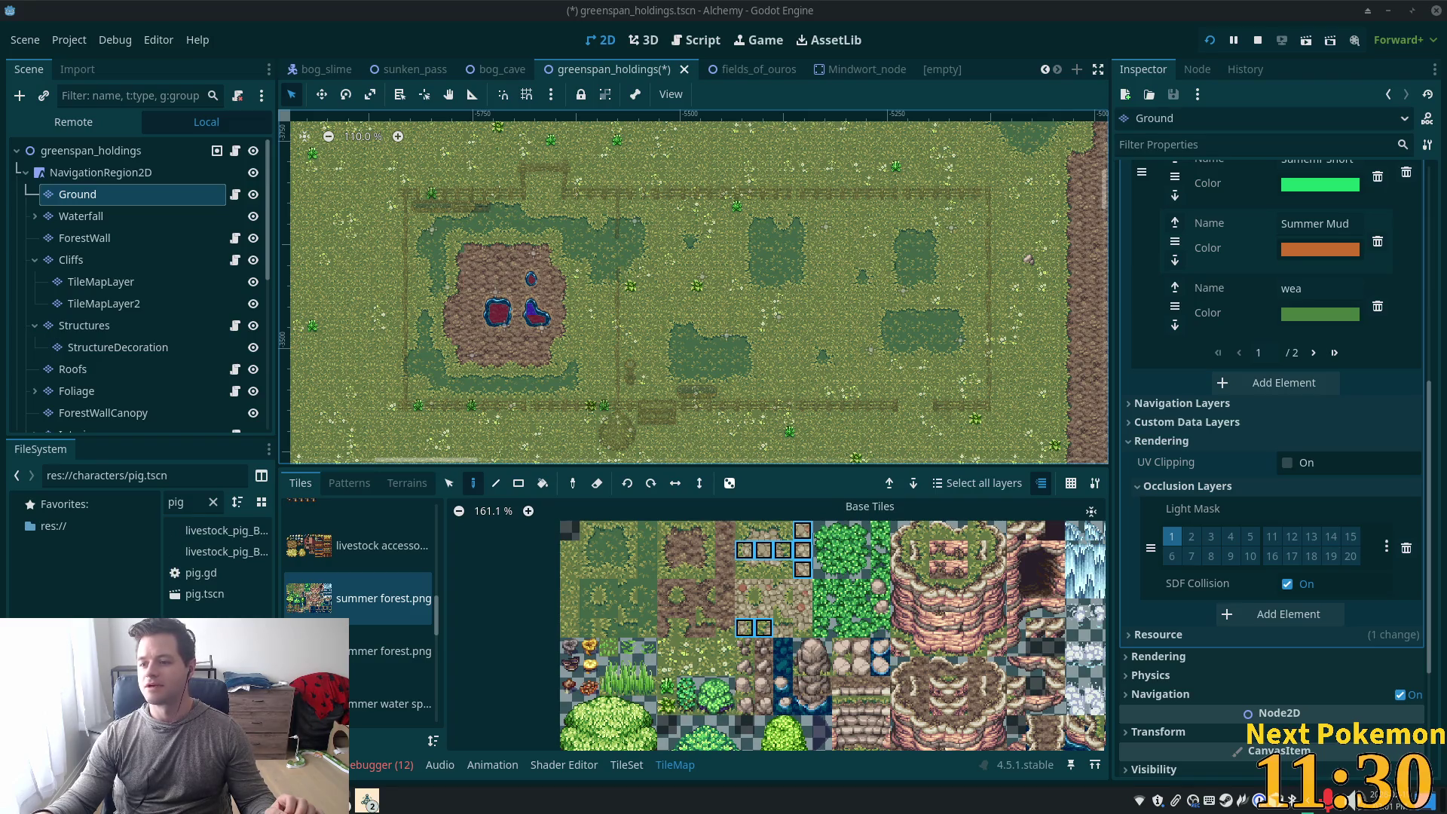
{"action": "left_click_drag", "start_coordinate": [518, 285], "coordinate": [947, 240]}
{"action": "scroll", "coordinate": [947, 240], "scroll_direction": "up", "scroll_amount": 8}
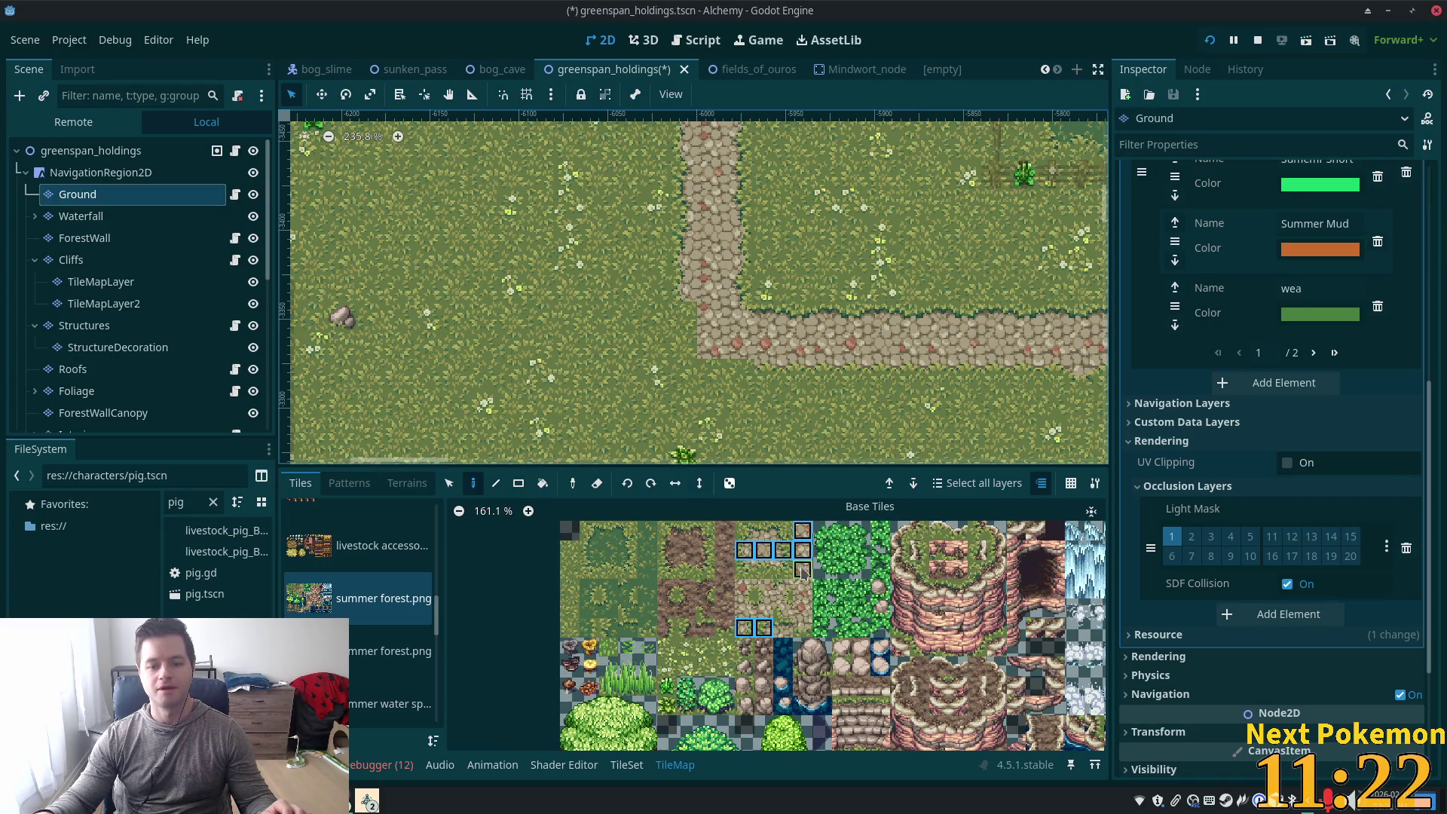
{"action": "left_click", "coordinate": [744, 569]}
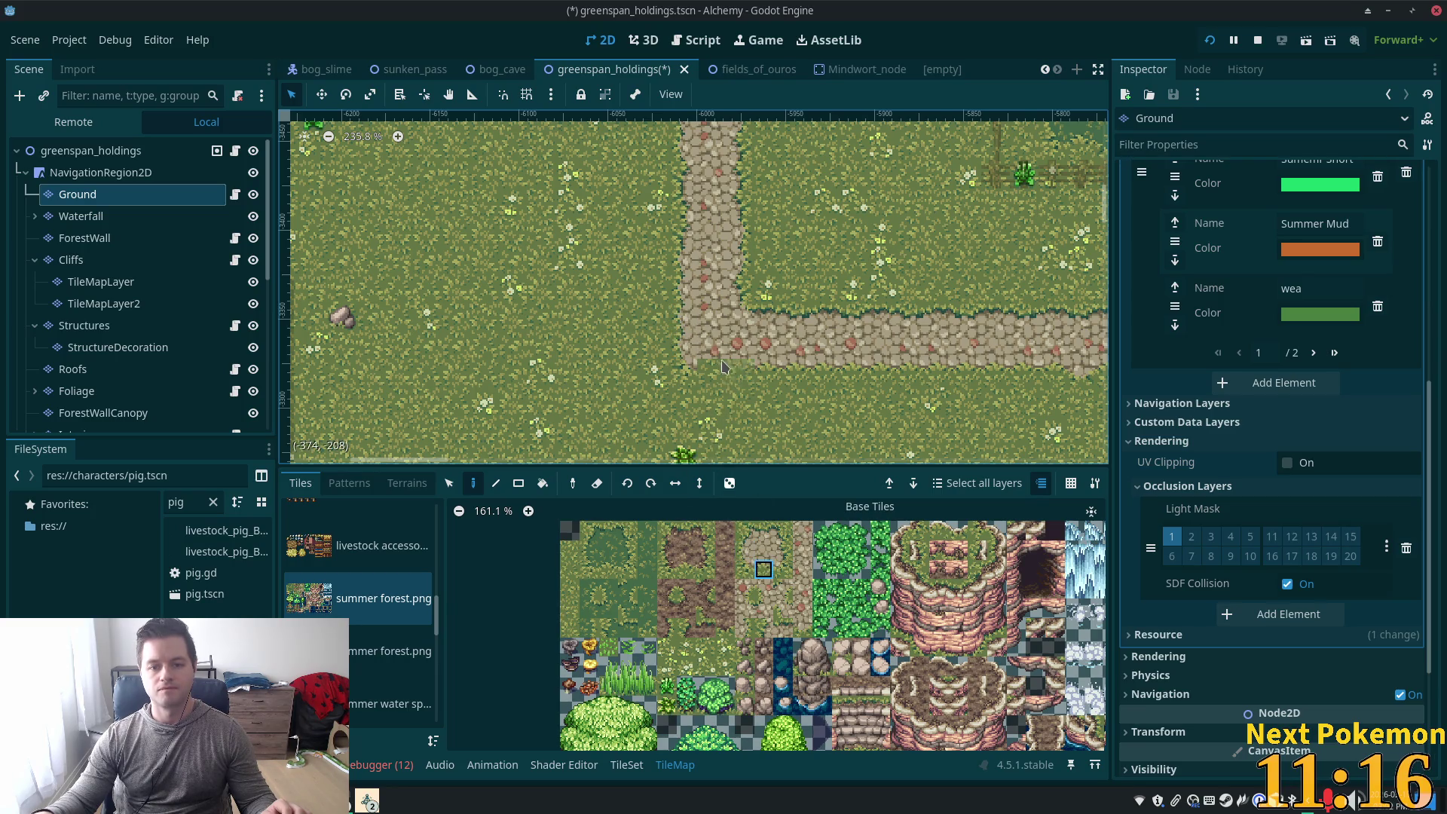
{"action": "scroll", "coordinate": [751, 378], "scroll_direction": "down", "scroll_amount": 4}
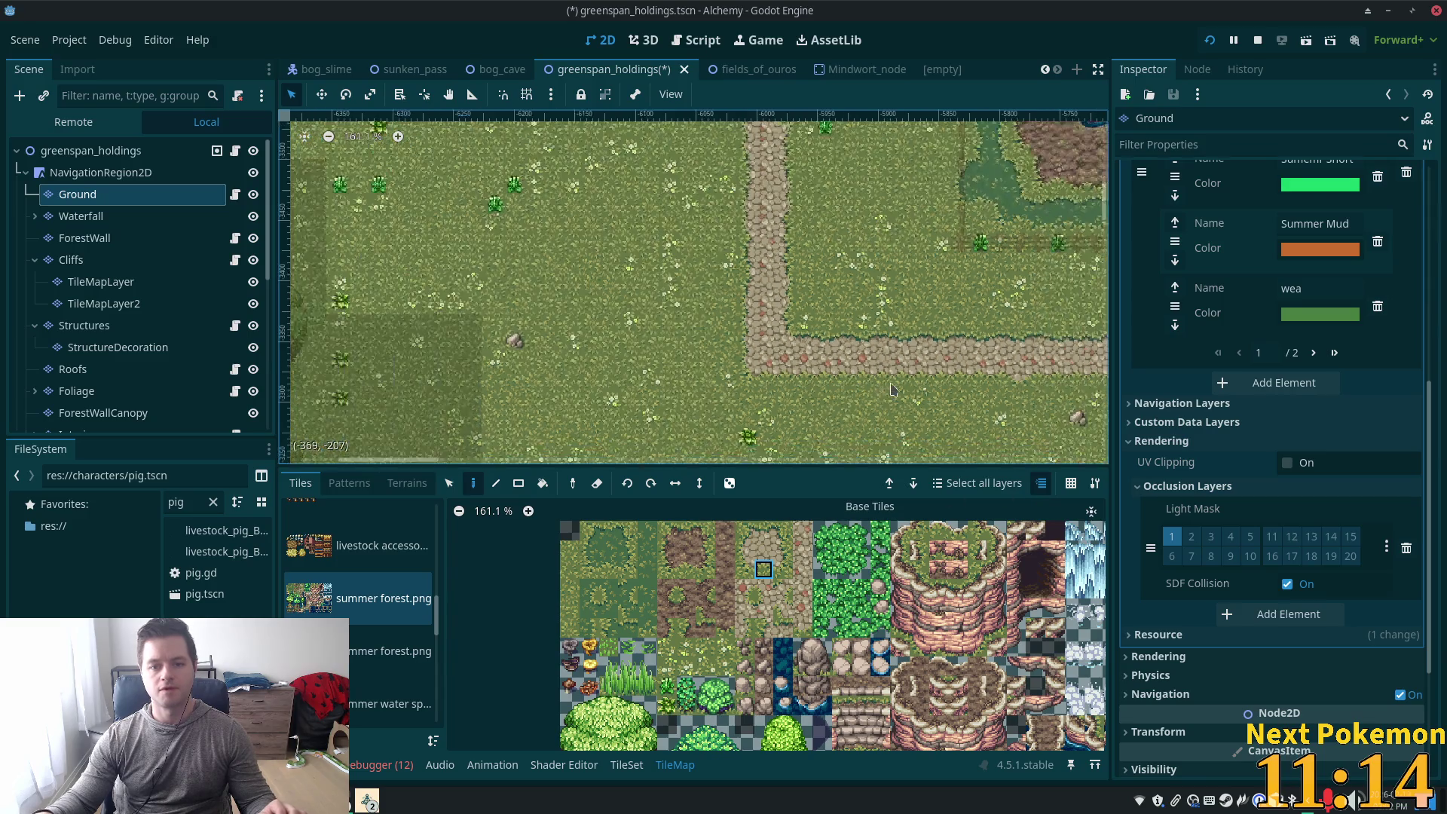
{"action": "scroll", "coordinate": [998, 234], "scroll_direction": "right", "scroll_amount": 10}
{"action": "scroll", "coordinate": [999, 234], "scroll_direction": "left", "scroll_amount": 10}
{"action": "scroll", "coordinate": [731, 383], "scroll_direction": "up", "scroll_amount": 10}
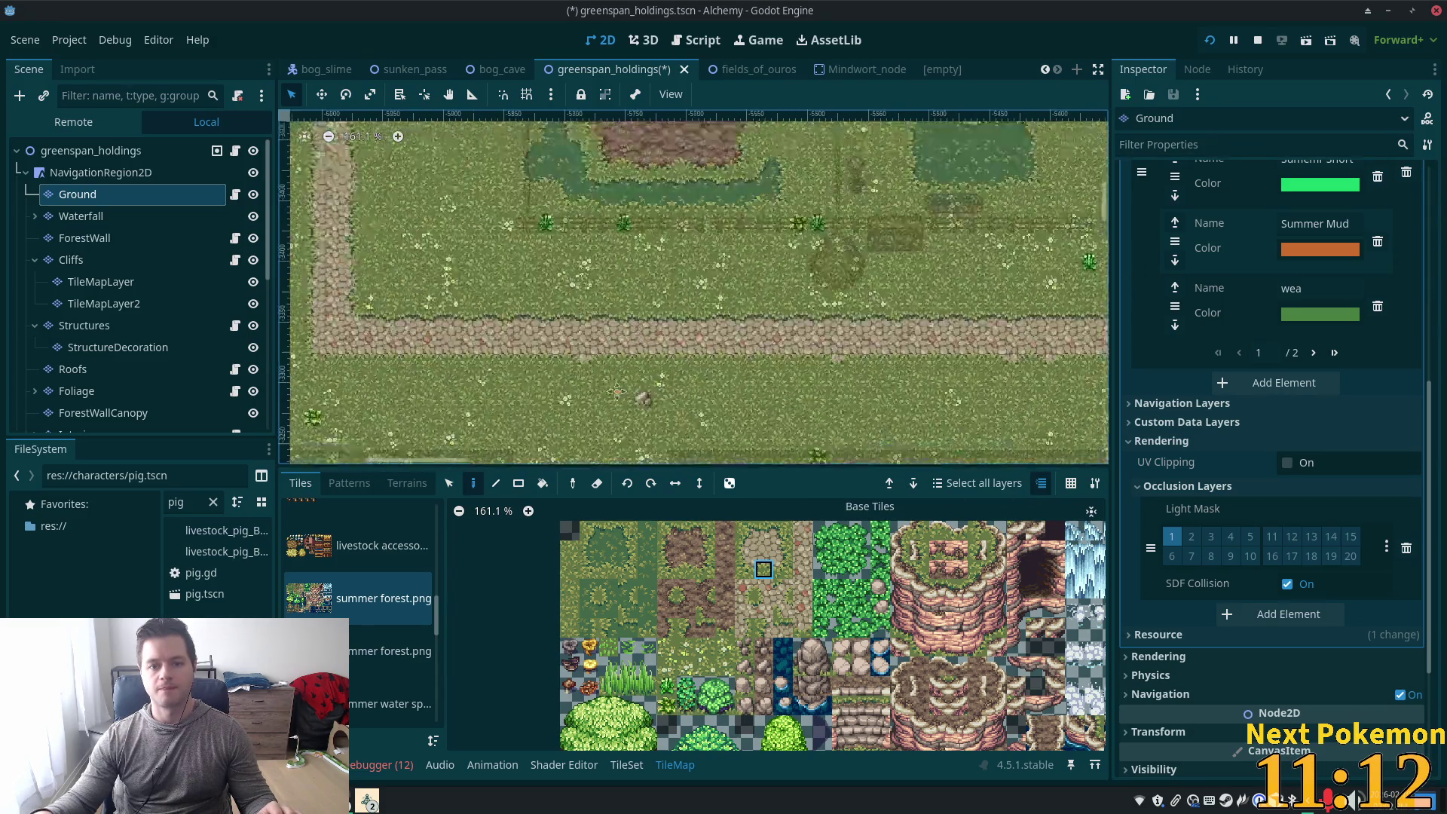
Paint a 2x2 plant block beside the path
{"action": "mouse_move", "coordinate": [731, 382]}
{"action": "left_mouse_down"}
{"action": "mouse_move", "coordinate": [668, 119]}
{"action": "mouse_move", "coordinate": [728, 229]}
{"action": "left_mouse_up"}
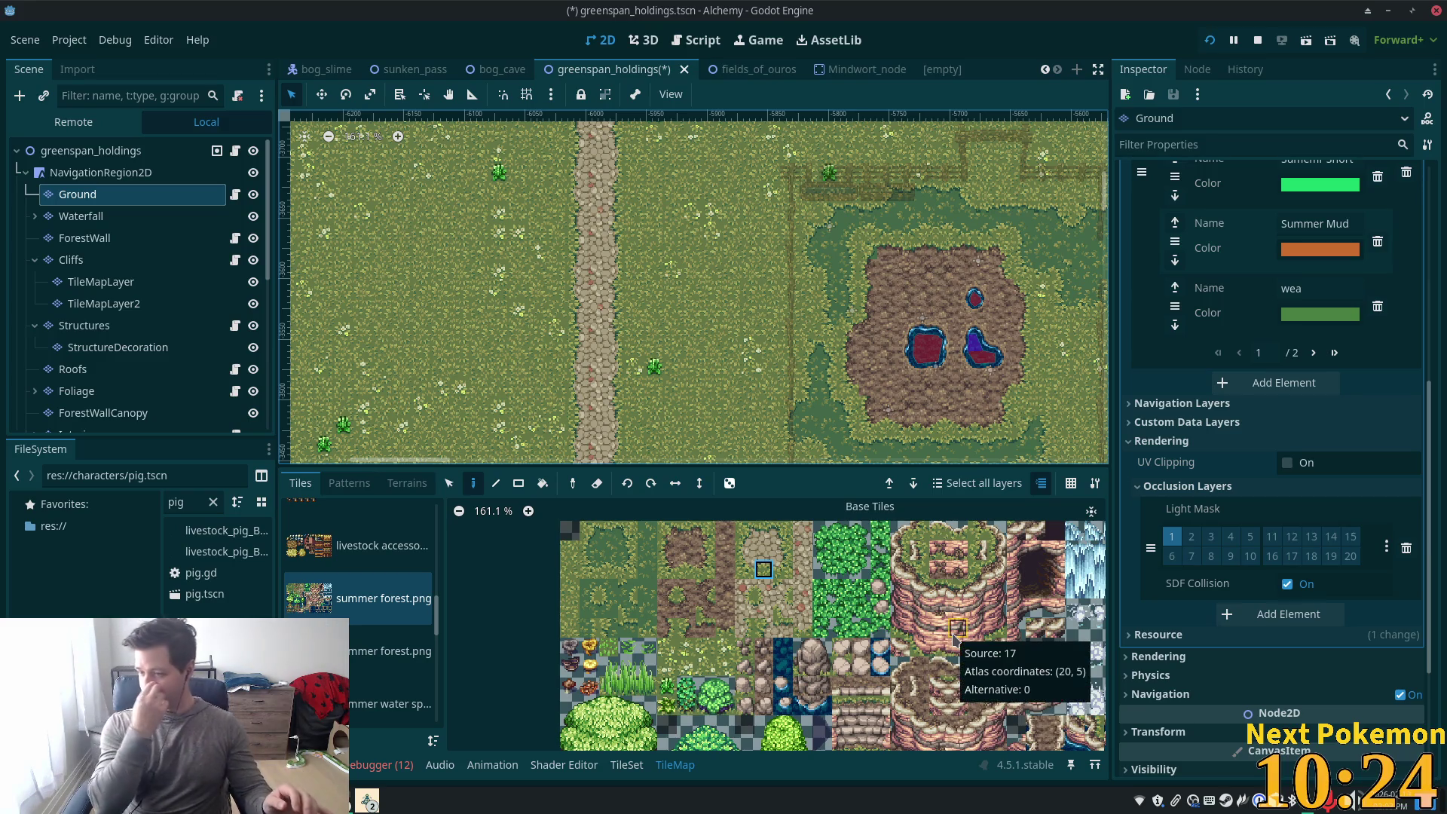
{"action": "scroll", "coordinate": [670, 642], "scroll_direction": "down", "scroll_amount": 2}
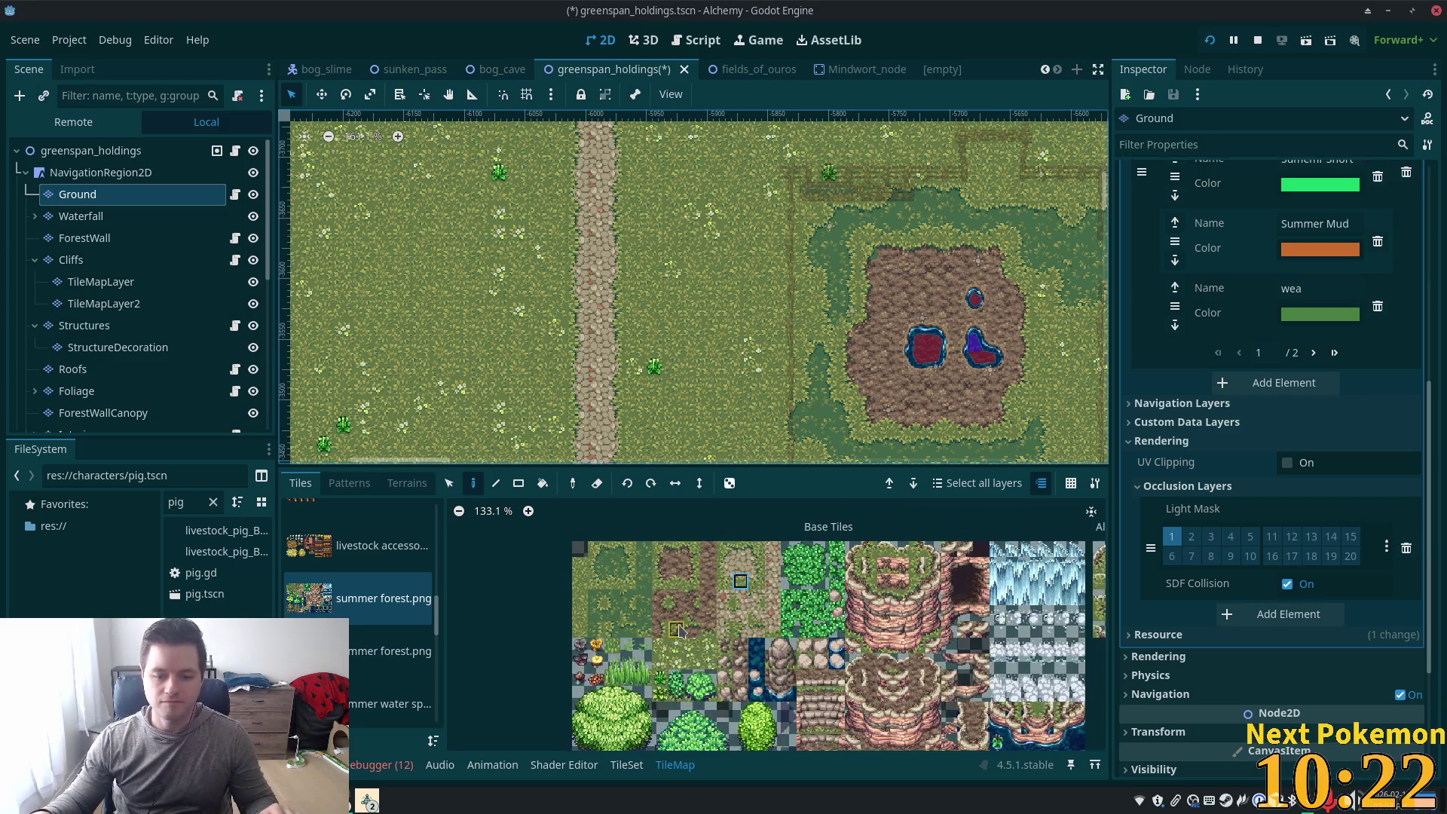
{"action": "left_click_drag", "start_coordinate": [691, 677], "coordinate": [708, 695]}
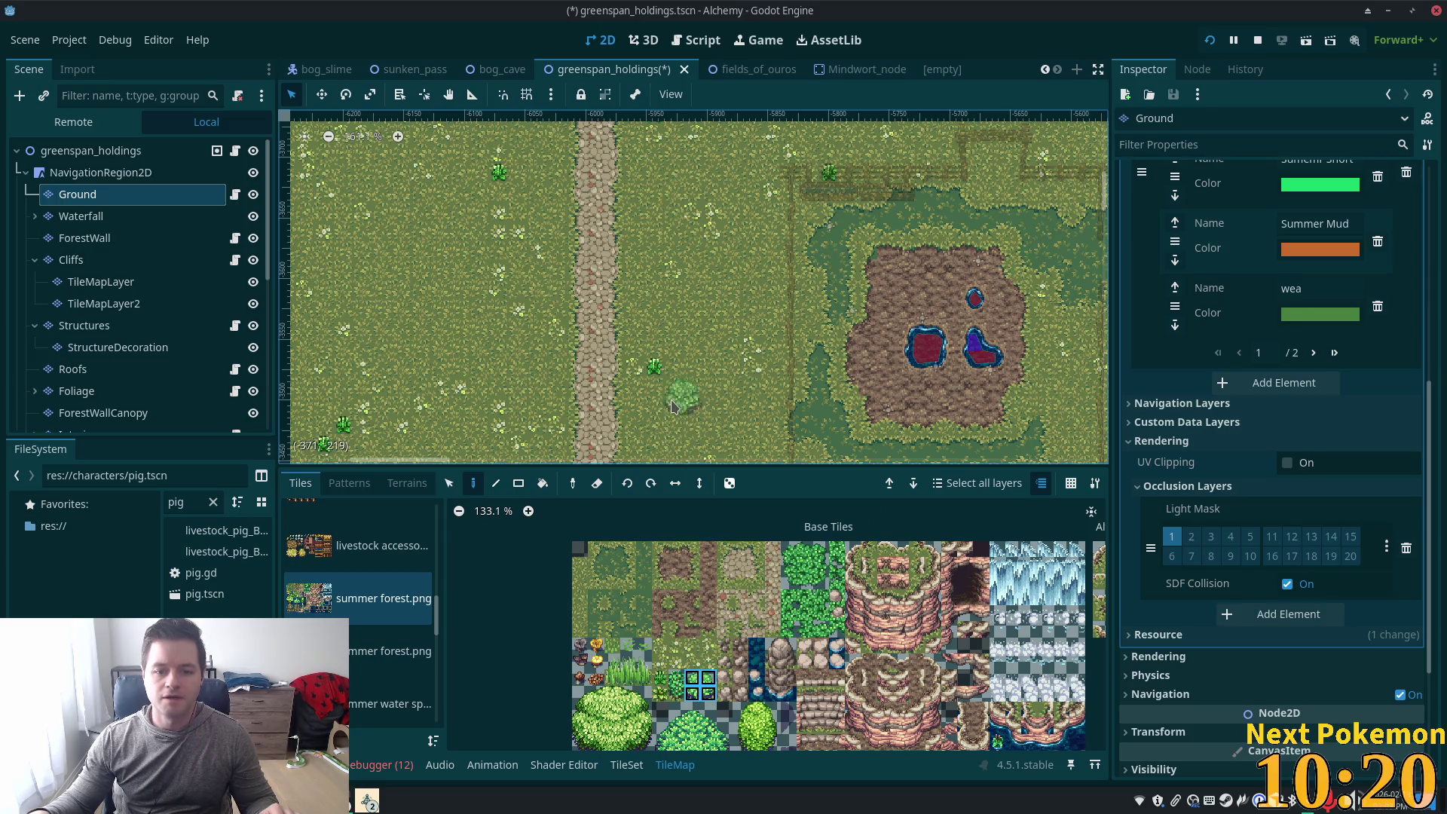
{"action": "left_click", "coordinate": [665, 360]}
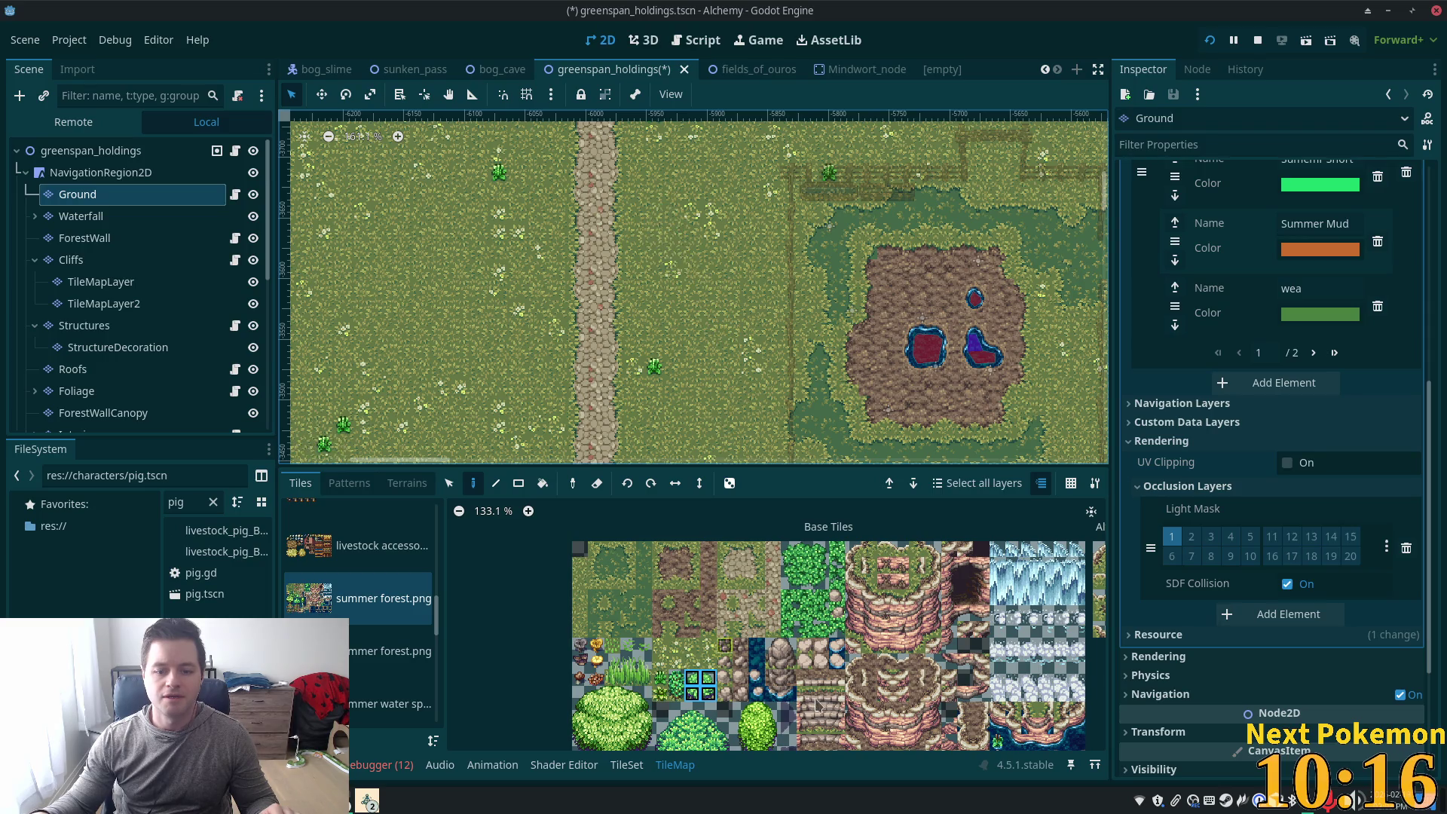
{"action": "scroll", "coordinate": [780, 622], "scroll_direction": "down", "scroll_amount": 1}
{"action": "scroll", "coordinate": [774, 620], "scroll_direction": "down", "scroll_amount": 3}
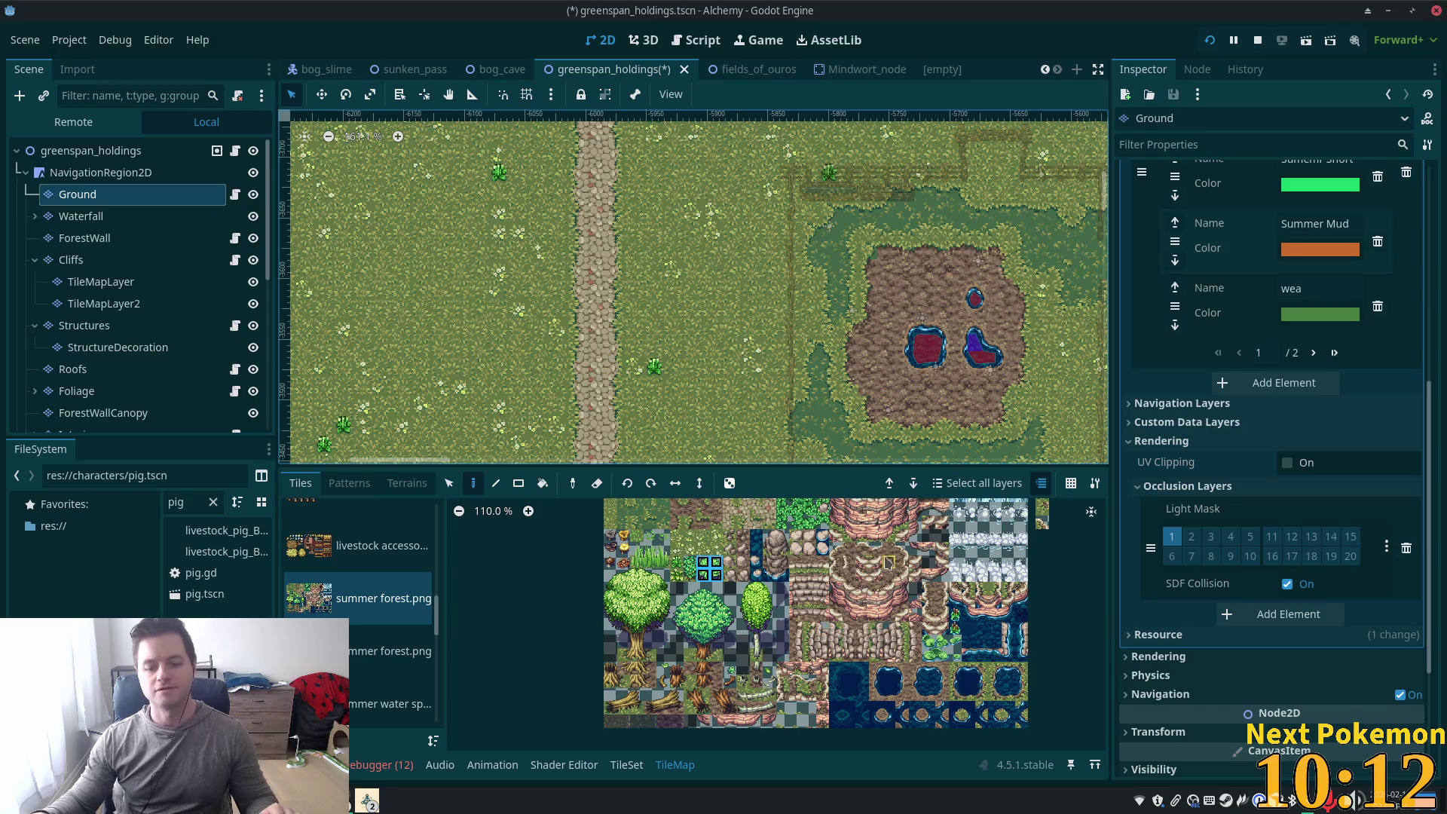
{"action": "scroll", "coordinate": [706, 631], "scroll_direction": "up", "scroll_amount": 1}
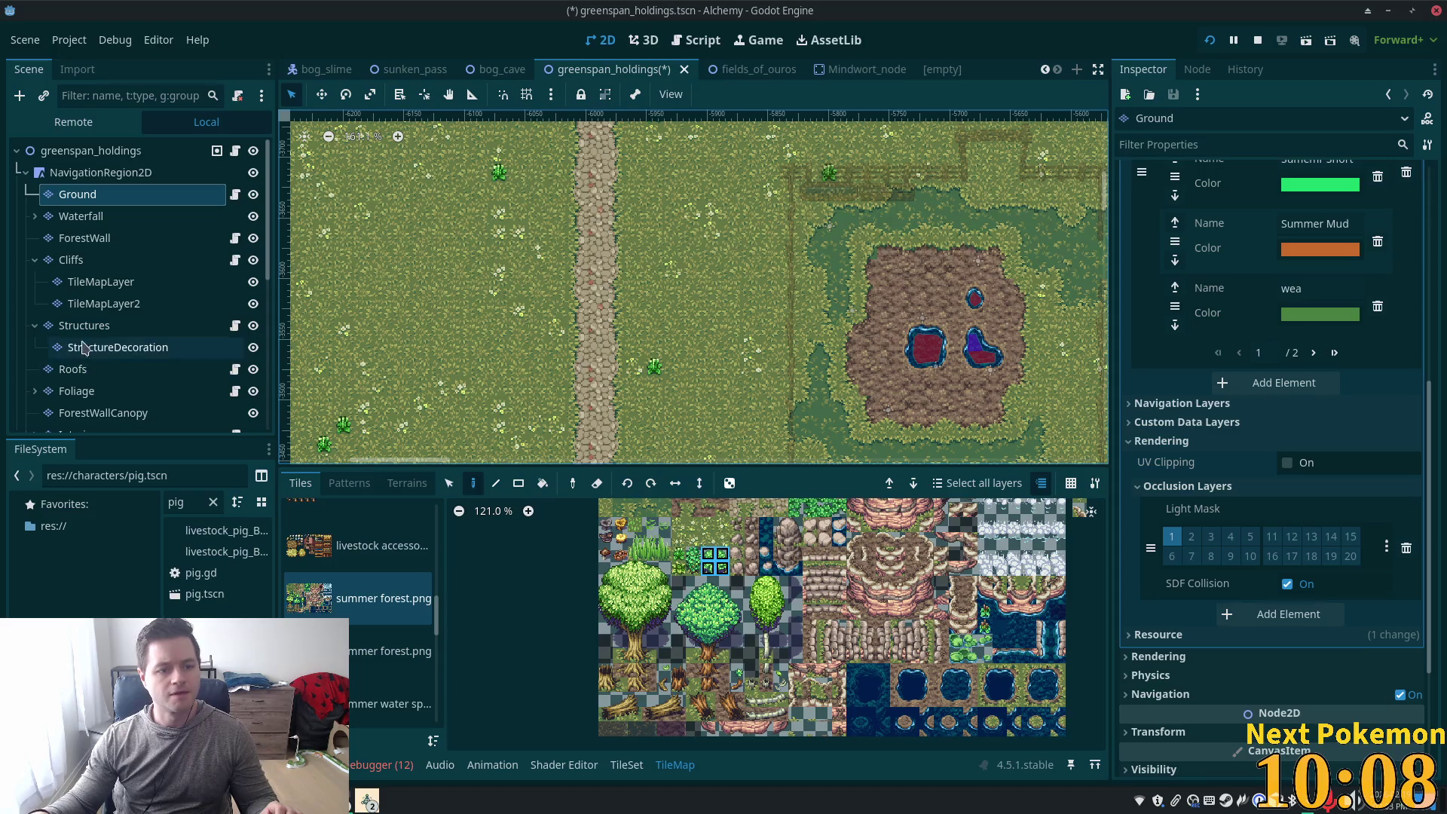
On the Foliage layer, place three bushes east of the path, moving the top one down a tile
{"action": "left_click", "coordinate": [77, 391]}
{"action": "scroll", "coordinate": [703, 406], "scroll_direction": "up", "scroll_amount": 5}
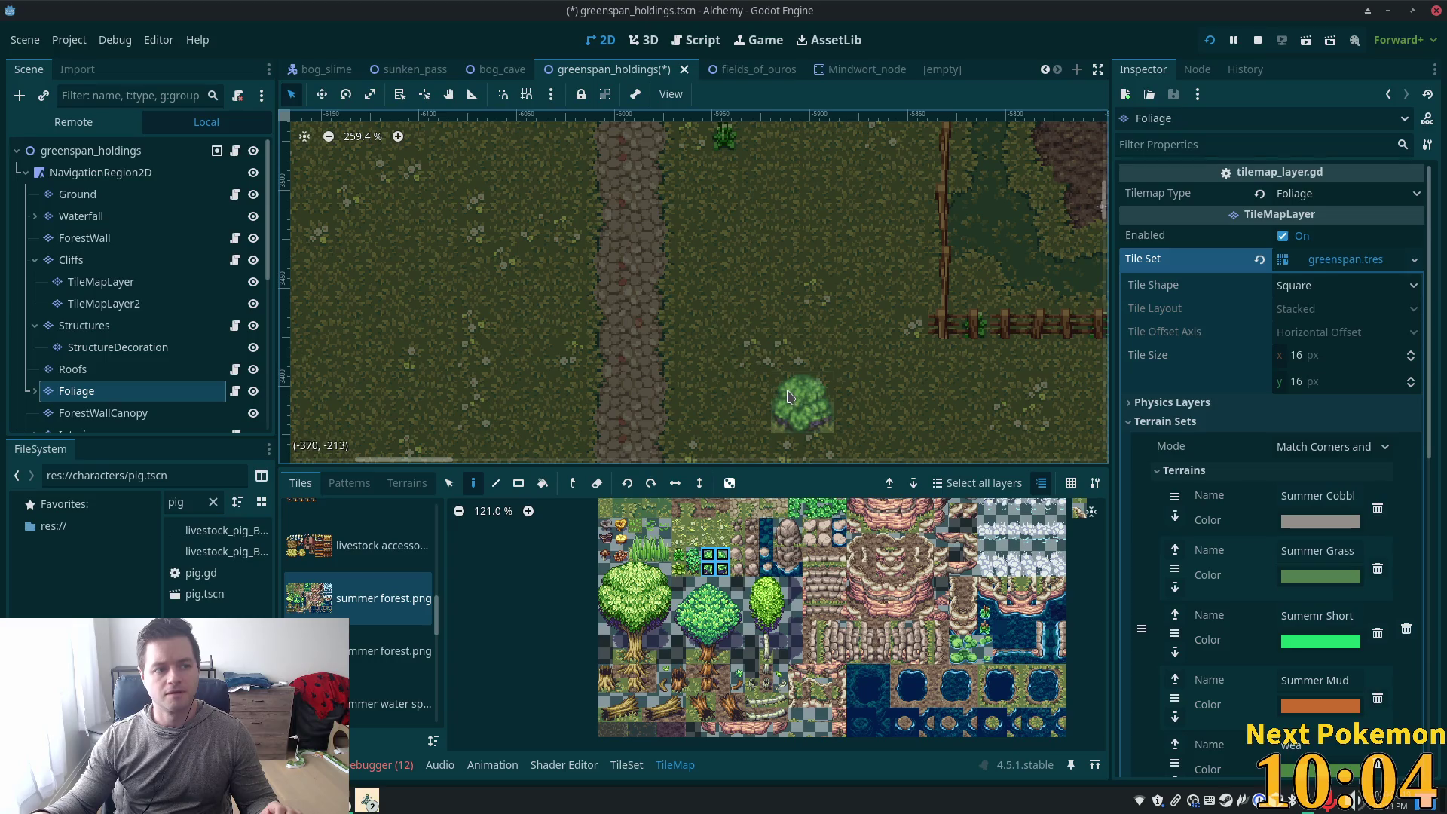
{"action": "scroll", "coordinate": [742, 375], "scroll_direction": "down", "scroll_amount": 5}
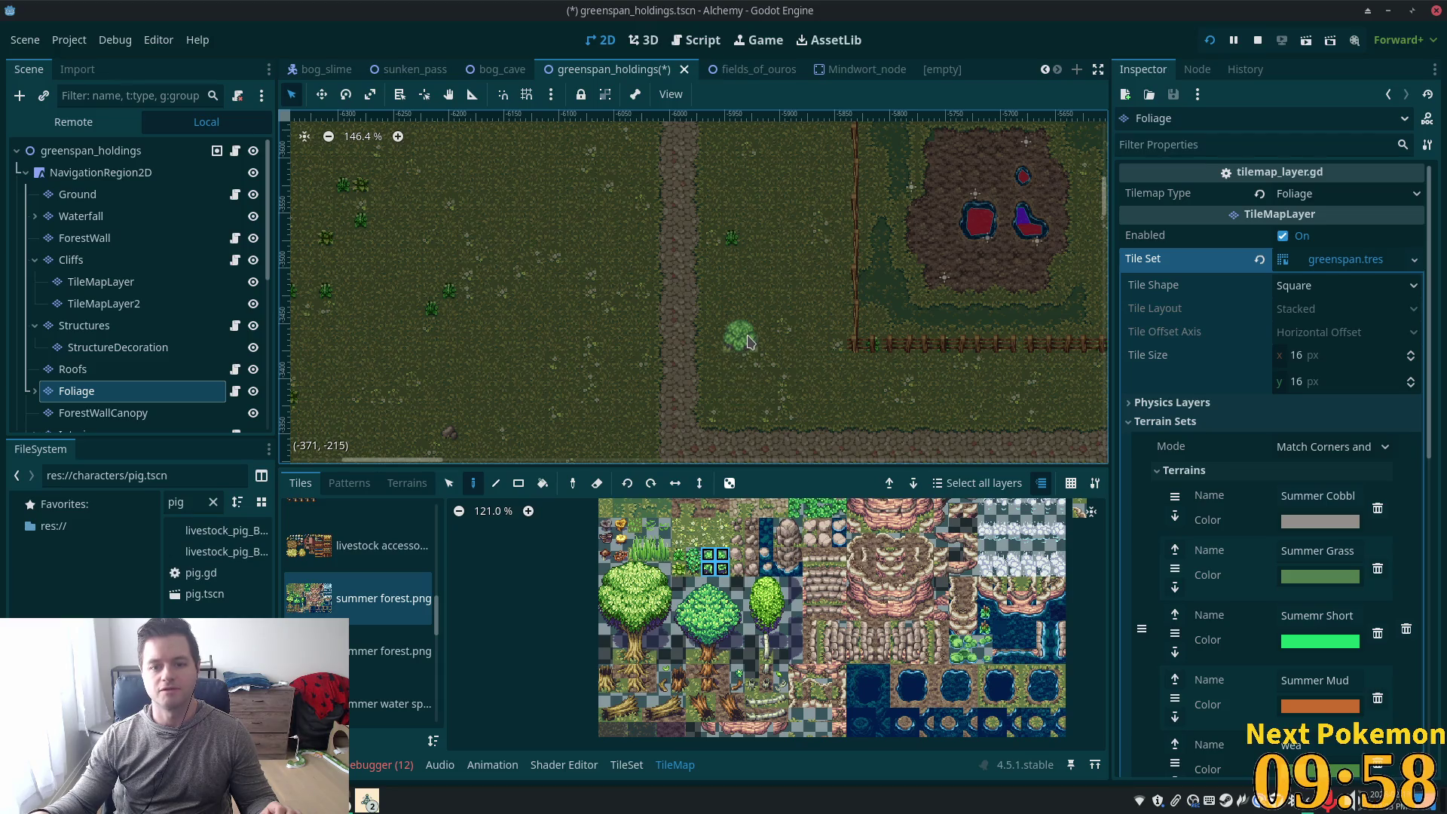
{"action": "left_click", "coordinate": [750, 341]}
{"action": "scroll", "coordinate": [753, 248], "scroll_direction": "up", "scroll_amount": 1}
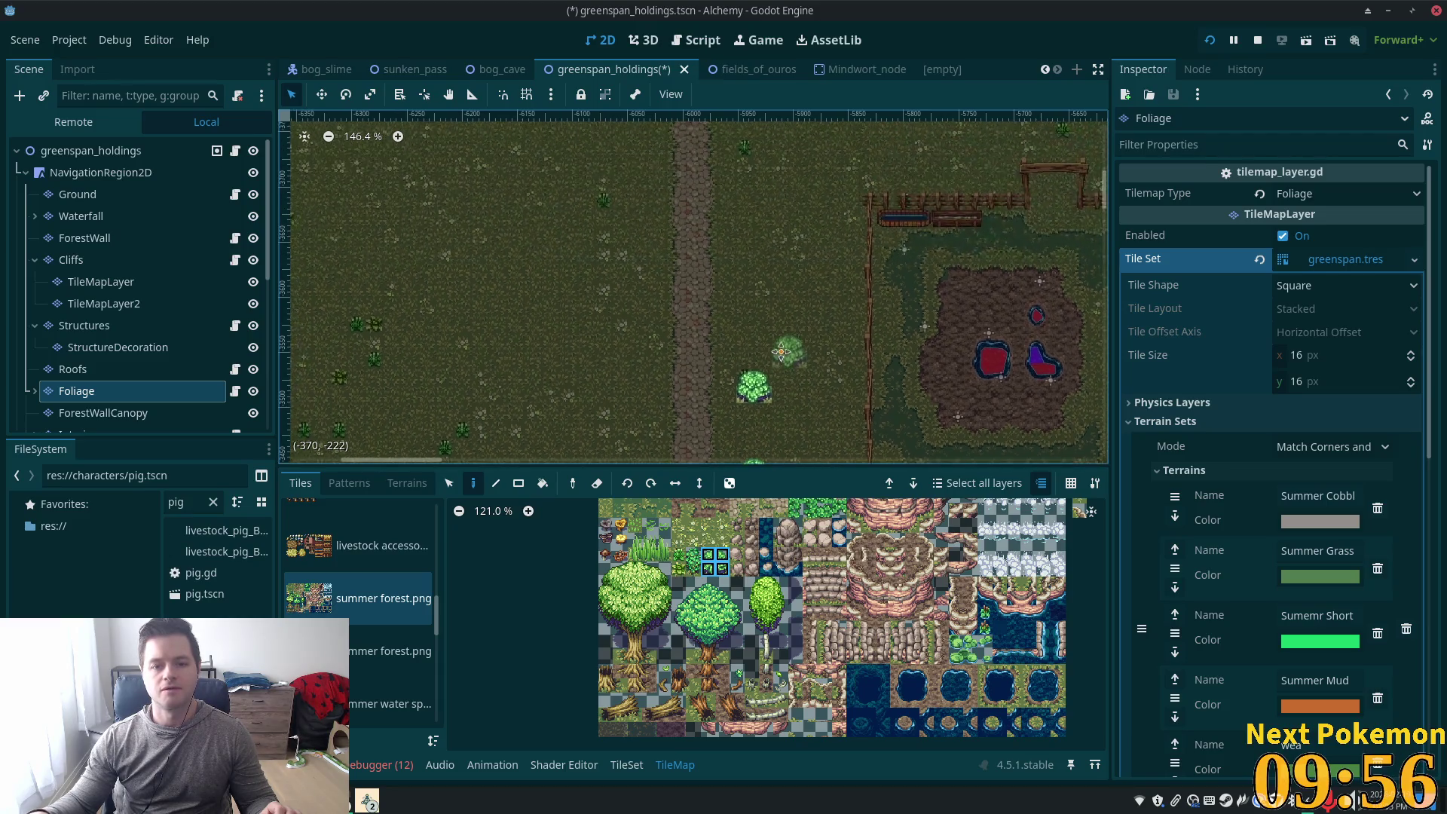
{"action": "left_click", "coordinate": [762, 293]}
{"action": "scroll", "coordinate": [814, 274], "scroll_direction": "down", "scroll_amount": 2}
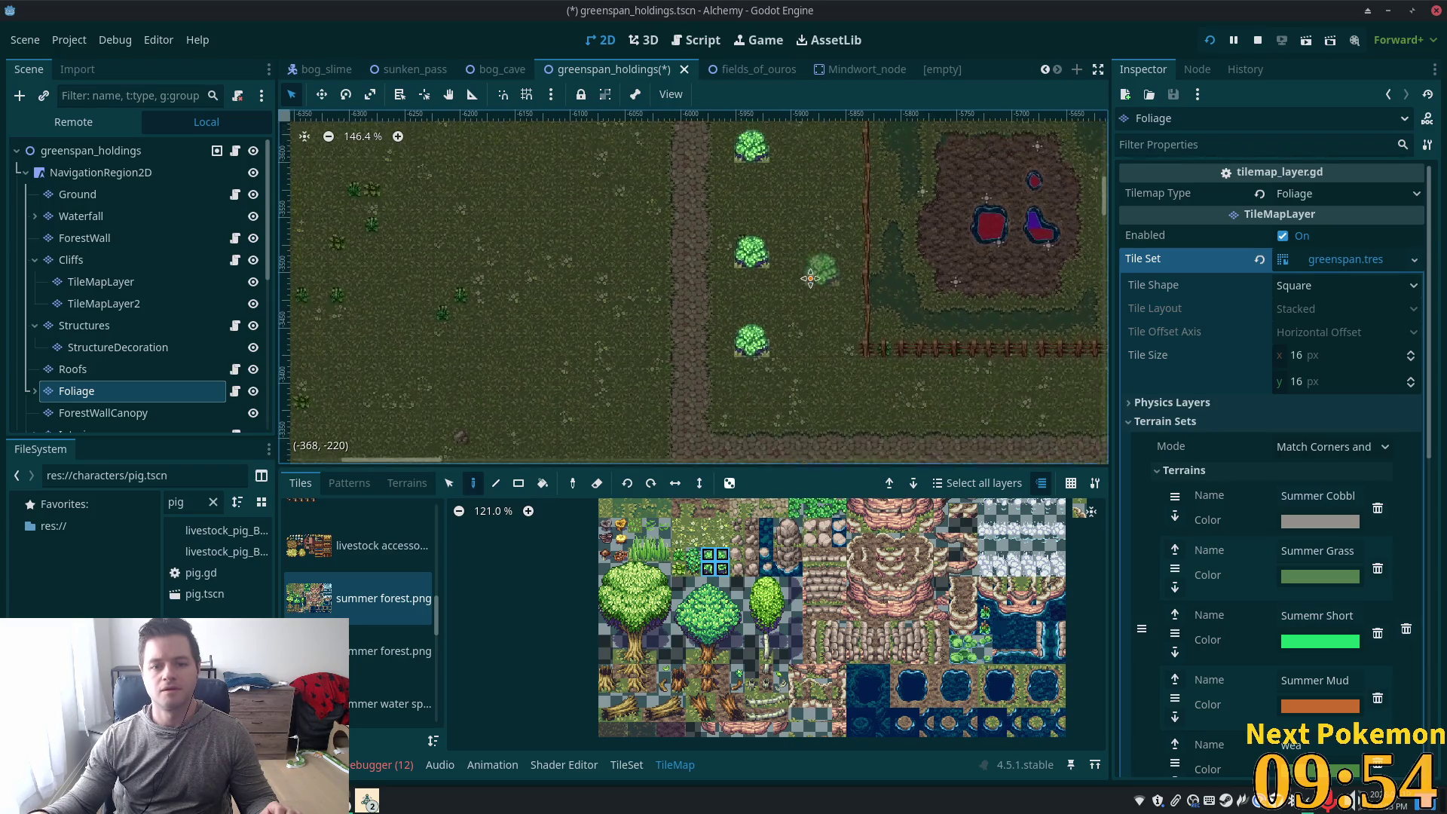
{"action": "right_click", "coordinate": [744, 184]}
{"action": "left_click", "coordinate": [745, 202]}
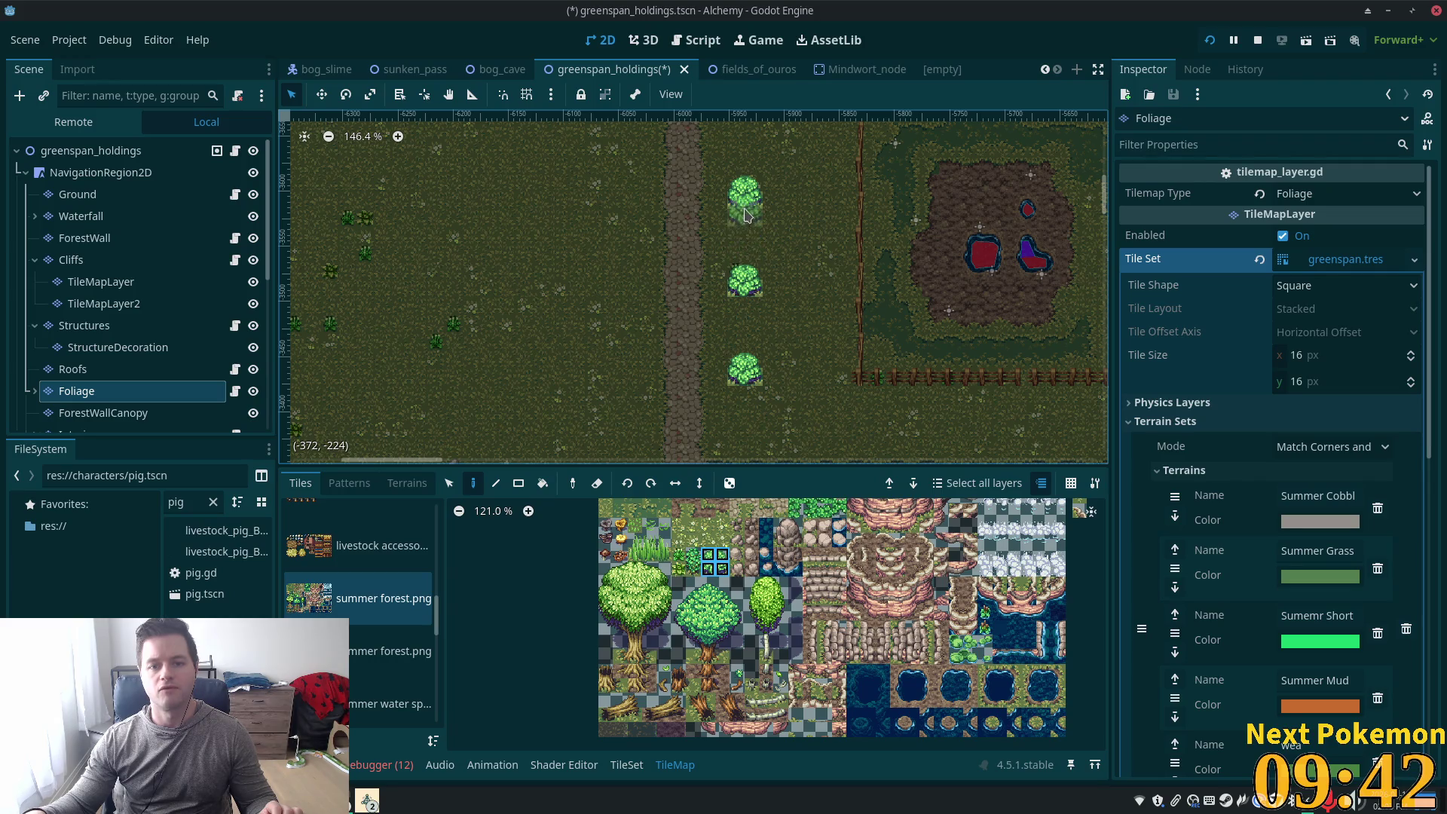
{"action": "scroll", "coordinate": [780, 334], "scroll_direction": "down", "scroll_amount": 4}
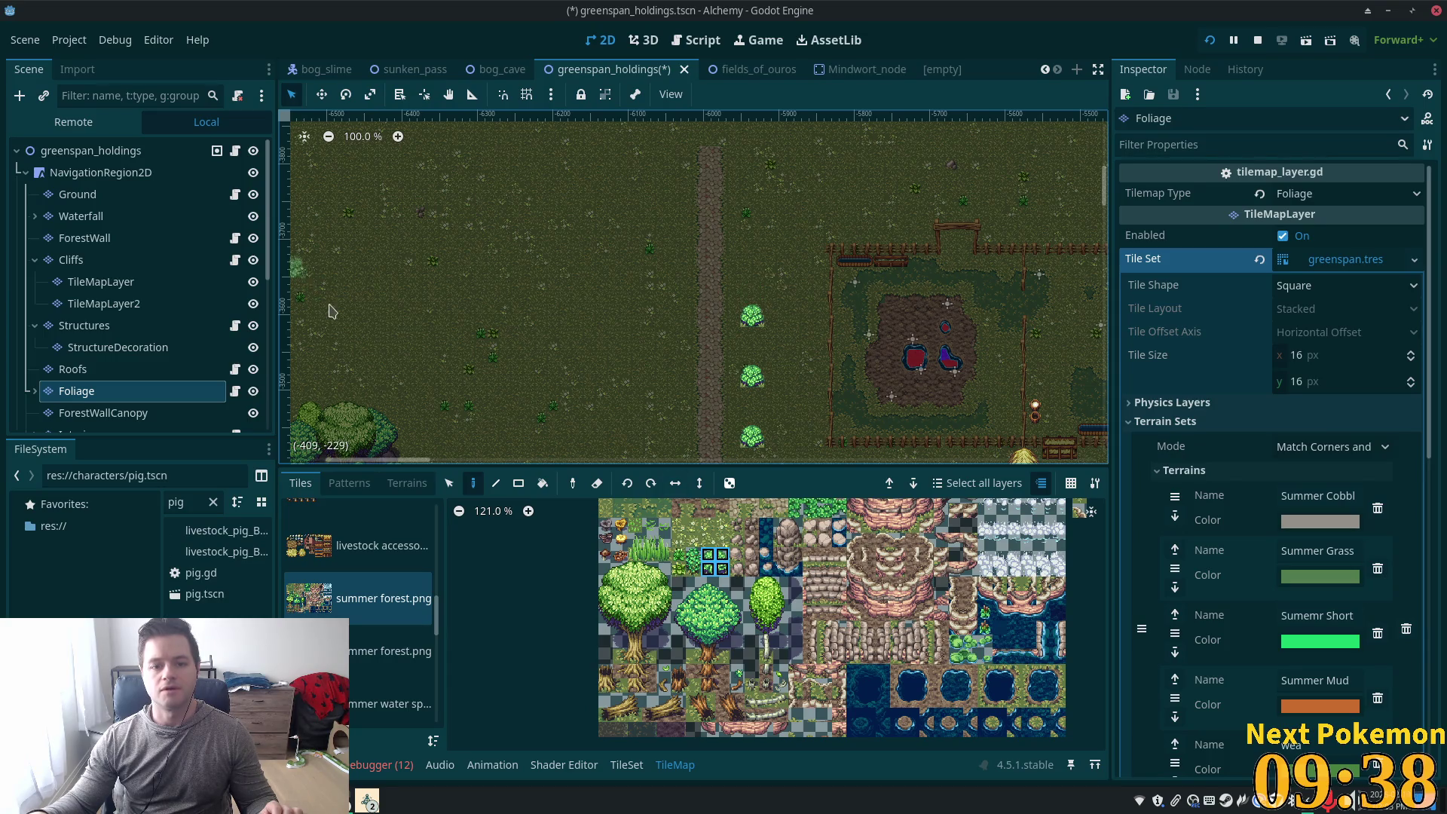
{"action": "left_click", "coordinate": [450, 483]}
{"action": "left_click_drag", "start_coordinate": [733, 298], "coordinate": [770, 452]}
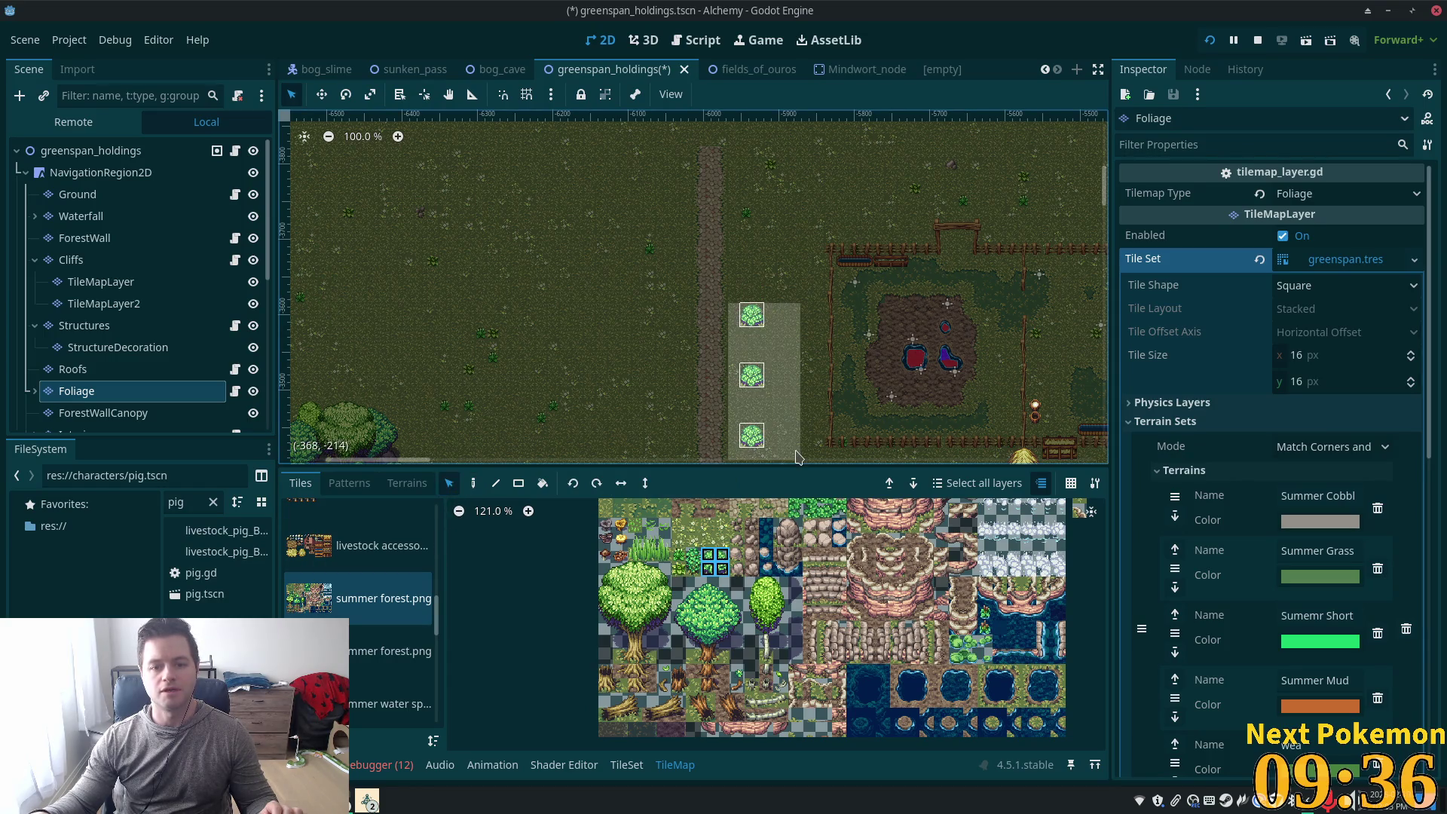
{"action": "key", "text": "d"}
{"action": "left_click", "coordinate": [763, 321]}
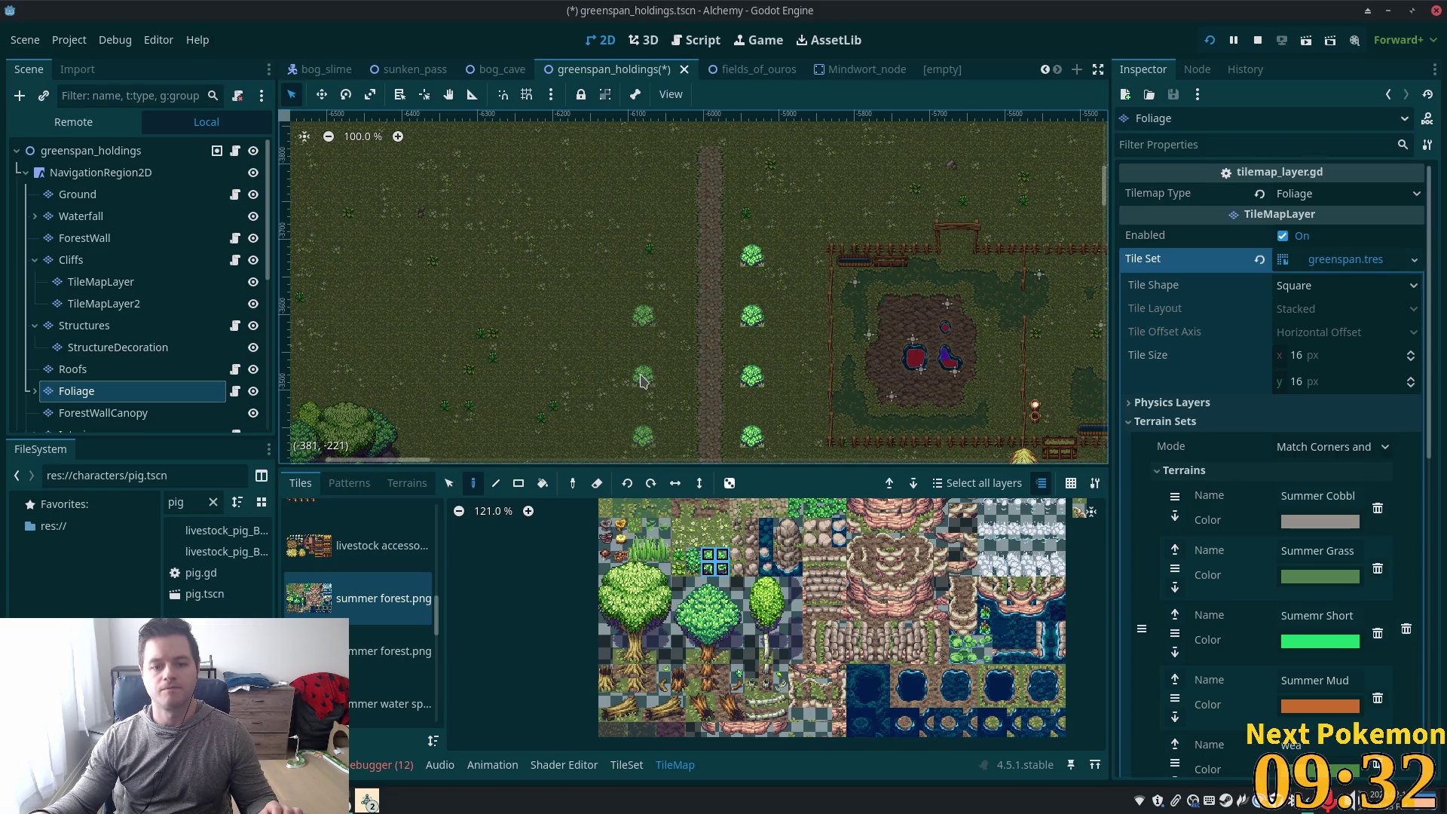
{"action": "left_click", "coordinate": [645, 377]}
{"action": "left_click", "coordinate": [645, 321]}
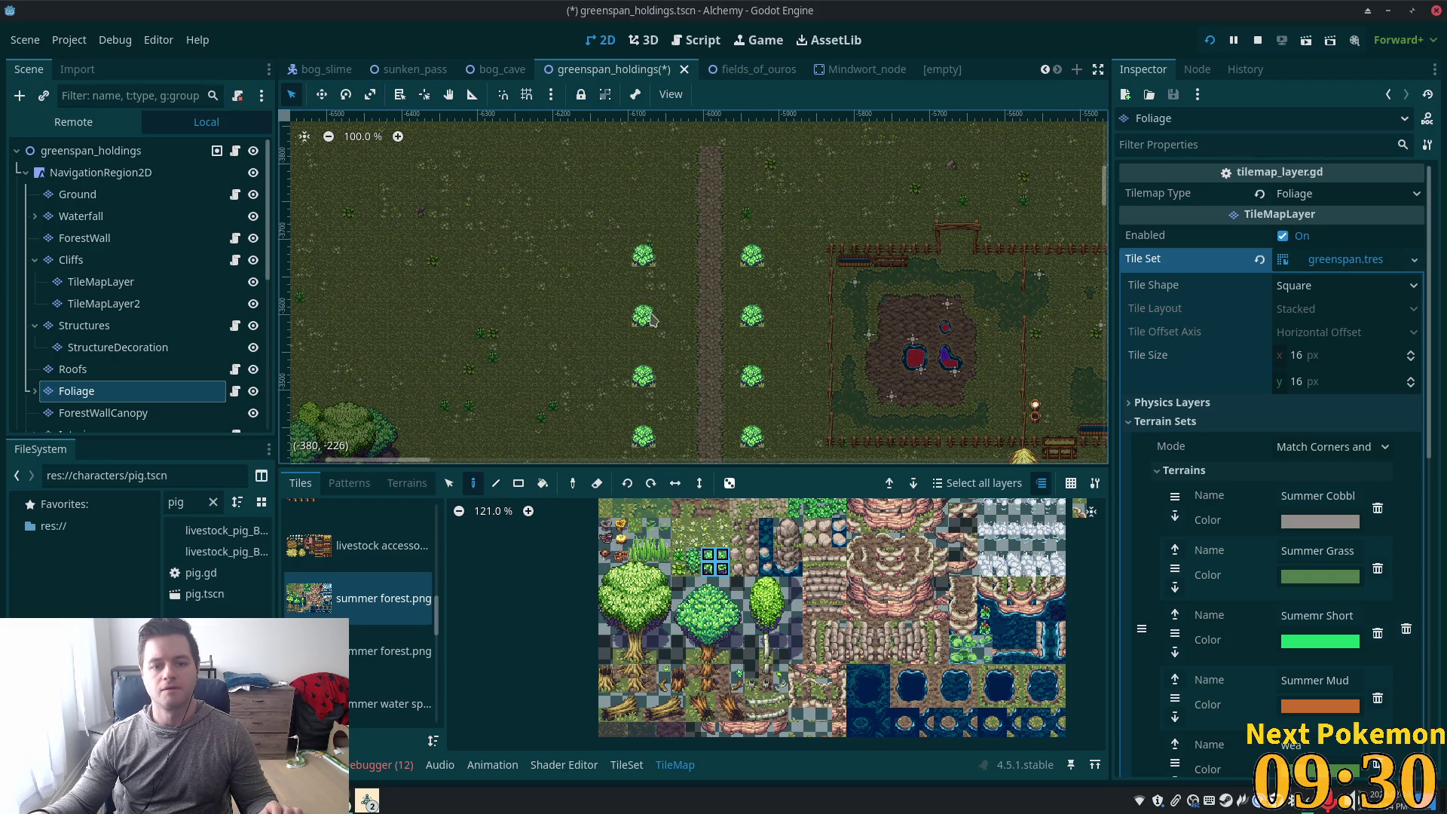
{"action": "left_click", "coordinate": [449, 483]}
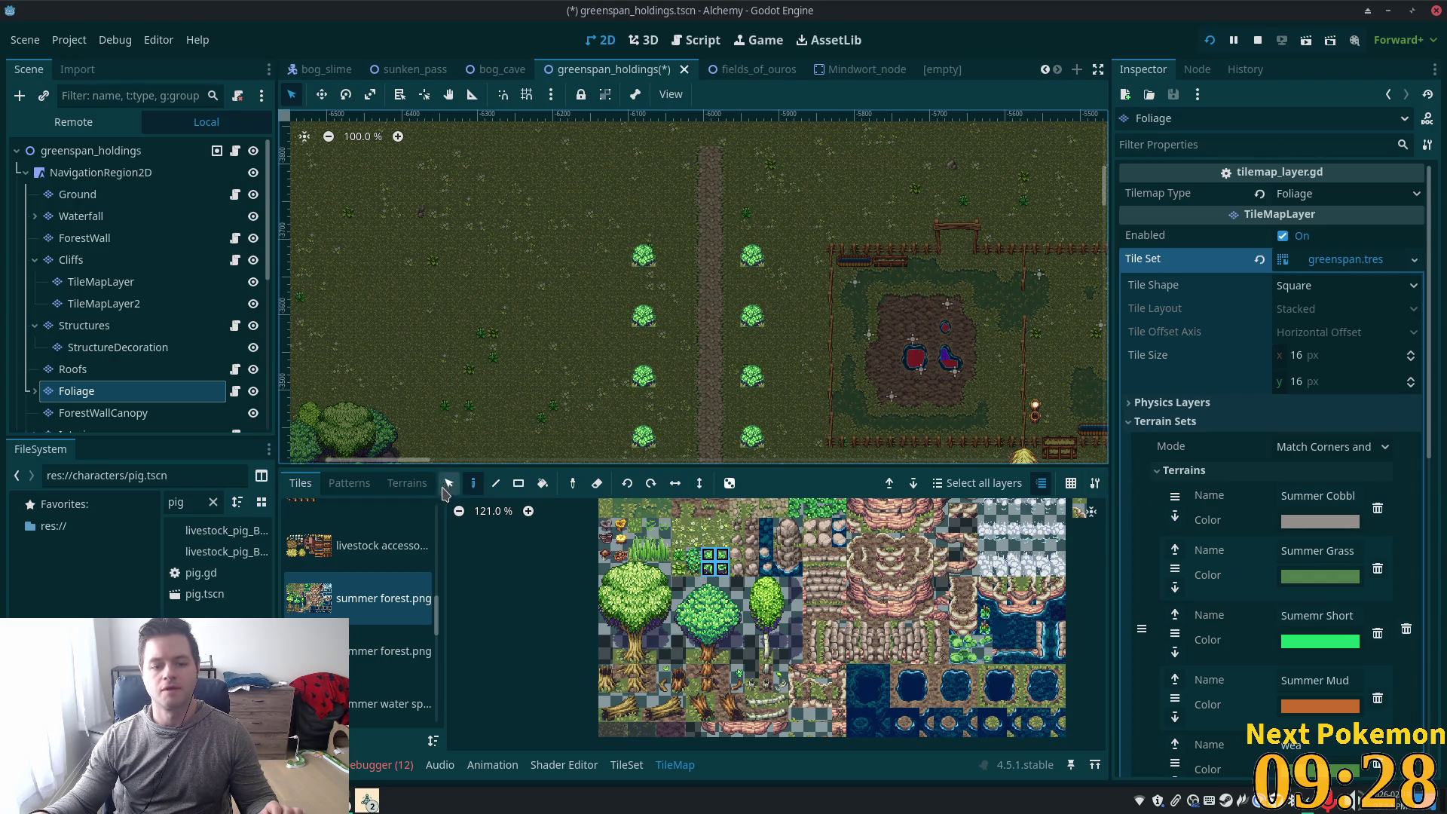
{"action": "left_click_drag", "start_coordinate": [609, 232], "coordinate": [671, 451]}
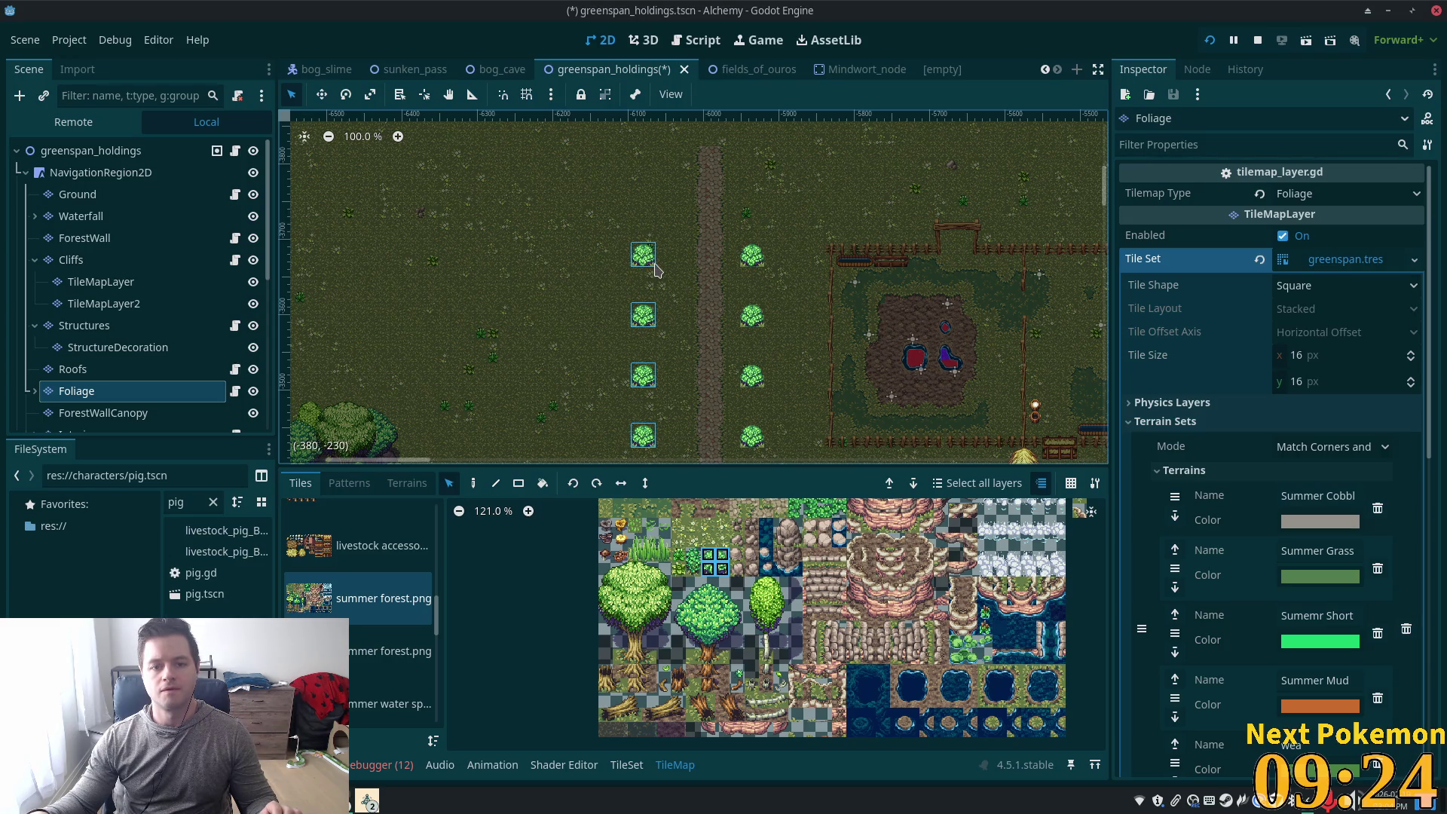
{"action": "left_click_drag", "start_coordinate": [656, 270], "coordinate": [652, 265]}
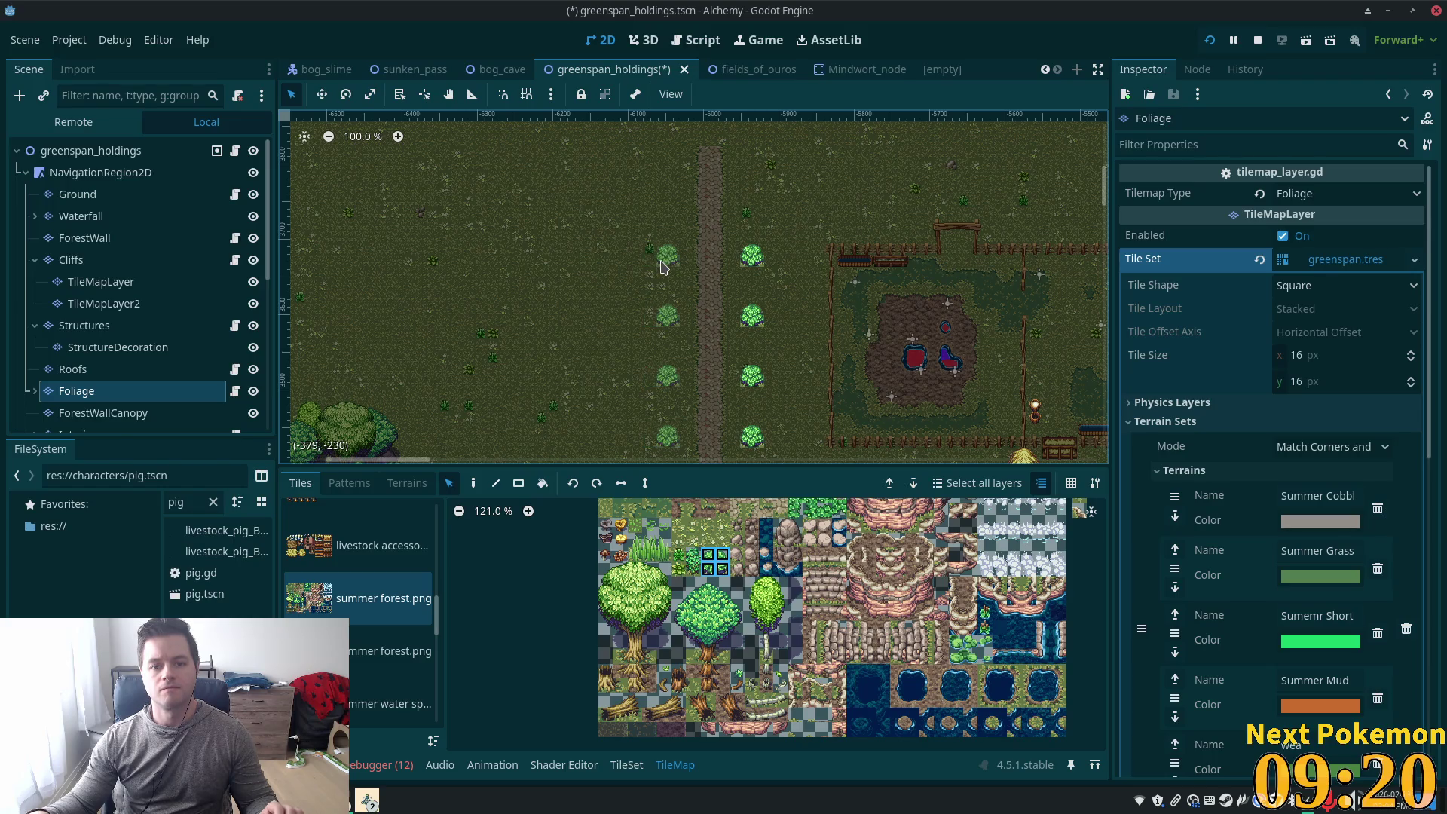
{"action": "scroll", "coordinate": [695, 304], "scroll_direction": "up", "scroll_amount": 5}
{"action": "scroll", "coordinate": [696, 313], "scroll_direction": "up", "scroll_amount": 3}
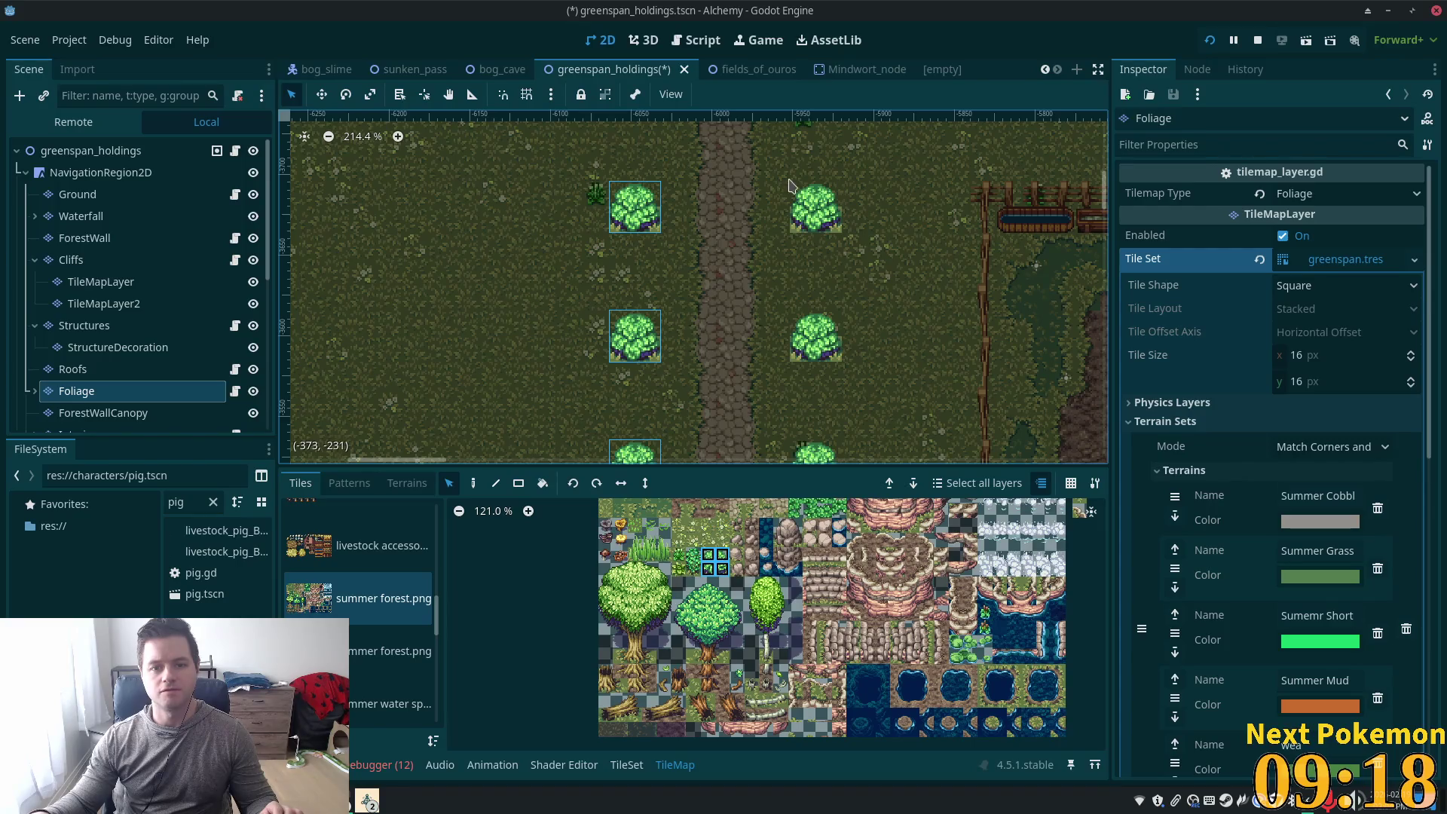
{"action": "scroll", "coordinate": [855, 298], "scroll_direction": "down", "scroll_amount": 8}
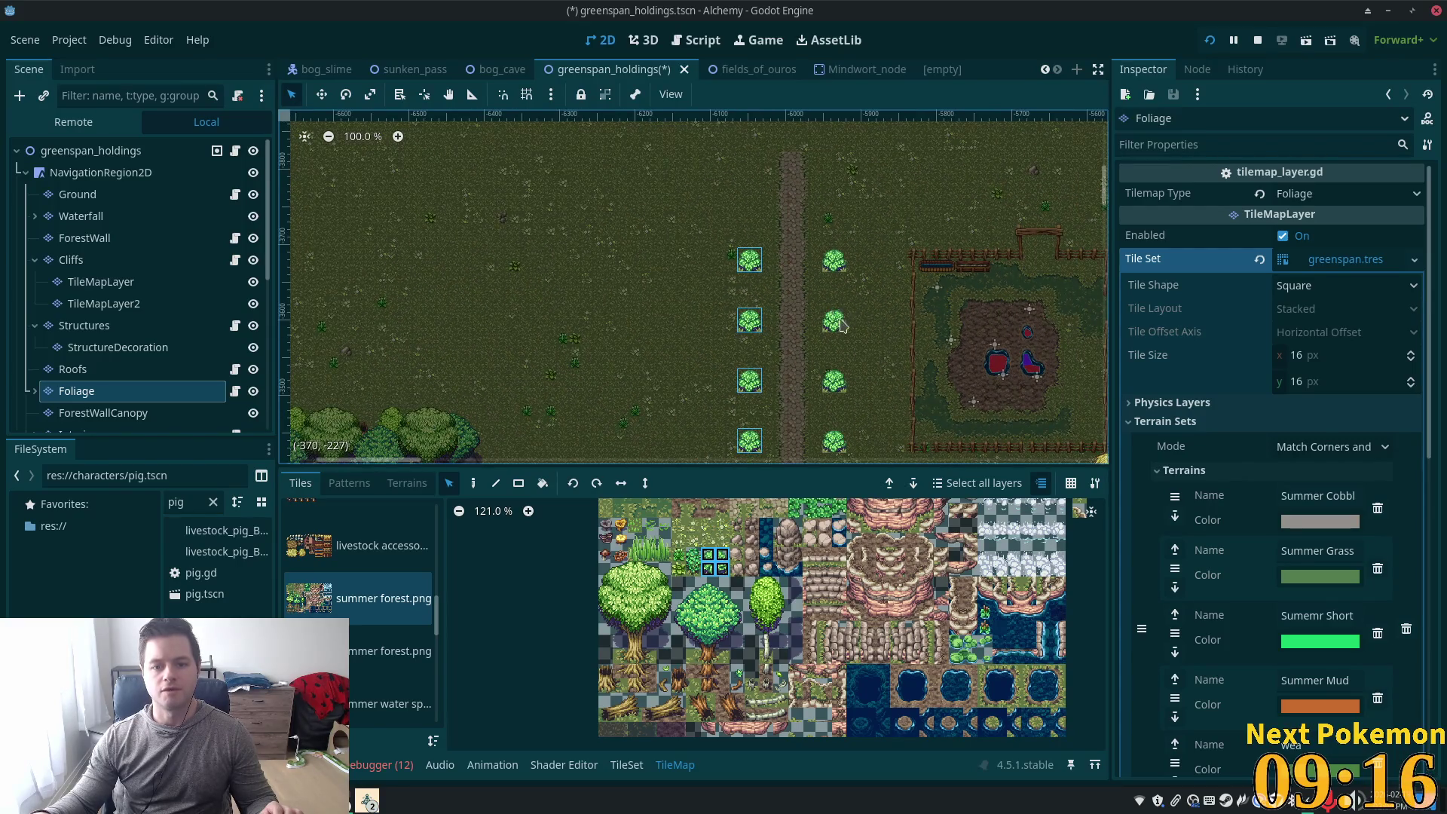
{"action": "scroll", "coordinate": [842, 325], "scroll_direction": "up", "scroll_amount": 5}
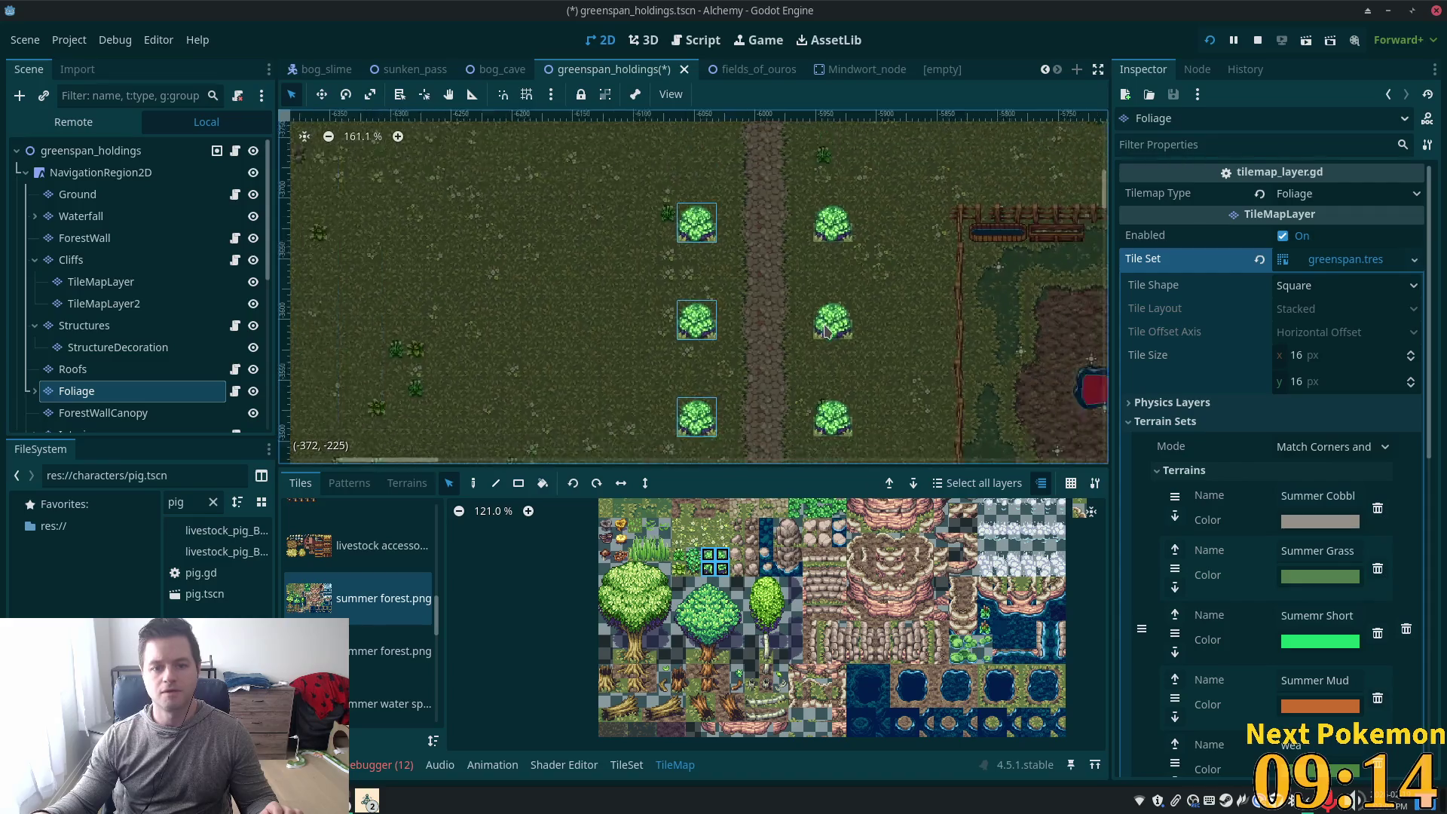
{"action": "scroll", "coordinate": [827, 331], "scroll_direction": "down", "scroll_amount": 5}
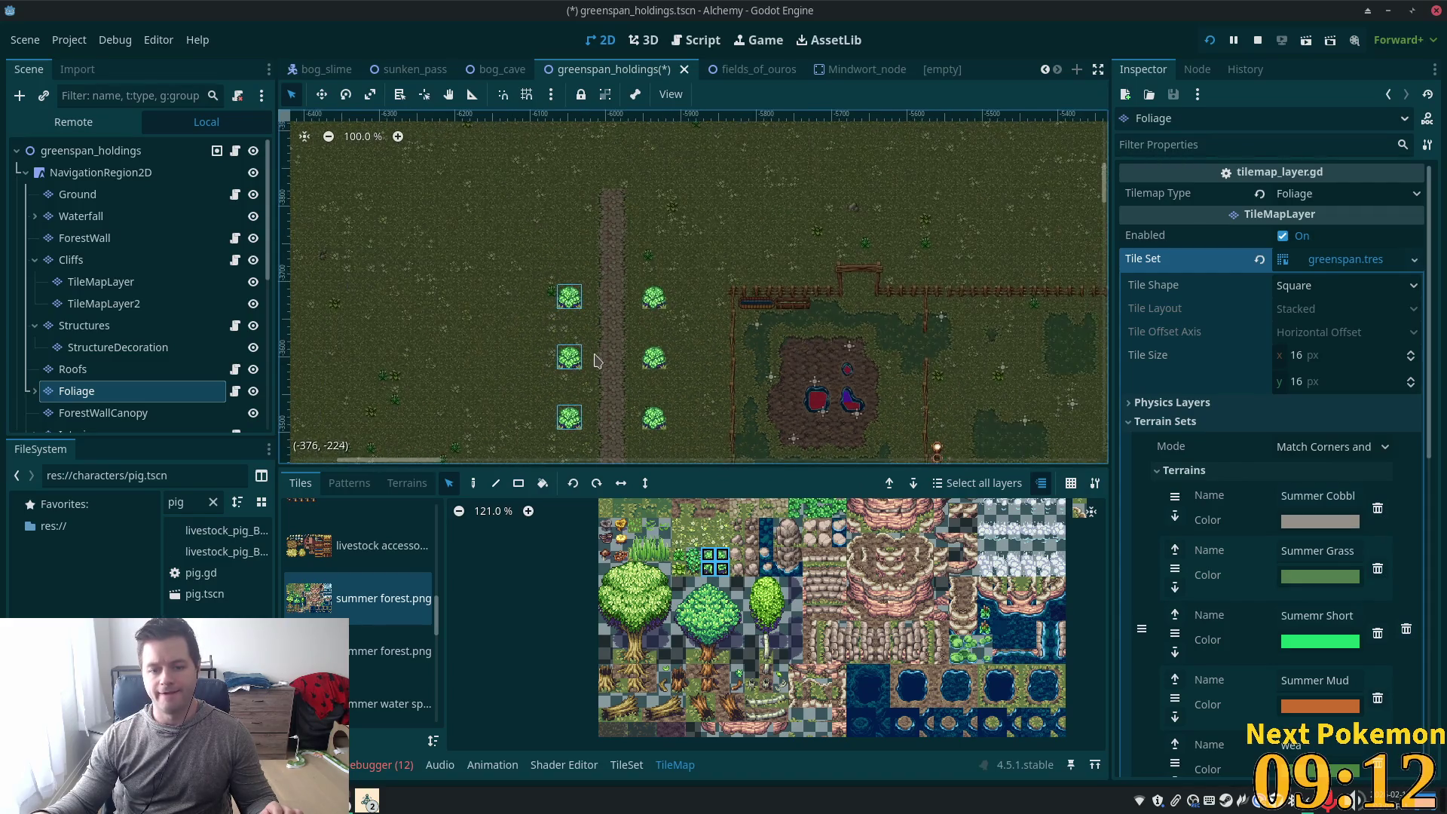
{"action": "left_click_drag", "start_coordinate": [596, 360], "coordinate": [643, 271]}
{"action": "scroll", "coordinate": [819, 520], "scroll_direction": "down", "scroll_amount": 3}
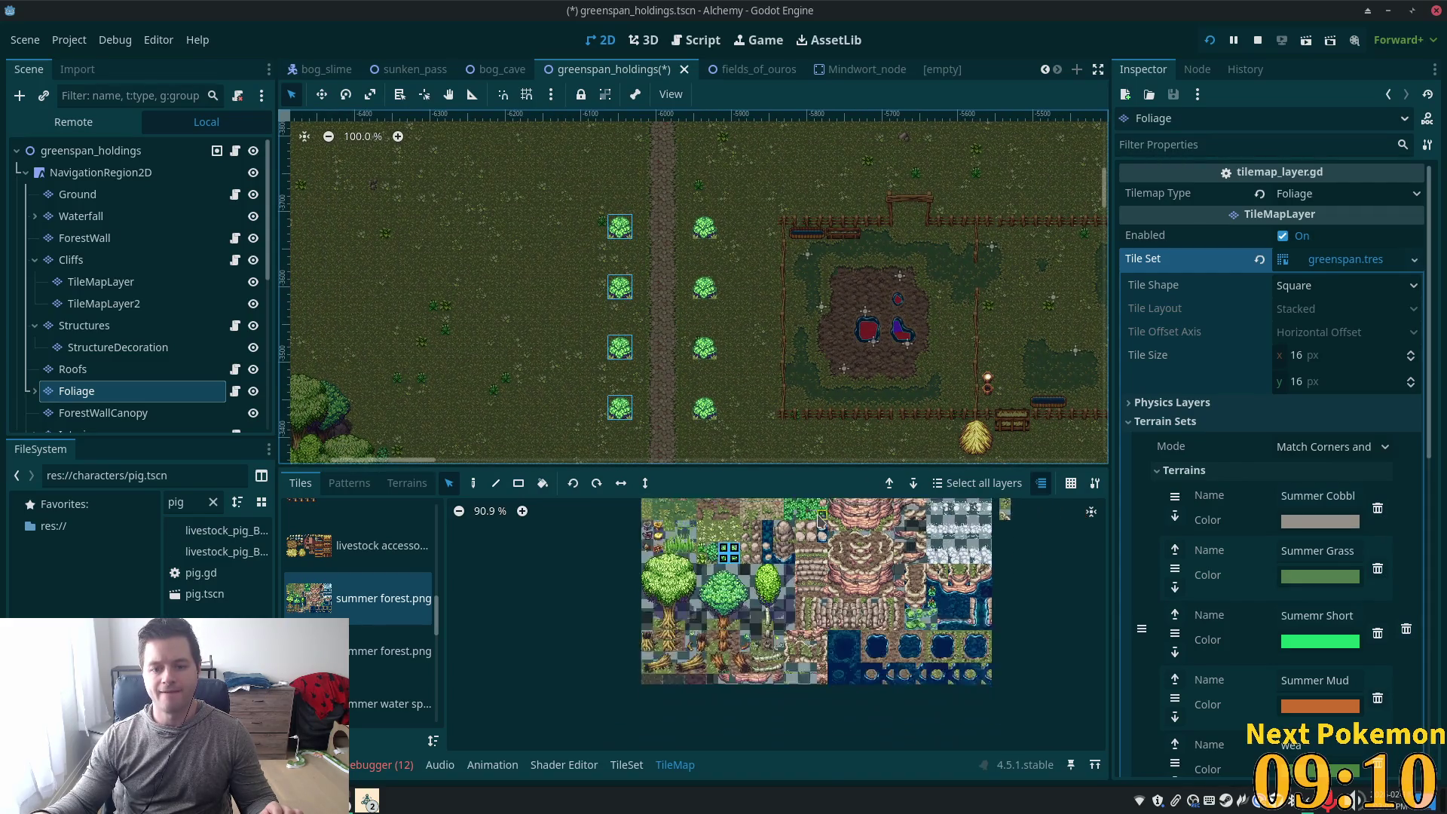
{"action": "scroll", "coordinate": [820, 520], "scroll_direction": "down", "scroll_amount": 1}
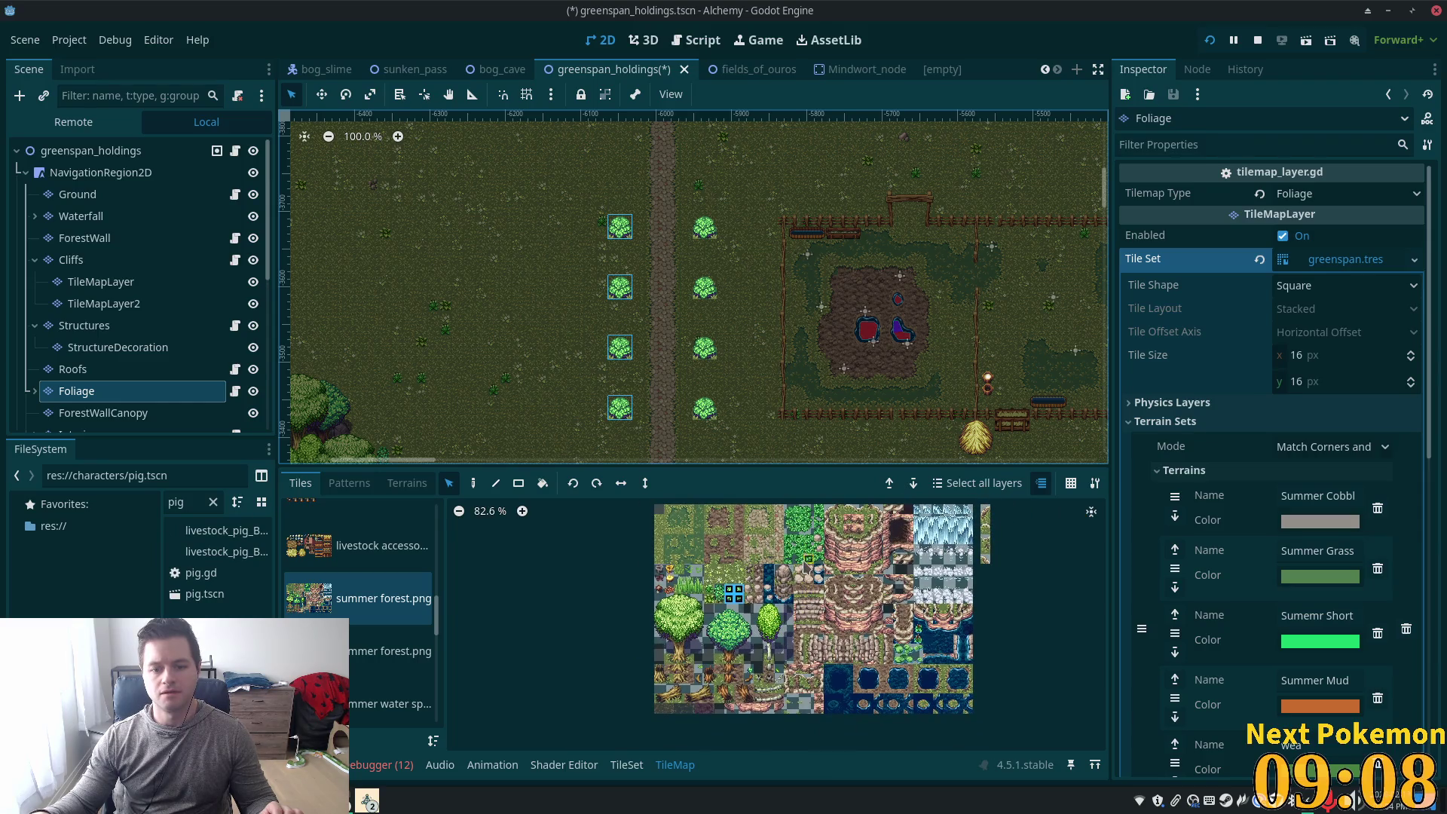
{"action": "scroll", "coordinate": [800, 542], "scroll_direction": "up", "scroll_amount": 7}
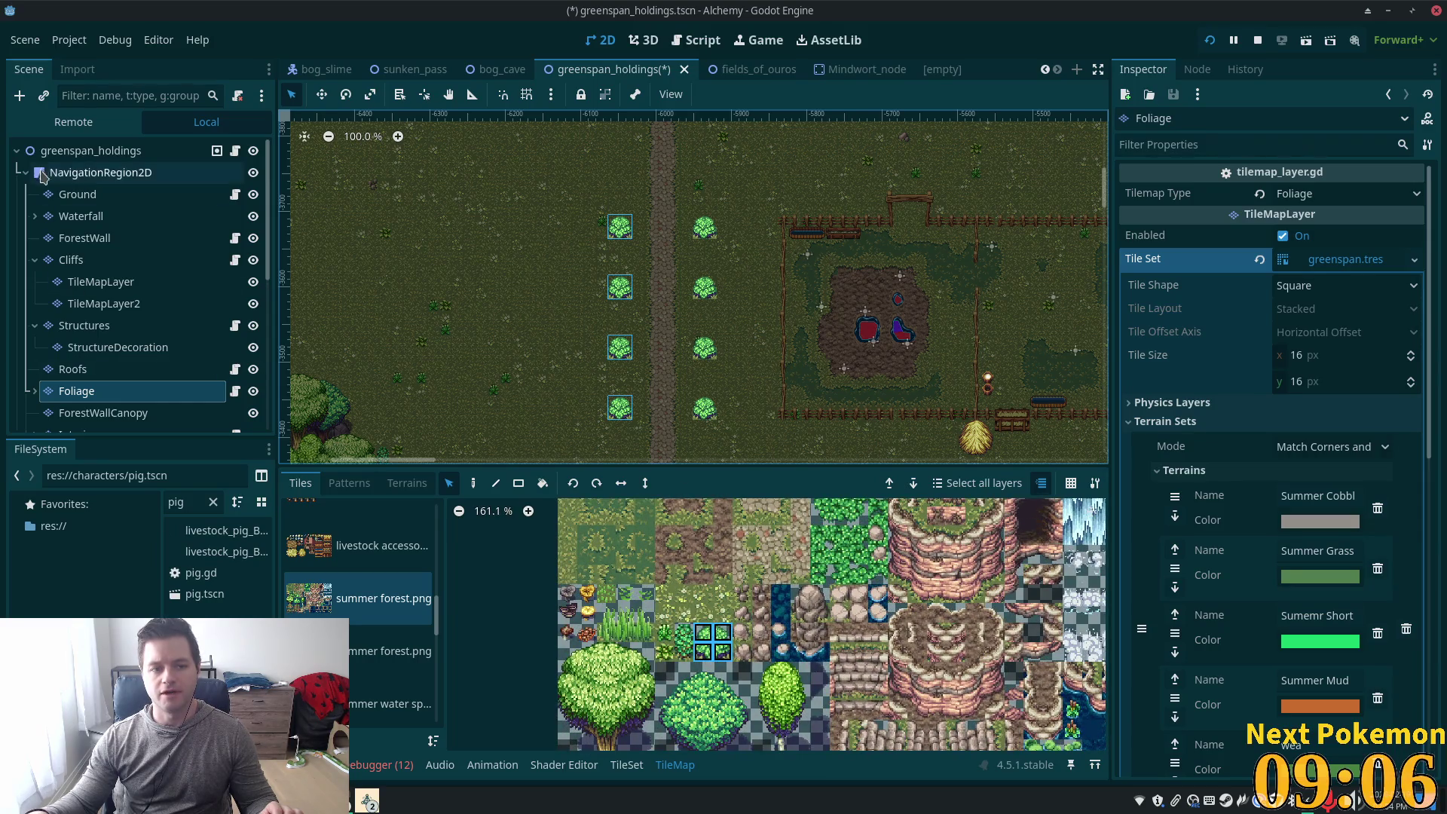
{"action": "left_click", "coordinate": [75, 195]}
{"action": "scroll", "coordinate": [851, 553], "scroll_direction": "up", "scroll_amount": 2}
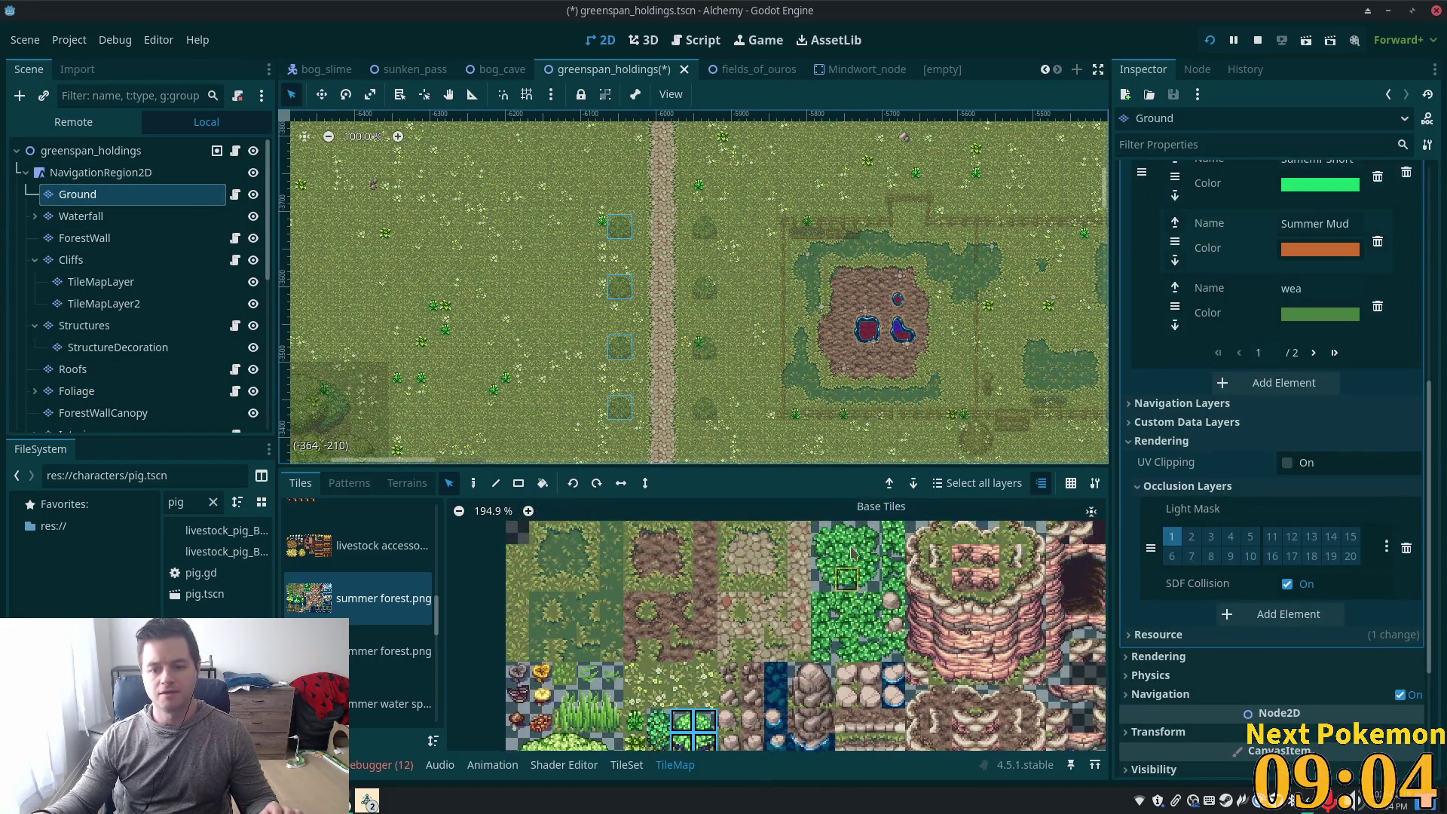
{"action": "left_click_drag", "start_coordinate": [821, 532], "coordinate": [868, 580]}
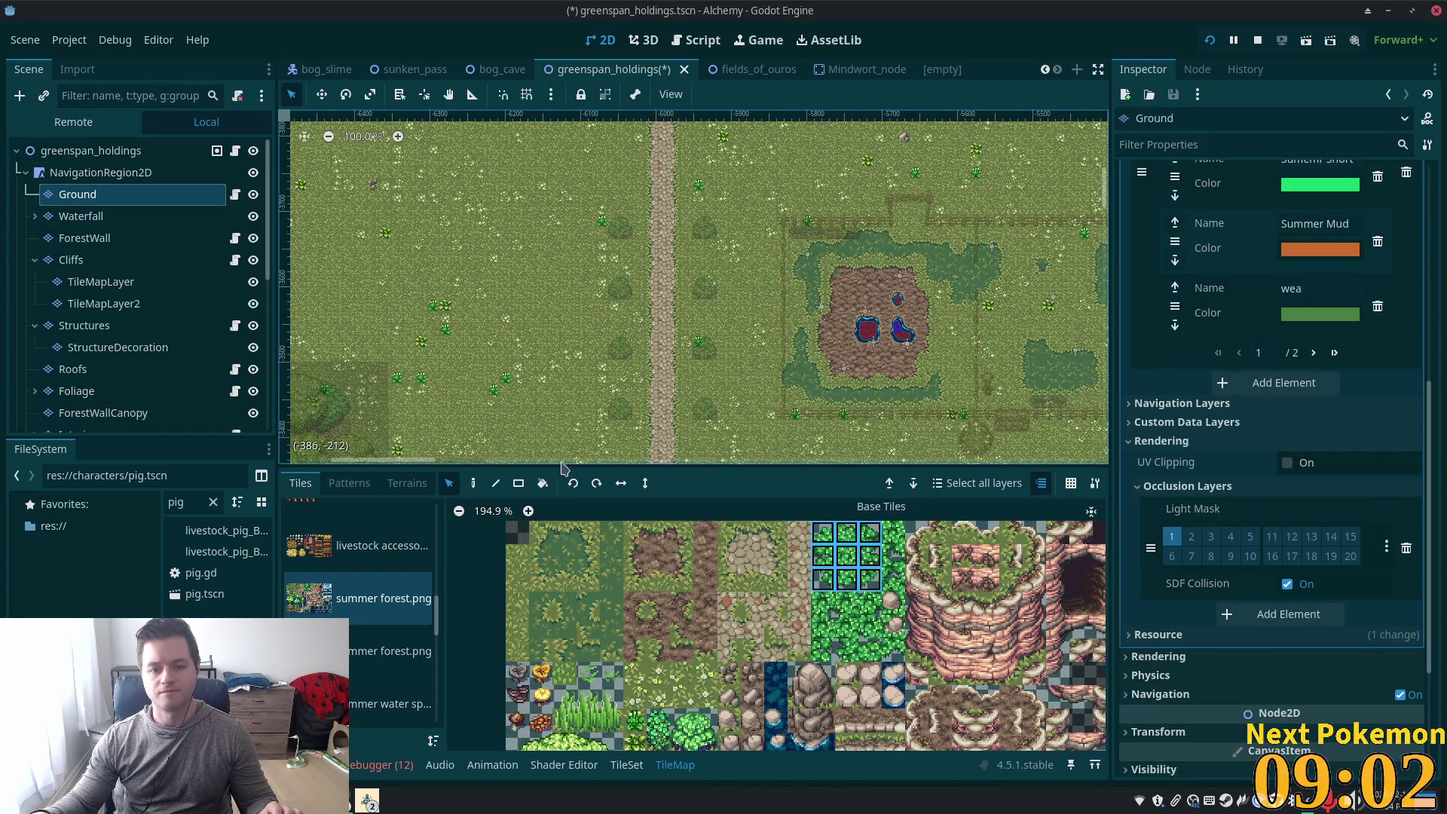
{"action": "left_click", "coordinate": [473, 483]}
{"action": "scroll", "coordinate": [426, 309], "scroll_direction": "up", "scroll_amount": 1}
{"action": "scroll", "coordinate": [572, 362], "scroll_direction": "up", "scroll_amount": 4}
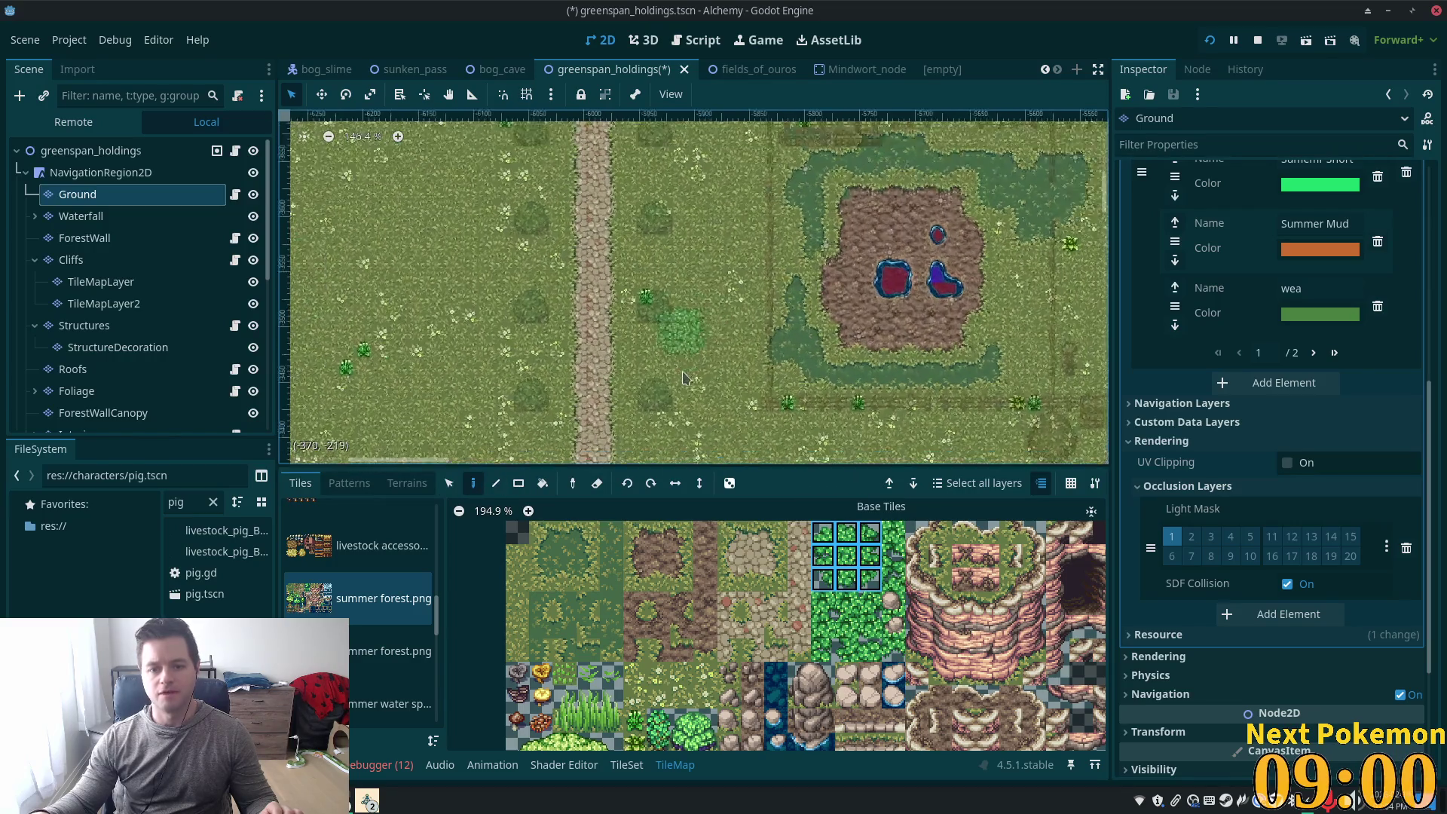
{"action": "left_click", "coordinate": [663, 410]}
{"action": "left_click", "coordinate": [666, 410]}
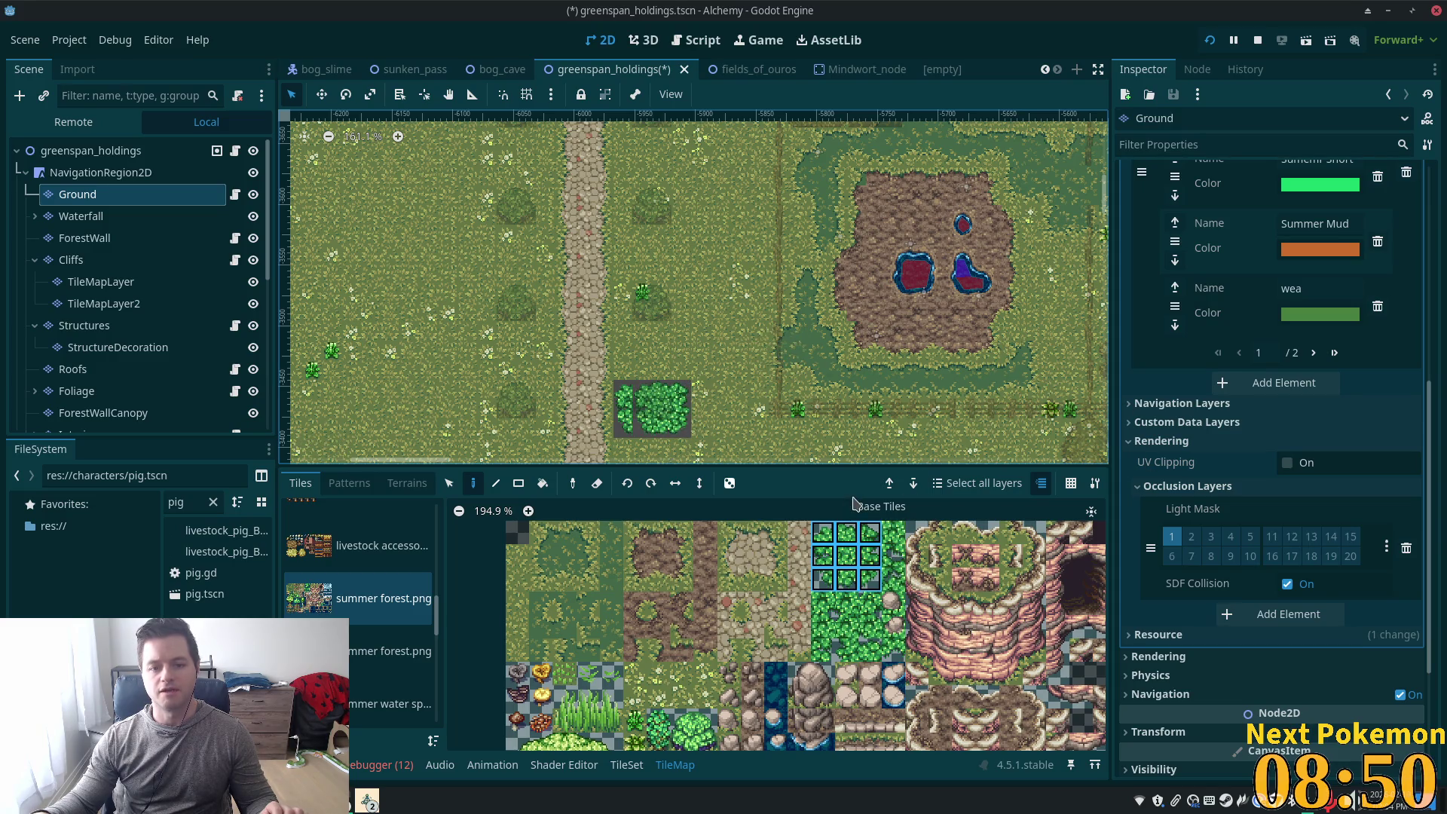
{"action": "key", "text": "ctrl+z"}
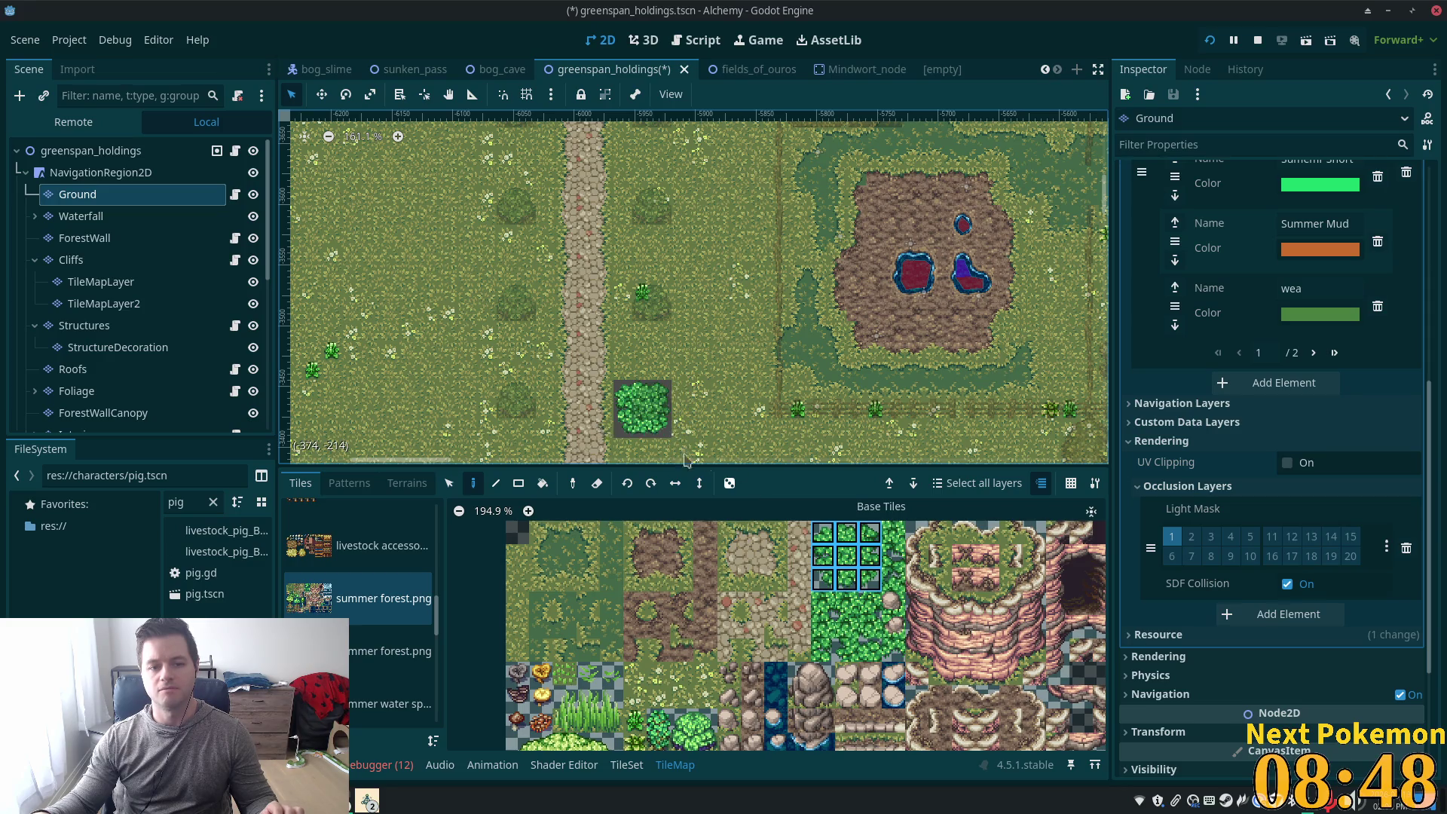
{"action": "key", "text": "ctrl+z"}
{"action": "left_click", "coordinate": [156, 404]}
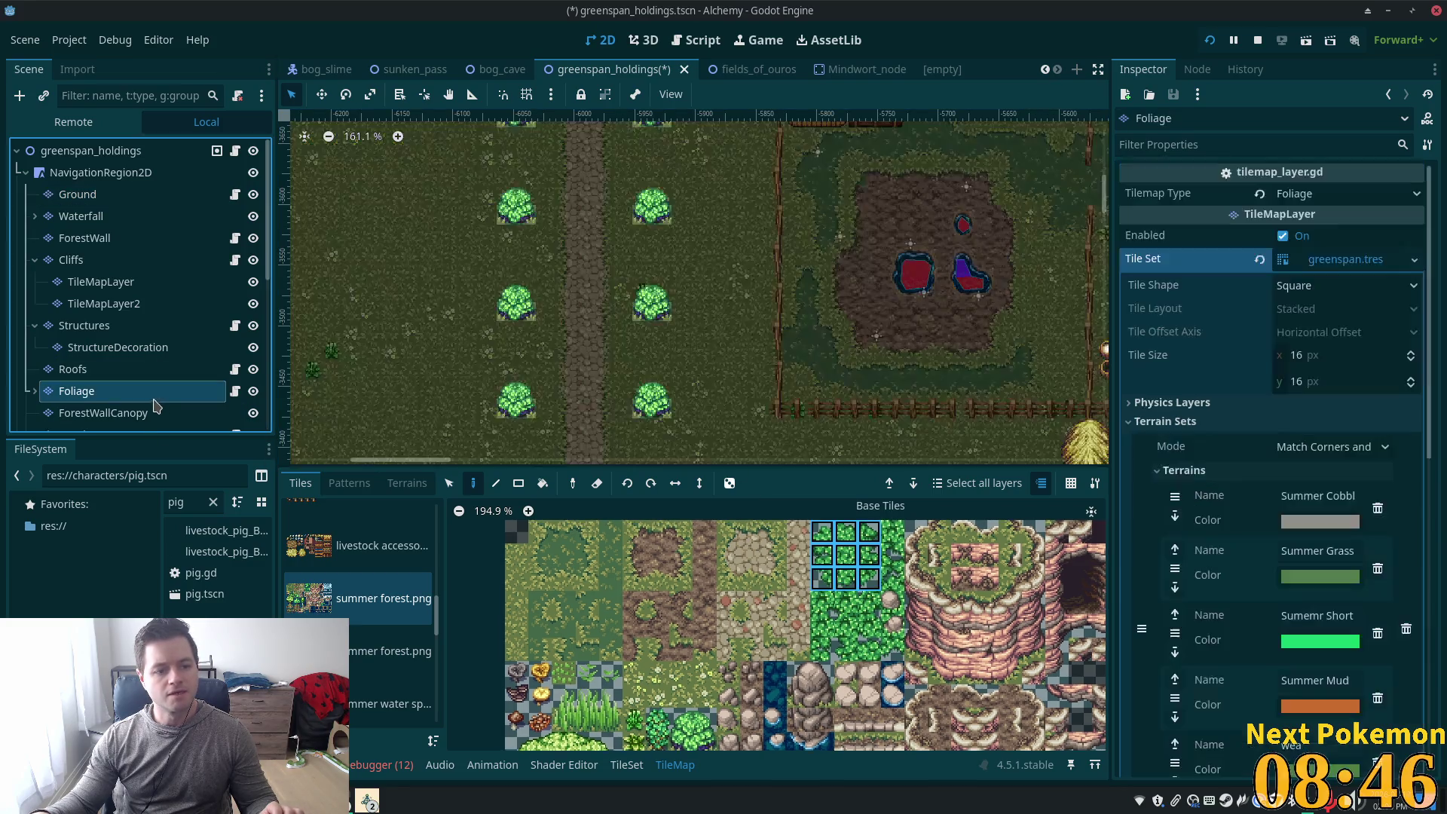
Expand the Foliage node in the Scene dock to list its Foliage and Foliage2 layers
{"action": "left_click", "coordinate": [32, 392]}
{"action": "scroll", "coordinate": [179, 385], "scroll_direction": "down", "scroll_amount": 3}
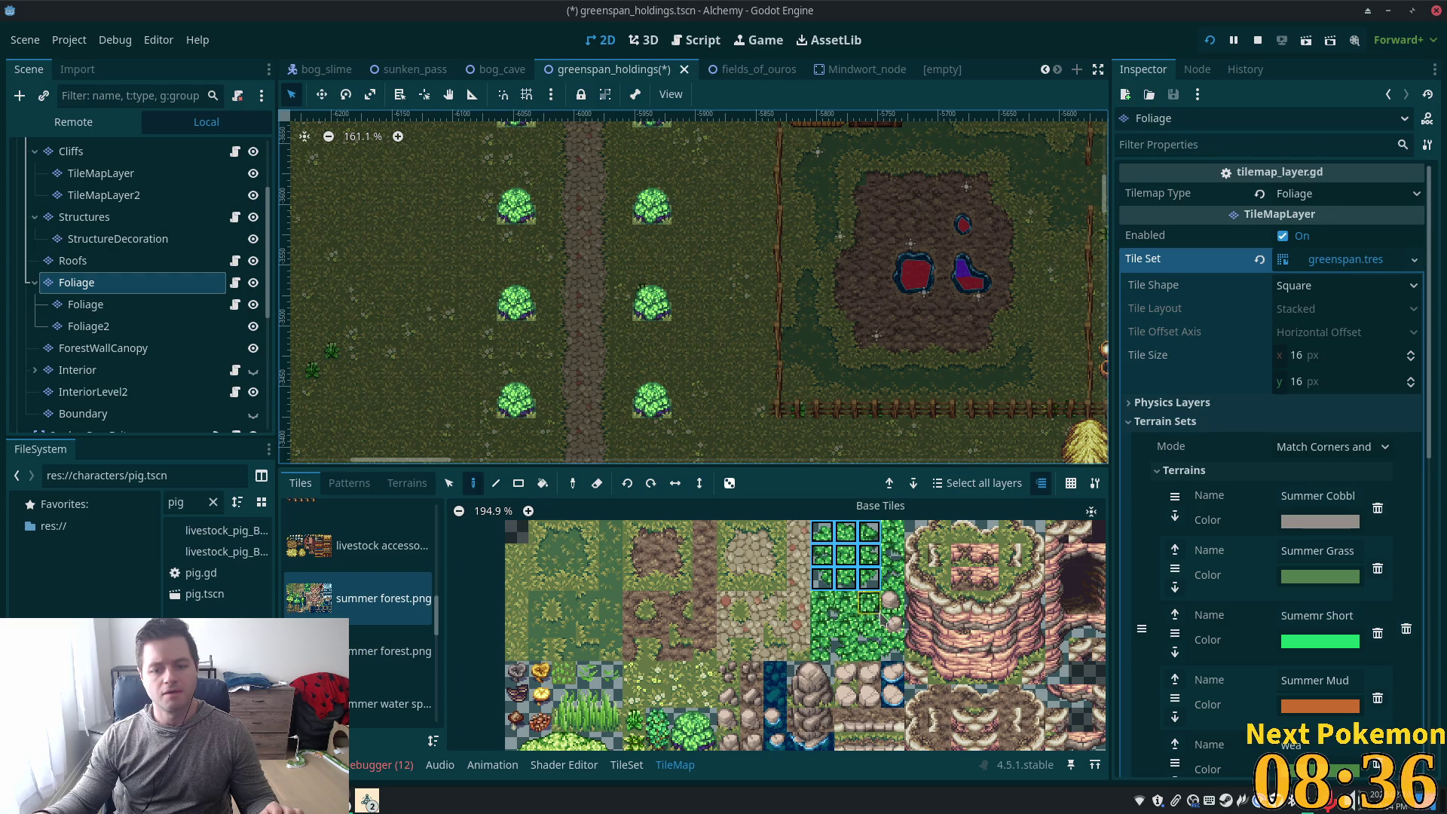
{"action": "scroll", "coordinate": [845, 588], "scroll_direction": "down", "scroll_amount": 2}
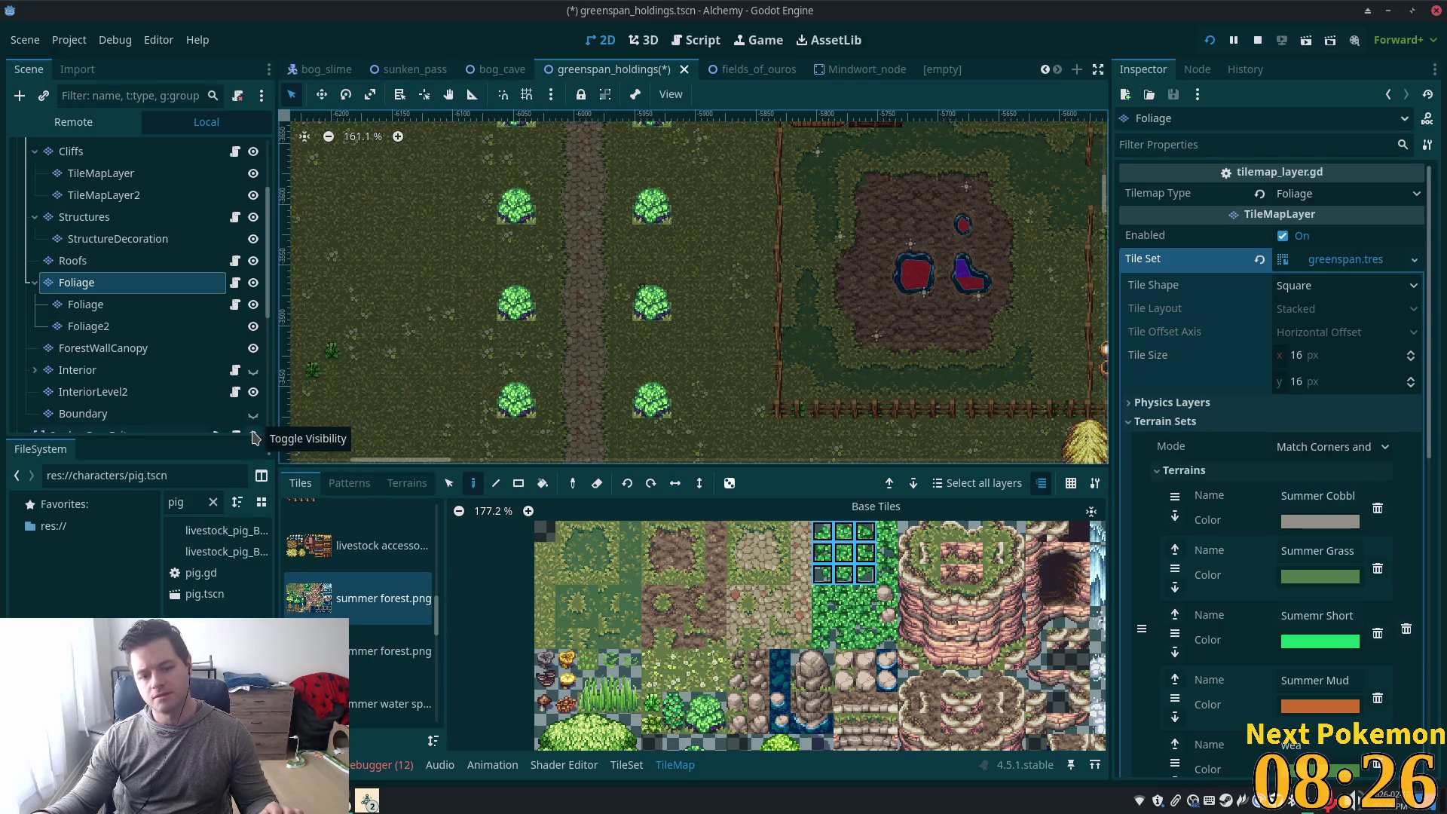
{"action": "scroll", "coordinate": [761, 622], "scroll_direction": "down", "scroll_amount": 2}
{"action": "scroll", "coordinate": [725, 554], "scroll_direction": "down", "scroll_amount": 2}
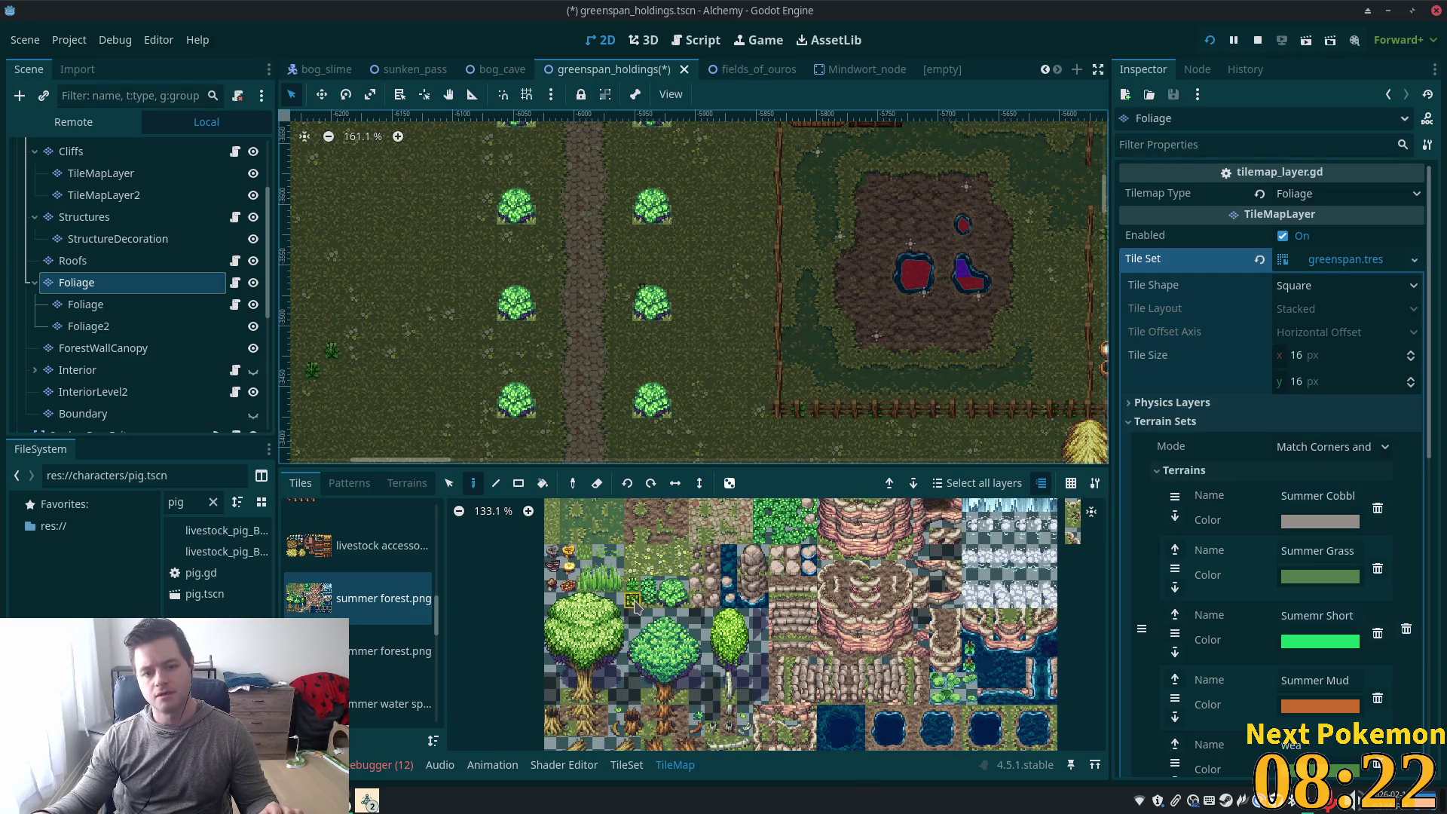
Paint a row of grass tiles below the bush, then undo it
{"action": "left_click", "coordinate": [635, 603]}
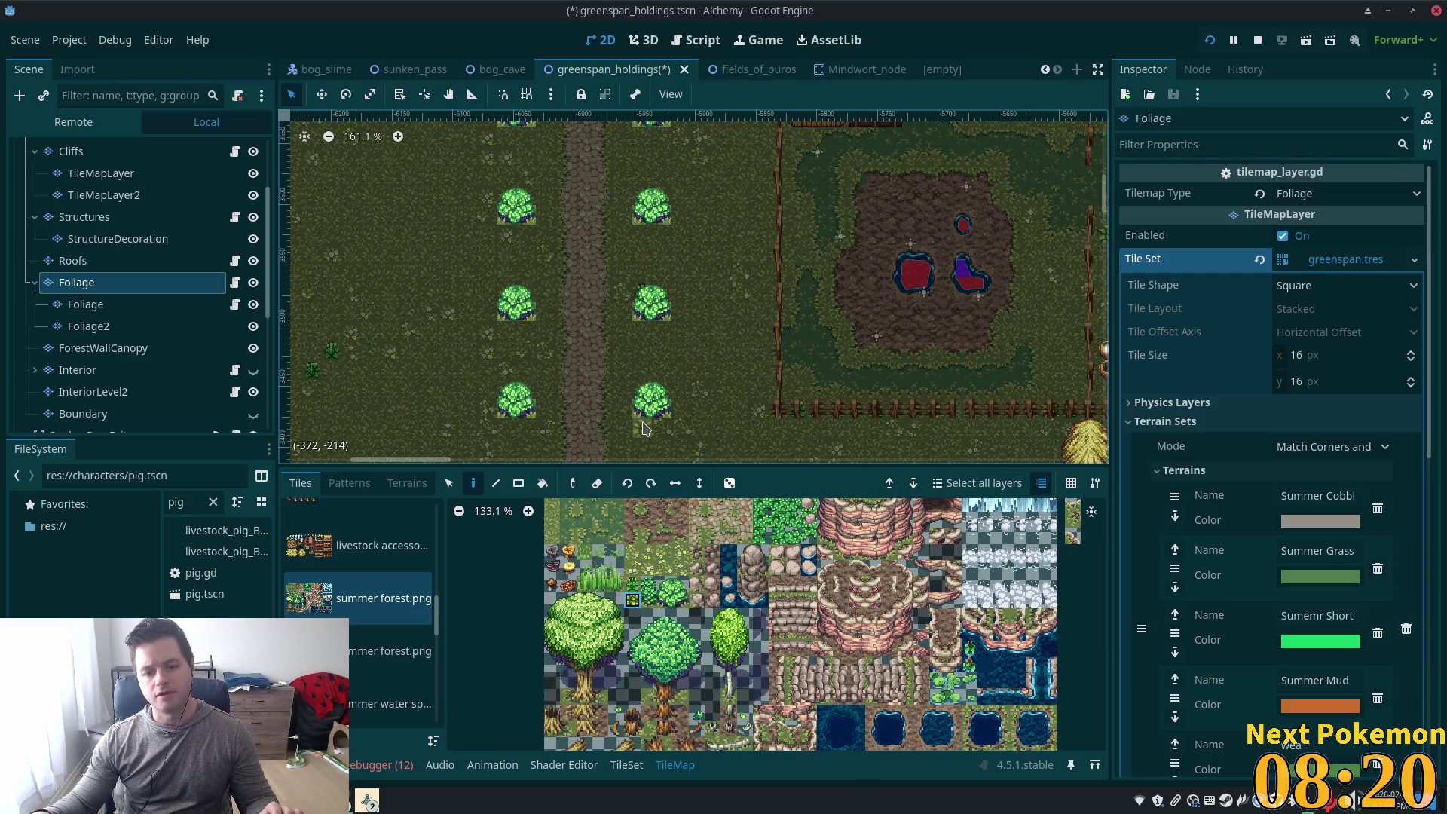
{"action": "left_click_drag", "start_coordinate": [643, 428], "coordinate": [680, 429]}
{"action": "key", "text": "ctrl+z"}
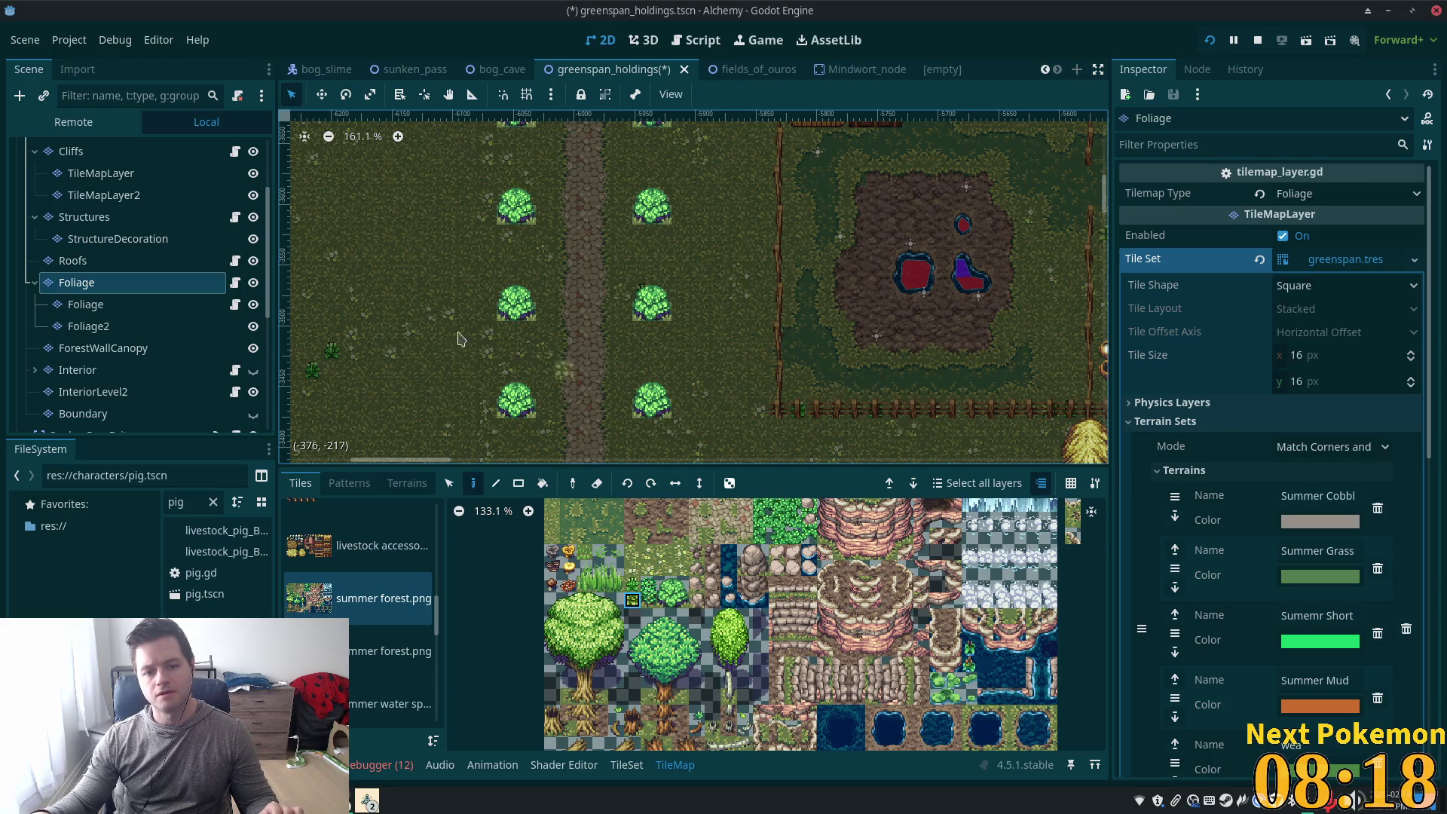
{"action": "scroll", "coordinate": [121, 163], "scroll_direction": "up", "scroll_amount": 2}
{"action": "scroll", "coordinate": [120, 164], "scroll_direction": "up", "scroll_amount": 2}
On the Ground layer, paint crop tufts left of and below the bush, undoing a misplaced pair
{"action": "left_click", "coordinate": [78, 194]}
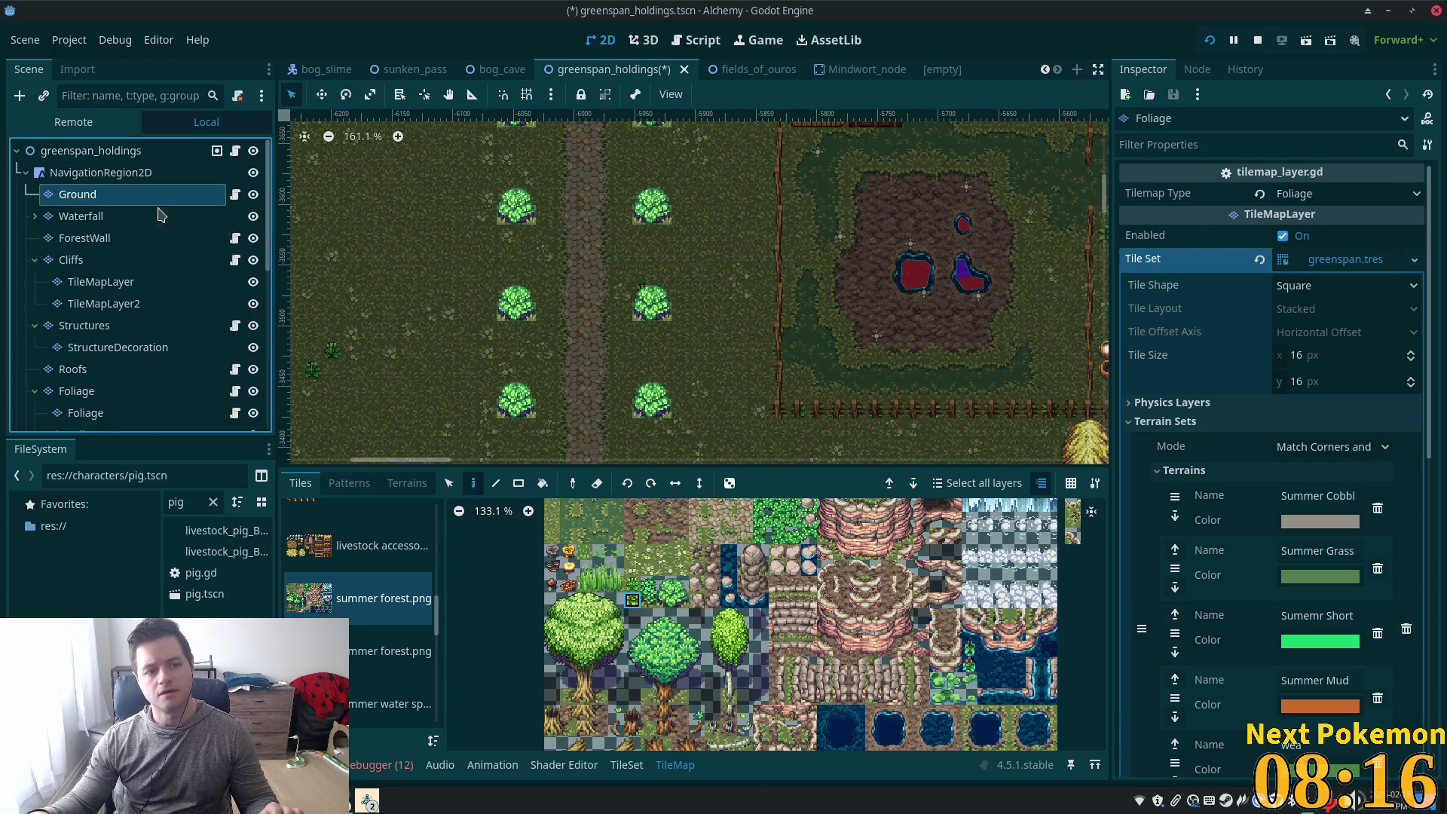
{"action": "left_click", "coordinate": [685, 407]}
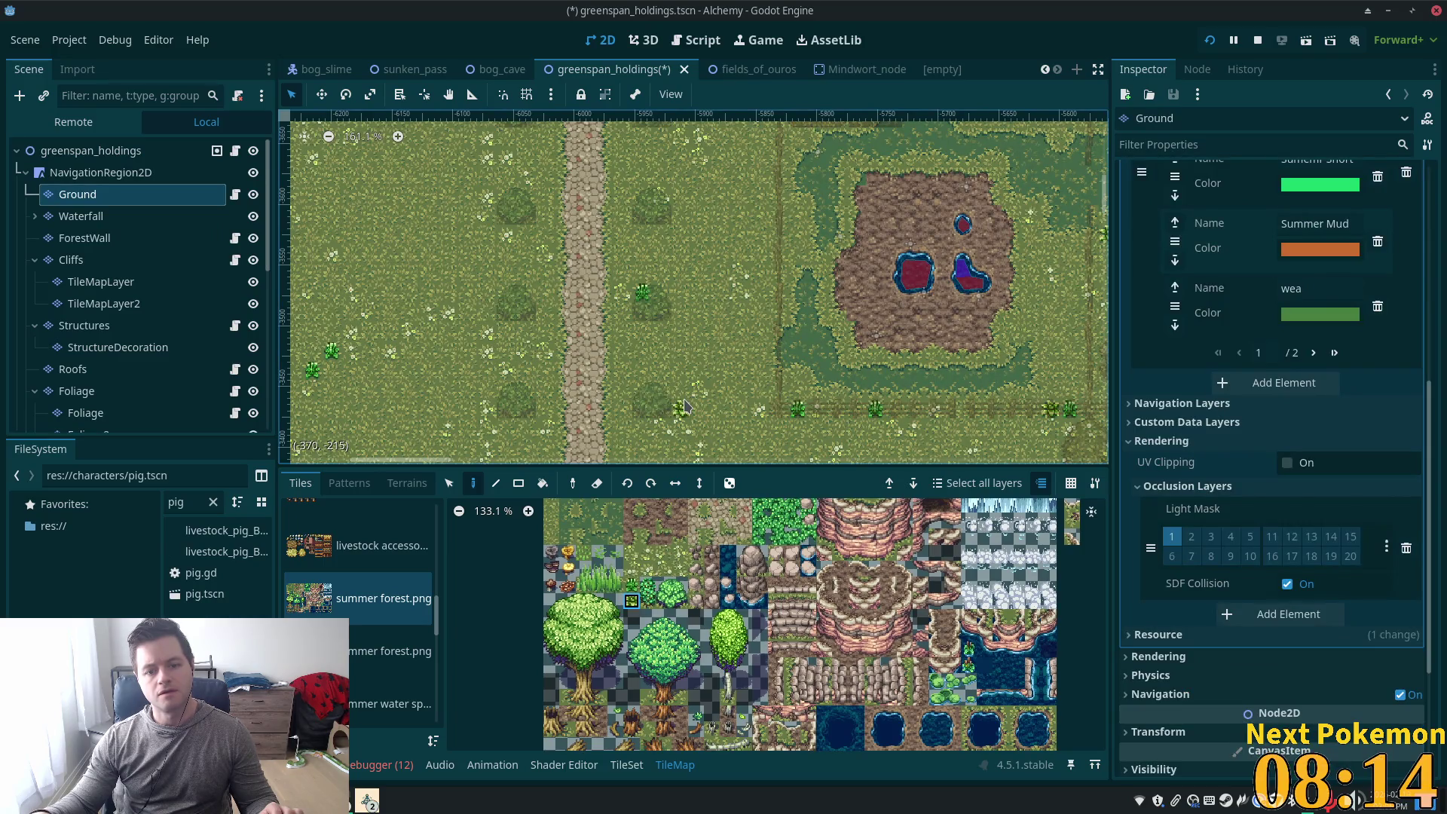
{"action": "left_click", "coordinate": [641, 392]}
{"action": "left_click_drag", "start_coordinate": [624, 411], "coordinate": [636, 419]}
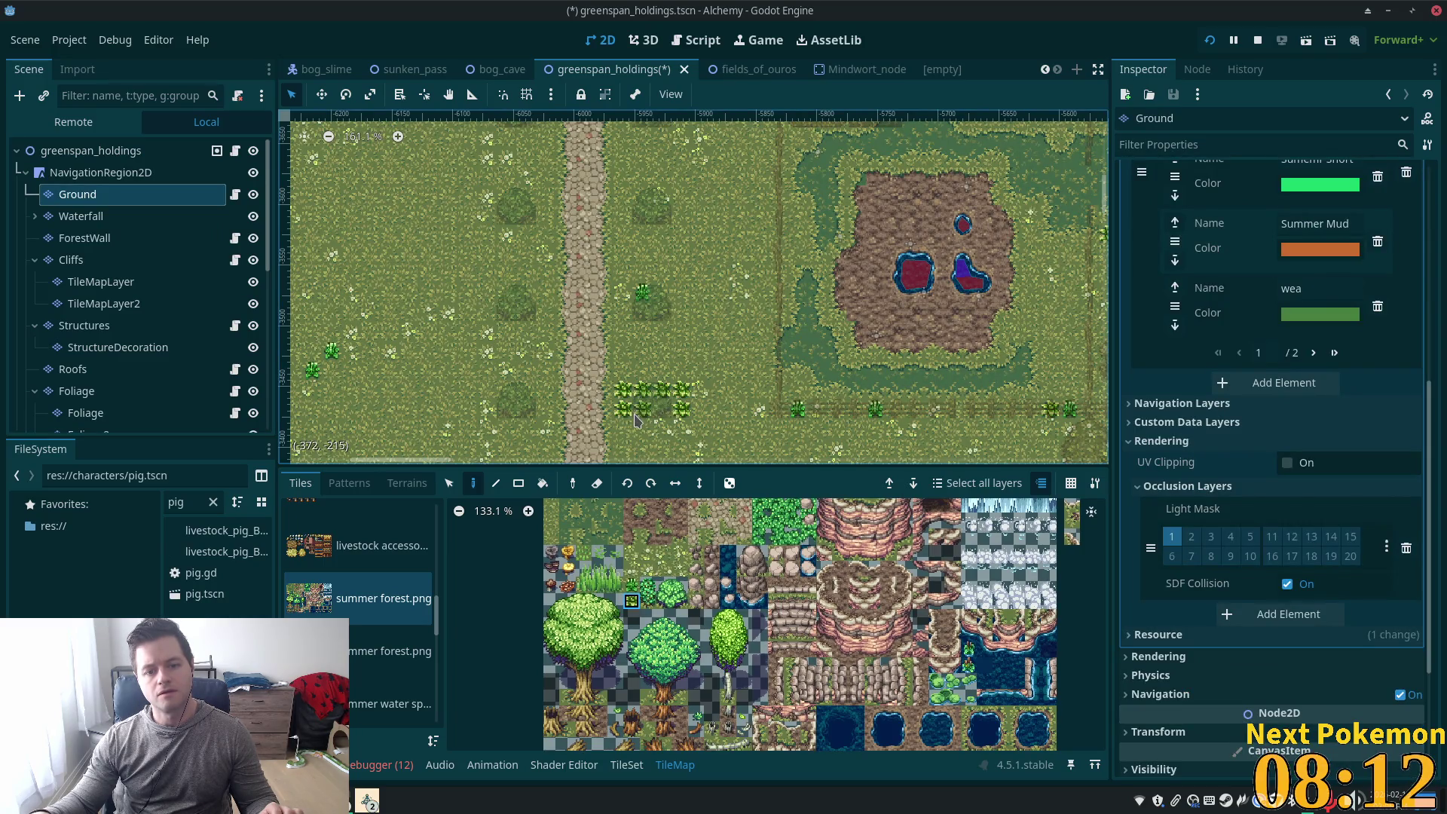
{"action": "key", "text": "ctrl+z"}
{"action": "key", "text": "ctrl+z"}
{"action": "key", "text": "ctrl+z"}
{"action": "left_click", "coordinate": [631, 410]}
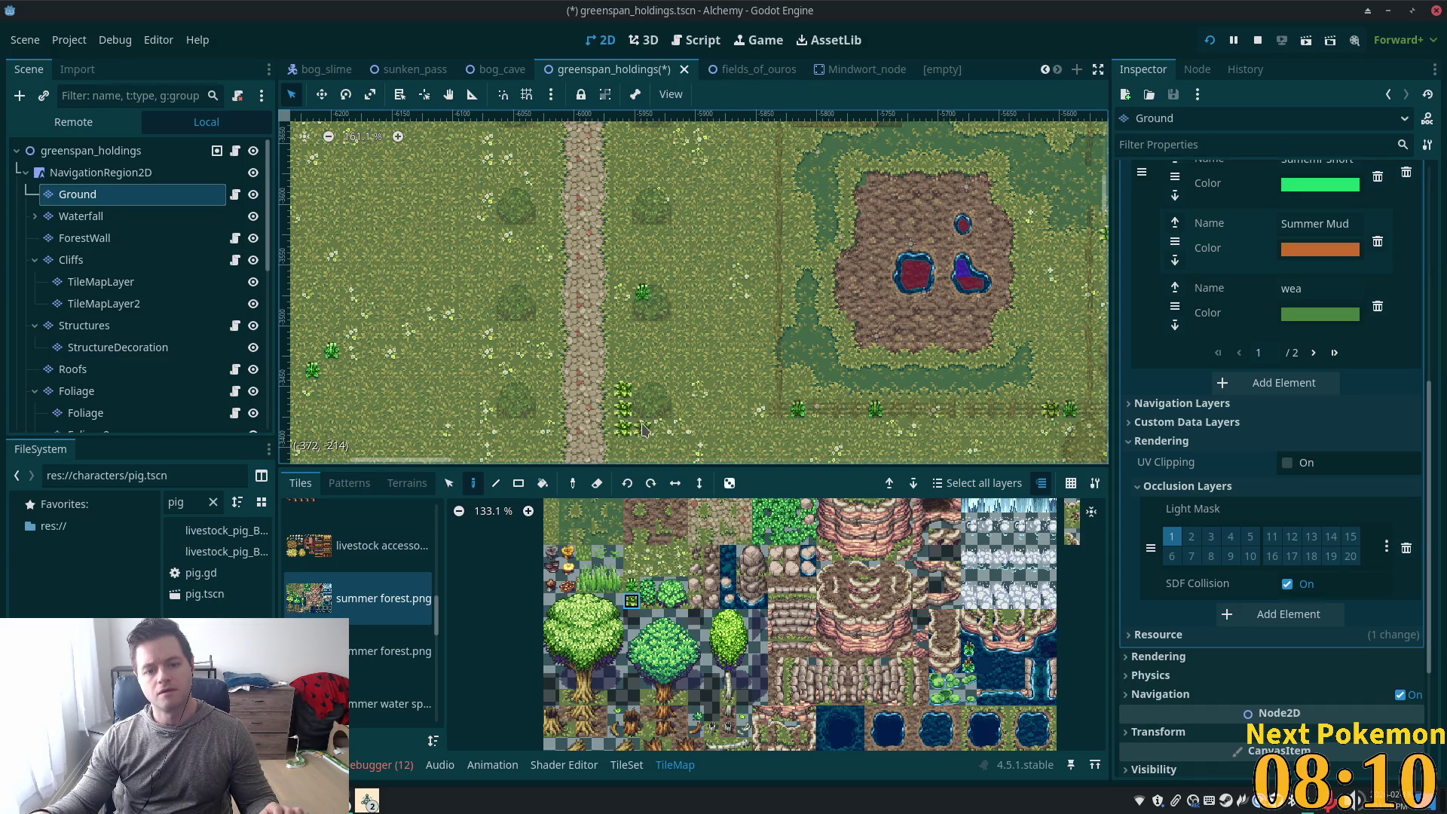
{"action": "left_click_drag", "start_coordinate": [643, 429], "coordinate": [674, 428]}
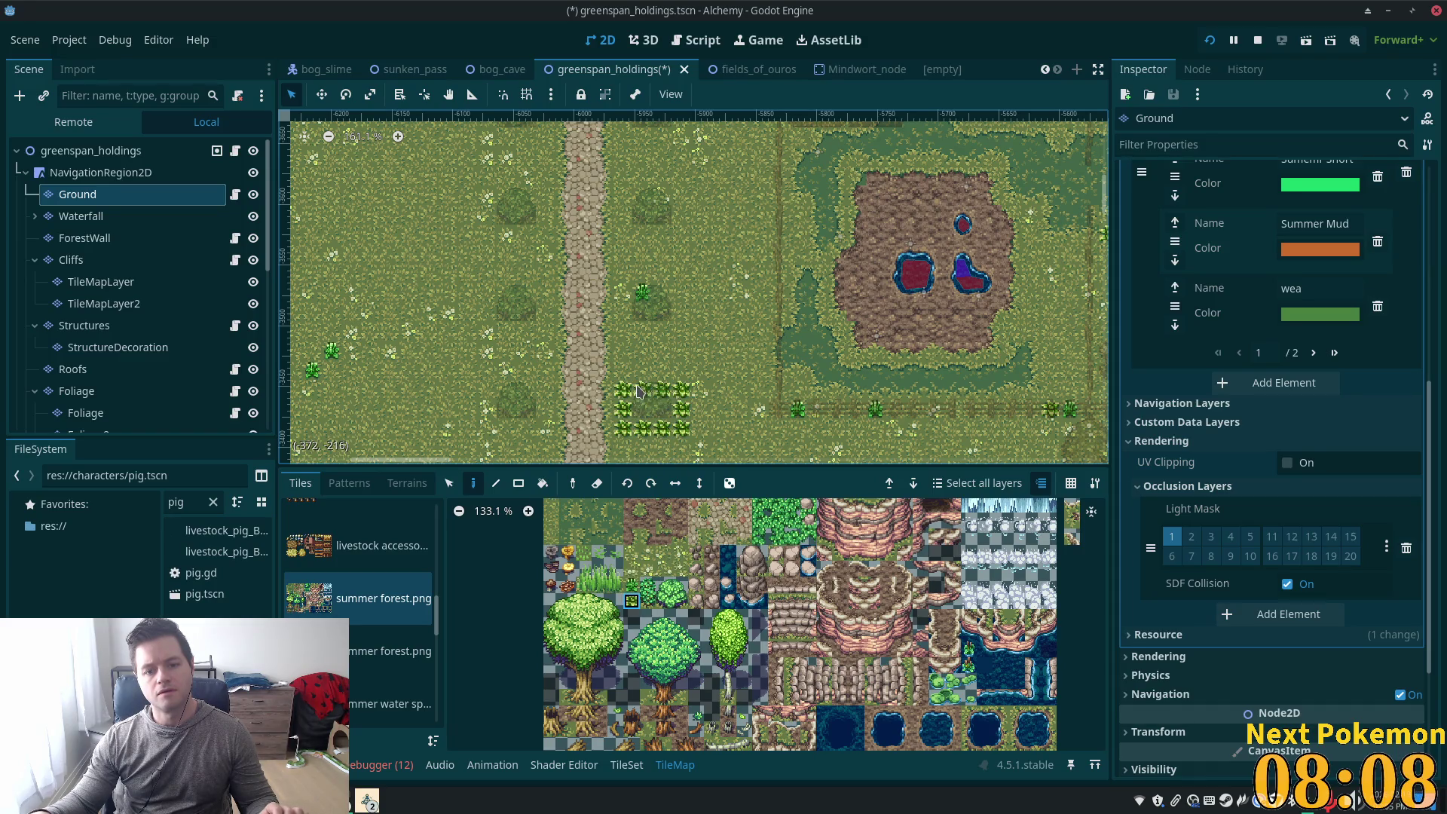
Check the crop ring from the scene root and narrow the brush to the single crop tile
{"action": "left_click", "coordinate": [90, 150]}
{"action": "scroll", "coordinate": [612, 422], "scroll_direction": "up", "scroll_amount": 4}
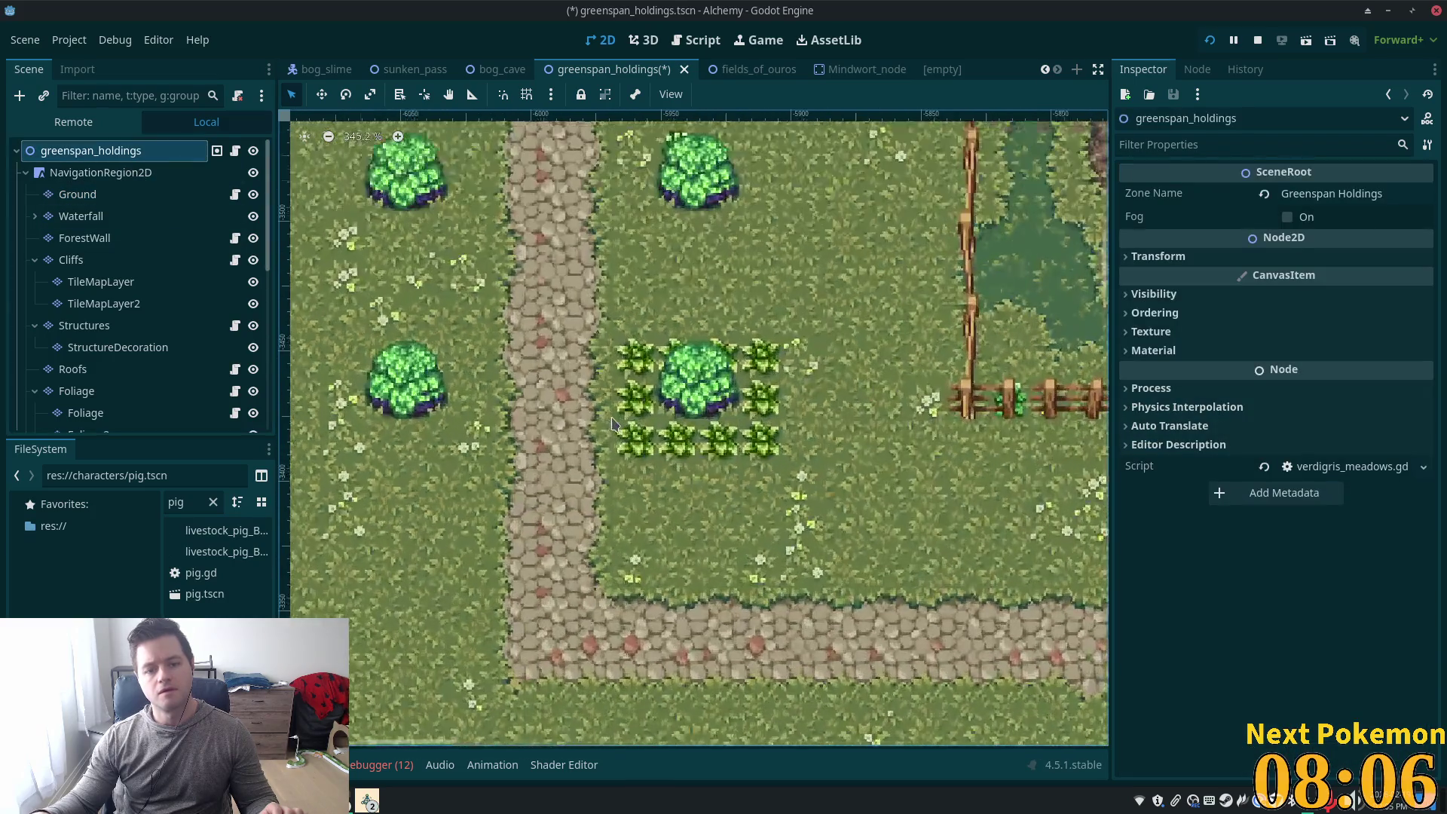
{"action": "scroll", "coordinate": [588, 437], "scroll_direction": "up", "scroll_amount": 2}
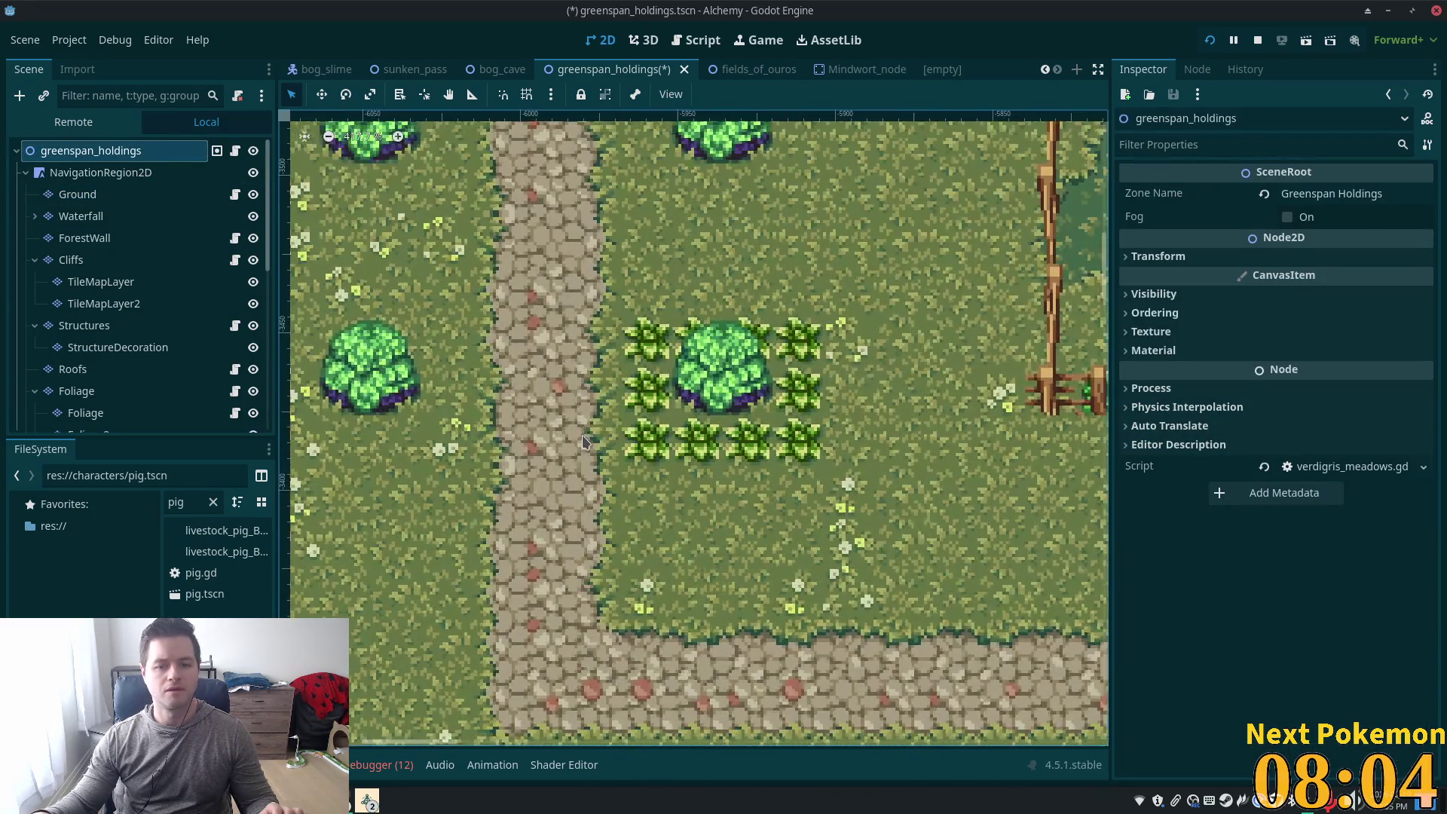
{"action": "scroll", "coordinate": [839, 476], "scroll_direction": "down", "scroll_amount": 8}
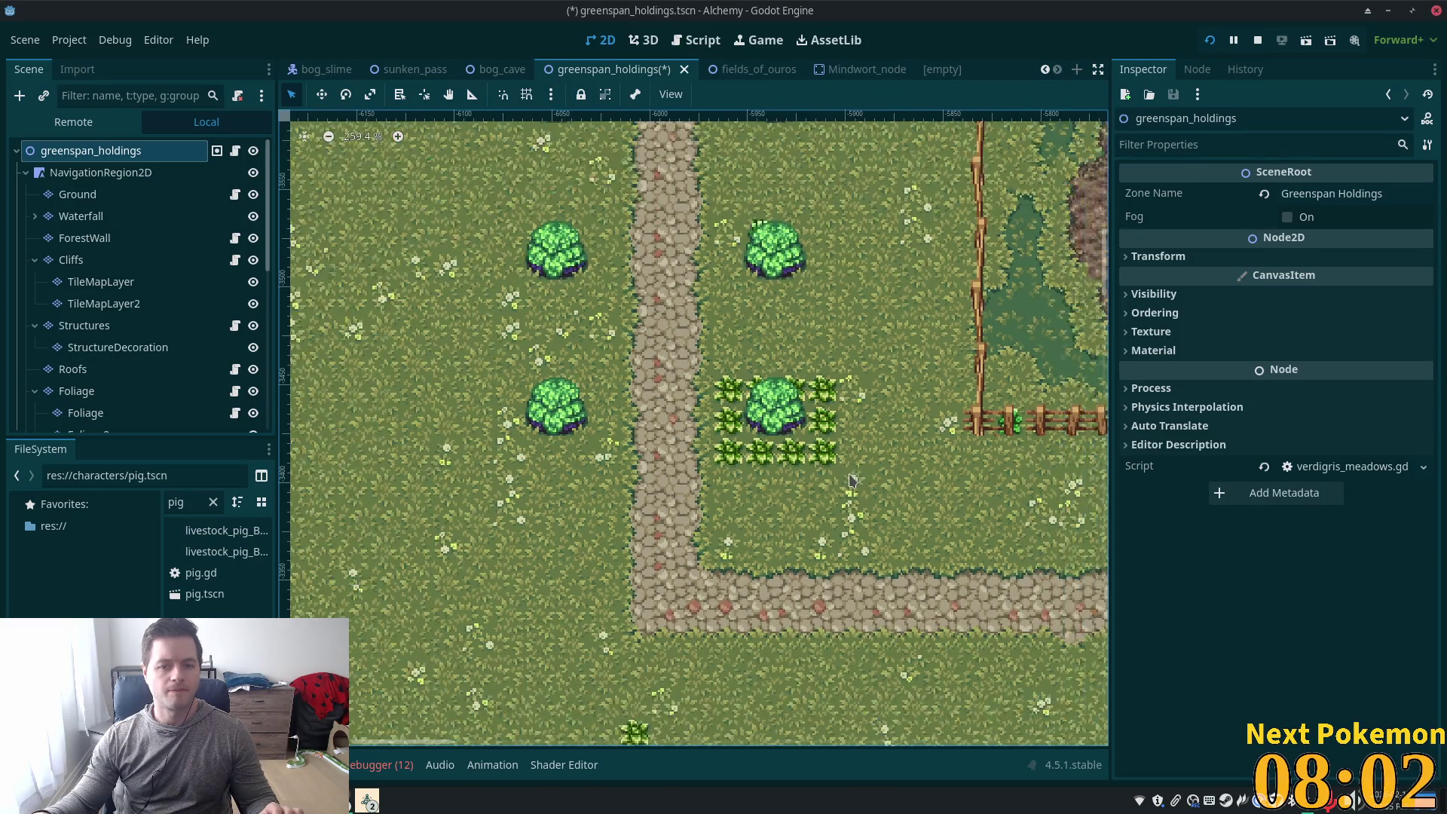
{"action": "scroll", "coordinate": [839, 476], "scroll_direction": "down", "scroll_amount": 1}
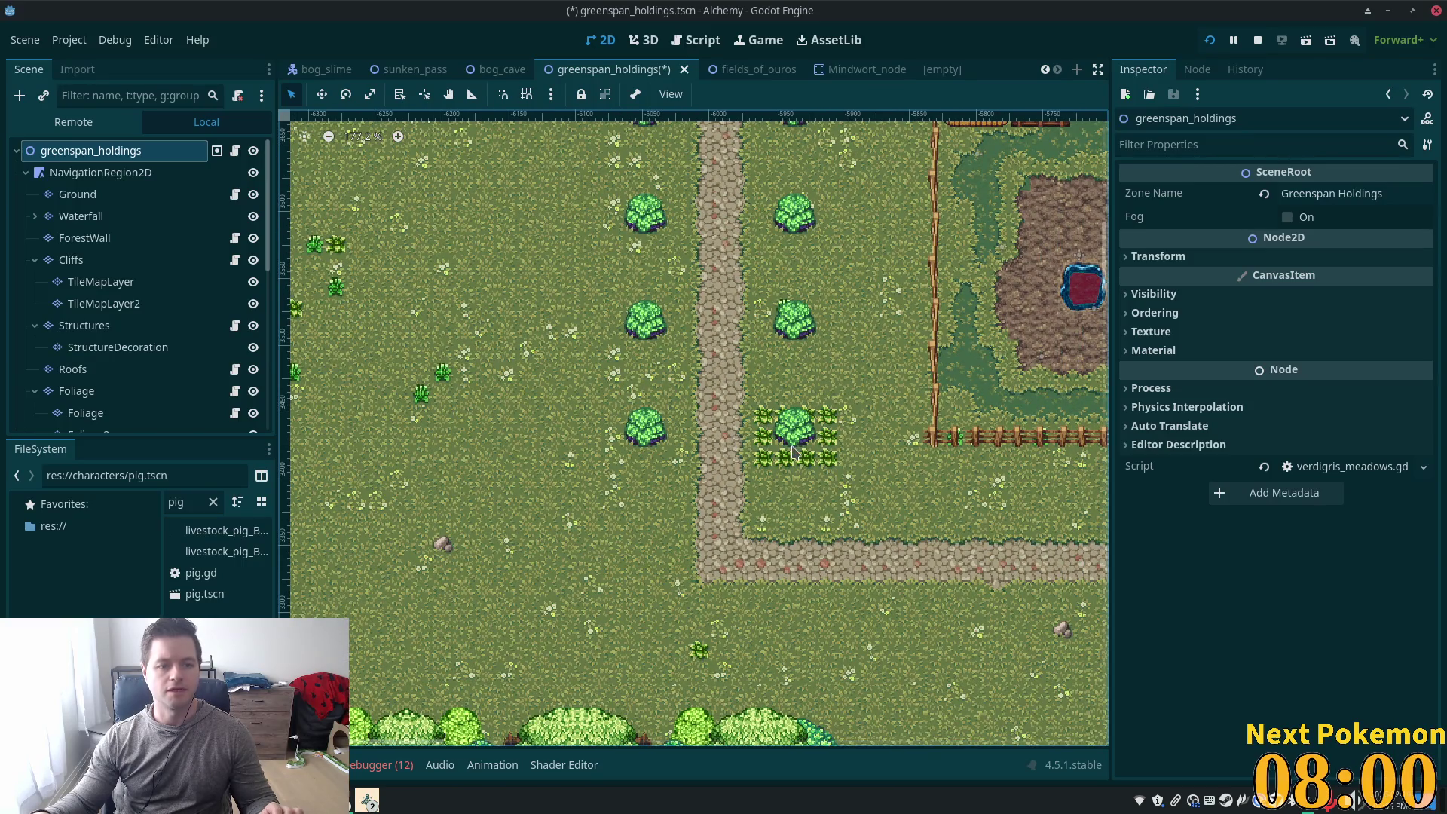
{"action": "left_click", "coordinate": [77, 194]}
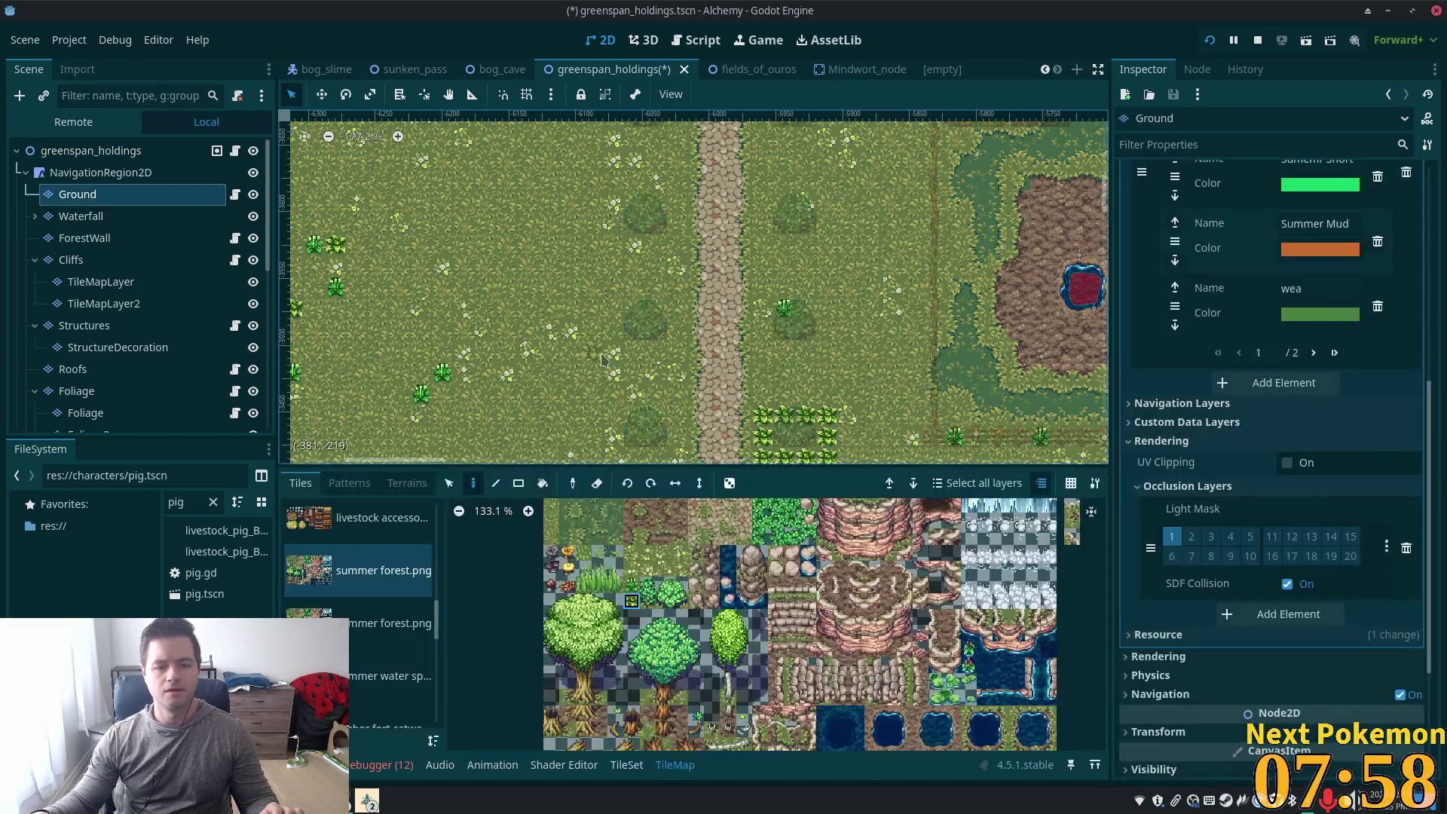
{"action": "scroll", "coordinate": [792, 416], "scroll_direction": "down", "scroll_amount": 2}
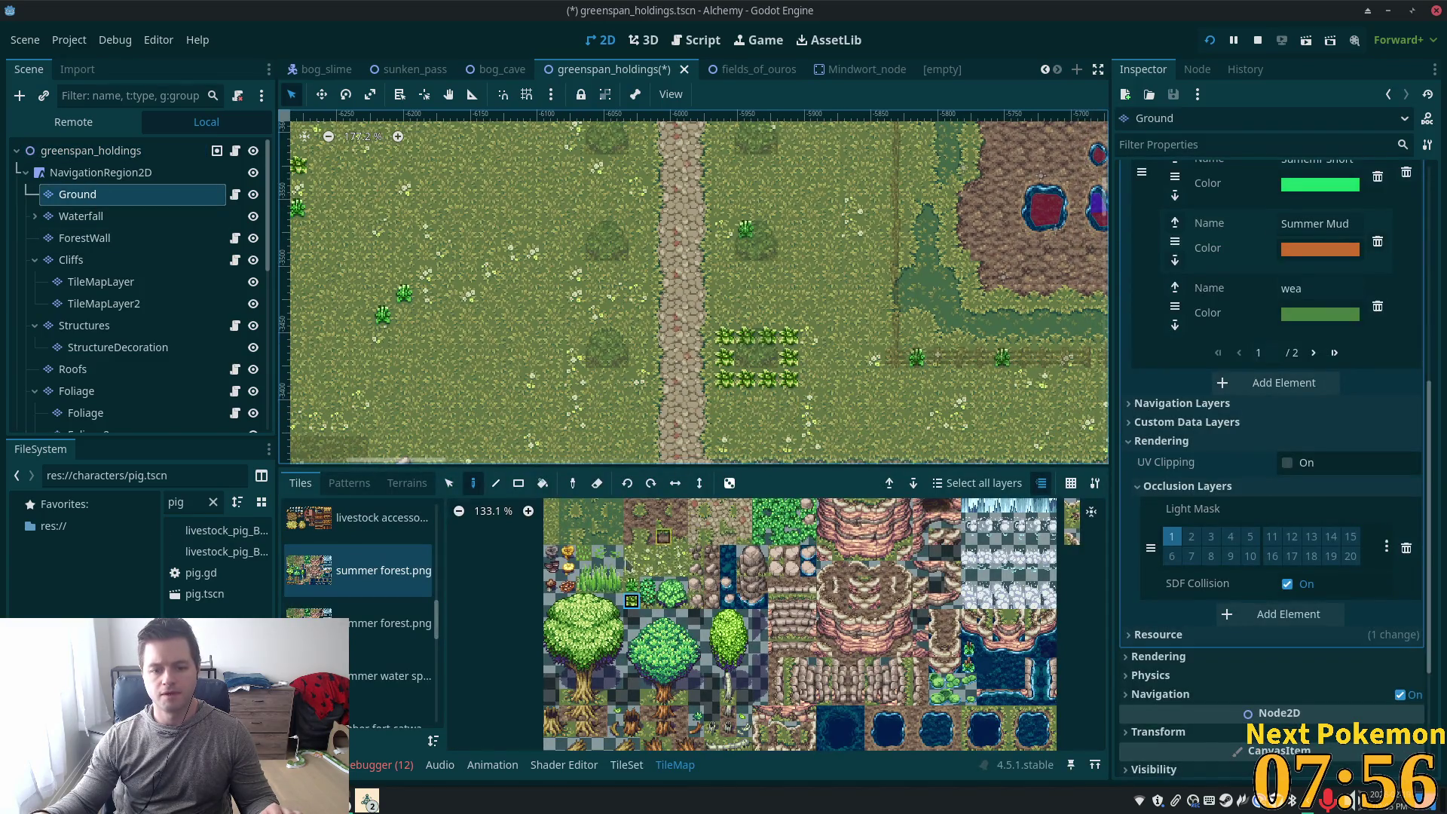
{"action": "scroll", "coordinate": [625, 565], "scroll_direction": "up", "scroll_amount": 6}
{"action": "scroll", "coordinate": [770, 386], "scroll_direction": "up", "scroll_amount": 2}
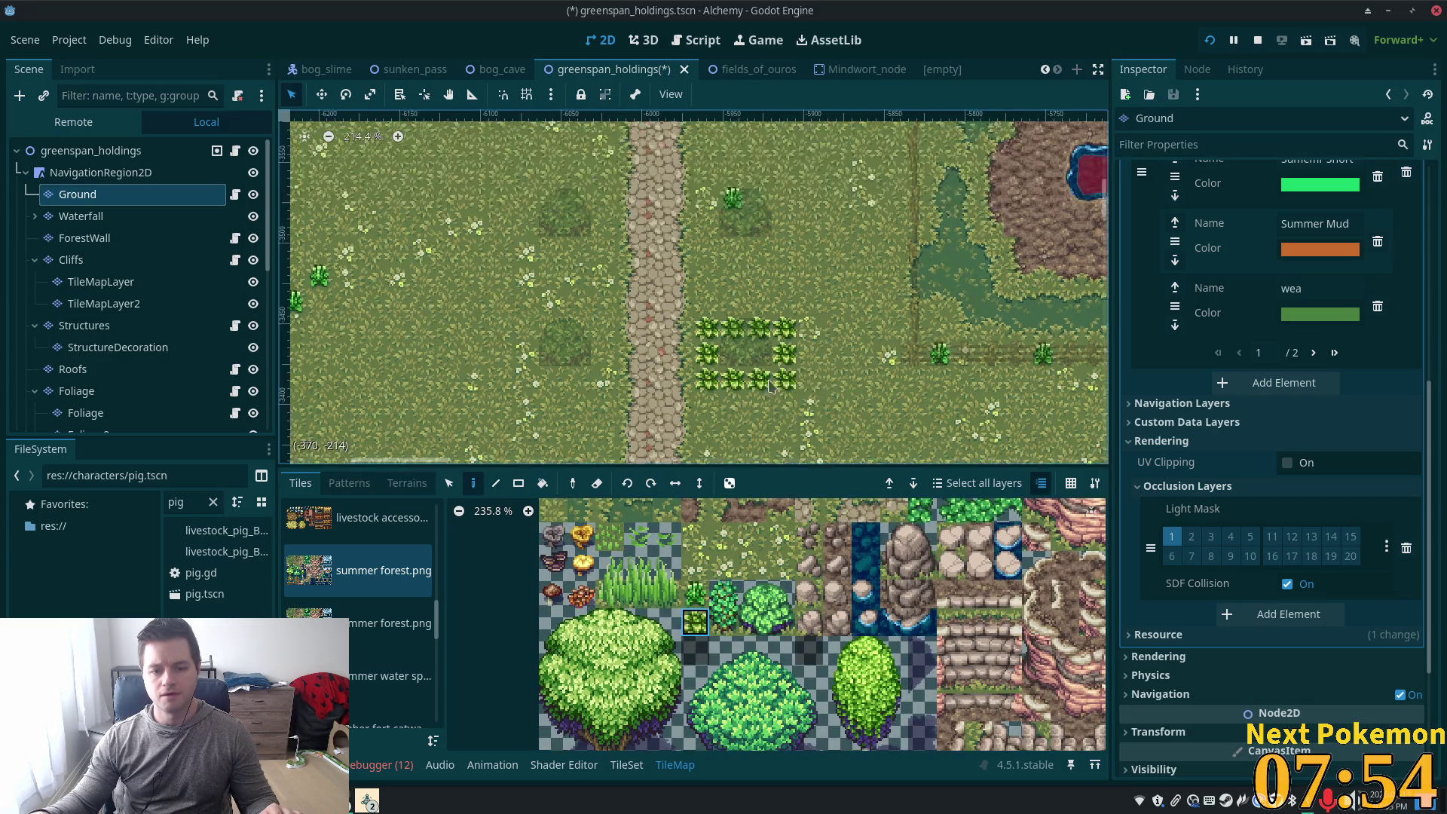
{"action": "scroll", "coordinate": [770, 386], "scroll_direction": "up", "scroll_amount": 1}
{"action": "left_click", "coordinate": [697, 600]}
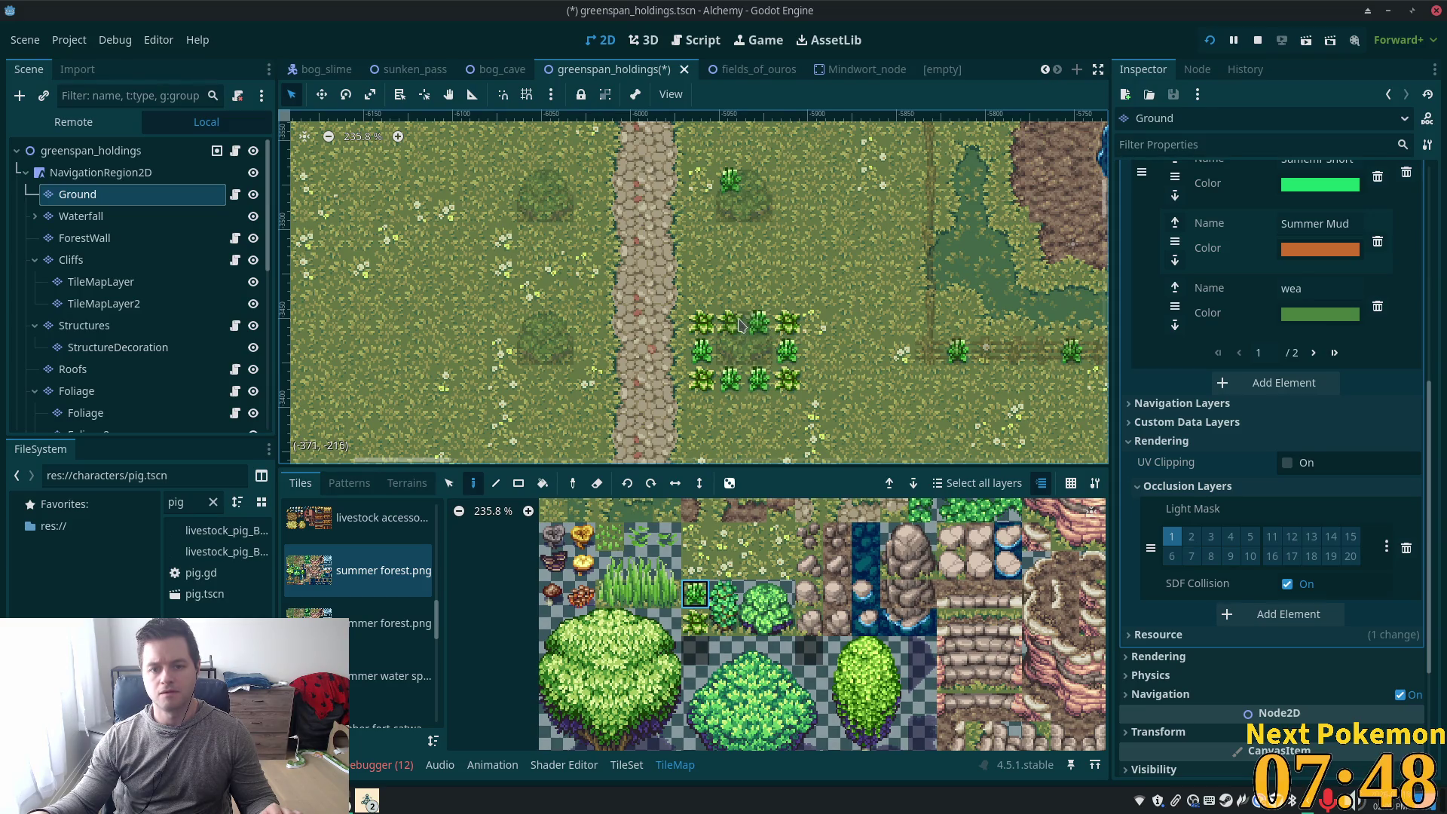
{"action": "left_click", "coordinate": [105, 151]}
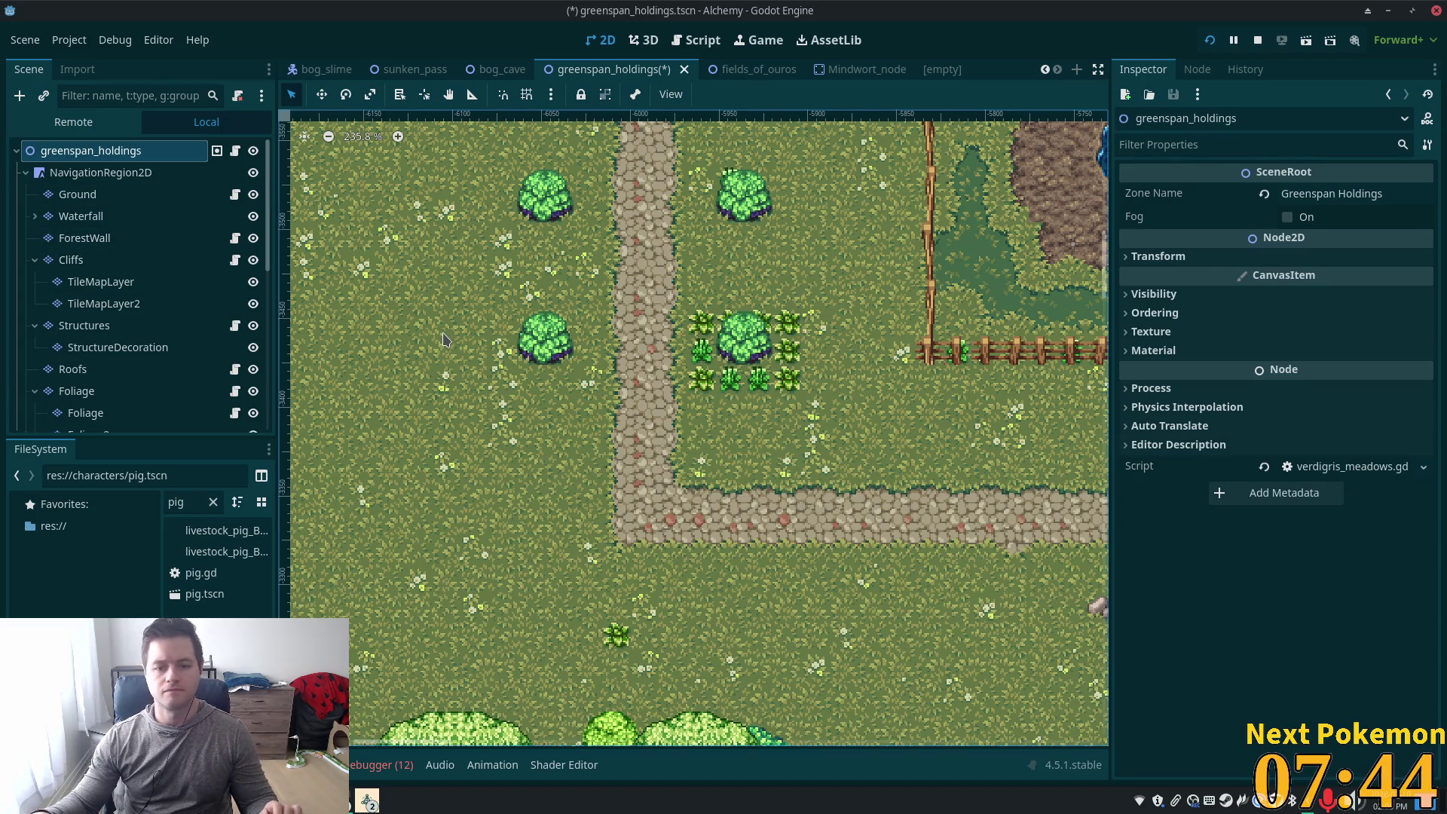
Repaint the lower-left and top-left plant tiles of the crop patch on the Ground layer
{"action": "scroll", "coordinate": [724, 362], "scroll_direction": "up", "scroll_amount": 1}
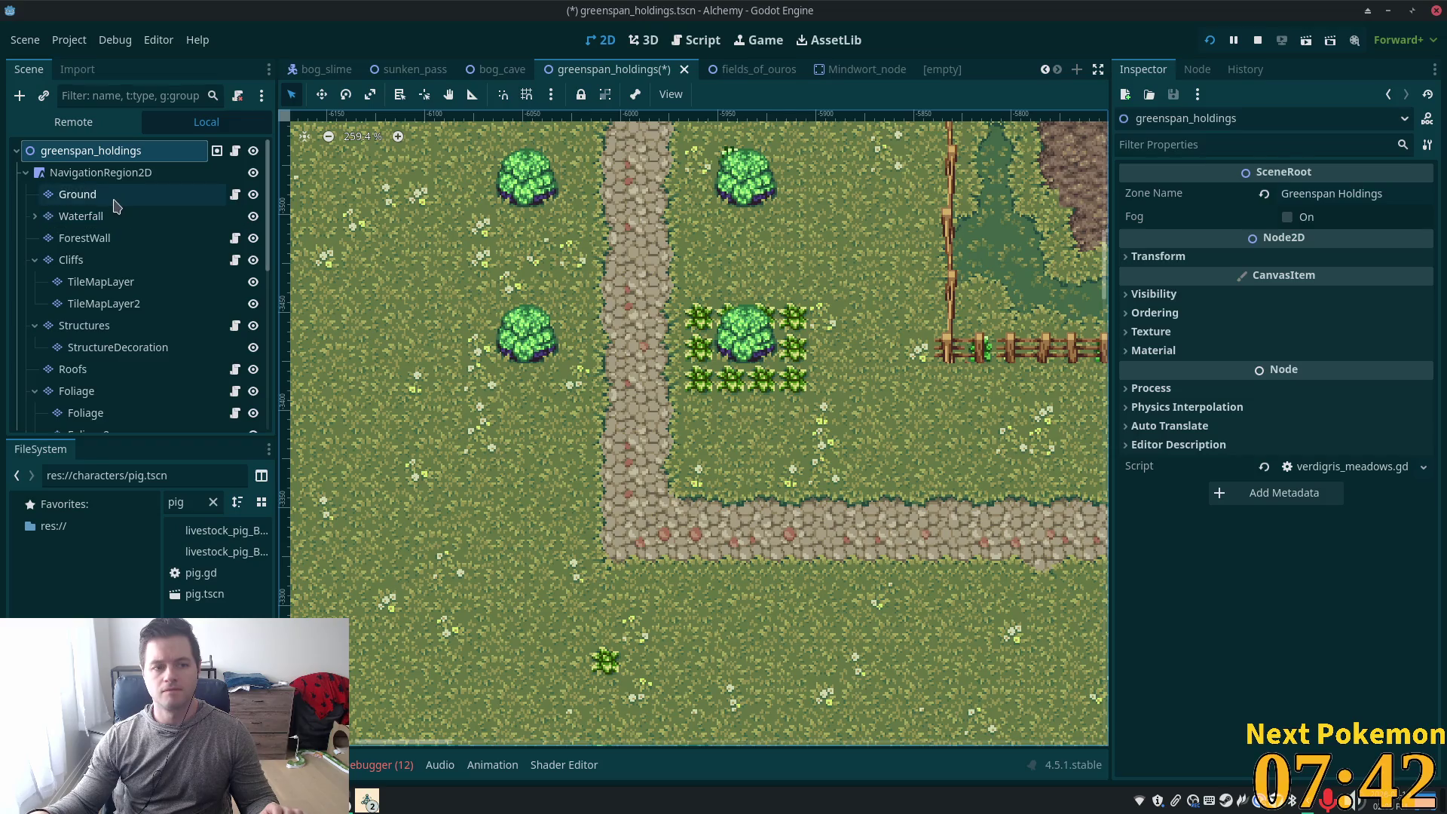
{"action": "left_click", "coordinate": [83, 195]}
{"action": "left_click", "coordinate": [698, 392]}
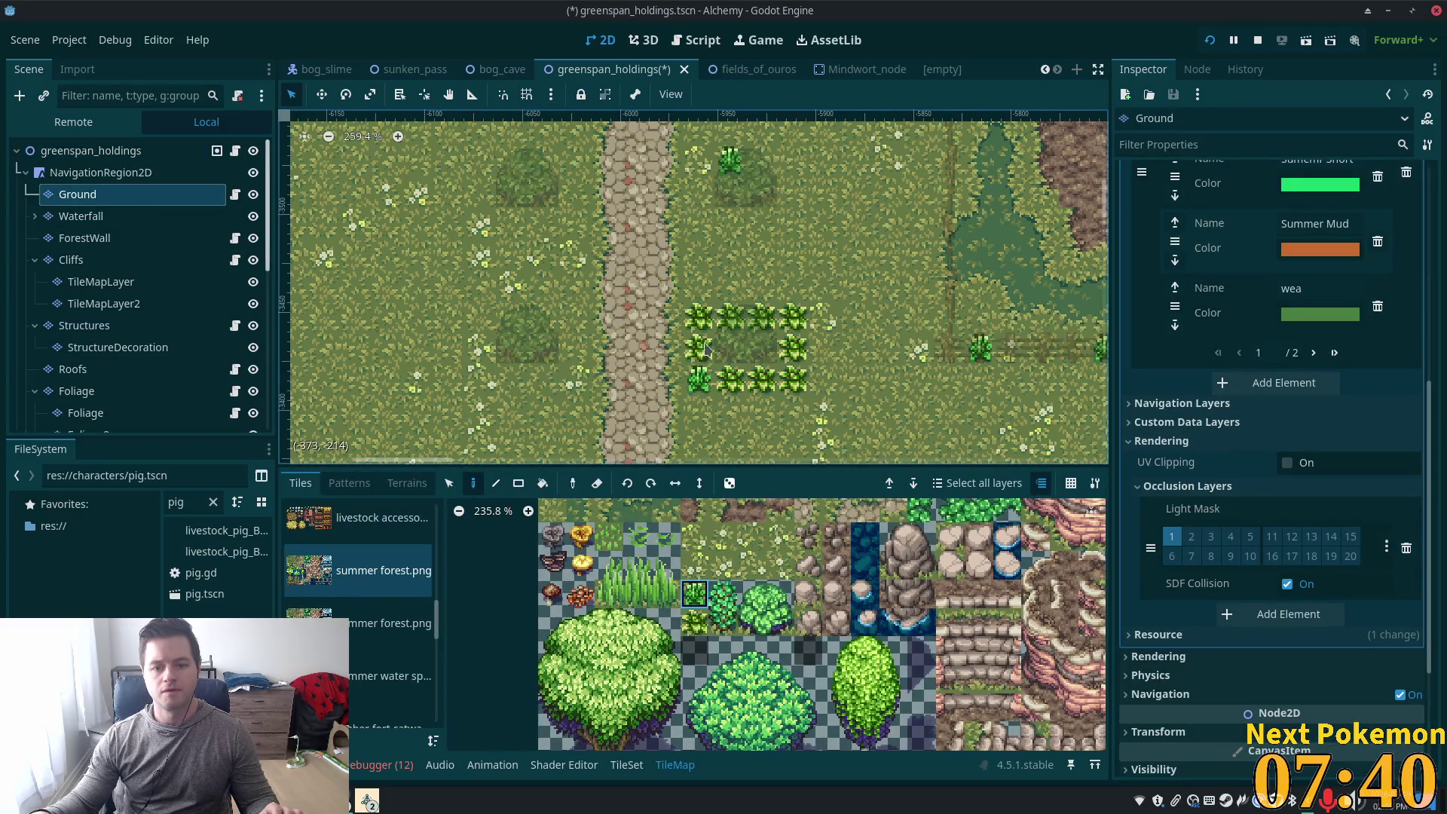
{"action": "left_click", "coordinate": [698, 318]}
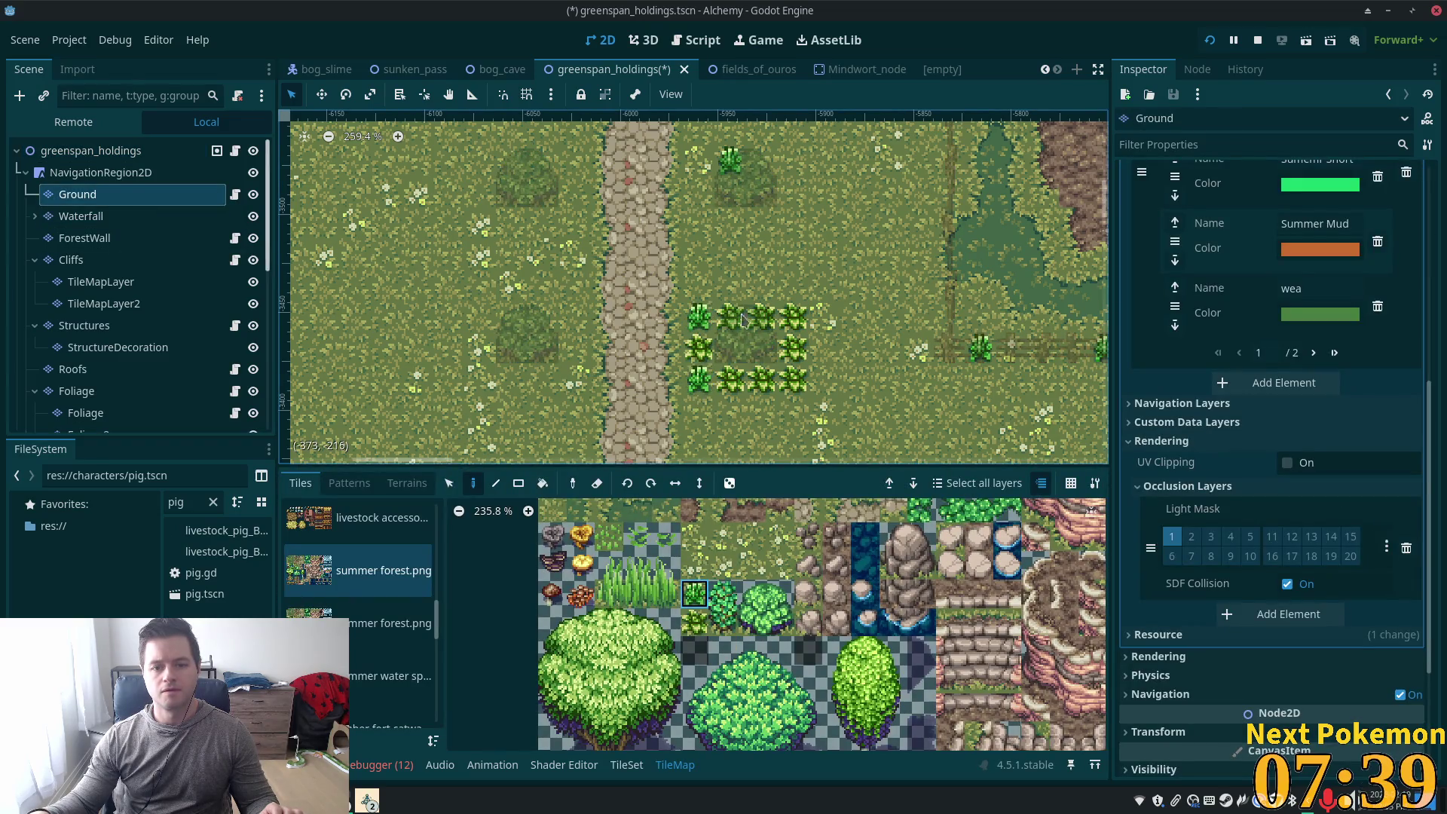
Review the crop patch from the scene root, then reselect the Ground layer
{"action": "left_click", "coordinate": [92, 151]}
{"action": "scroll", "coordinate": [716, 380], "scroll_direction": "down", "scroll_amount": 3}
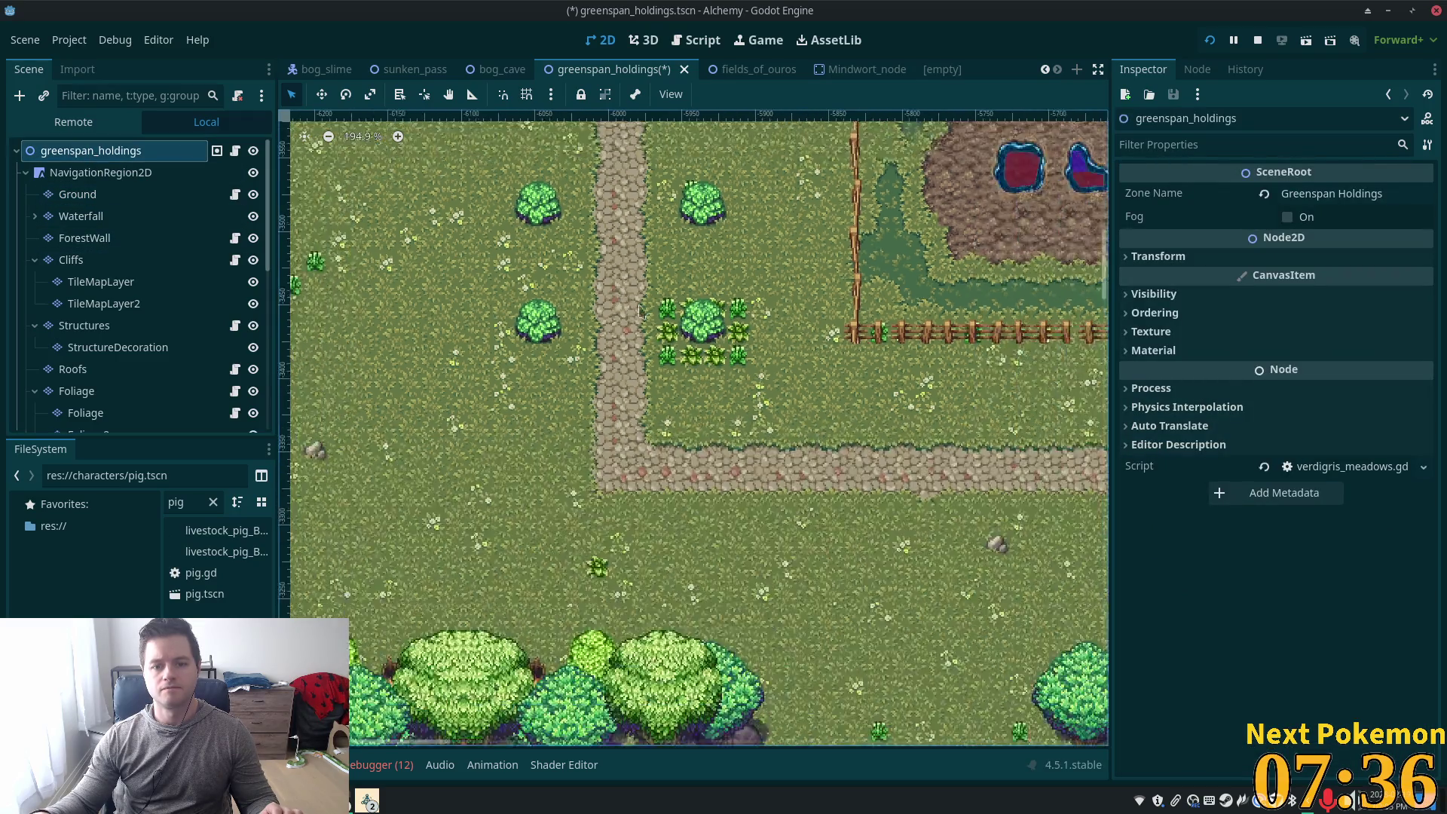
{"action": "scroll", "coordinate": [716, 381], "scroll_direction": "up", "scroll_amount": 2}
{"action": "scroll", "coordinate": [716, 381], "scroll_direction": "right", "scroll_amount": 2}
{"action": "scroll", "coordinate": [715, 380], "scroll_direction": "down", "scroll_amount": 3}
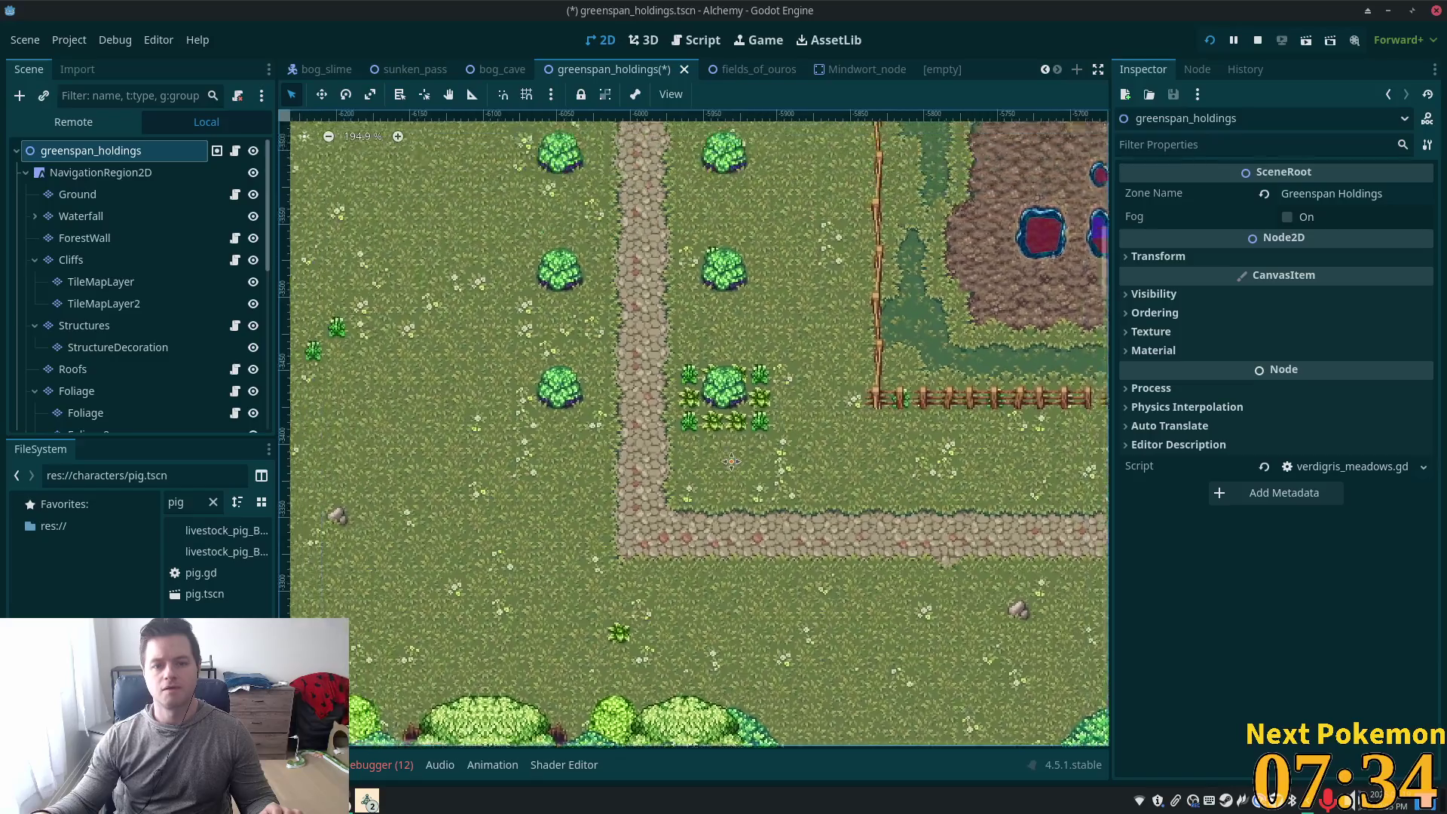
{"action": "scroll", "coordinate": [716, 380], "scroll_direction": "up", "scroll_amount": 1}
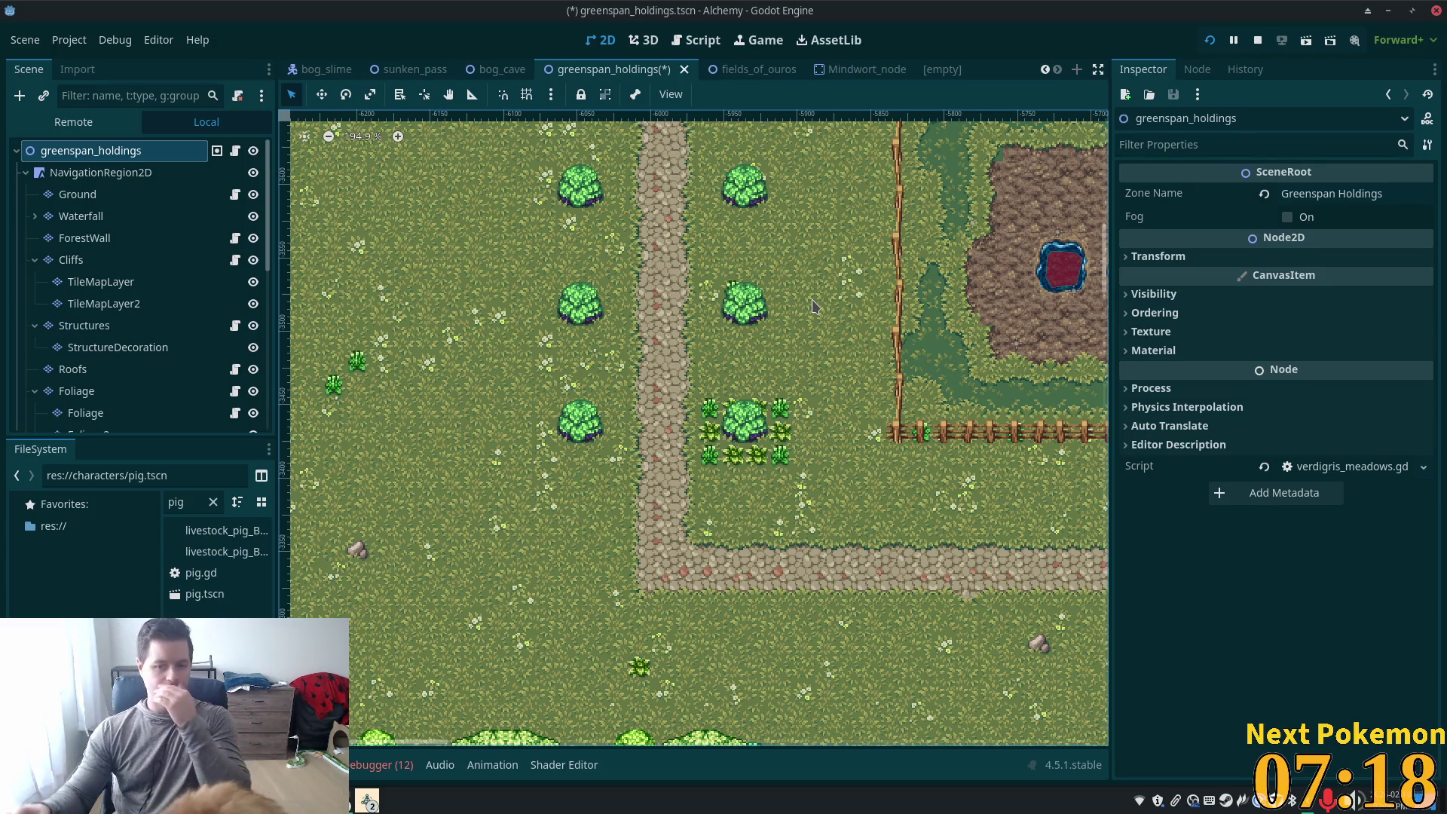
{"action": "scroll", "coordinate": [821, 415], "scroll_direction": "down", "scroll_amount": 2}
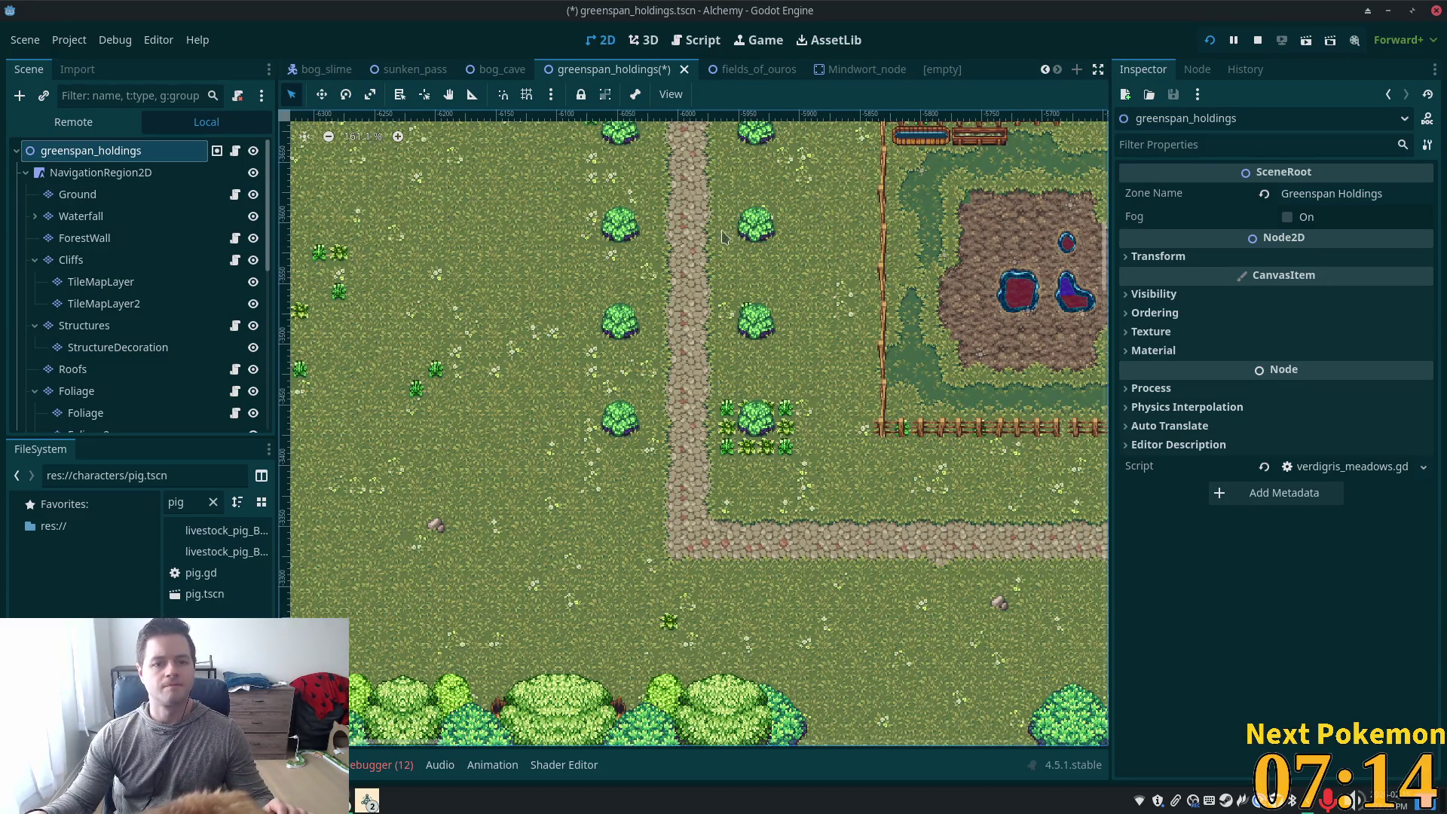
{"action": "left_click", "coordinate": [88, 197]}
{"action": "scroll", "coordinate": [132, 294], "scroll_direction": "down", "scroll_amount": 1}
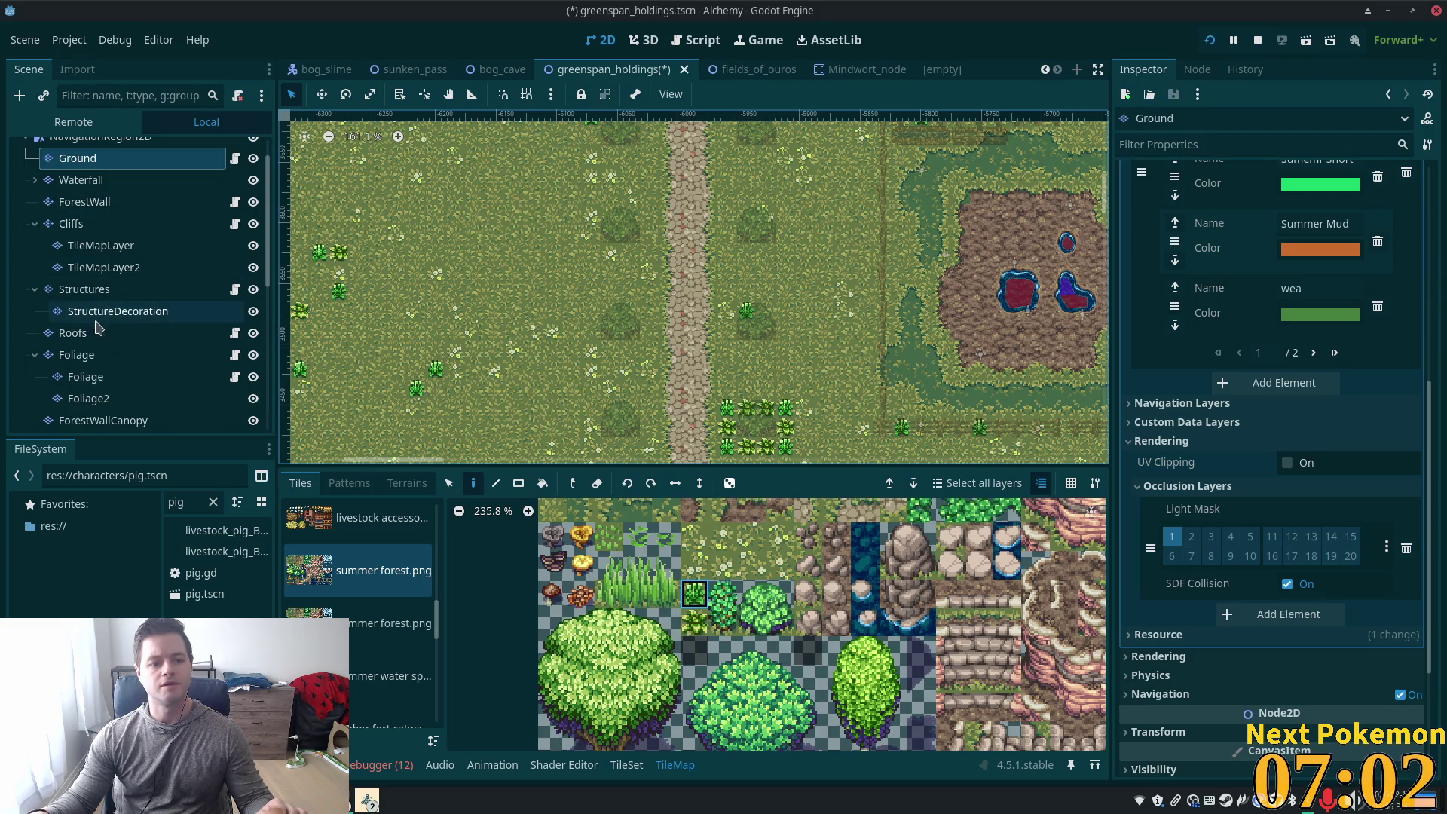
On the Foliage layer, select the right bush column and shift it one tile right
{"action": "left_click", "coordinate": [129, 356]}
{"action": "scroll", "coordinate": [663, 299], "scroll_direction": "down", "scroll_amount": 2}
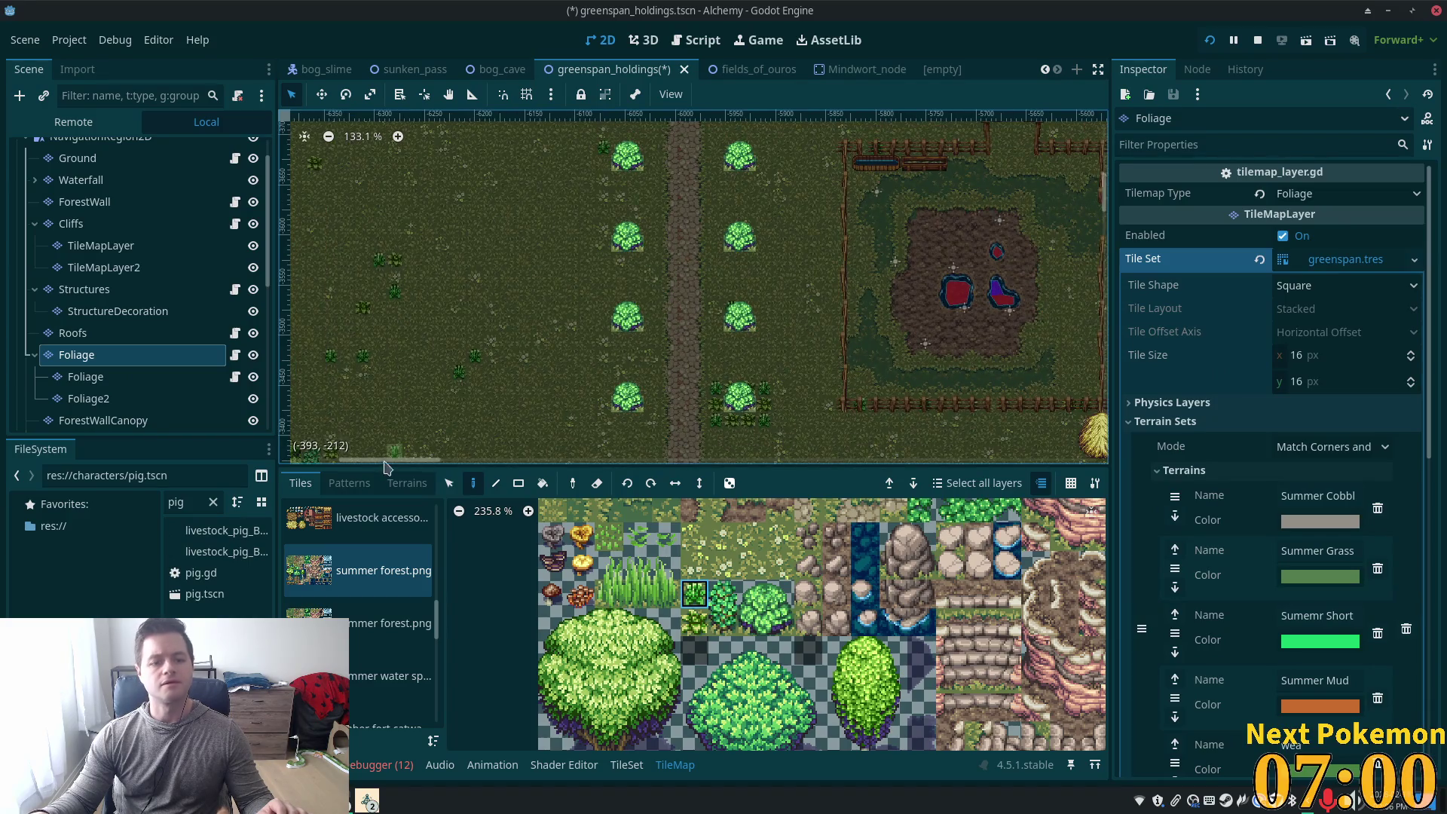
{"action": "left_click", "coordinate": [449, 483]}
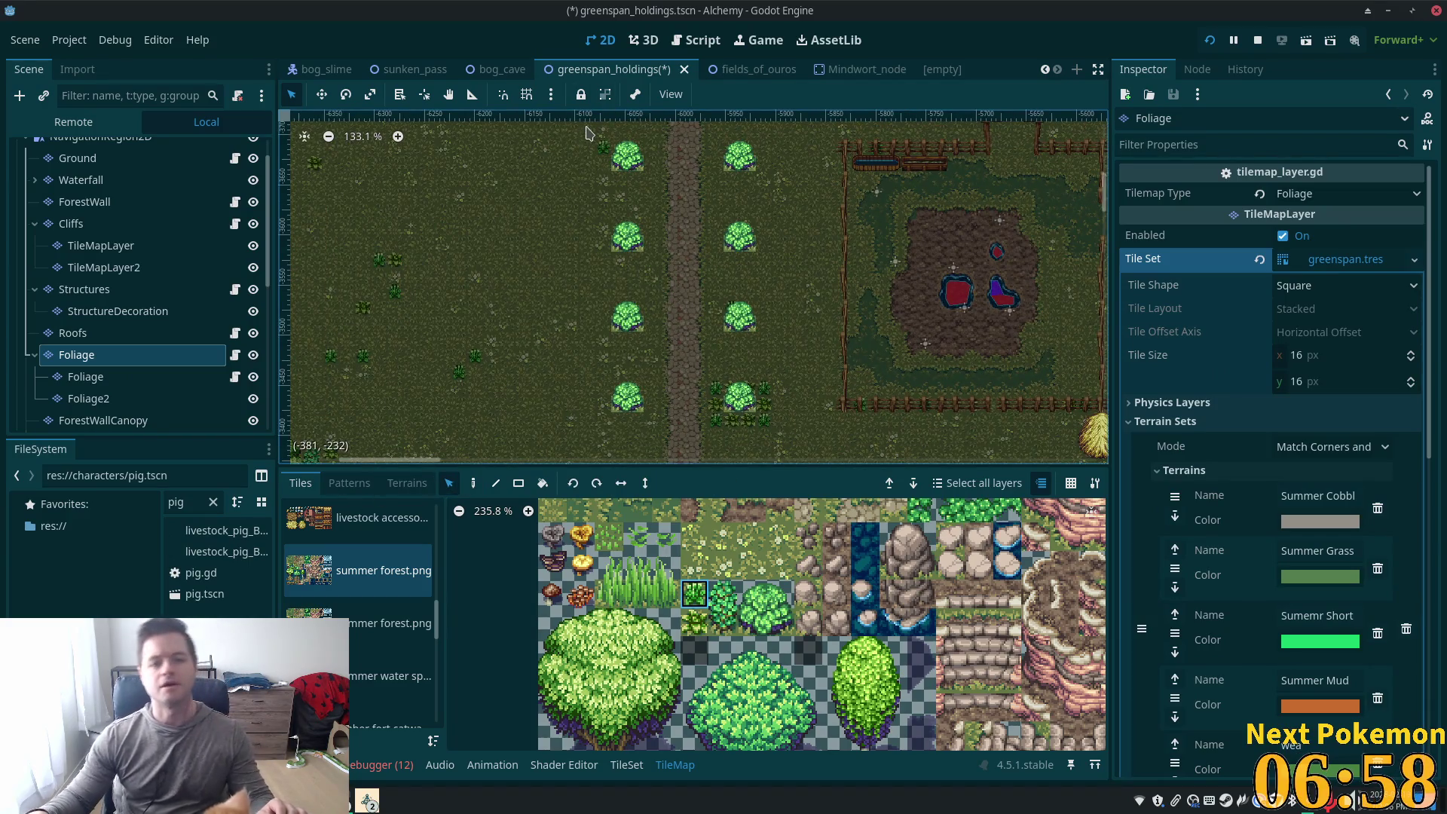
{"action": "mouse_move", "coordinate": [586, 132]}
{"action": "left_mouse_down"}
{"action": "mouse_move", "coordinate": [835, 460]}
{"action": "mouse_move", "coordinate": [825, 441]}
{"action": "left_mouse_up"}
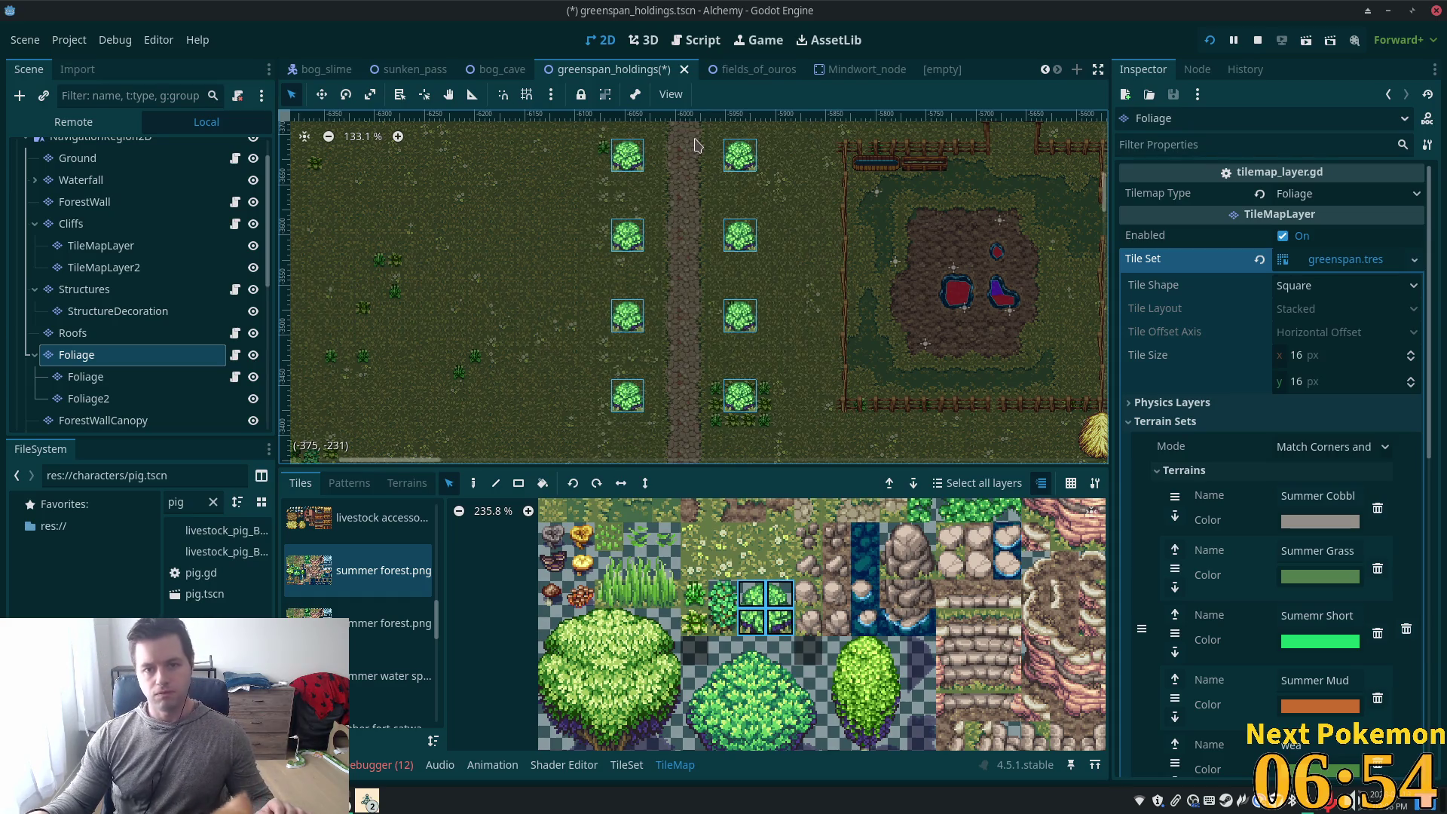
{"action": "left_click_drag", "start_coordinate": [711, 138], "coordinate": [806, 437]}
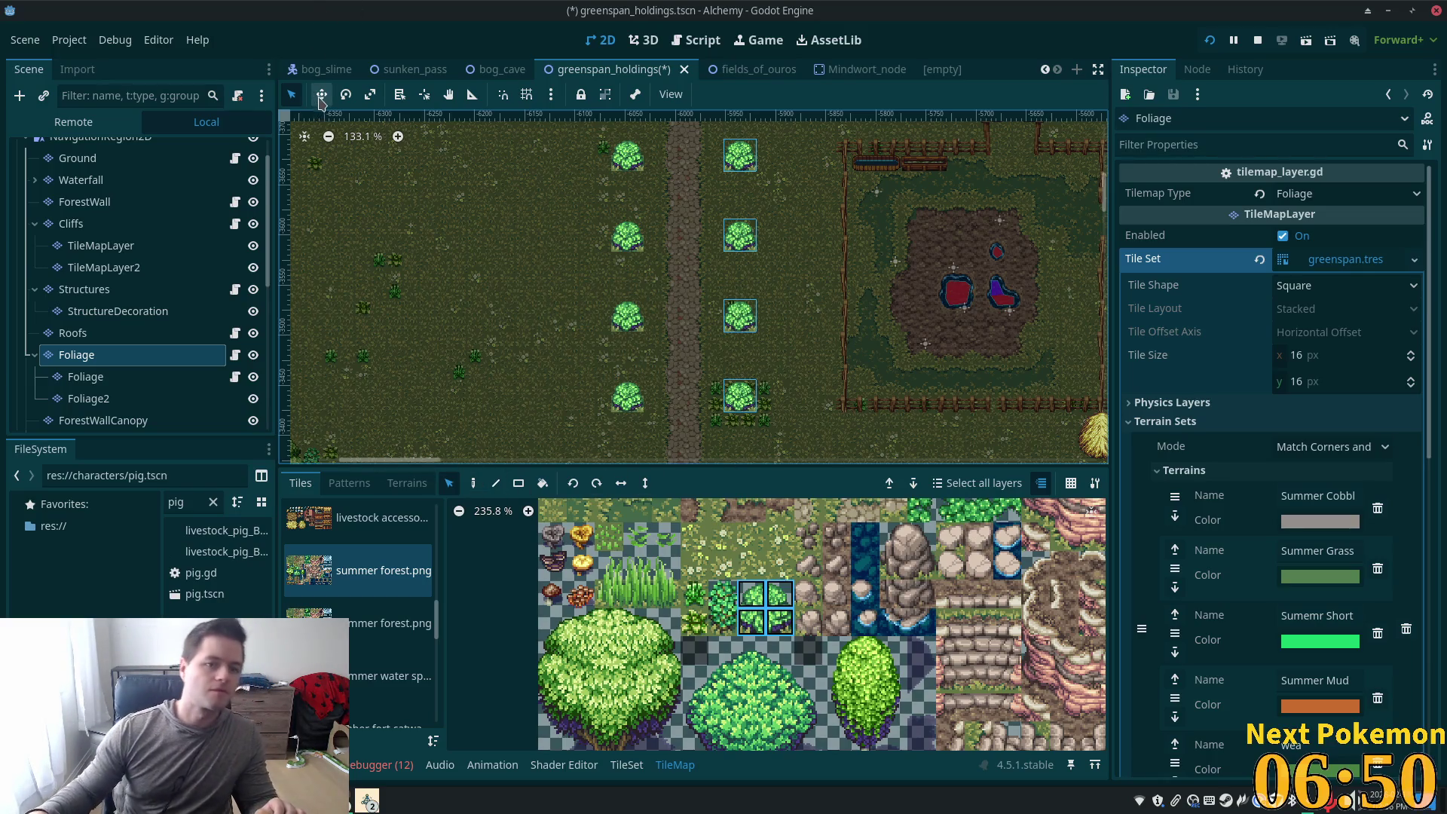
{"action": "left_click_drag", "start_coordinate": [745, 231], "coordinate": [757, 238]}
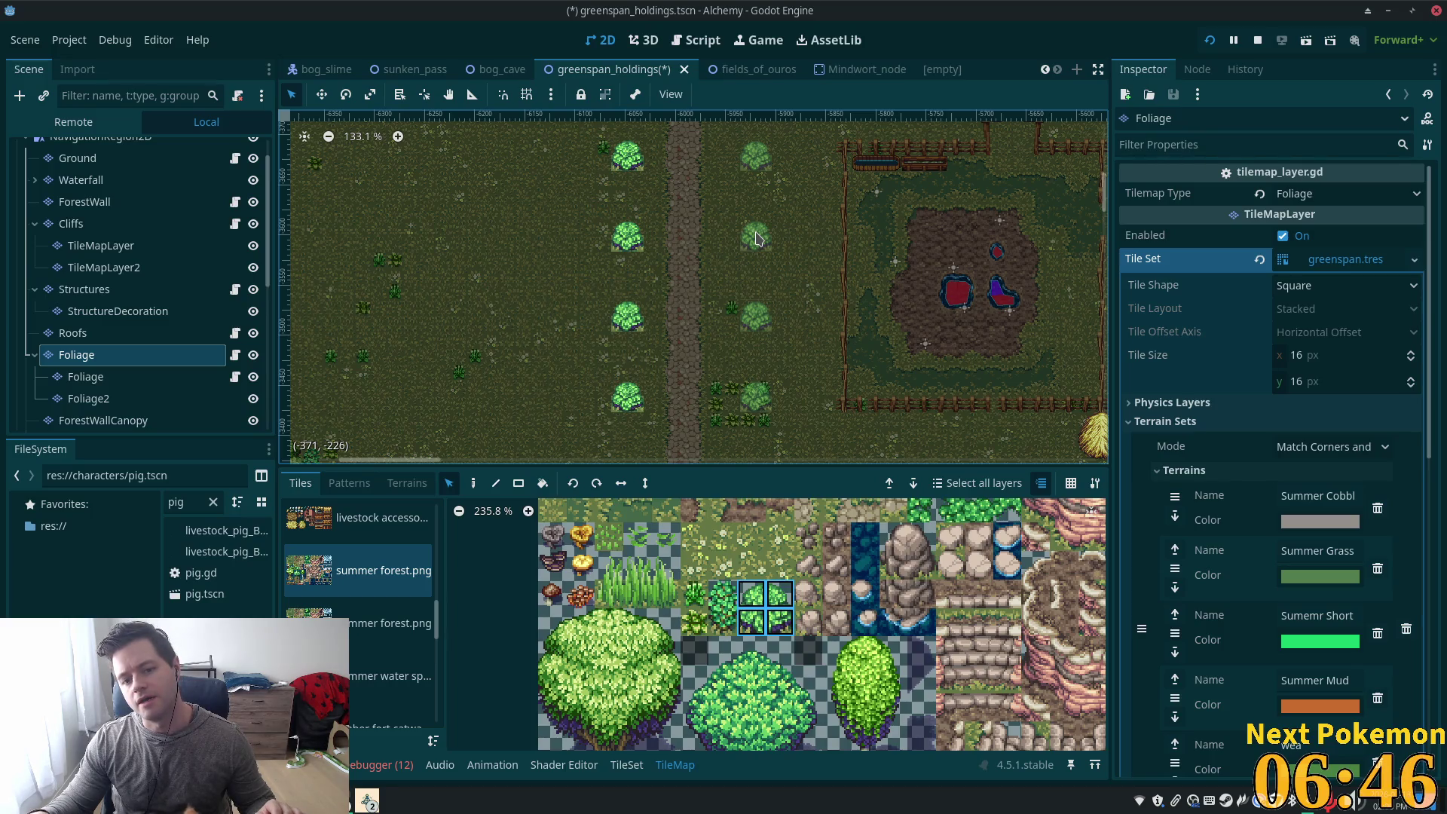
{"action": "left_click_drag", "start_coordinate": [758, 239], "coordinate": [757, 239]}
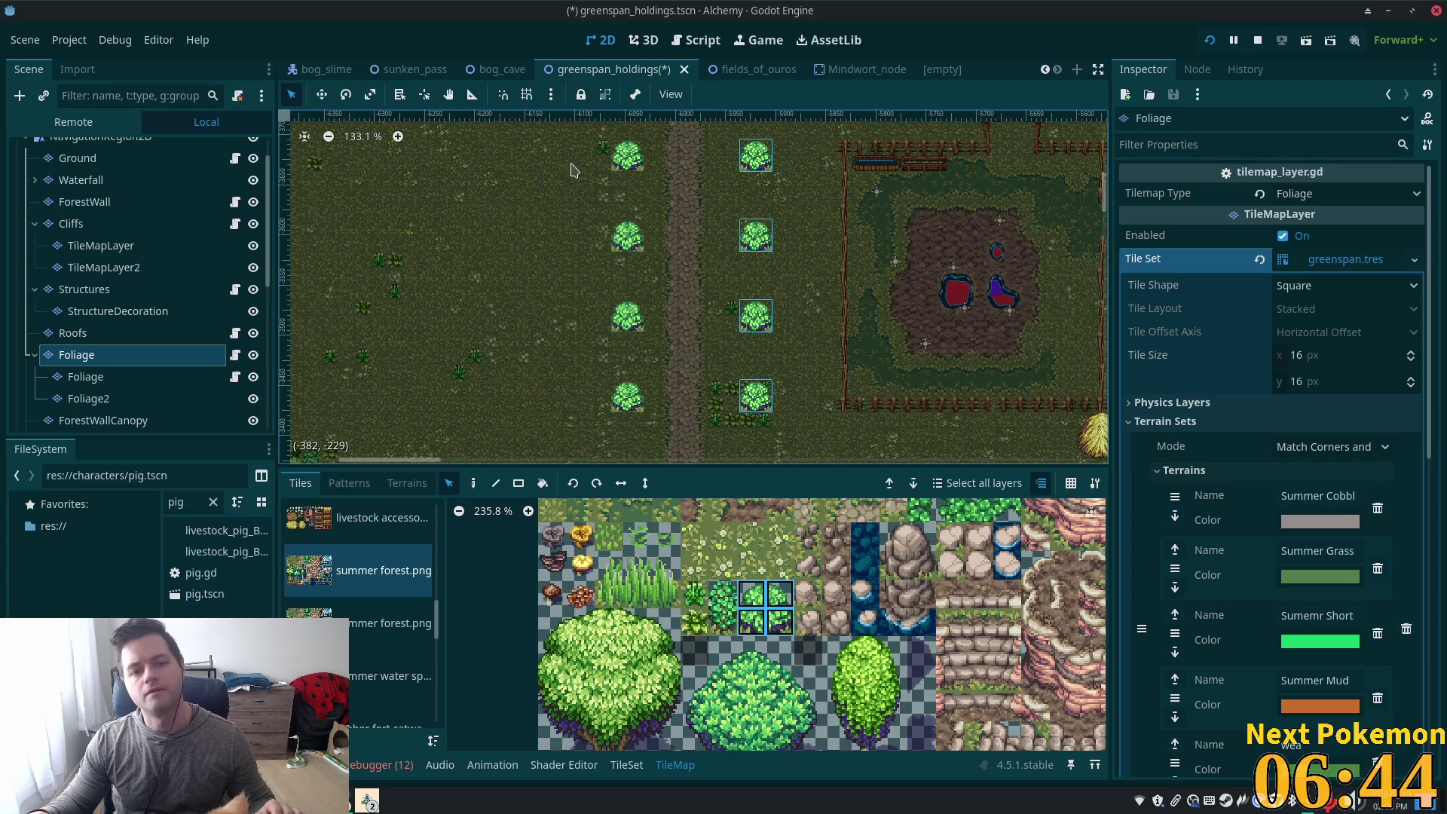
Select the left bush column and shift it one tile left
{"action": "left_click_drag", "start_coordinate": [577, 142], "coordinate": [697, 441]}
{"action": "left_click_drag", "start_coordinate": [634, 241], "coordinate": [617, 239]}
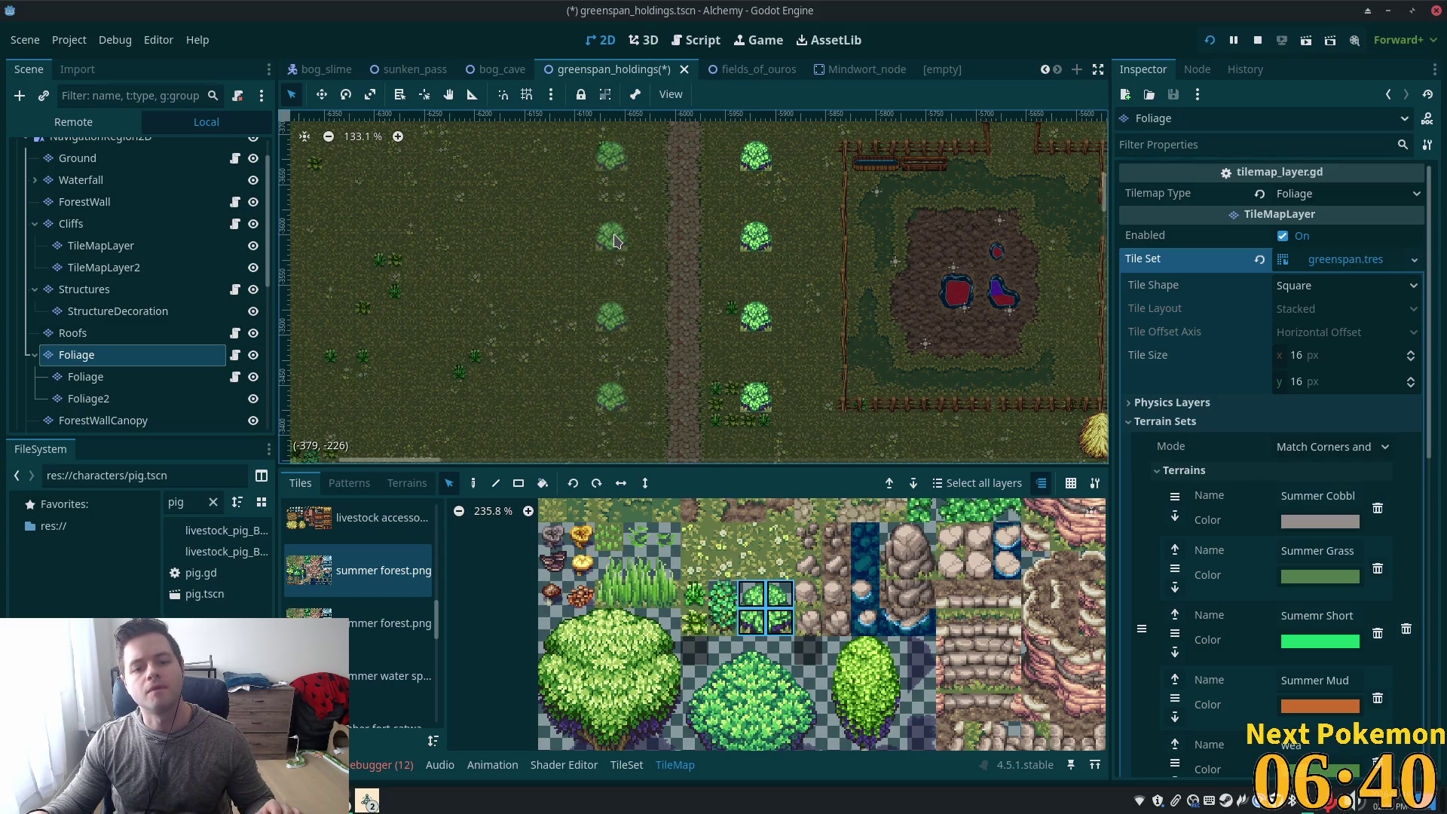
{"action": "left_click", "coordinate": [77, 158]}
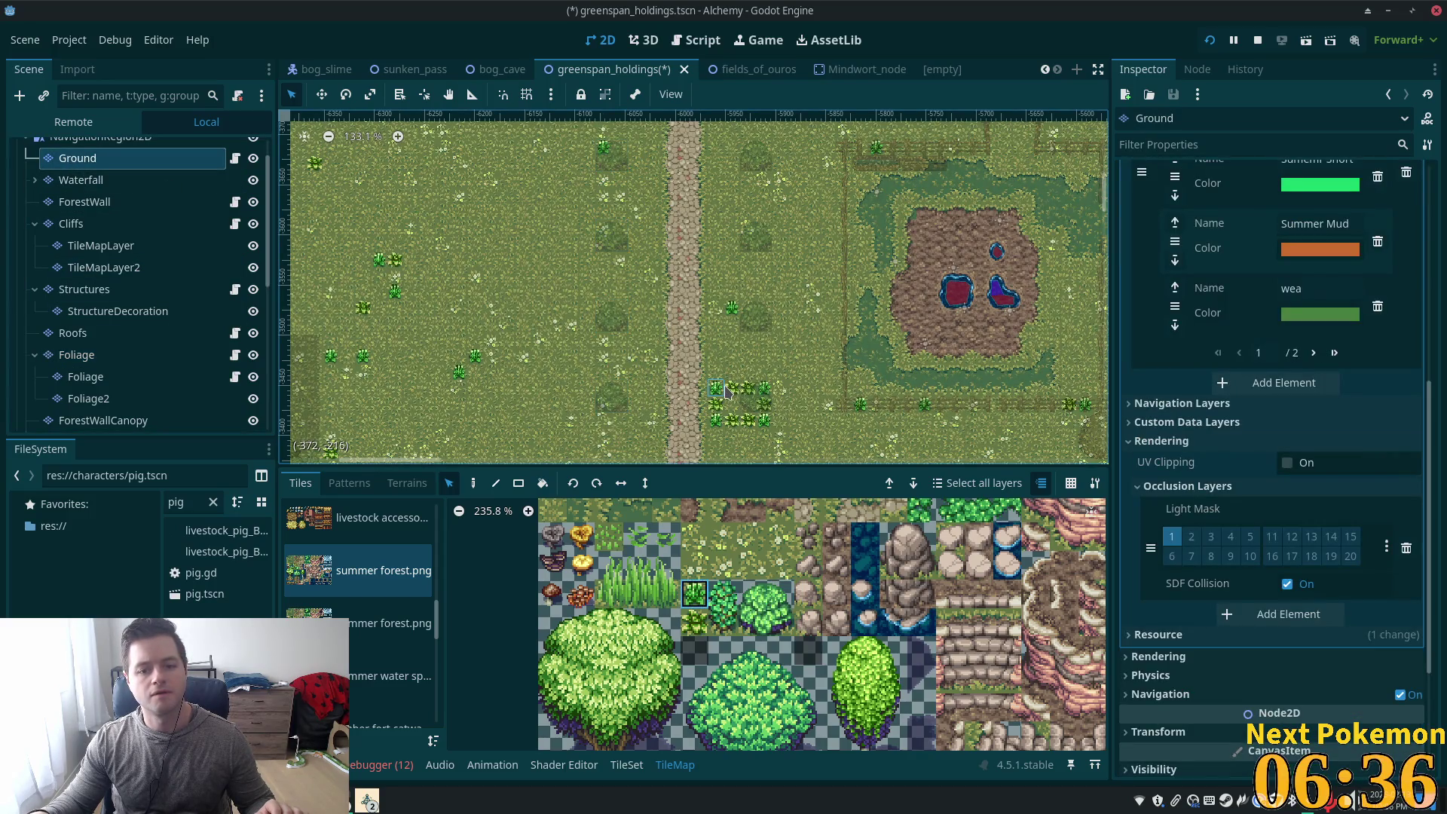
On the Ground layer, box-select the whole crop-plant ring and drag it one tile right
{"action": "left_click", "coordinate": [76, 355]}
{"action": "scroll", "coordinate": [722, 407], "scroll_direction": "up", "scroll_amount": 7}
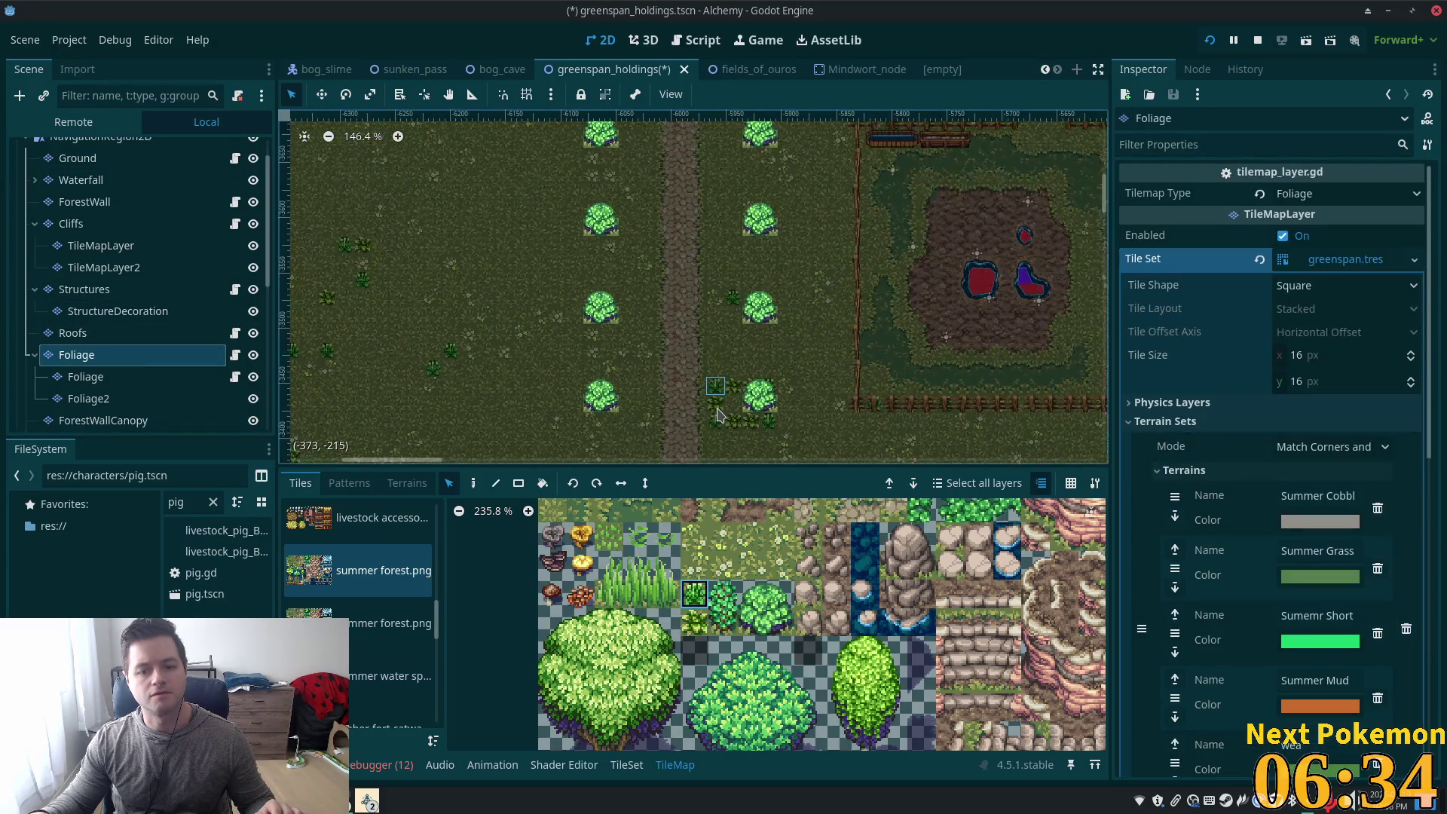
{"action": "left_click", "coordinate": [77, 158]}
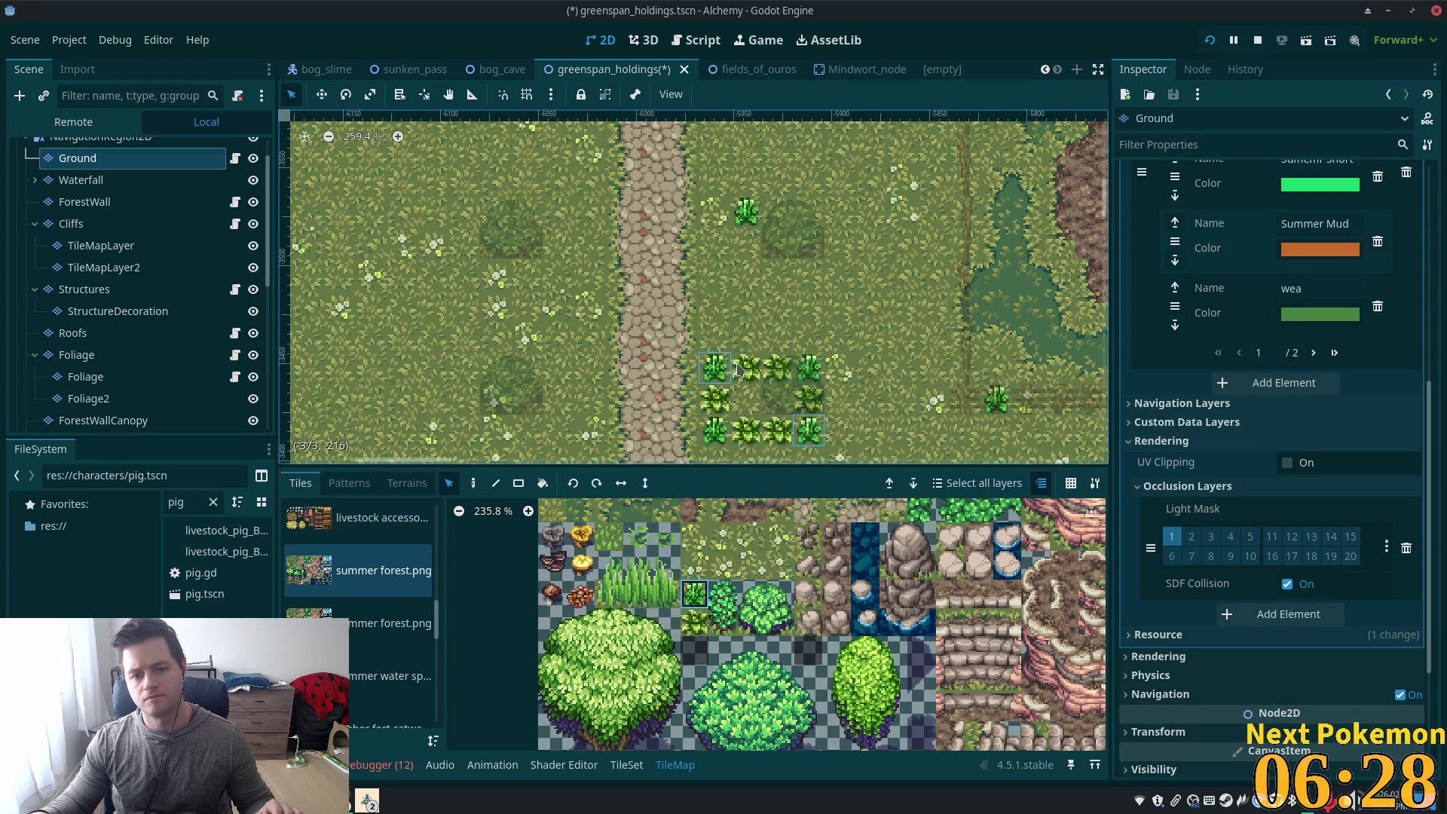
{"action": "left_click_drag", "start_coordinate": [759, 371], "coordinate": [808, 377]}
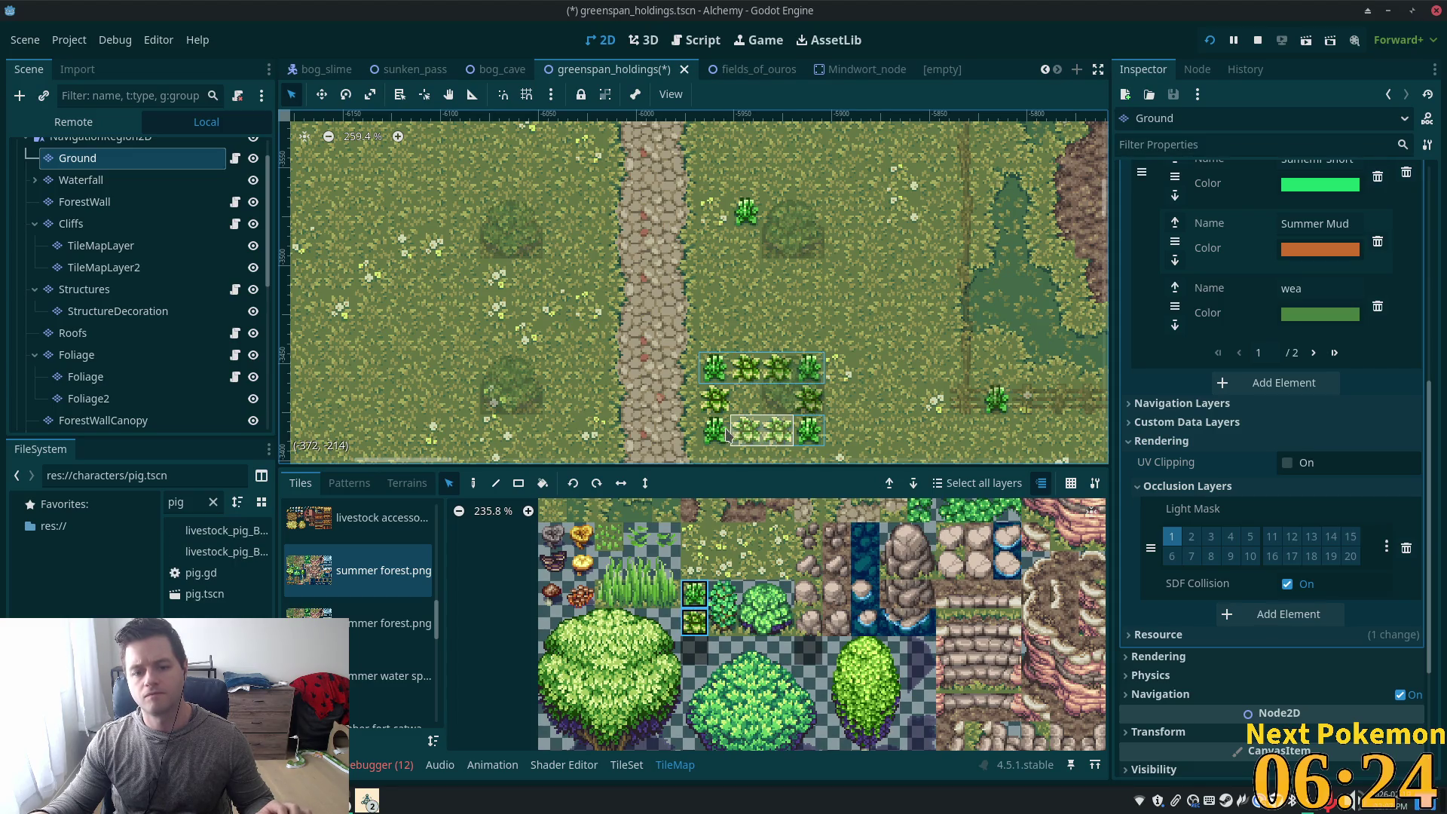
{"action": "mouse_move", "coordinate": [714, 431]}
{"action": "left_mouse_down"}
{"action": "mouse_move", "coordinate": [718, 405]}
{"action": "mouse_move", "coordinate": [814, 405]}
{"action": "left_mouse_up"}
{"action": "left_click_drag", "start_coordinate": [750, 367], "coordinate": [787, 369]}
Try painting the Grass terrain into the empty left column
{"action": "left_click", "coordinate": [407, 483]}
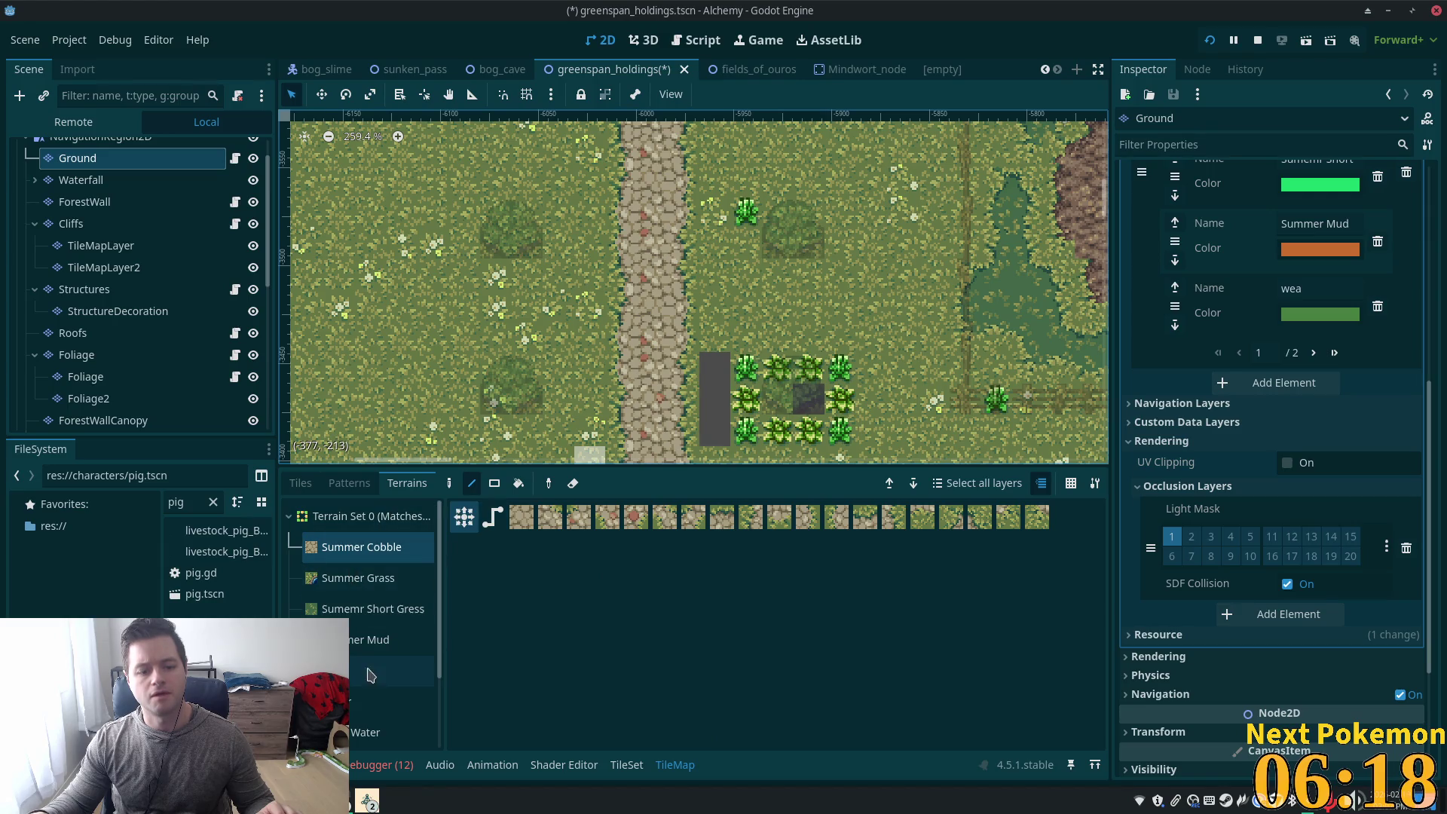
{"action": "scroll", "coordinate": [365, 676], "scroll_direction": "down", "scroll_amount": 3}
{"action": "left_click", "coordinate": [355, 734]}
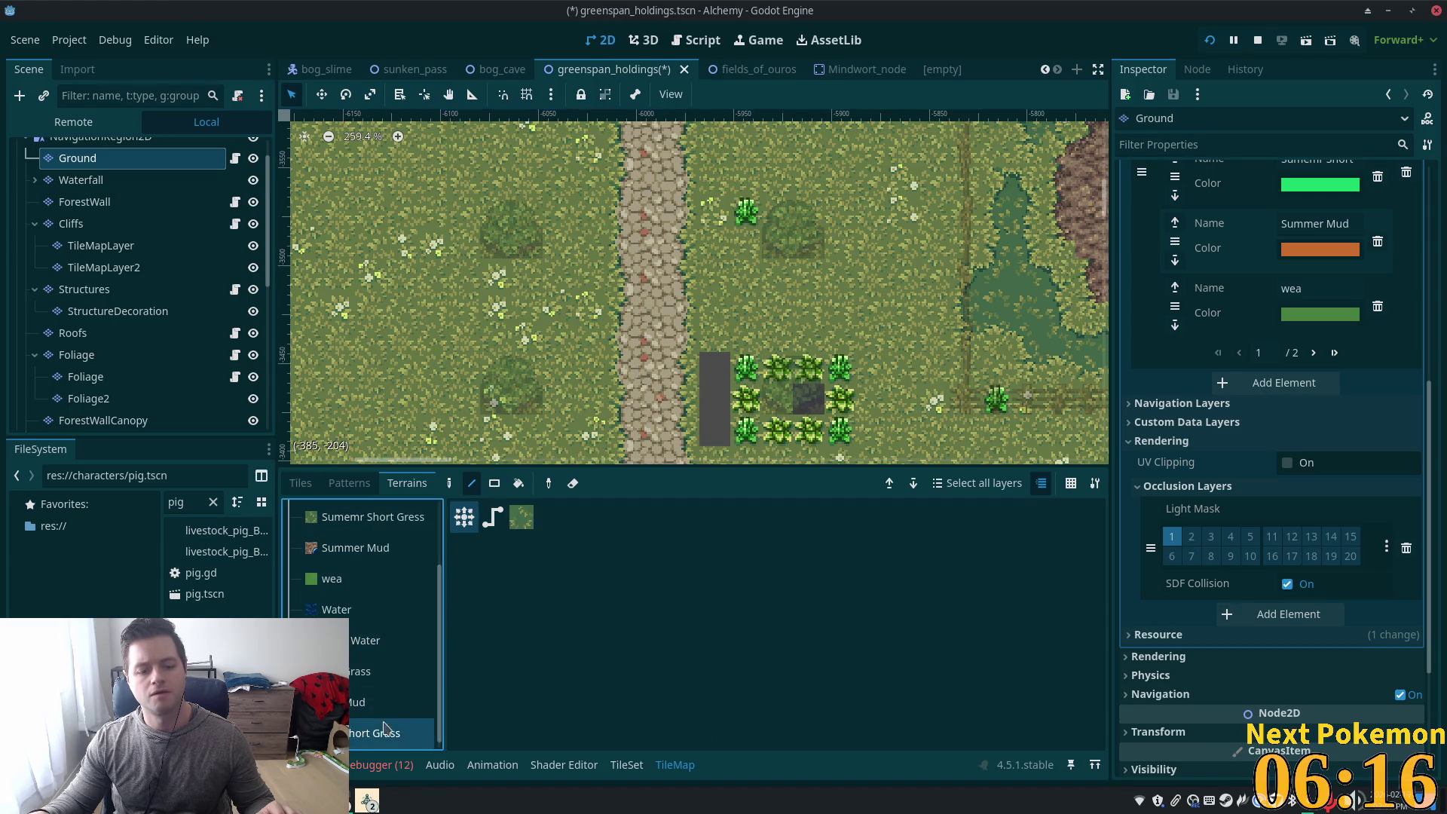
{"action": "left_click", "coordinate": [353, 672]}
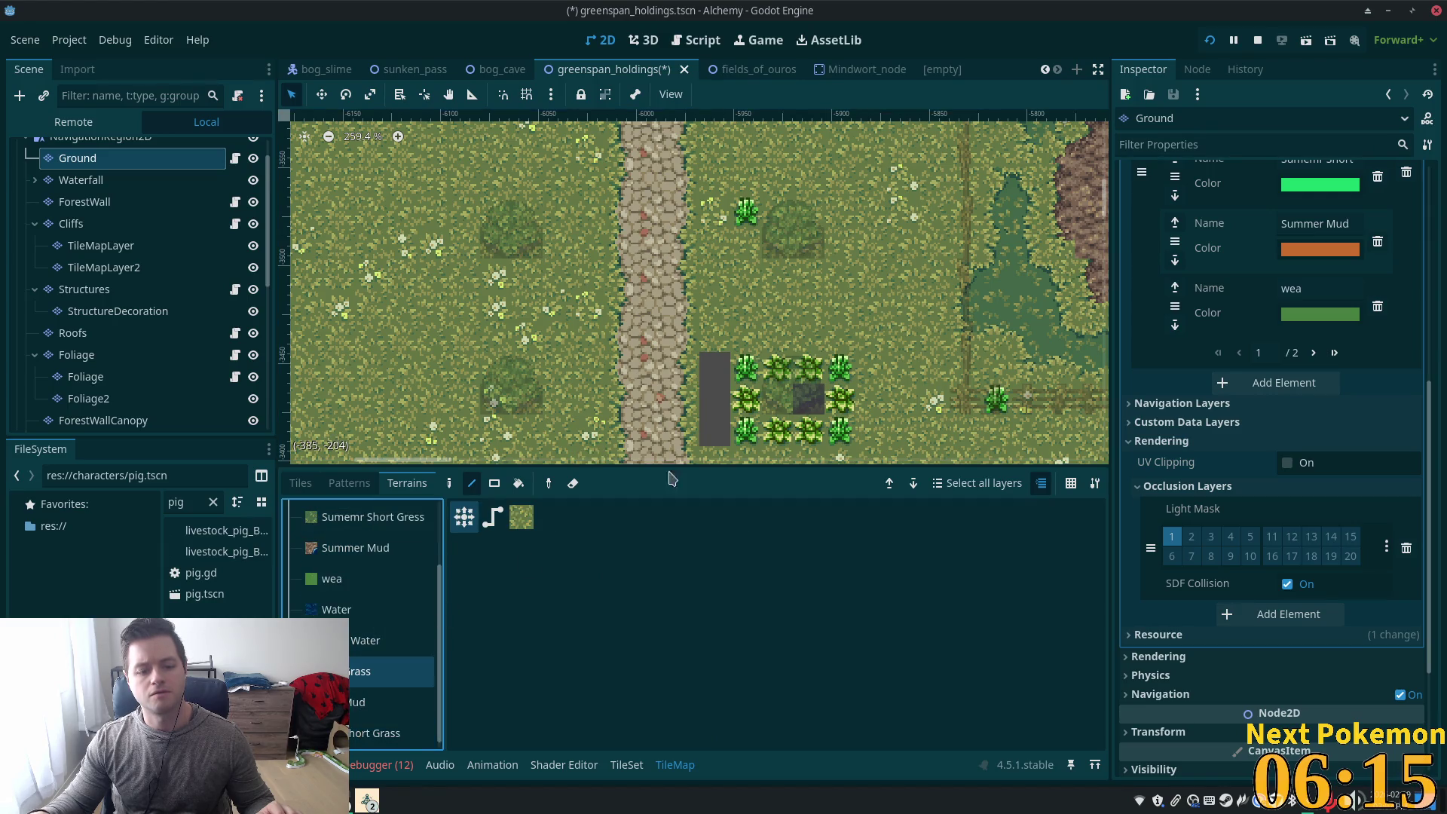
{"action": "left_click", "coordinate": [714, 430]}
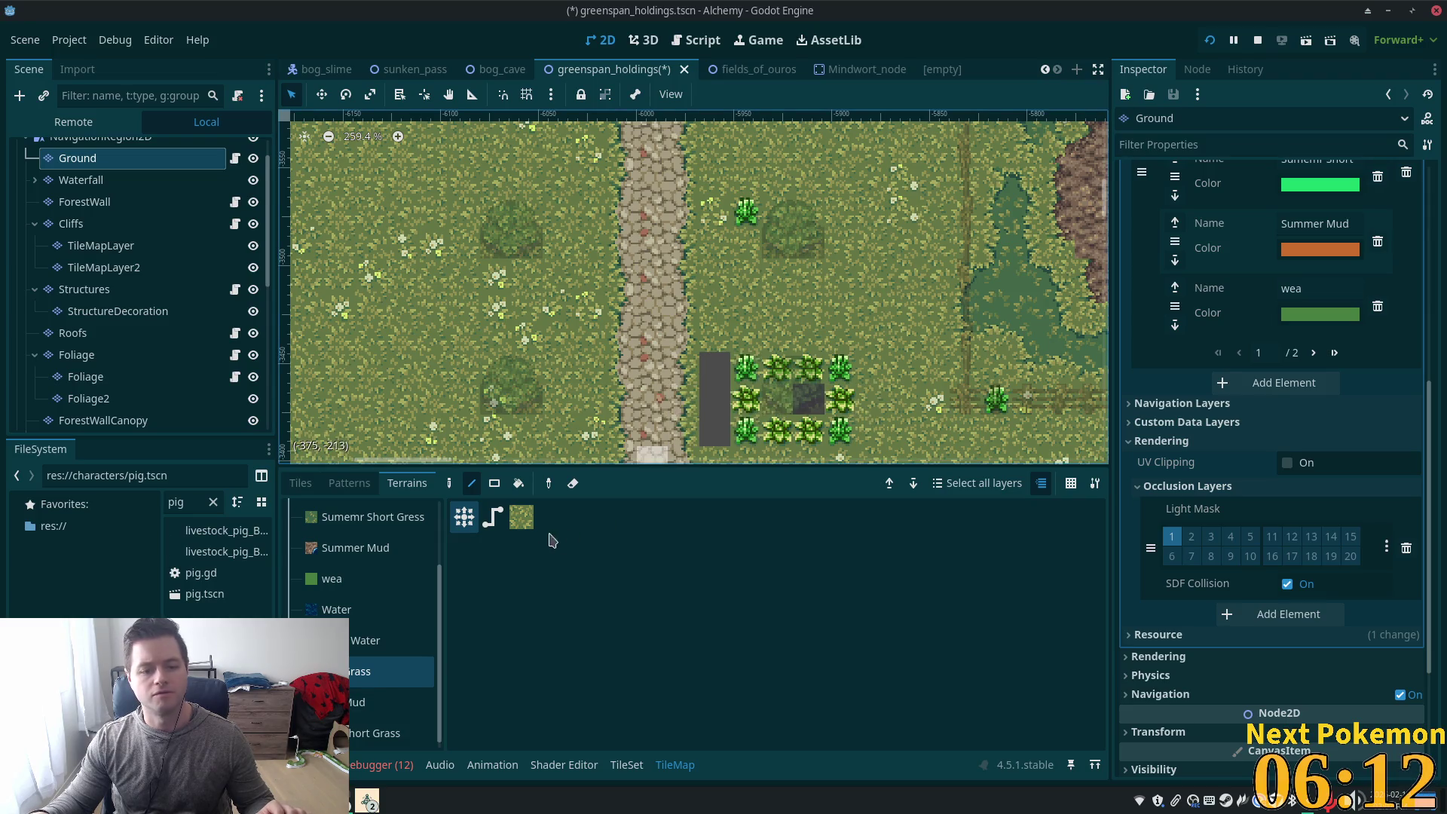
Paint a plain grass tile into the three empty left-column cells and the cell inside the crop patch
{"action": "left_click", "coordinate": [350, 484]}
{"action": "left_click", "coordinate": [301, 483]}
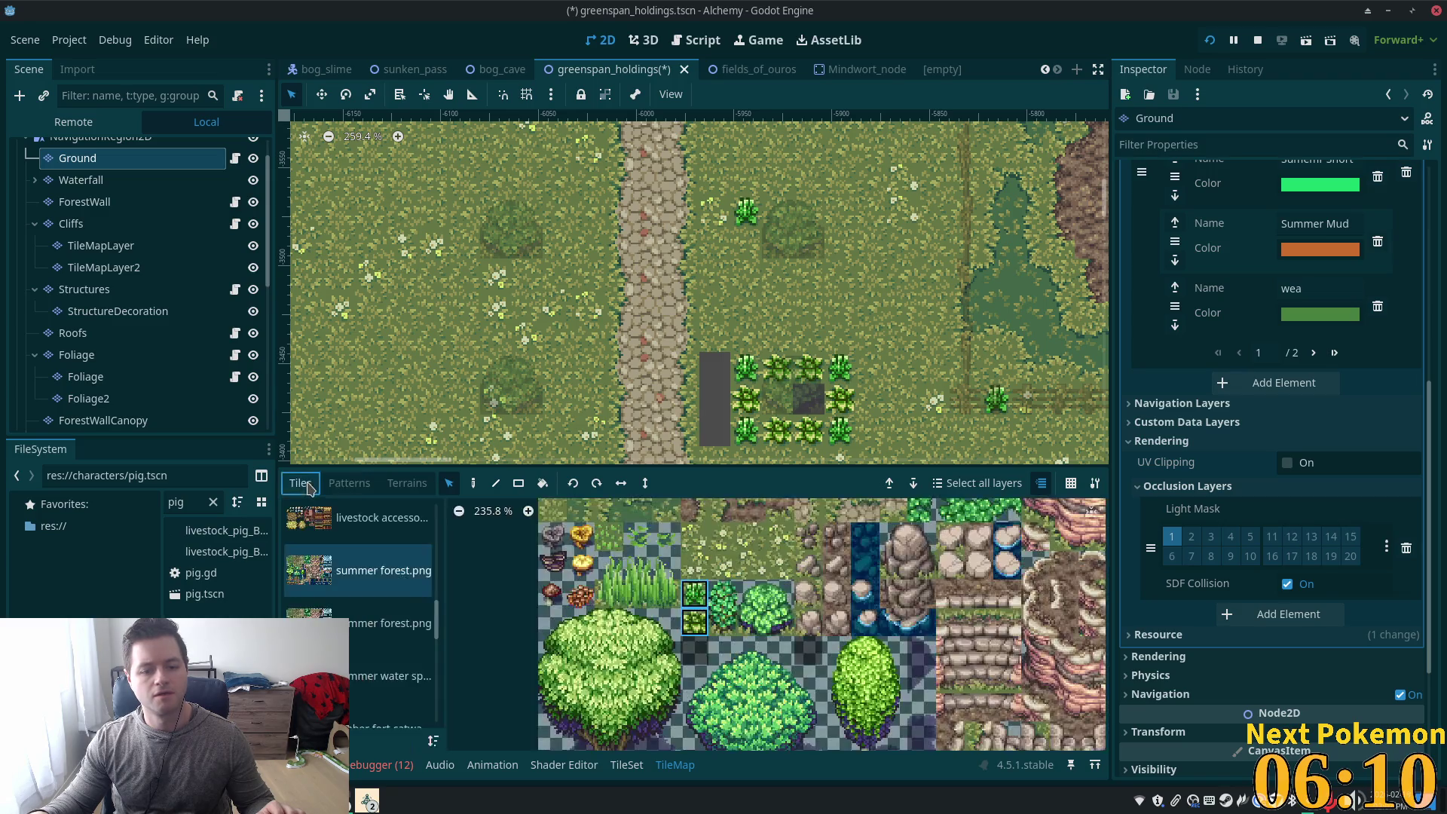
{"action": "scroll", "coordinate": [645, 518], "scroll_direction": "down", "scroll_amount": 4}
{"action": "left_click", "coordinate": [598, 553]}
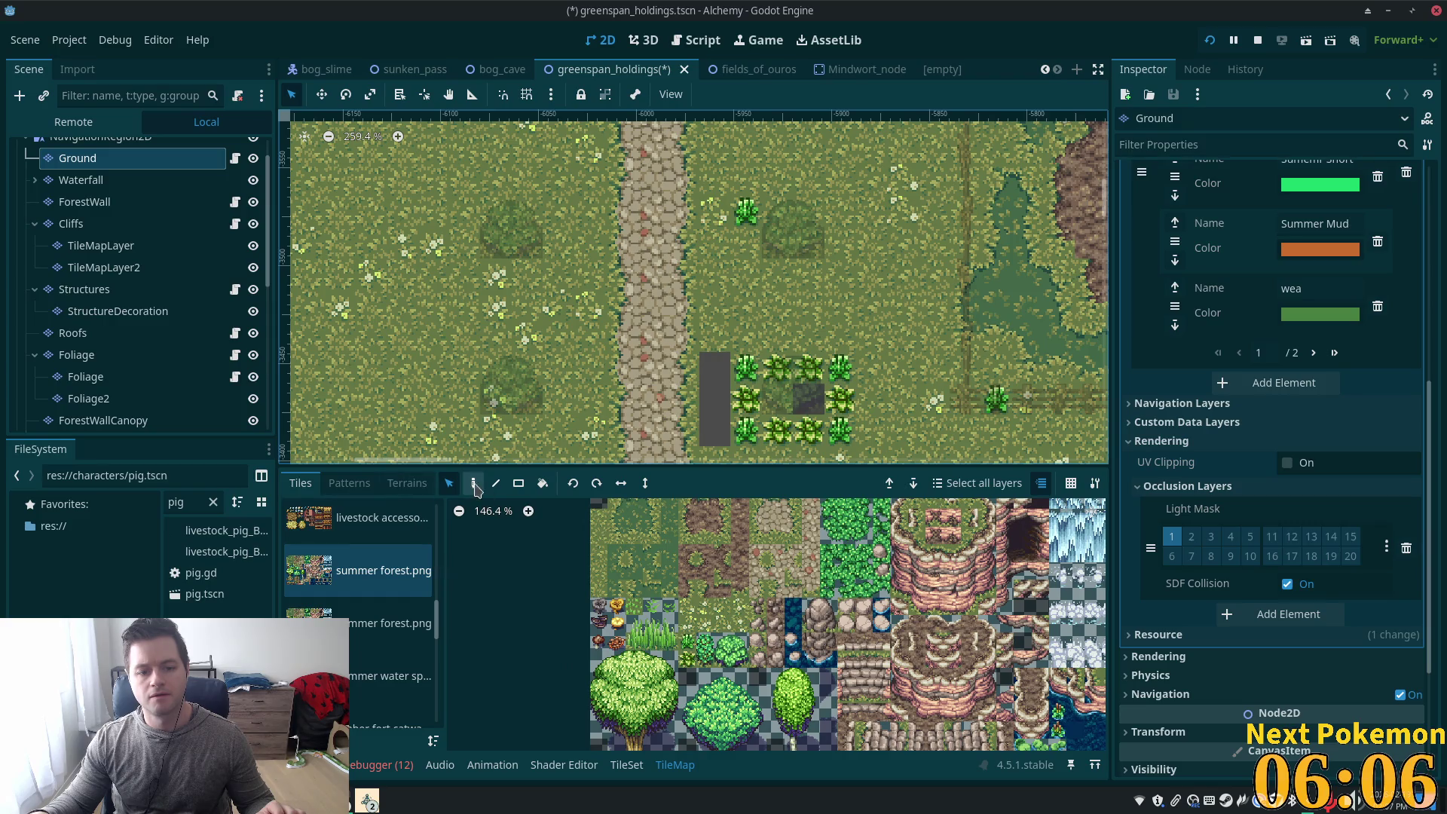
{"action": "left_click", "coordinate": [473, 483]}
{"action": "left_click", "coordinate": [715, 399]}
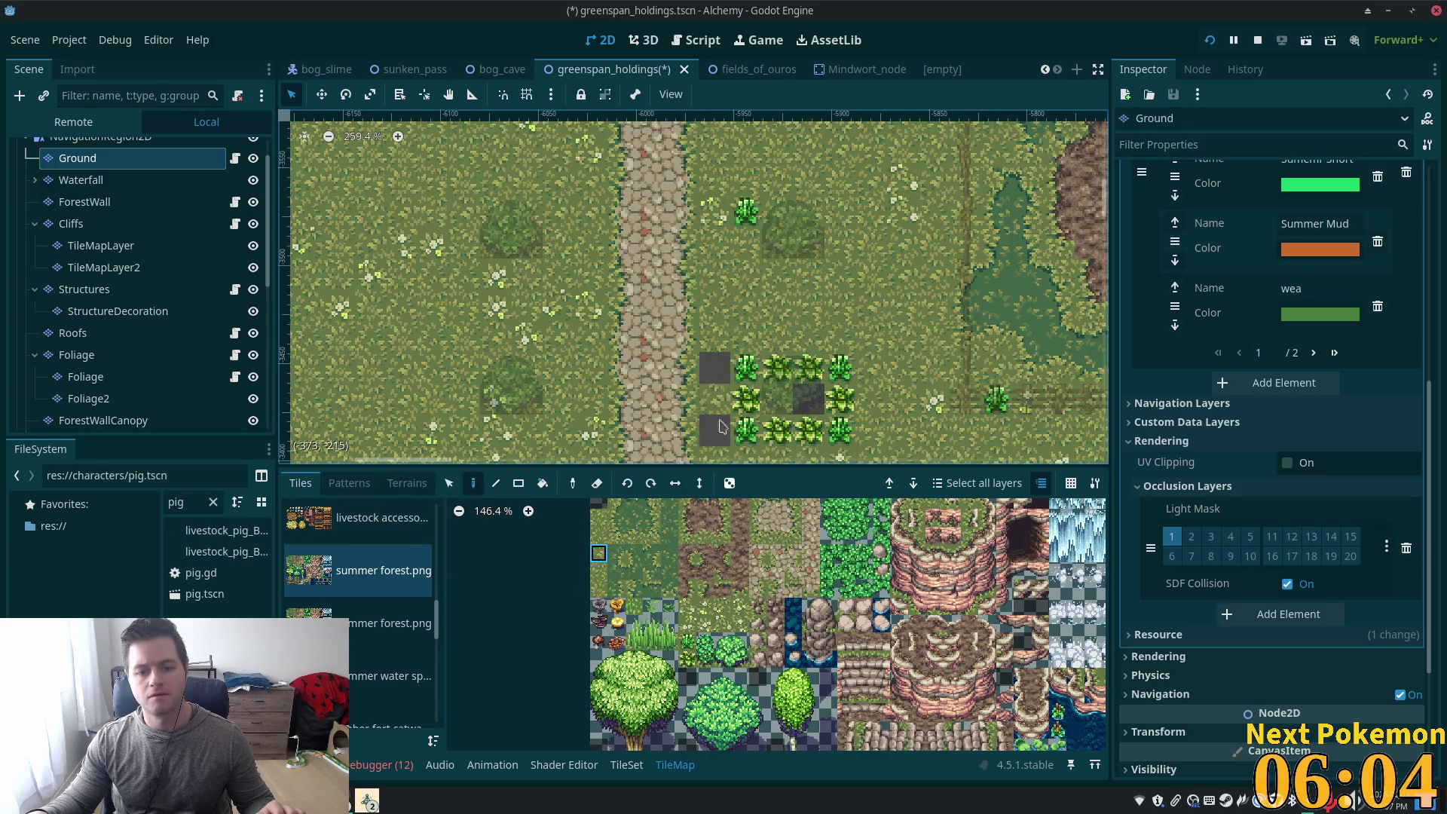
{"action": "left_click", "coordinate": [719, 430]}
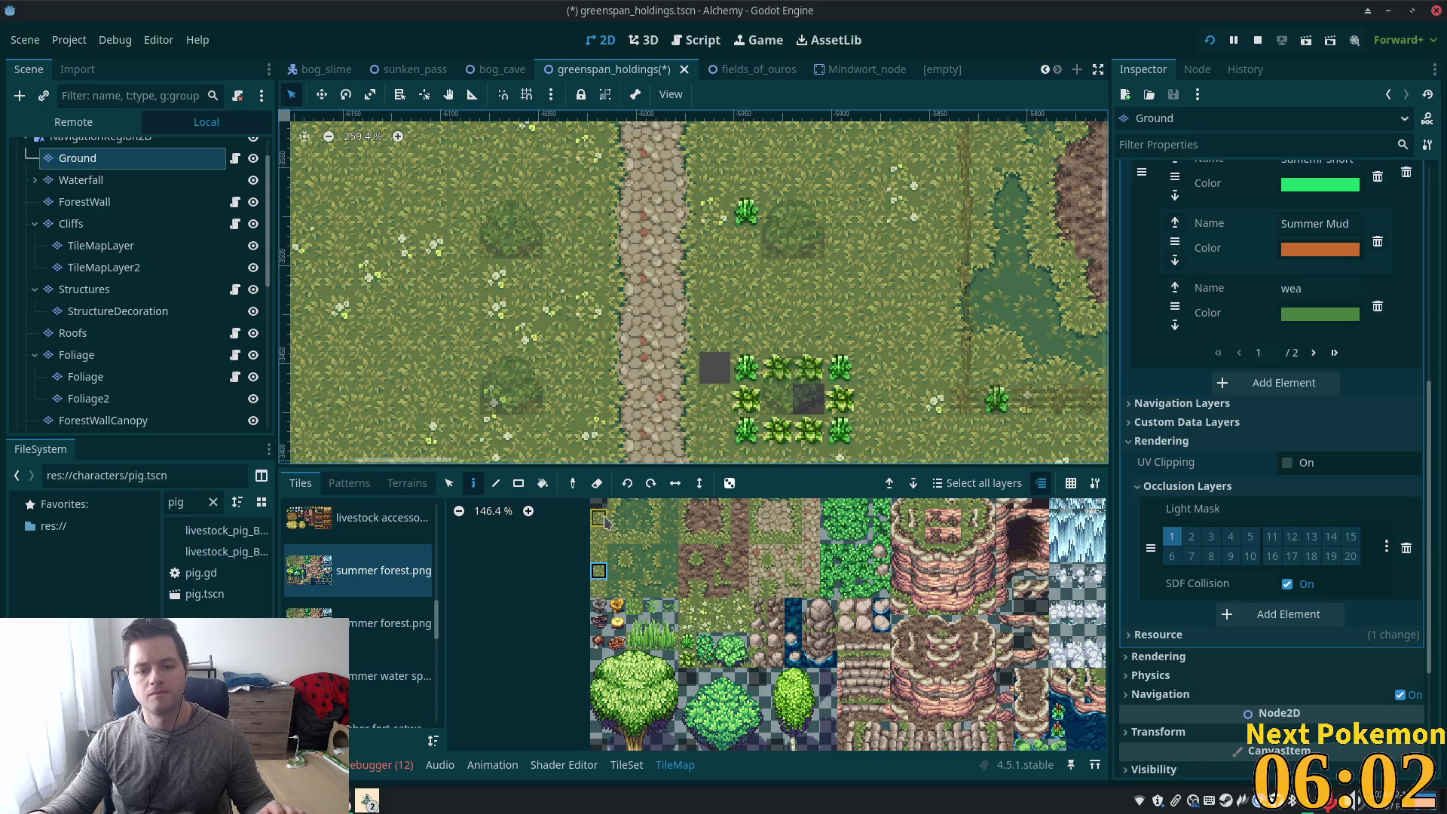
{"action": "left_click", "coordinate": [715, 373]}
{"action": "left_click", "coordinate": [804, 398]}
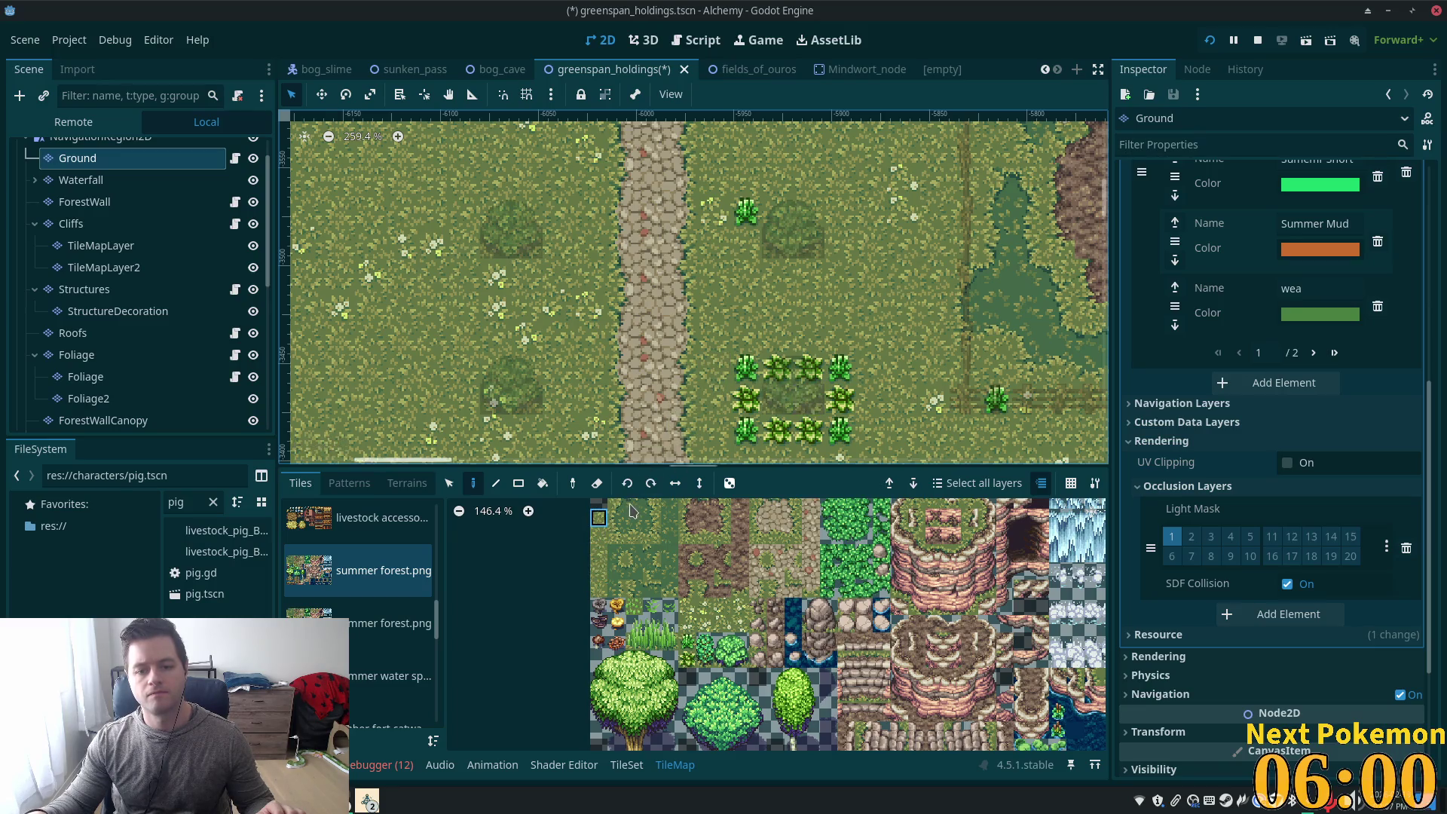
{"action": "scroll", "coordinate": [151, 316], "scroll_direction": "down", "scroll_amount": 5}
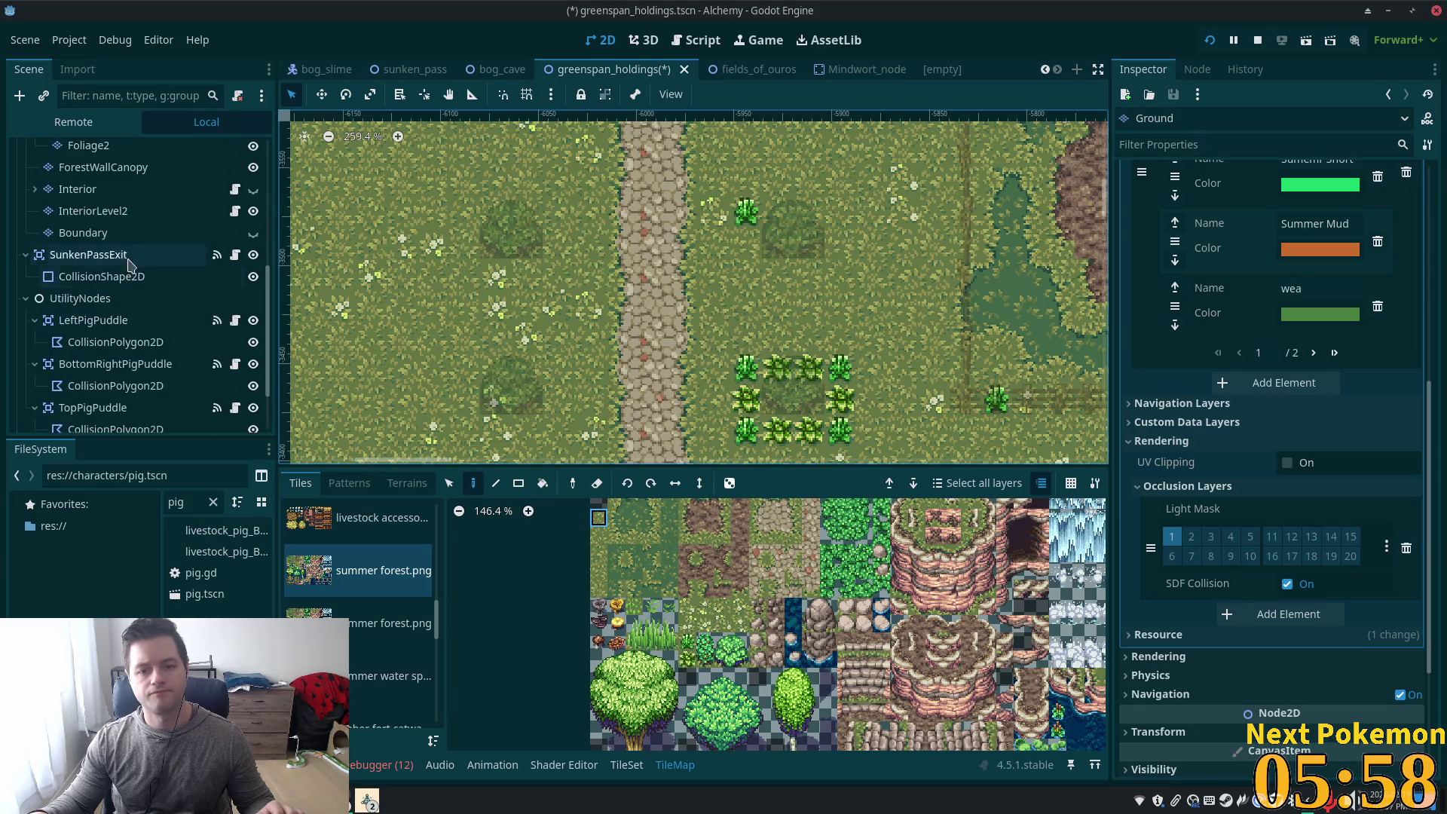
{"action": "scroll", "coordinate": [603, 345], "scroll_direction": "down", "scroll_amount": 4}
{"action": "scroll", "coordinate": [552, 334], "scroll_direction": "down", "scroll_amount": 2}
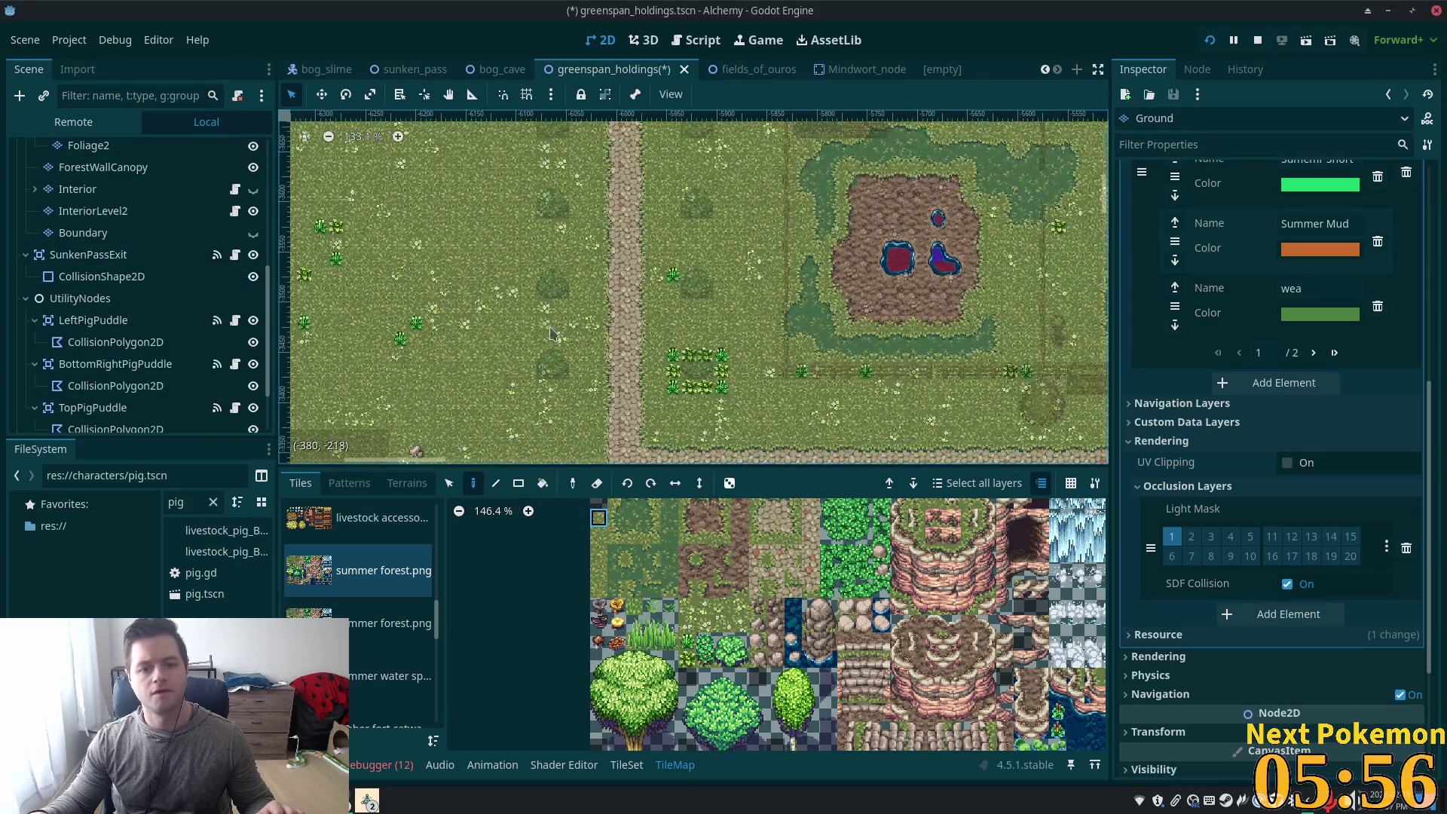
{"action": "scroll", "coordinate": [820, 269], "scroll_direction": "up", "scroll_amount": 3}
{"action": "scroll", "coordinate": [820, 269], "scroll_direction": "right", "scroll_amount": 2}
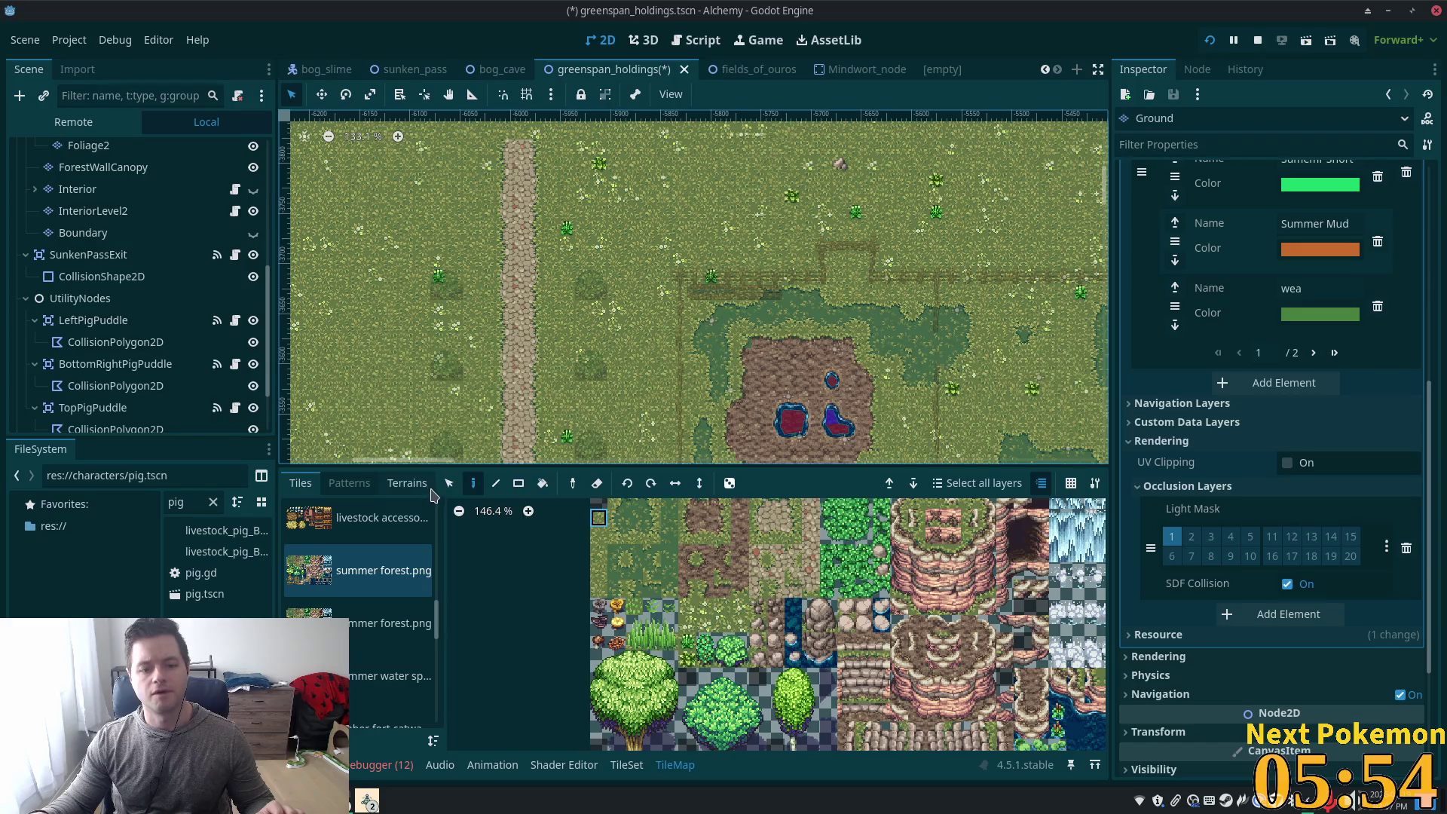
{"action": "left_click", "coordinate": [449, 483]}
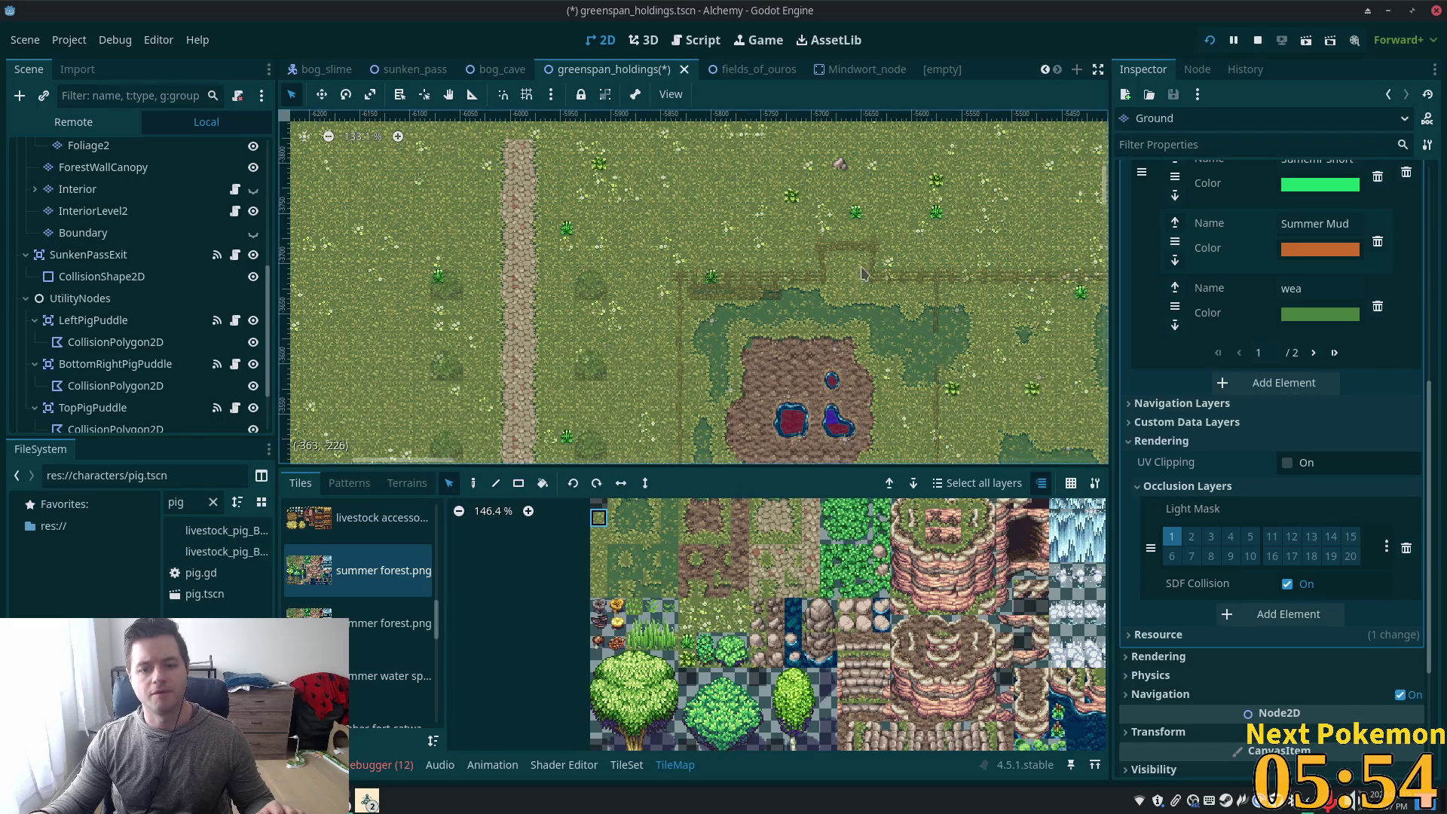
{"action": "scroll", "coordinate": [128, 219], "scroll_direction": "up", "scroll_amount": 5}
{"action": "left_click", "coordinate": [125, 216]}
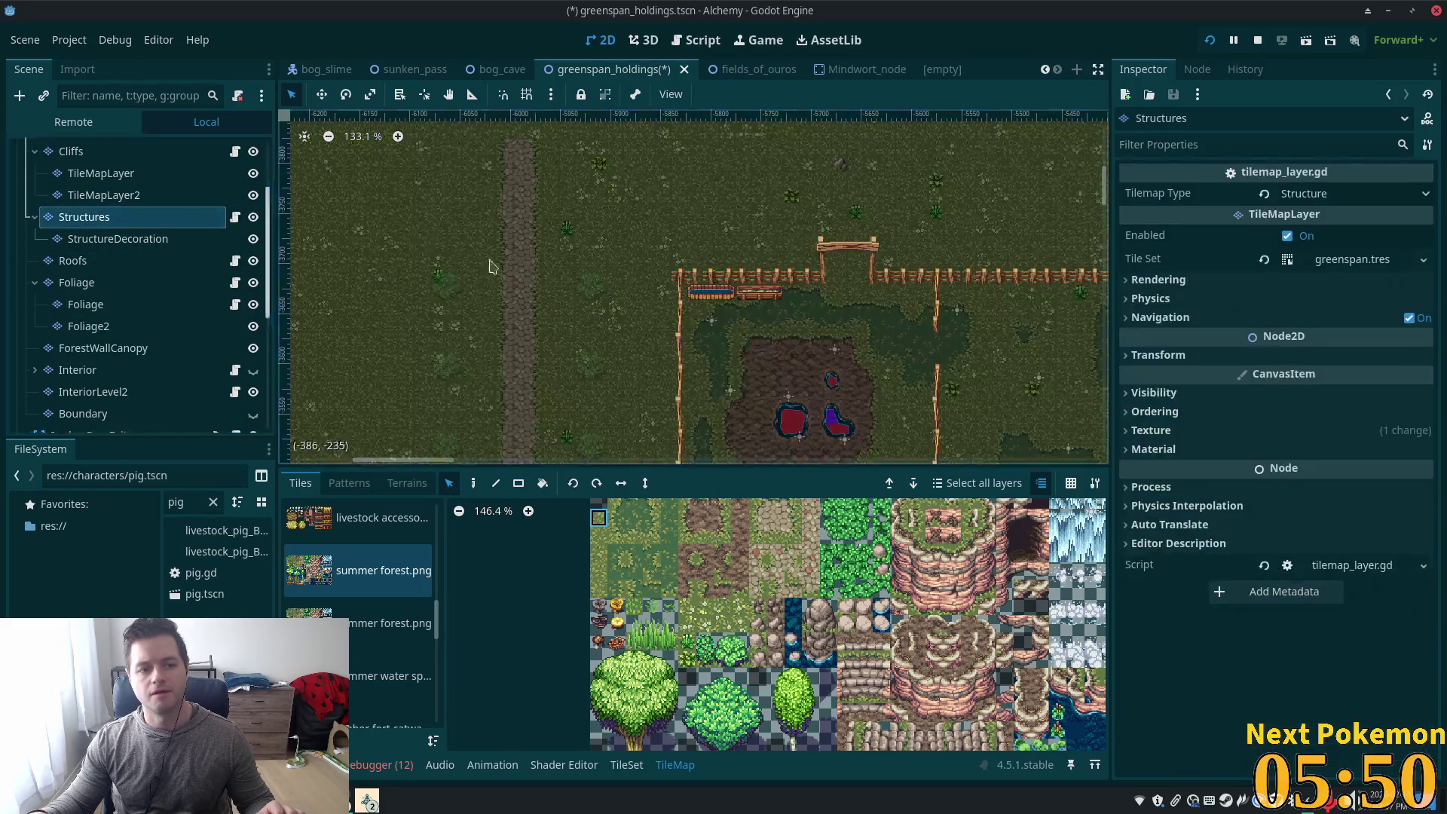
{"action": "mouse_move", "coordinate": [820, 240]}
{"action": "left_mouse_down"}
{"action": "mouse_move", "coordinate": [895, 298]}
{"action": "mouse_move", "coordinate": [877, 282]}
{"action": "left_mouse_up"}
{"action": "scroll", "coordinate": [570, 230], "scroll_direction": "left", "scroll_amount": 3}
{"action": "scroll", "coordinate": [569, 230], "scroll_direction": "up", "scroll_amount": 2}
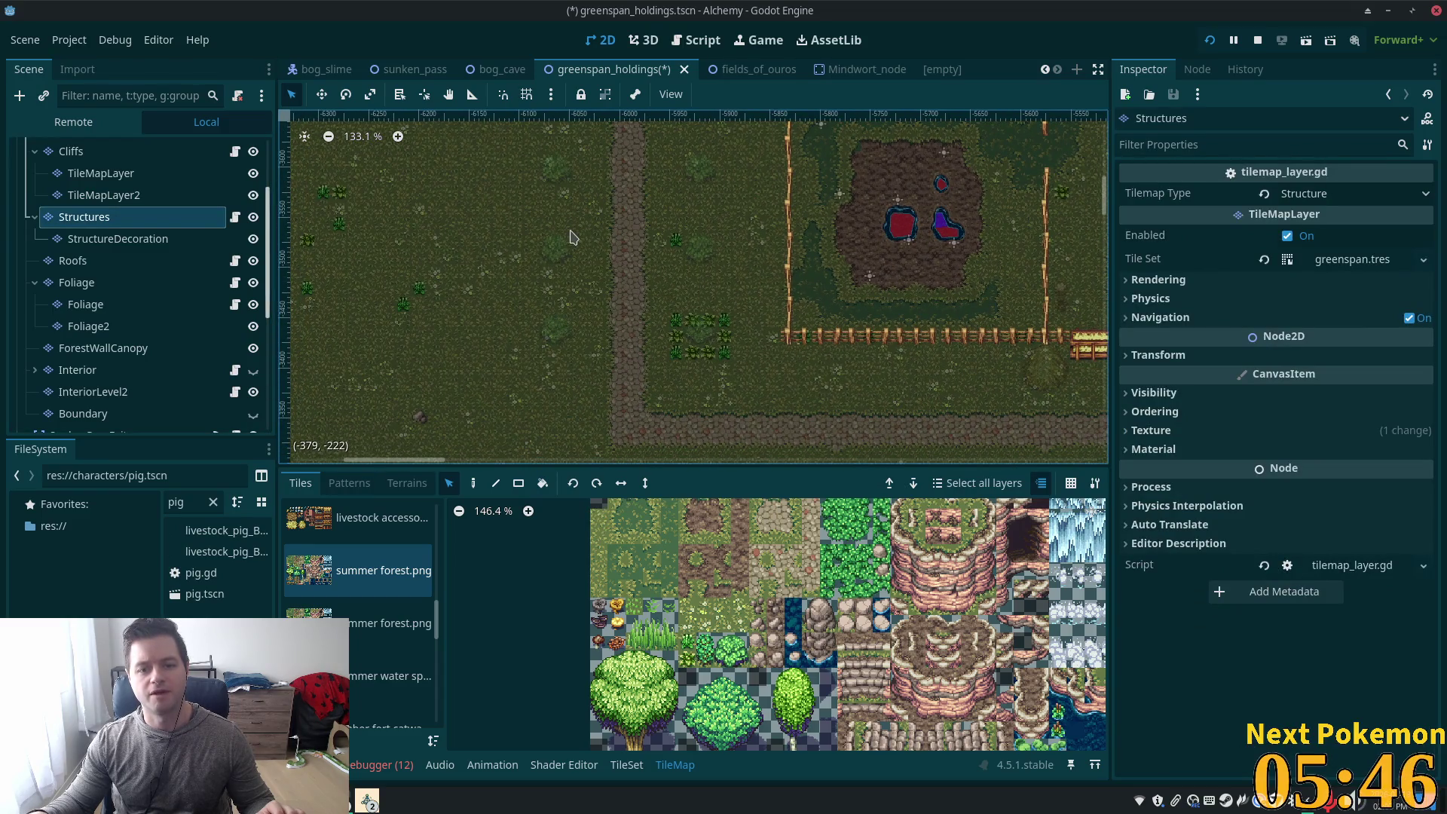
{"action": "scroll", "coordinate": [652, 334], "scroll_direction": "up", "scroll_amount": 7}
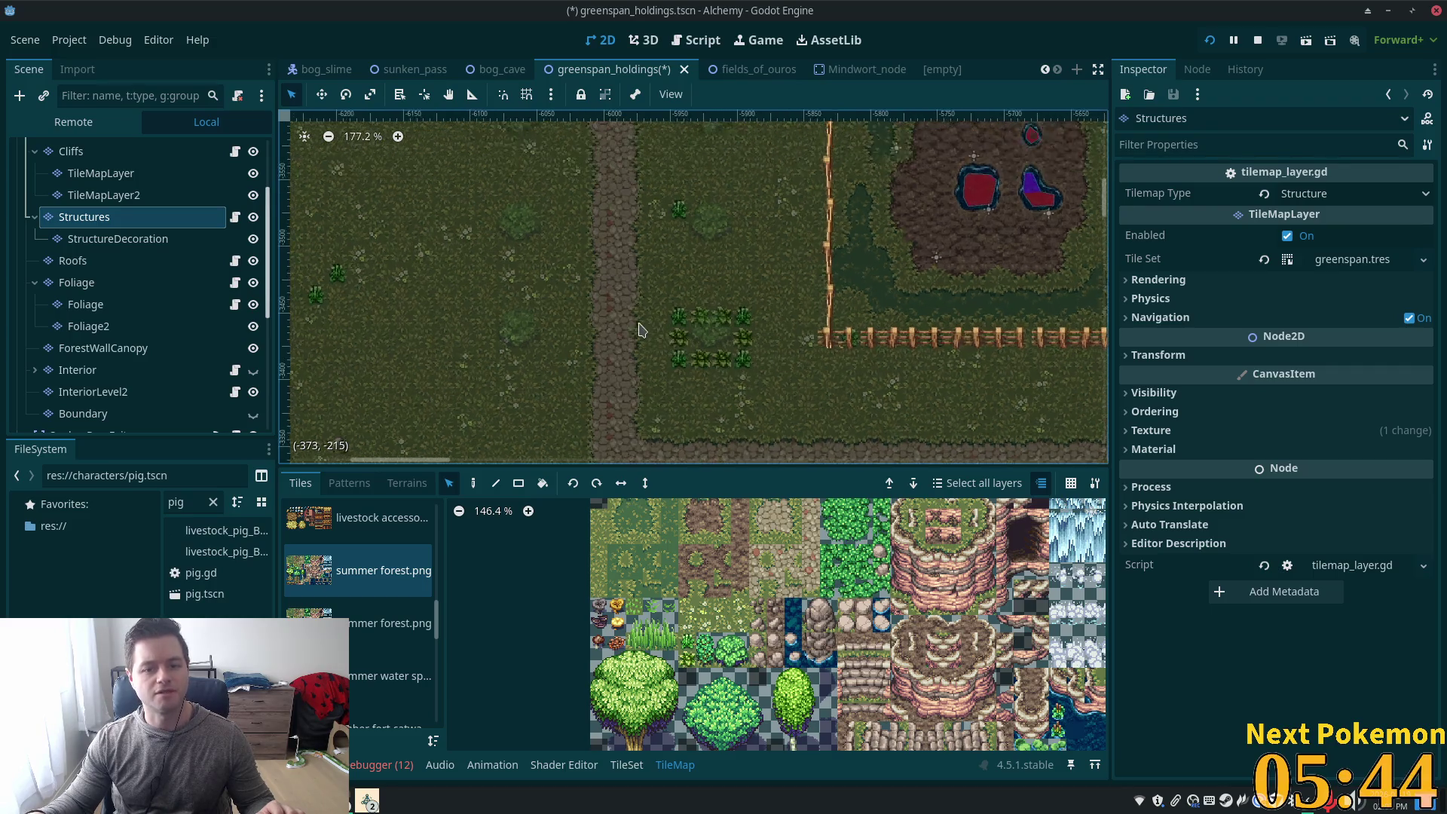
{"action": "scroll", "coordinate": [652, 334], "scroll_direction": "up", "scroll_amount": 2}
{"action": "scroll", "coordinate": [612, 412], "scroll_direction": "up", "scroll_amount": 2}
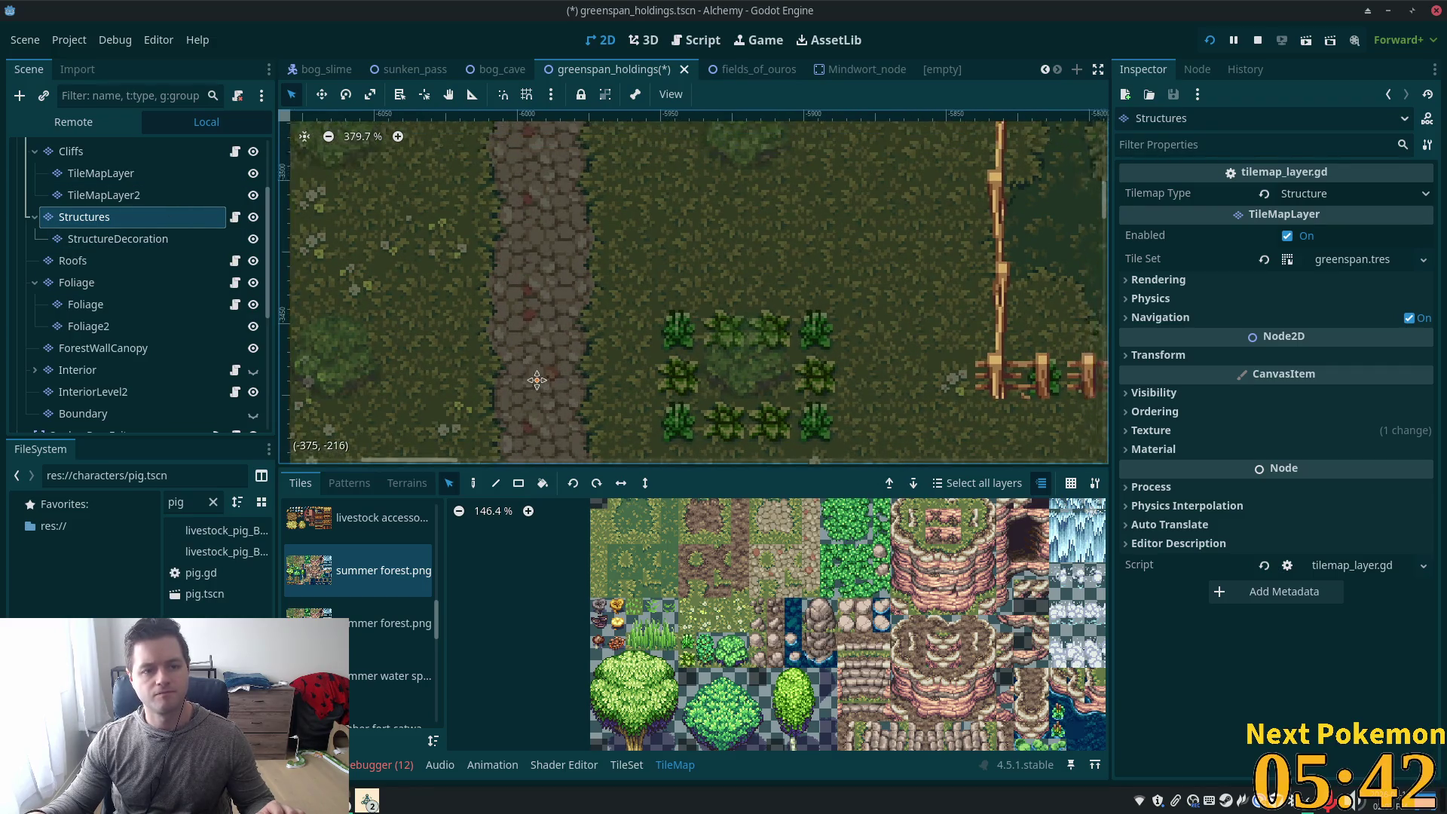
{"action": "left_click_drag", "start_coordinate": [612, 412], "coordinate": [595, 343]}
{"action": "scroll", "coordinate": [104, 216], "scroll_direction": "up", "scroll_amount": 3}
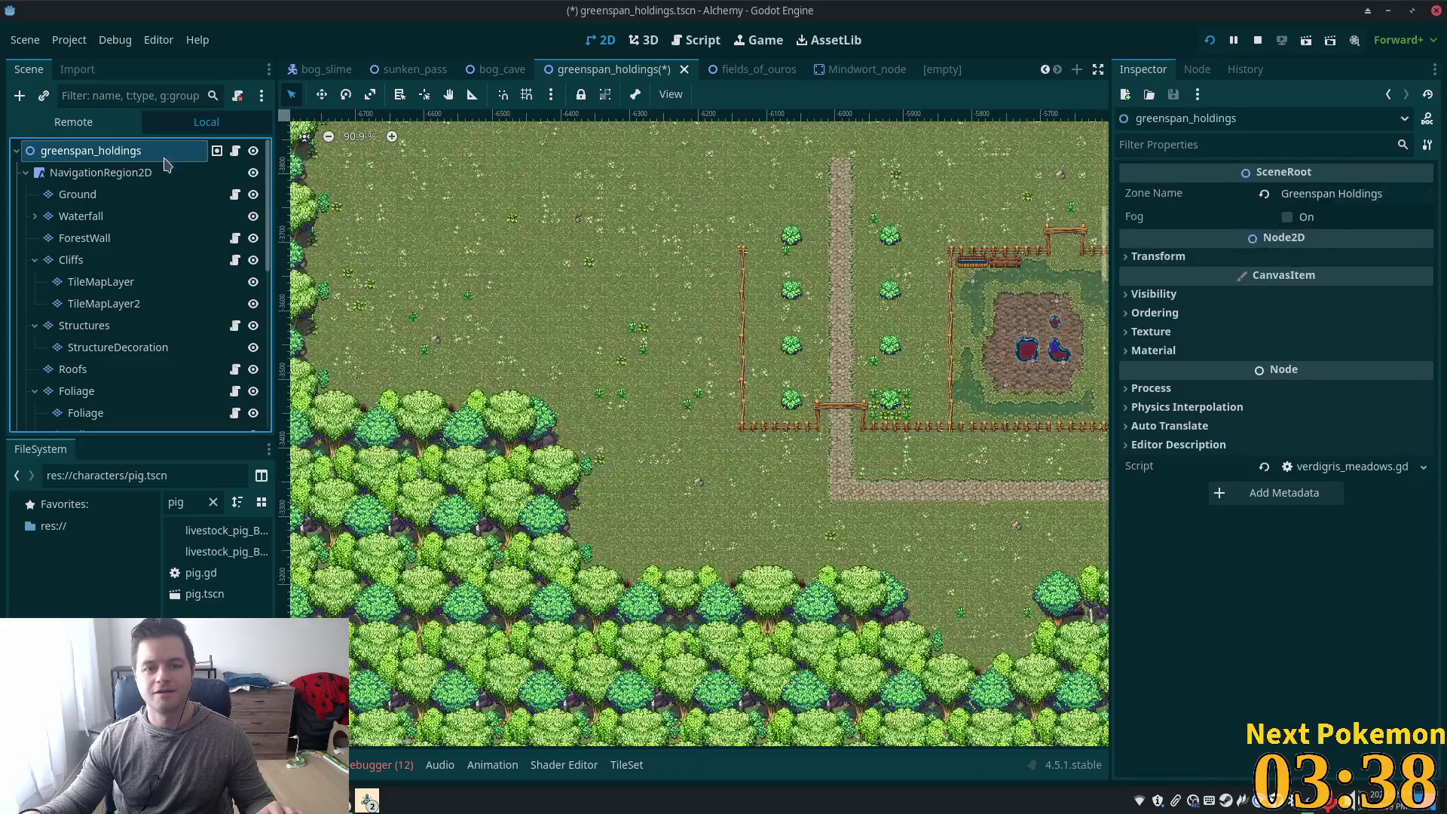
On the Ground layer, copy the plant cluster and stamp four copies beside the path
{"action": "scroll", "coordinate": [881, 397], "scroll_direction": "up", "scroll_amount": 5}
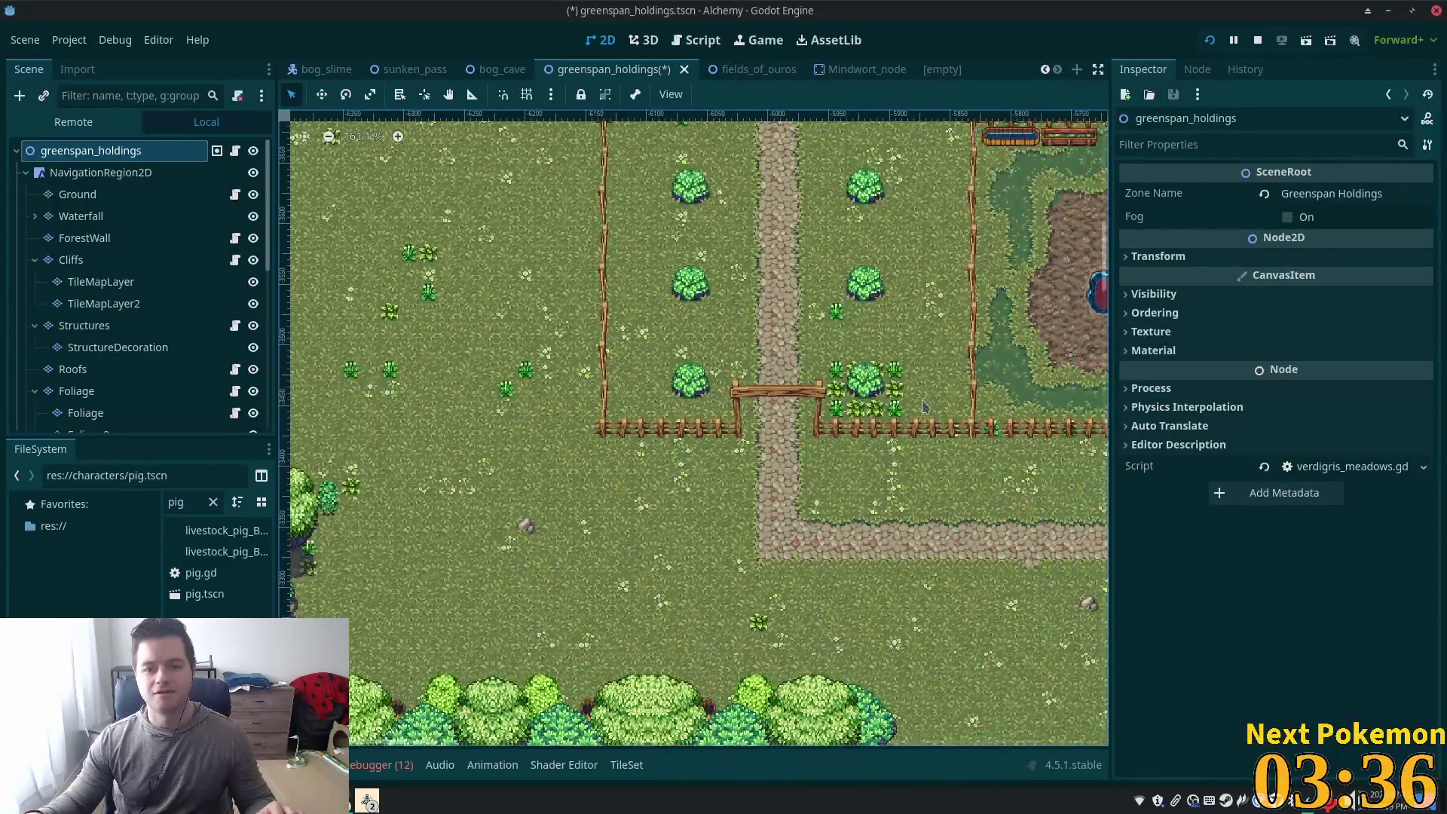
{"action": "left_click", "coordinate": [78, 194]}
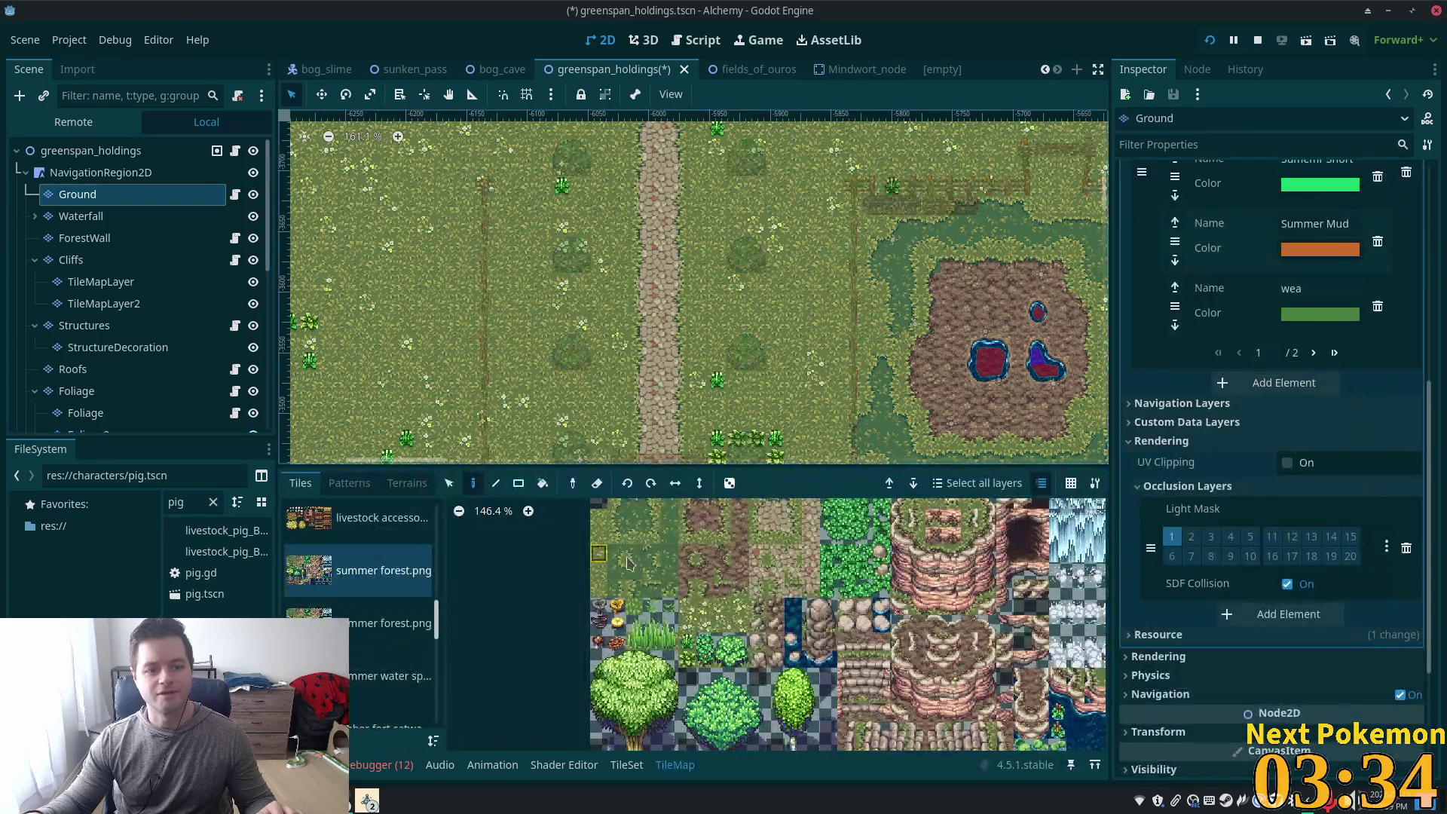
{"action": "left_click", "coordinate": [449, 483]}
{"action": "scroll", "coordinate": [723, 369], "scroll_direction": "down", "scroll_amount": 2}
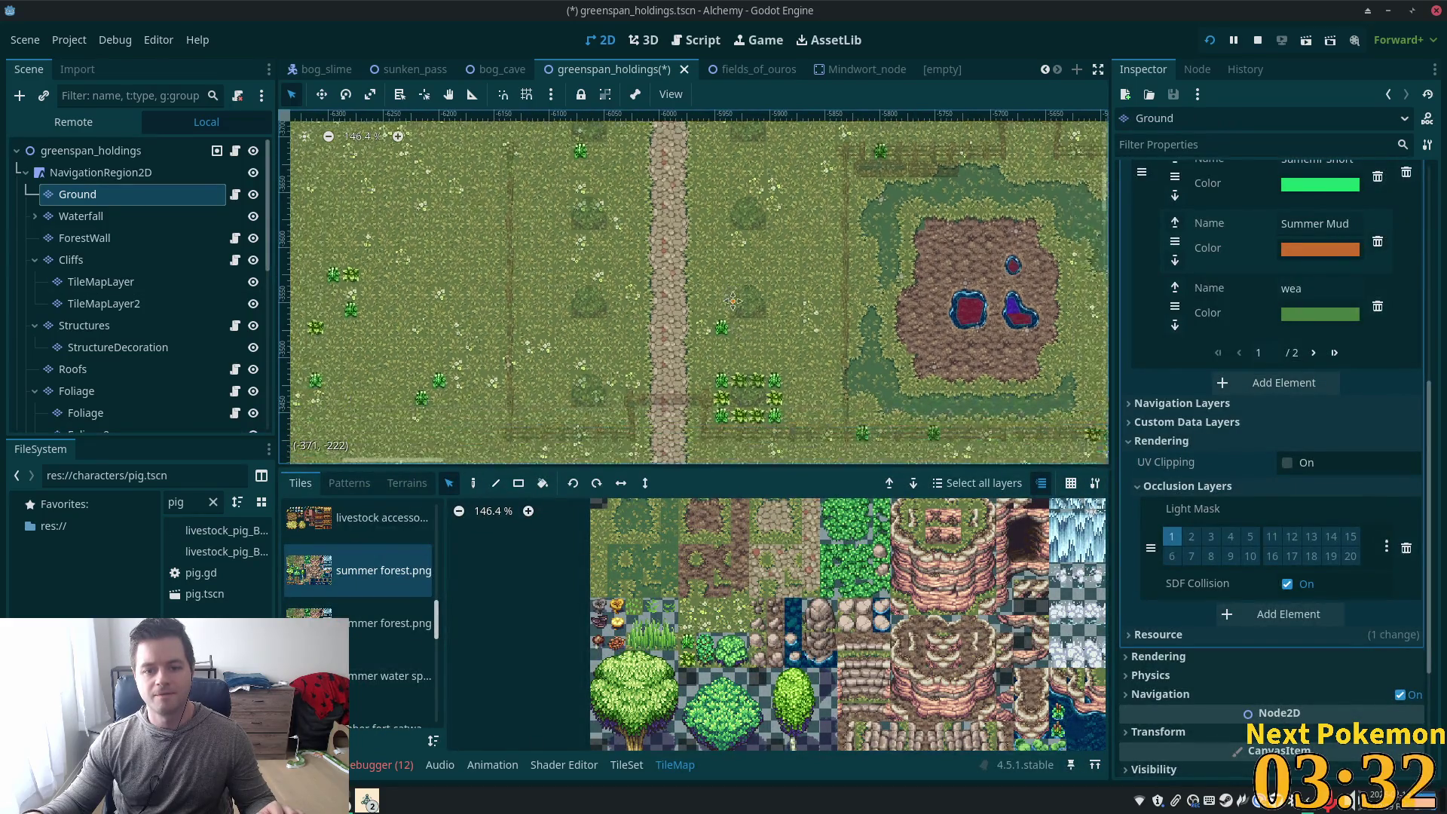
{"action": "left_click_drag", "start_coordinate": [723, 368], "coordinate": [780, 404]}
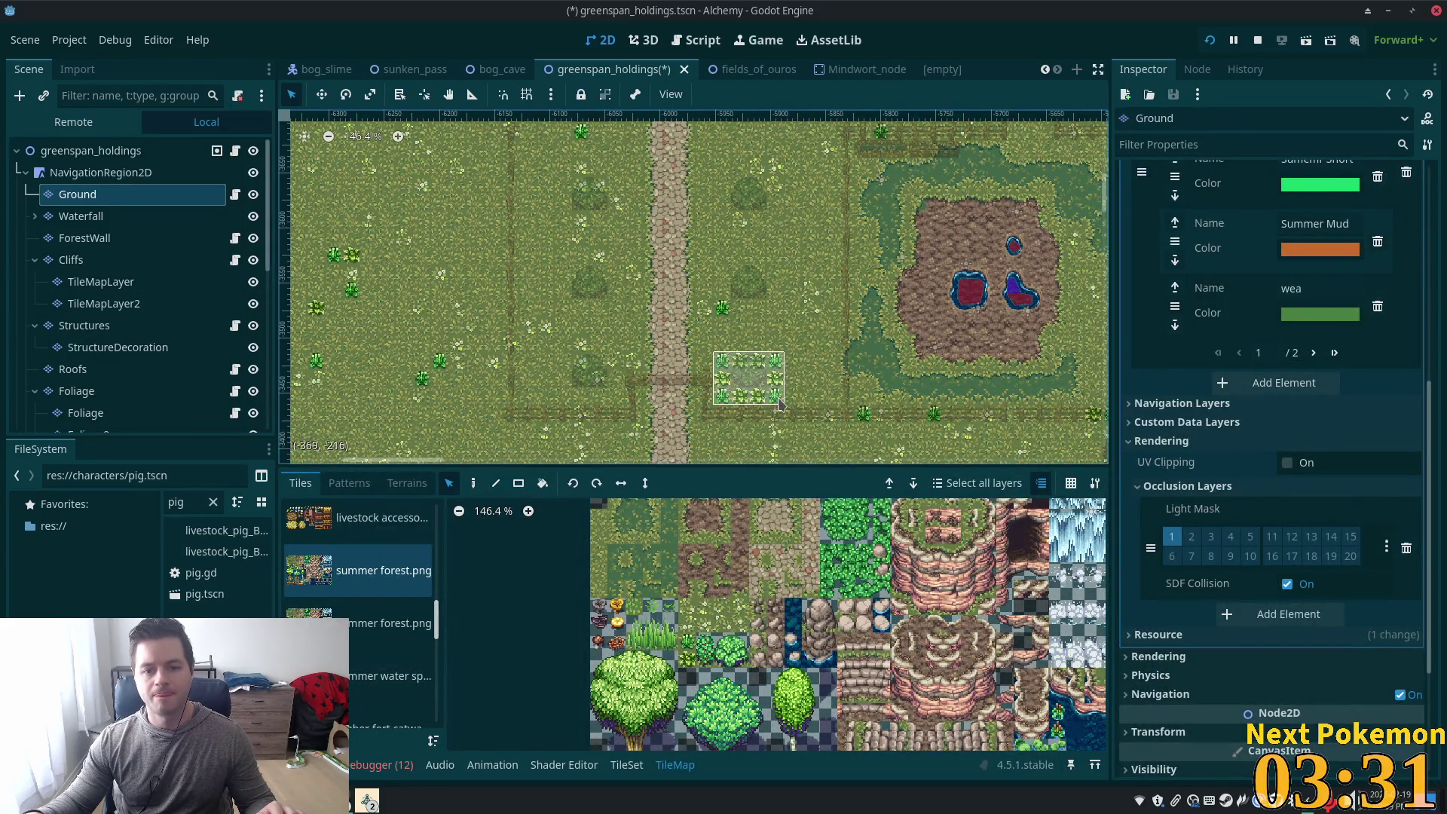
{"action": "left_click", "coordinate": [473, 483]}
{"action": "left_click", "coordinate": [749, 290]}
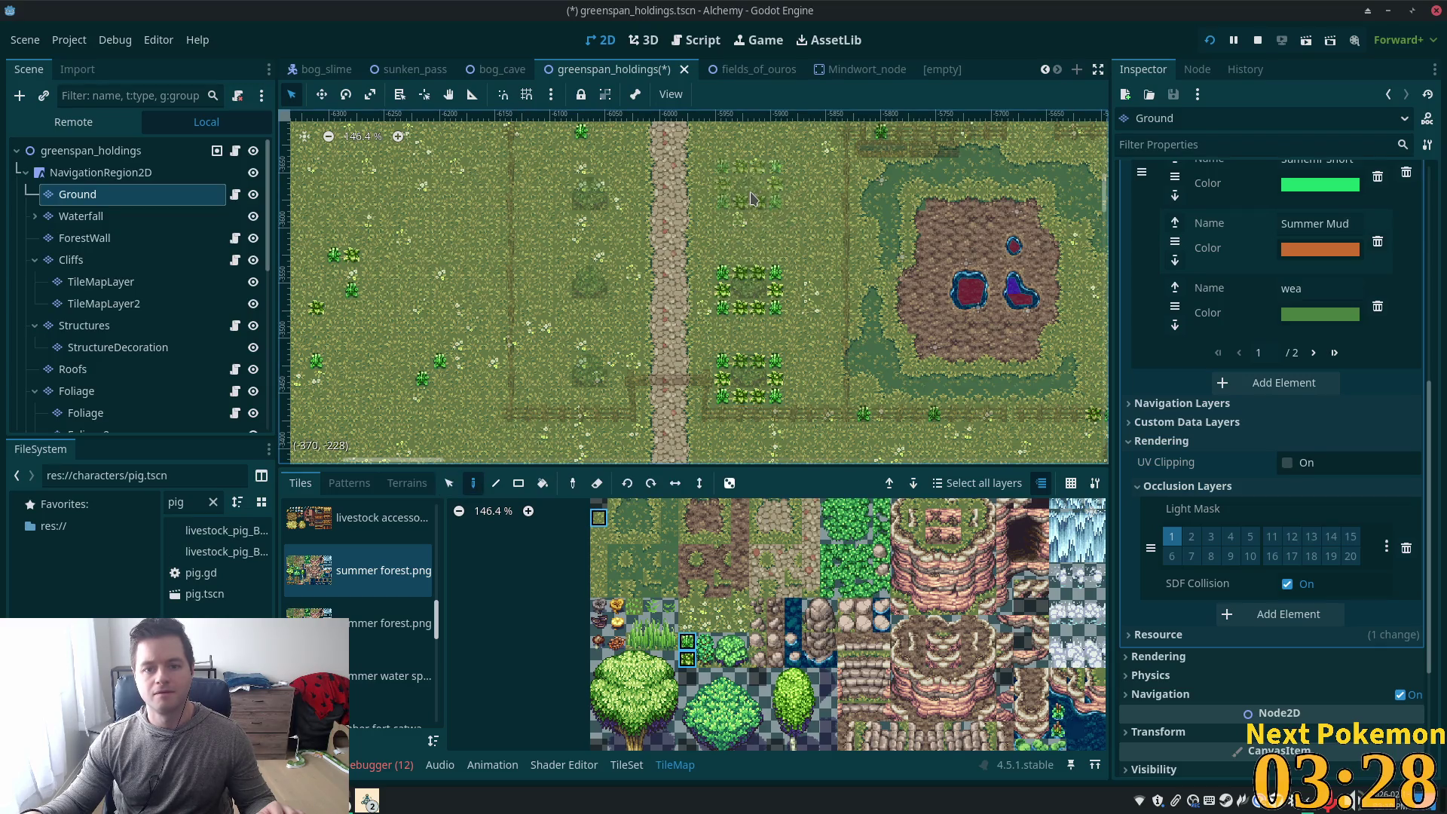
{"action": "left_click", "coordinate": [588, 204]}
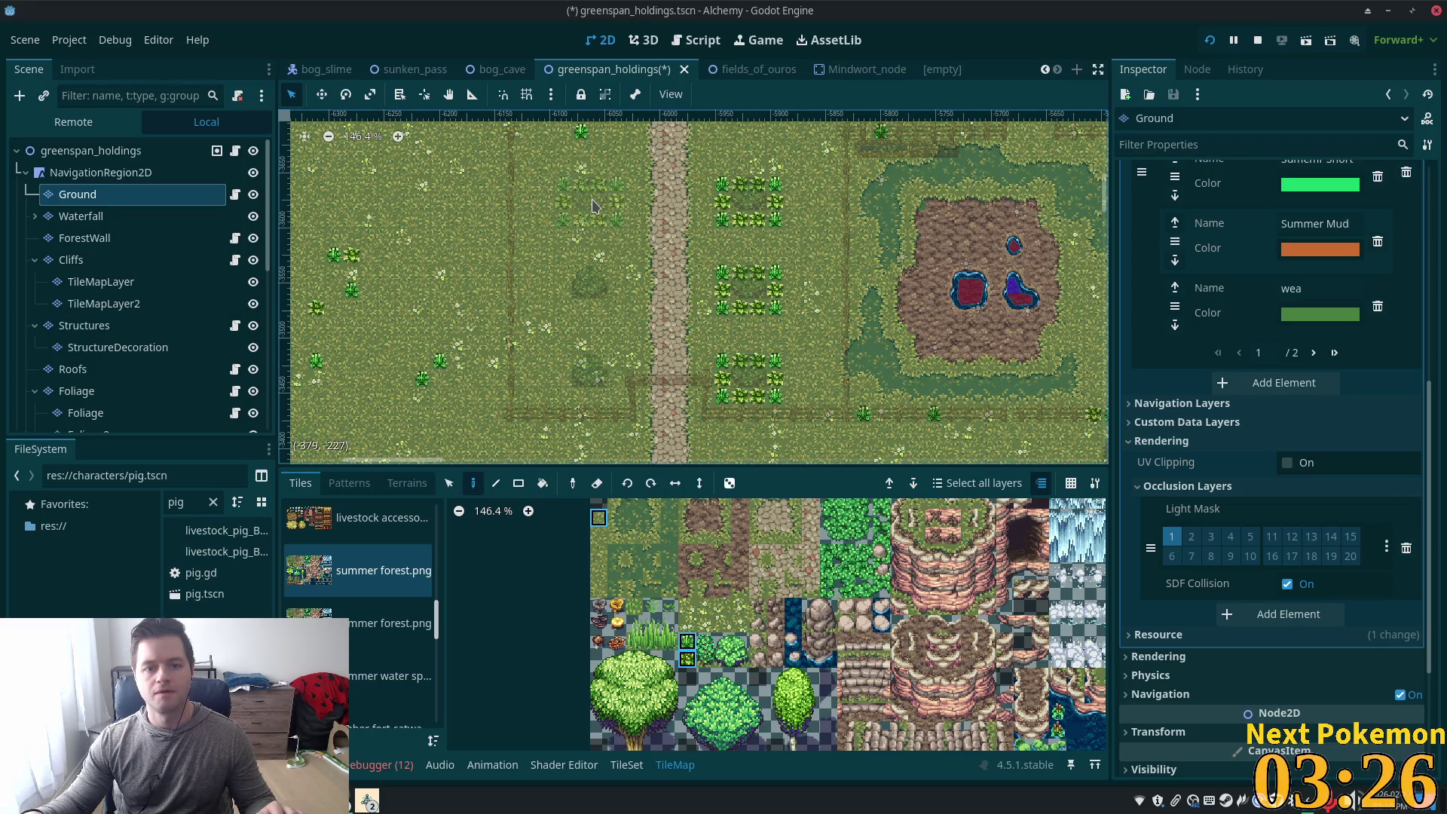
{"action": "left_click", "coordinate": [590, 290]}
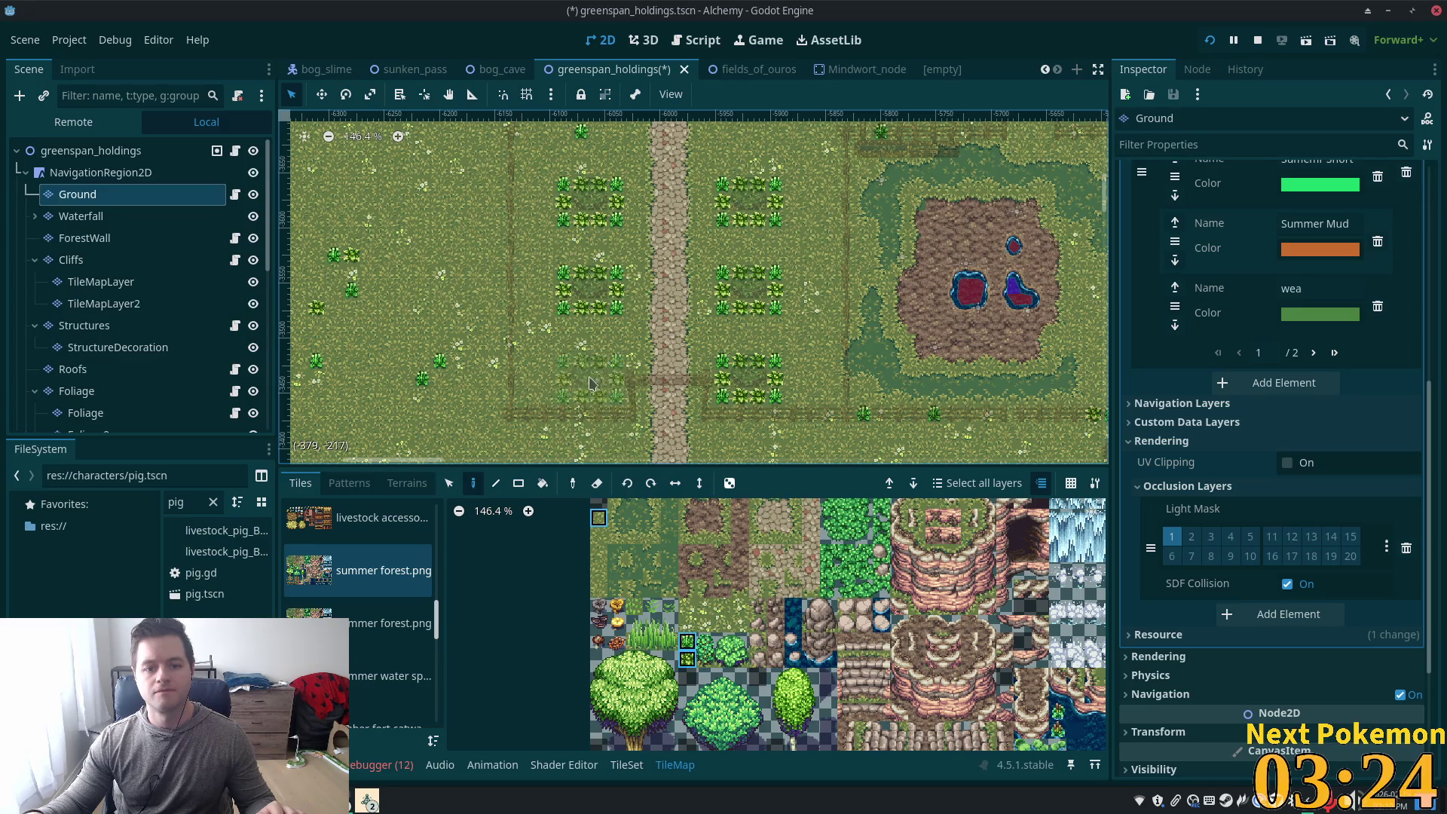
{"action": "left_click", "coordinate": [583, 368]}
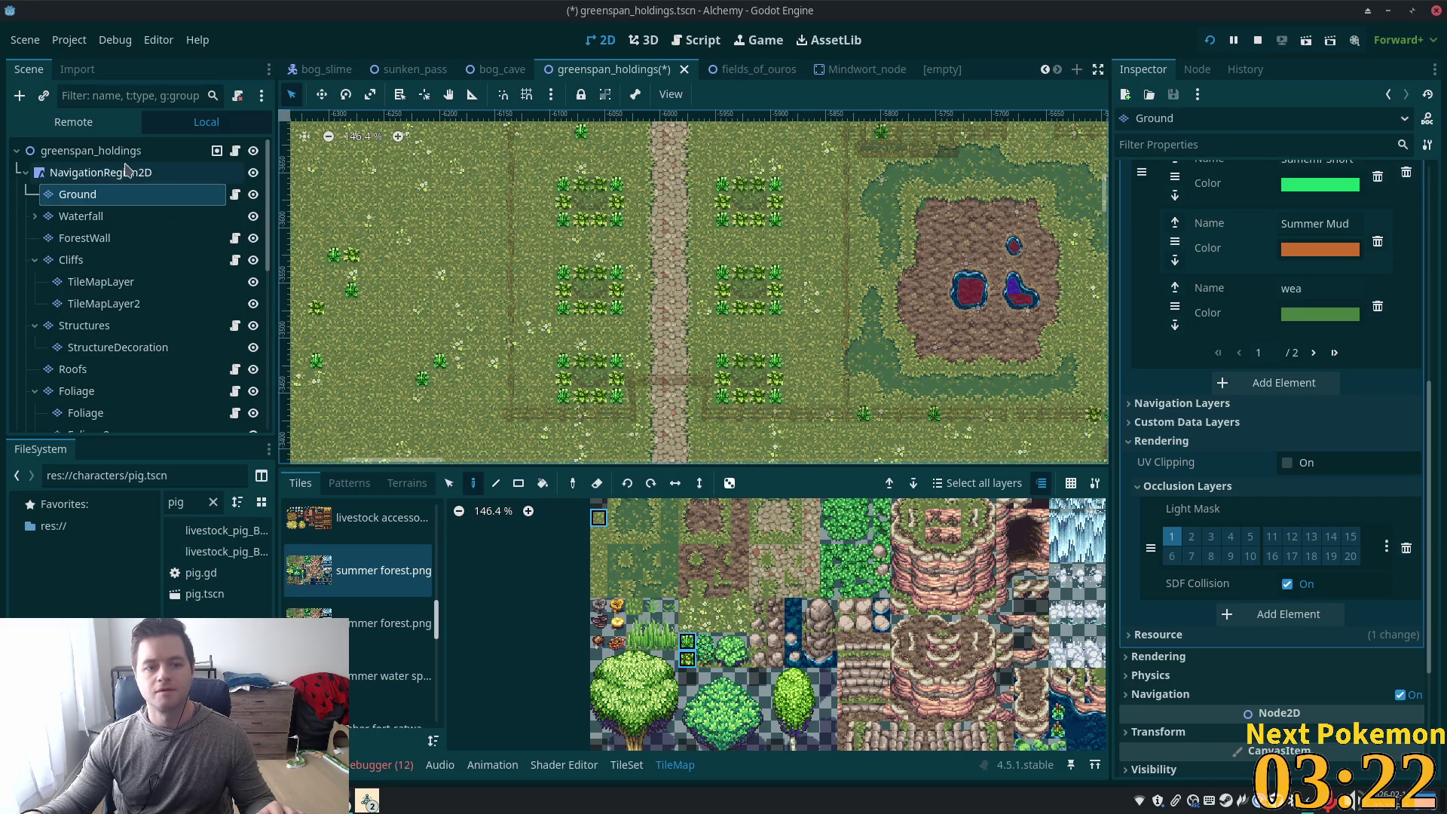
Copy the bush plot block and stamp it above the gate on both sides of the path
{"action": "left_click", "coordinate": [91, 150]}
{"action": "scroll", "coordinate": [527, 352], "scroll_direction": "up", "scroll_amount": 4}
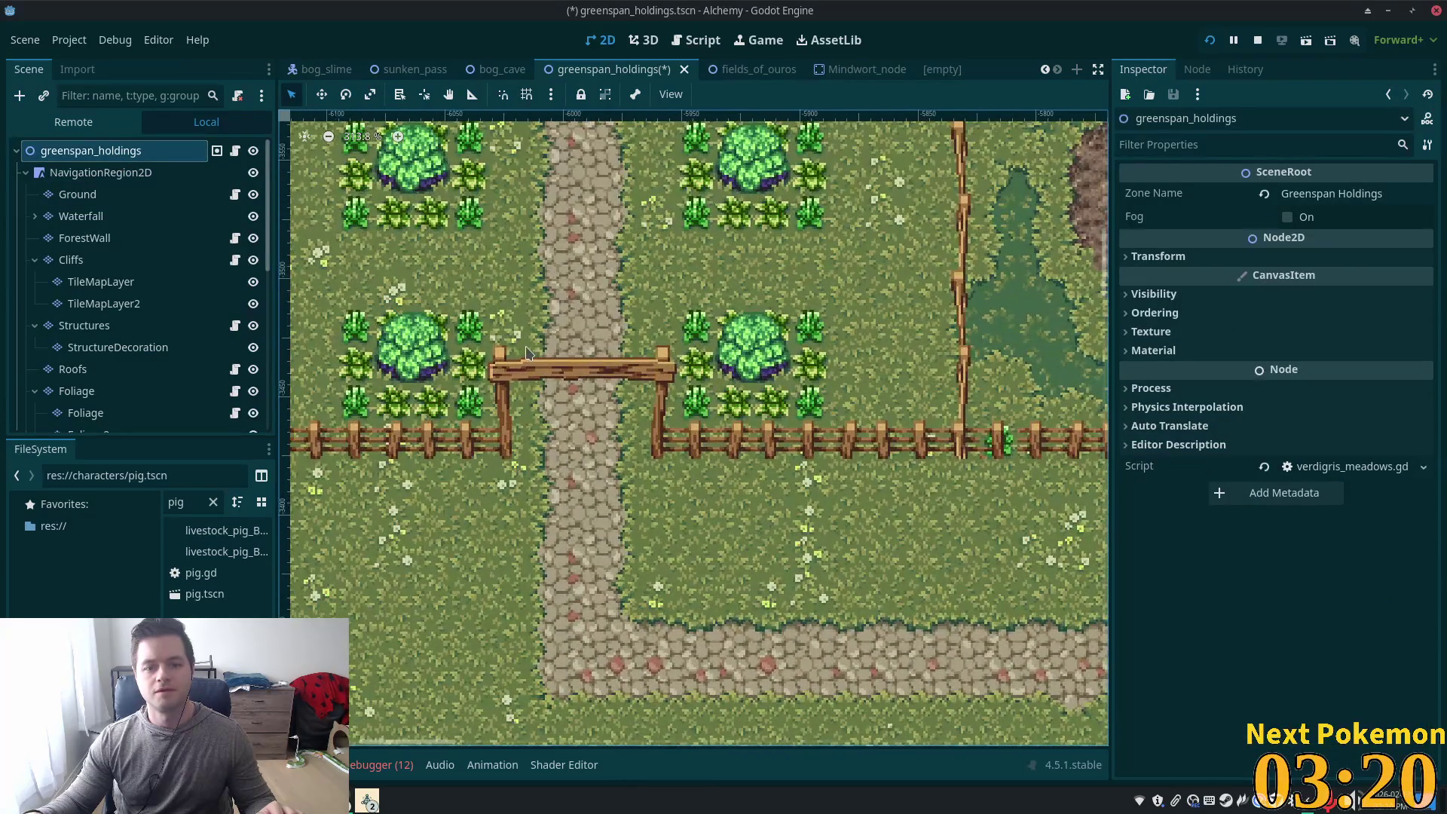
{"action": "scroll", "coordinate": [527, 352], "scroll_direction": "down", "scroll_amount": 2}
{"action": "left_click_drag", "start_coordinate": [559, 434], "coordinate": [709, 544]}
{"action": "left_click_drag", "start_coordinate": [708, 425], "coordinate": [692, 629]}
{"action": "left_click", "coordinate": [77, 193]}
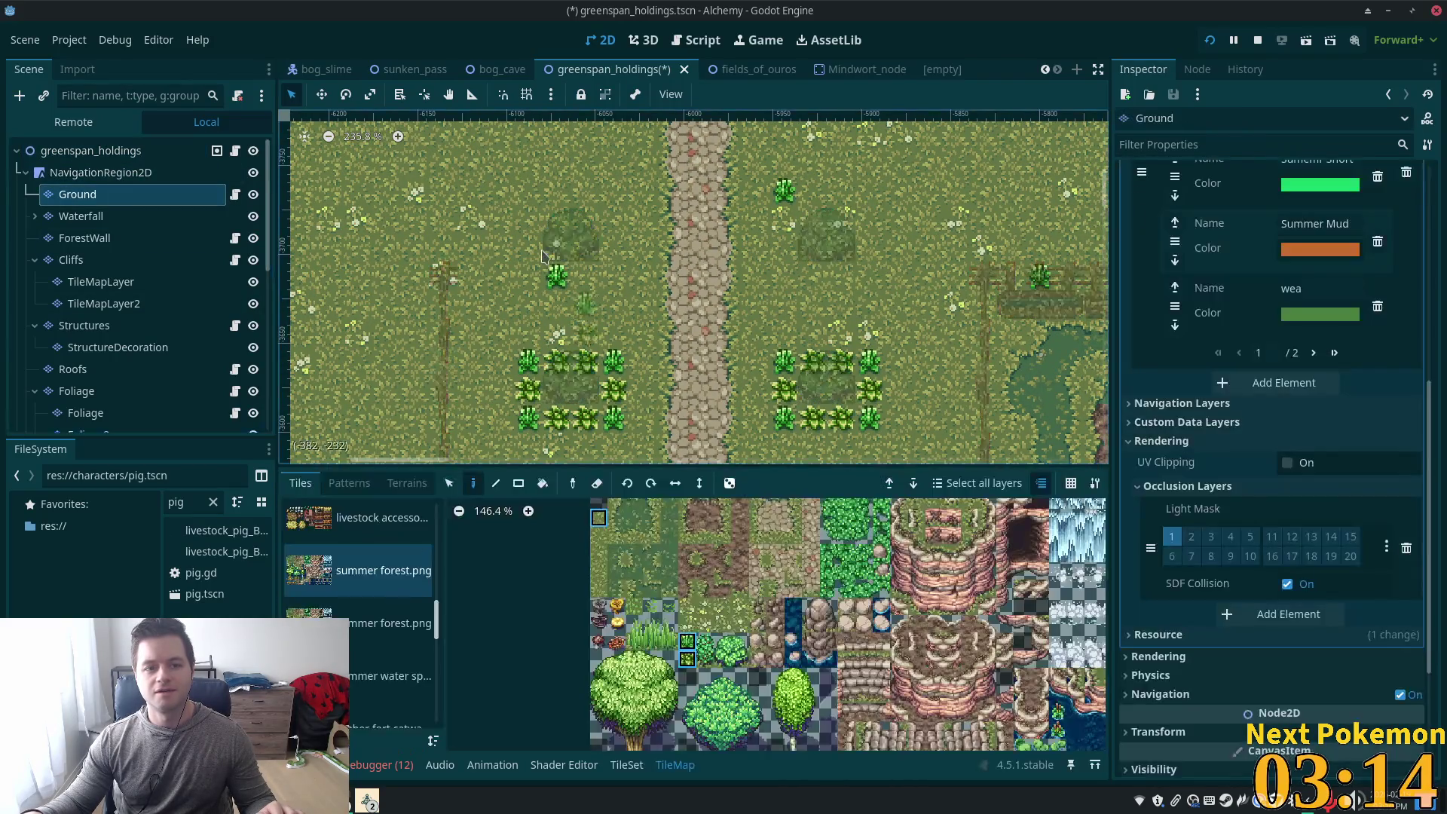
{"action": "key", "text": "s"}
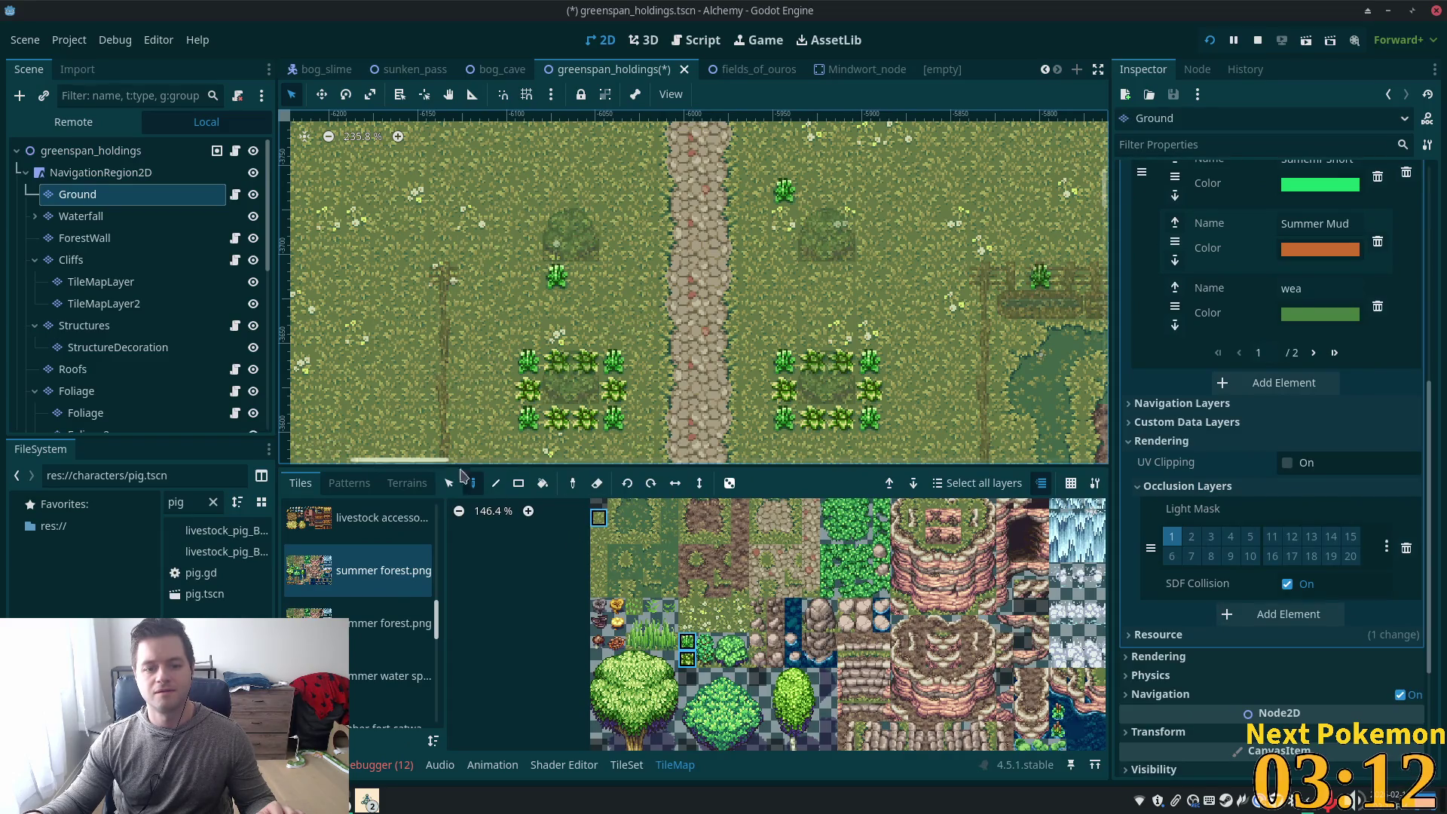
{"action": "left_click_drag", "start_coordinate": [527, 360], "coordinate": [617, 421]}
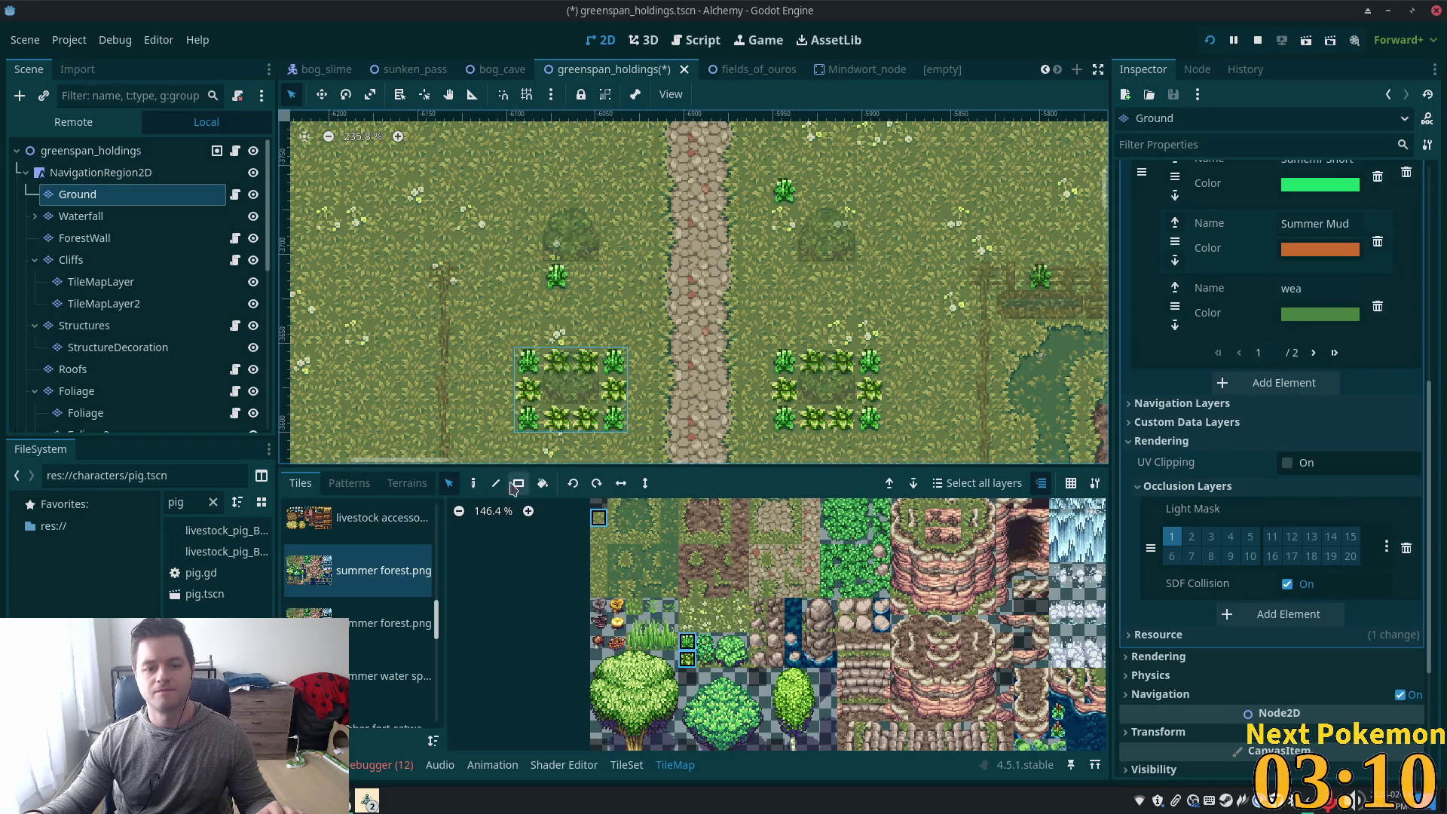
{"action": "left_click", "coordinate": [473, 483]}
{"action": "left_click", "coordinate": [579, 252]}
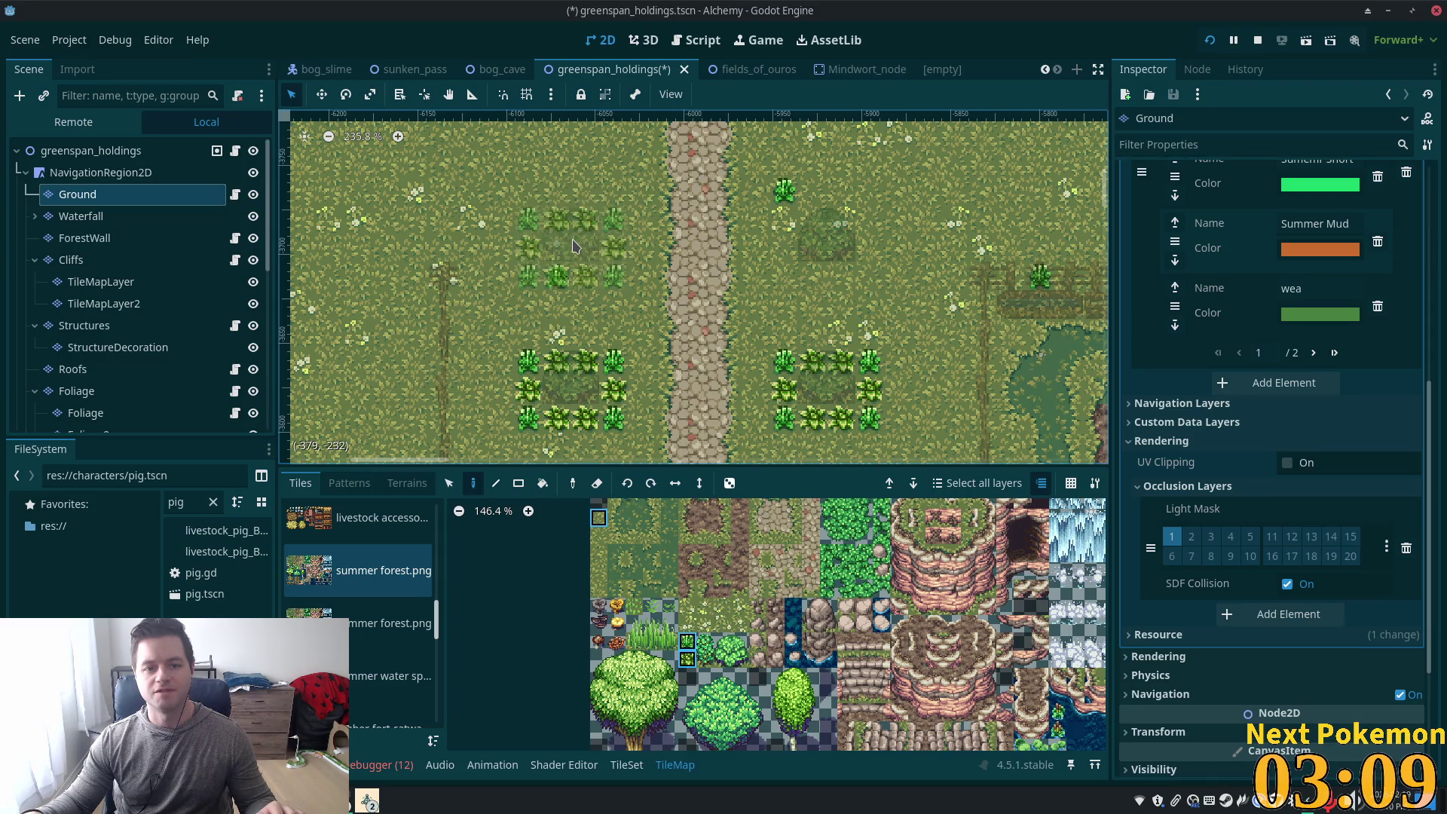
{"action": "left_click", "coordinate": [842, 248]}
{"action": "scroll", "coordinate": [844, 272], "scroll_direction": "down", "scroll_amount": 1}
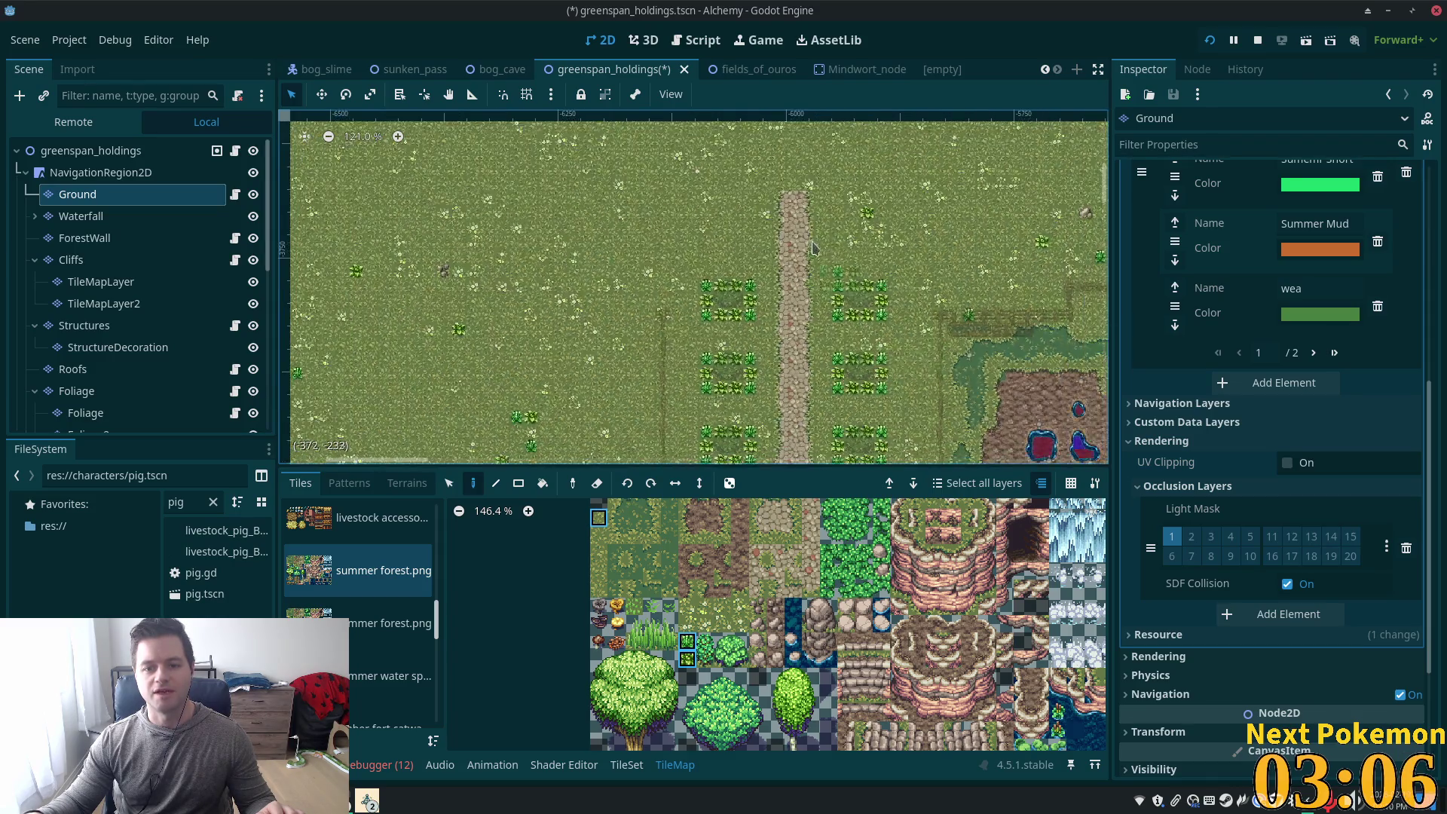
{"action": "scroll", "coordinate": [862, 332], "scroll_direction": "down", "scroll_amount": 1}
{"action": "scroll", "coordinate": [862, 331], "scroll_direction": "up", "scroll_amount": 1}
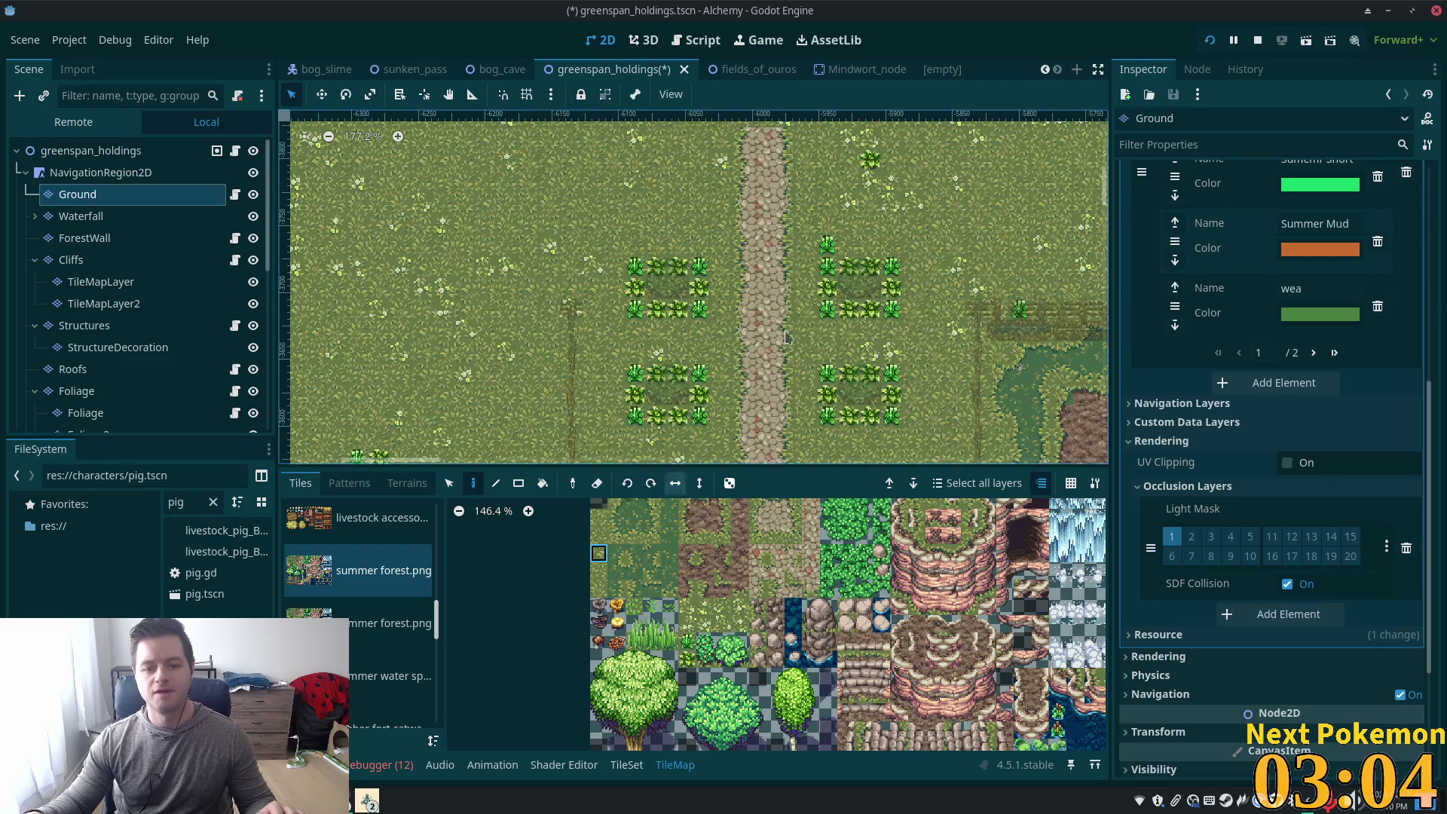
{"action": "scroll", "coordinate": [829, 247], "scroll_direction": "down", "scroll_amount": 5}
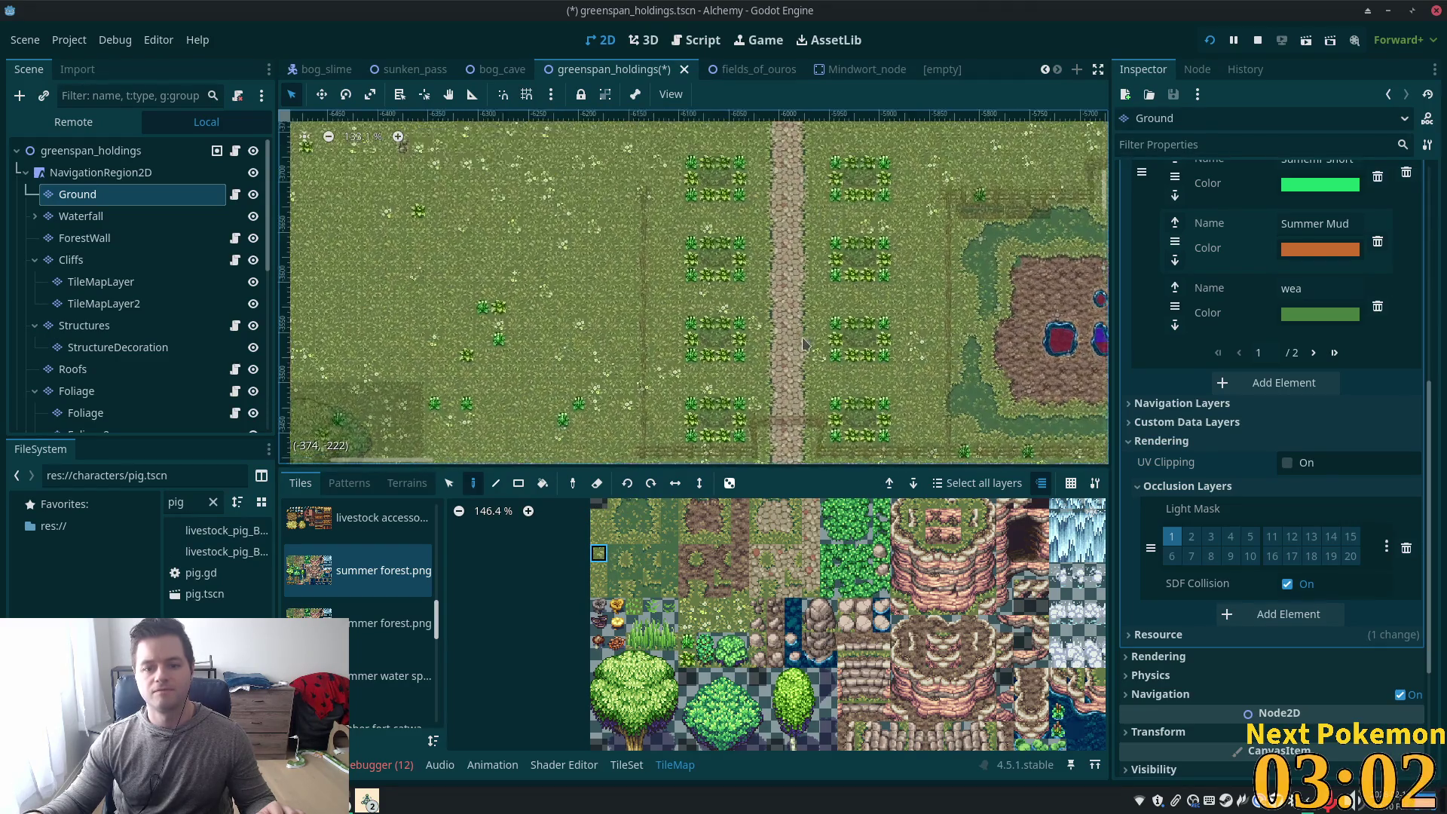
{"action": "scroll", "coordinate": [800, 343], "scroll_direction": "down", "scroll_amount": 5}
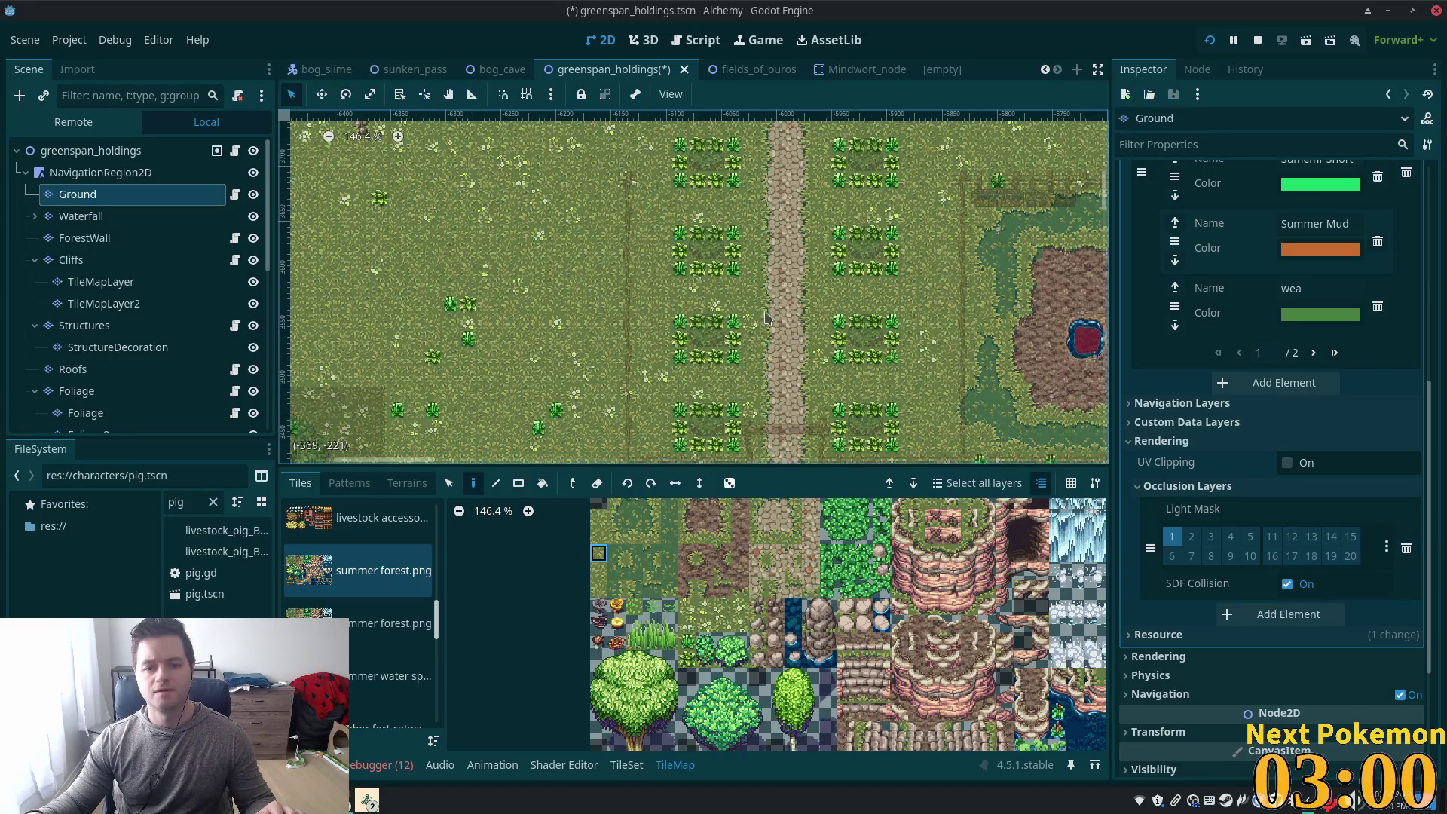
{"action": "scroll", "coordinate": [770, 311], "scroll_direction": "down", "scroll_amount": 3}
{"action": "scroll", "coordinate": [1044, 336], "scroll_direction": "up", "scroll_amount": 5}
Review the farm zoomed out, then save greenspan_holdings and run the project
{"action": "left_click", "coordinate": [147, 150]}
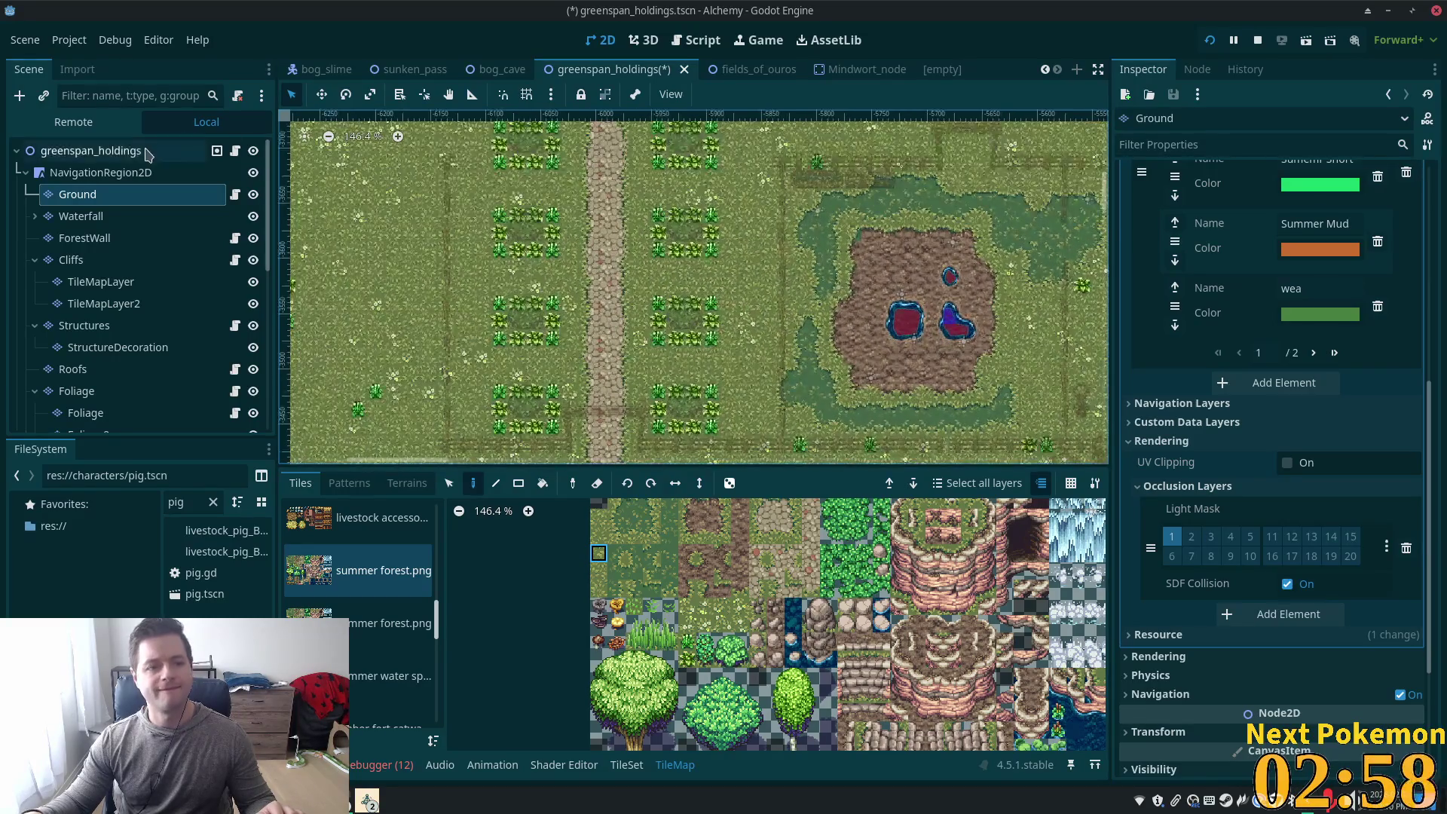
{"action": "scroll", "coordinate": [591, 280], "scroll_direction": "up", "scroll_amount": 5}
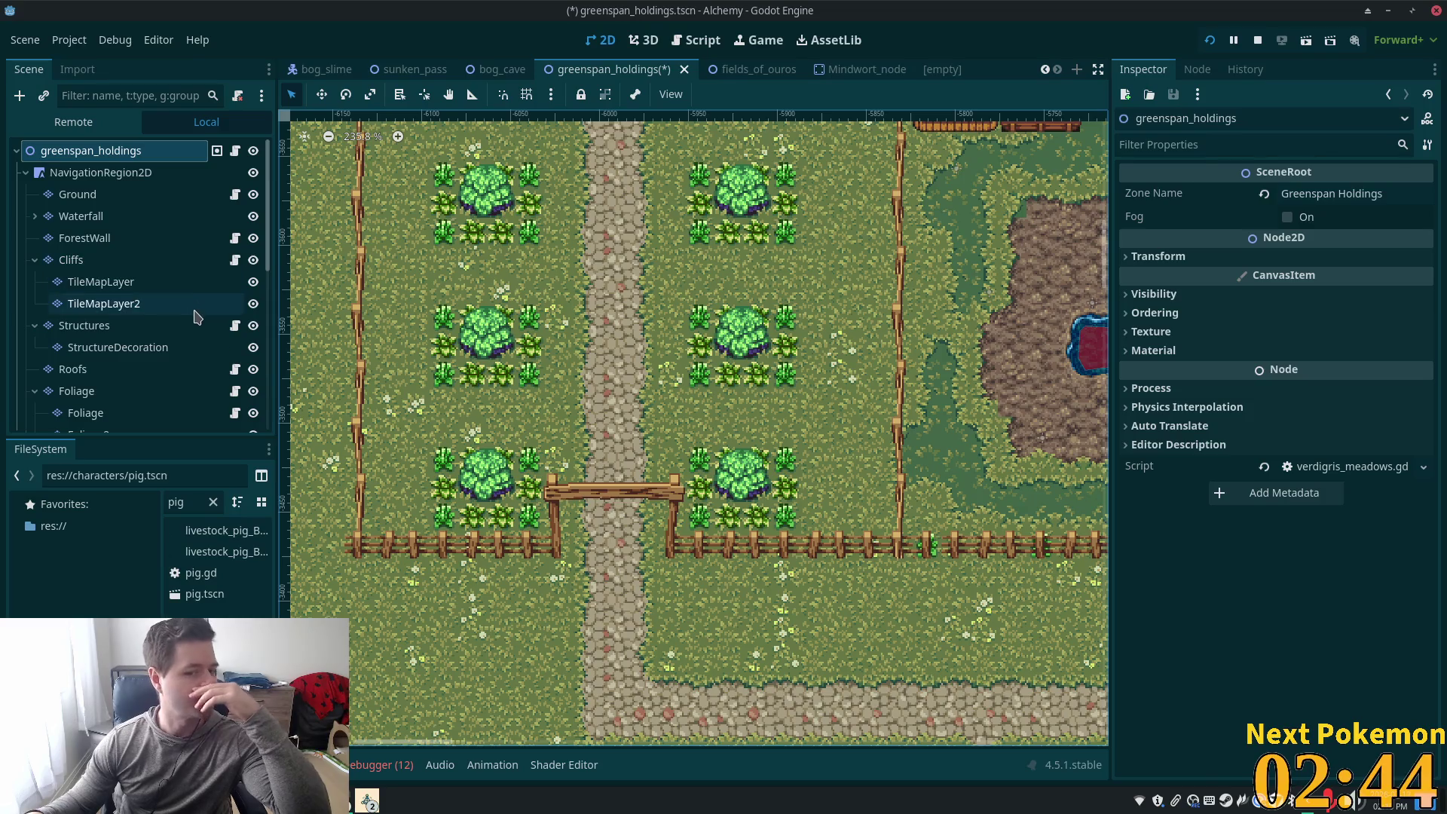
{"action": "scroll", "coordinate": [682, 531], "scroll_direction": "down", "scroll_amount": 8}
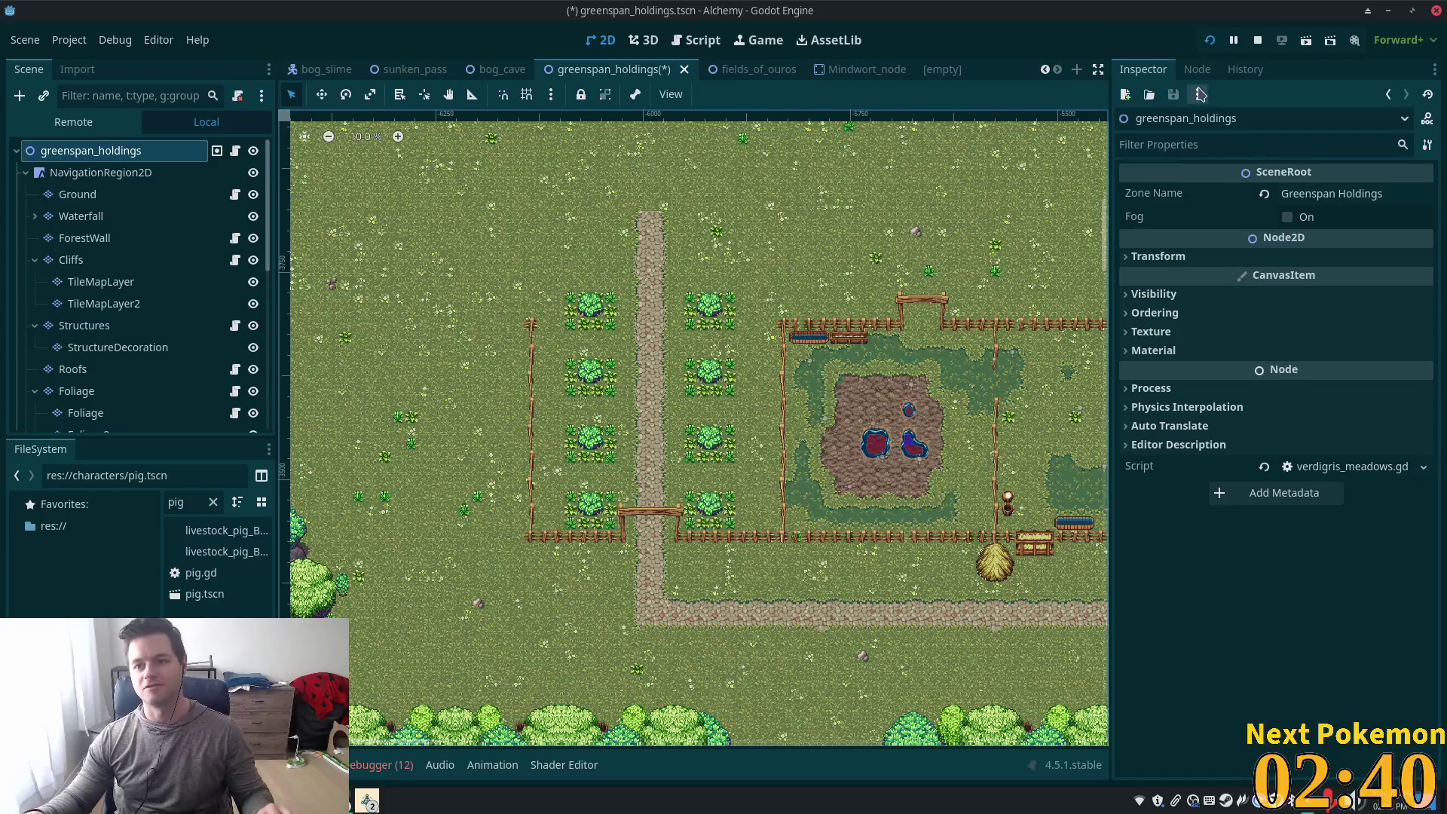
{"action": "left_click", "coordinate": [1209, 39]}
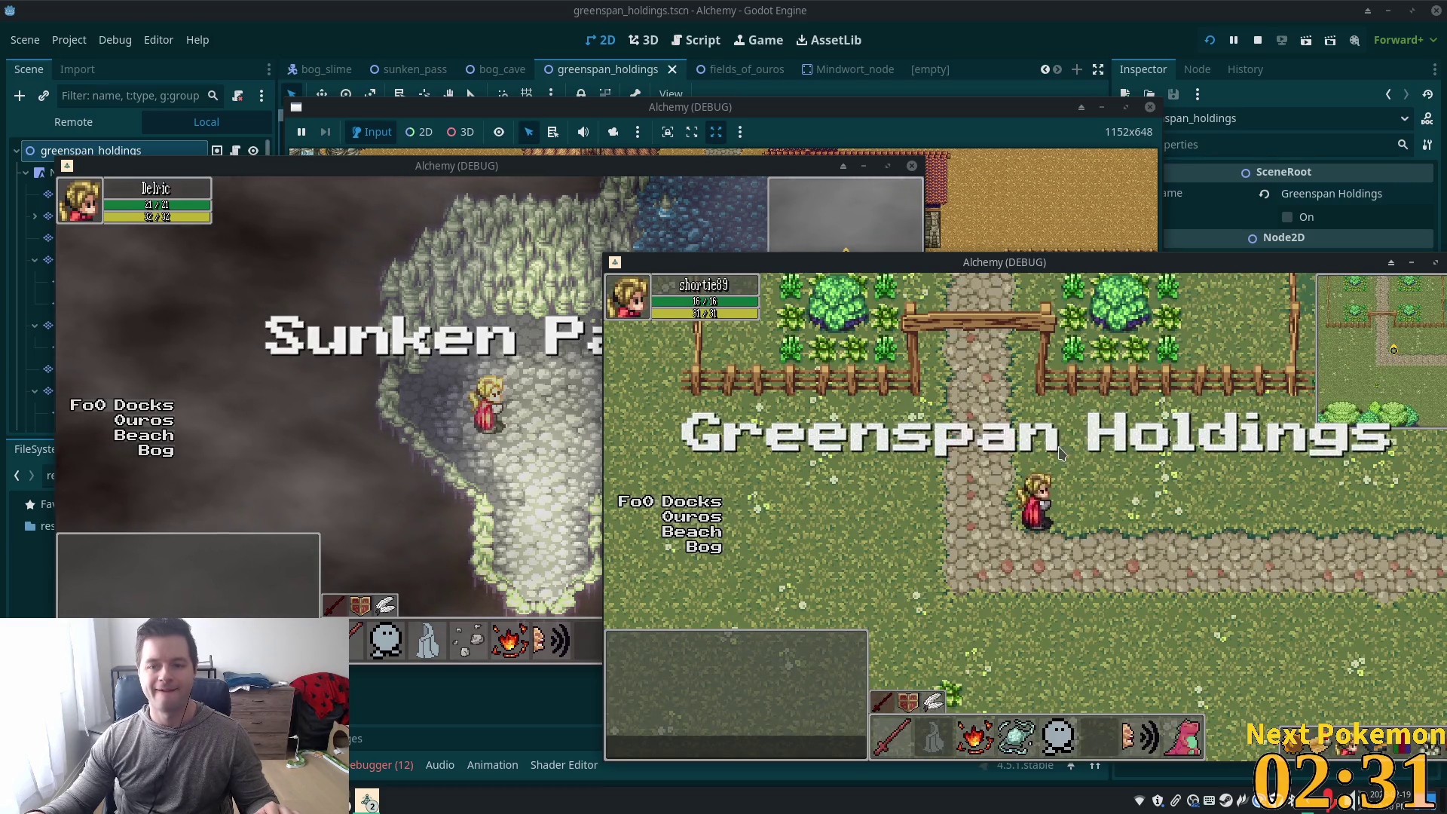
Walk the character east across the farm, through the fence gate and around the pen
{"action": "left_click", "coordinate": [963, 379]}
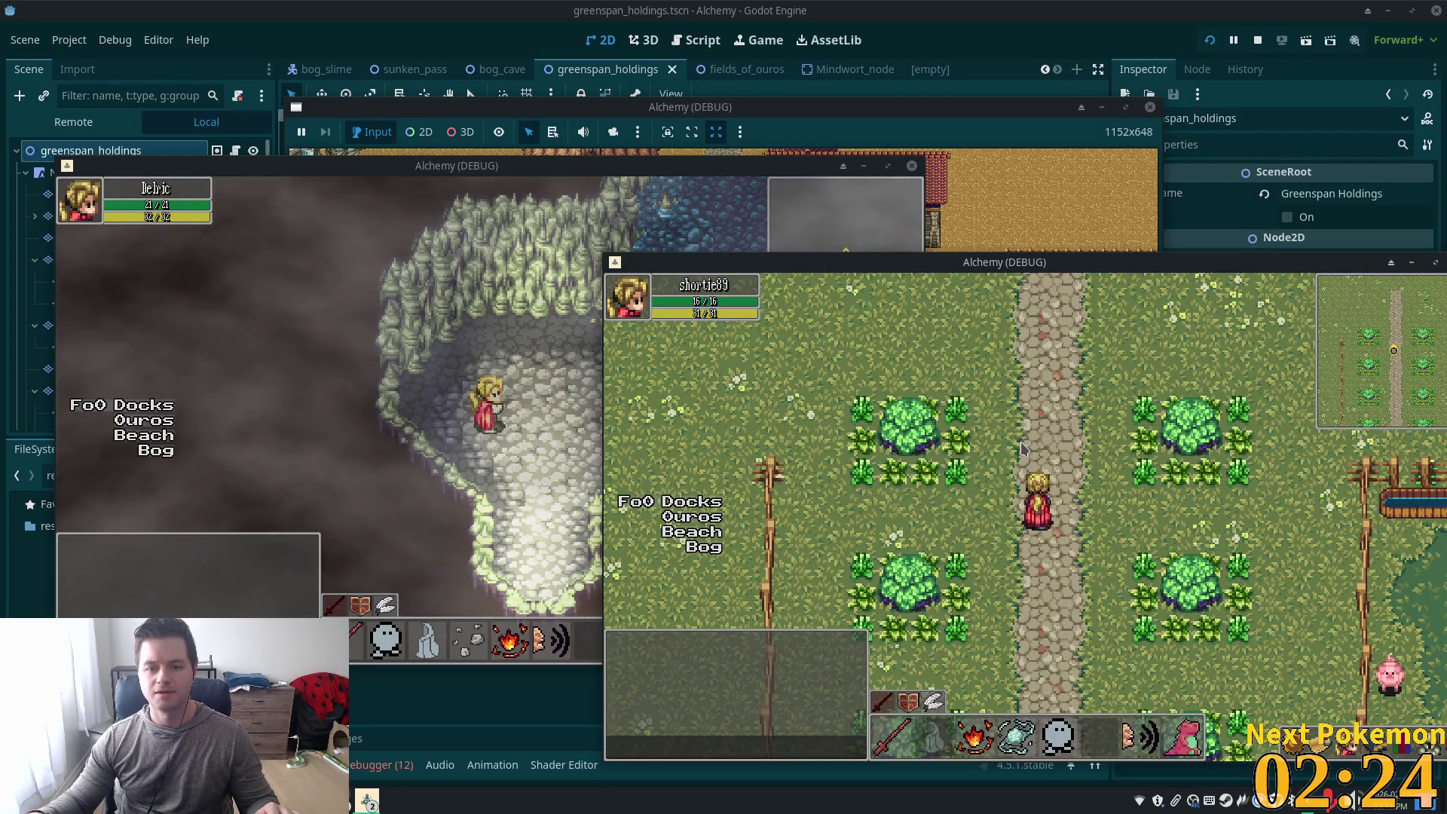
{"action": "key", "text": "Right"}
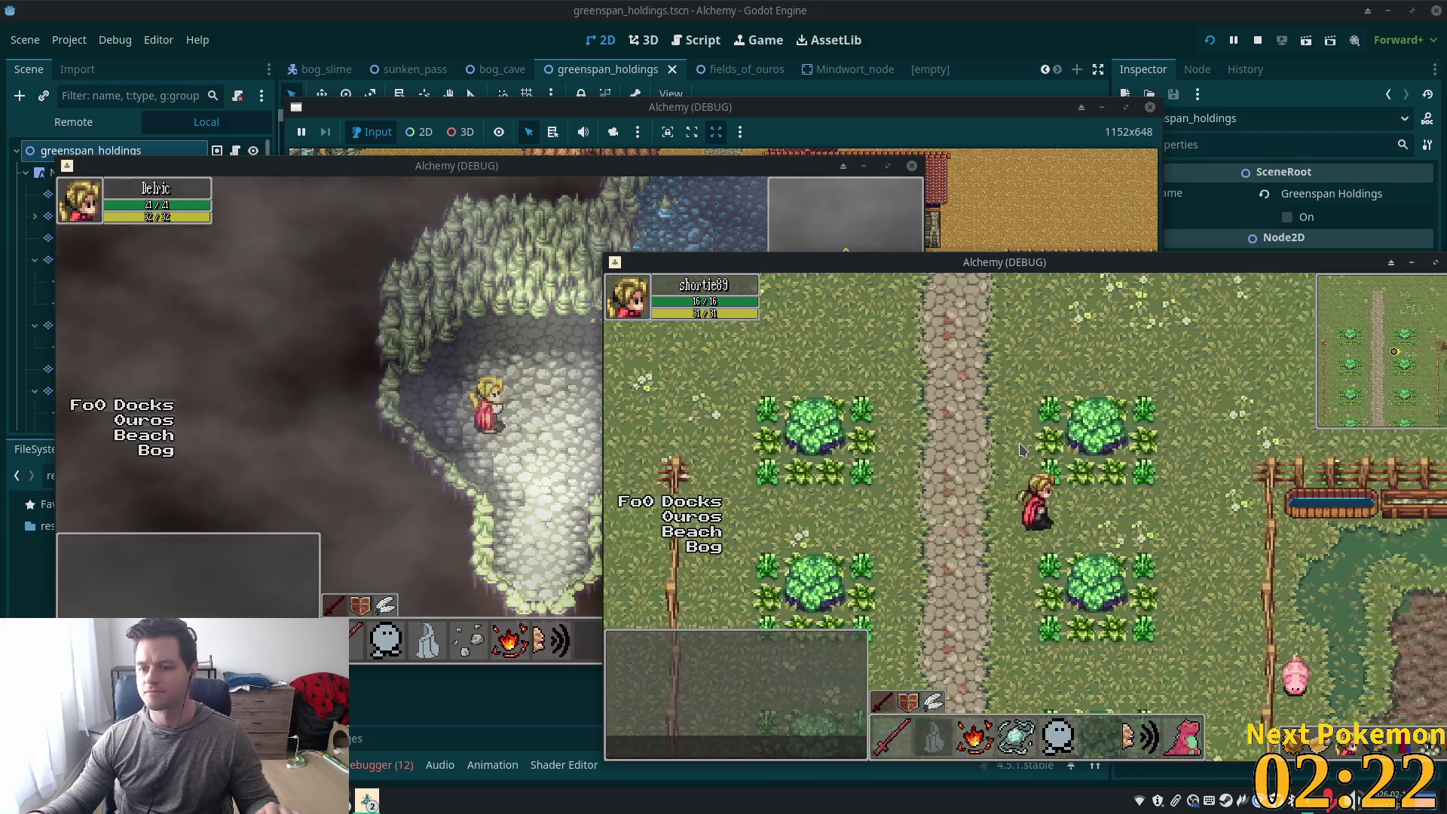
{"action": "key", "text": "Right"}
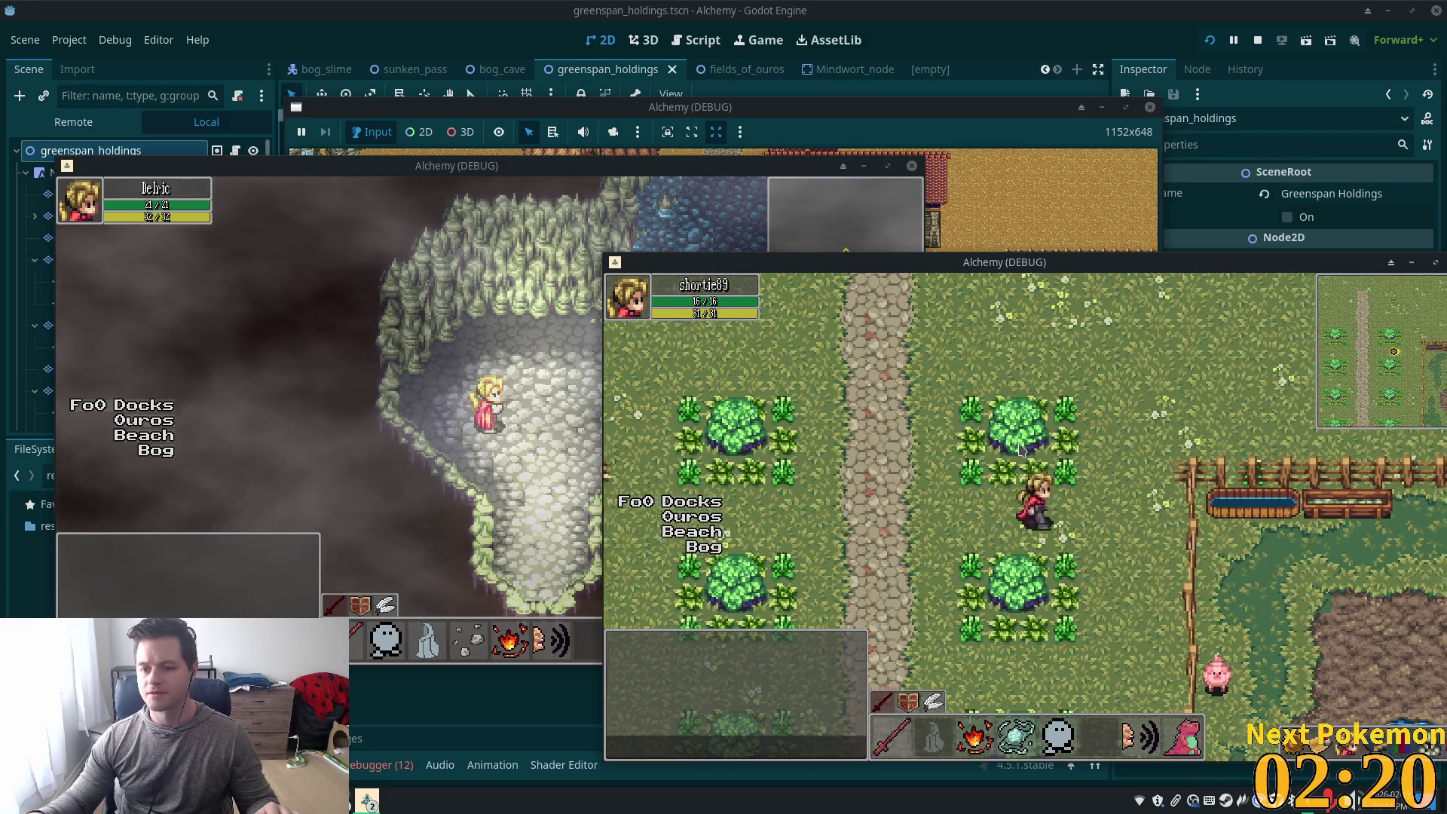
{"action": "key", "text": "Up"}
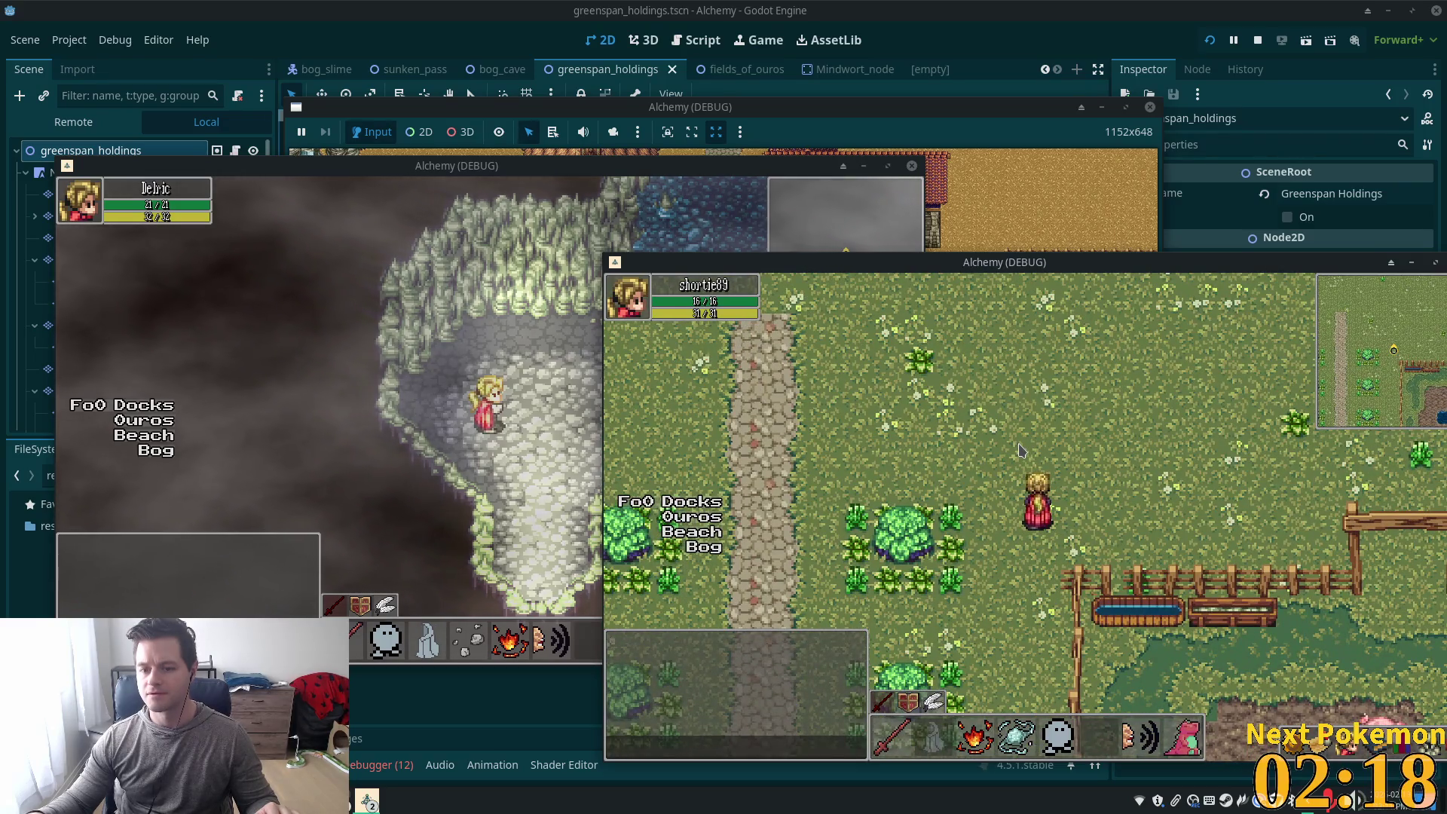
{"action": "key", "text": "Left"}
{"action": "key", "text": "Left"}
{"action": "key", "text": "Down"}
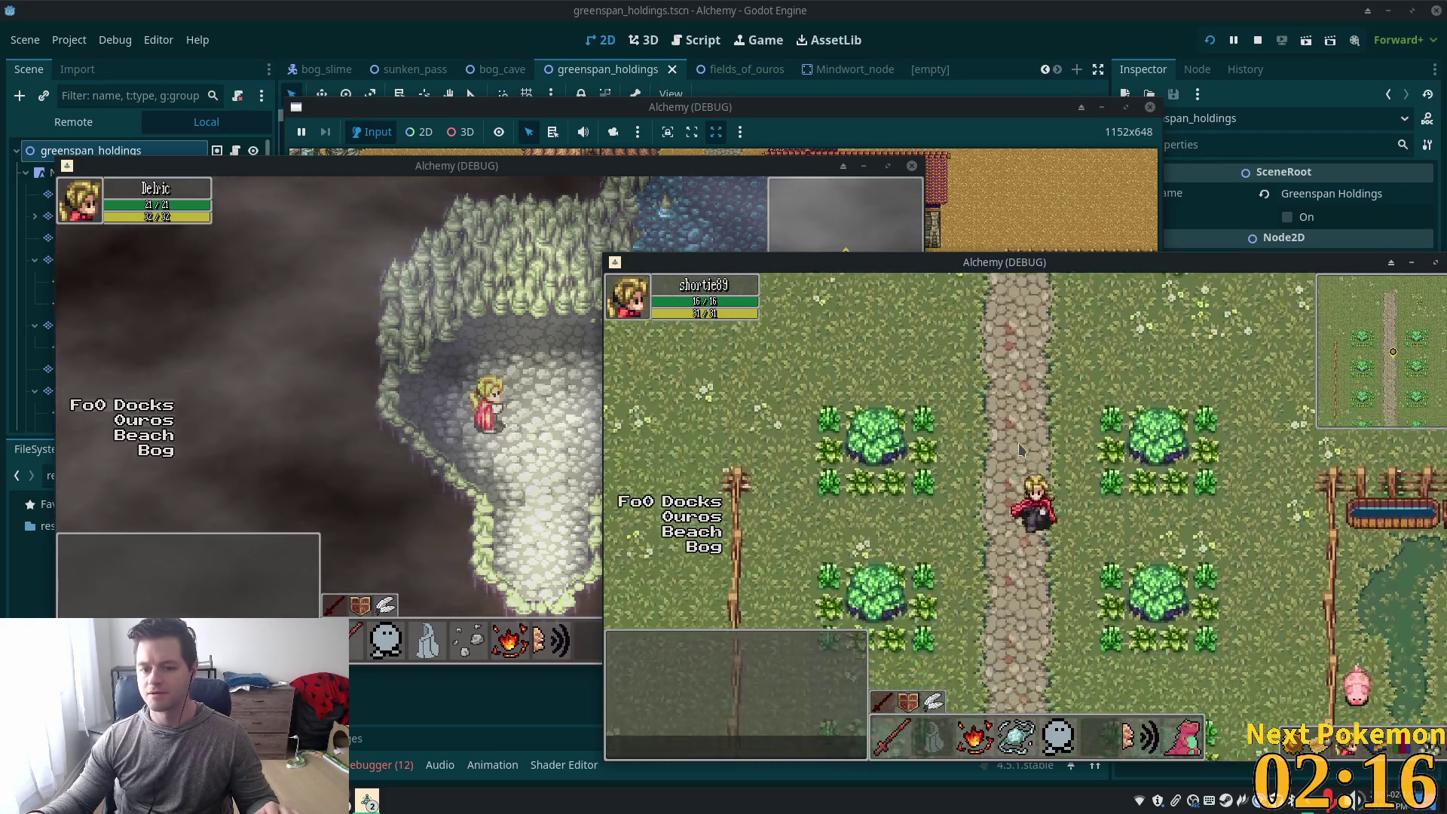
{"action": "key", "text": "Up"}
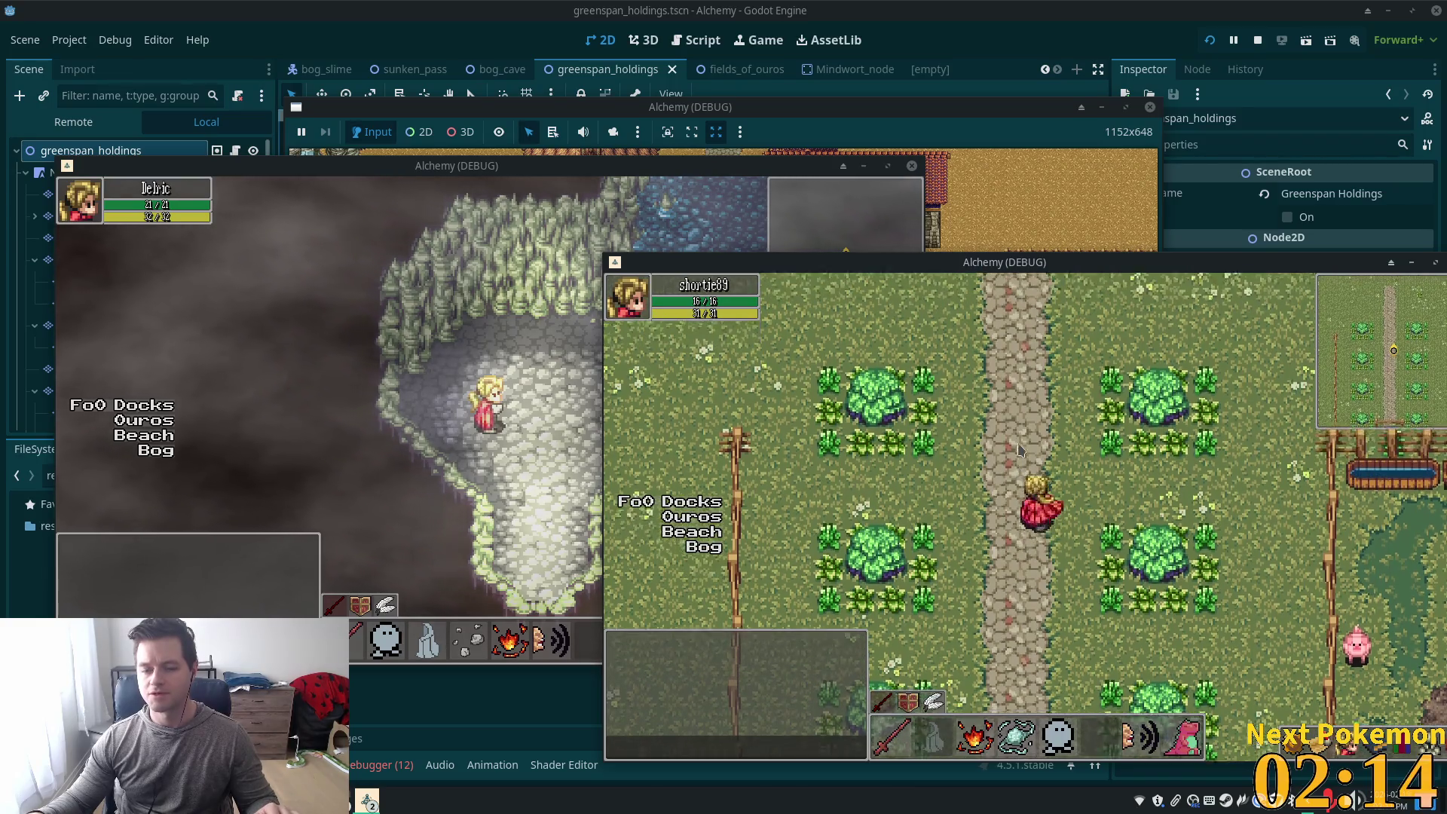
{"action": "key", "text": "Right"}
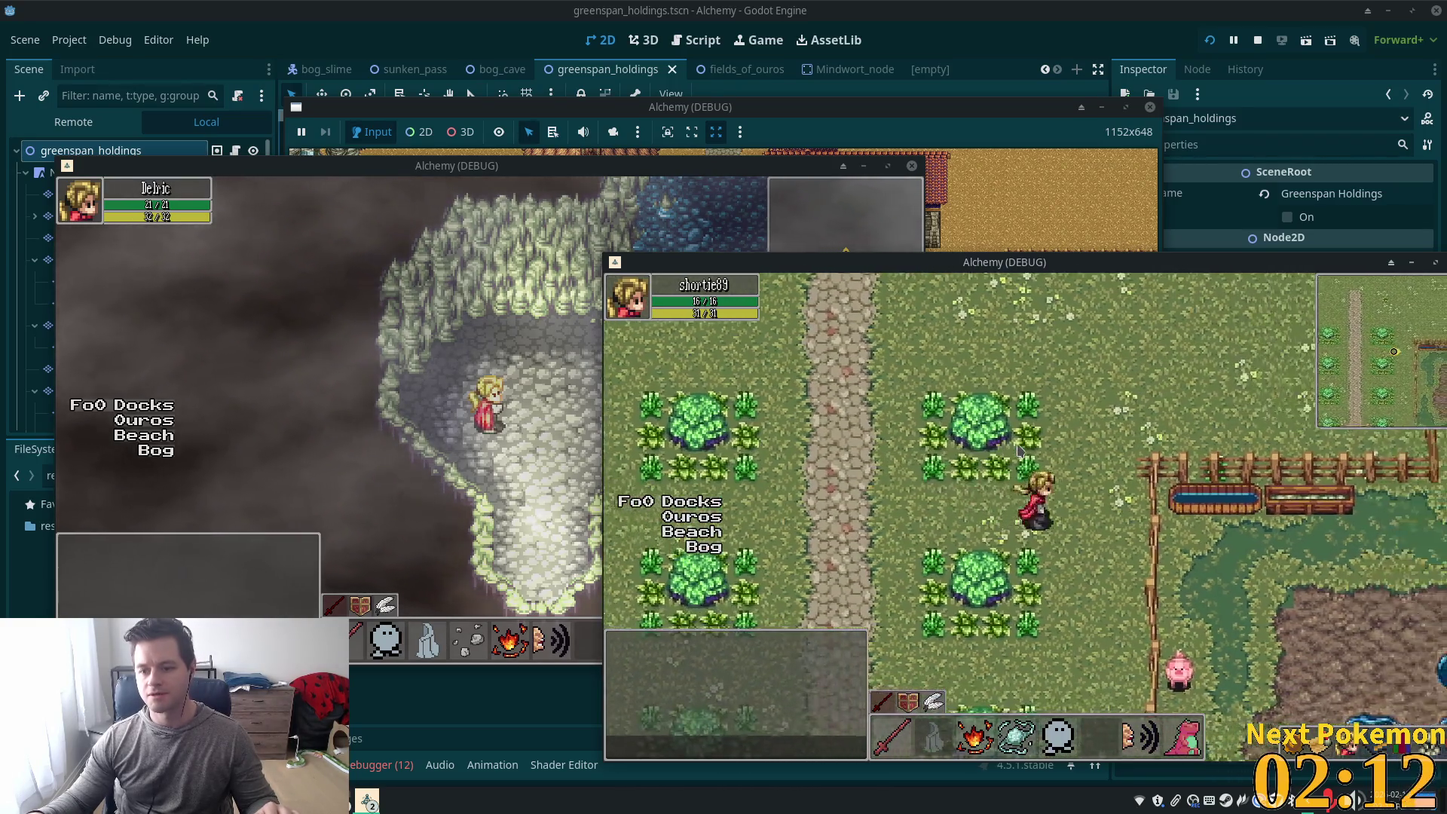
{"action": "key", "text": "Right"}
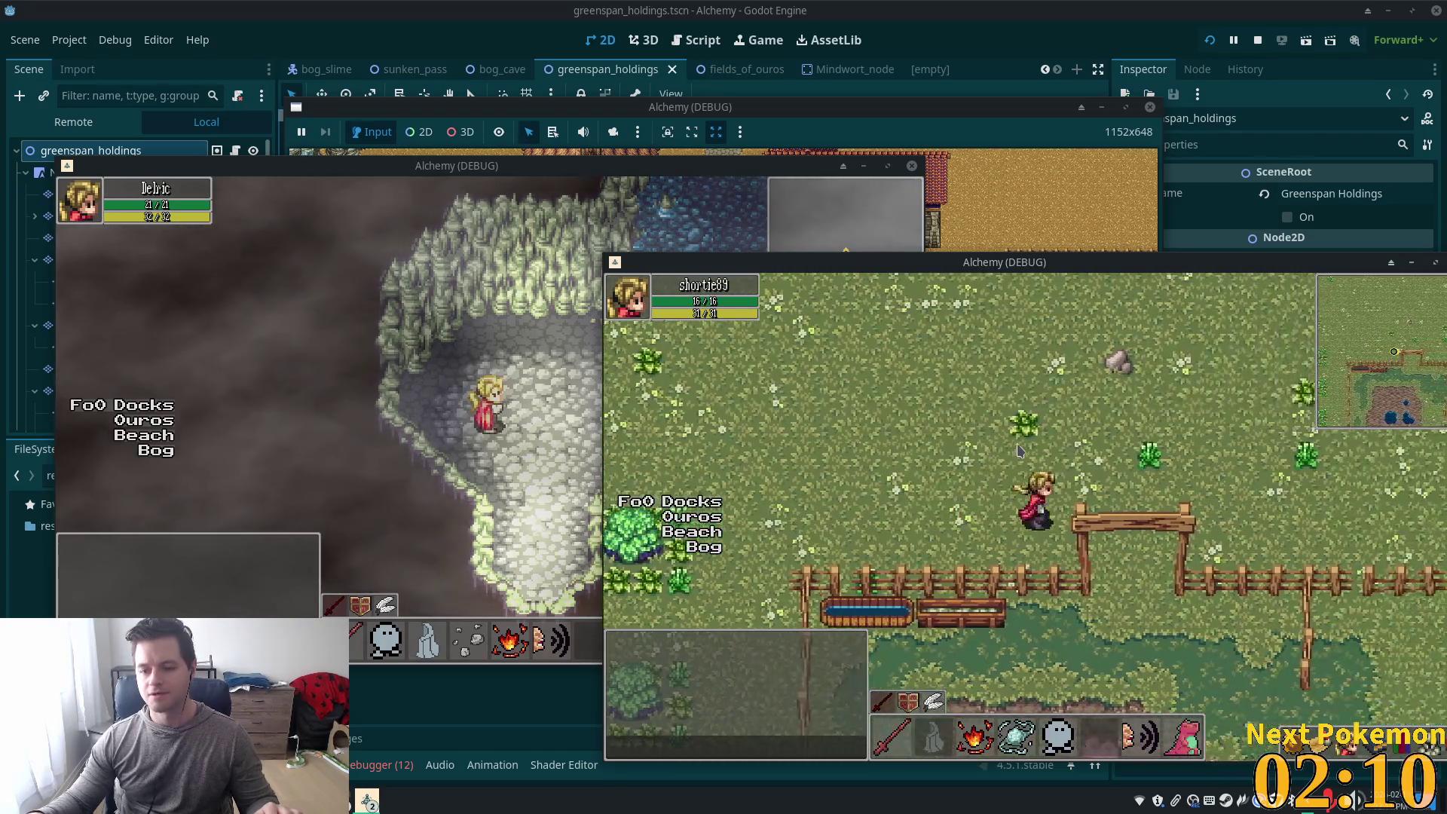
{"action": "key", "text": "Down"}
{"action": "key", "text": "Right"}
{"action": "key", "text": "Up"}
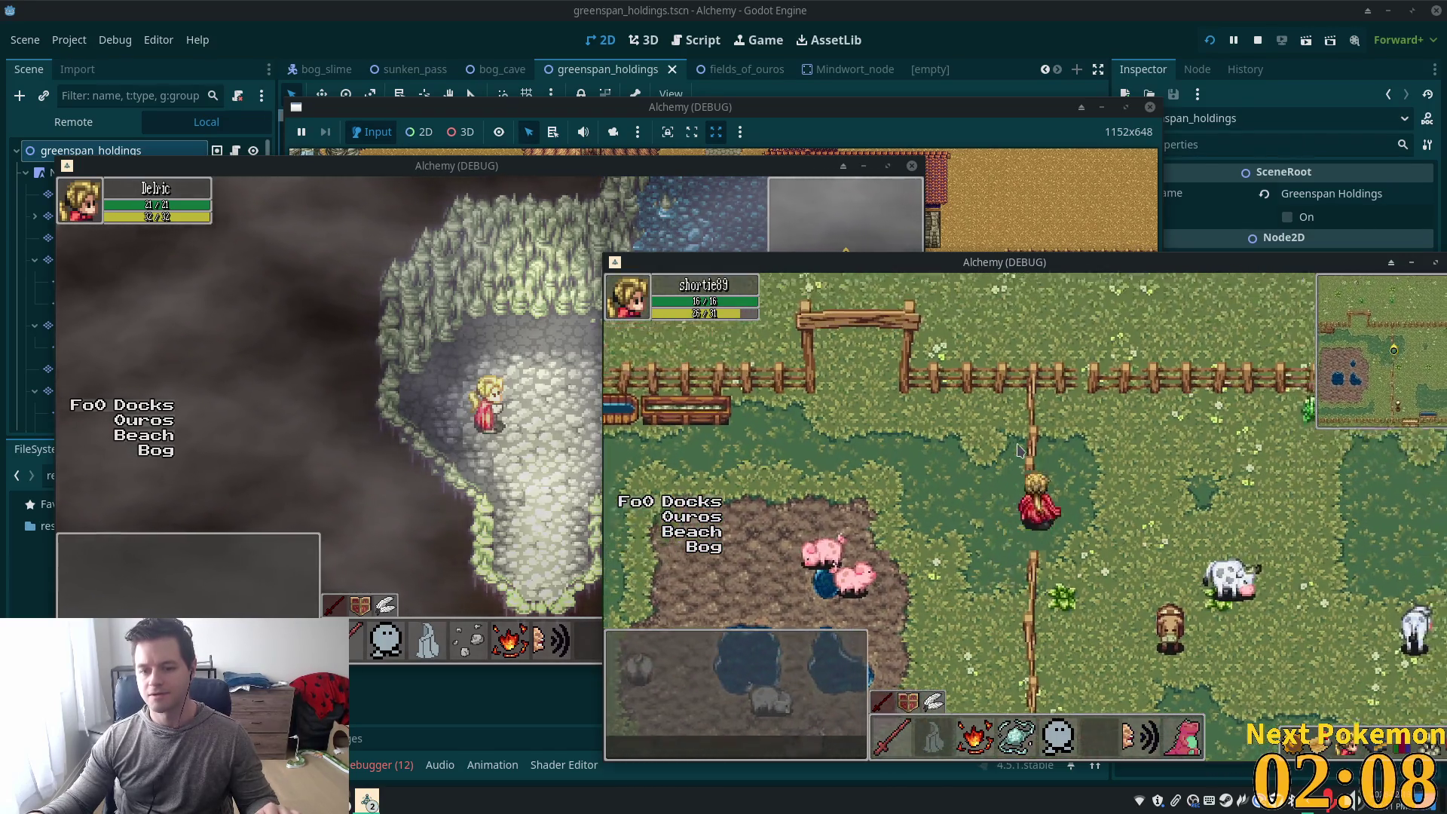
{"action": "key", "text": "Right"}
{"action": "key", "text": "Up"}
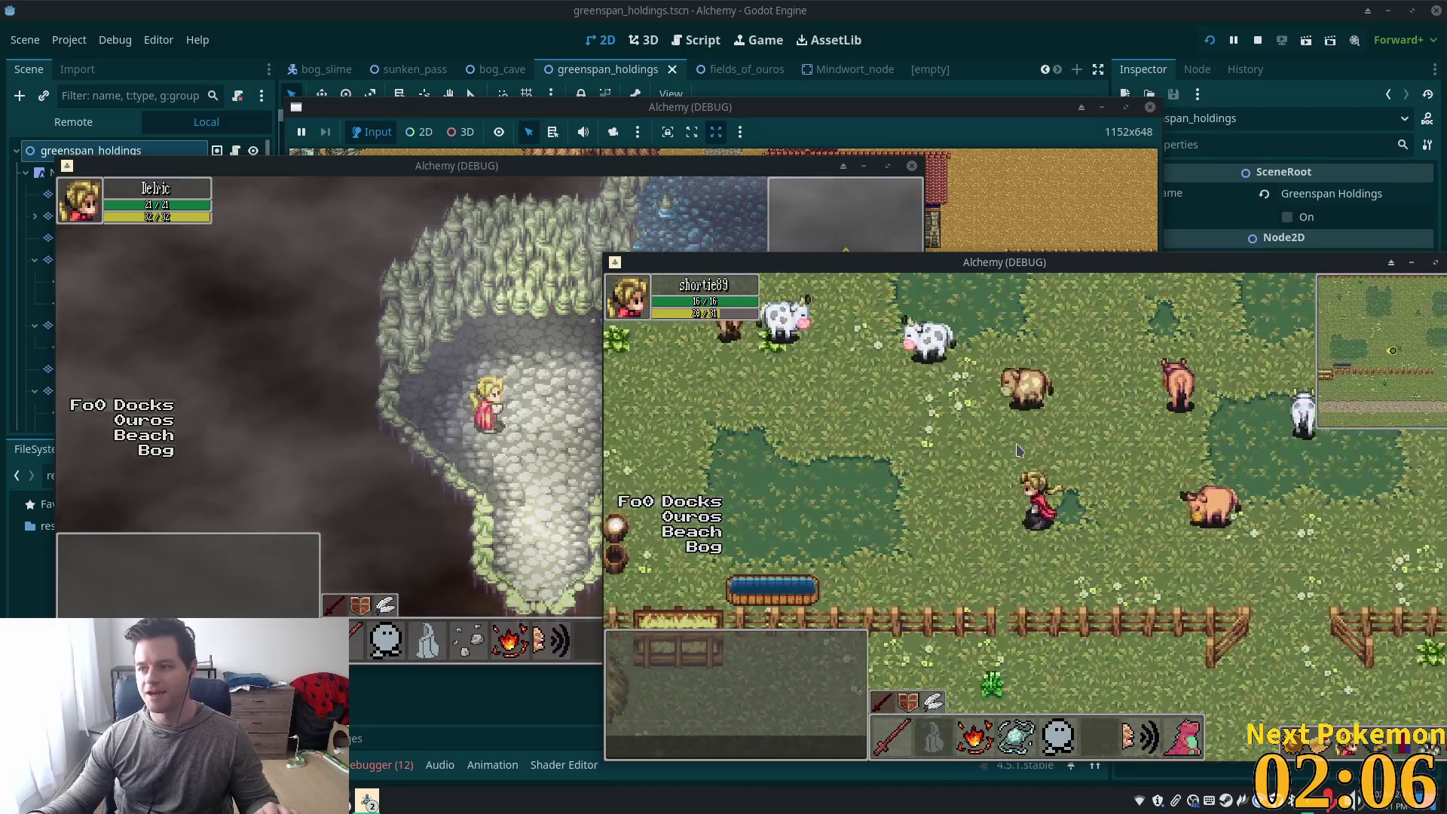
{"action": "key", "text": "Left"}
Walk up the stone path, past the trees and garden, back through the gate, then stop the game with F8
{"action": "key", "text": "Up"}
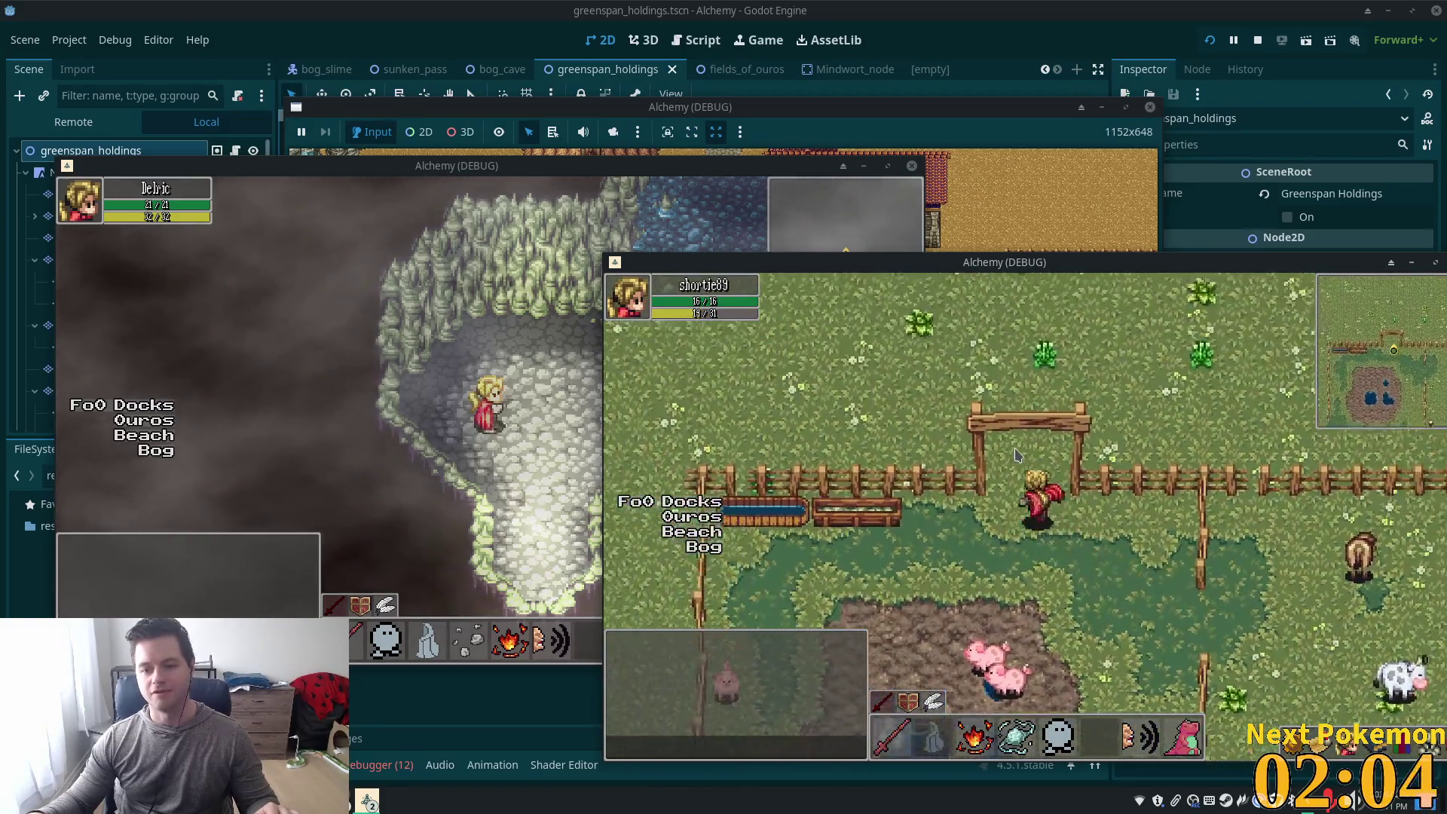
{"action": "key", "text": "Up"}
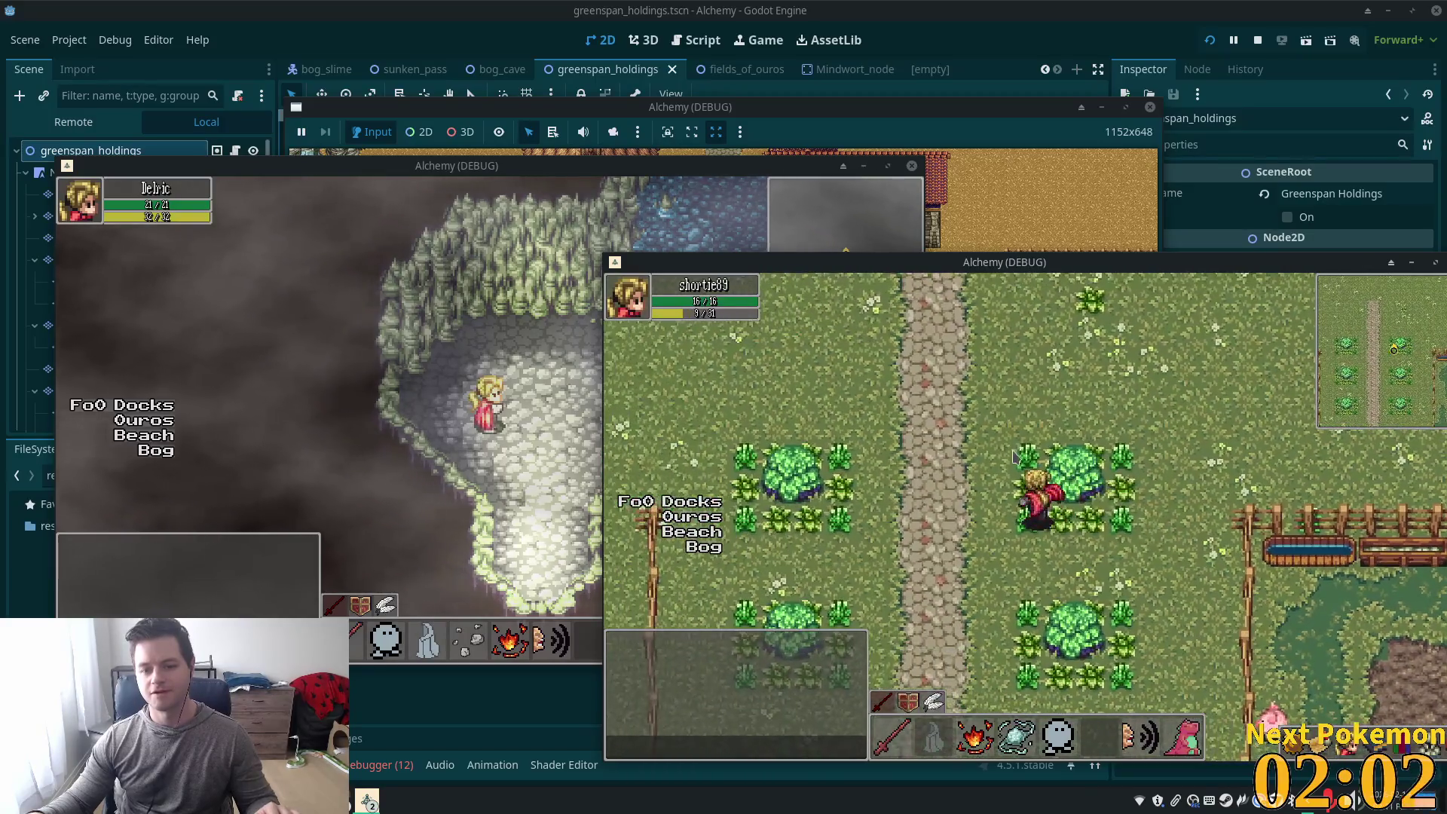
{"action": "key", "text": "Up"}
{"action": "key", "text": "Left"}
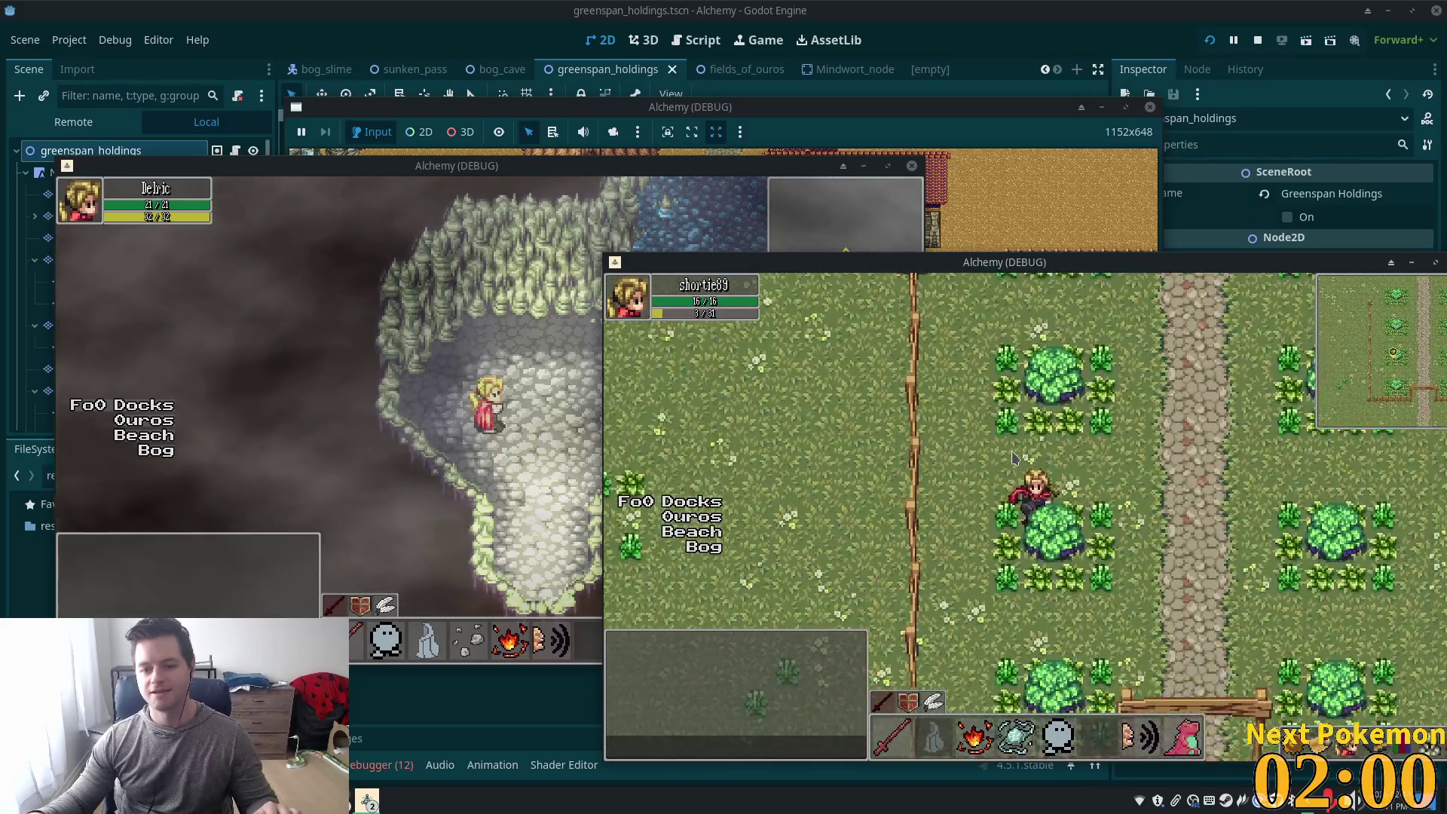
{"action": "key", "text": "Down"}
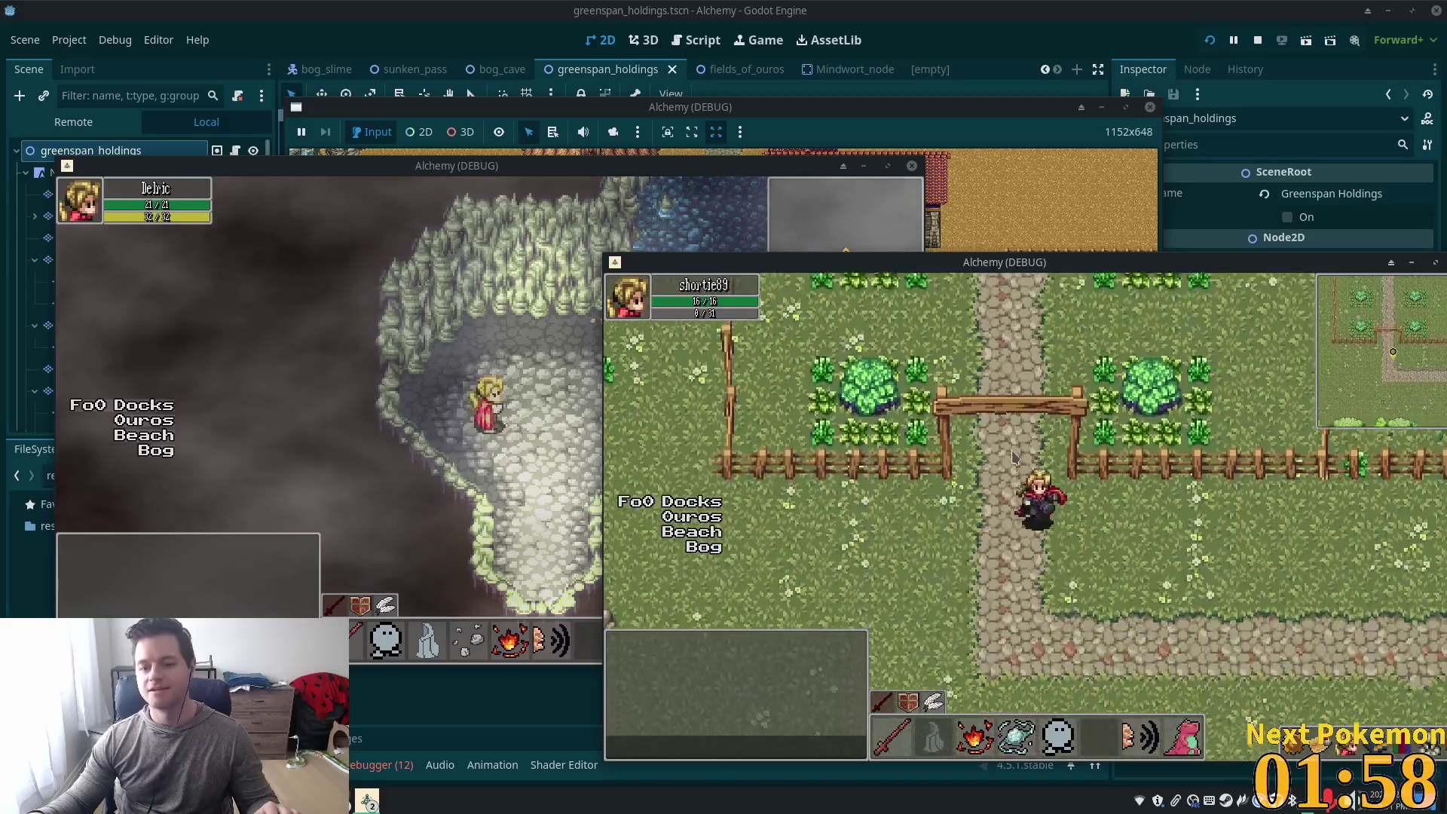
{"action": "key", "text": "Left"}
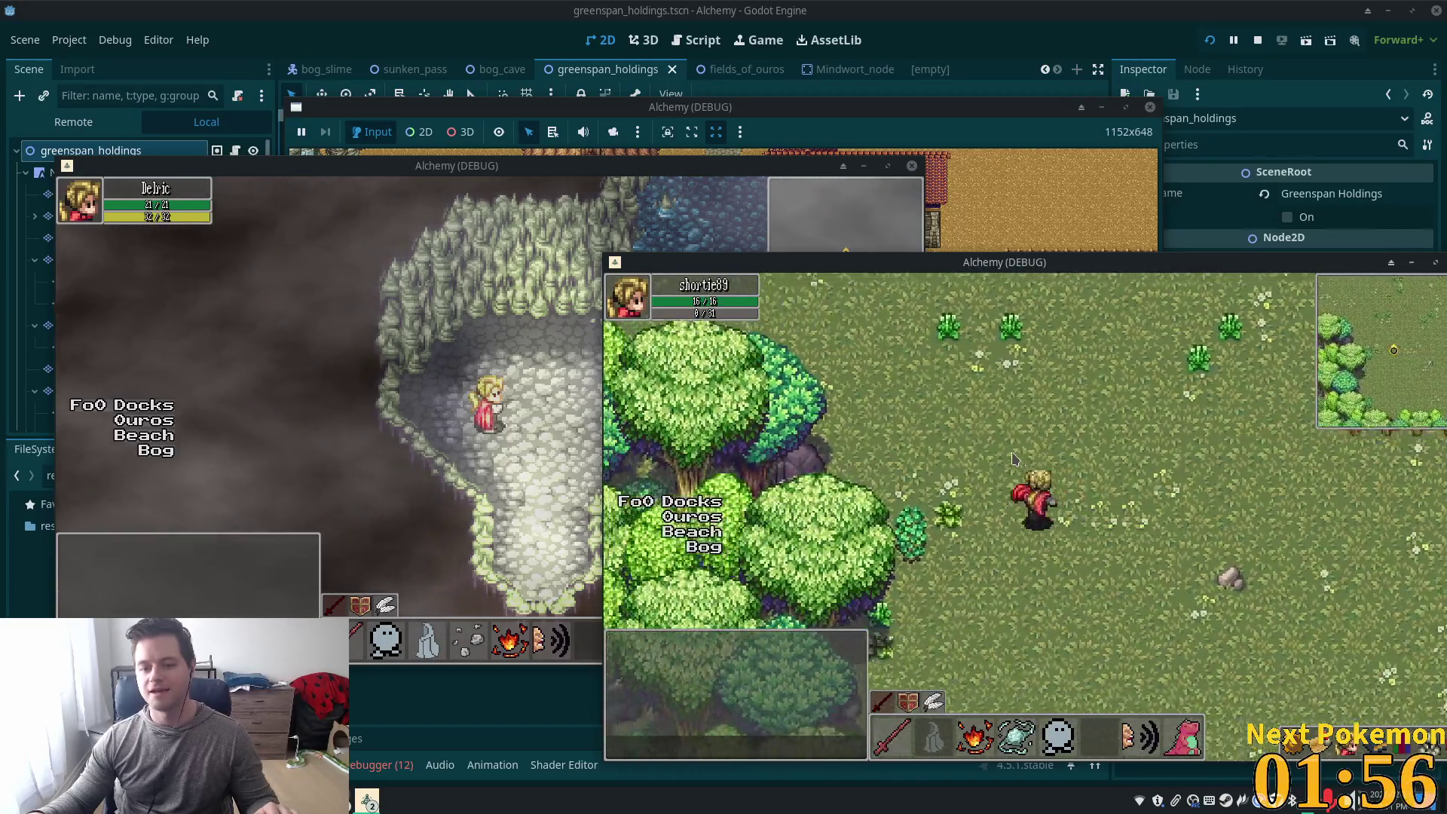
{"action": "key", "text": "Up"}
{"action": "key", "text": "Right"}
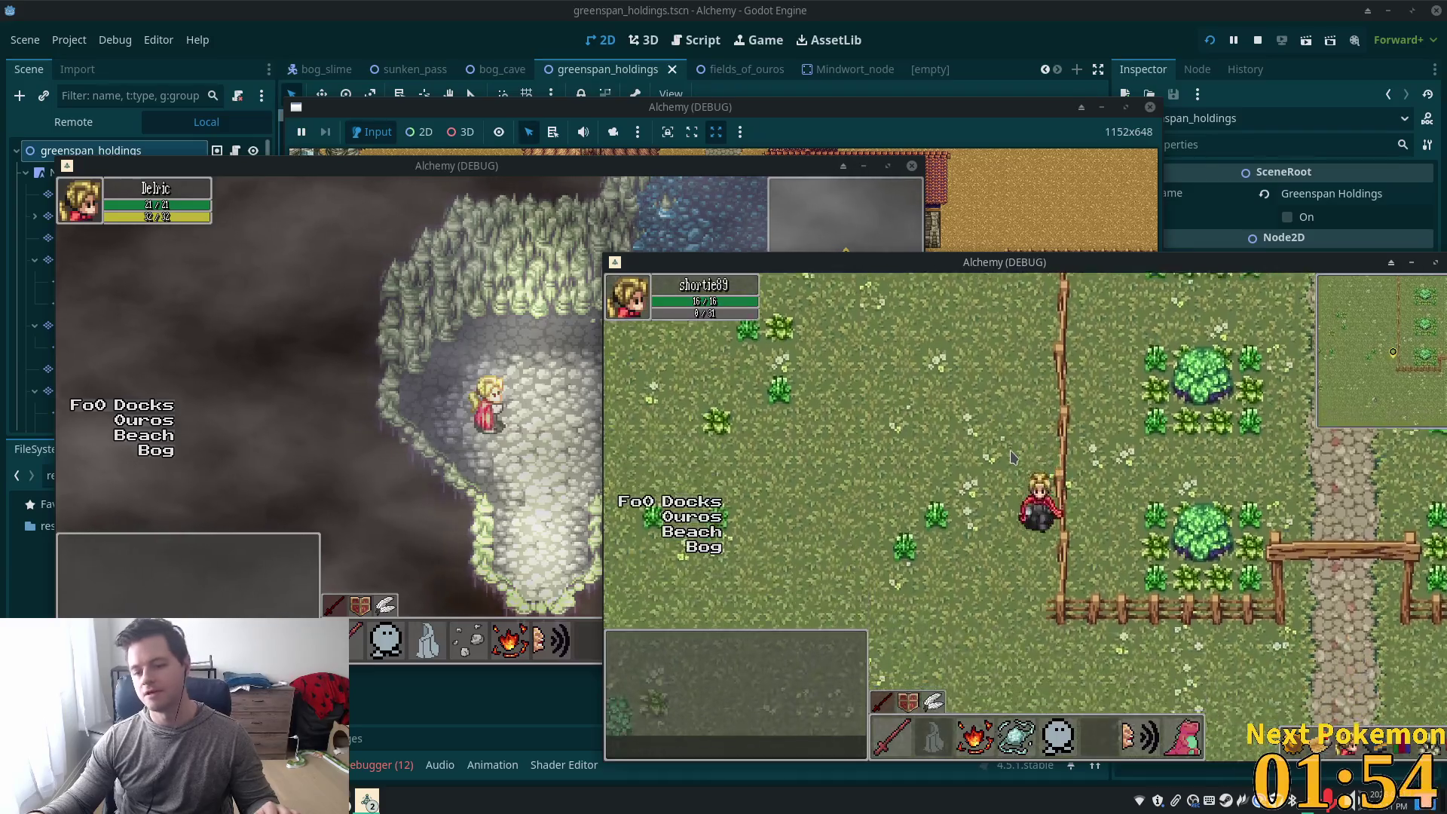
{"action": "key", "text": "Down"}
{"action": "key", "text": "Right"}
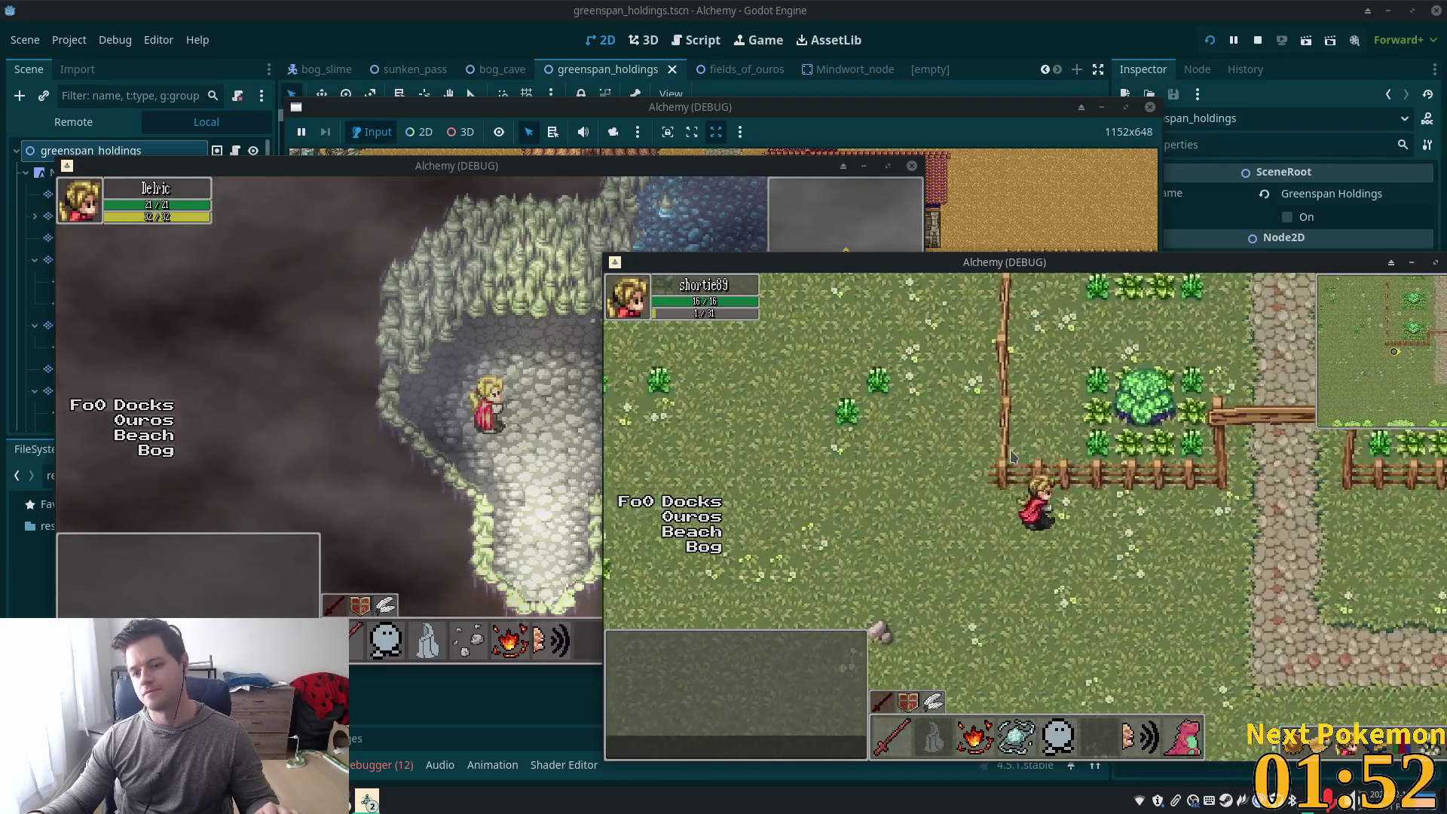
{"action": "key", "text": "Right"}
{"action": "key", "text": "Up"}
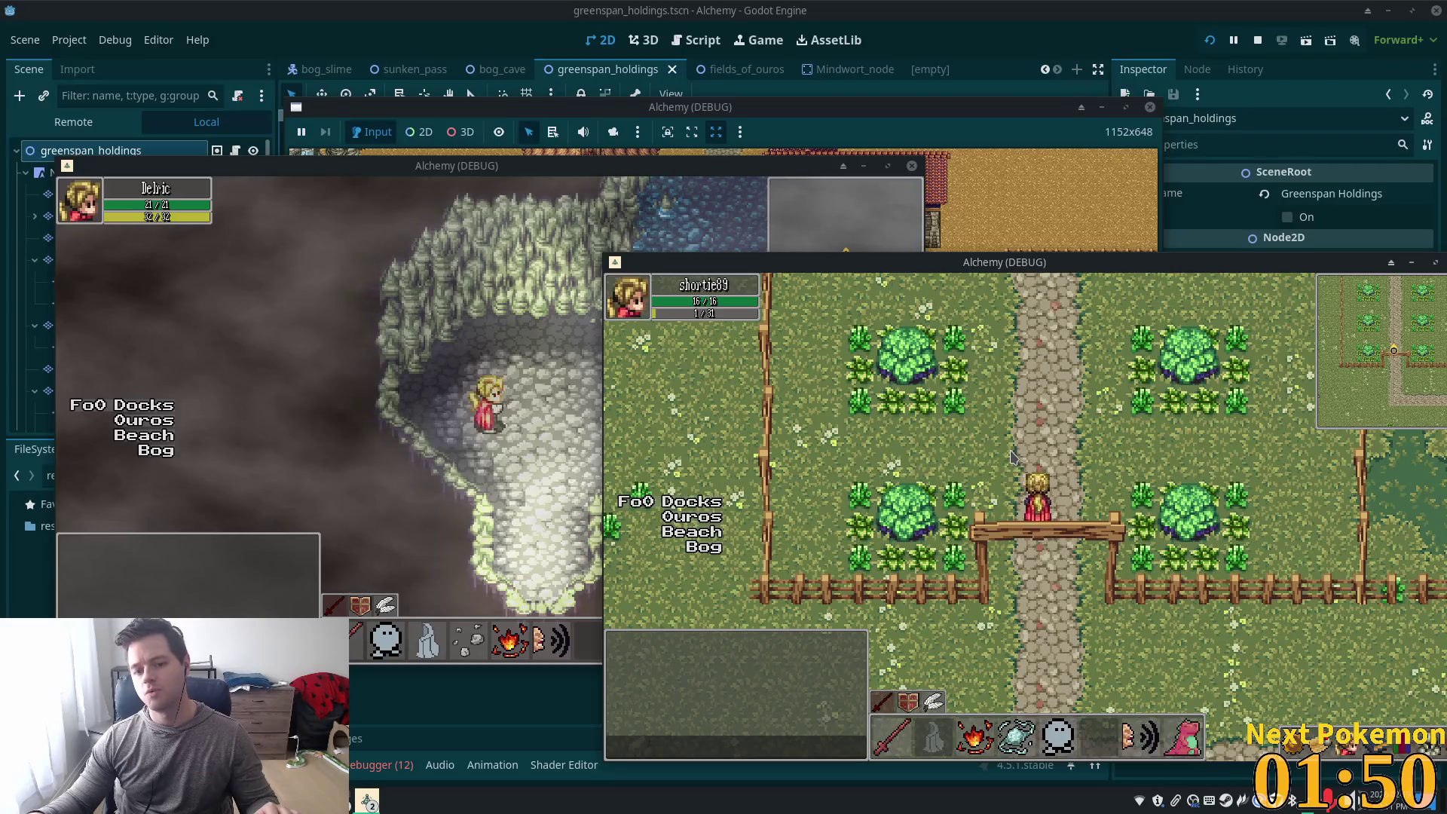
{"action": "key", "text": "Up"}
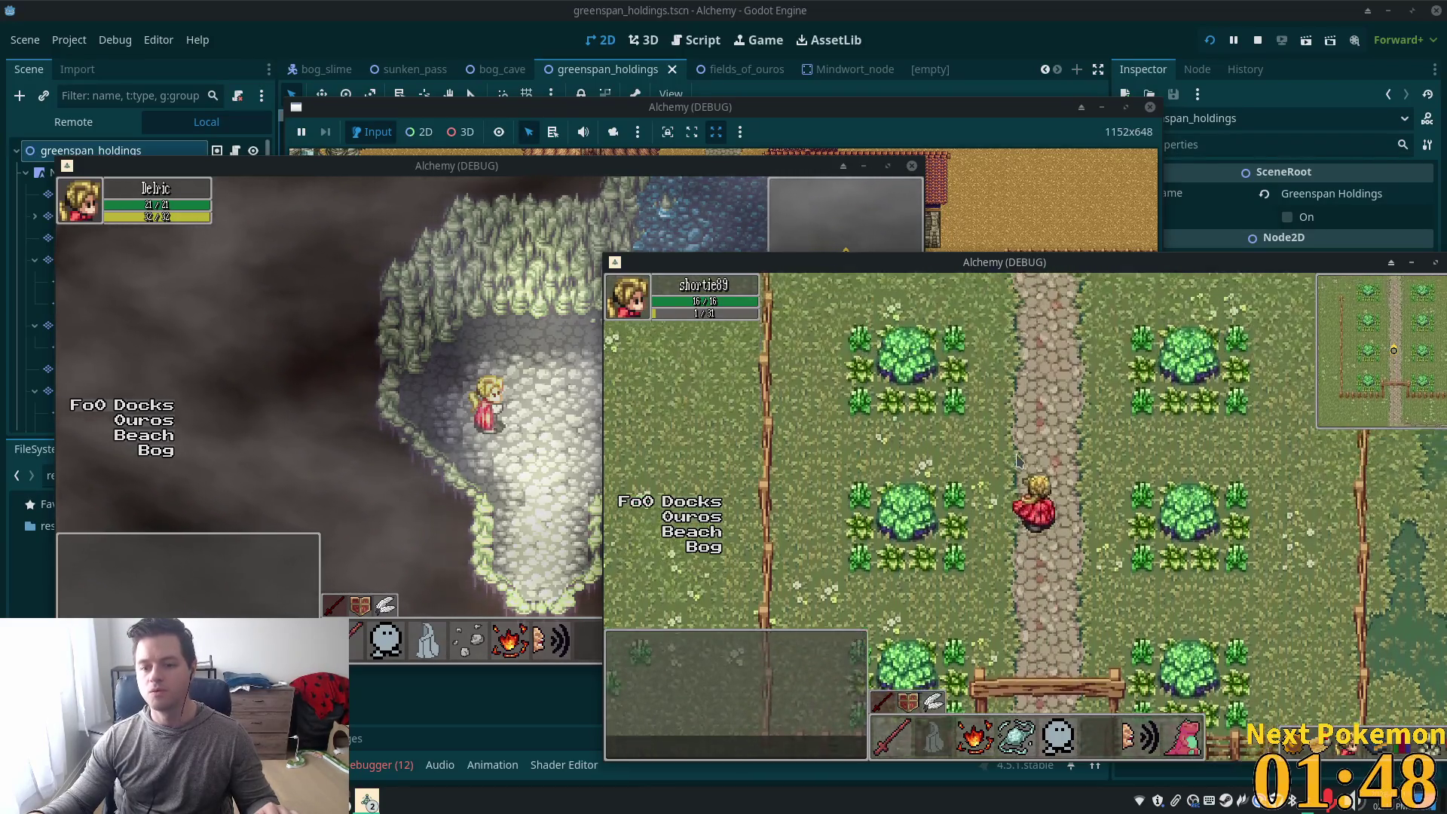
{"action": "key", "text": "Down"}
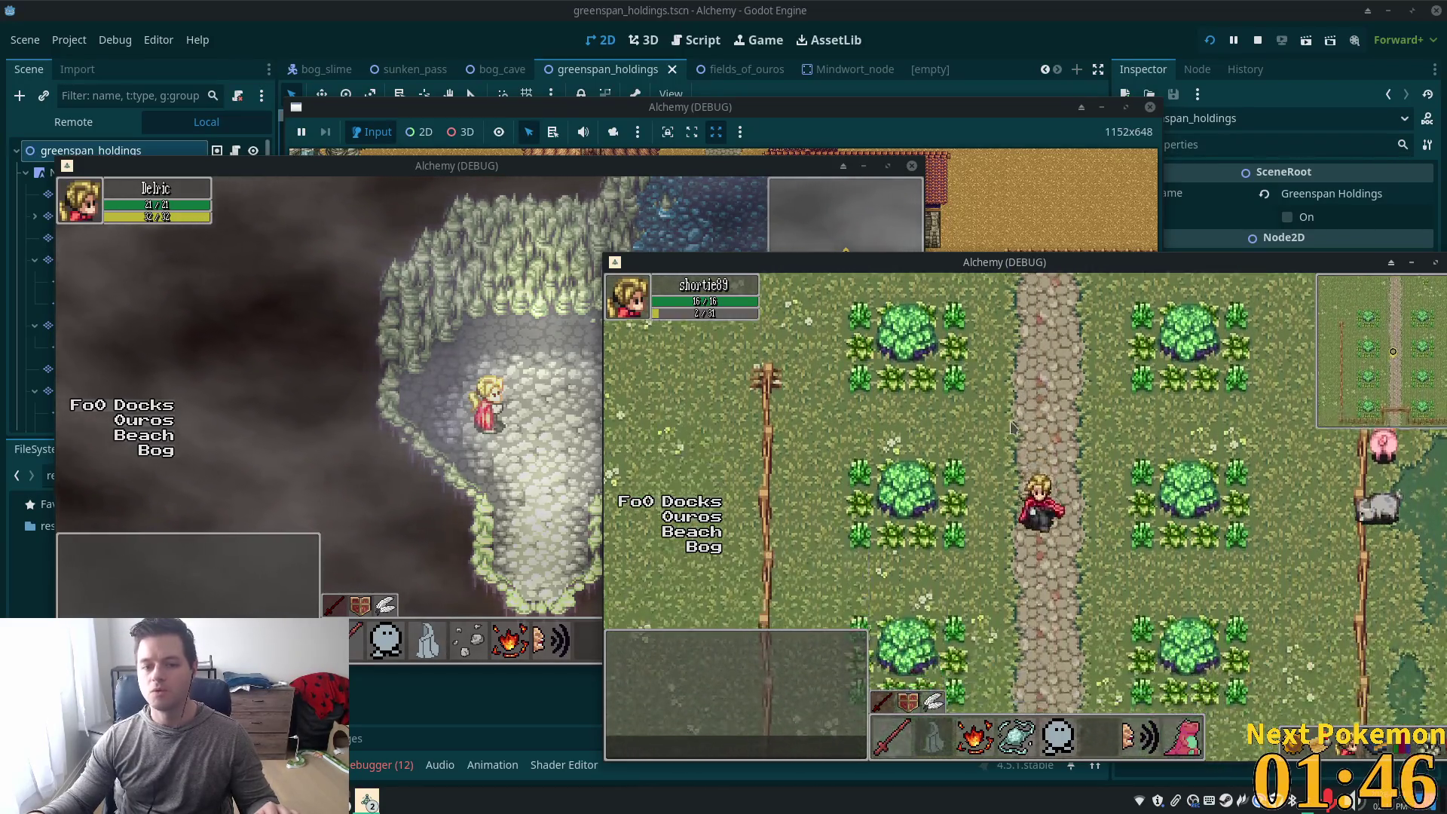
{"action": "key", "text": "F8"}
{"action": "scroll", "coordinate": [730, 364], "scroll_direction": "down", "scroll_amount": 2}
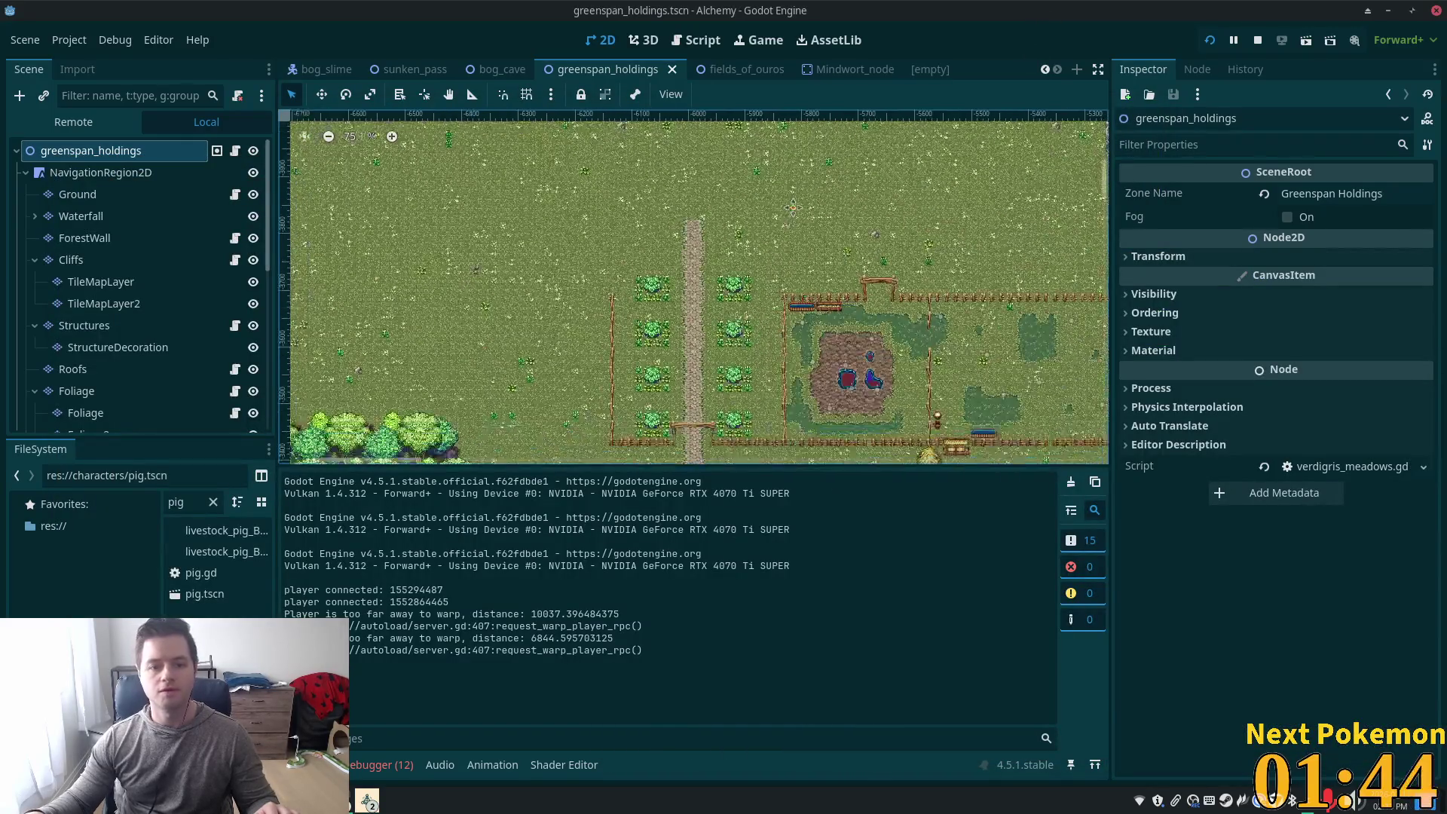
{"action": "scroll", "coordinate": [761, 222], "scroll_direction": "up", "scroll_amount": 5}
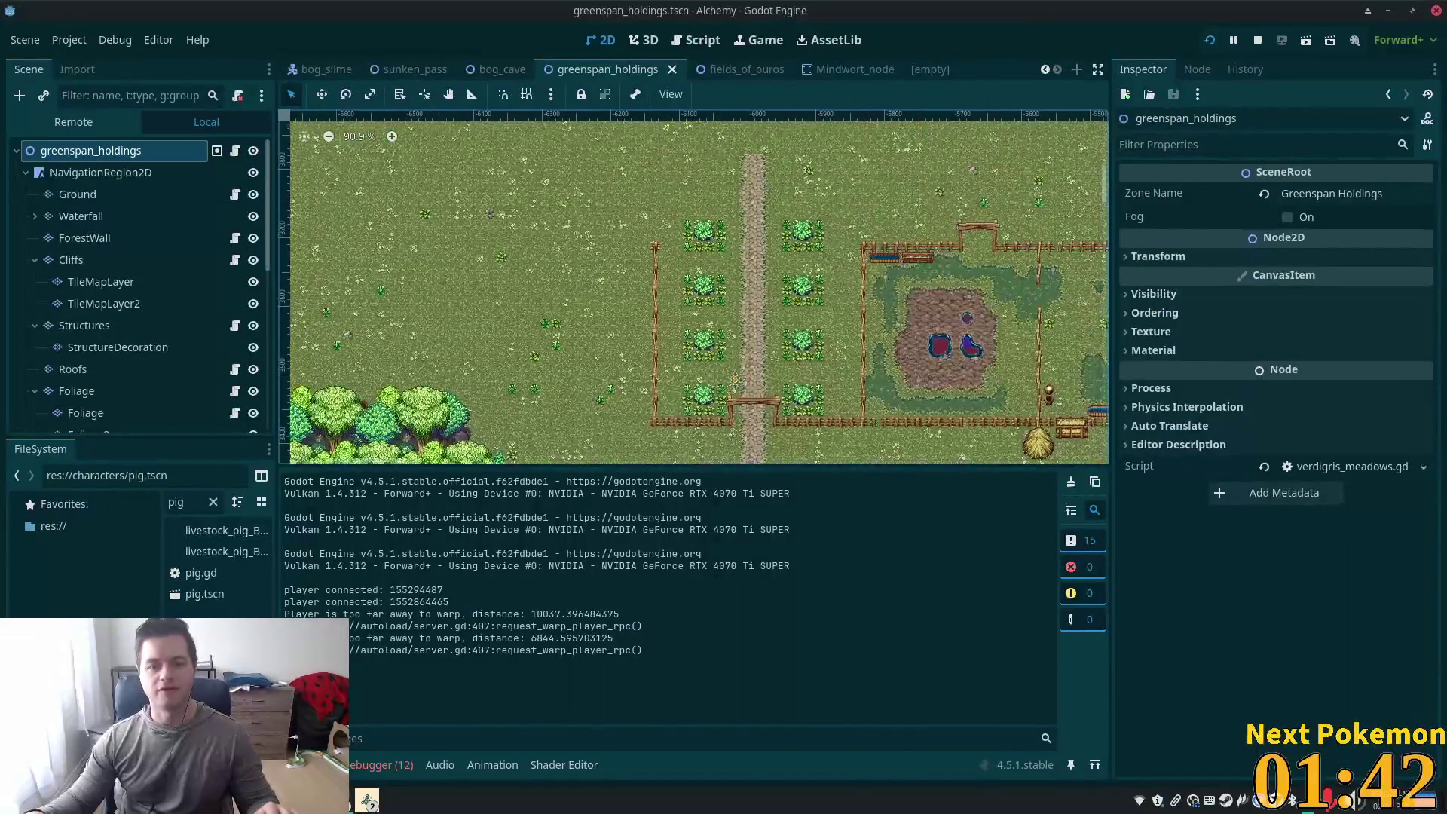
{"action": "scroll", "coordinate": [829, 202], "scroll_direction": "up", "scroll_amount": 2}
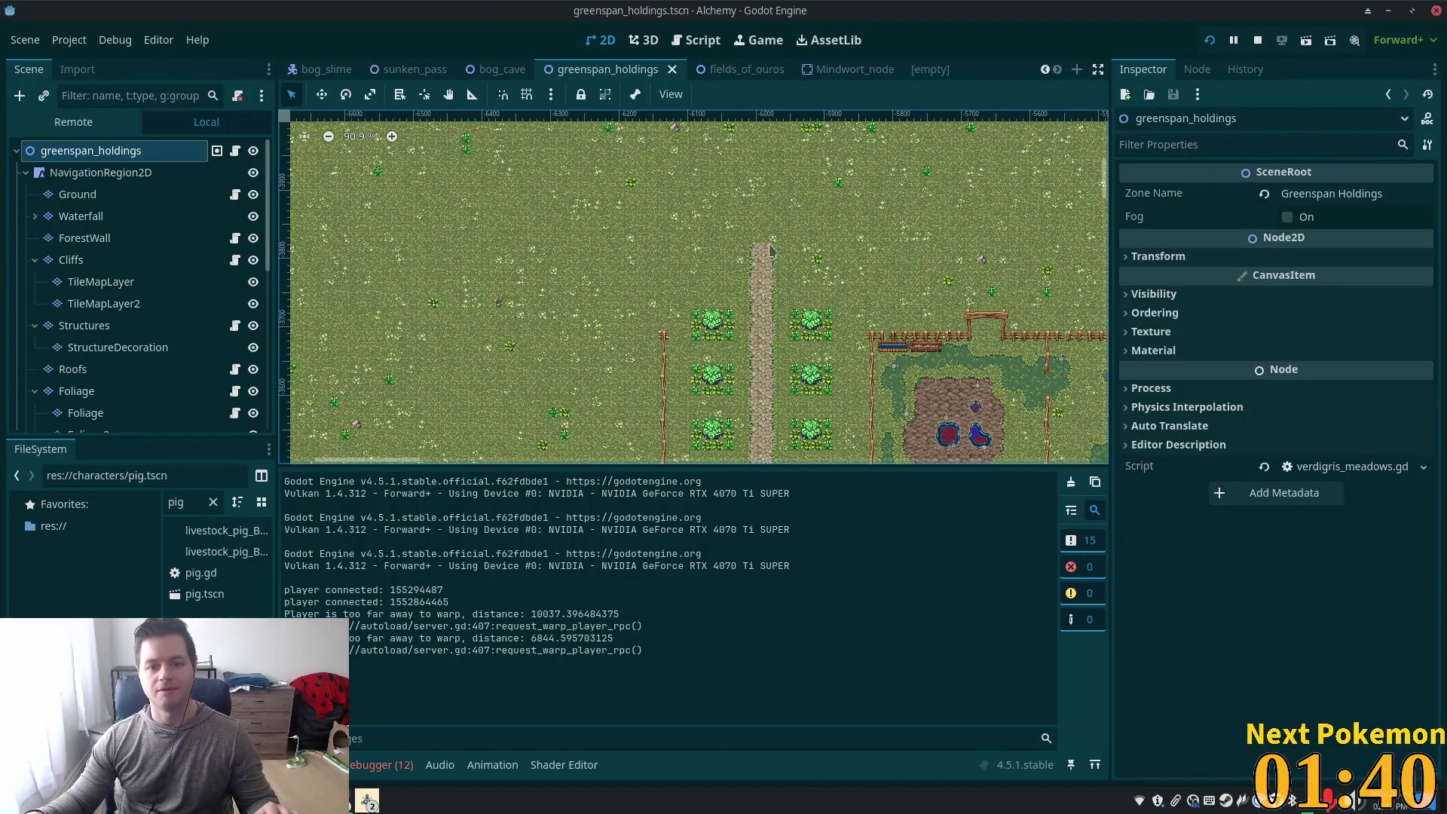
{"action": "scroll", "coordinate": [640, 298], "scroll_direction": "down", "scroll_amount": 8}
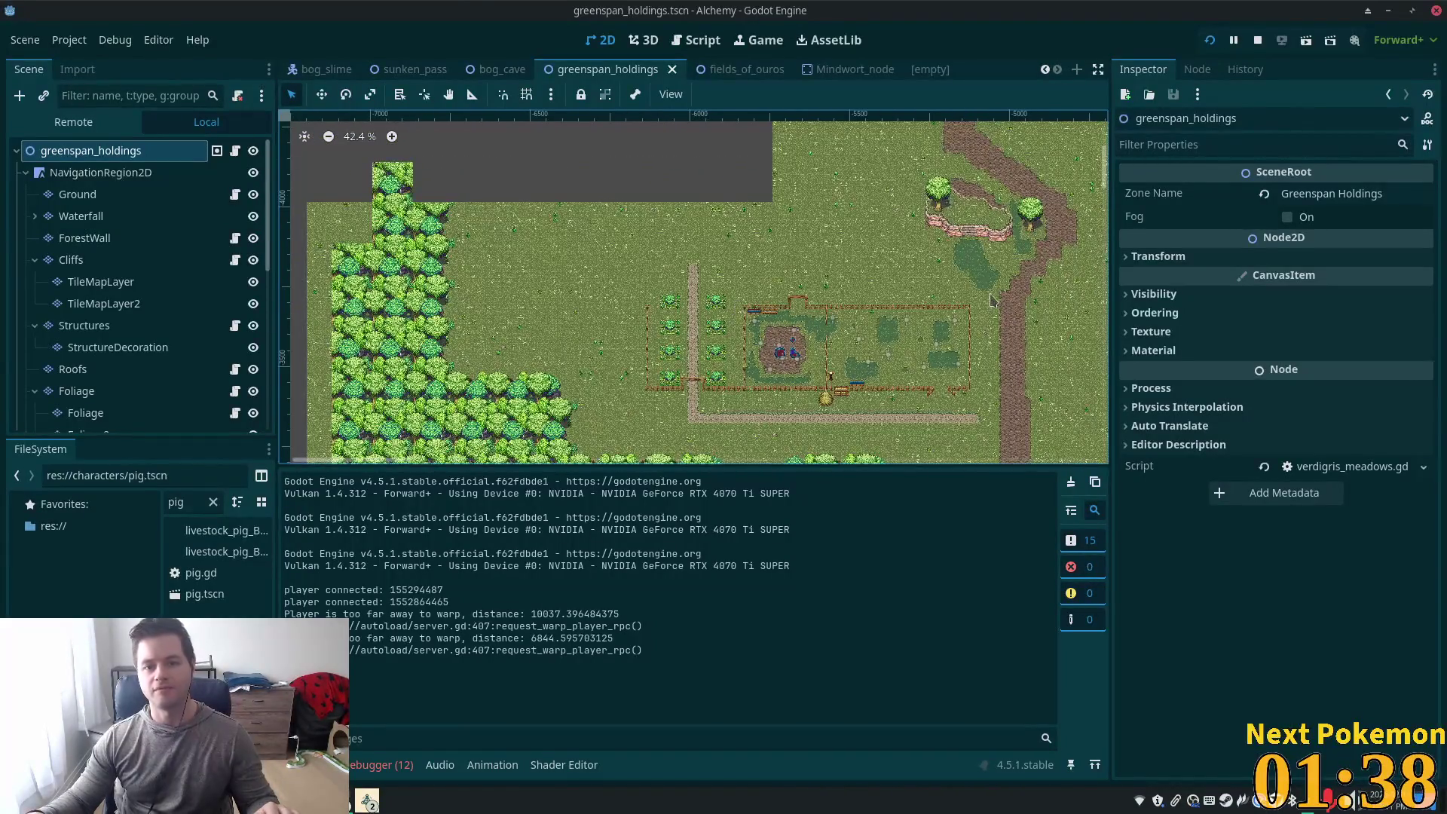
{"action": "scroll", "coordinate": [829, 316], "scroll_direction": "down", "scroll_amount": 3}
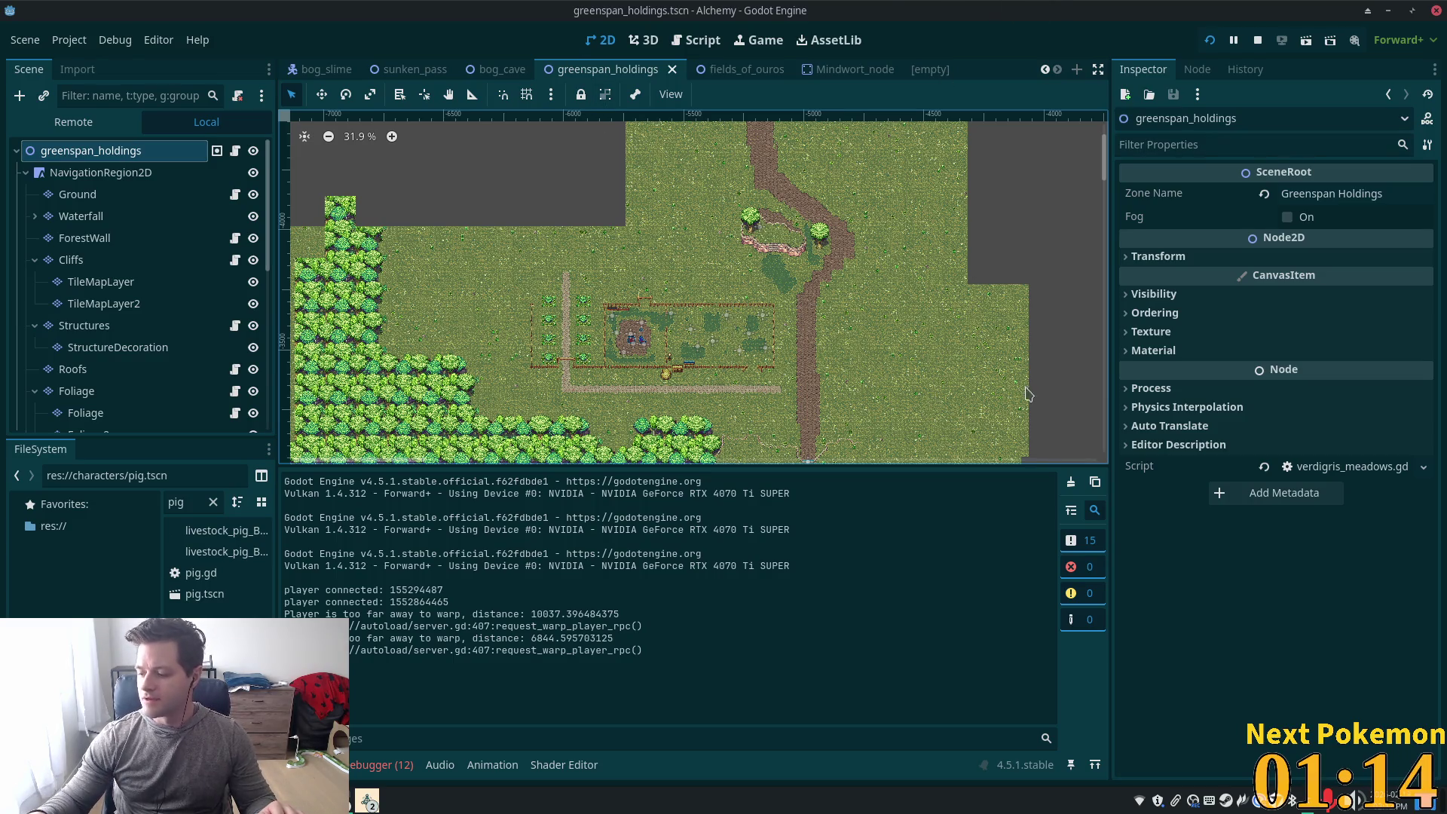
{"action": "scroll", "coordinate": [577, 335], "scroll_direction": "up", "scroll_amount": 8}
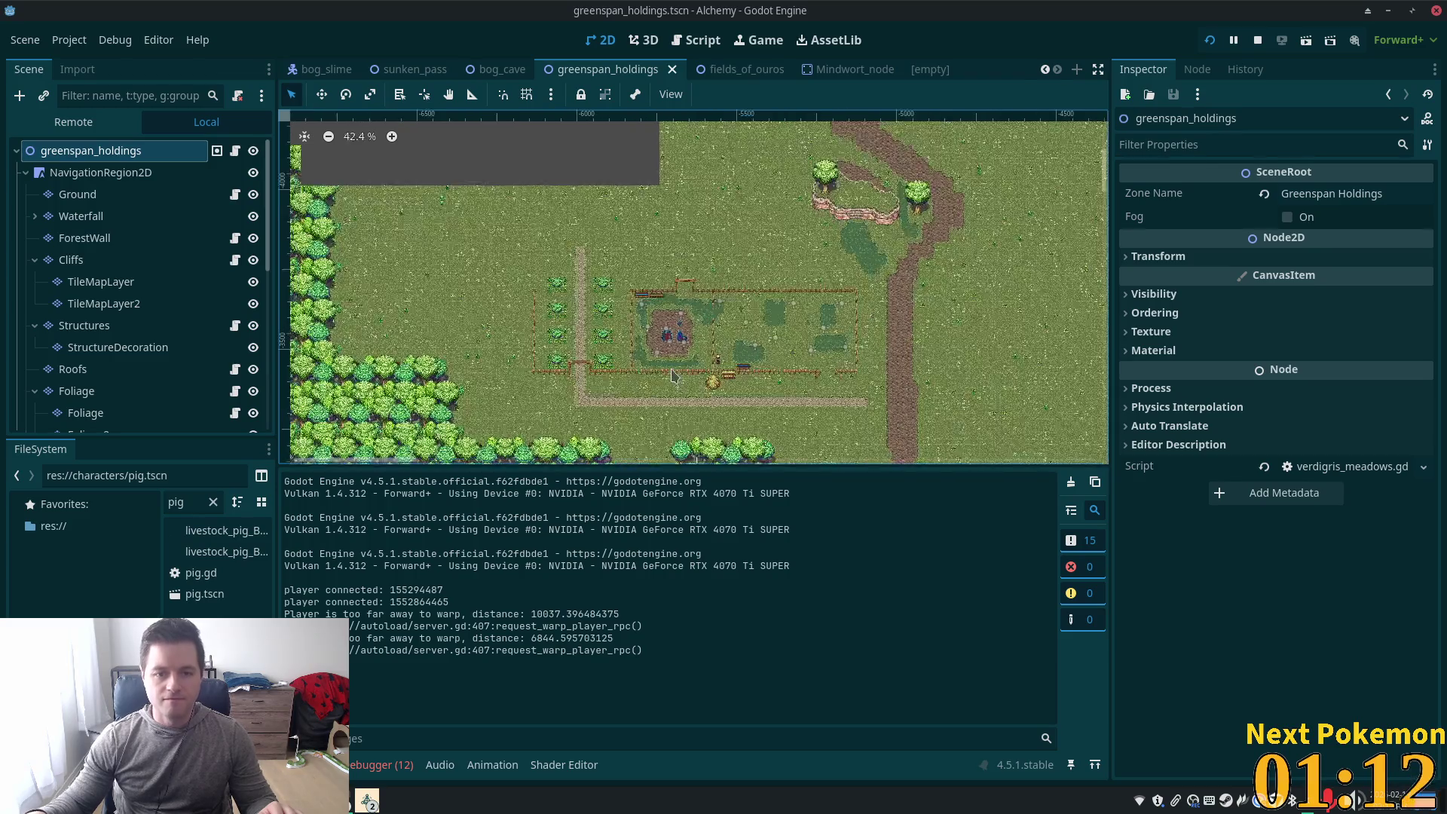
On the Ground layer, pick the leafy bush tile from summer forest.png and inspect the farm plots
{"action": "left_click", "coordinate": [87, 197]}
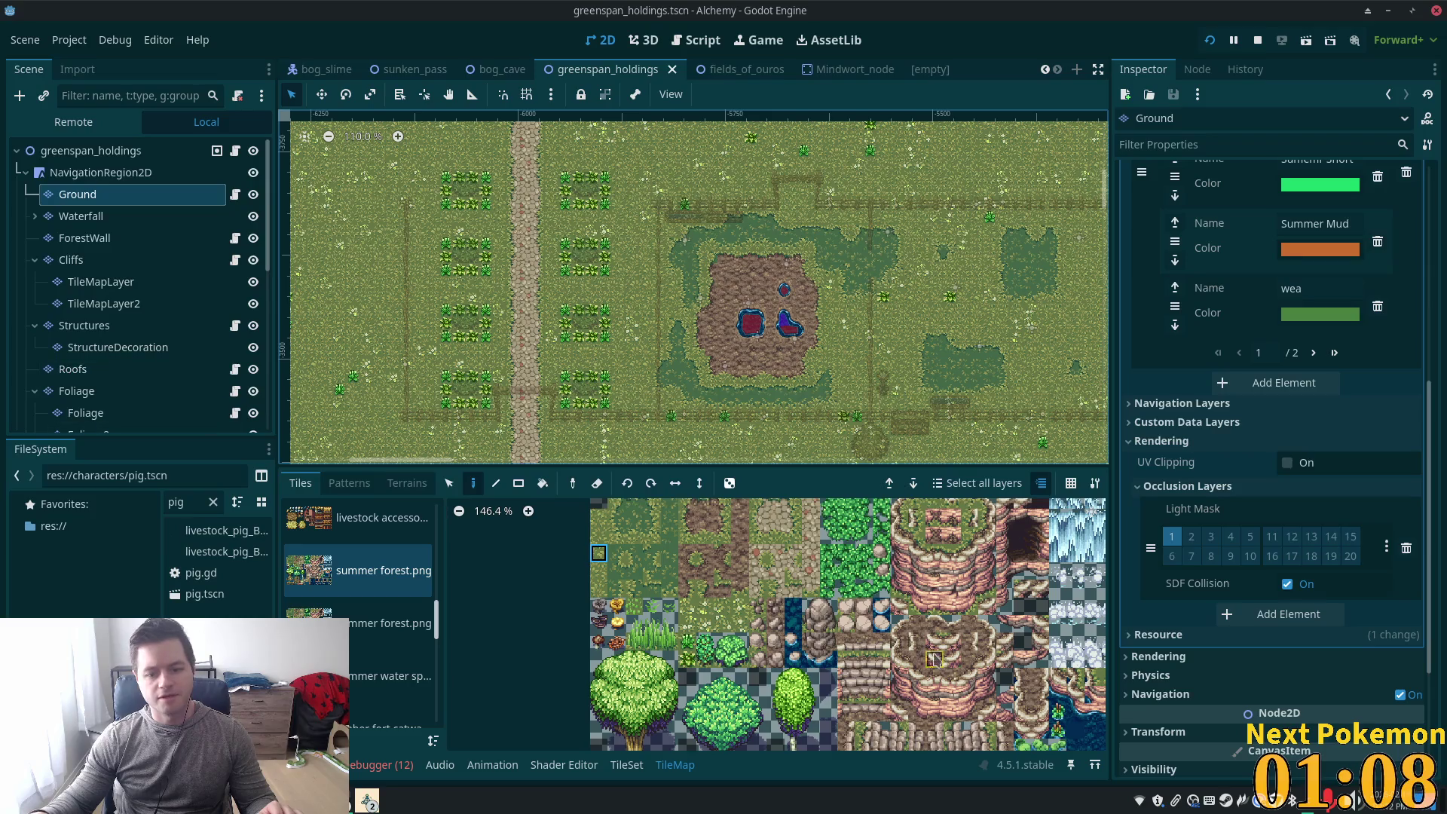
{"action": "scroll", "coordinate": [756, 627], "scroll_direction": "up", "scroll_amount": 3}
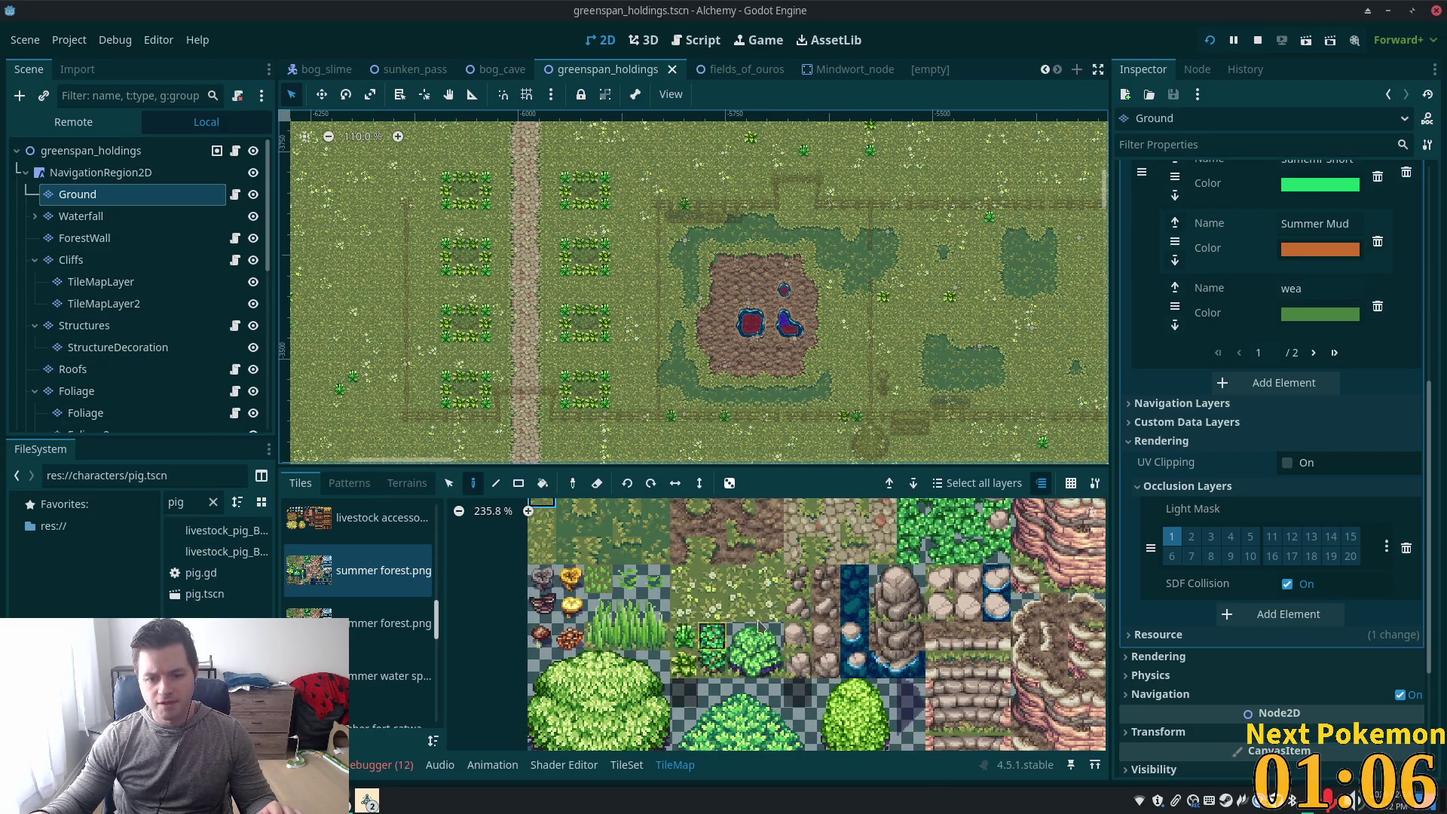
{"action": "scroll", "coordinate": [691, 635], "scroll_direction": "up", "scroll_amount": 3}
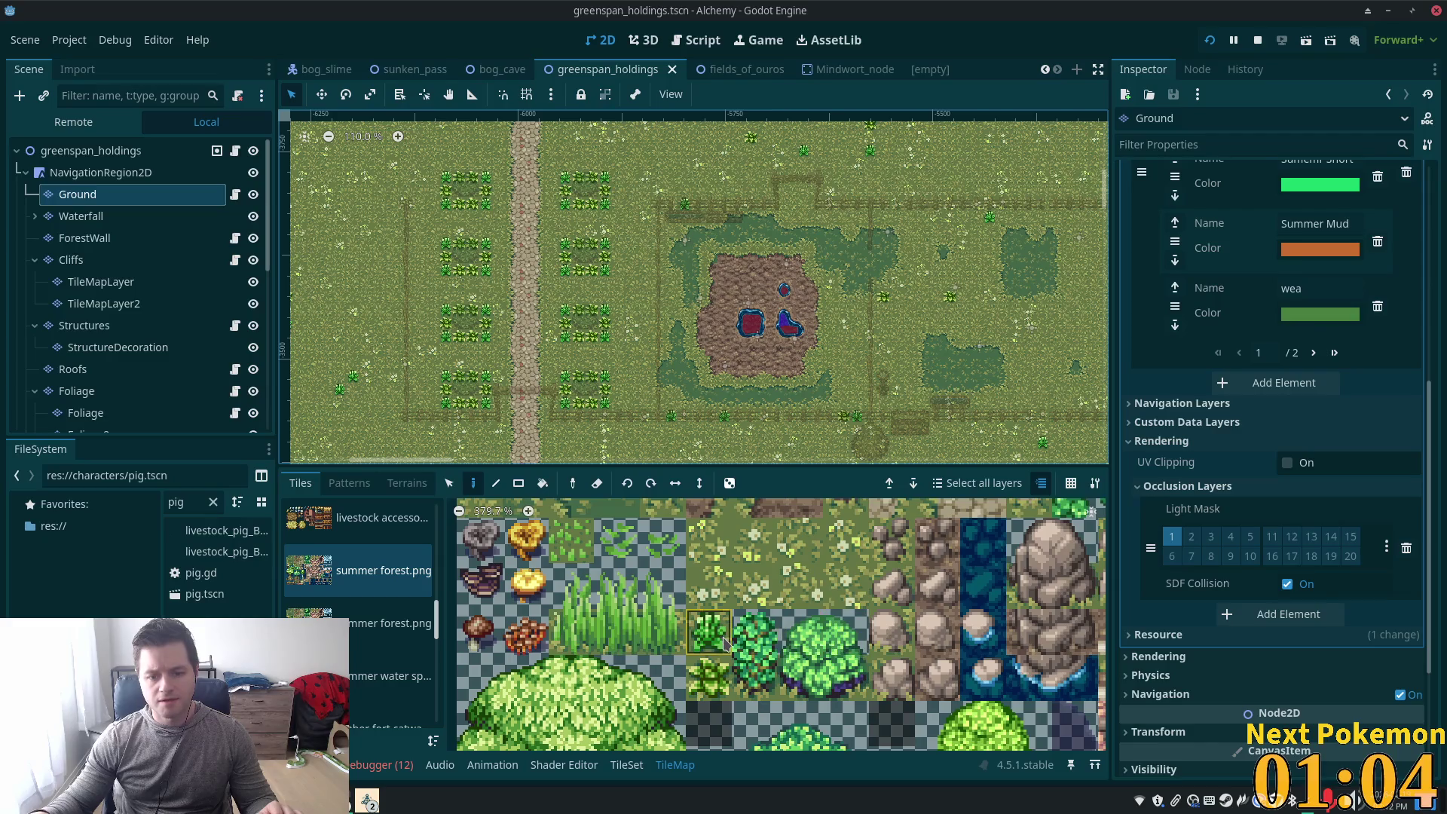
{"action": "scroll", "coordinate": [628, 403], "scroll_direction": "up", "scroll_amount": 7}
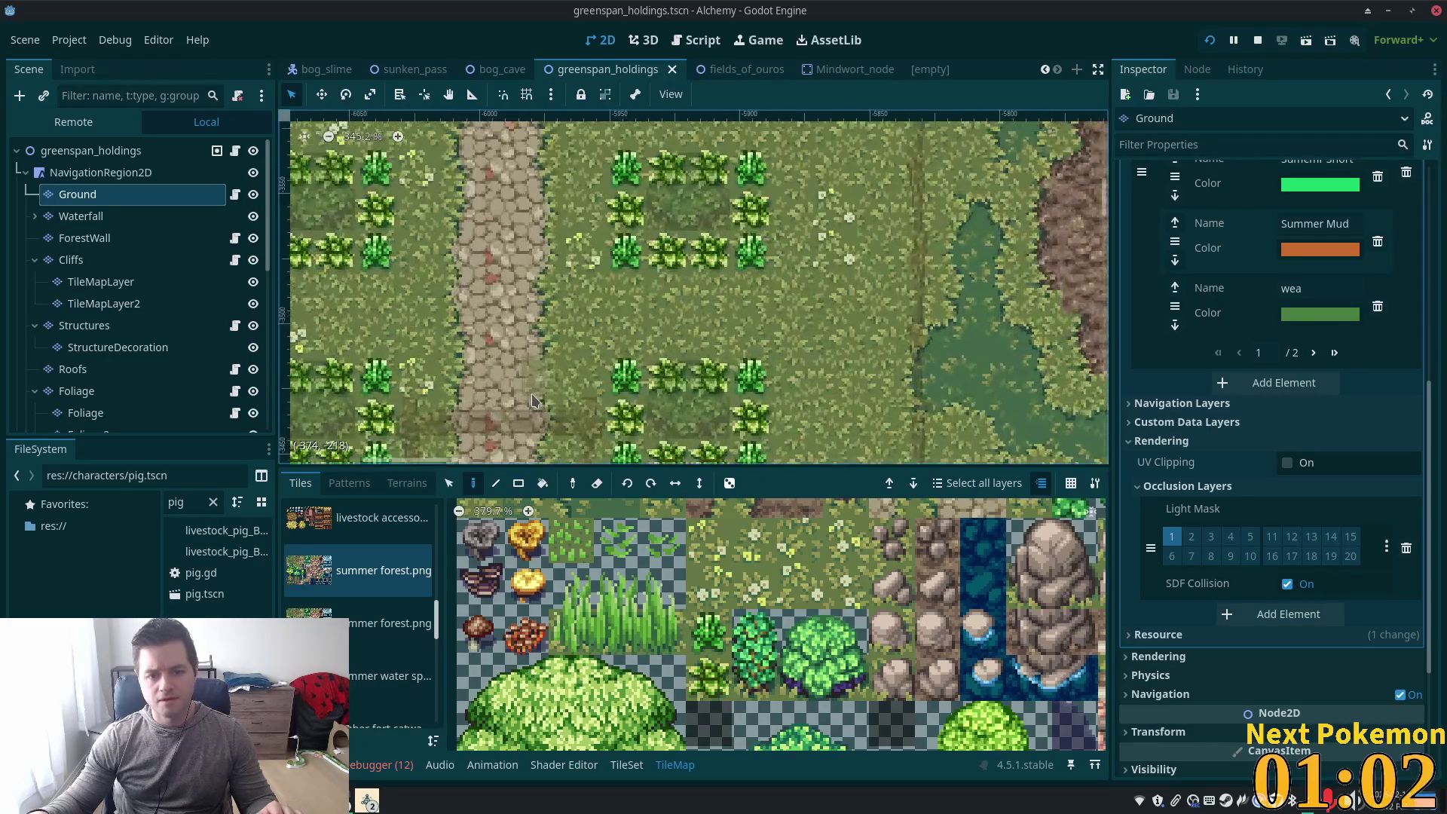
{"action": "scroll", "coordinate": [573, 453], "scroll_direction": "down", "scroll_amount": 3}
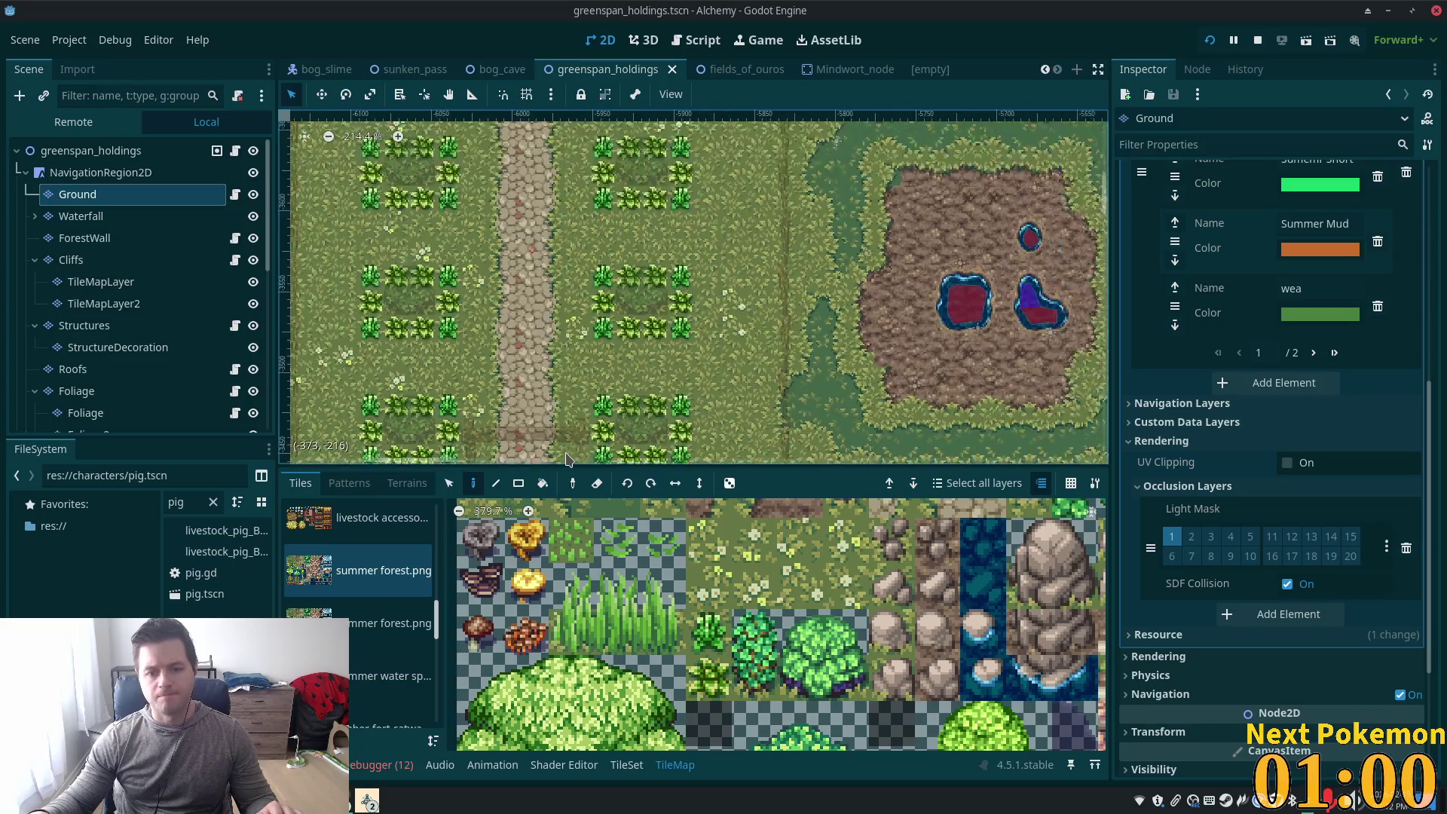
{"action": "scroll", "coordinate": [581, 455], "scroll_direction": "down", "scroll_amount": 1}
{"action": "scroll", "coordinate": [581, 454], "scroll_direction": "down", "scroll_amount": 1}
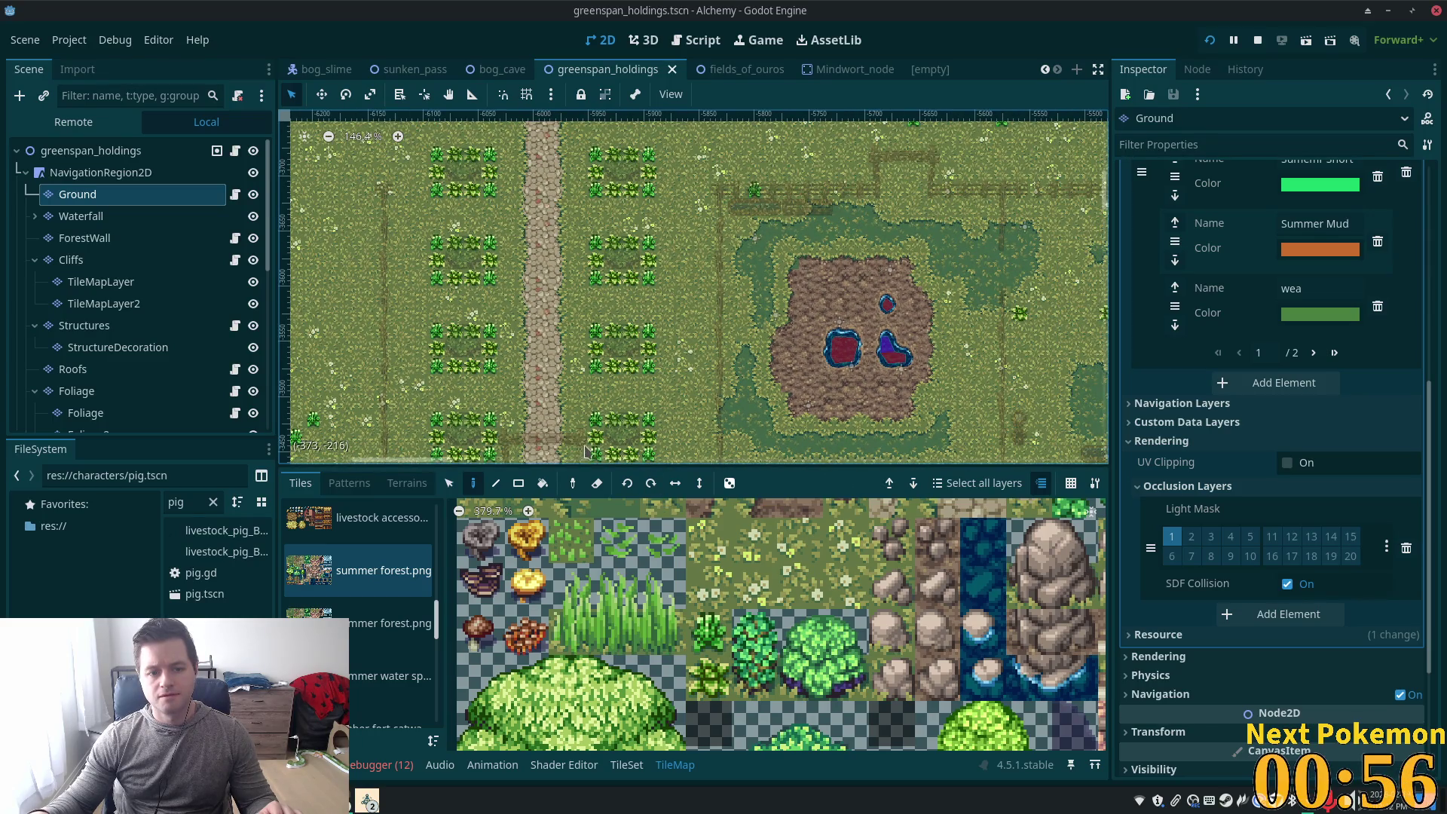
{"action": "left_click", "coordinate": [751, 637]}
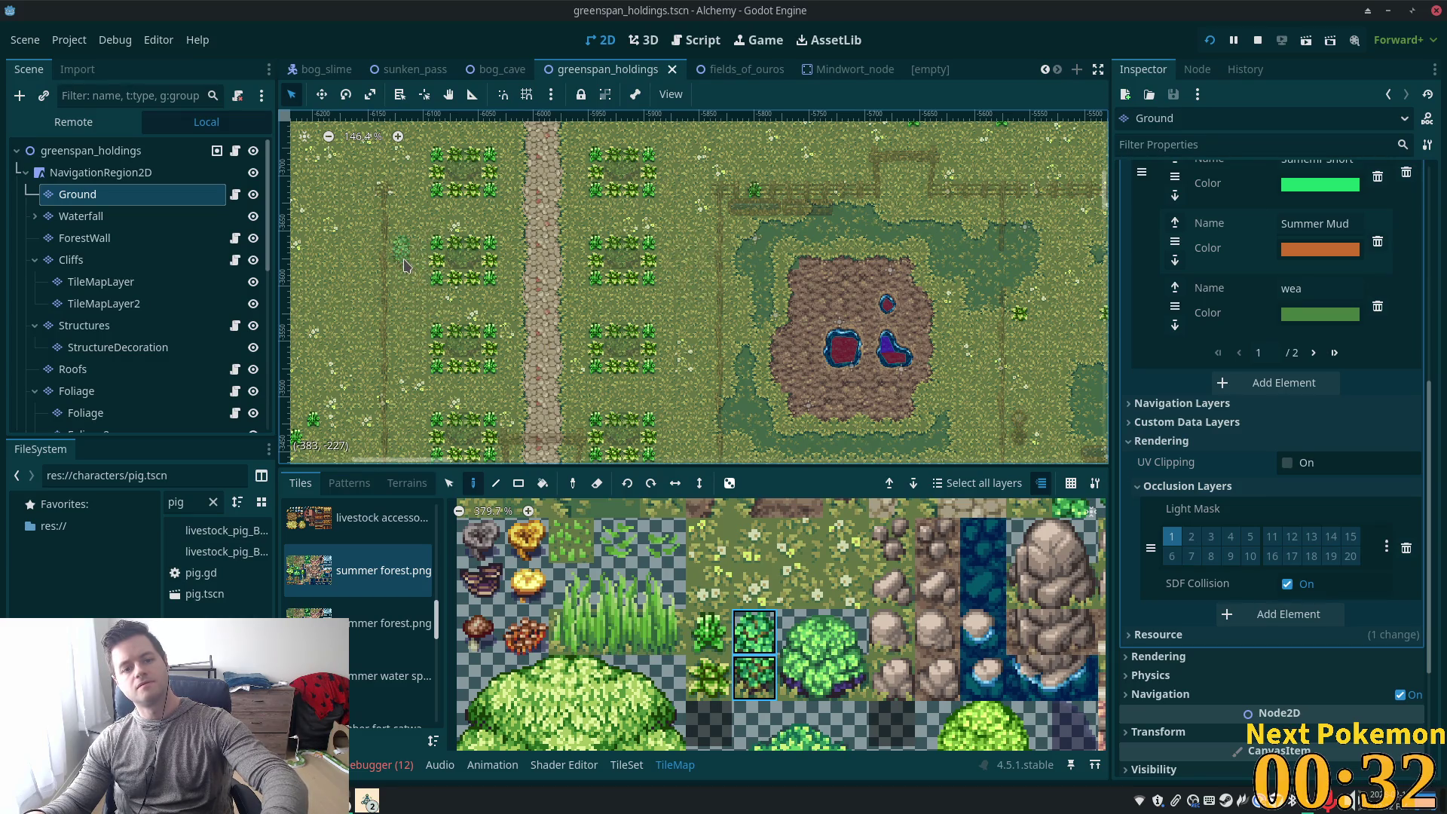
{"action": "scroll", "coordinate": [456, 312], "scroll_direction": "down", "scroll_amount": 2}
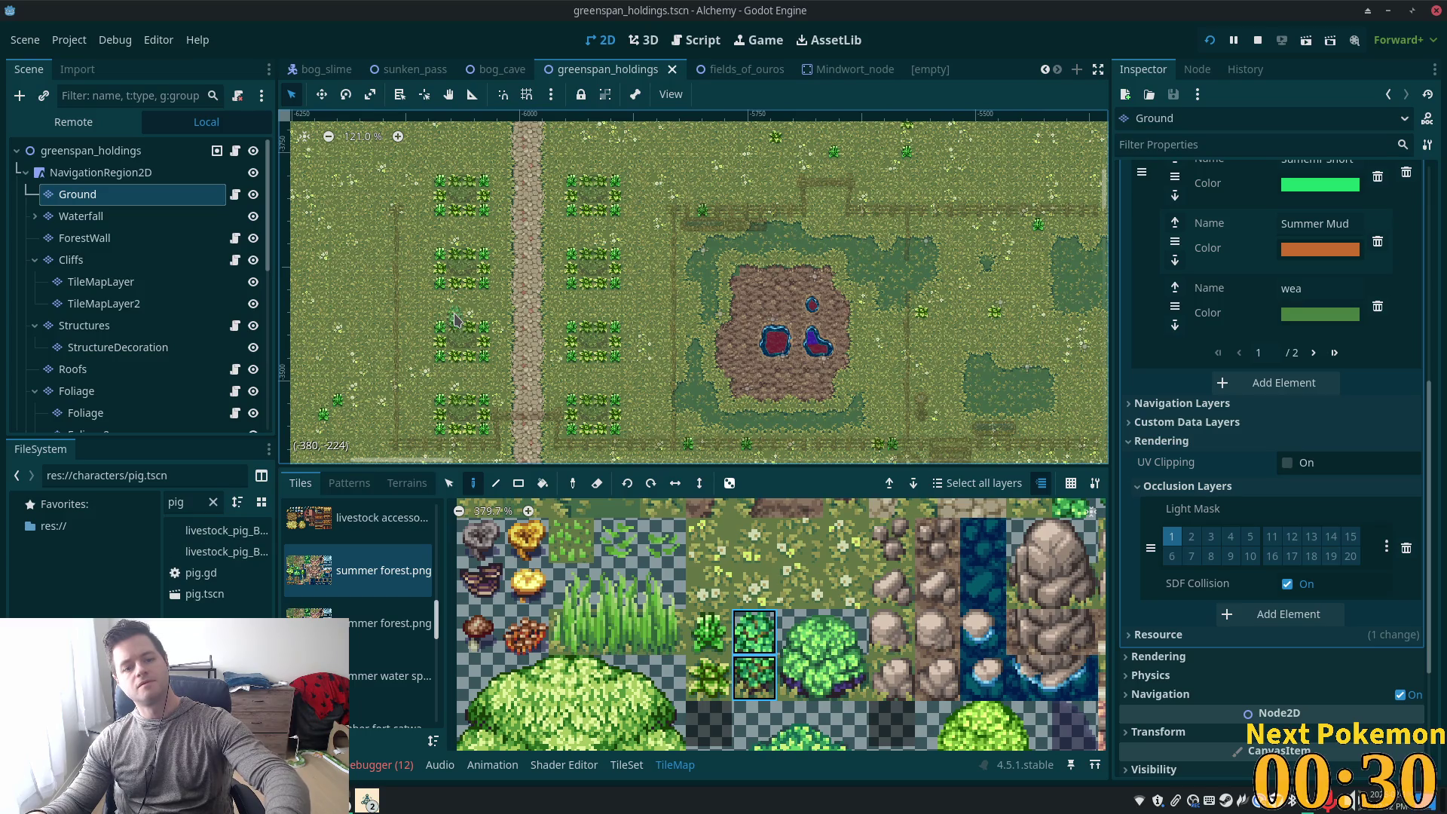
{"action": "scroll", "coordinate": [482, 364], "scroll_direction": "up", "scroll_amount": 5}
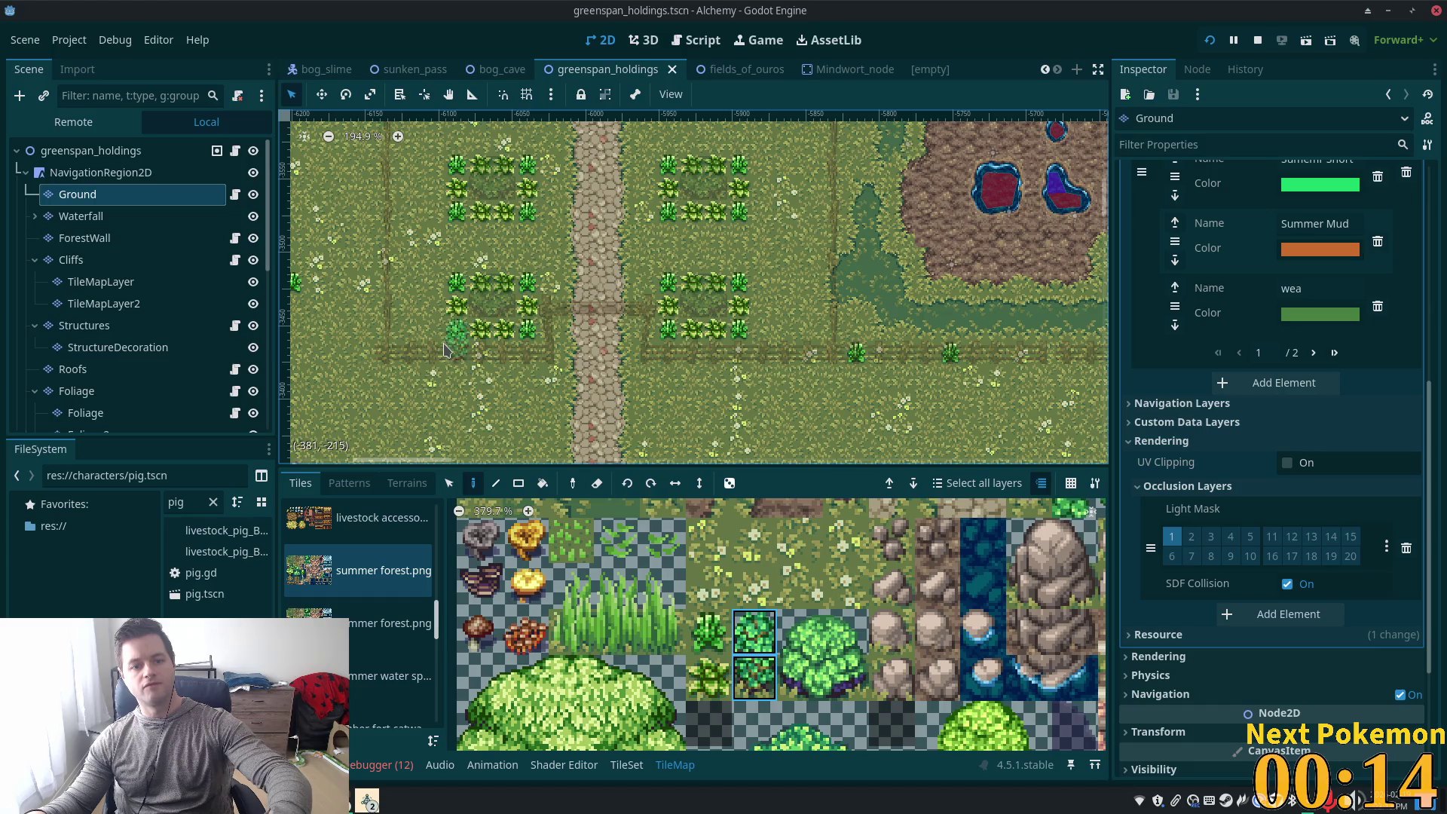
{"action": "scroll", "coordinate": [406, 350], "scroll_direction": "down", "scroll_amount": 3}
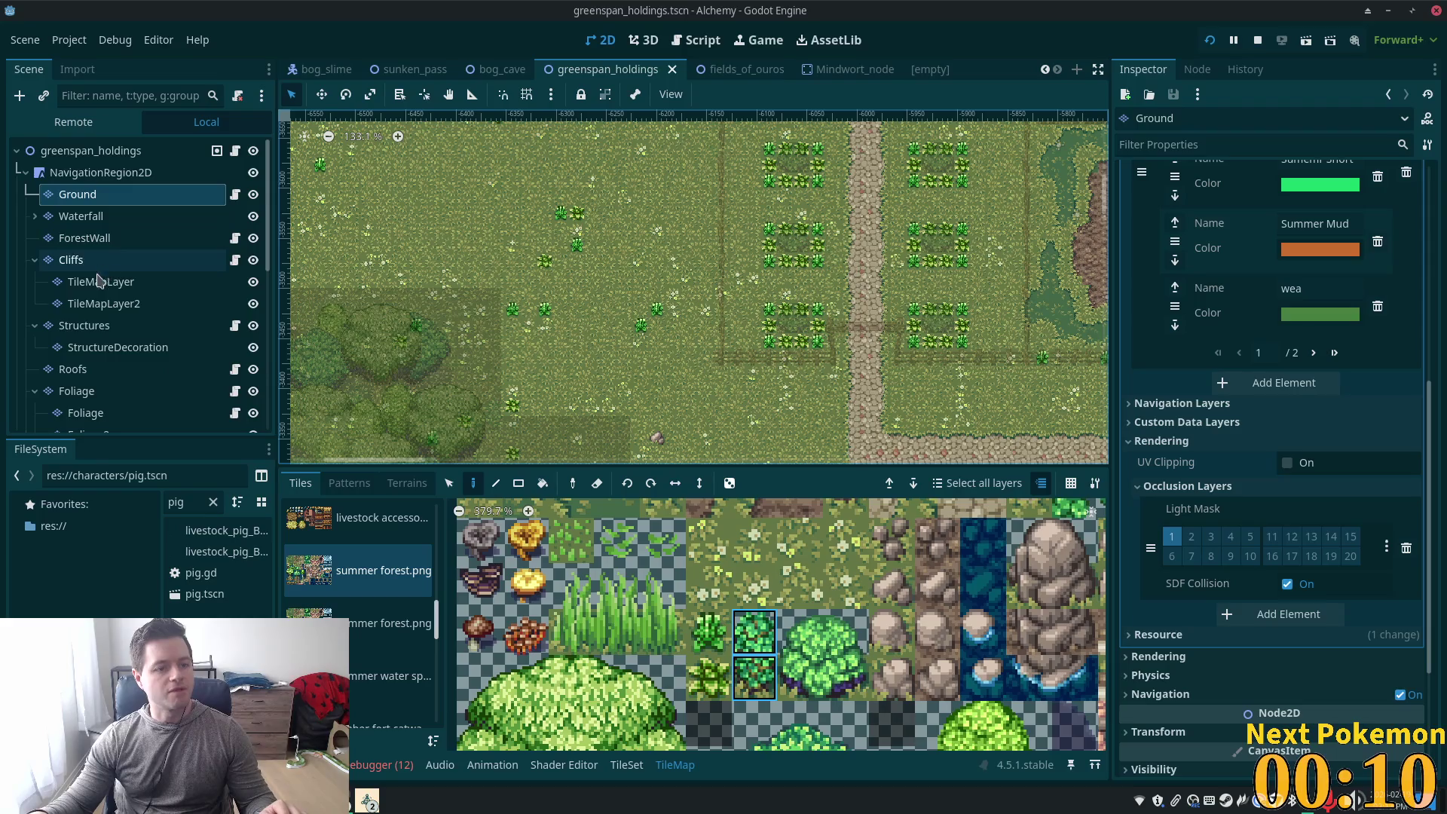
On the Structures layer, move the vertical fence column one tile left and return to painting
{"action": "left_click", "coordinate": [85, 324]}
{"action": "scroll", "coordinate": [631, 265], "scroll_direction": "up", "scroll_amount": 1}
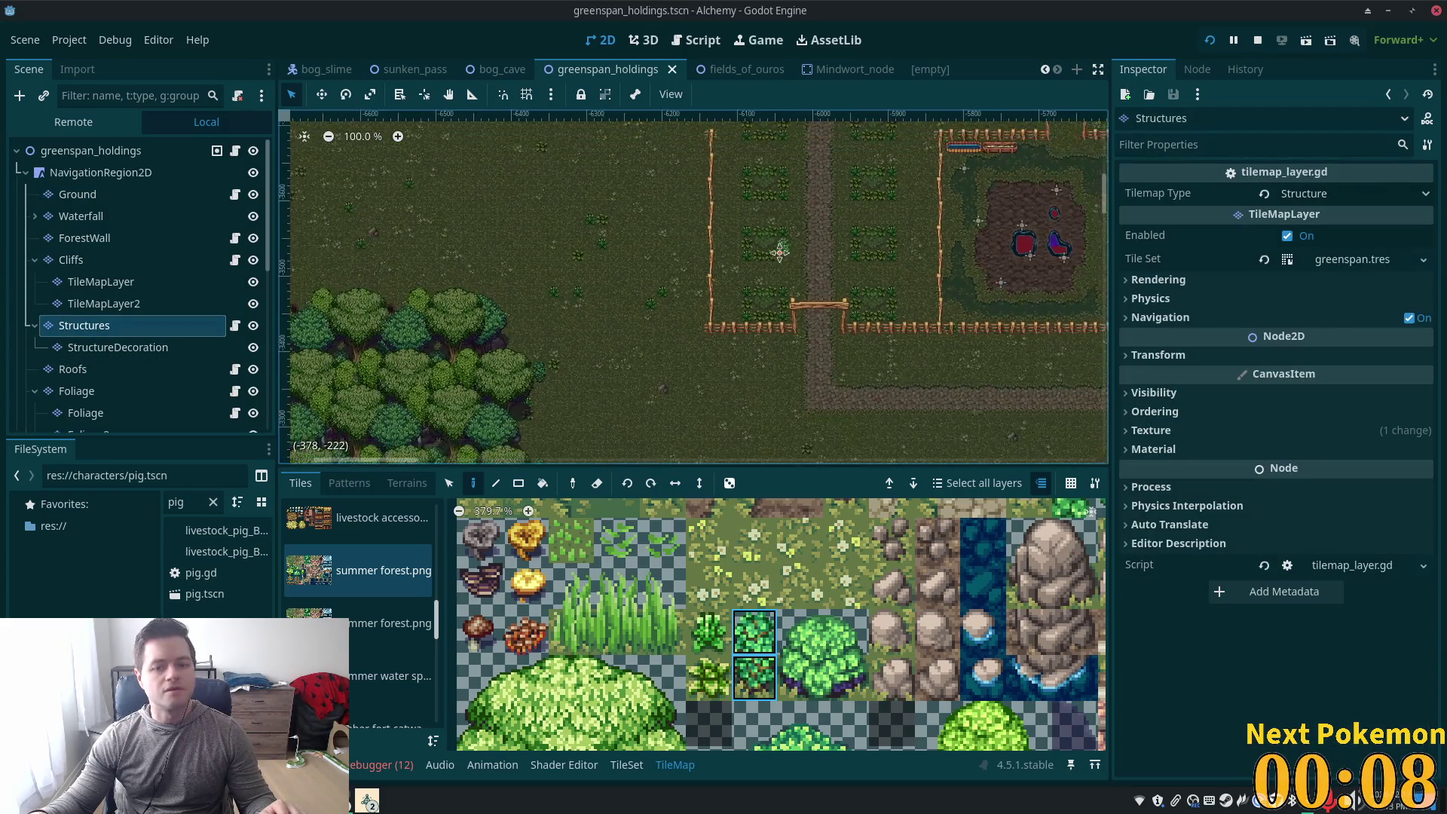
{"action": "key", "text": "s"}
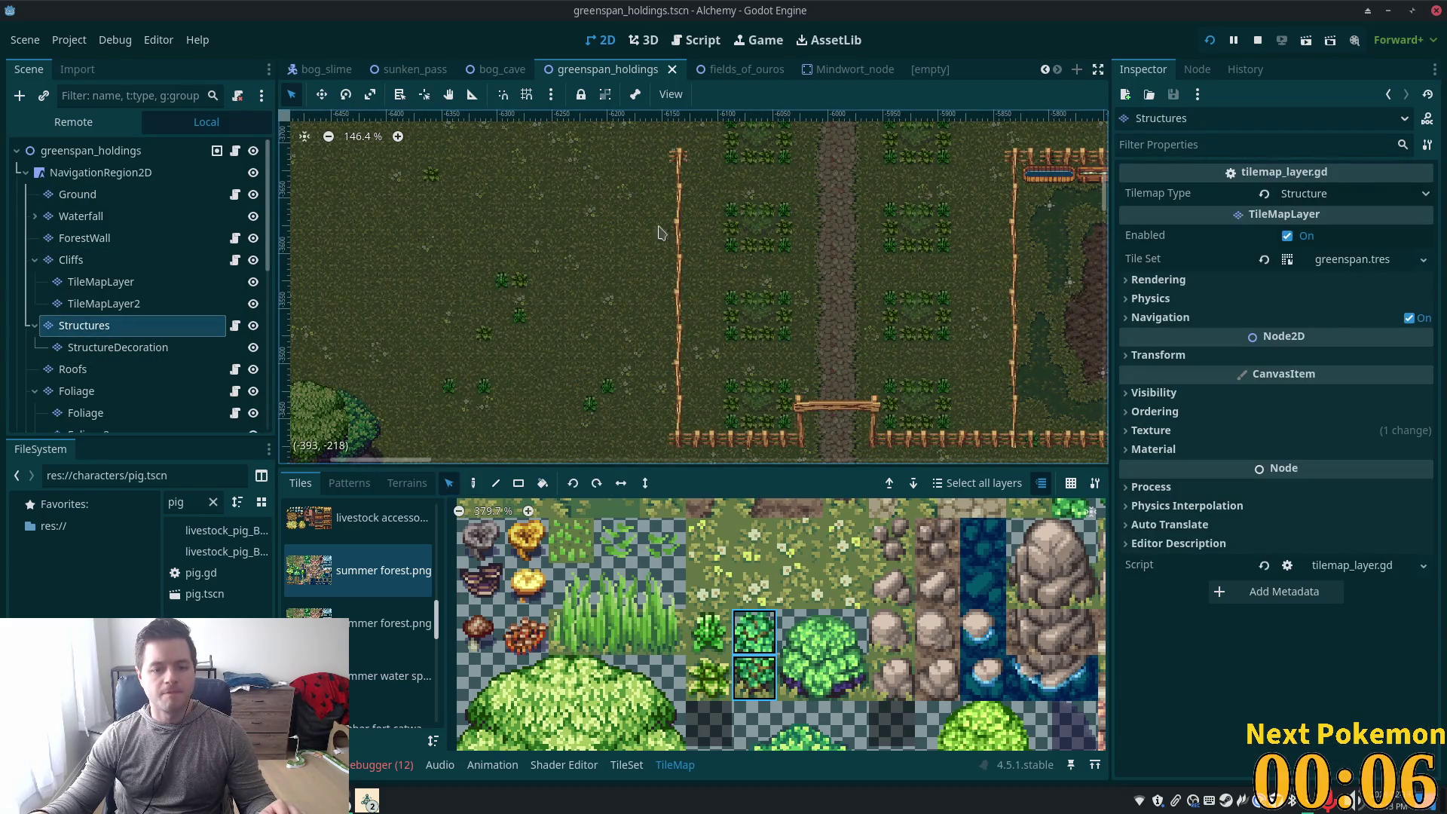
{"action": "mouse_move", "coordinate": [677, 160]}
{"action": "left_mouse_down"}
{"action": "mouse_move", "coordinate": [683, 368]}
{"action": "mouse_move", "coordinate": [666, 367]}
{"action": "left_mouse_up"}
{"action": "scroll", "coordinate": [715, 433], "scroll_direction": "up", "scroll_amount": 7}
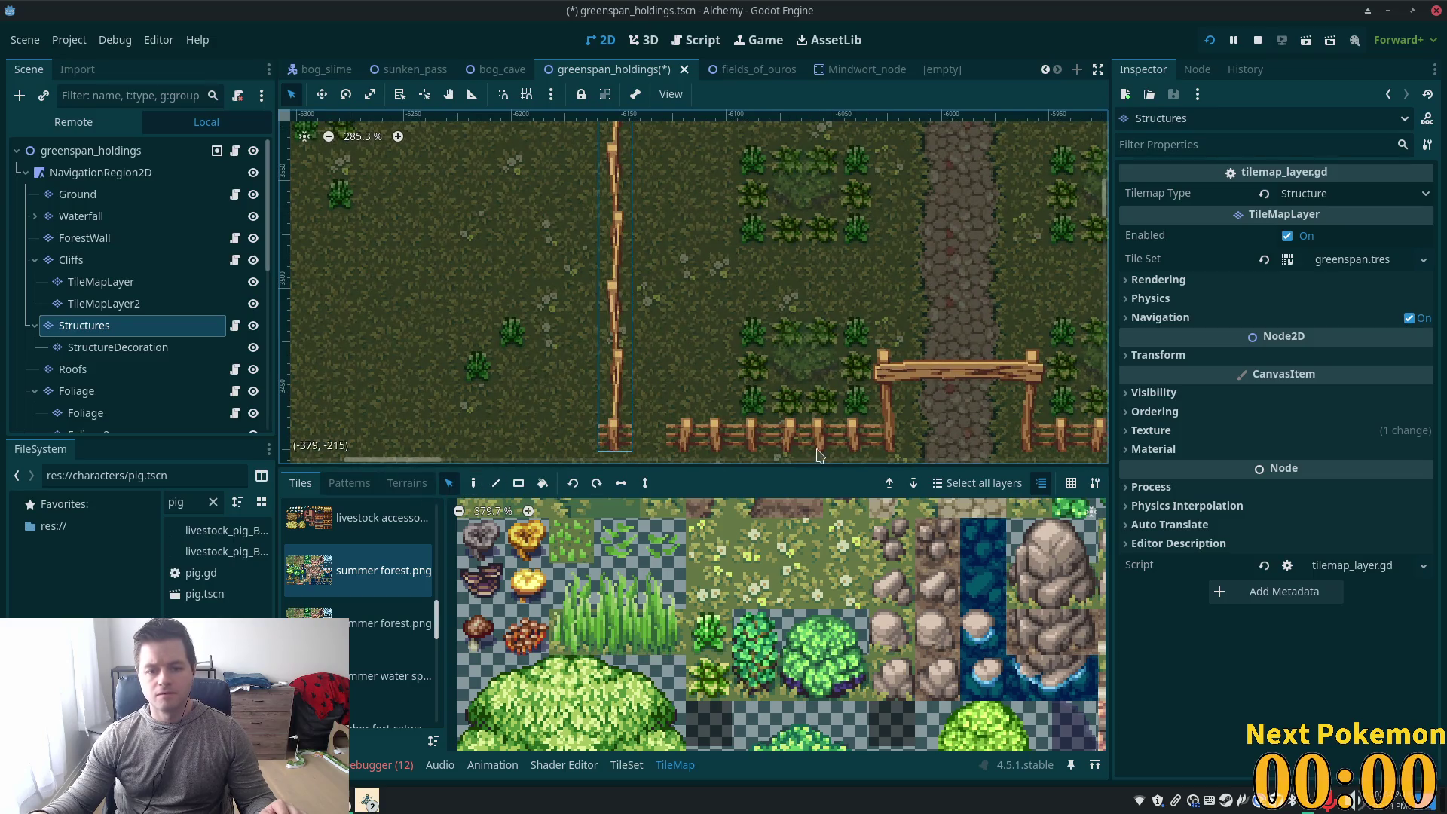
{"action": "left_click", "coordinate": [784, 444]}
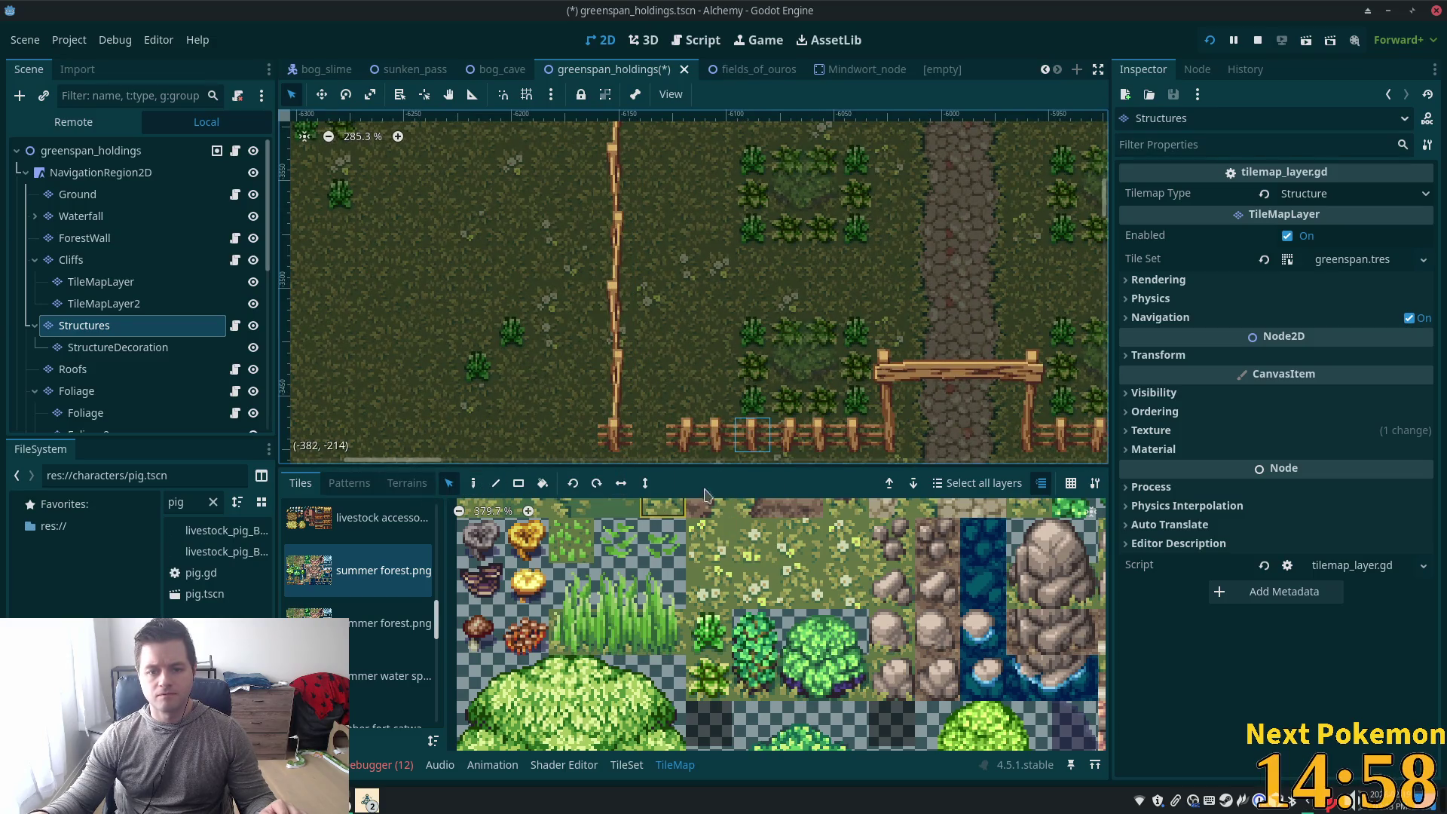
{"action": "left_click", "coordinate": [474, 483]}
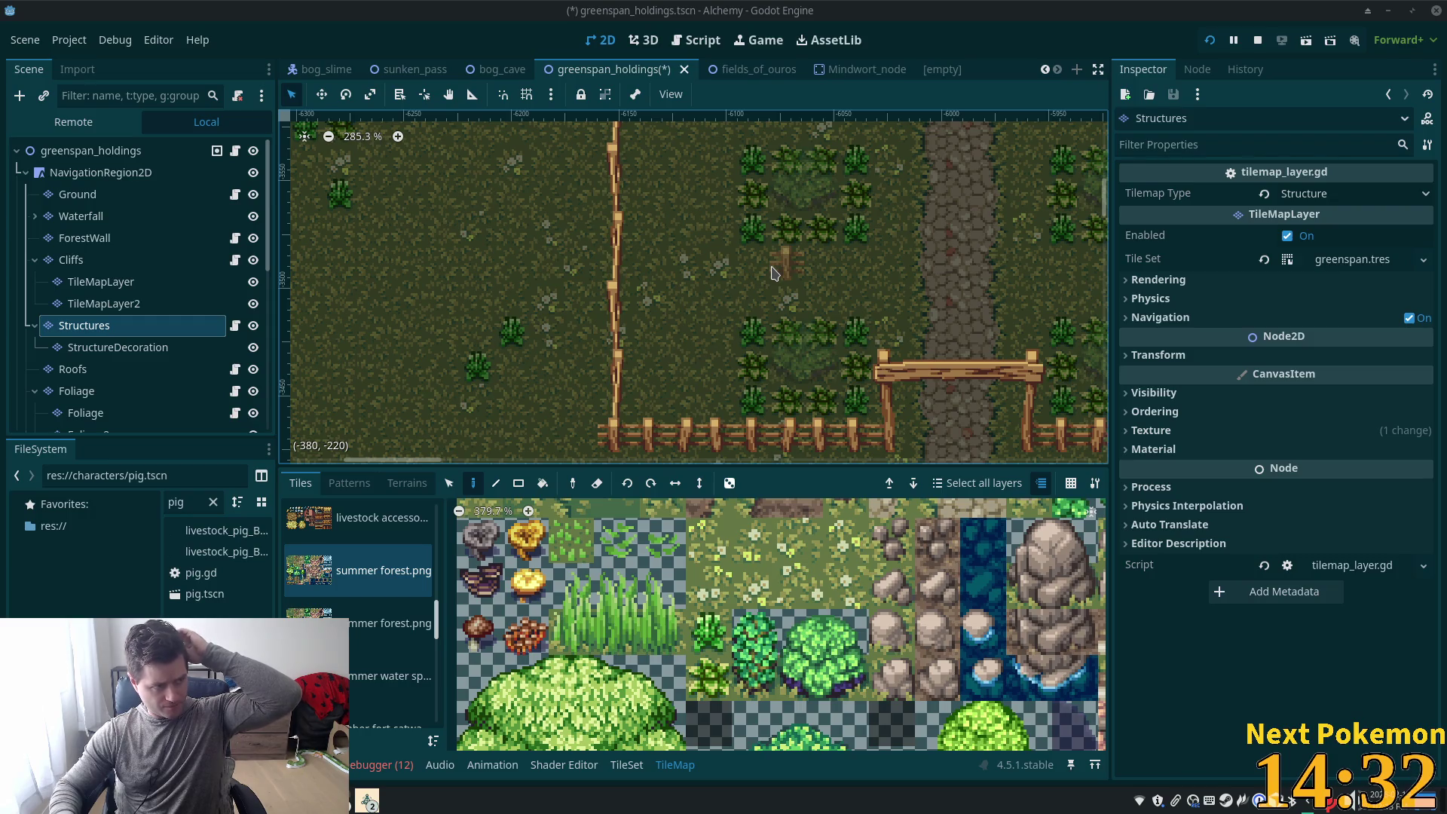
Review the fenced farm plots and select the greenspan_holdings root node
{"action": "scroll", "coordinate": [891, 267], "scroll_direction": "down", "scroll_amount": 10}
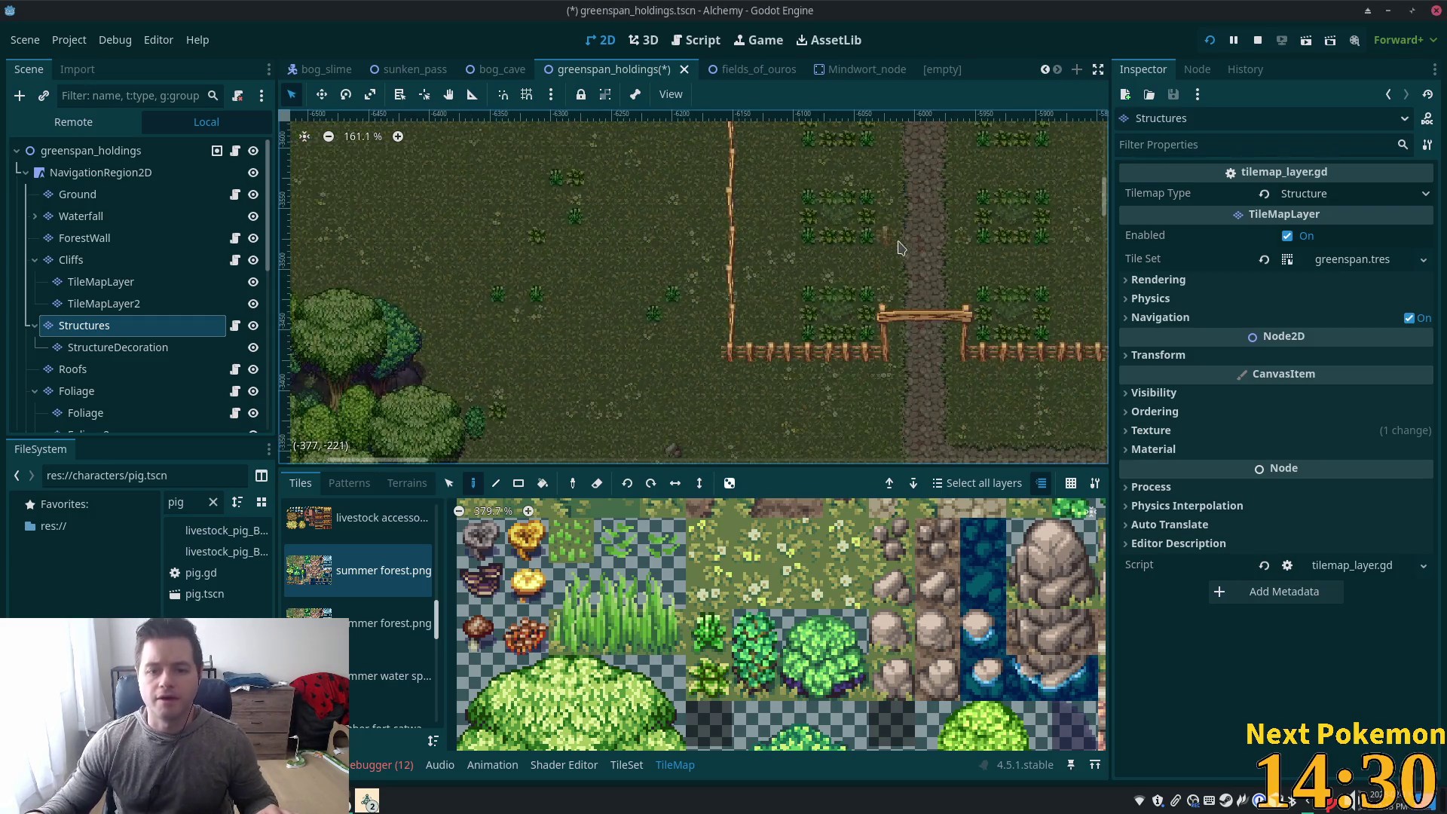
{"action": "left_click_drag", "start_coordinate": [890, 267], "coordinate": [780, 324]}
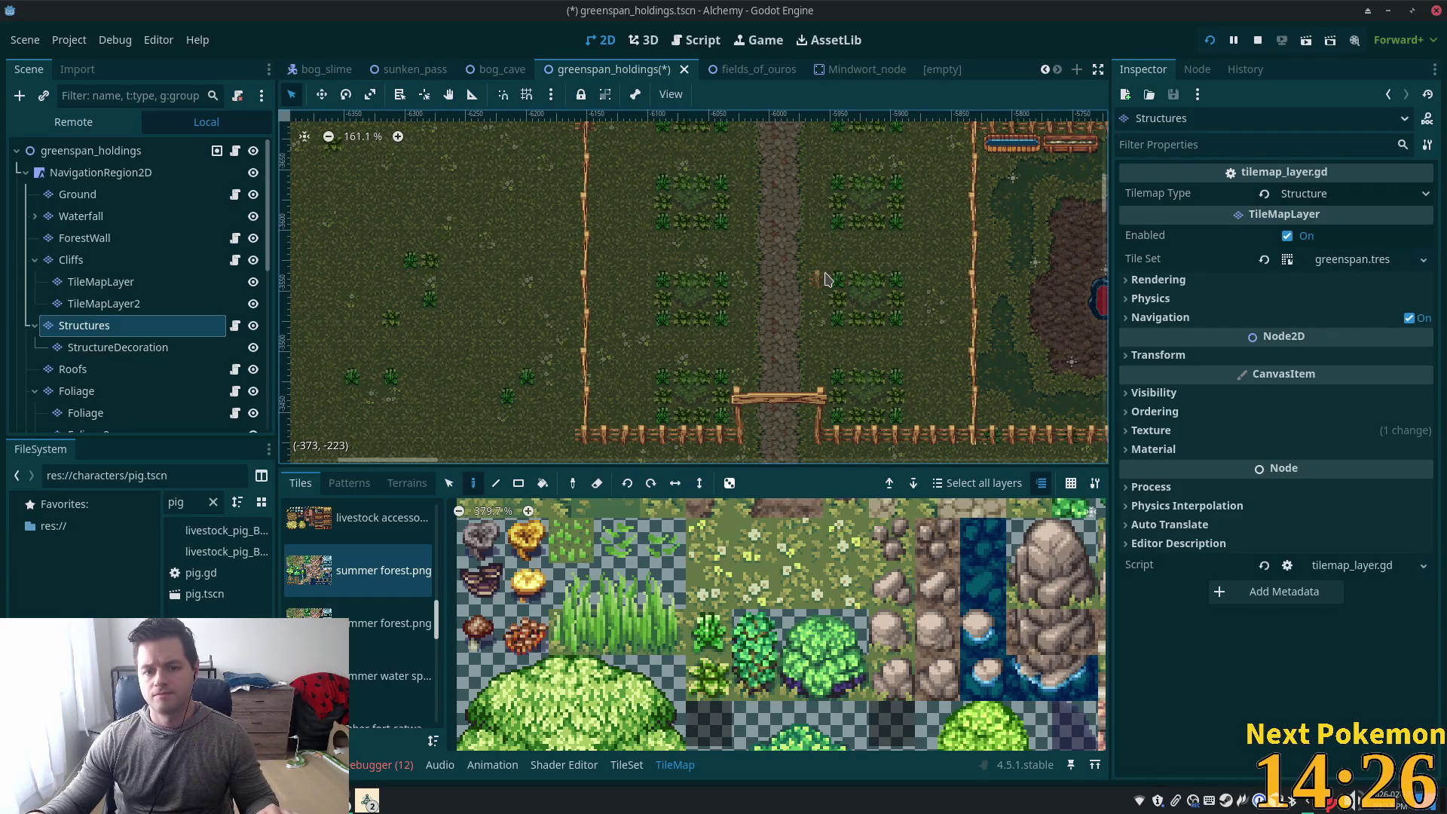
{"action": "scroll", "coordinate": [773, 283], "scroll_direction": "down", "scroll_amount": 3}
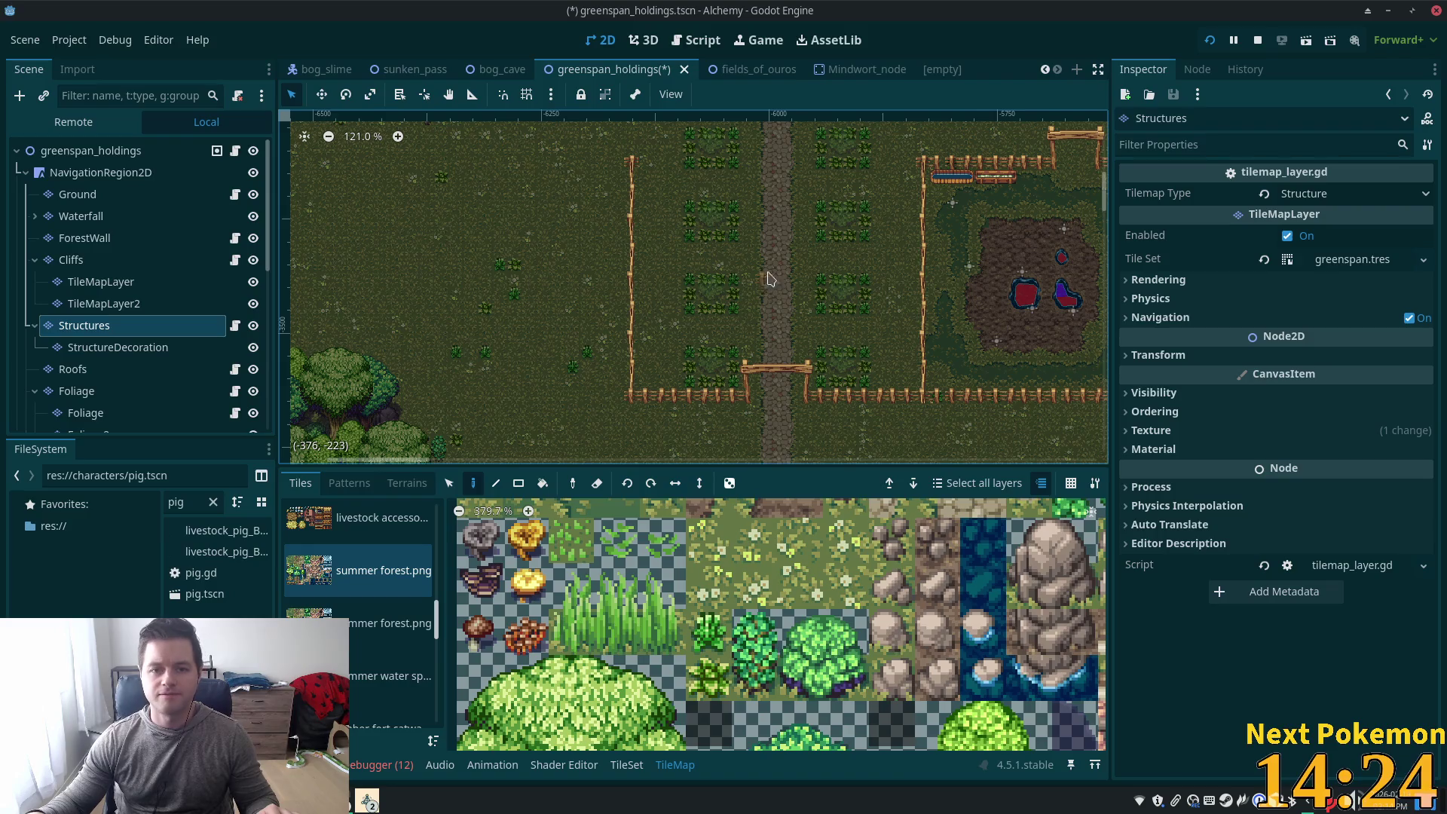
{"action": "scroll", "coordinate": [761, 283], "scroll_direction": "up", "scroll_amount": 2}
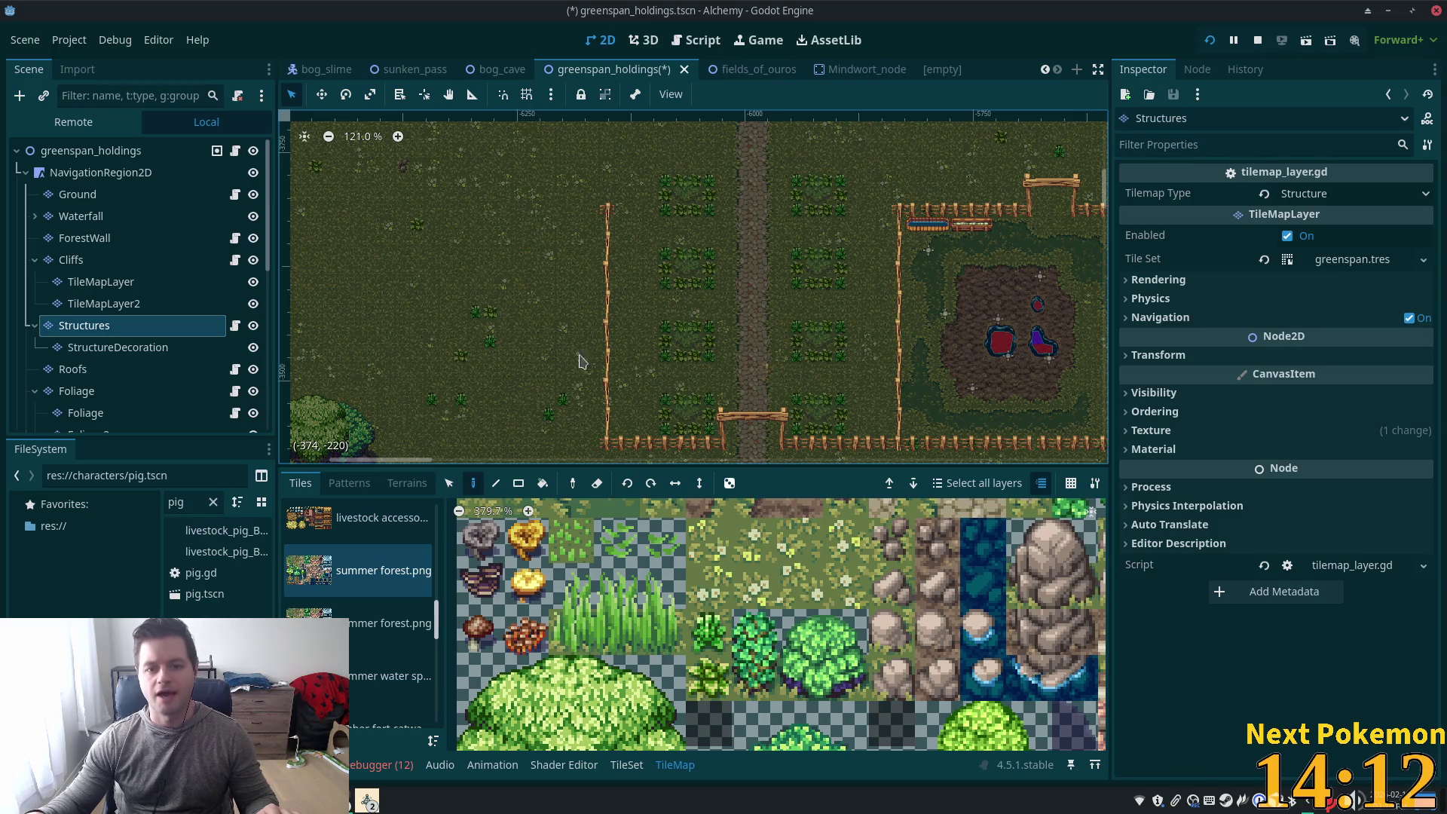
{"action": "scroll", "coordinate": [932, 397], "scroll_direction": "up", "scroll_amount": 4}
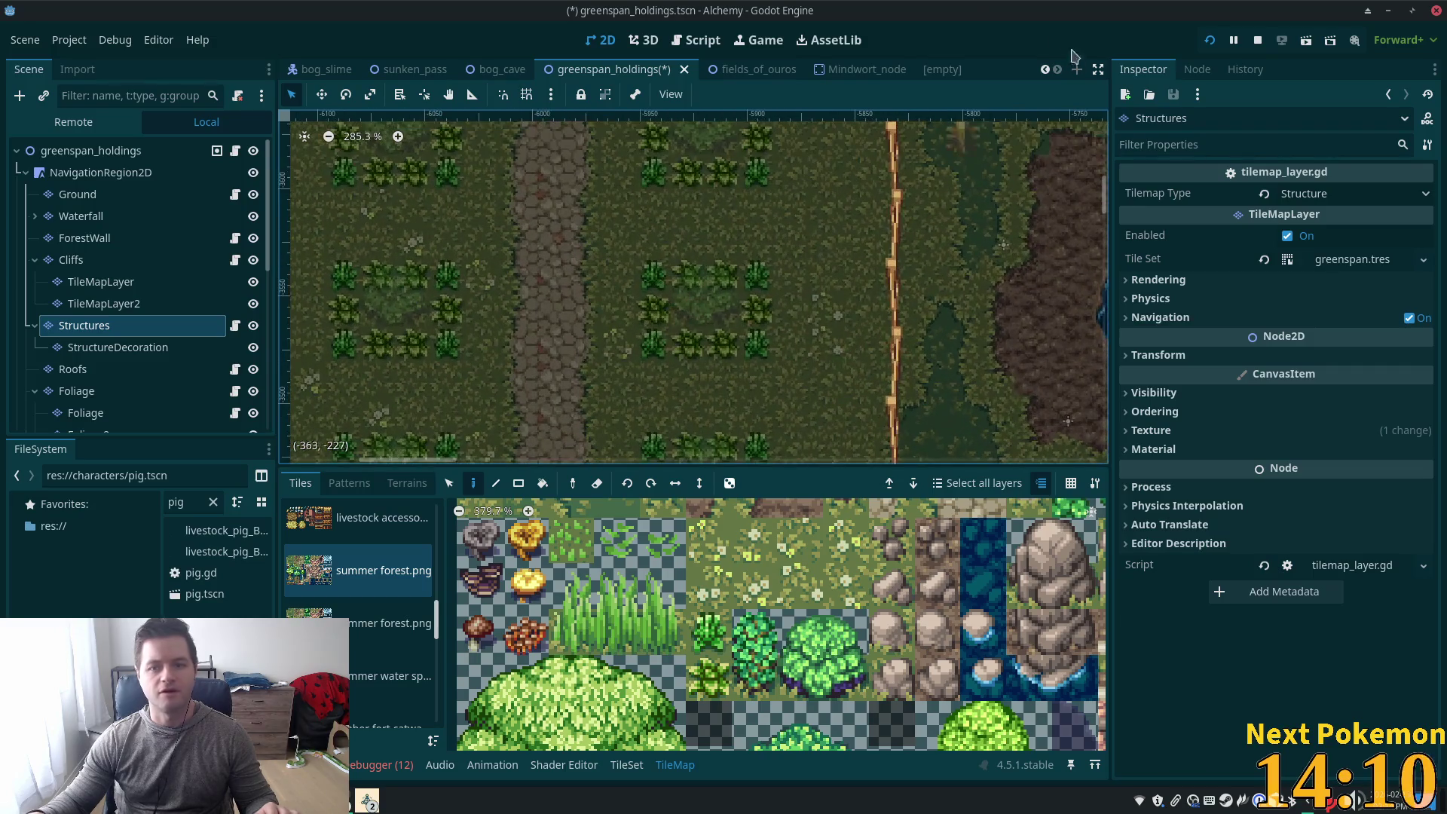
{"action": "scroll", "coordinate": [640, 211], "scroll_direction": "down", "scroll_amount": 1}
{"action": "left_click", "coordinate": [482, 216]}
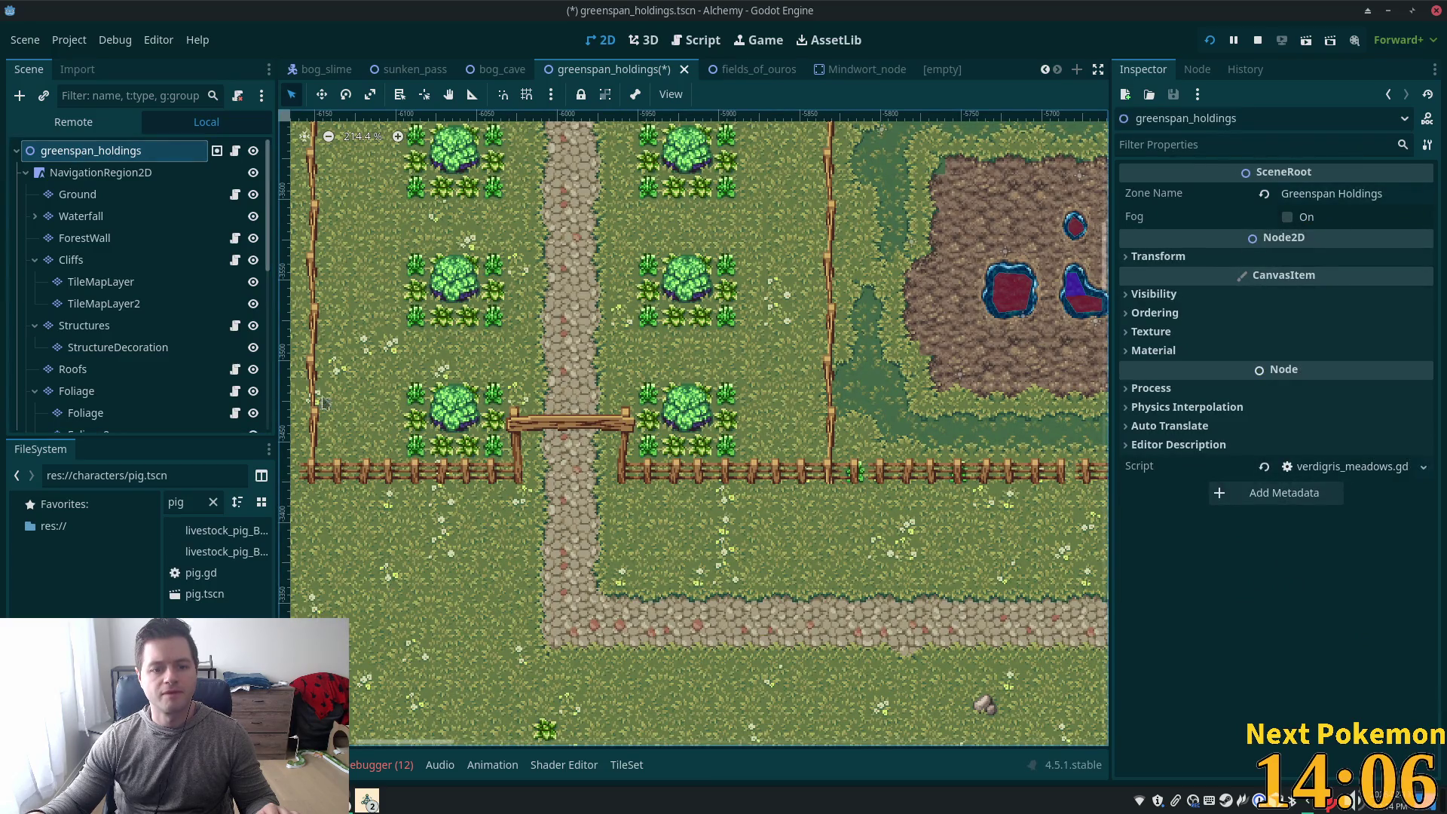
Choose a different tile from the summer forest atlas and make Foliage the active layer
{"action": "left_click", "coordinate": [76, 195]}
{"action": "left_click", "coordinate": [105, 388]}
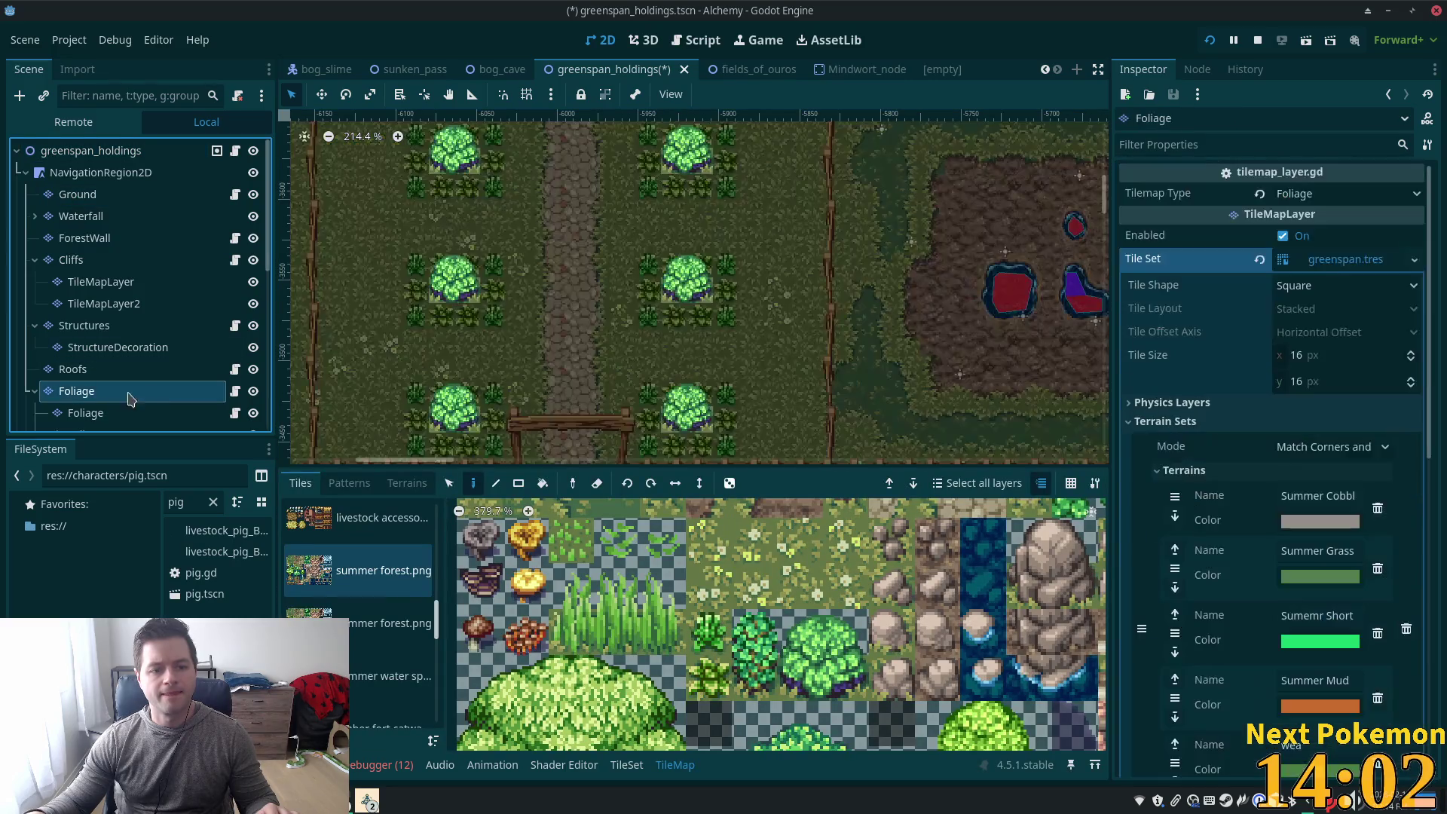
{"action": "left_click", "coordinate": [83, 195]}
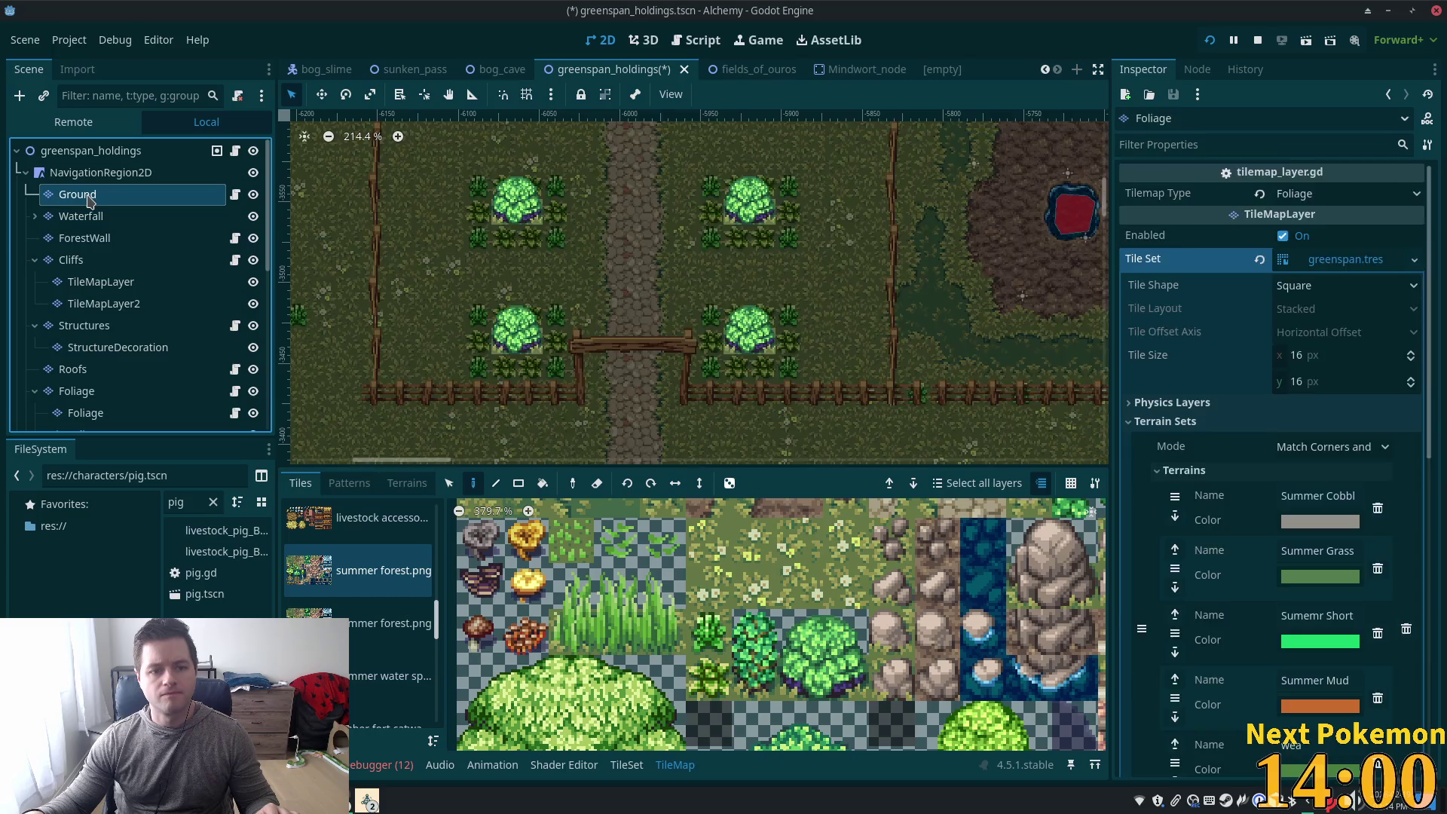
{"action": "left_click", "coordinate": [769, 595]}
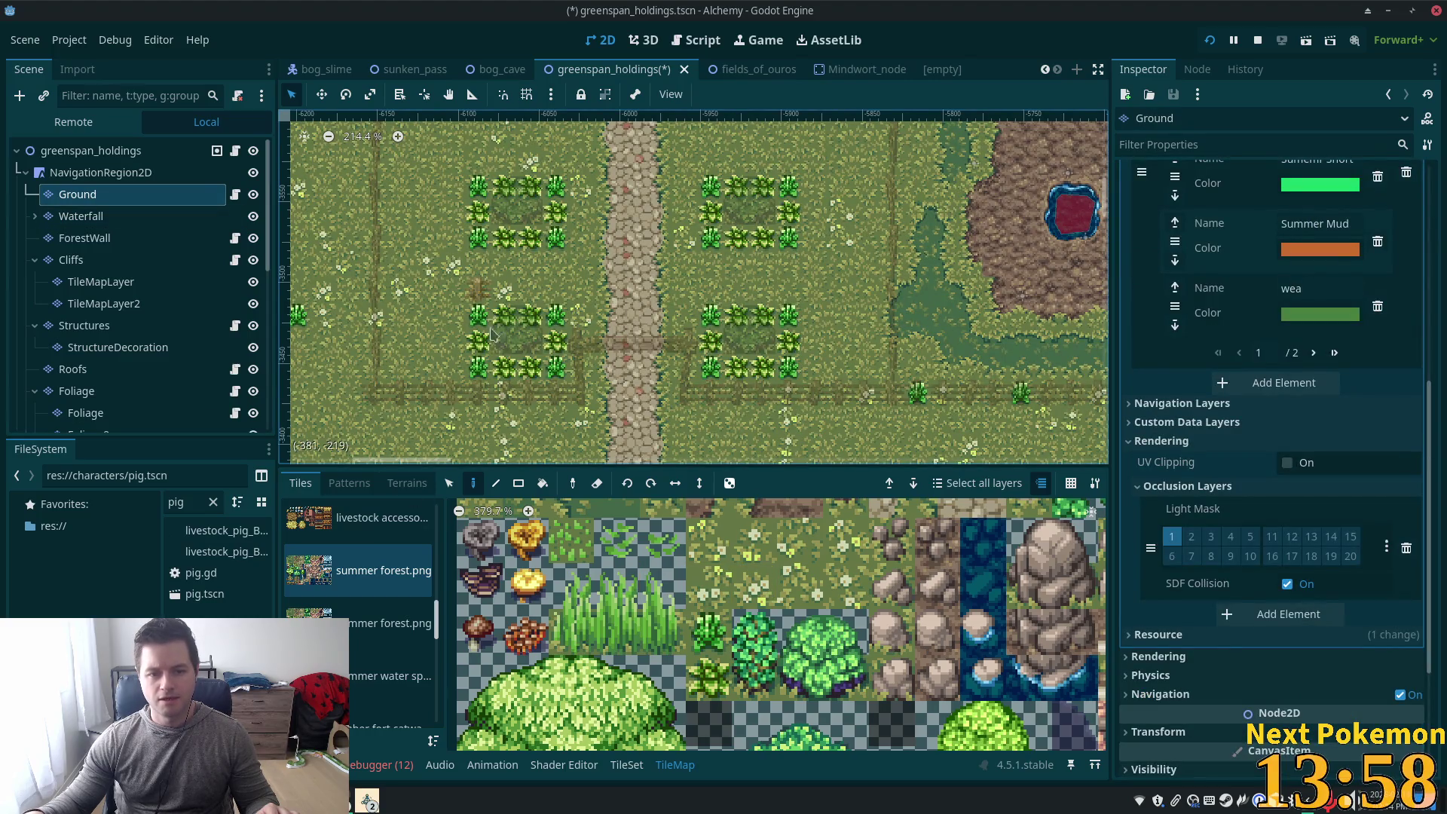
{"action": "scroll", "coordinate": [654, 595], "scroll_direction": "down", "scroll_amount": 2}
{"action": "scroll", "coordinate": [654, 595], "scroll_direction": "down", "scroll_amount": 8}
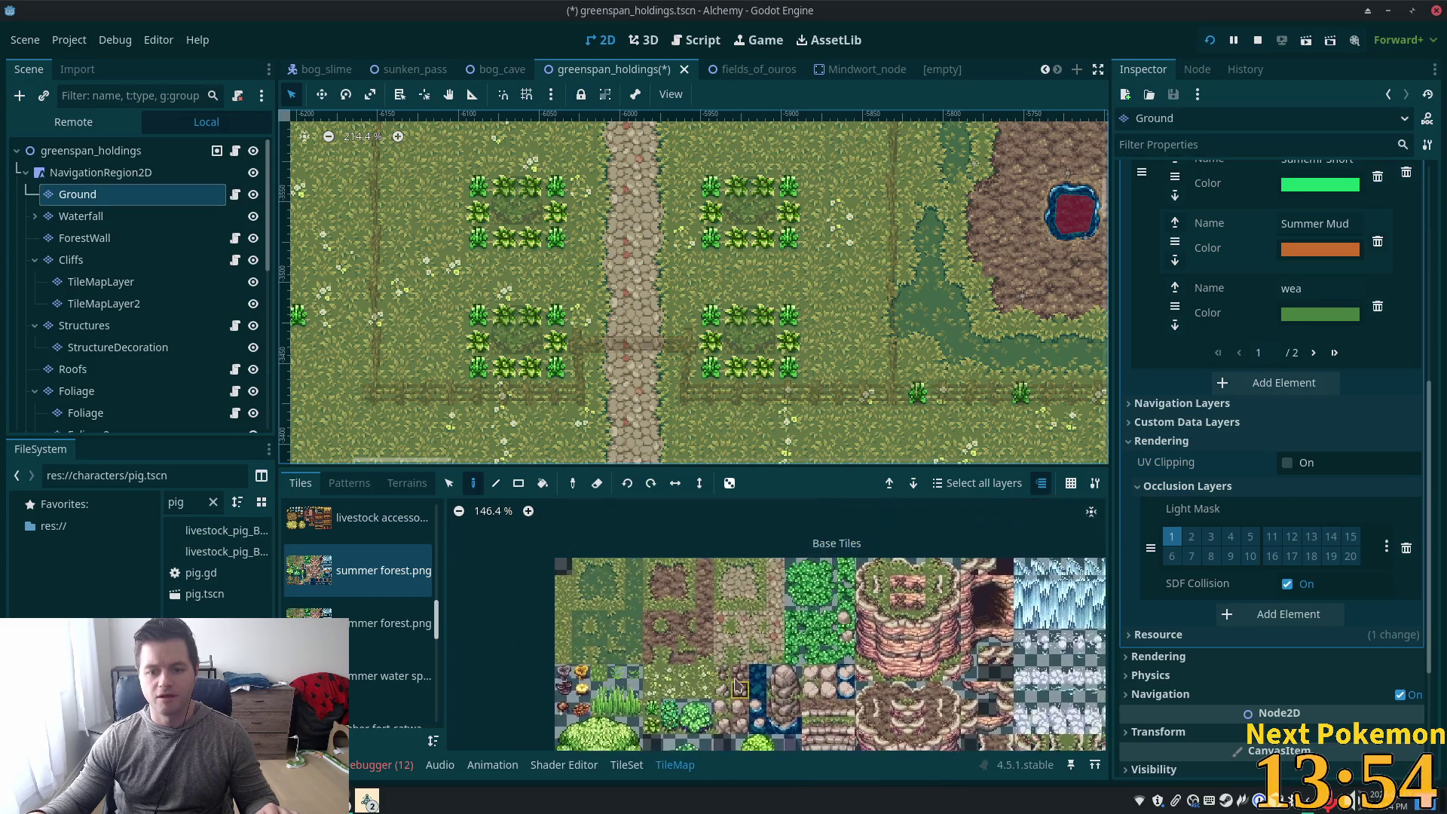
{"action": "left_click", "coordinate": [863, 582]}
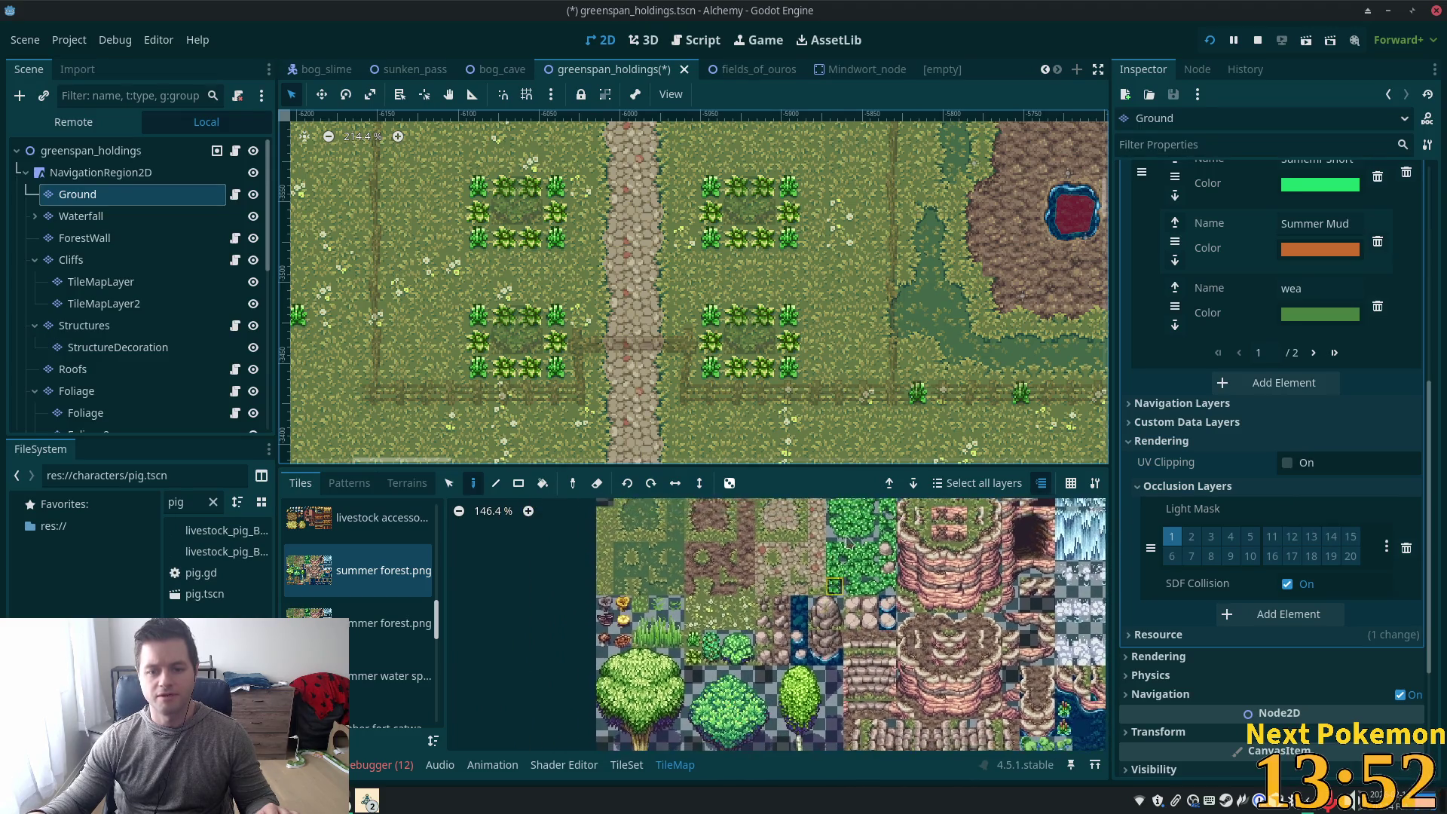
{"action": "left_click", "coordinate": [836, 534]}
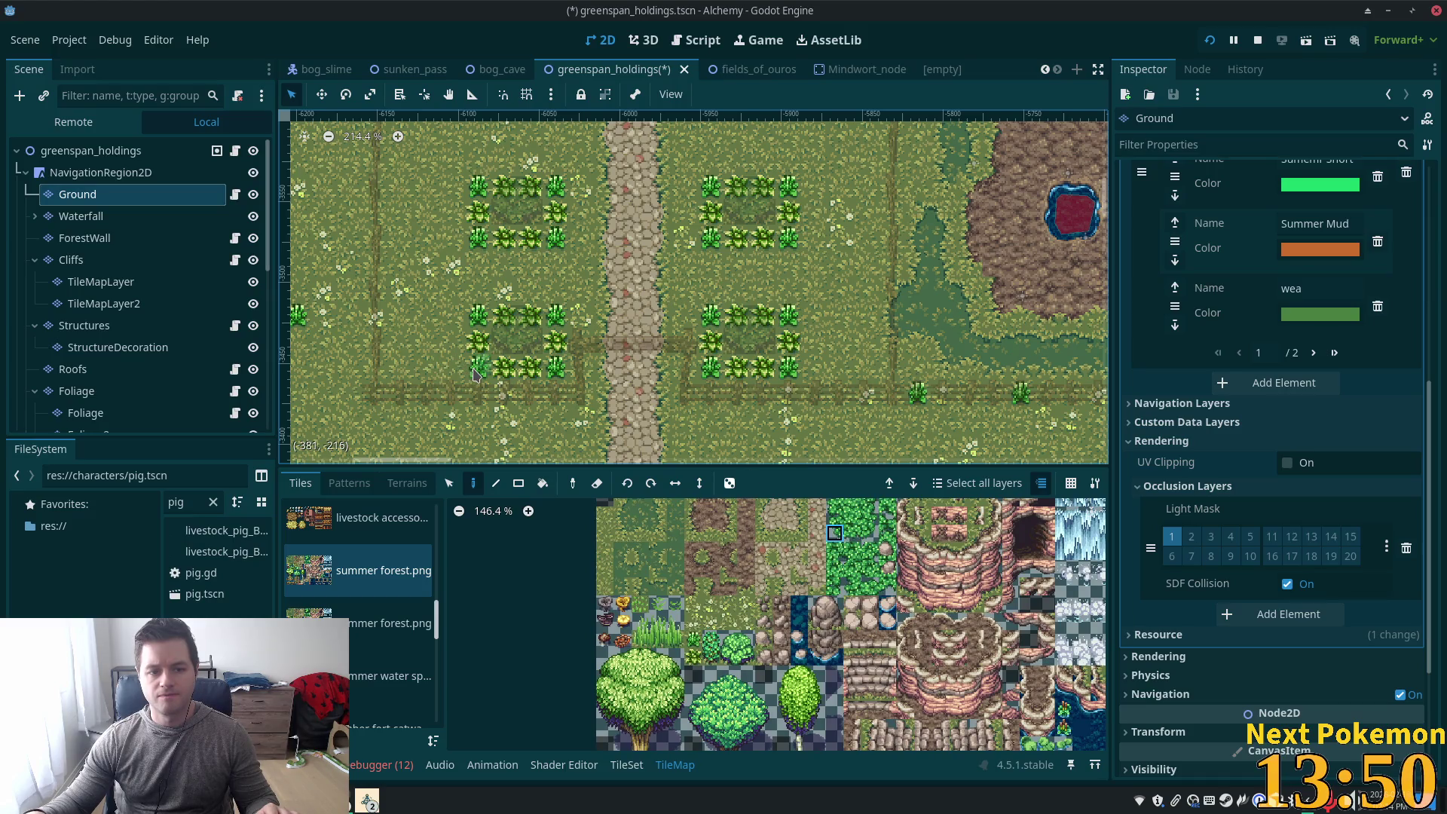
{"action": "left_click", "coordinate": [76, 390]}
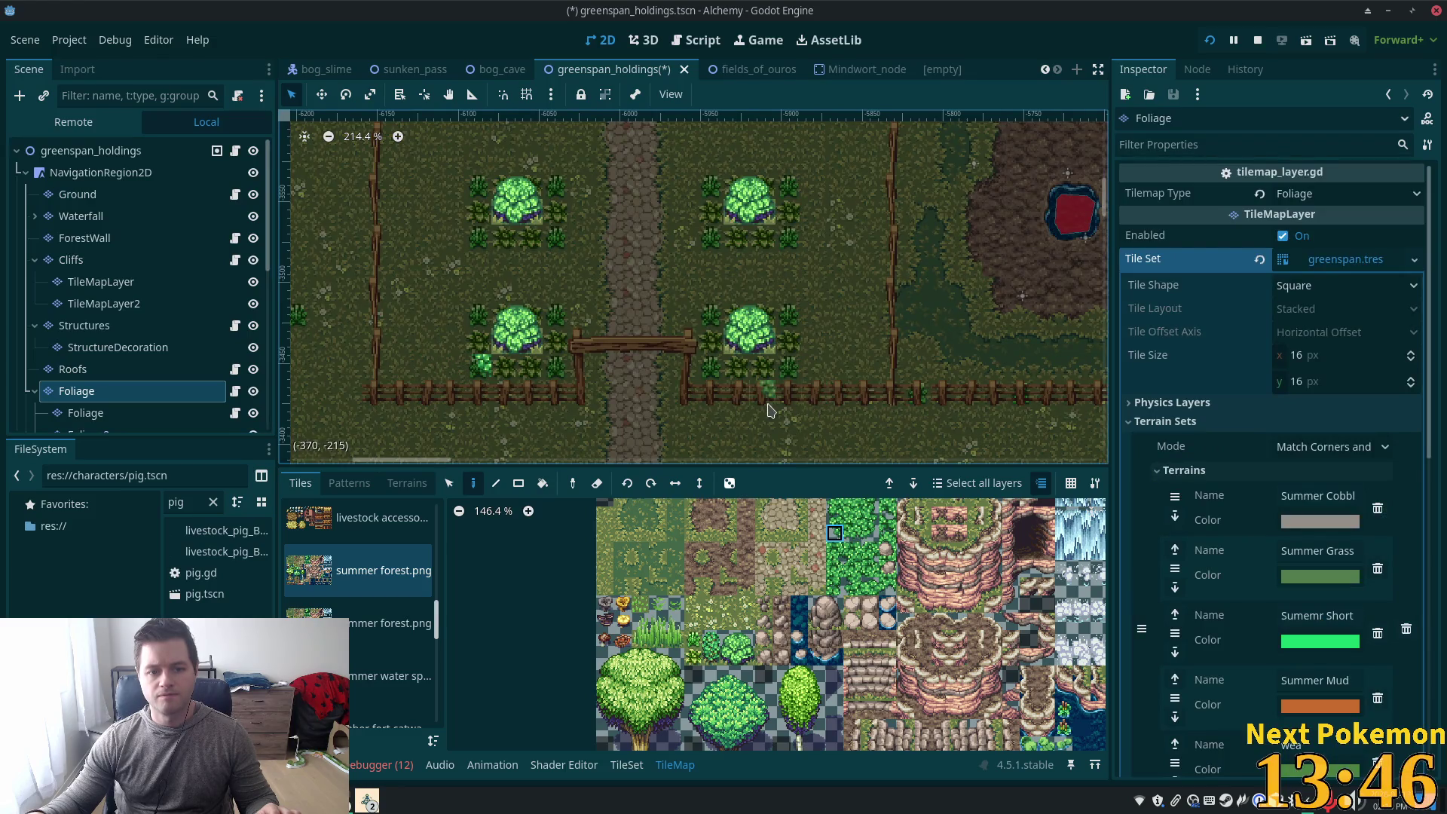
{"action": "scroll", "coordinate": [535, 343], "scroll_direction": "up", "scroll_amount": 5}
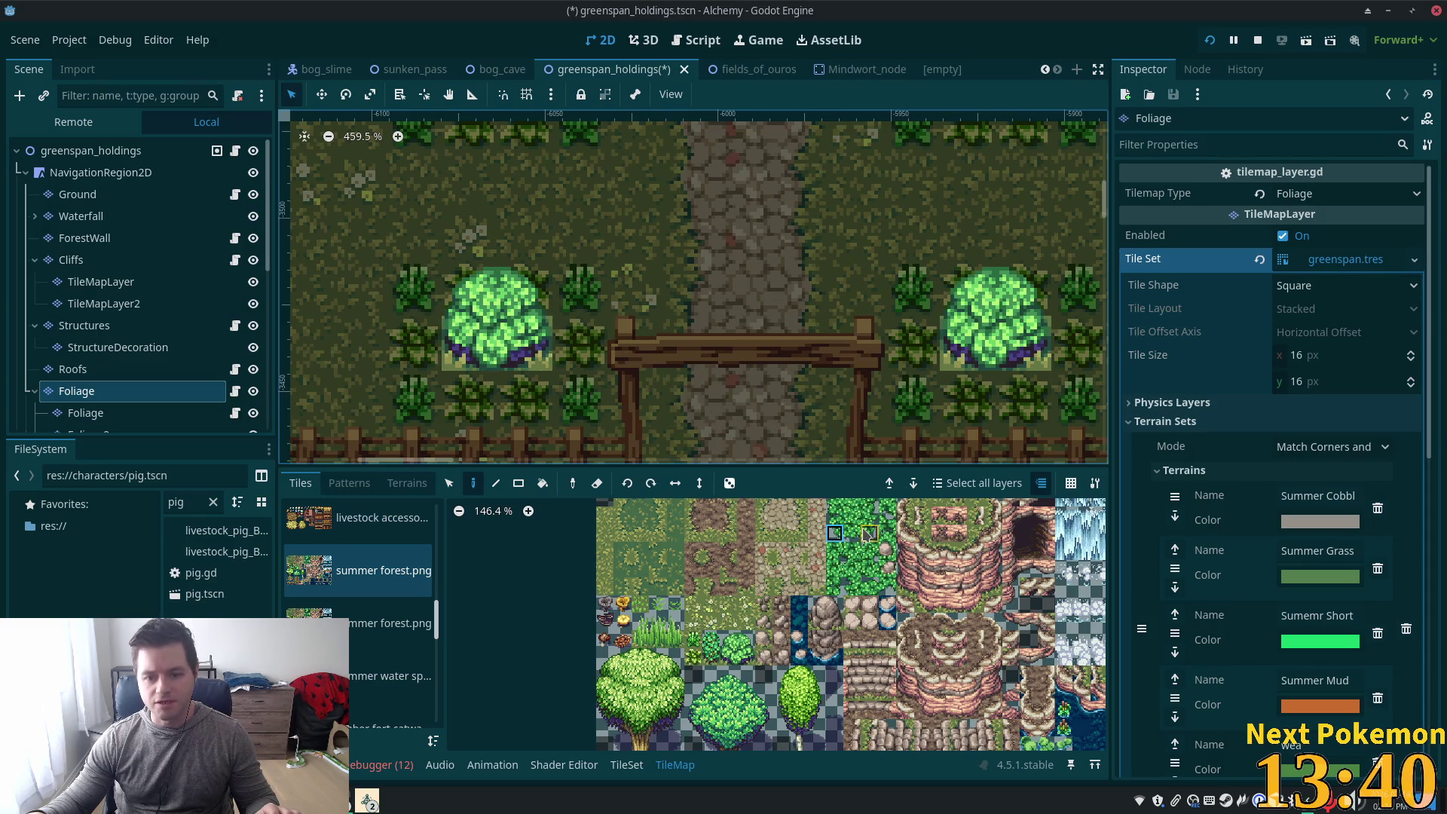
{"action": "scroll", "coordinate": [865, 534], "scroll_direction": "up", "scroll_amount": 3}
{"action": "scroll", "coordinate": [783, 715], "scroll_direction": "down", "scroll_amount": 3}
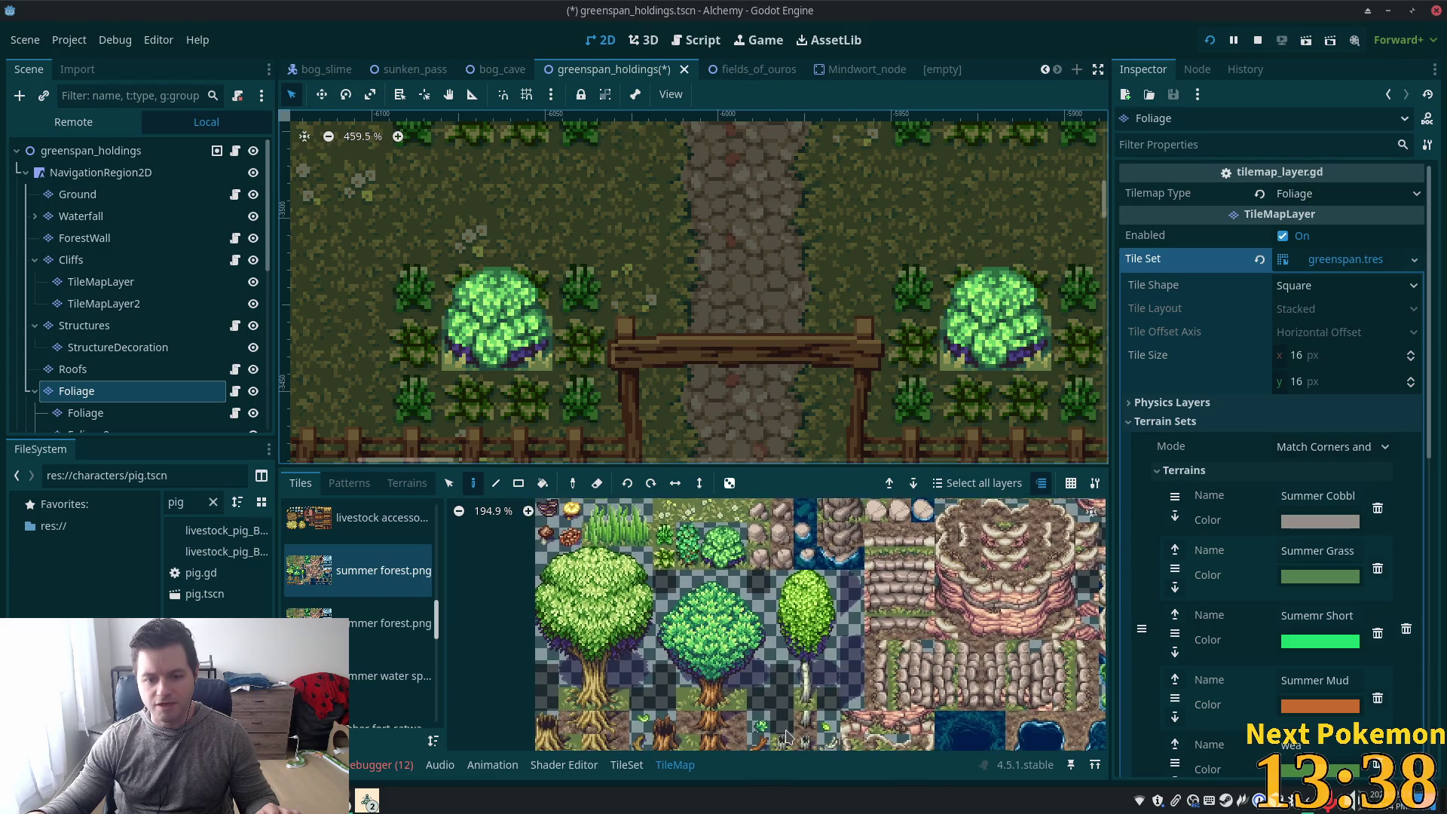
{"action": "scroll", "coordinate": [786, 735], "scroll_direction": "down", "scroll_amount": 5}
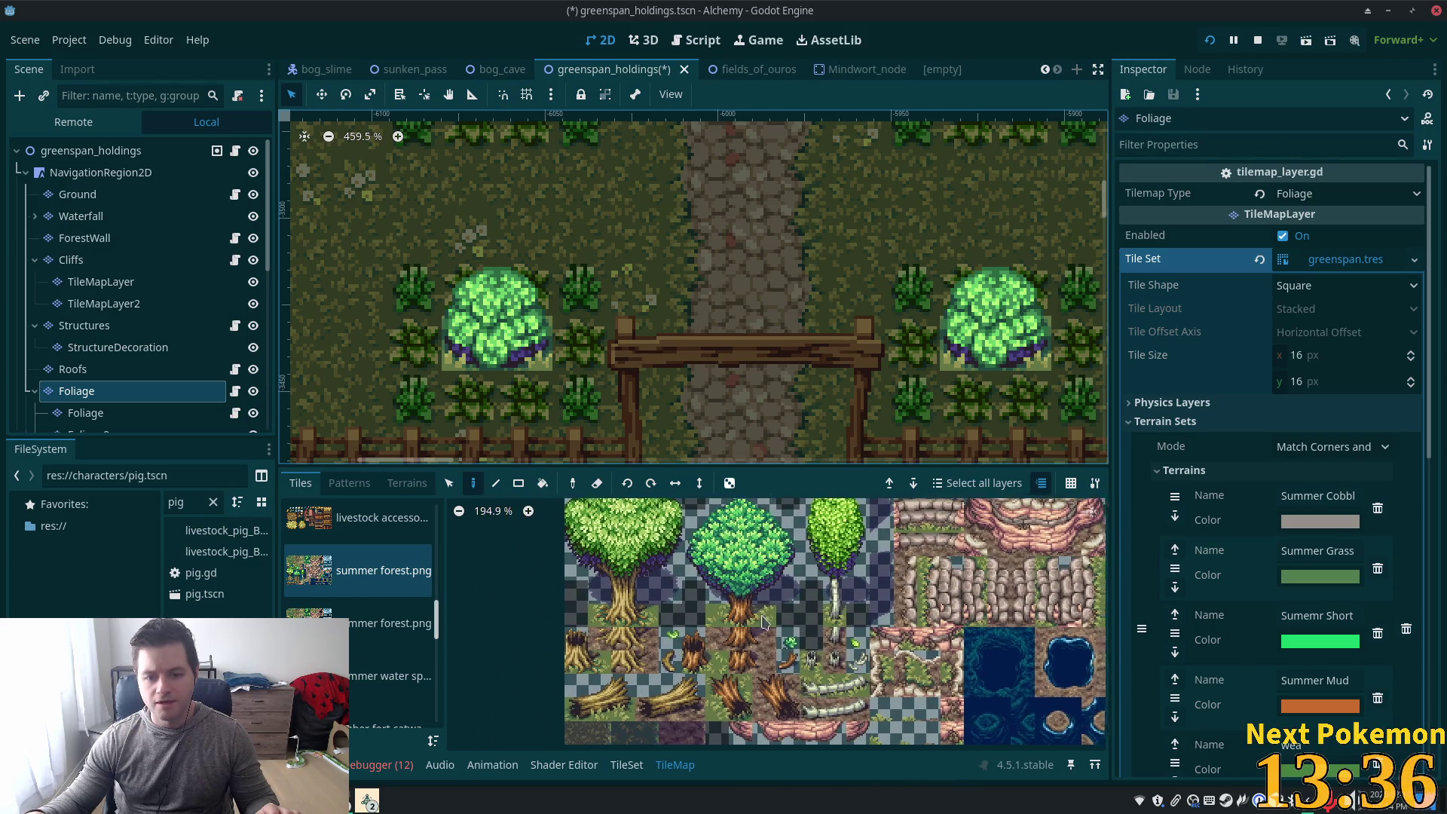
{"action": "scroll", "coordinate": [673, 590], "scroll_direction": "up", "scroll_amount": 10}
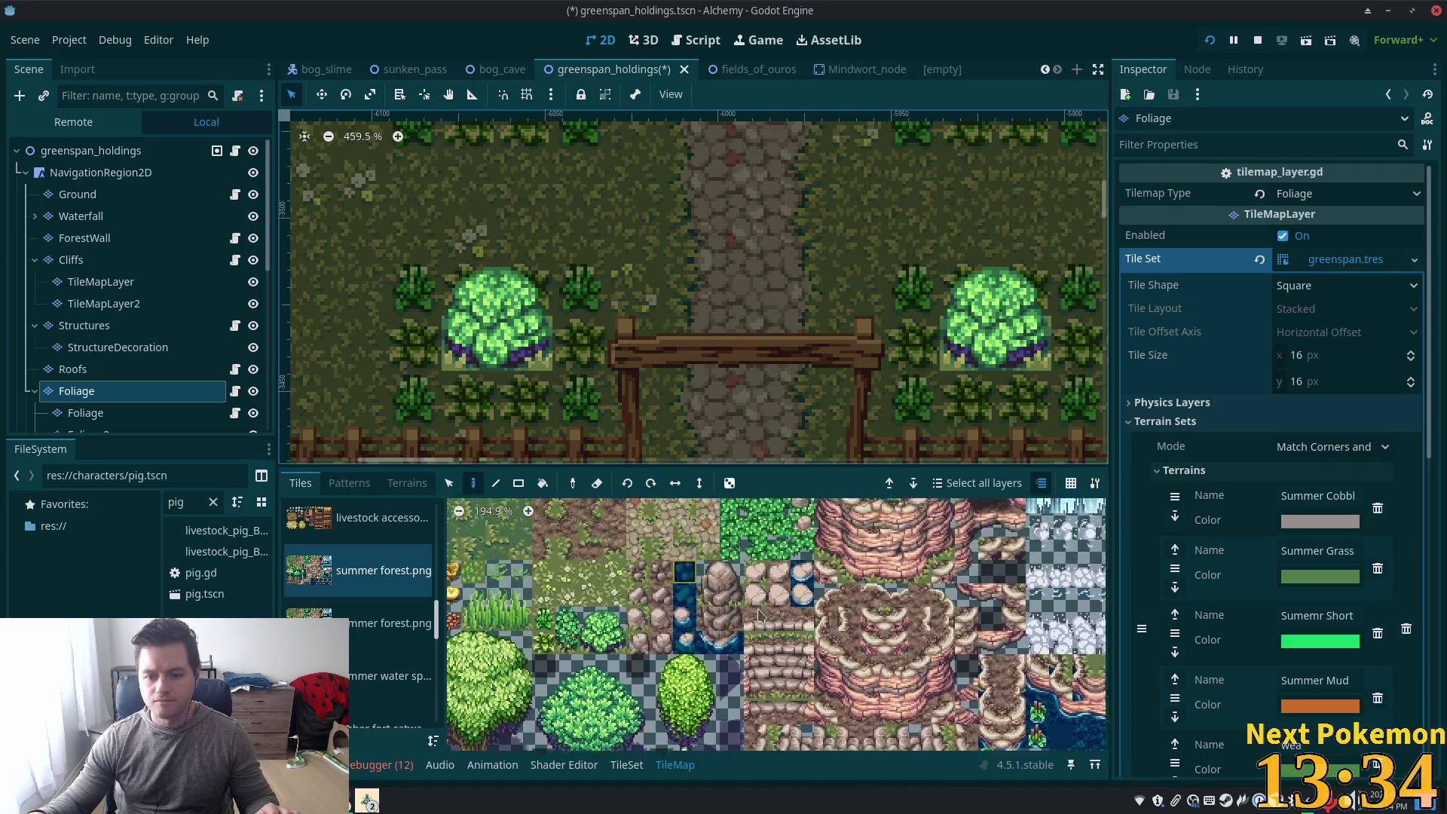
{"action": "scroll", "coordinate": [780, 590], "scroll_direction": "down", "scroll_amount": 5}
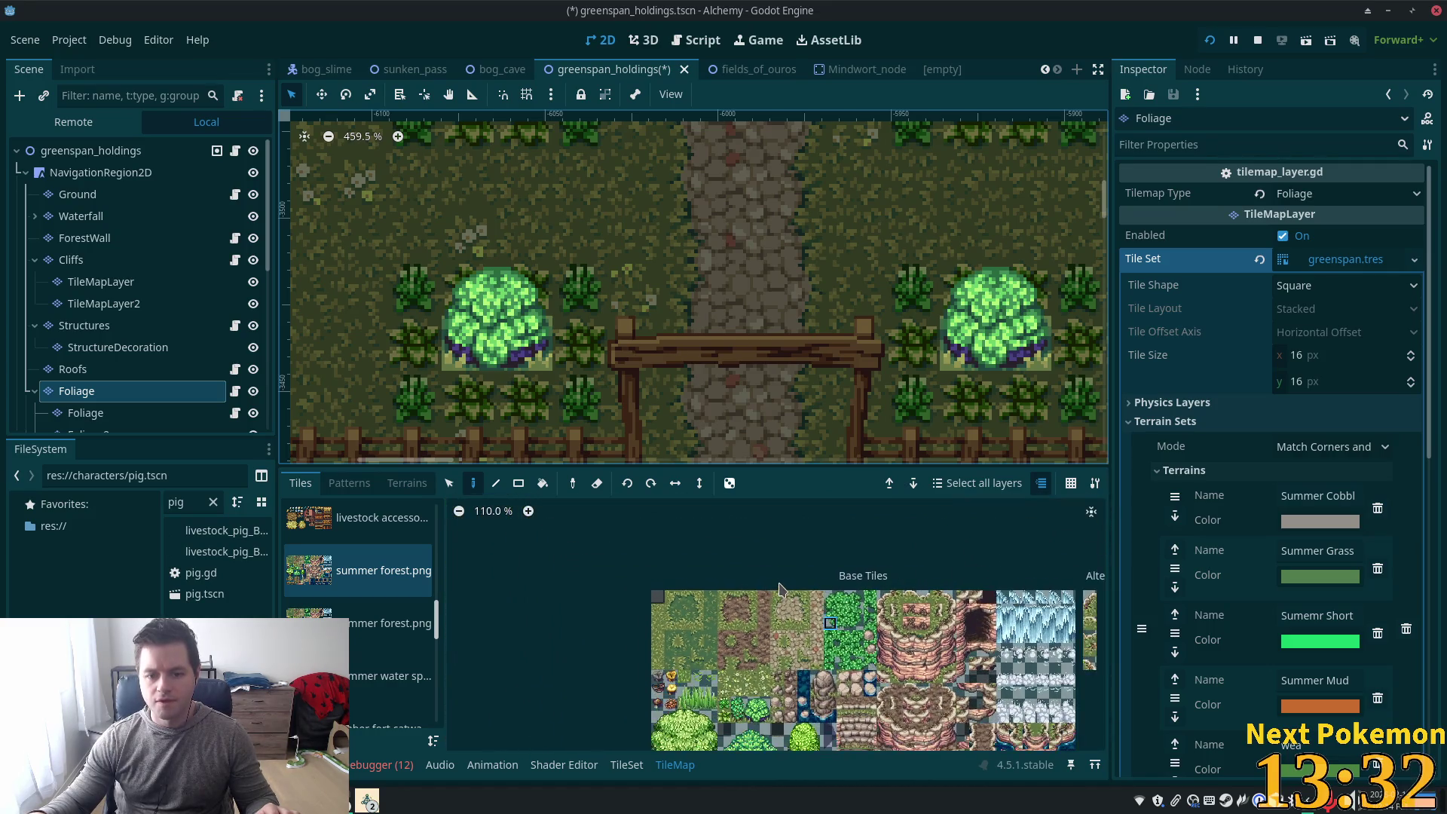
{"action": "scroll", "coordinate": [780, 590], "scroll_direction": "down", "scroll_amount": 4}
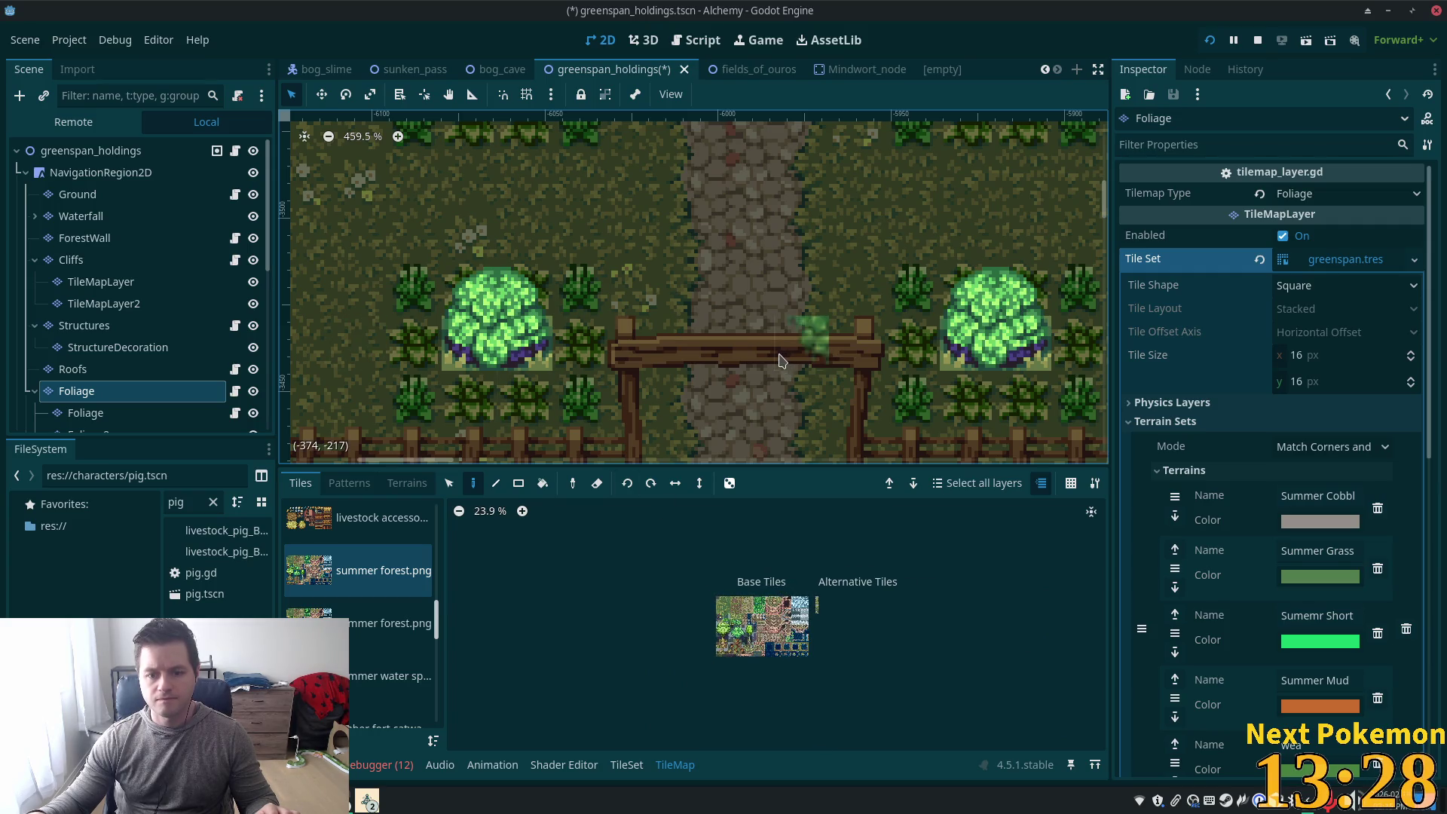
{"action": "scroll", "coordinate": [452, 241], "scroll_direction": "down", "scroll_amount": 5}
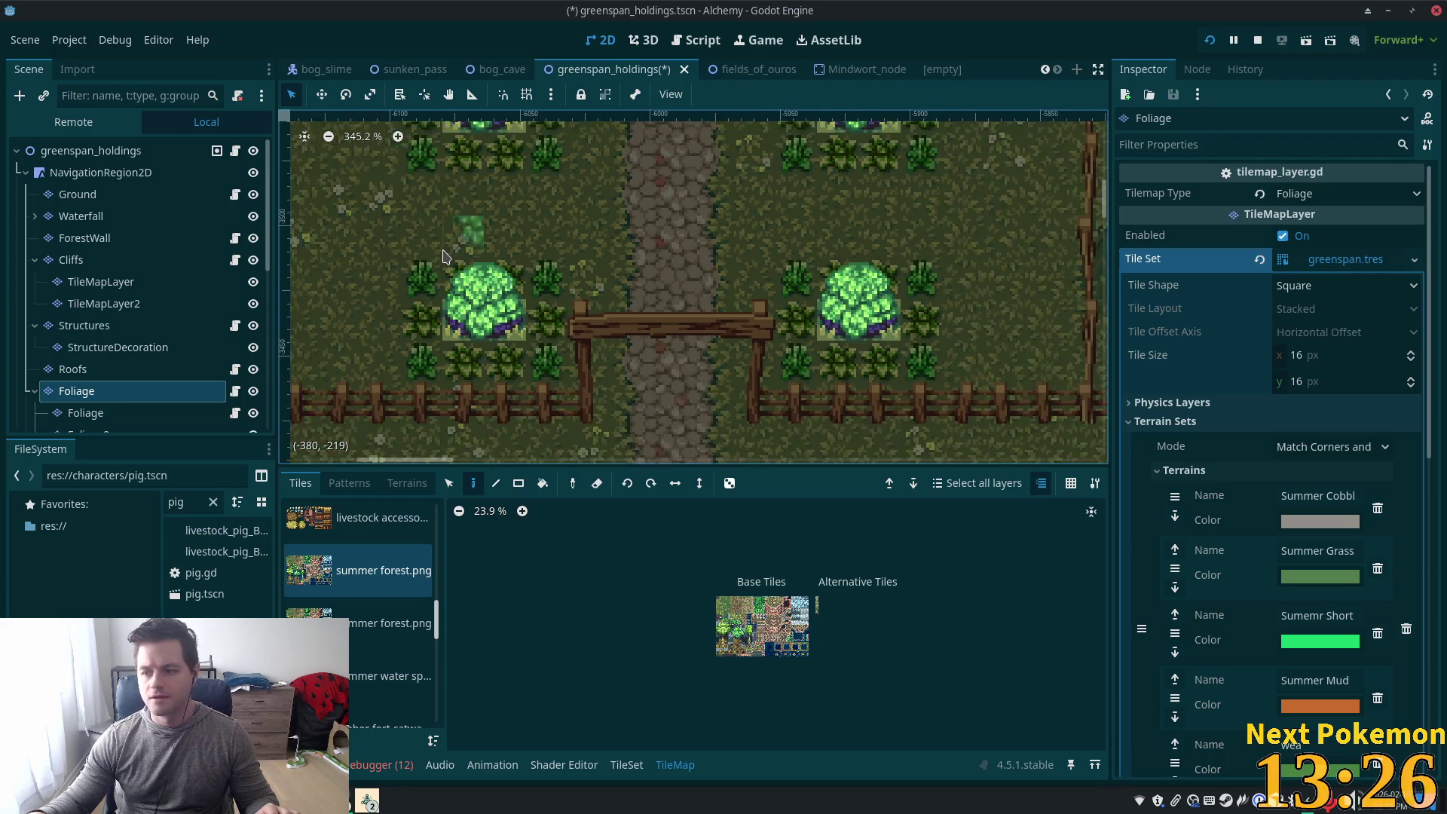
{"action": "scroll", "coordinate": [449, 262], "scroll_direction": "down", "scroll_amount": 6}
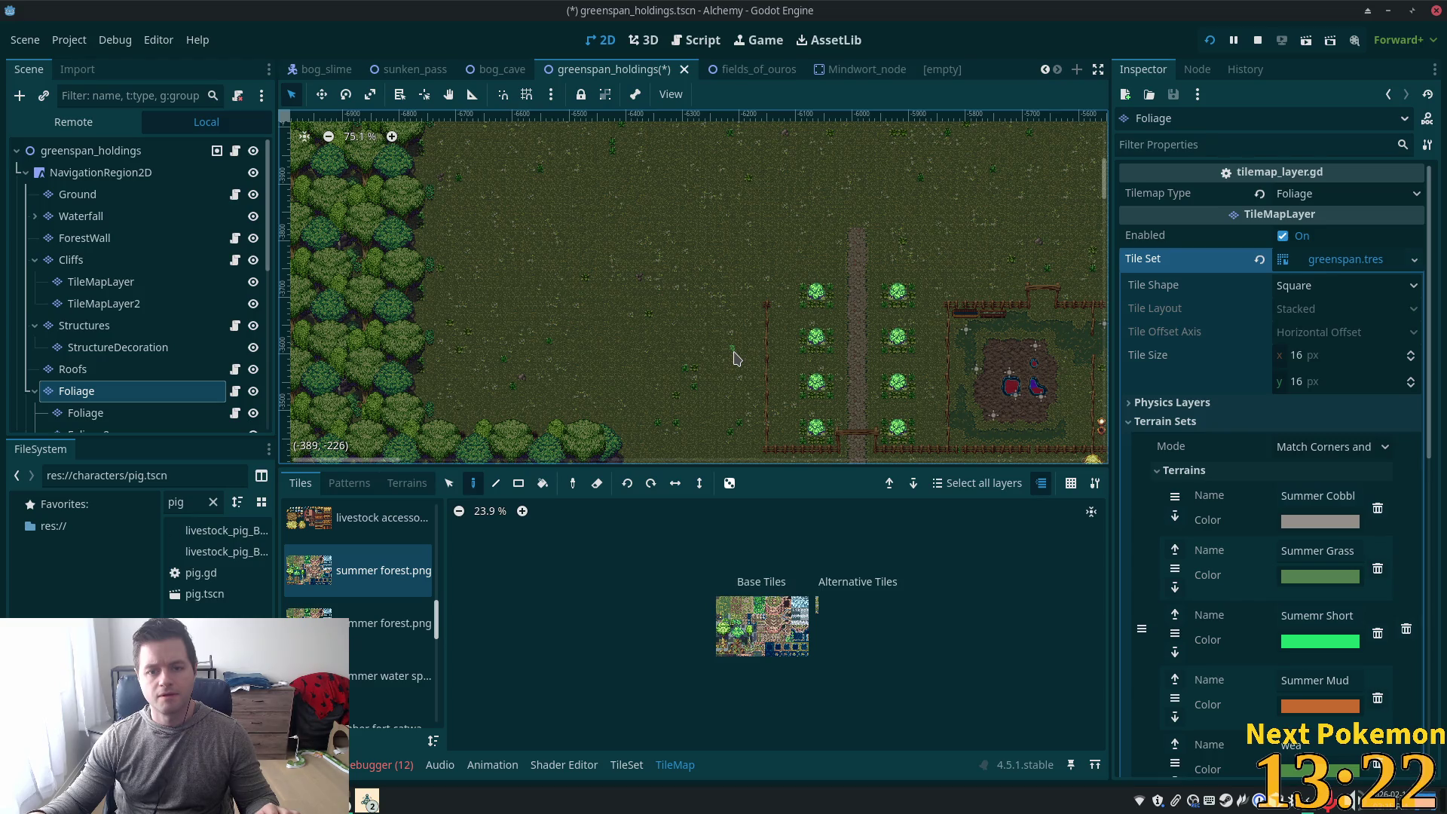
{"action": "scroll", "coordinate": [734, 358], "scroll_direction": "down", "scroll_amount": 3}
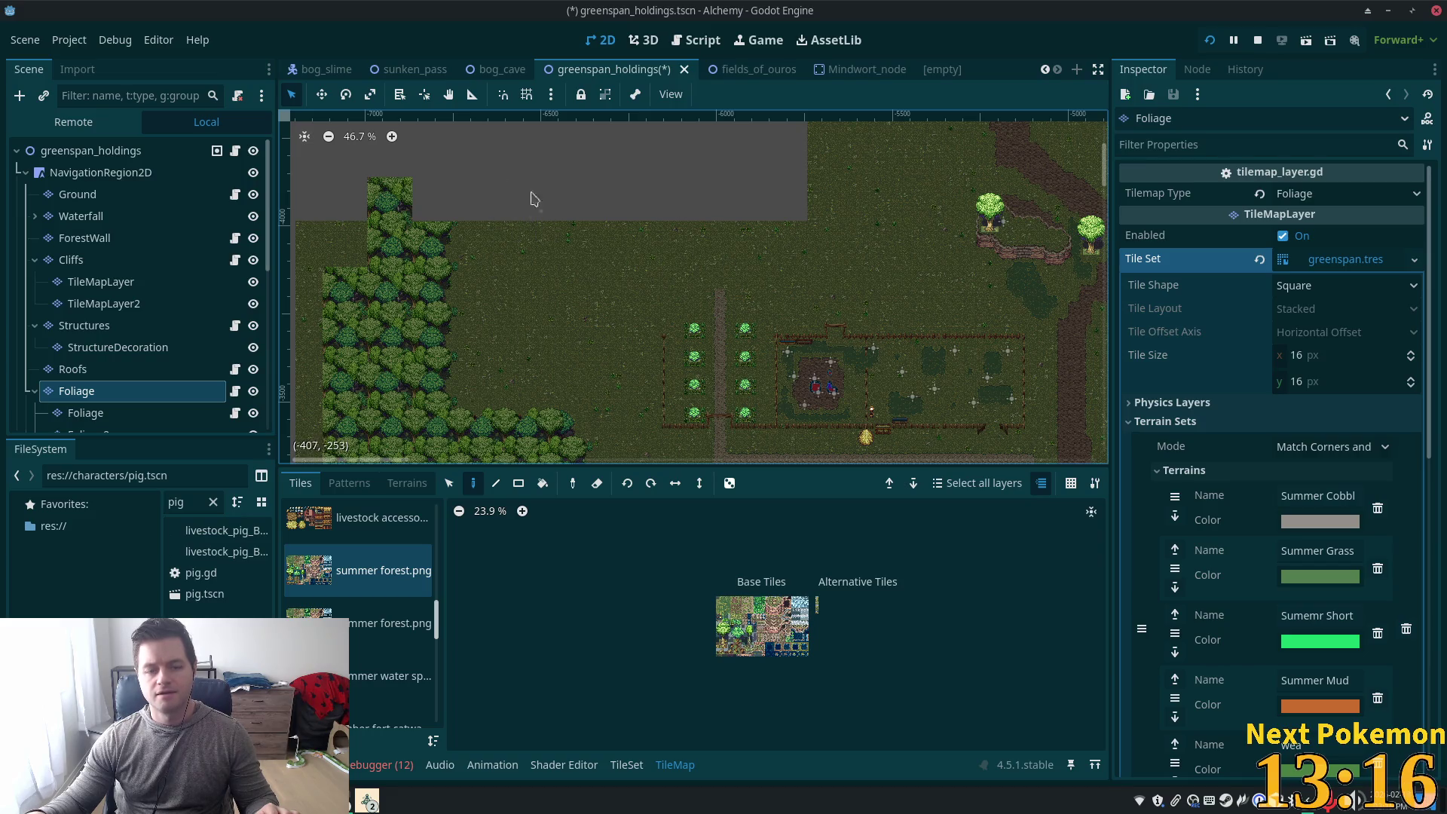
{"action": "scroll", "coordinate": [670, 323], "scroll_direction": "up", "scroll_amount": 3}
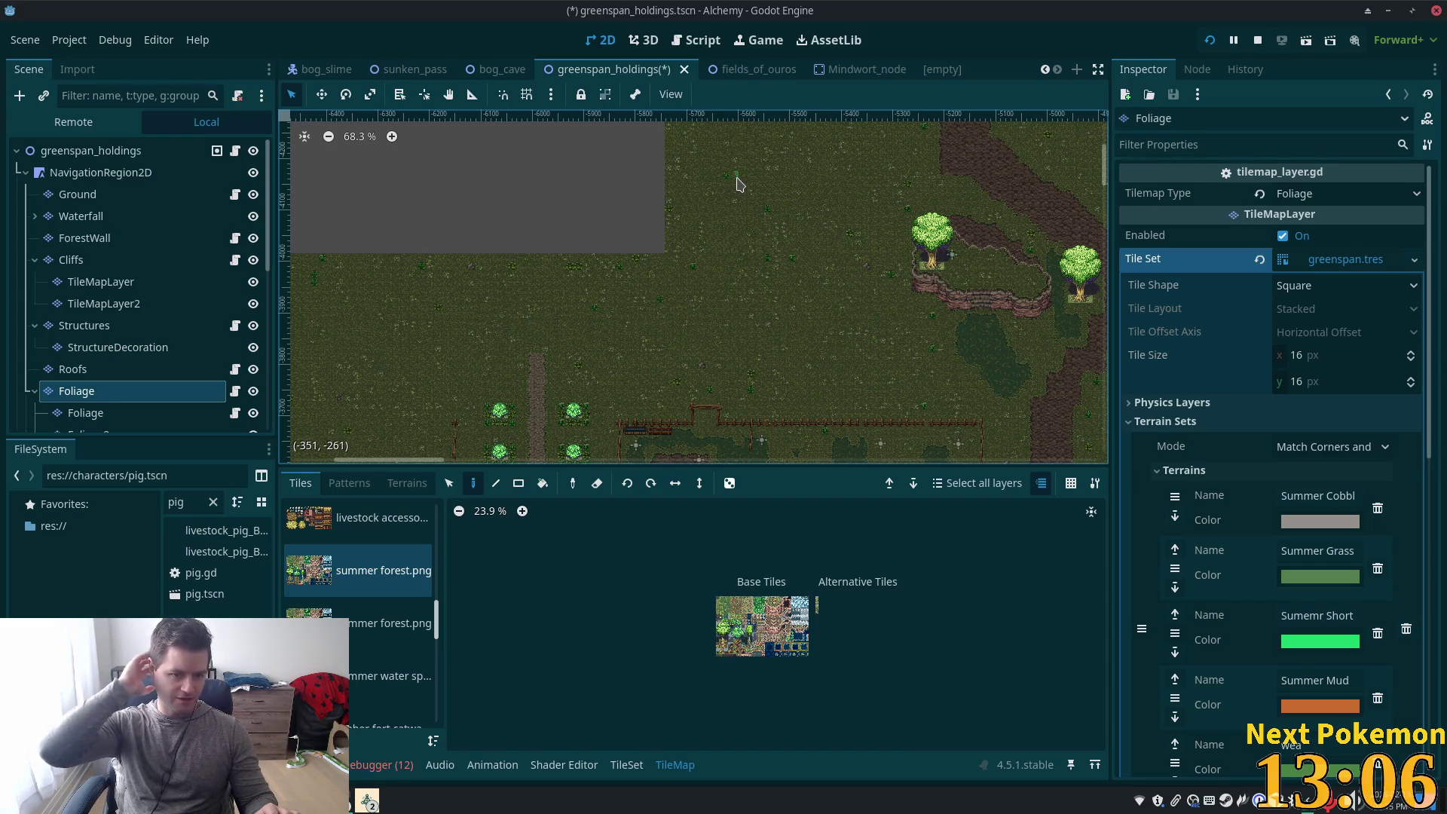
{"action": "left_click_drag", "start_coordinate": [460, 267], "coordinate": [671, 233]}
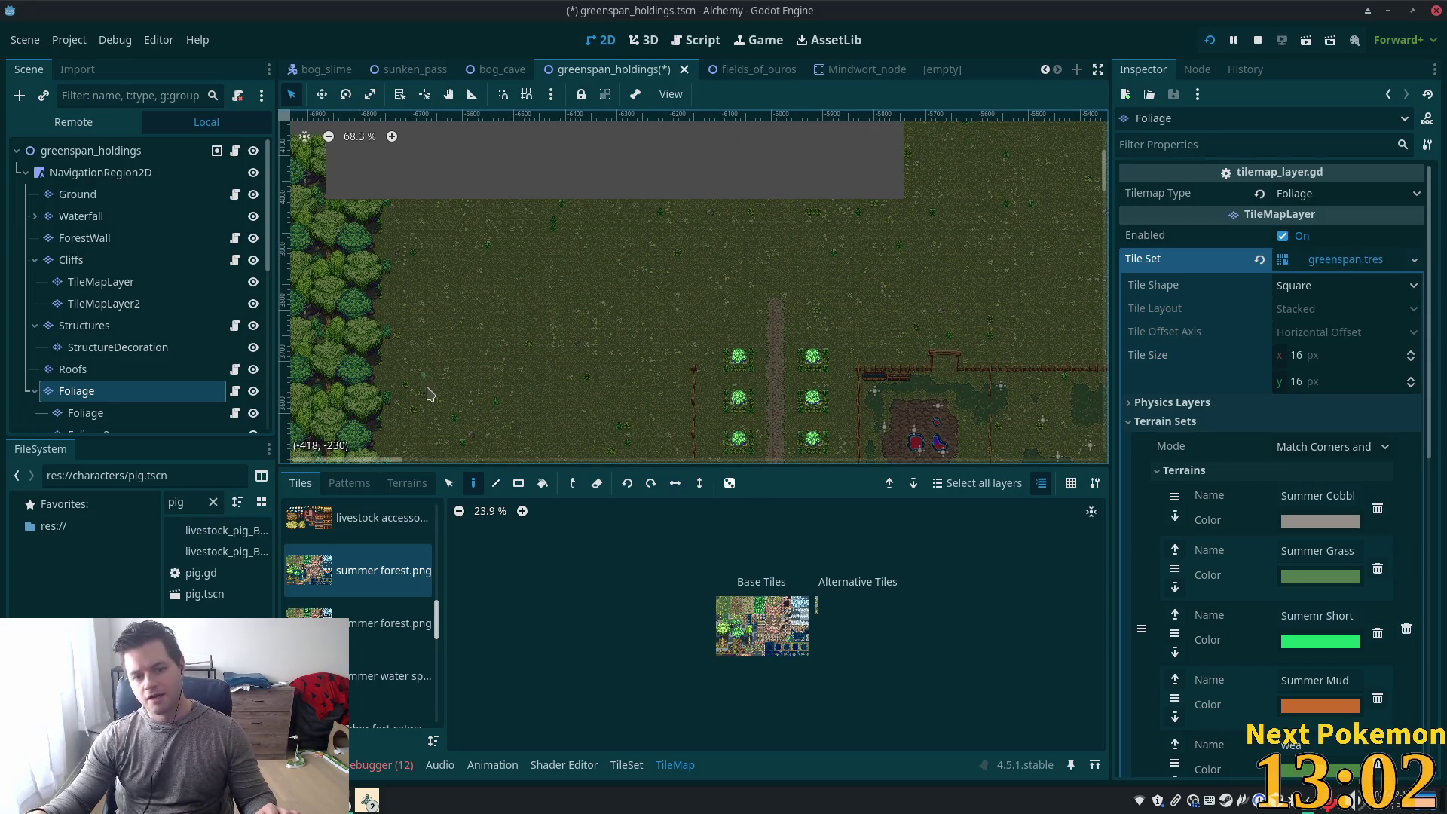
{"action": "left_click_drag", "start_coordinate": [548, 279], "coordinate": [575, 381]}
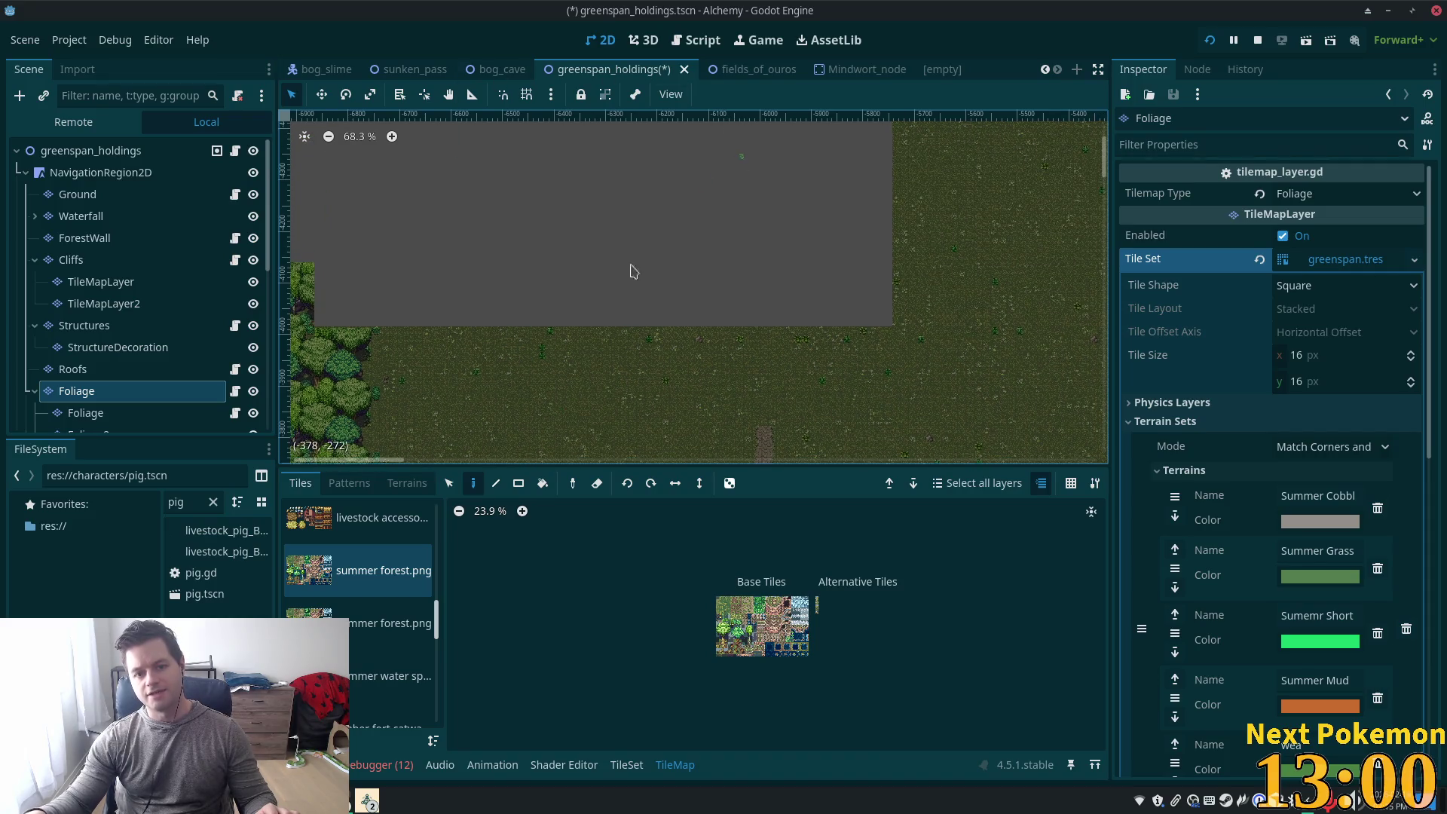
{"action": "left_click_drag", "start_coordinate": [727, 403], "coordinate": [661, 316]}
{"action": "scroll", "coordinate": [612, 249], "scroll_direction": "down", "scroll_amount": 4}
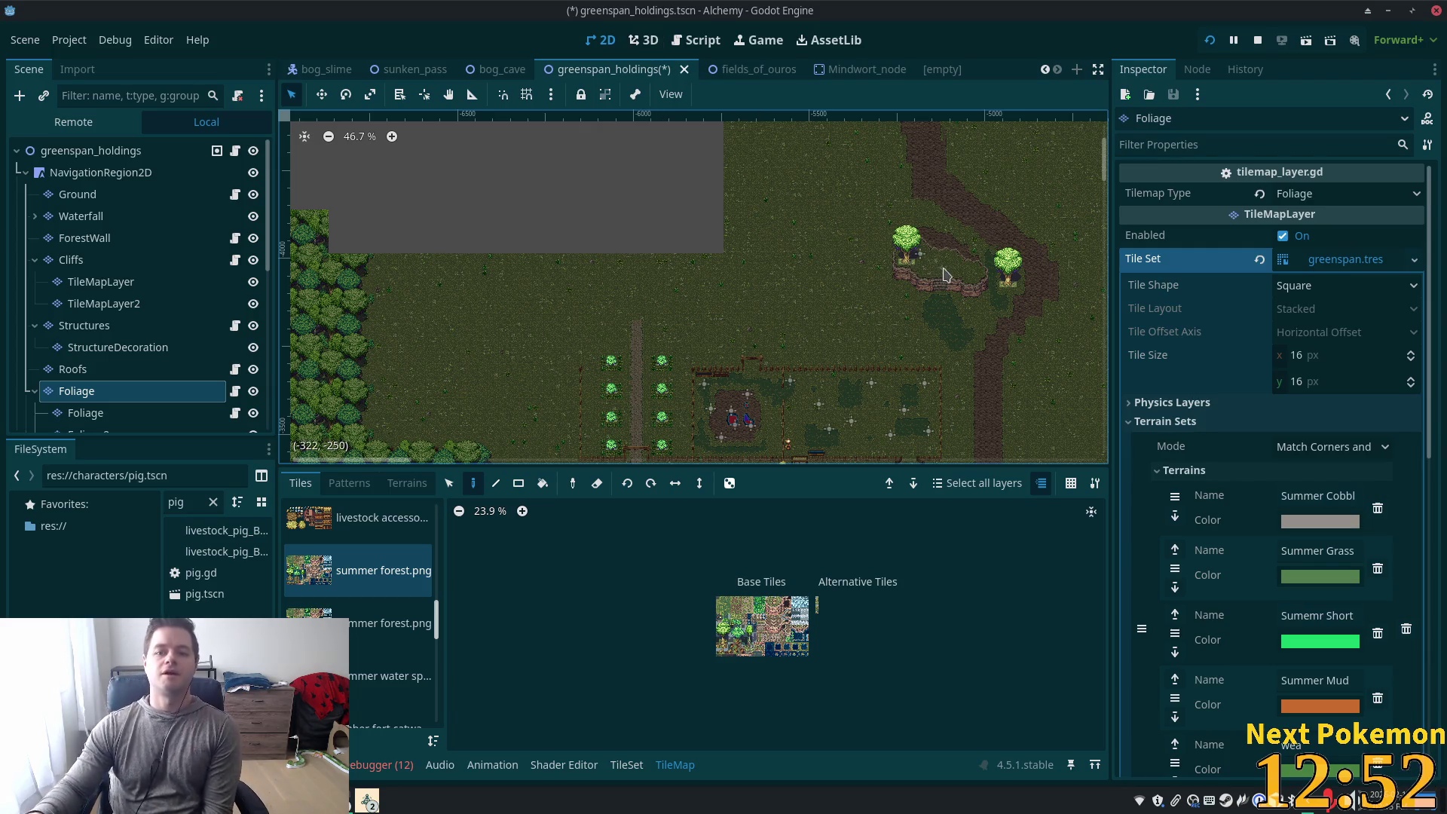
{"action": "scroll", "coordinate": [855, 343], "scroll_direction": "down", "scroll_amount": 5}
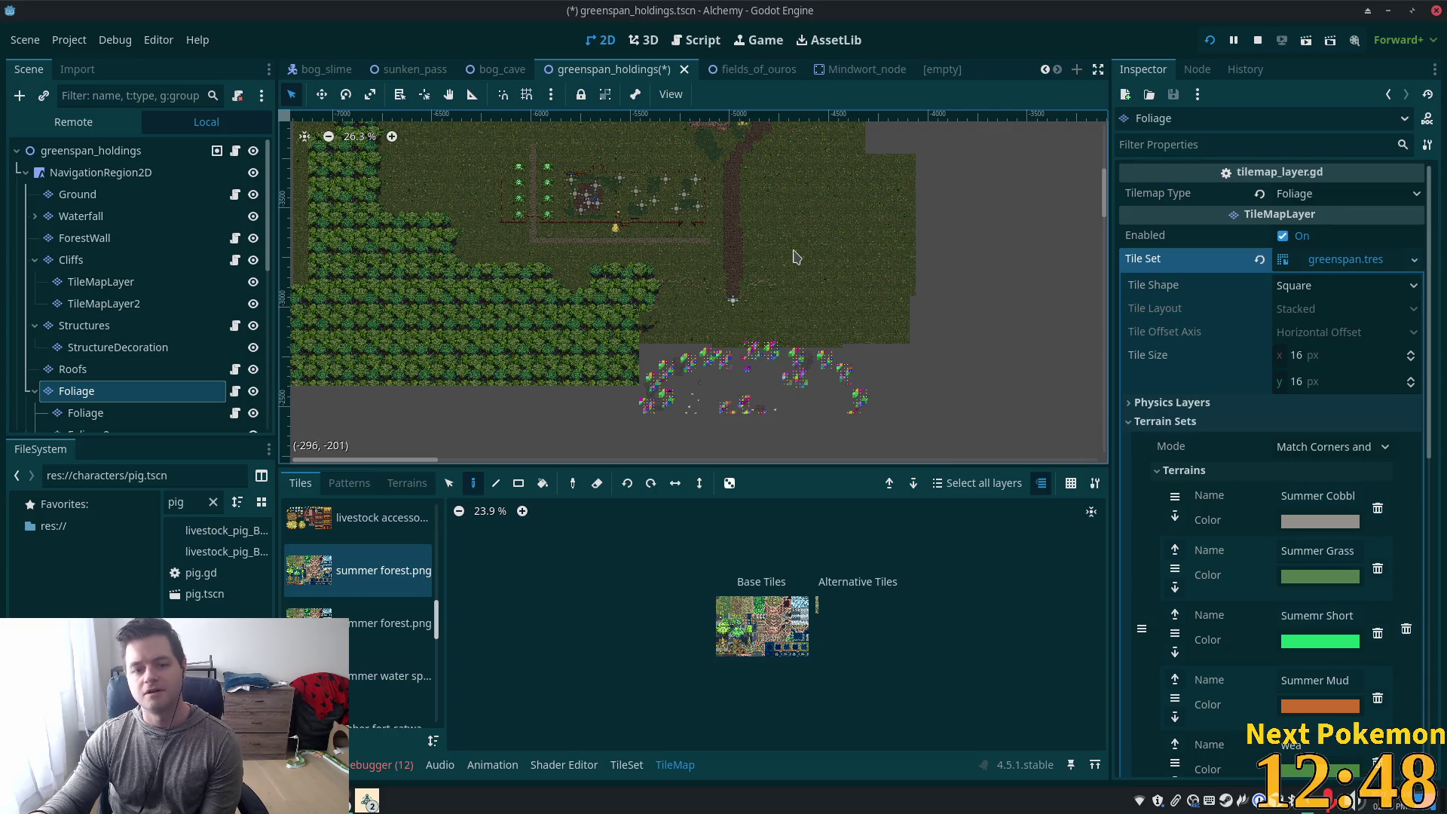
{"action": "scroll", "coordinate": [781, 279], "scroll_direction": "down", "scroll_amount": 4}
{"action": "scroll", "coordinate": [746, 316], "scroll_direction": "up", "scroll_amount": 3}
{"action": "scroll", "coordinate": [706, 341], "scroll_direction": "up", "scroll_amount": 6}
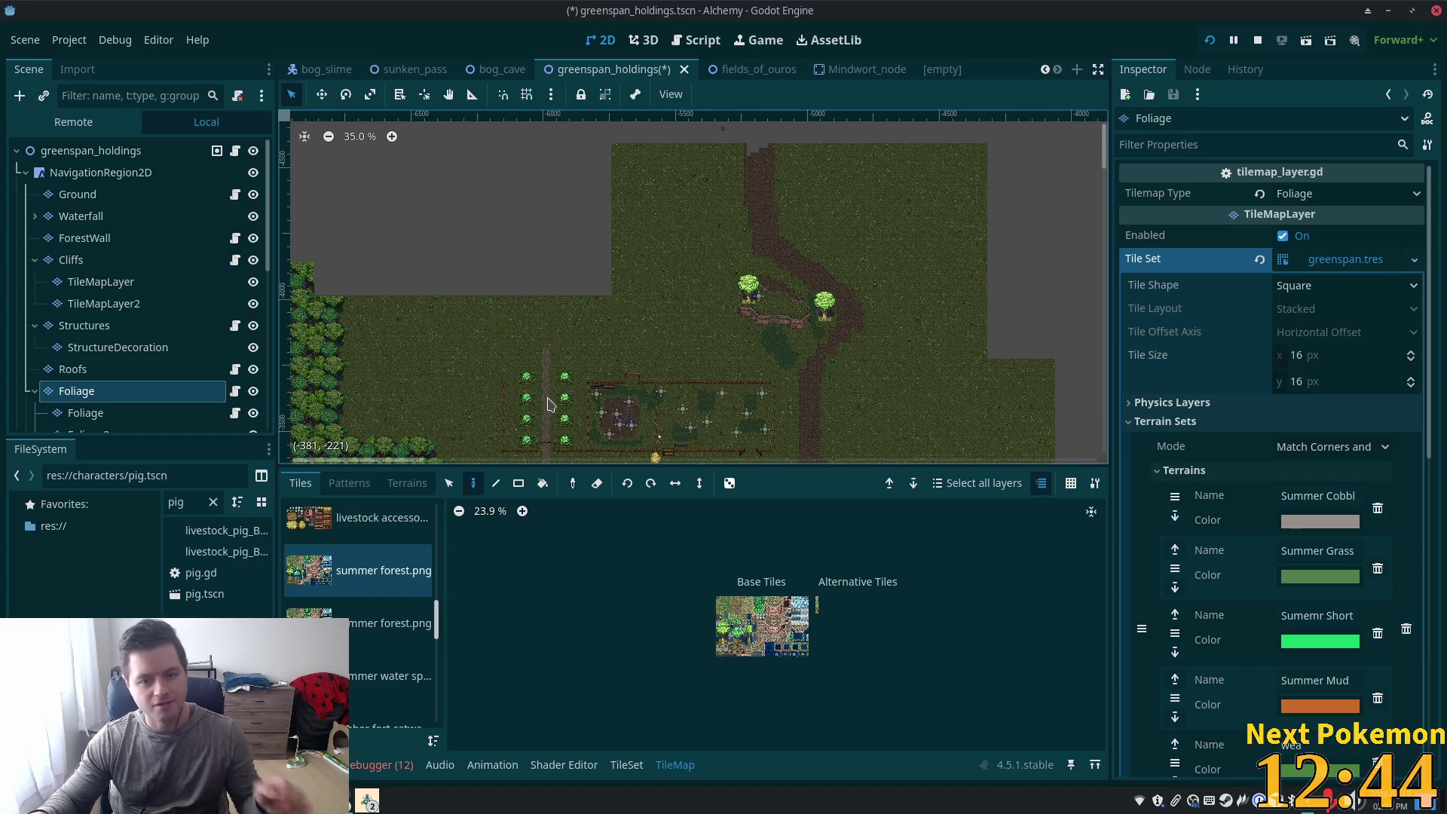
{"action": "scroll", "coordinate": [573, 377], "scroll_direction": "up", "scroll_amount": 9}
{"action": "scroll", "coordinate": [720, 241], "scroll_direction": "up", "scroll_amount": 1}
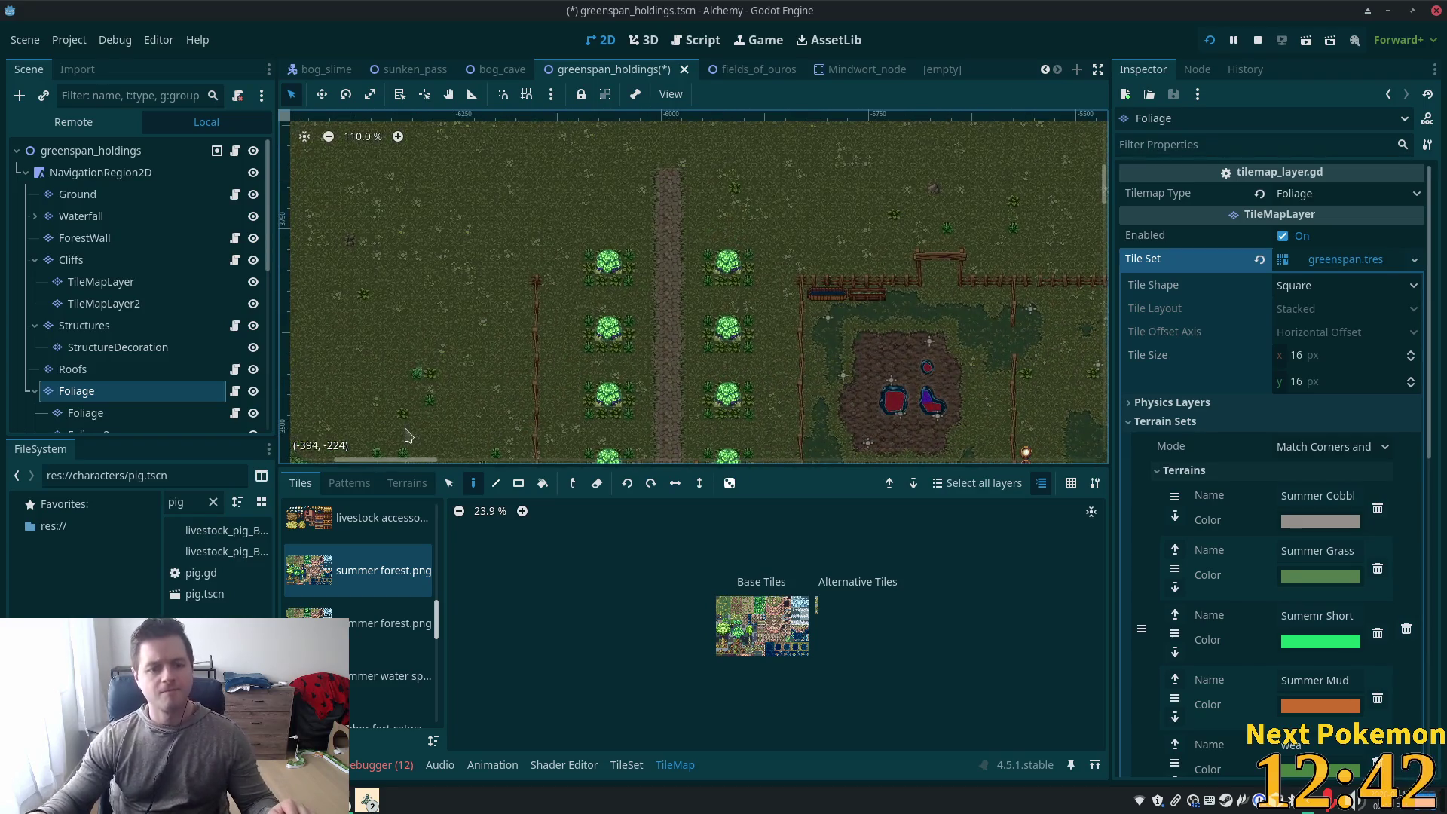
Open the livestock accessories tile sheet and browse the atlas list
{"action": "left_click", "coordinate": [362, 520]}
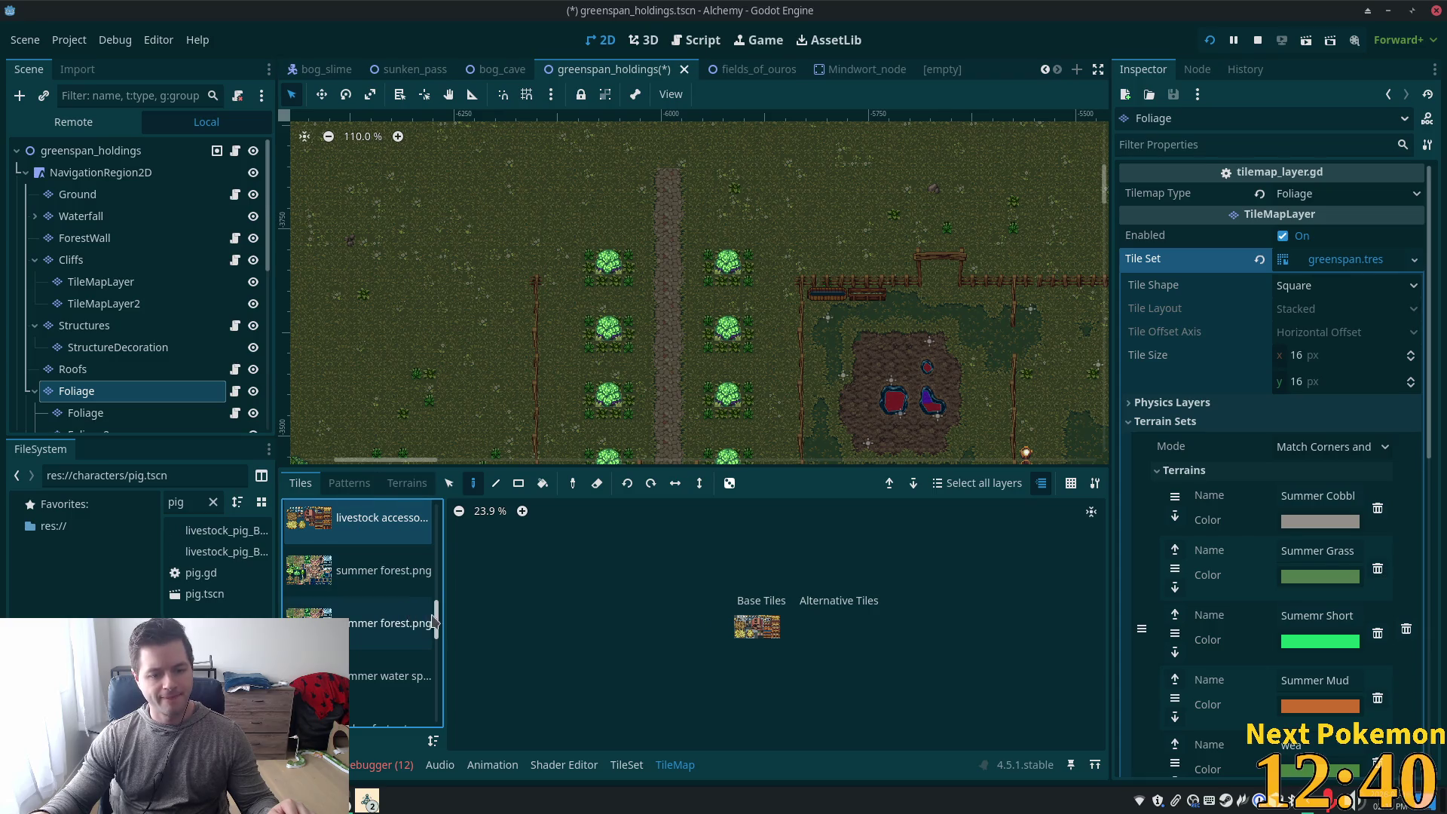
{"action": "scroll", "coordinate": [422, 663], "scroll_direction": "down", "scroll_amount": 3}
{"action": "scroll", "coordinate": [434, 679], "scroll_direction": "down", "scroll_amount": 5}
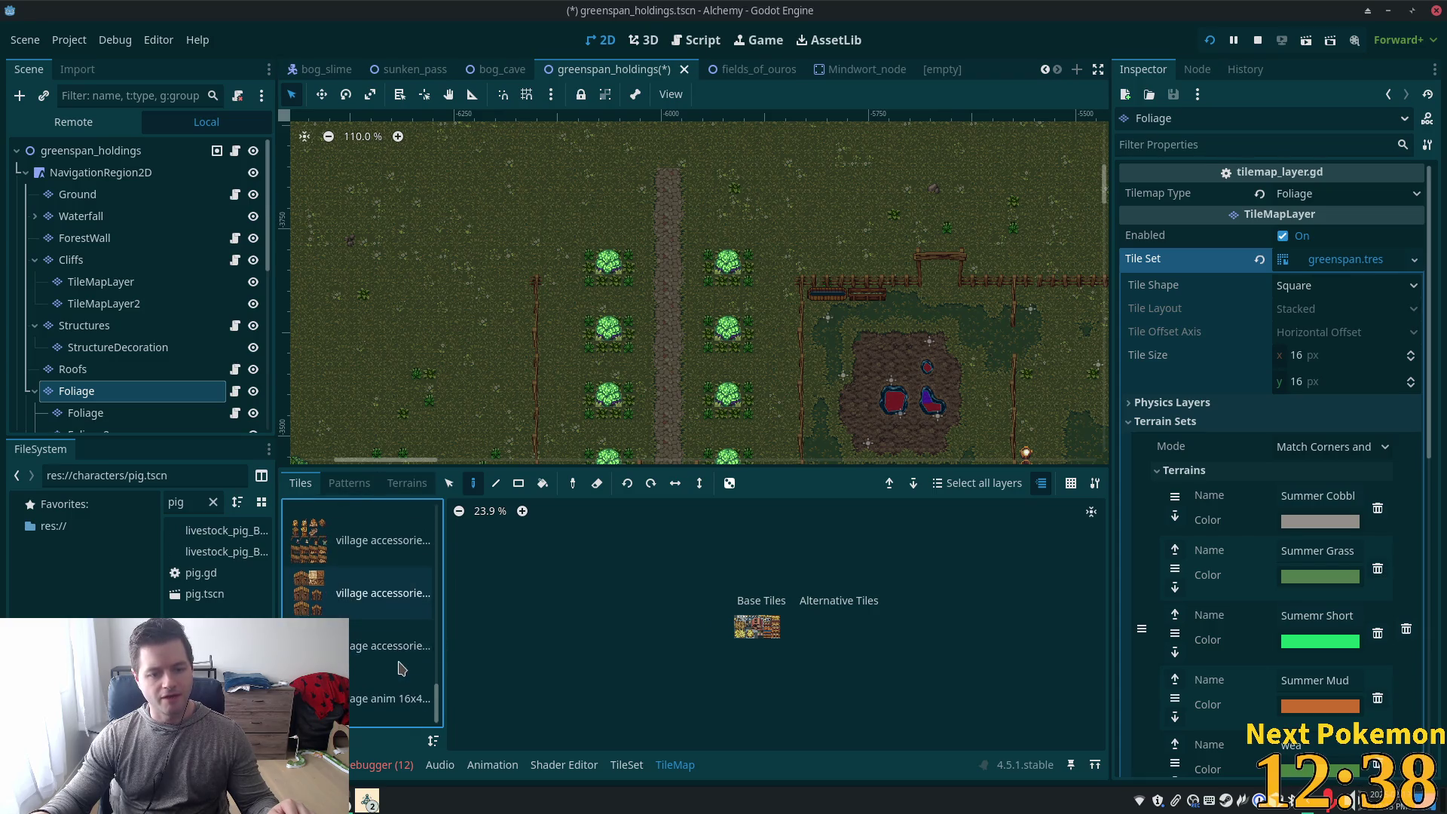
{"action": "scroll", "coordinate": [440, 641], "scroll_direction": "up", "scroll_amount": 5}
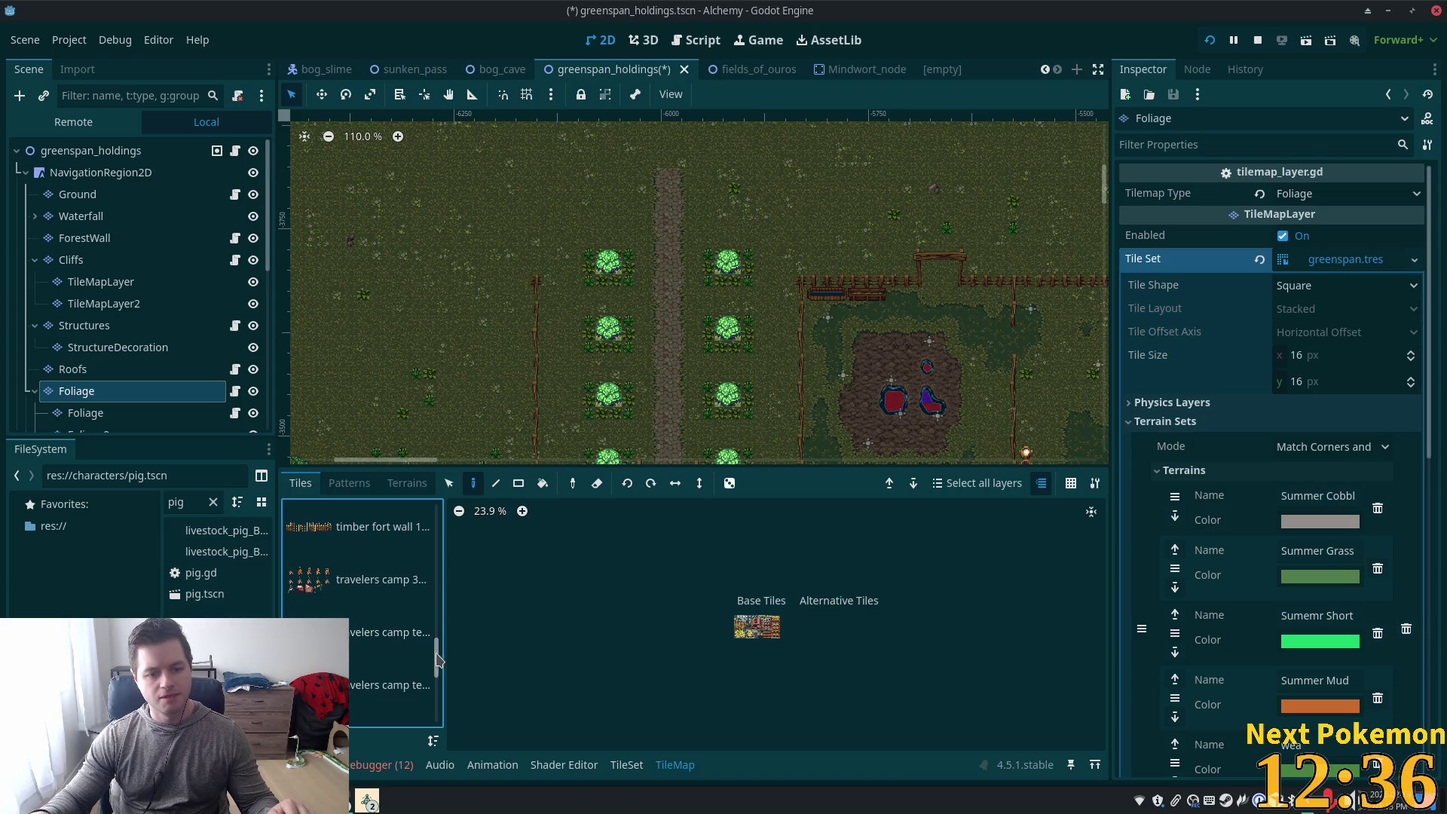
{"action": "scroll", "coordinate": [441, 620], "scroll_direction": "up", "scroll_amount": 4}
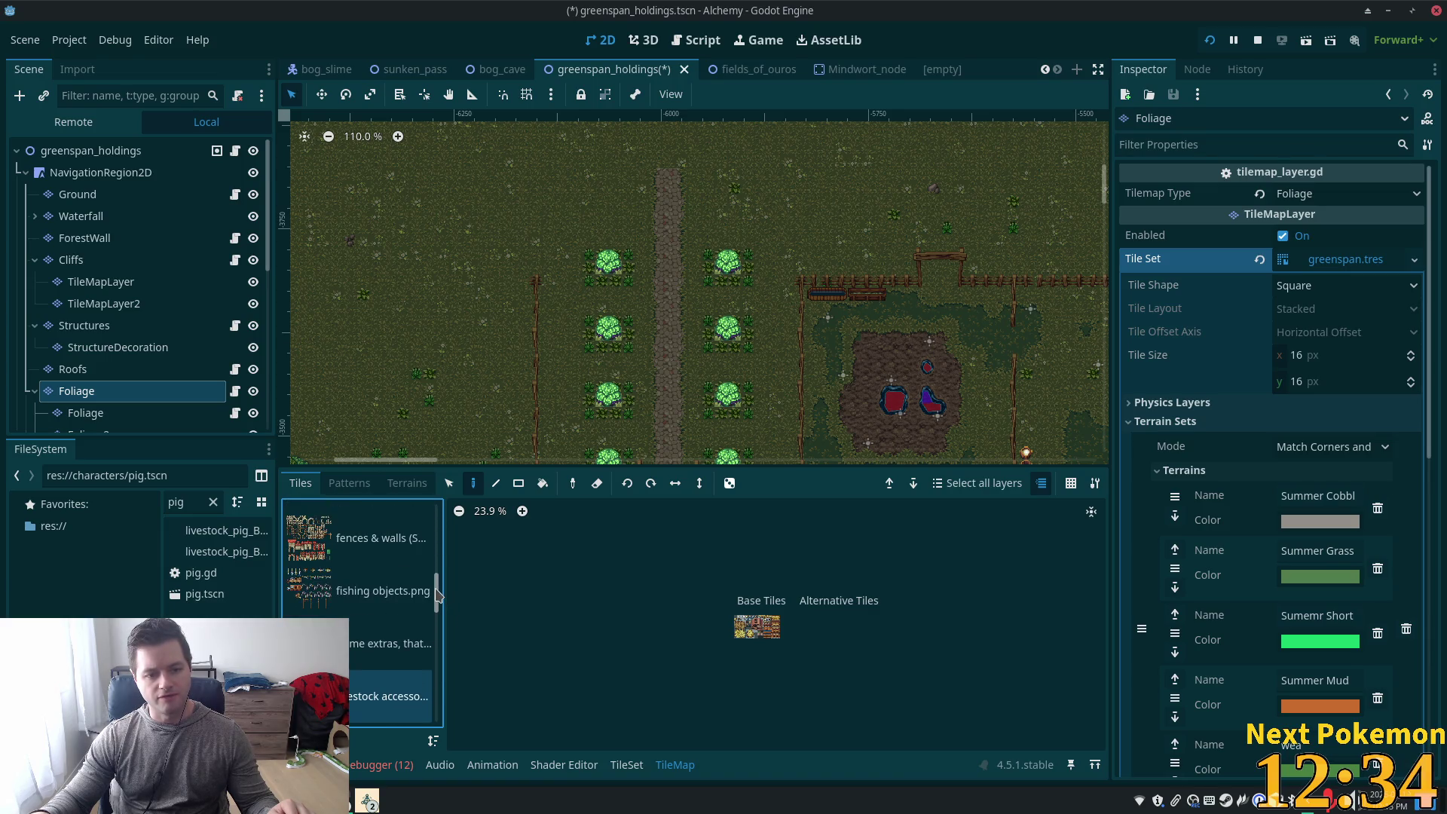
{"action": "scroll", "coordinate": [397, 592], "scroll_direction": "up", "scroll_amount": 2}
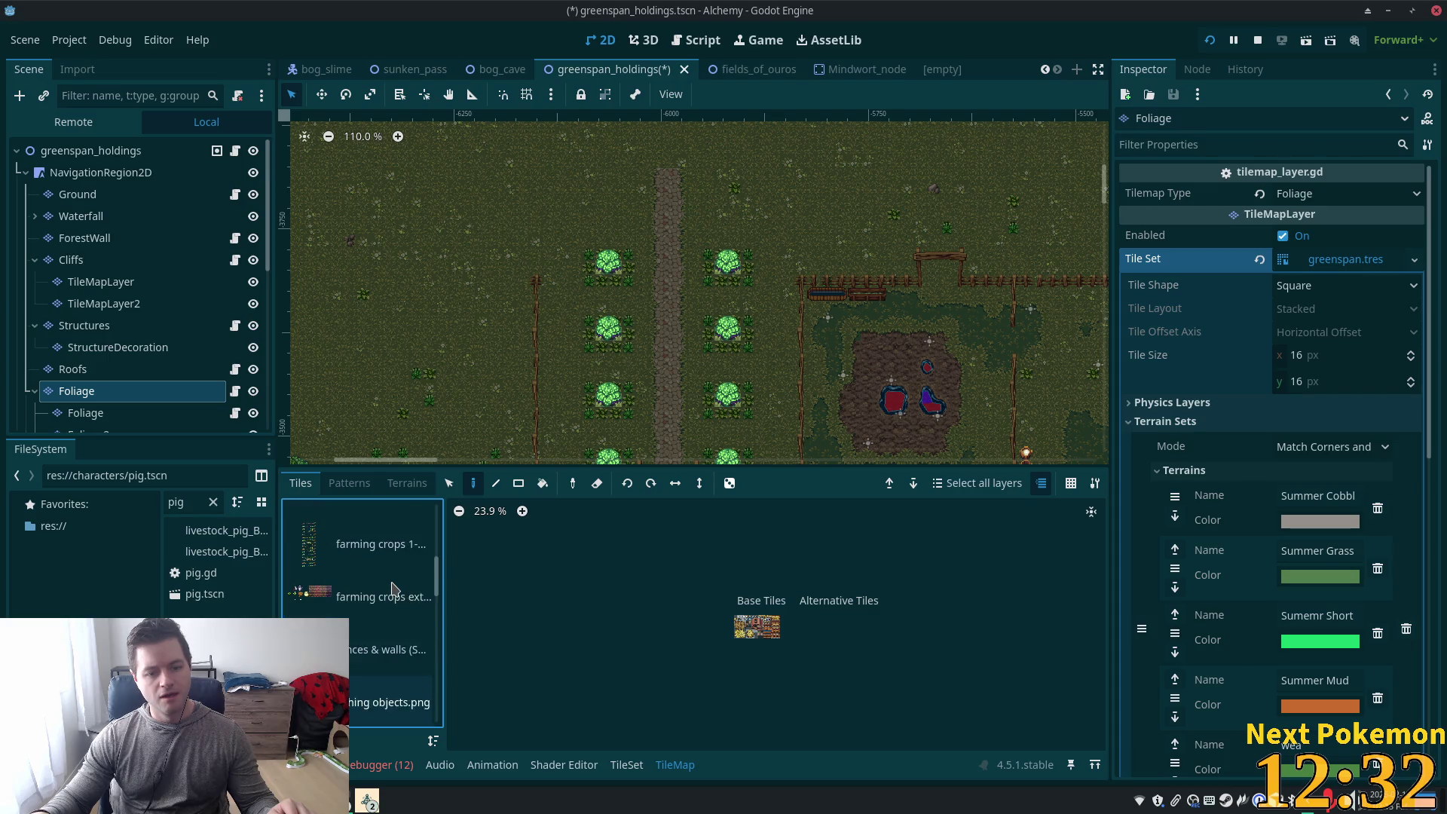
{"action": "scroll", "coordinate": [397, 590], "scroll_direction": "up", "scroll_amount": 4}
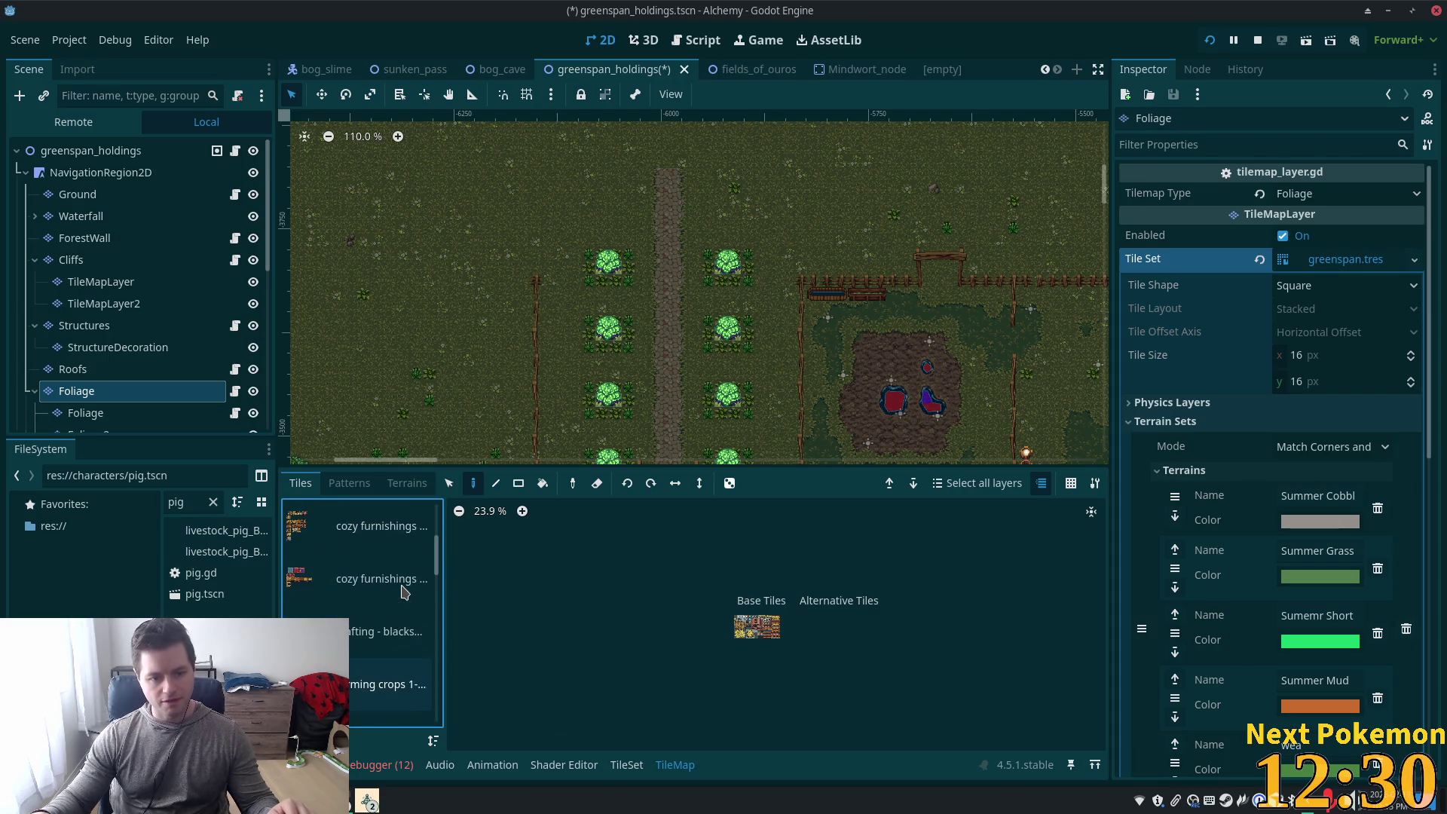
{"action": "scroll", "coordinate": [404, 591], "scroll_direction": "up", "scroll_amount": 2}
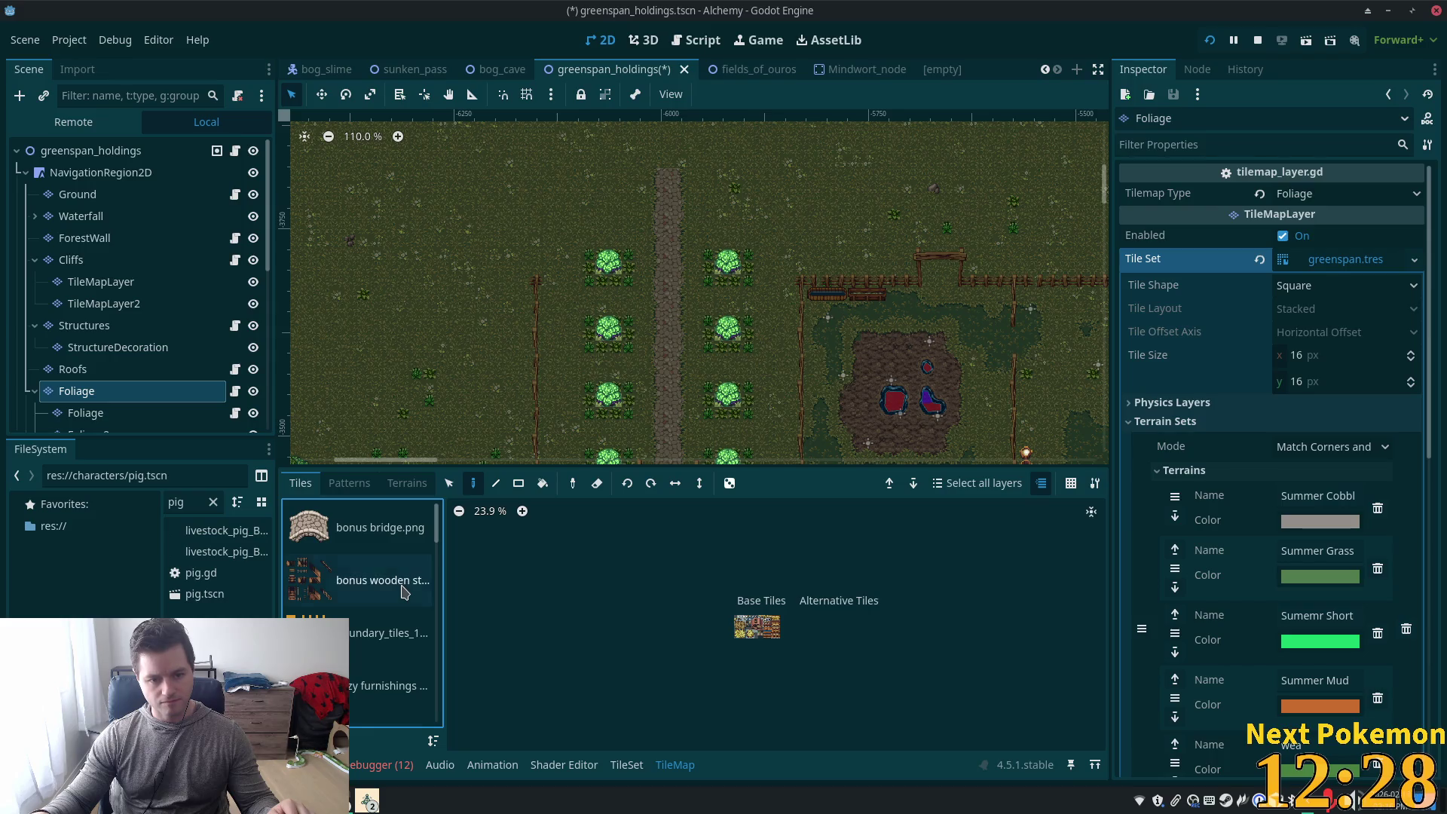
{"action": "scroll", "coordinate": [430, 580], "scroll_direction": "down", "scroll_amount": 6}
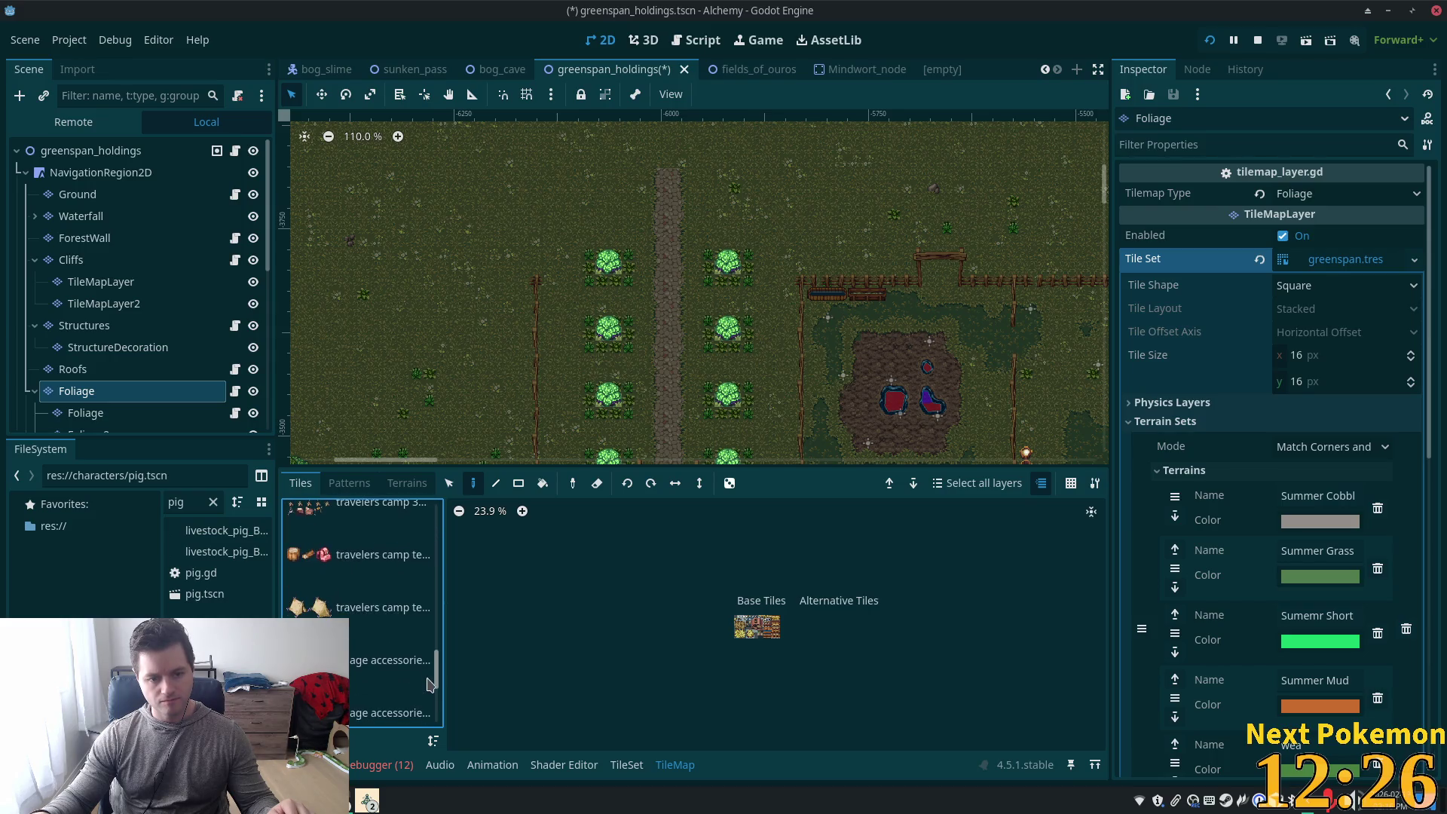
{"action": "left_click_drag", "start_coordinate": [429, 686], "coordinate": [432, 715]}
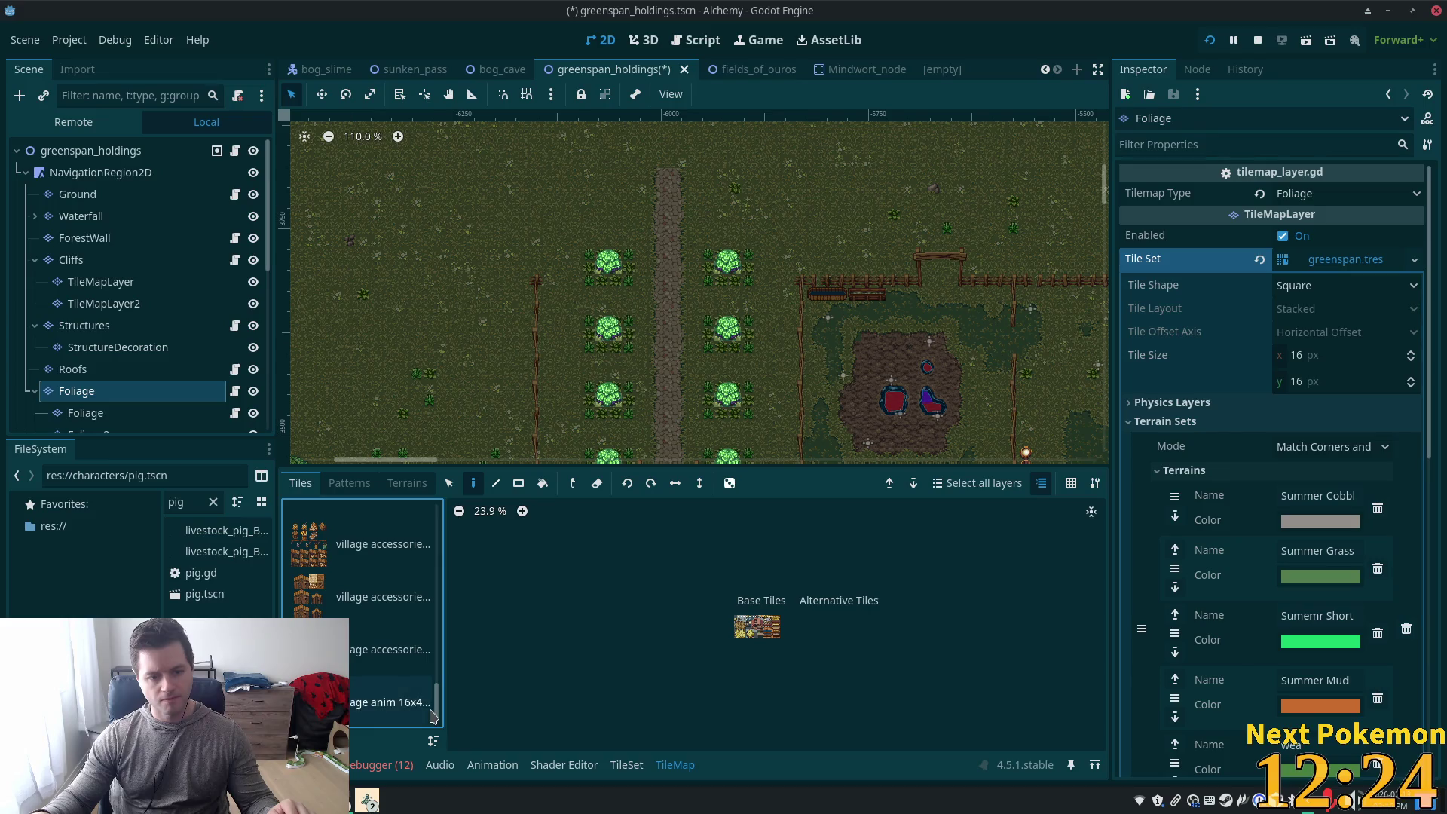
Show the village accessories sheet with wells and lamp posts, viewing the fence above the garden
{"action": "left_click", "coordinate": [360, 603]}
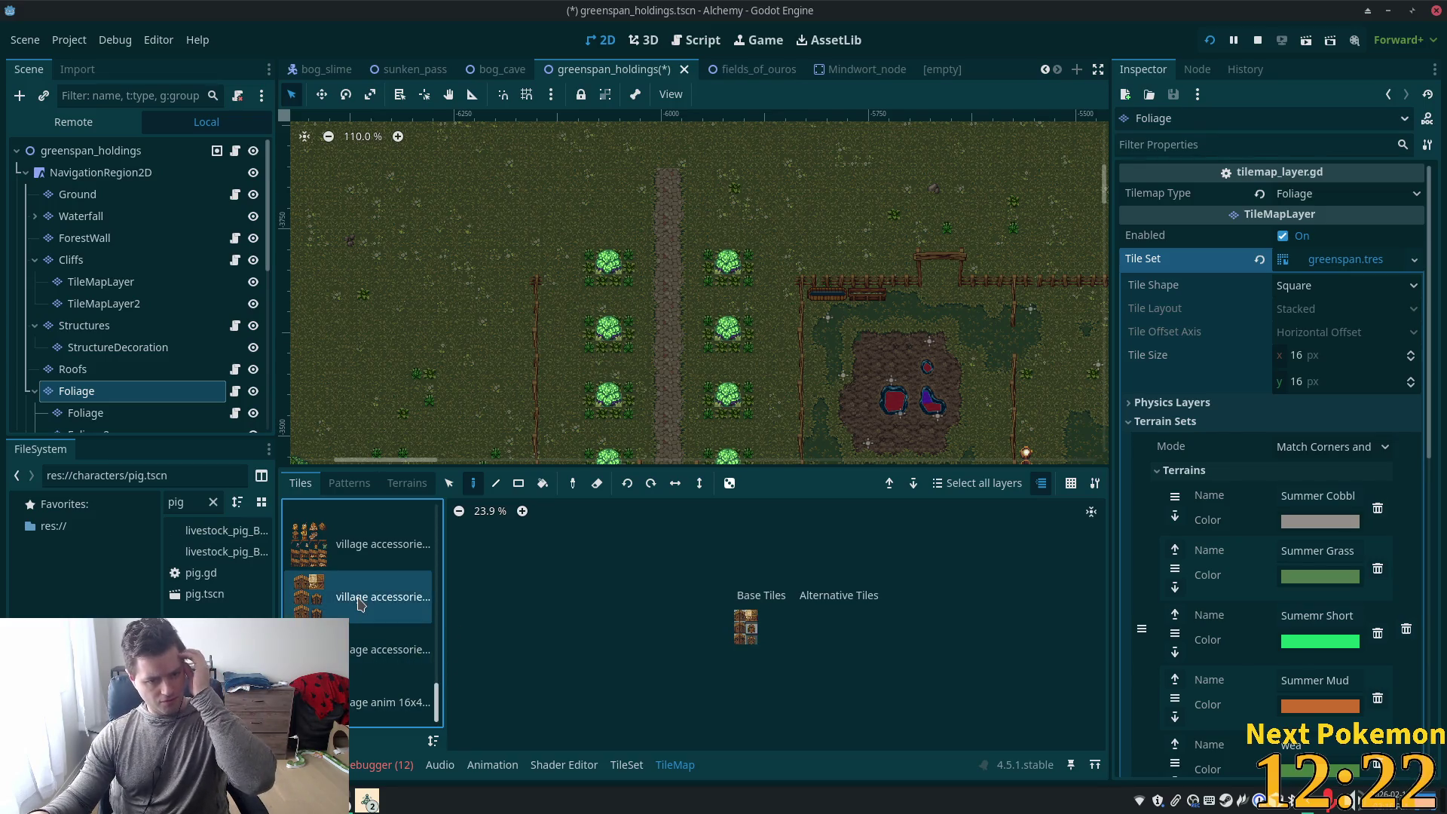
{"action": "scroll", "coordinate": [787, 650], "scroll_direction": "up", "scroll_amount": 5}
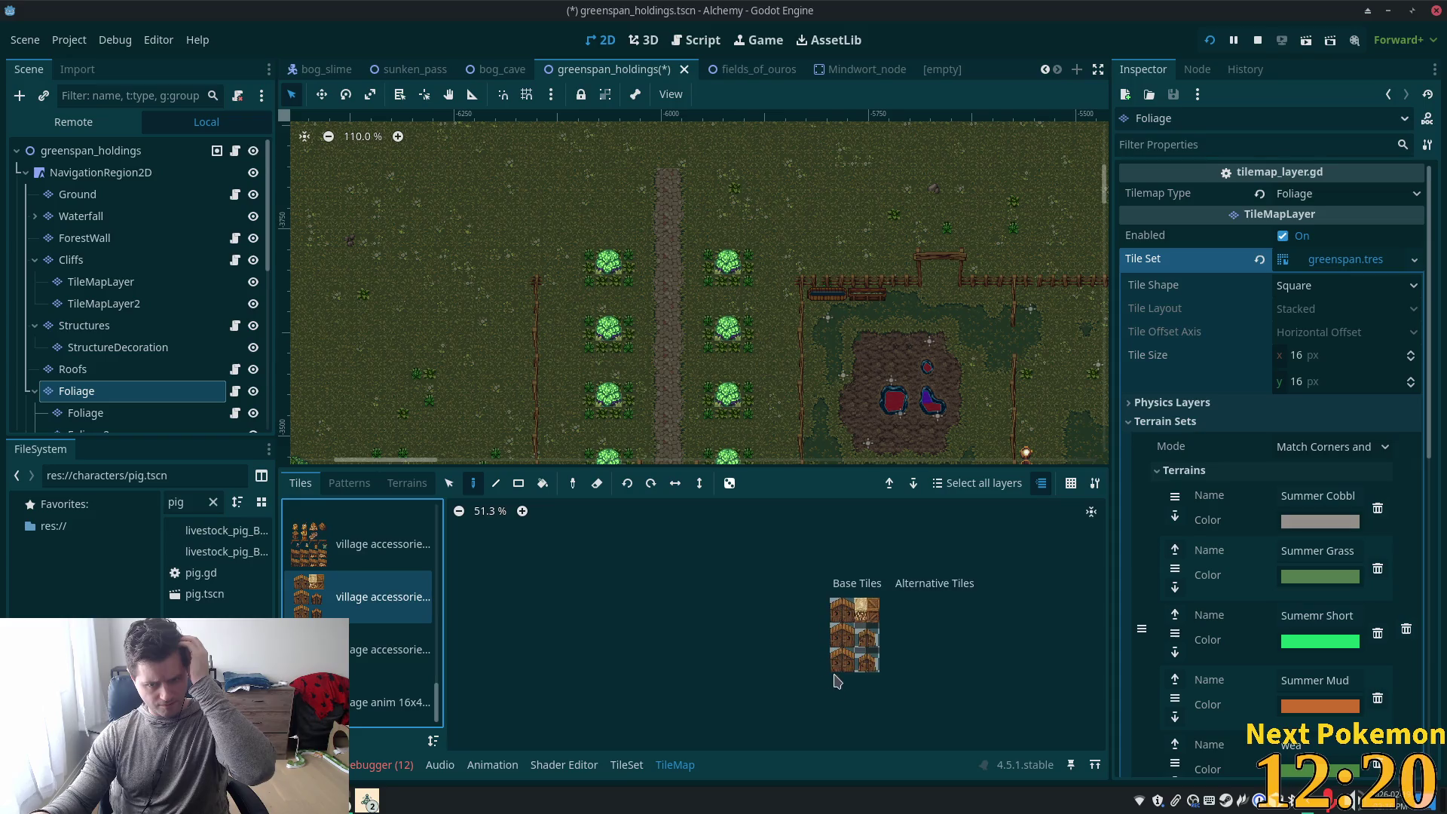
{"action": "scroll", "coordinate": [787, 650], "scroll_direction": "up", "scroll_amount": 3}
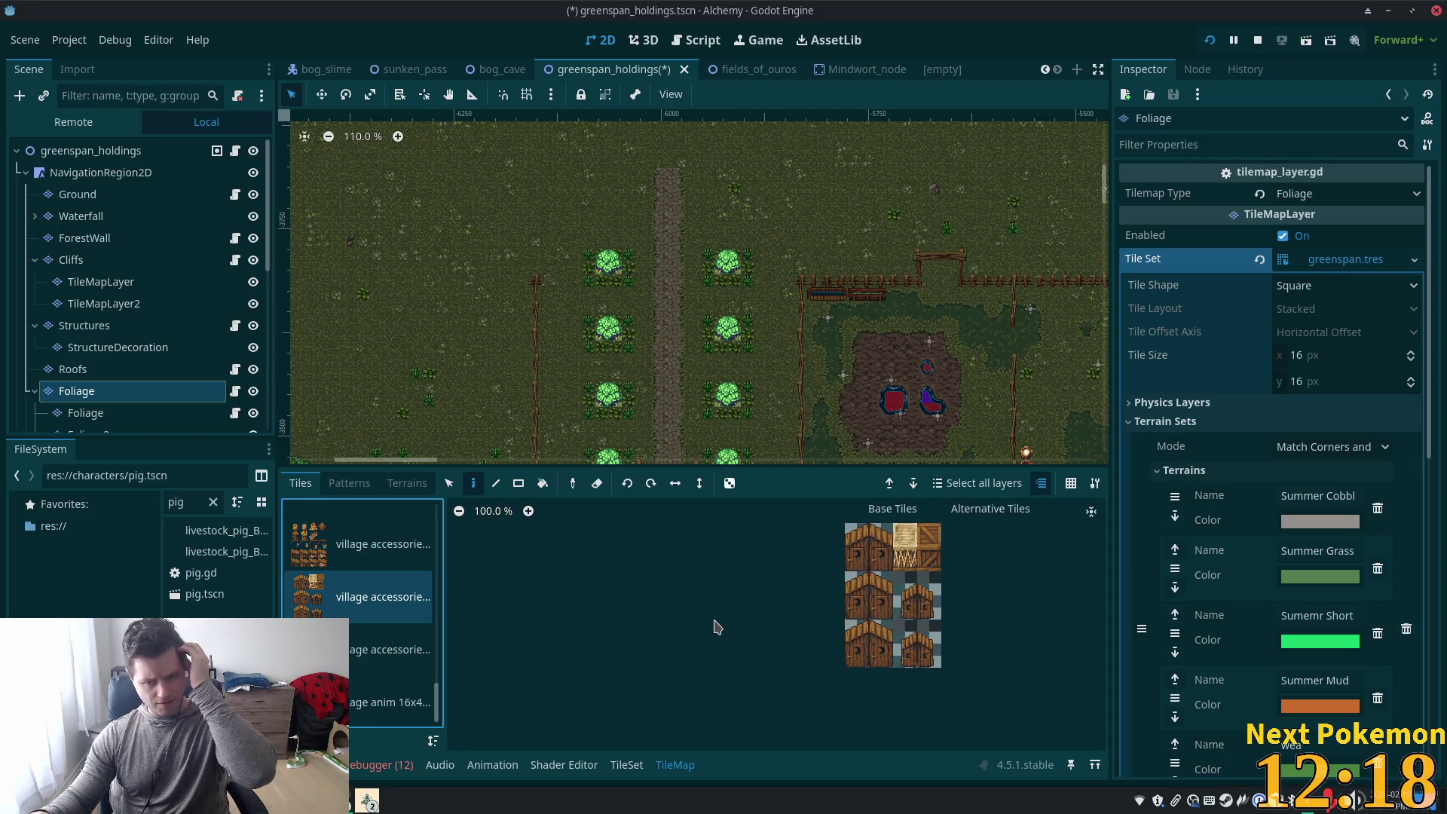
{"action": "left_click", "coordinate": [367, 553]}
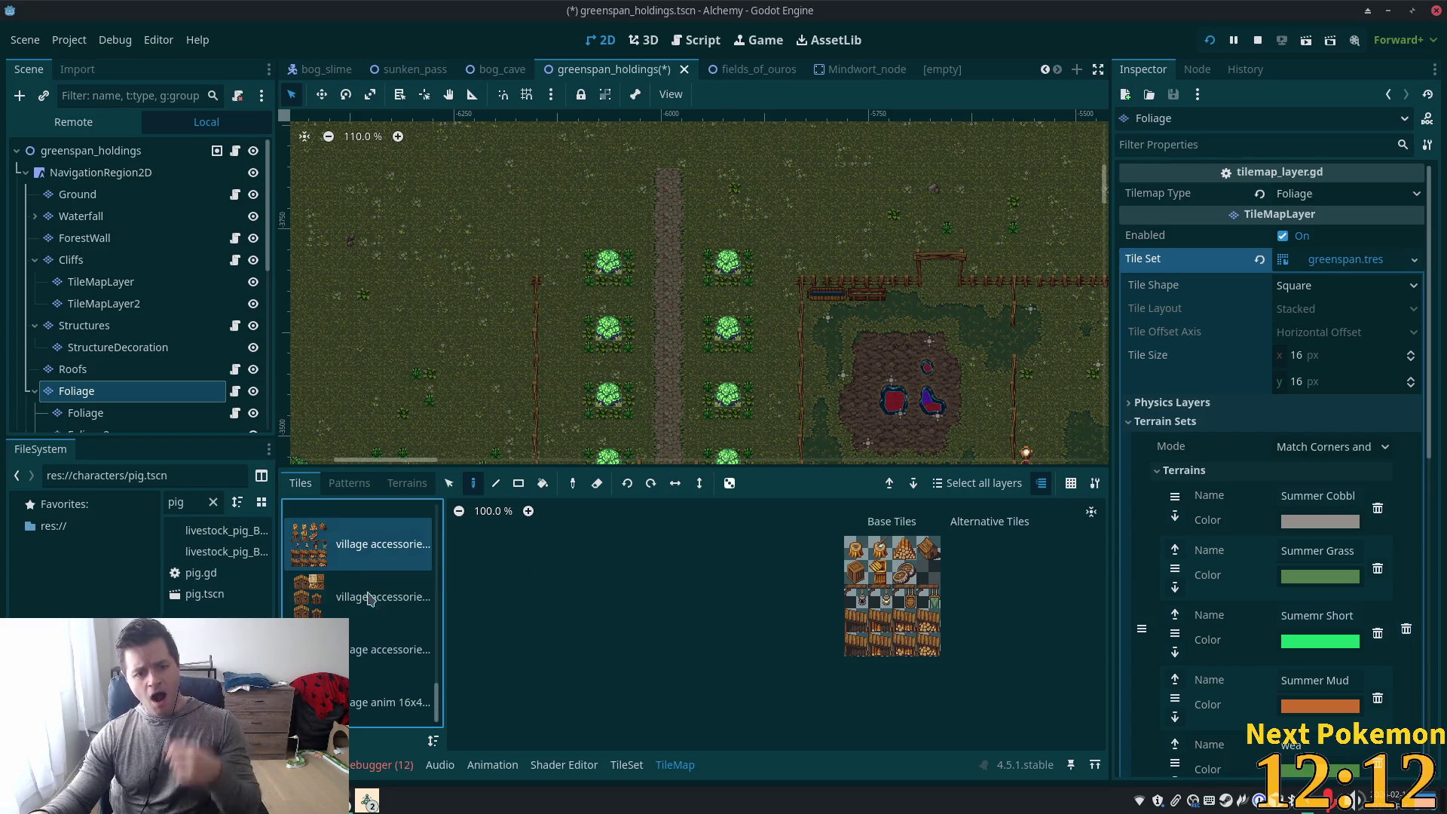
{"action": "left_click", "coordinate": [373, 649]}
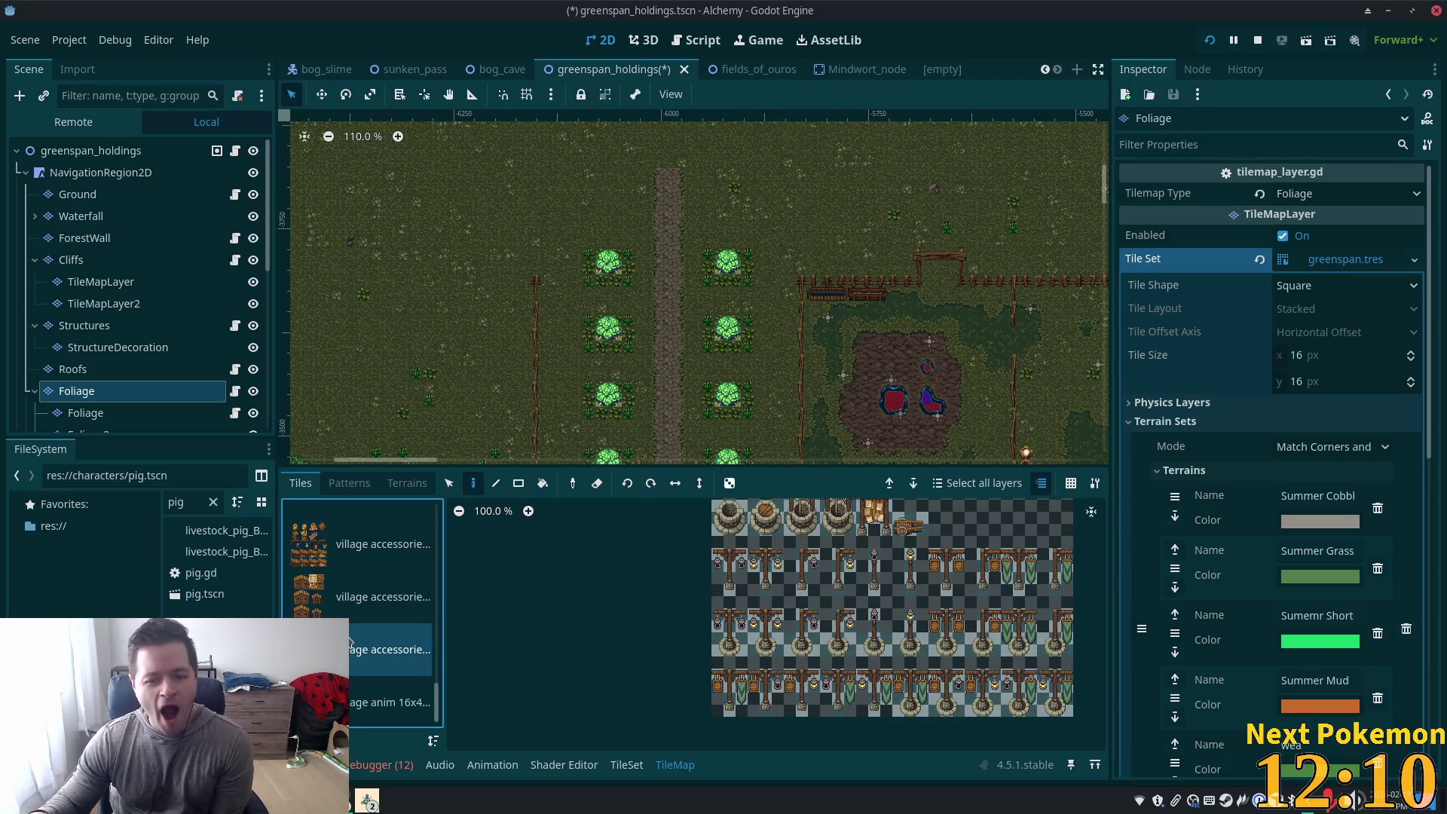
{"action": "scroll", "coordinate": [408, 646], "scroll_direction": "down", "scroll_amount": 1}
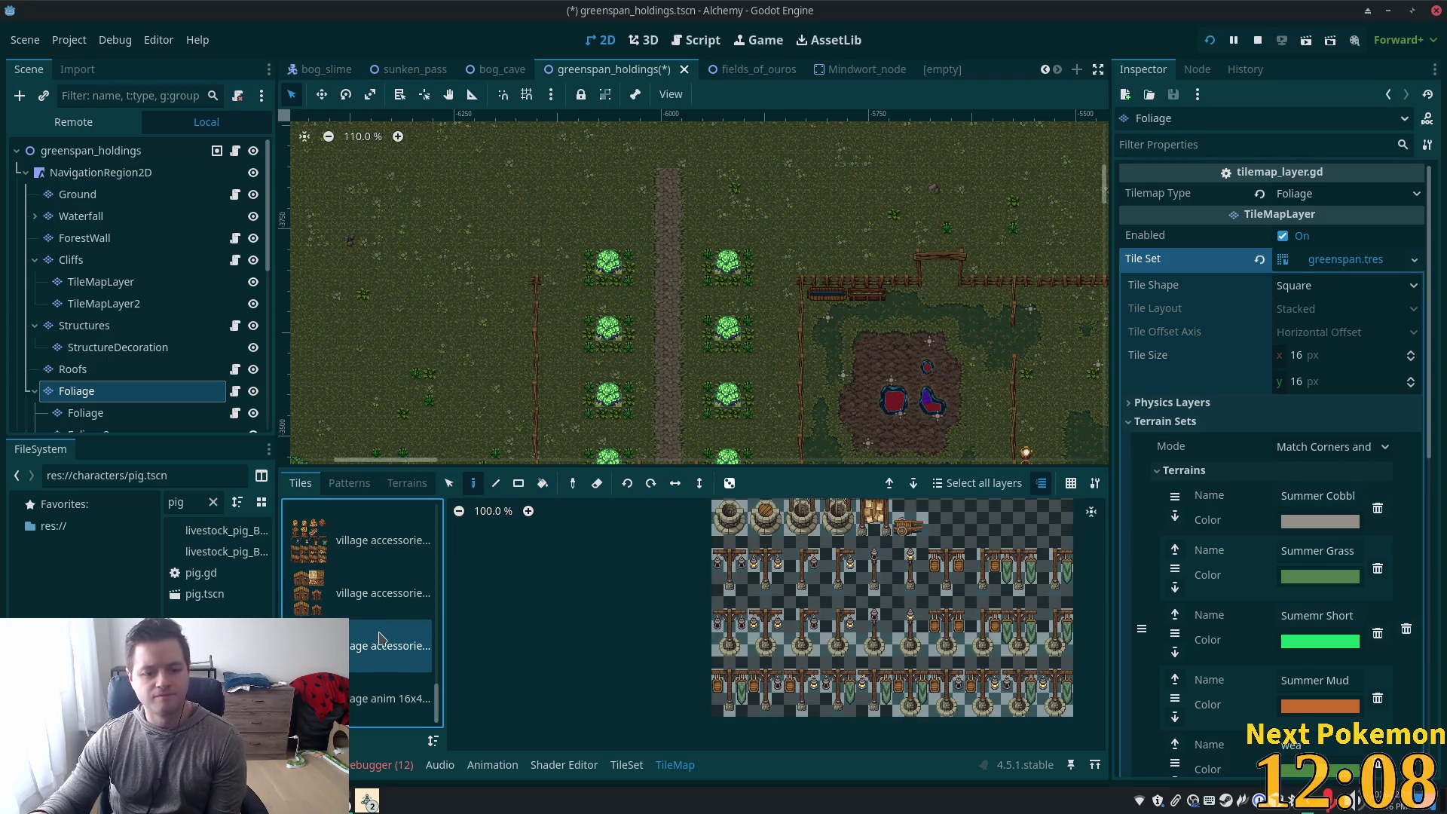
{"action": "mouse_move", "coordinate": [762, 297]}
{"action": "left_mouse_down"}
{"action": "mouse_move", "coordinate": [645, 332]}
{"action": "mouse_move", "coordinate": [584, 423]}
{"action": "left_mouse_up"}
Frame the fence line with the hay crate and water trough, then select the Structures layer
{"action": "scroll", "coordinate": [902, 544], "scroll_direction": "up", "scroll_amount": 2}
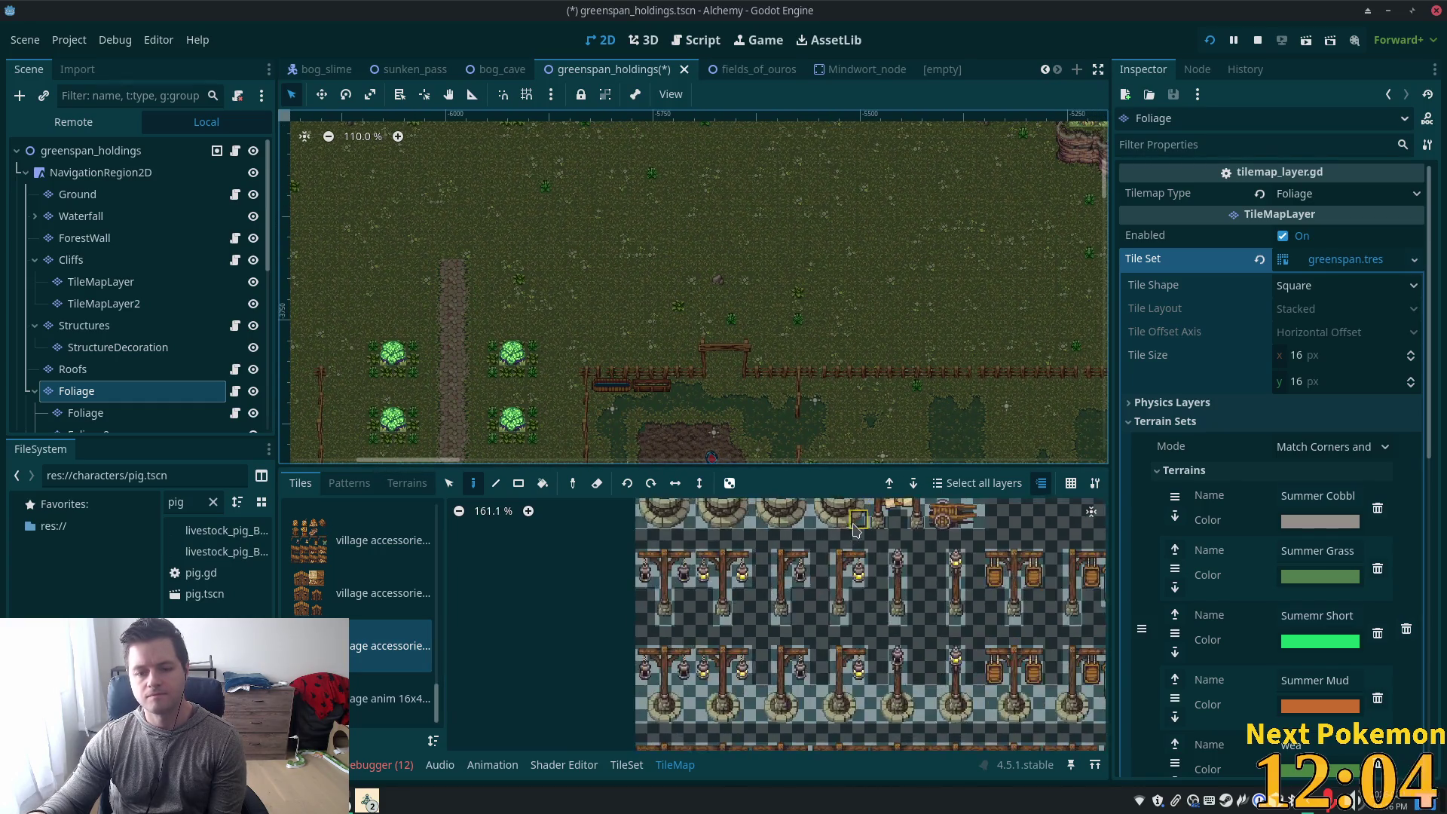
{"action": "scroll", "coordinate": [889, 548], "scroll_direction": "down", "scroll_amount": 5}
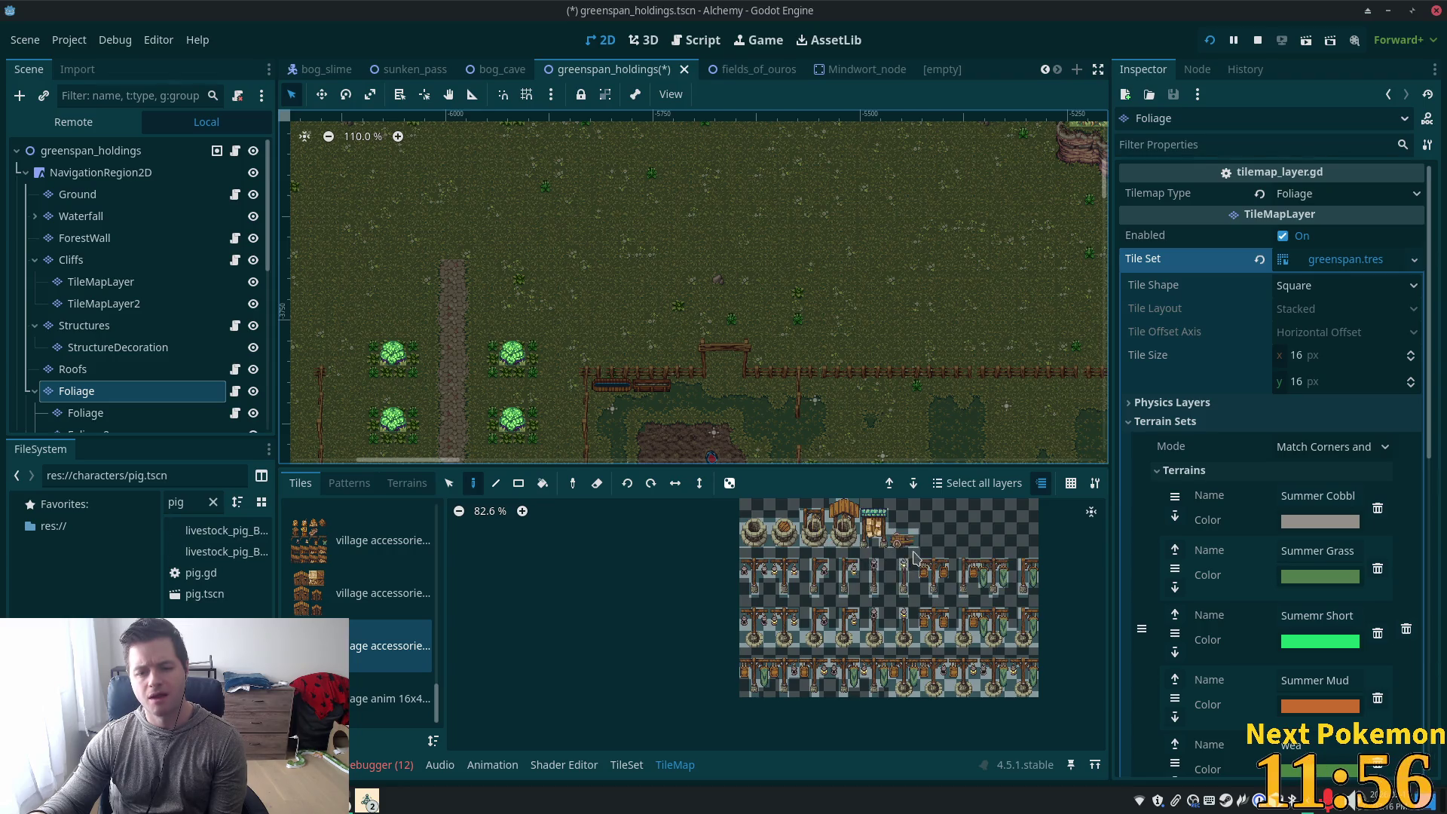
{"action": "scroll", "coordinate": [904, 602], "scroll_direction": "up", "scroll_amount": 4}
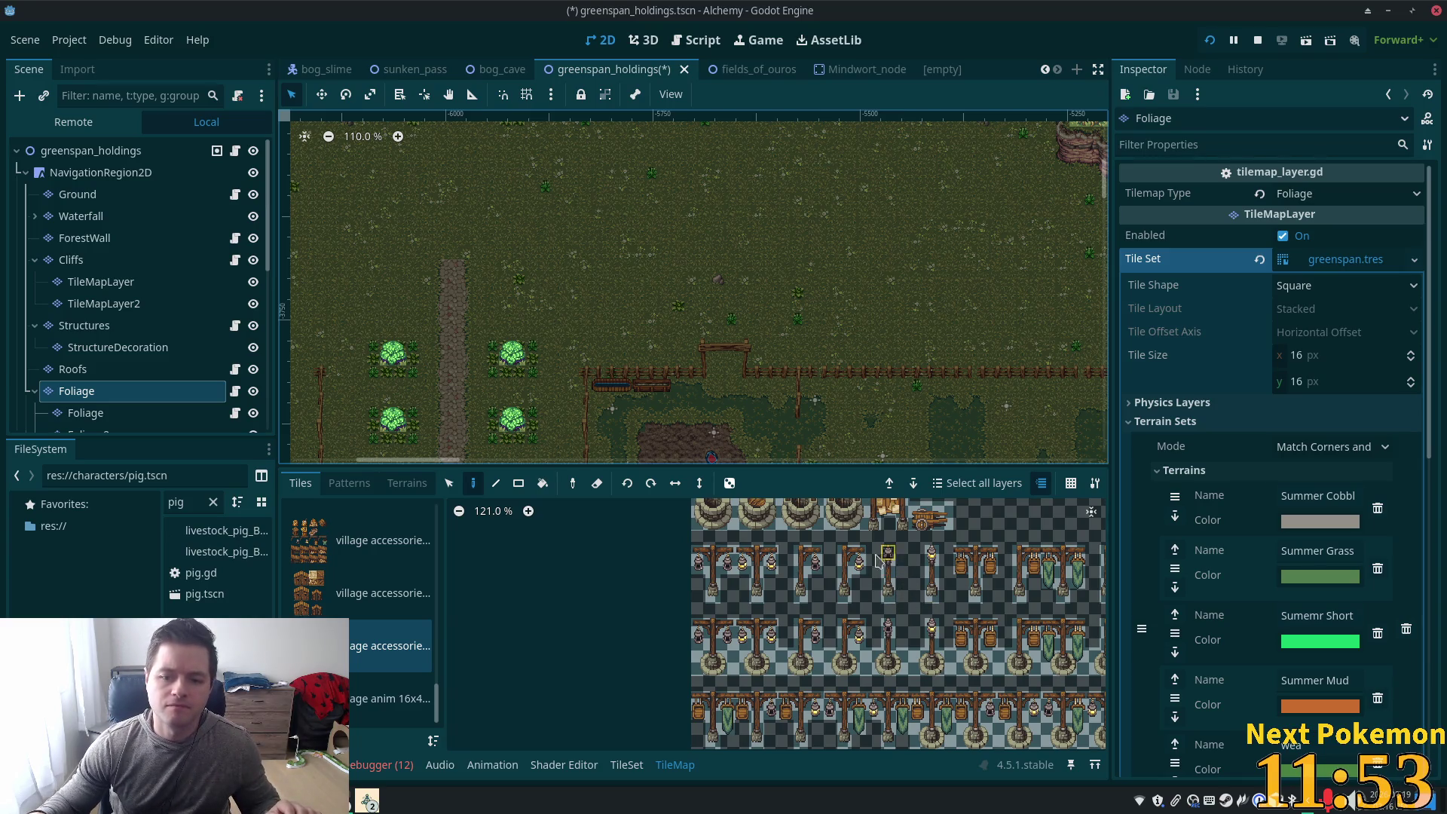
{"action": "scroll", "coordinate": [878, 561], "scroll_direction": "down", "scroll_amount": 4}
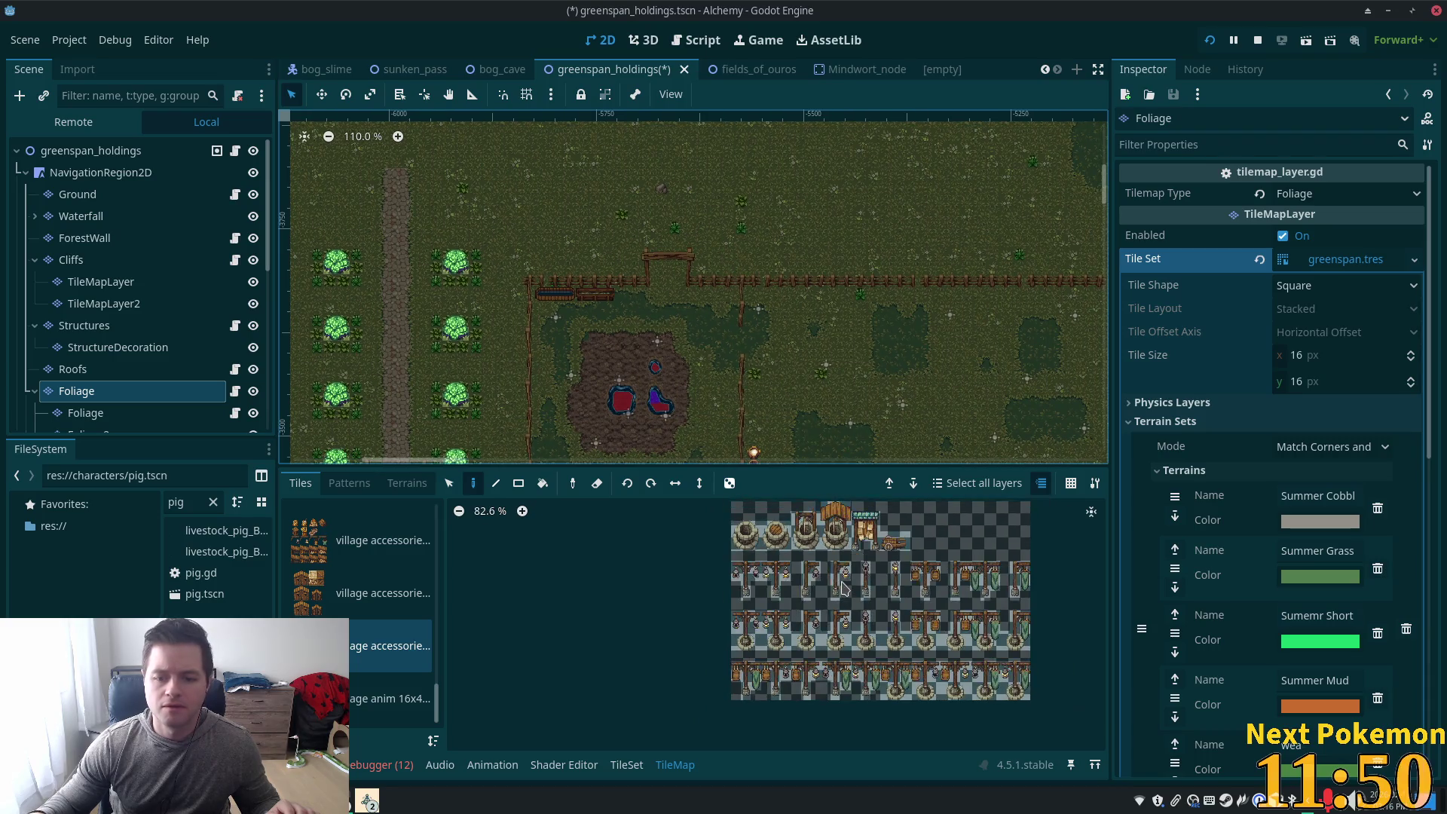
{"action": "scroll", "coordinate": [763, 365], "scroll_direction": "up", "scroll_amount": 2}
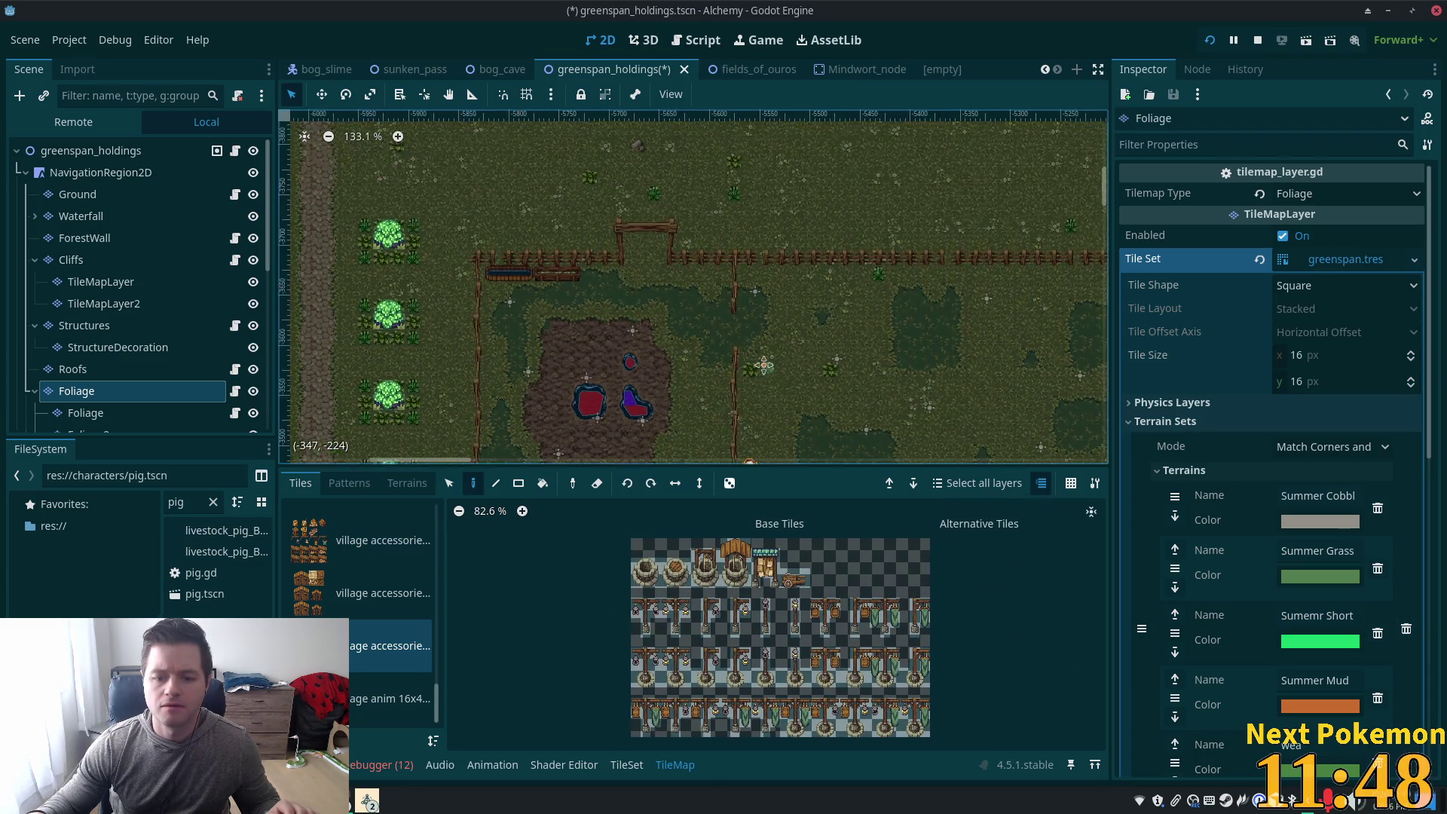
{"action": "scroll", "coordinate": [704, 284], "scroll_direction": "down", "scroll_amount": 5}
{"action": "scroll", "coordinate": [609, 269], "scroll_direction": "up", "scroll_amount": 1}
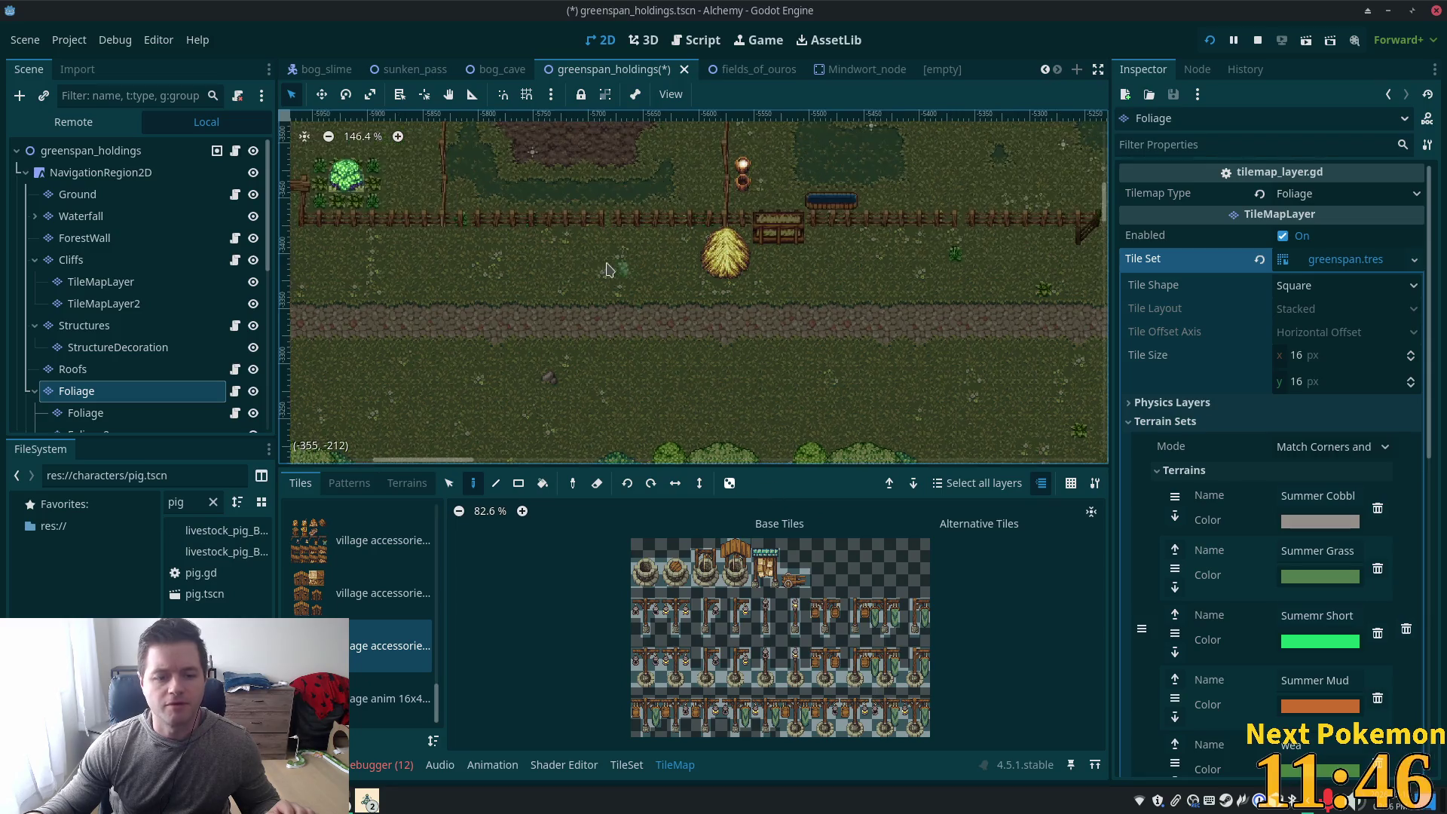
{"action": "scroll", "coordinate": [609, 269], "scroll_direction": "up", "scroll_amount": 4}
{"action": "scroll", "coordinate": [746, 362], "scroll_direction": "up", "scroll_amount": 4}
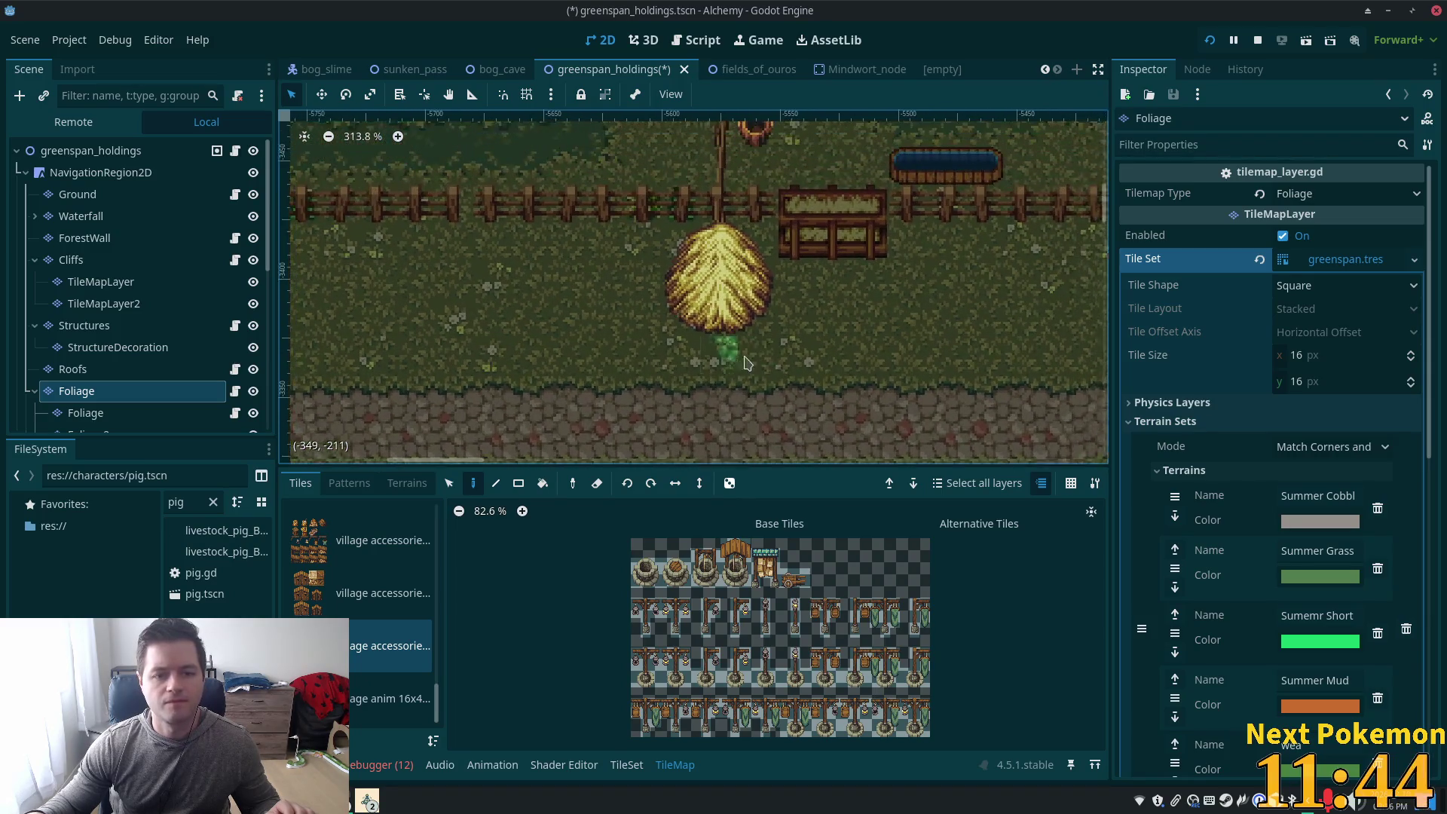
{"action": "scroll", "coordinate": [746, 363], "scroll_direction": "left", "scroll_amount": 1}
{"action": "scroll", "coordinate": [575, 268], "scroll_direction": "up", "scroll_amount": 1}
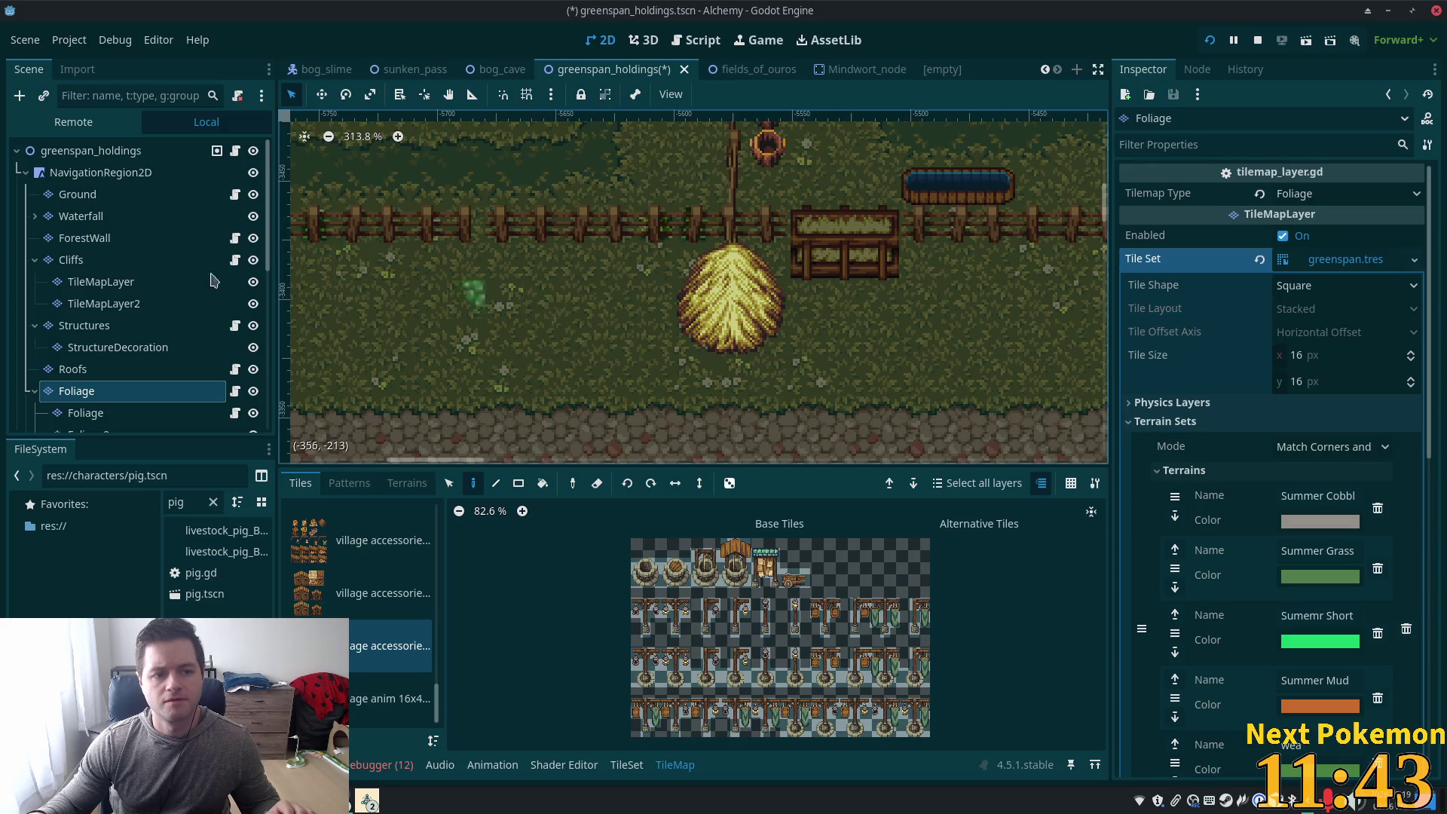
{"action": "left_click", "coordinate": [162, 326]}
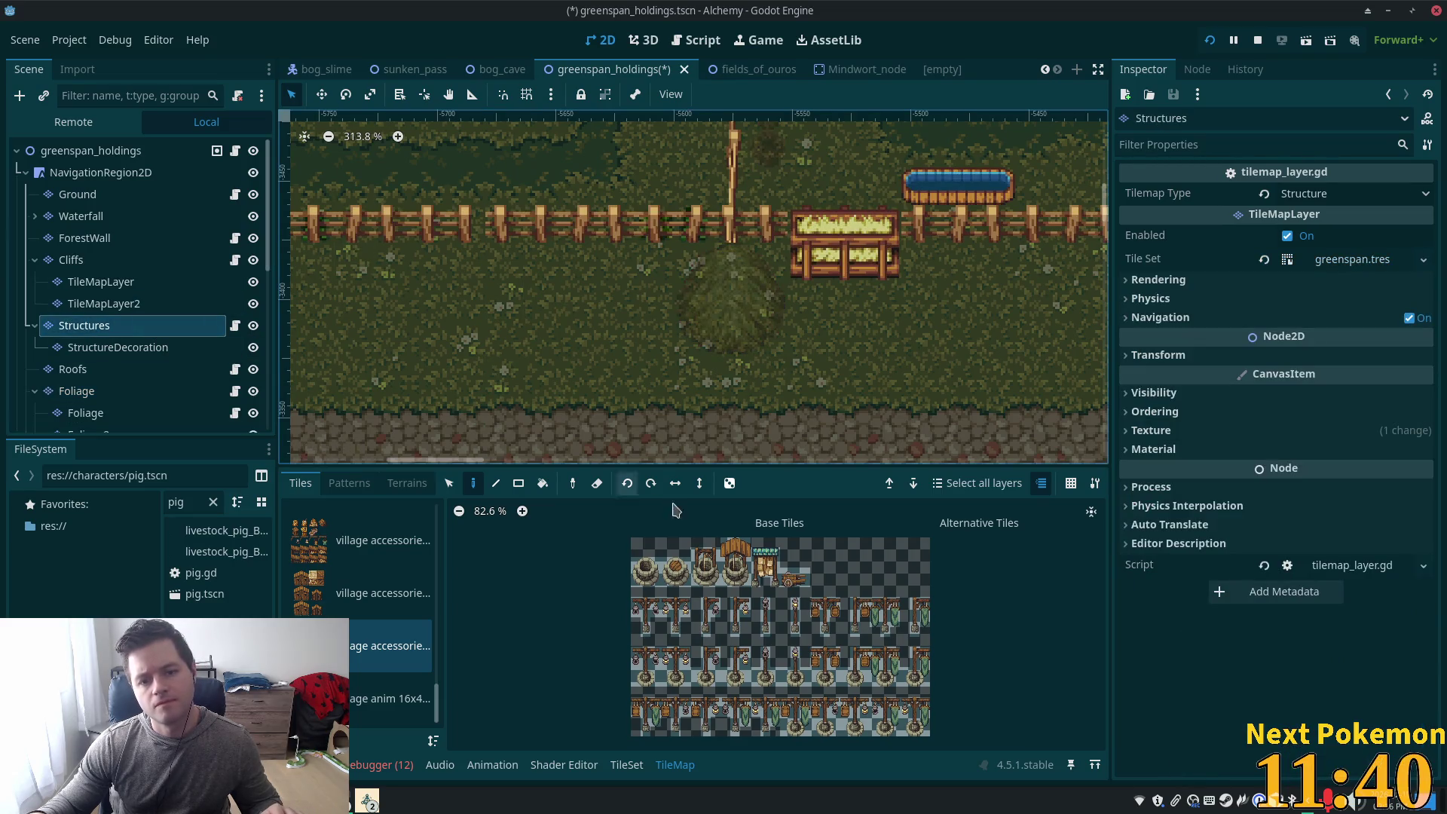
Paint the wooden cart tile onto the grass below the fence, left of the hay-filled feeder
{"action": "left_click", "coordinate": [804, 590]}
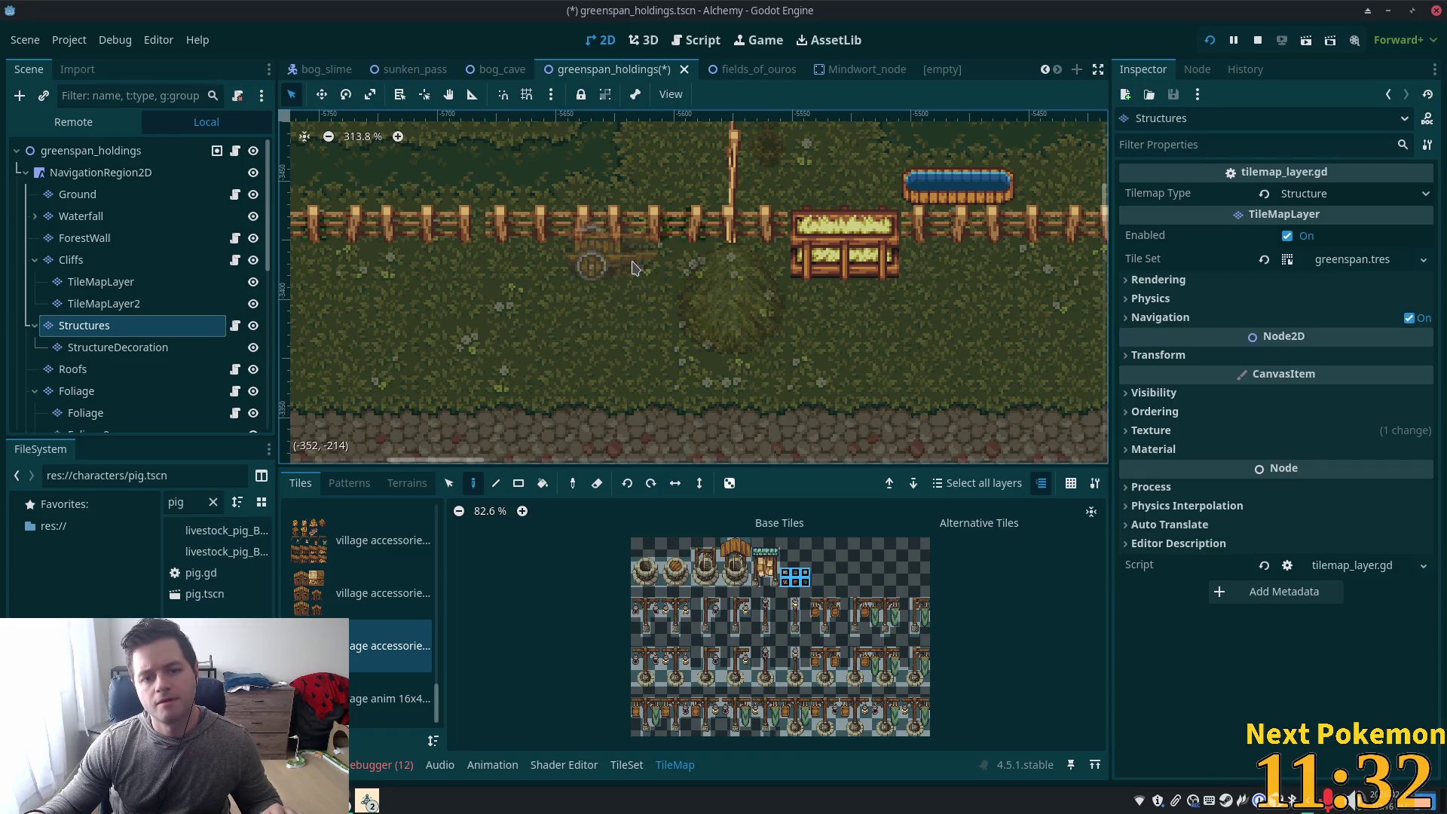
{"action": "left_click", "coordinate": [632, 273]}
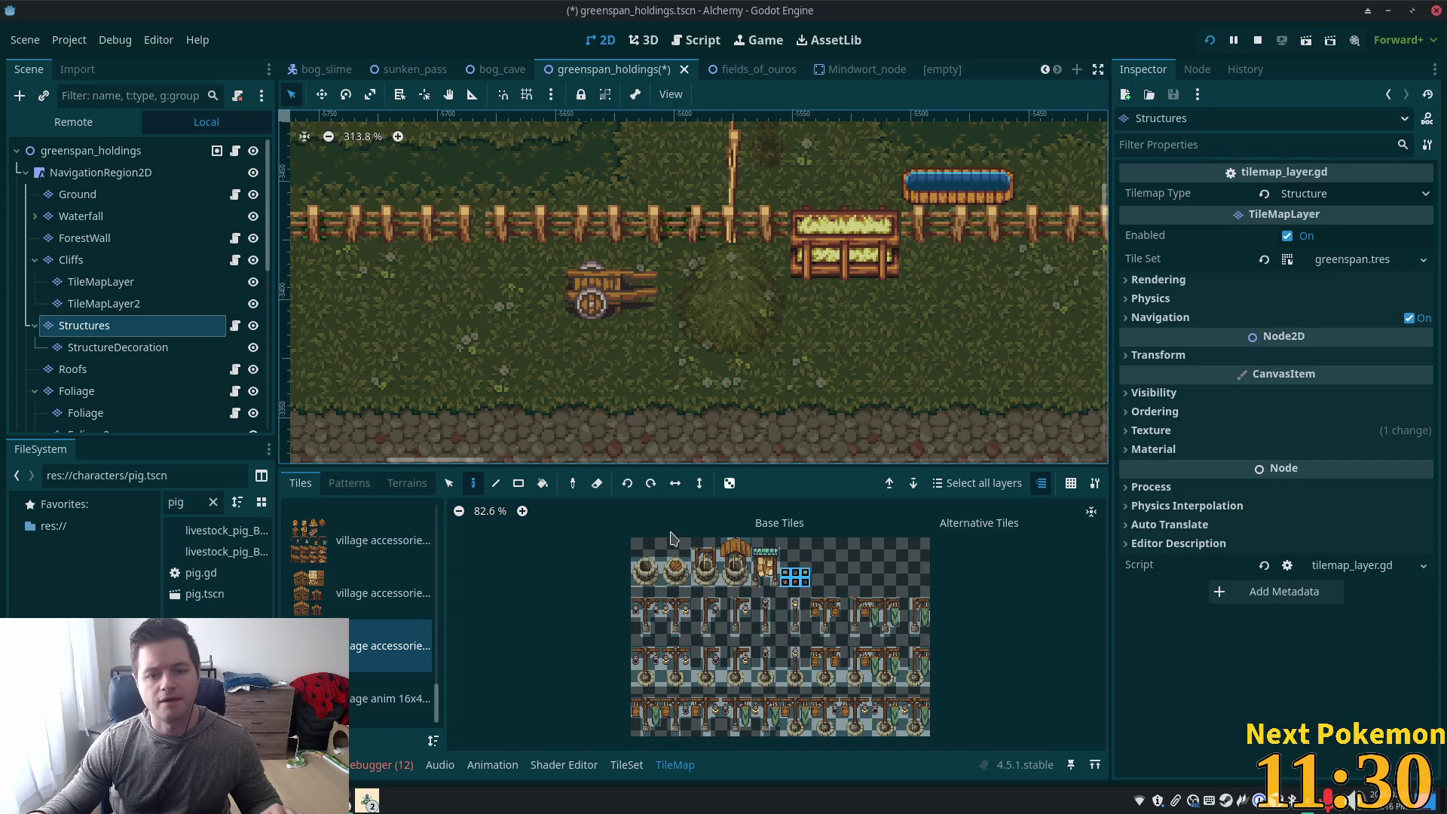
{"action": "left_click", "coordinate": [626, 764]}
Give the cart's wheel tile a full-tile square collision shape in the accessories atlas
{"action": "scroll", "coordinate": [821, 697], "scroll_direction": "up", "scroll_amount": 2}
{"action": "scroll", "coordinate": [821, 697], "scroll_direction": "up", "scroll_amount": 5}
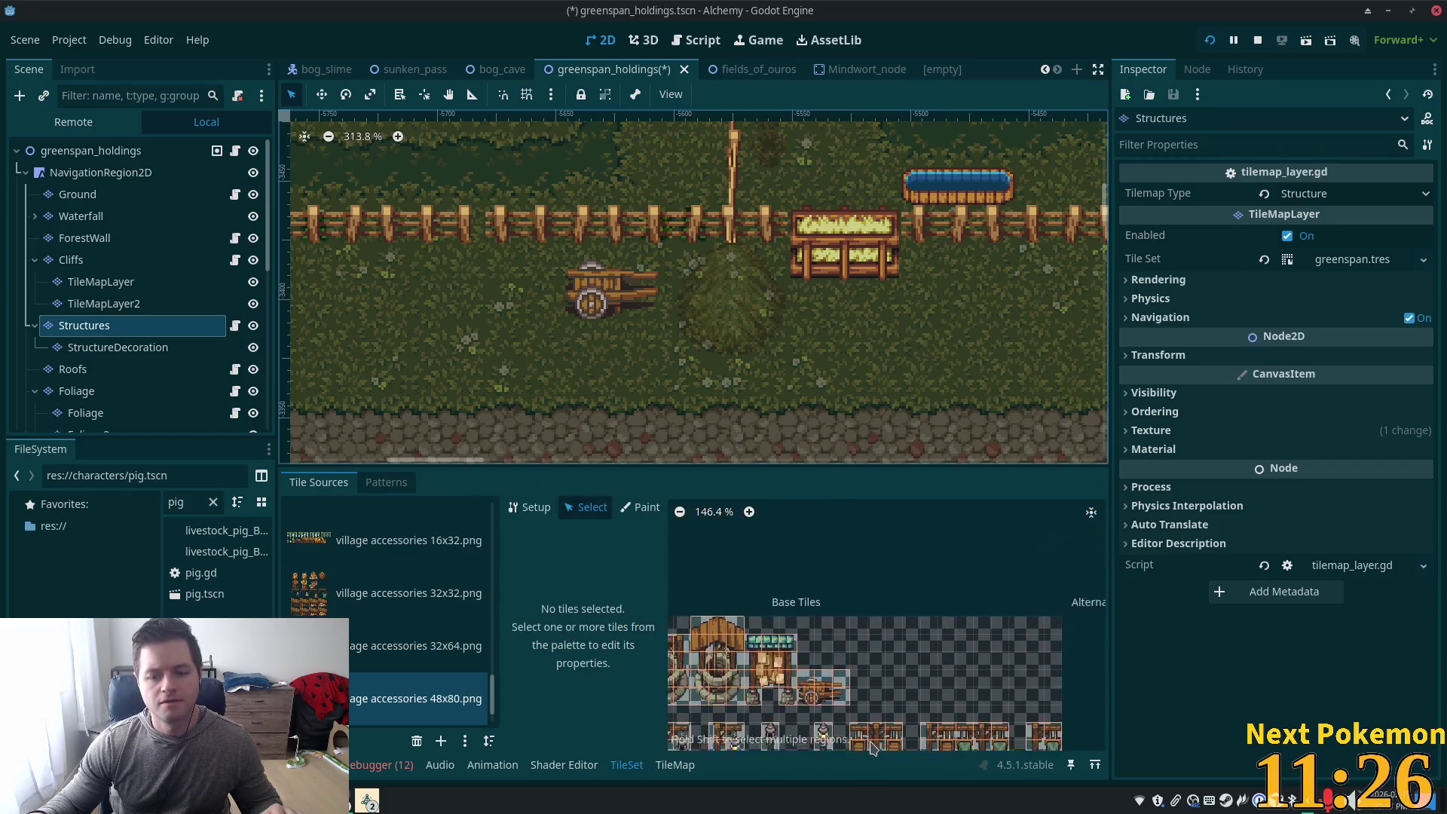
{"action": "scroll", "coordinate": [888, 654], "scroll_direction": "up", "scroll_amount": 2}
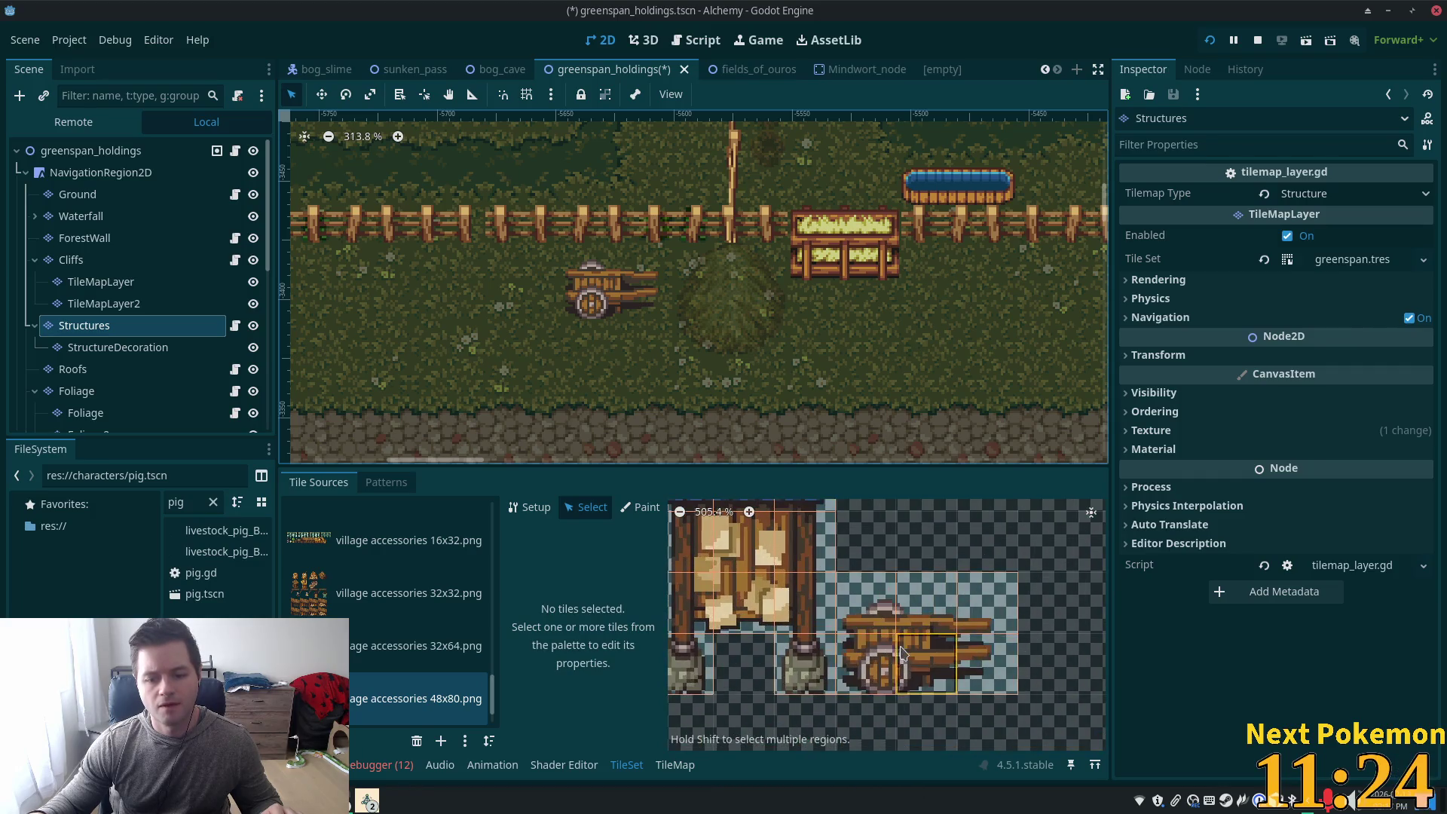
{"action": "left_click", "coordinate": [881, 652]}
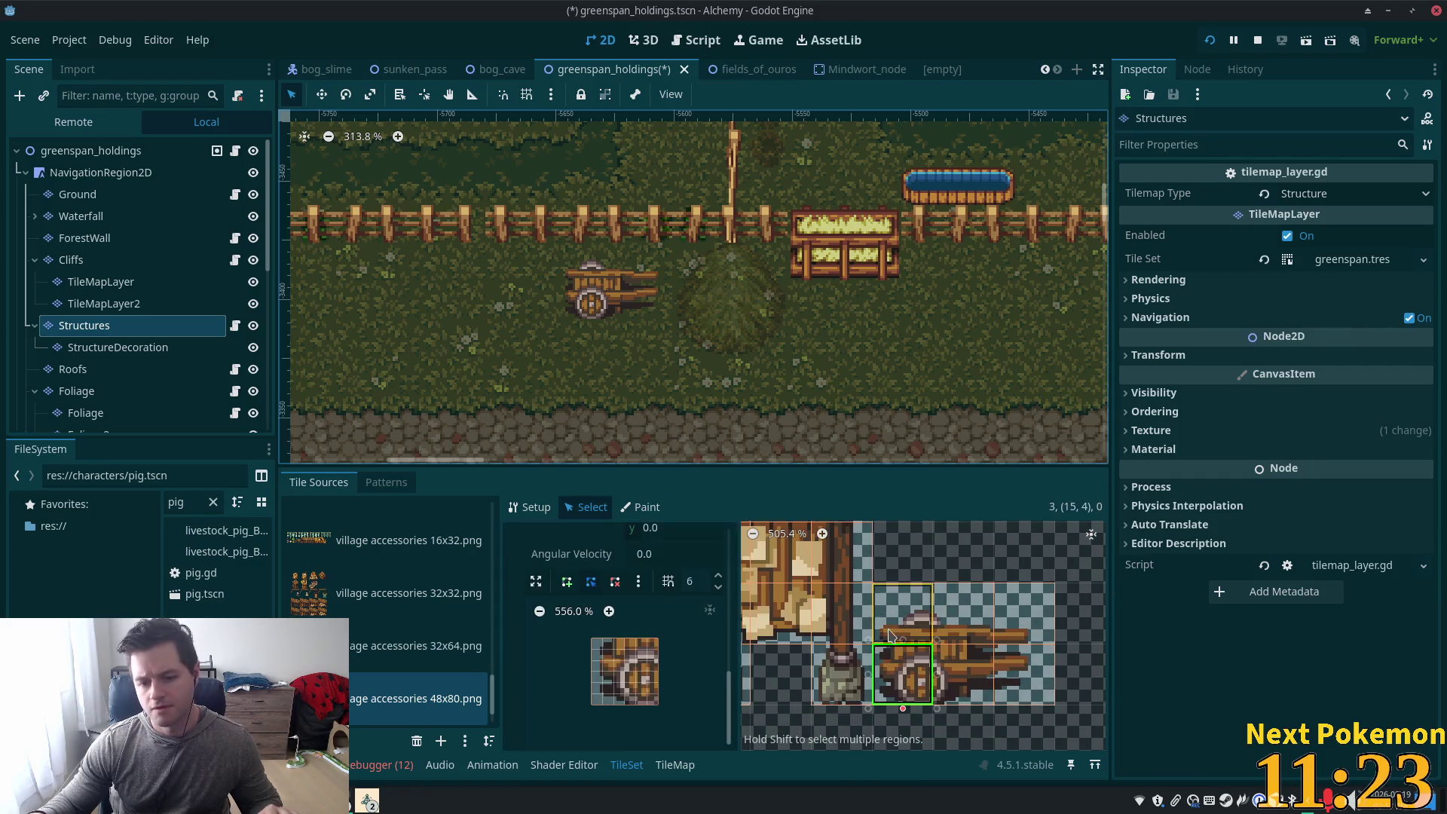
{"action": "left_click", "coordinate": [677, 686]}
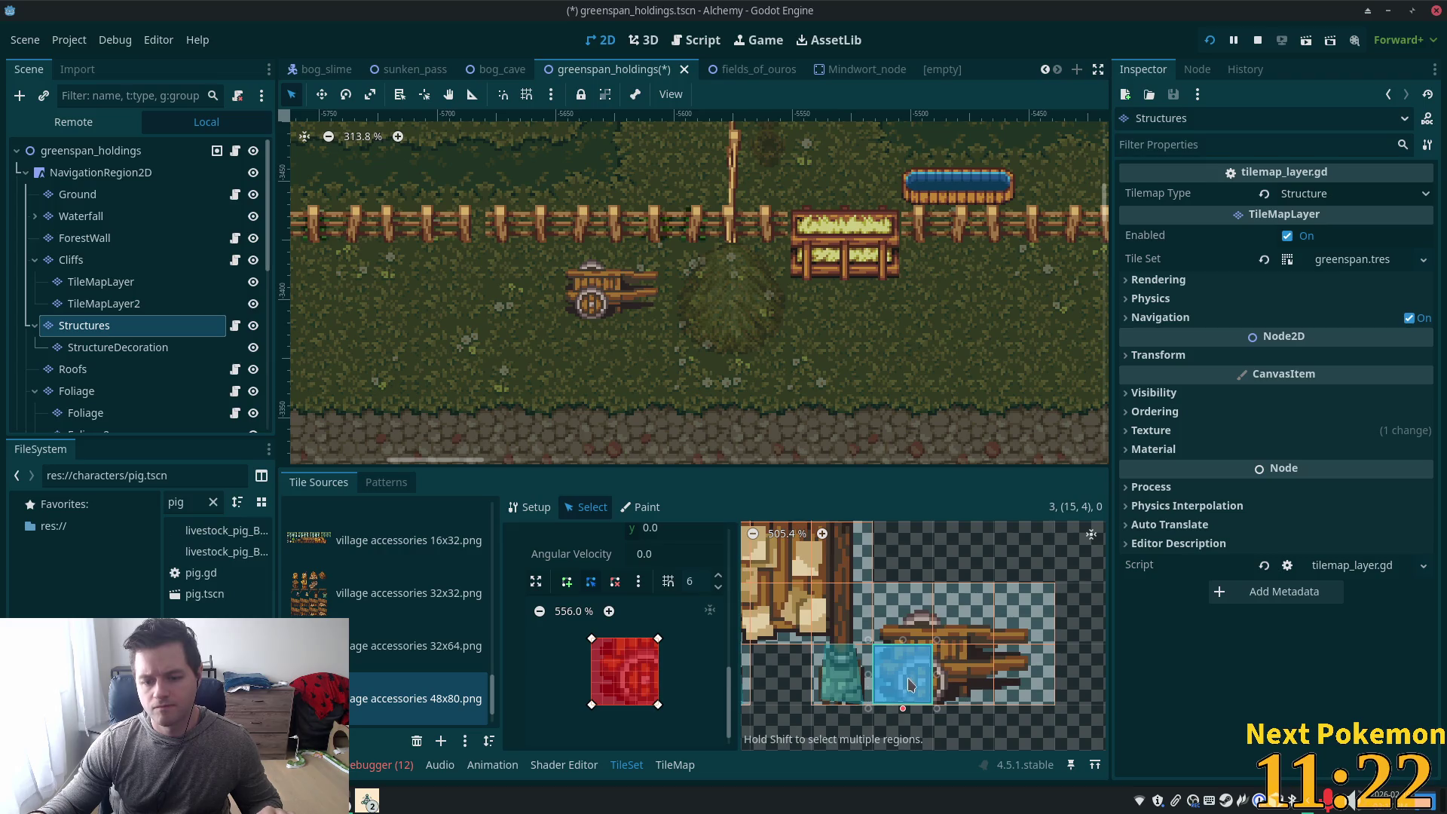
Draw a partial collision polygon on the rear cart tile at (17,4)
{"action": "left_click", "coordinate": [957, 666]}
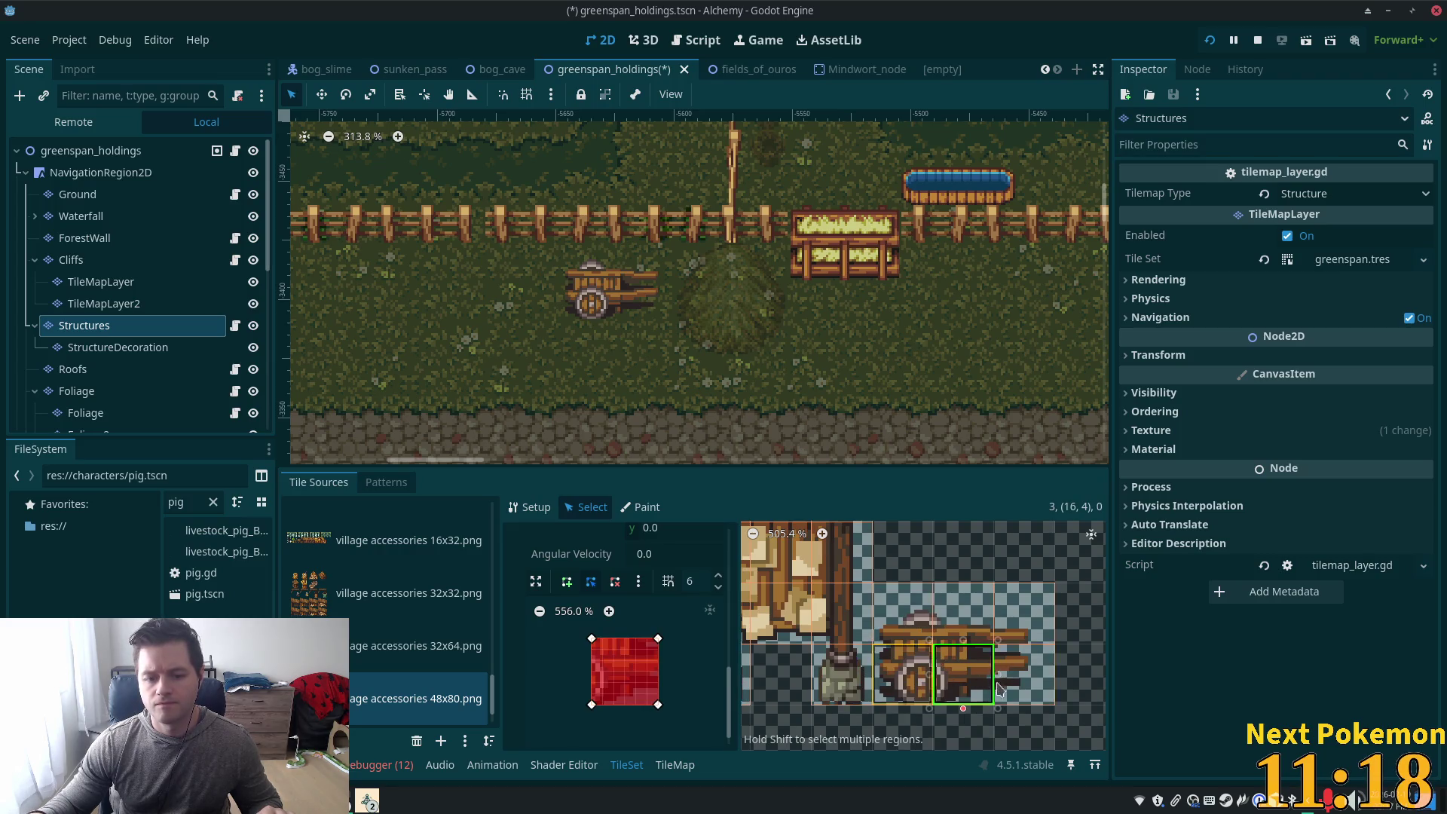
{"action": "left_click", "coordinate": [999, 678]}
{"action": "left_click", "coordinate": [567, 581]}
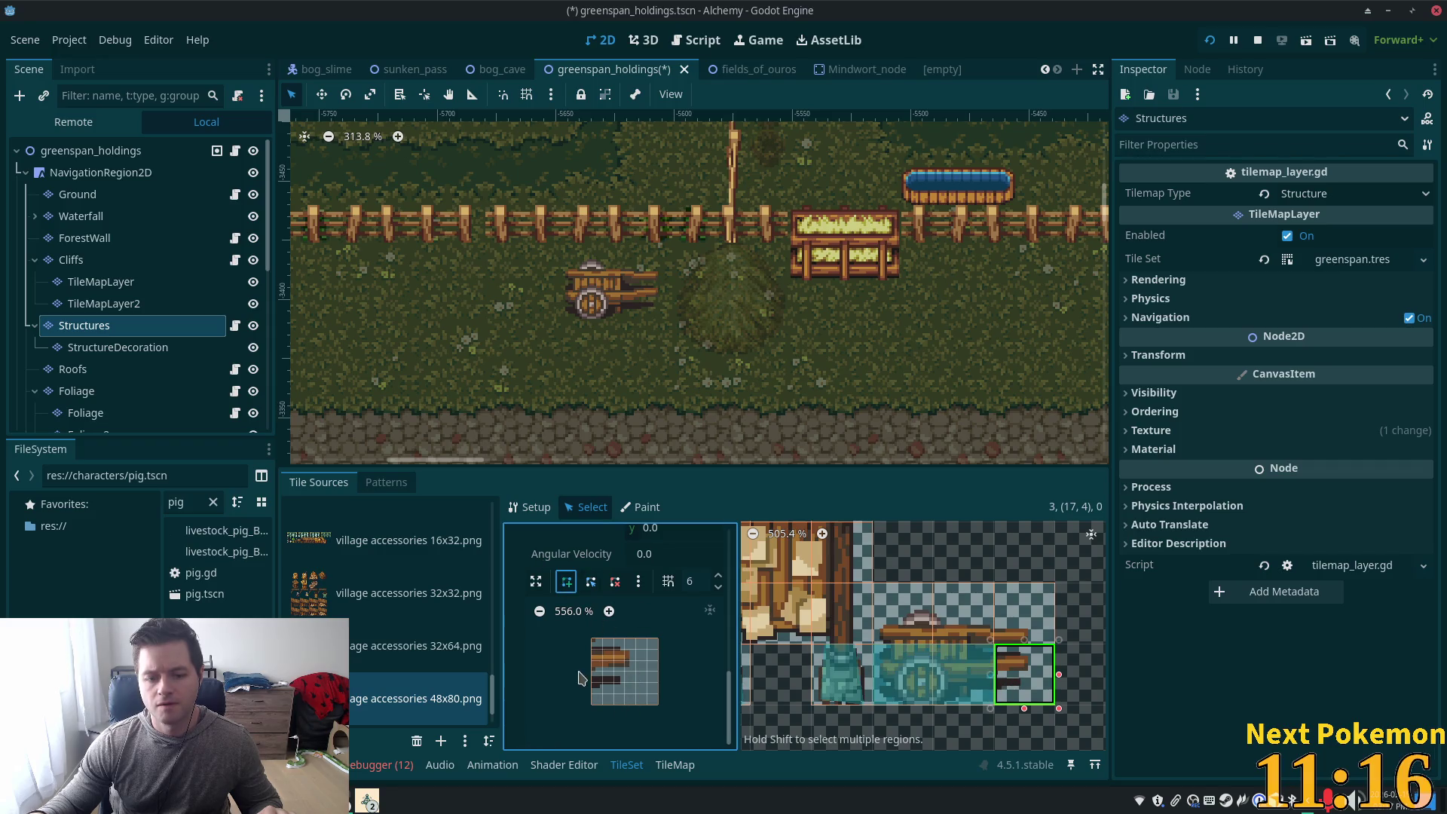
{"action": "left_click", "coordinate": [602, 693]}
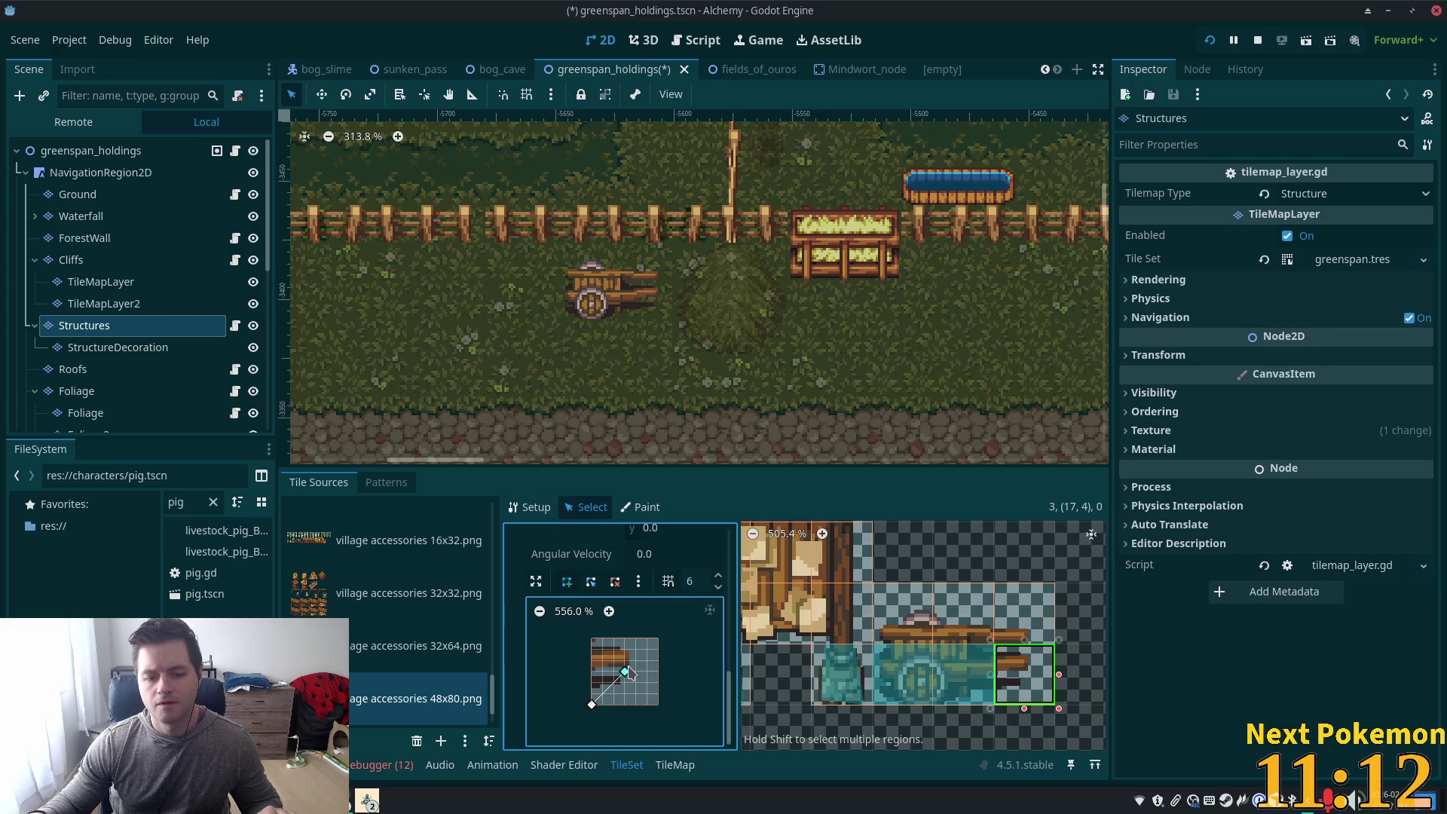
{"action": "left_click", "coordinate": [626, 640]}
{"action": "left_click", "coordinate": [591, 639]}
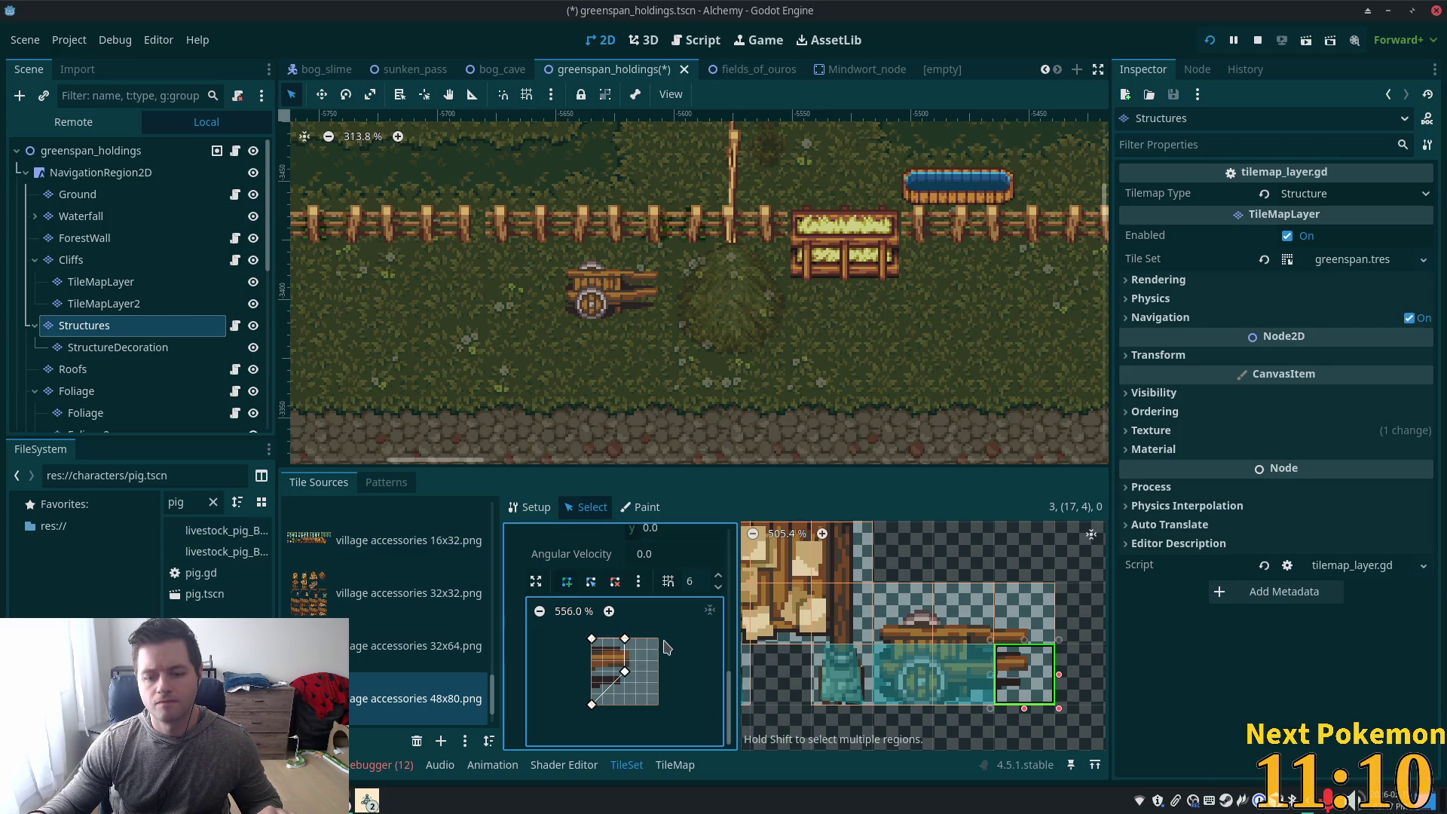
{"action": "left_click", "coordinate": [591, 704]}
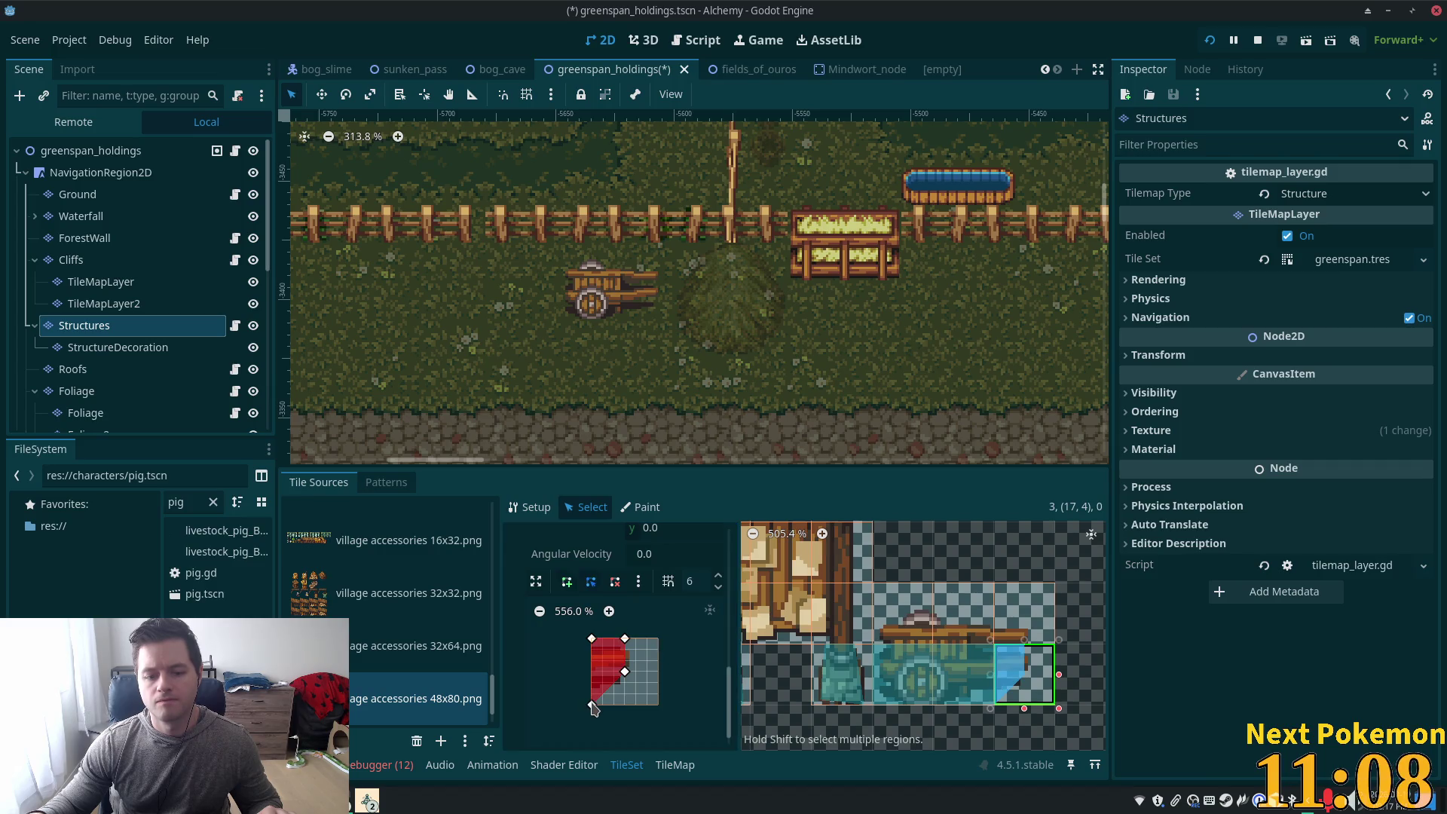
Draw a thin collision shape along the bottom of cart tile (17,3)
{"action": "left_click", "coordinate": [1002, 637]}
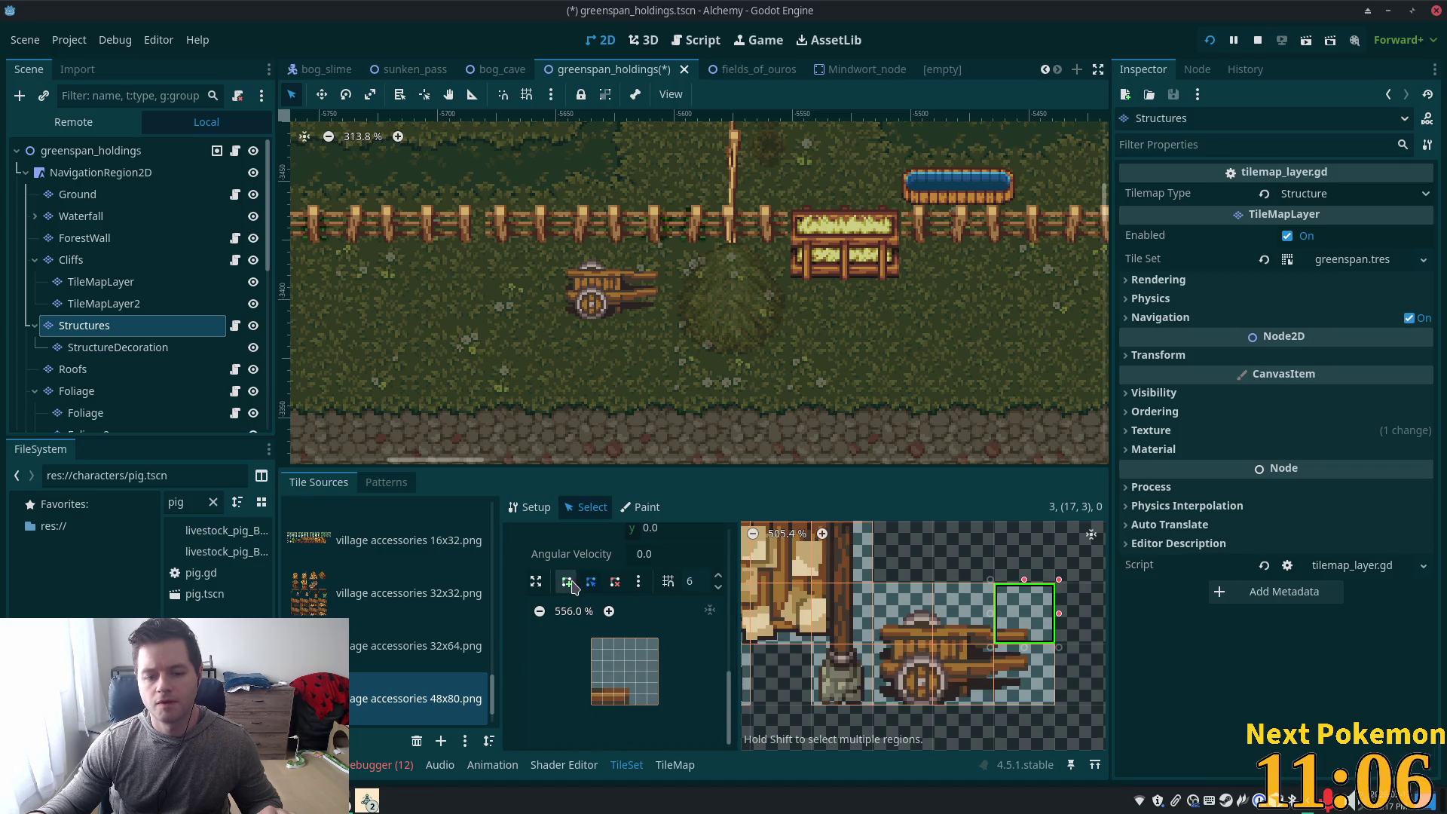
{"action": "left_click", "coordinate": [625, 704]}
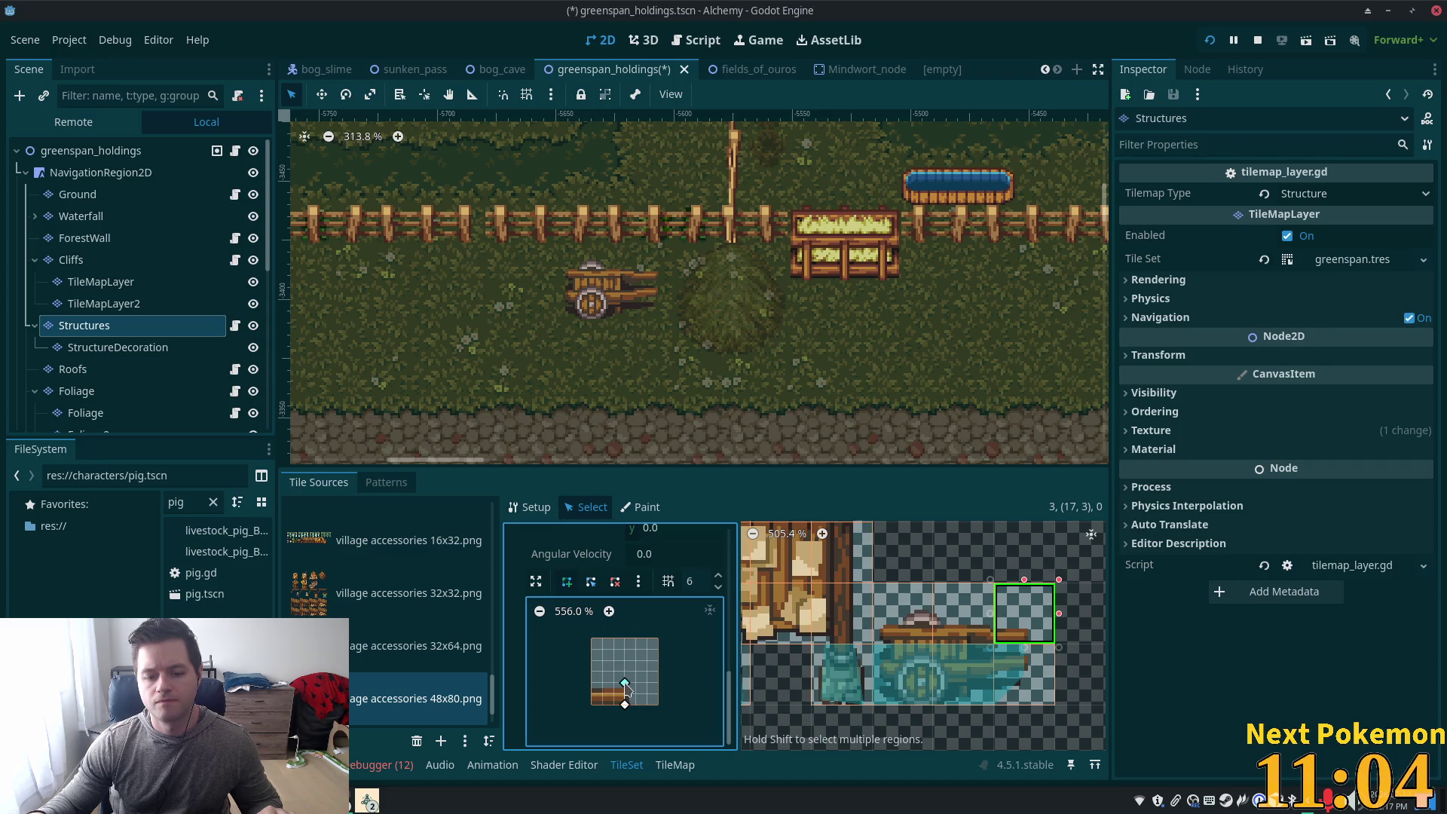
{"action": "left_click", "coordinate": [592, 682]}
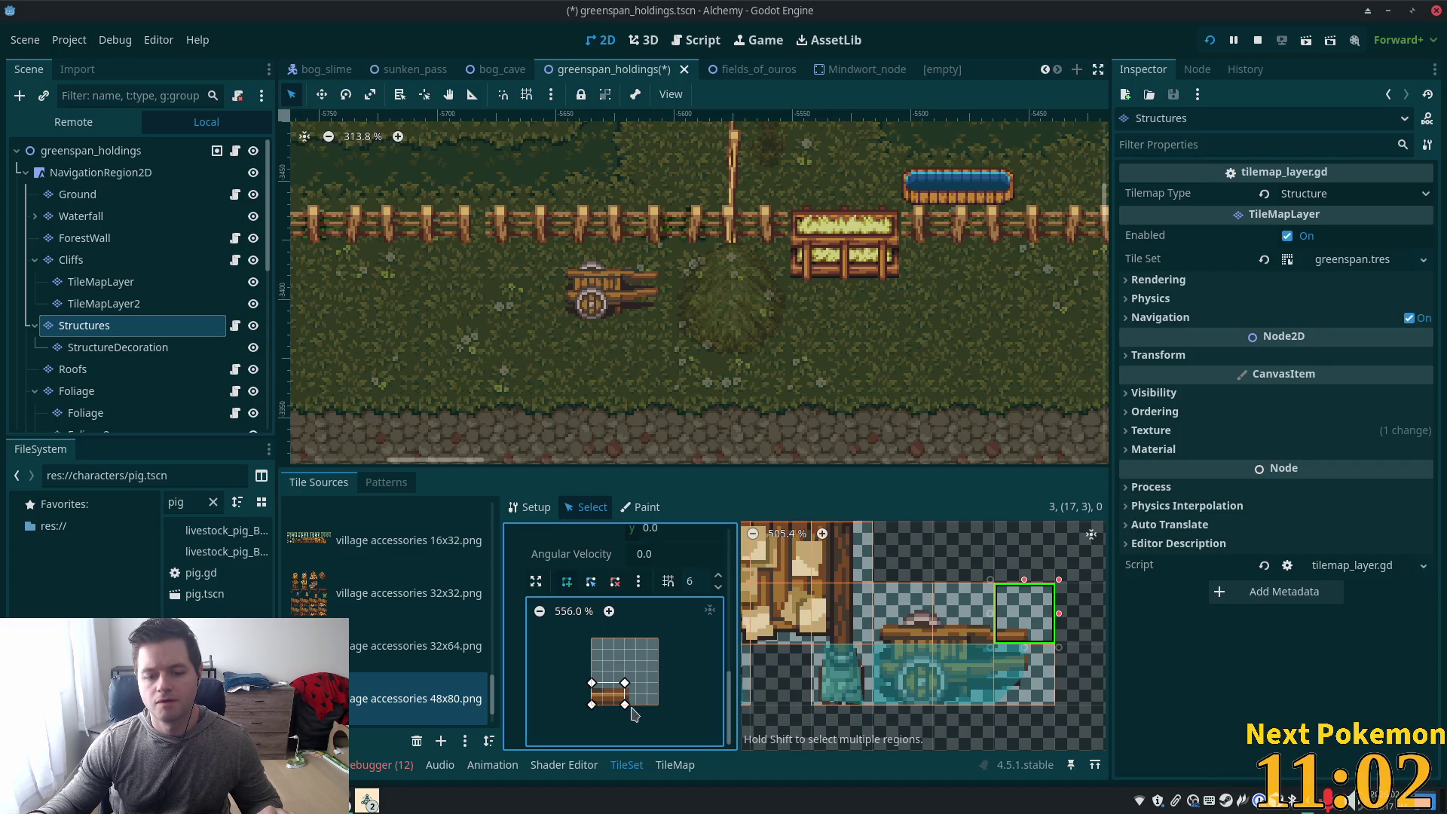
{"action": "left_click", "coordinate": [624, 704]}
Draw a collision polygon over the lower part of cart tile (16,3)
{"action": "left_click", "coordinate": [970, 628]}
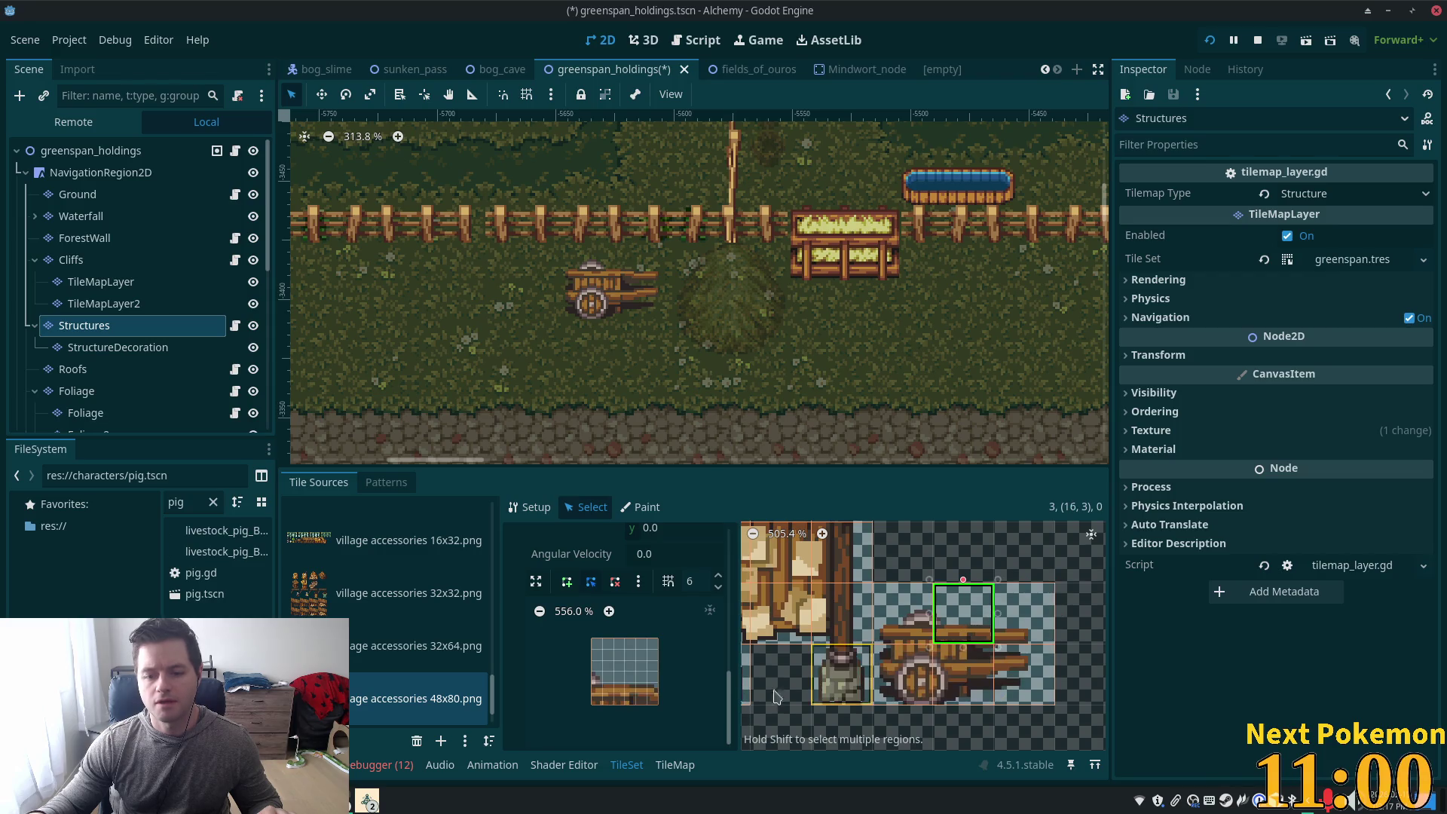
{"action": "left_click", "coordinate": [567, 581]}
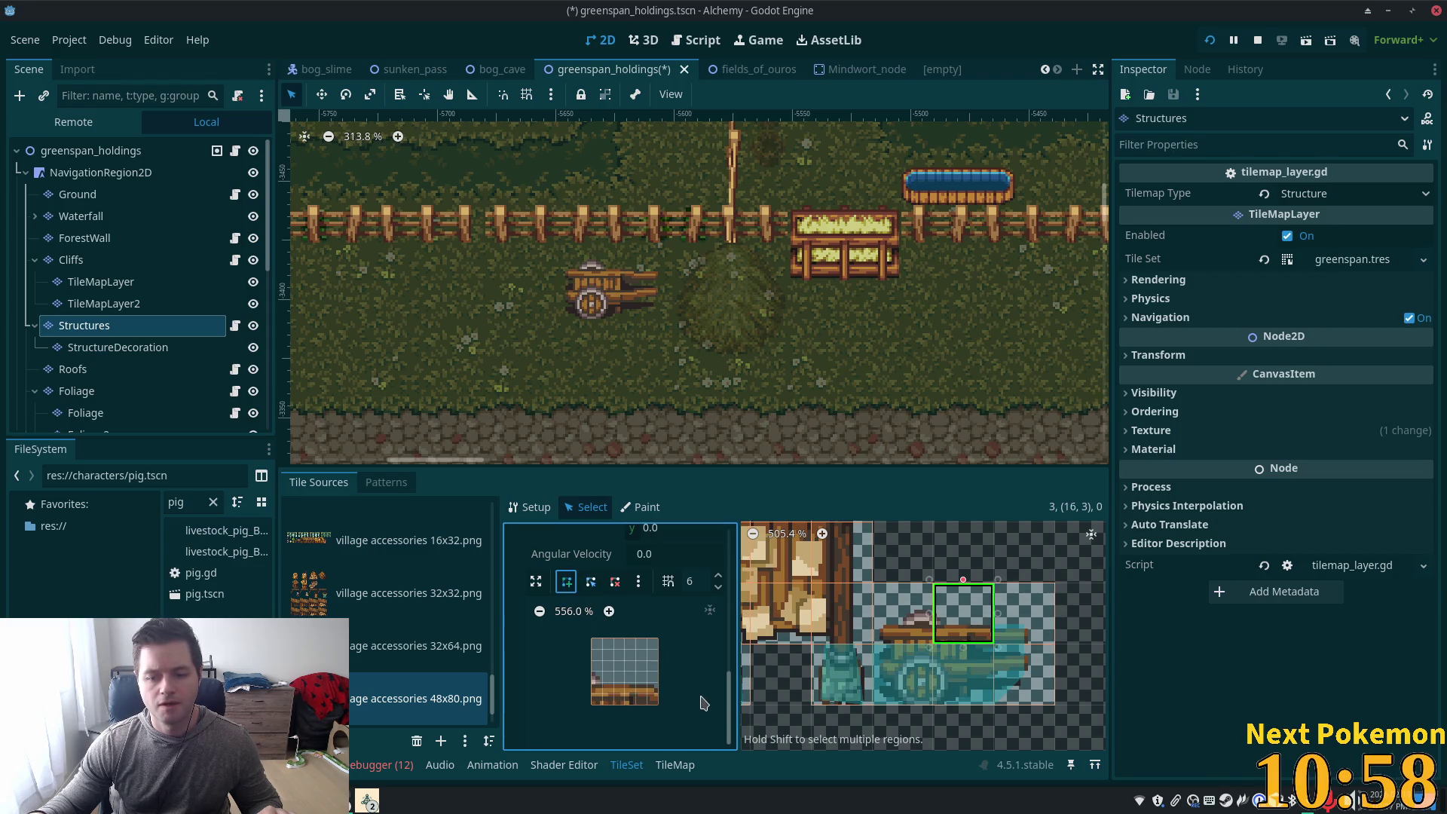
{"action": "left_click", "coordinate": [658, 684]}
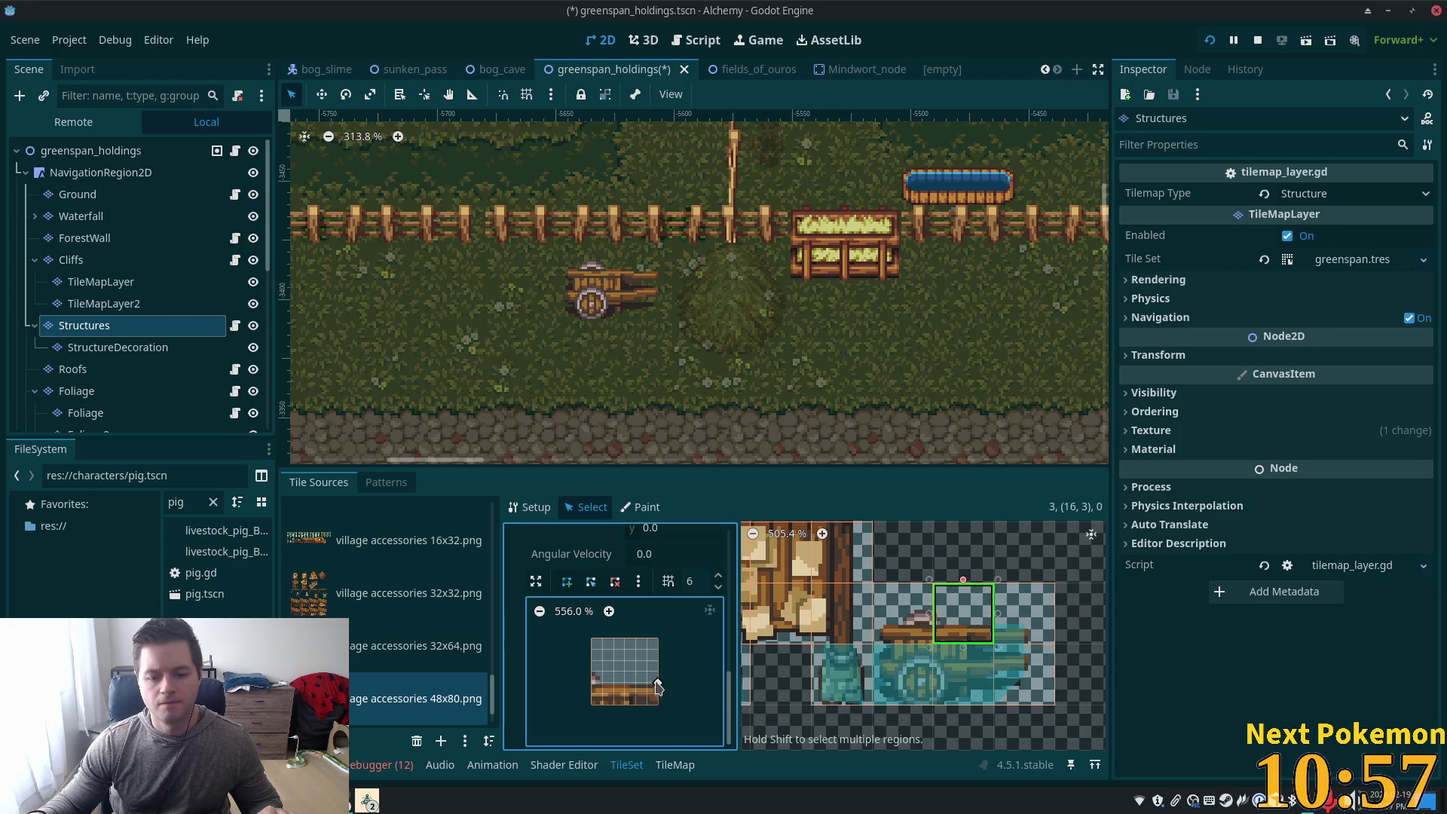
{"action": "left_click", "coordinate": [591, 672]}
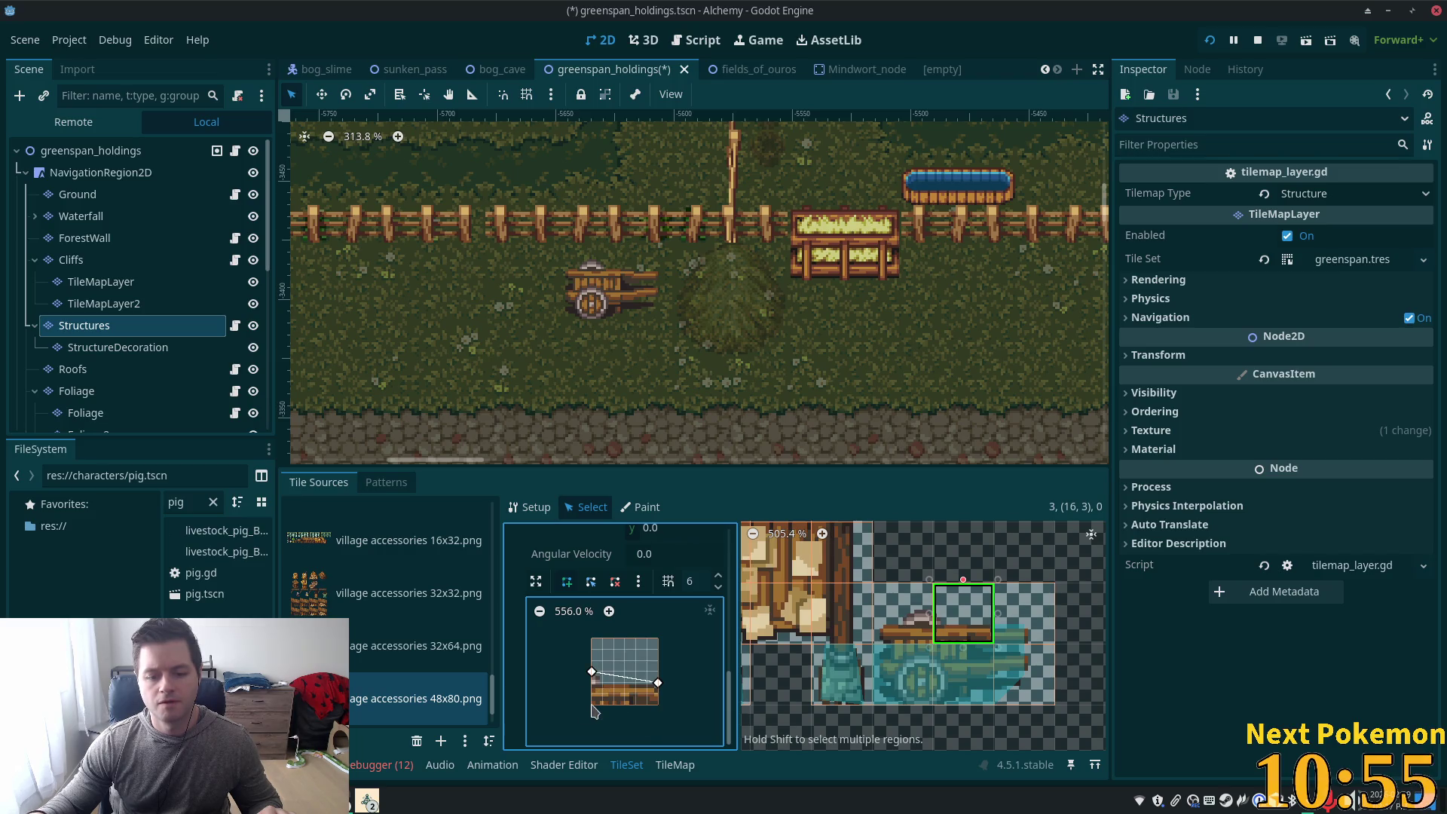
{"action": "left_click", "coordinate": [591, 704]}
{"action": "left_click", "coordinate": [658, 705]}
{"action": "left_click", "coordinate": [658, 682]}
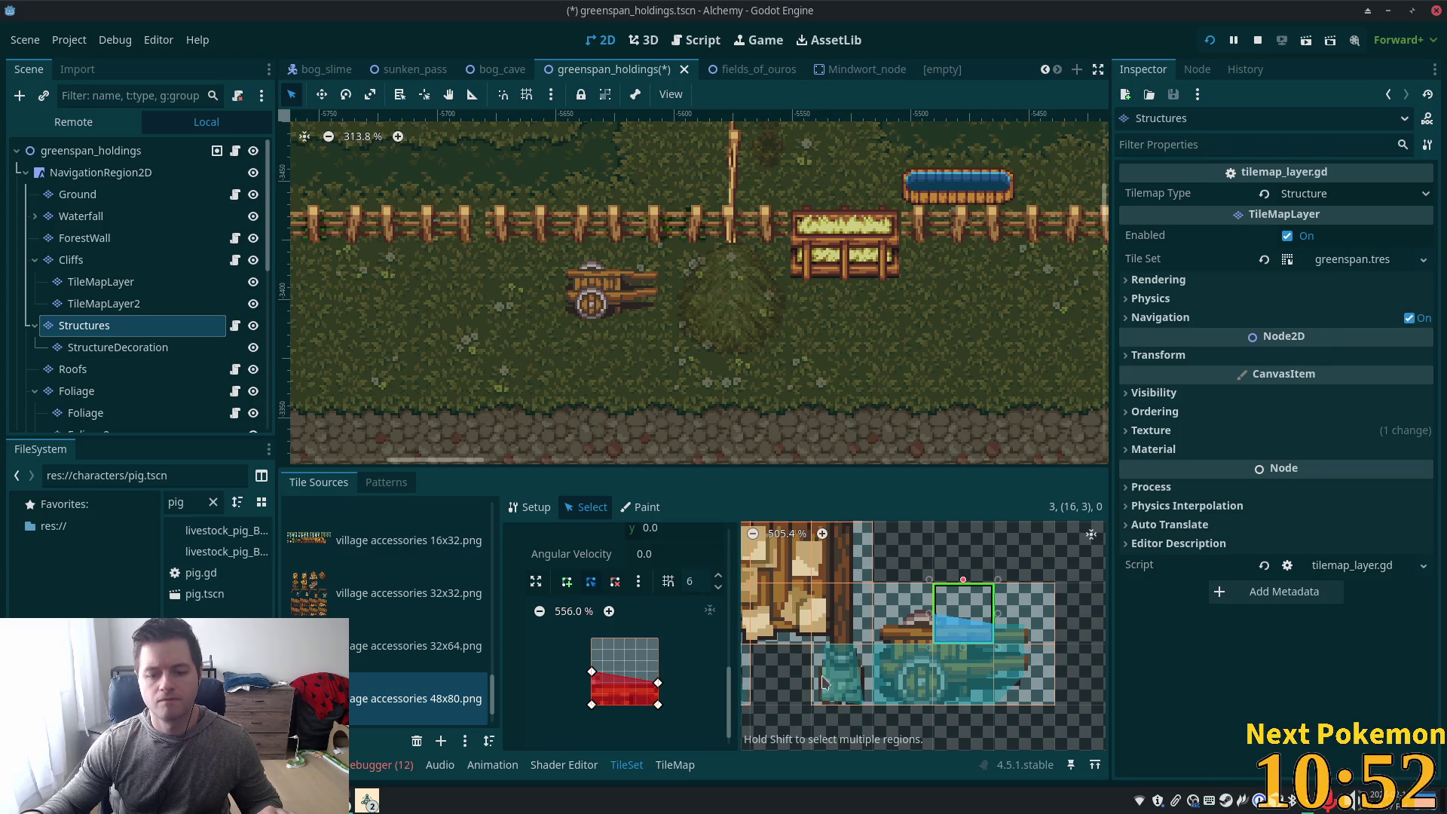
Draw a triangular collision shape over the cart's front on tile (15,3)
{"action": "left_click", "coordinate": [903, 614]}
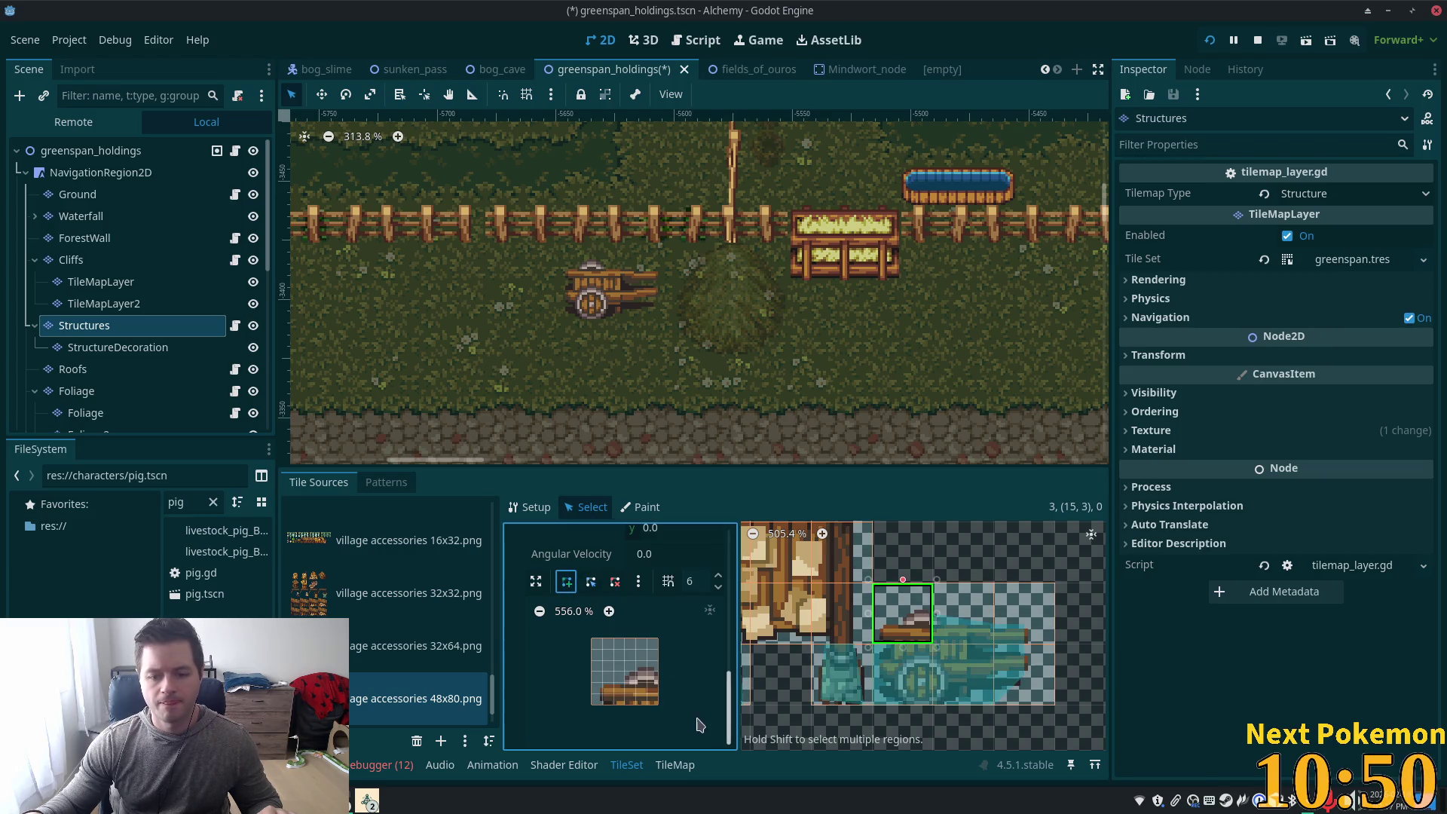
{"action": "left_click", "coordinate": [657, 671]}
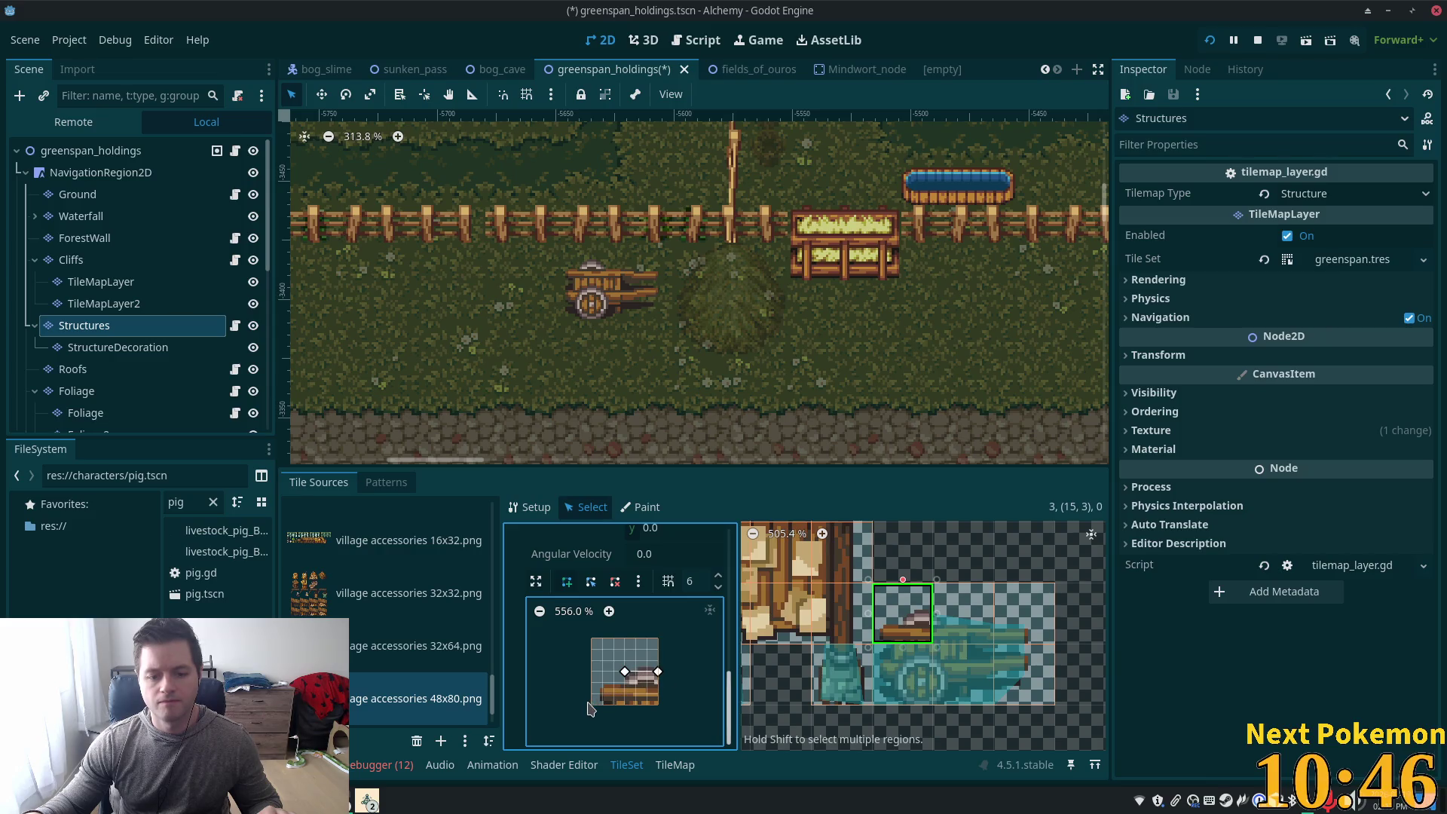
{"action": "left_click", "coordinate": [591, 705]}
{"action": "left_click", "coordinate": [658, 672]}
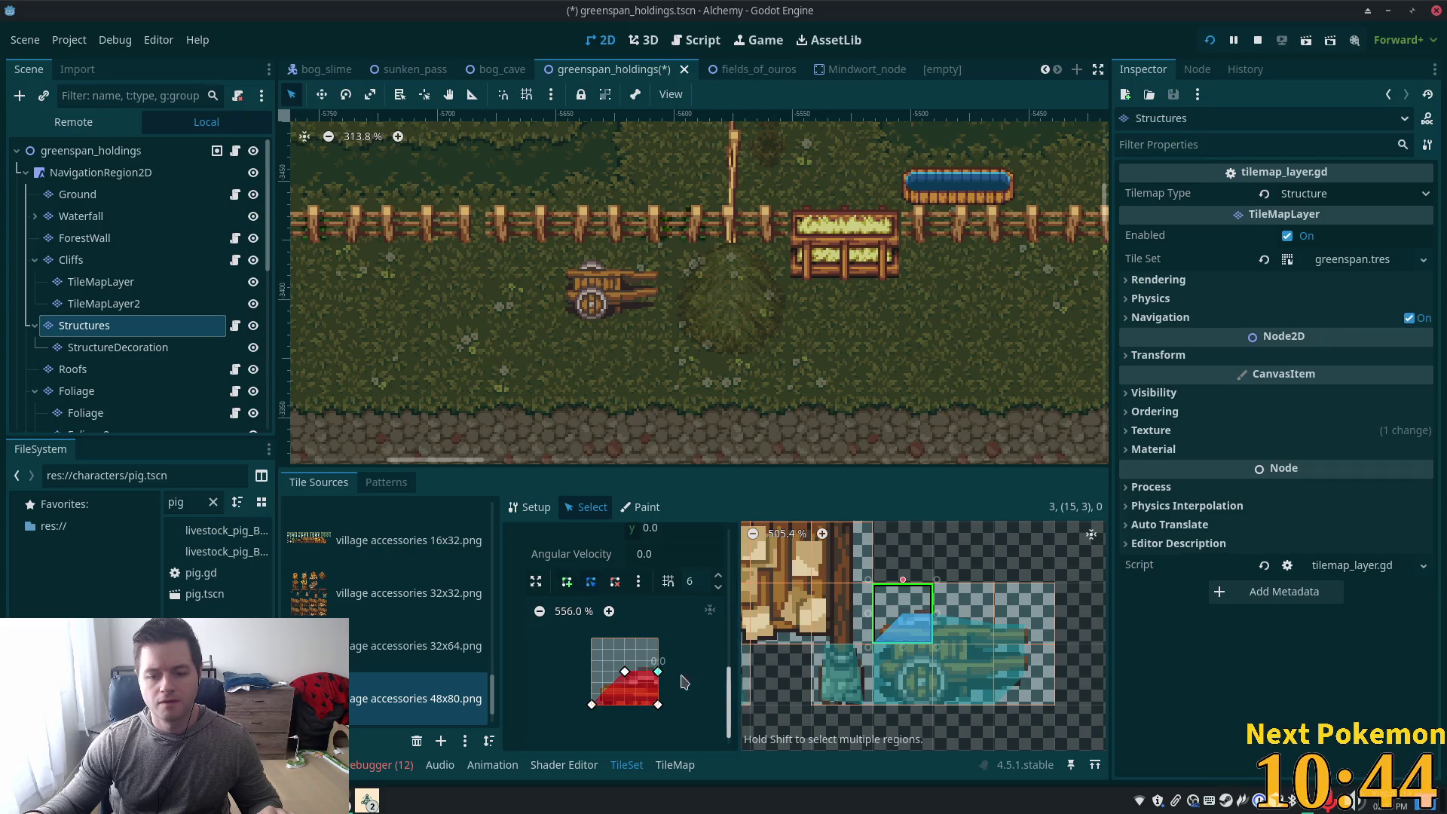
Save the greenspan_holdings scene and reselect tiles (16,3) and (15,3) to check their collisions
{"action": "key", "text": "ctrl+s"}
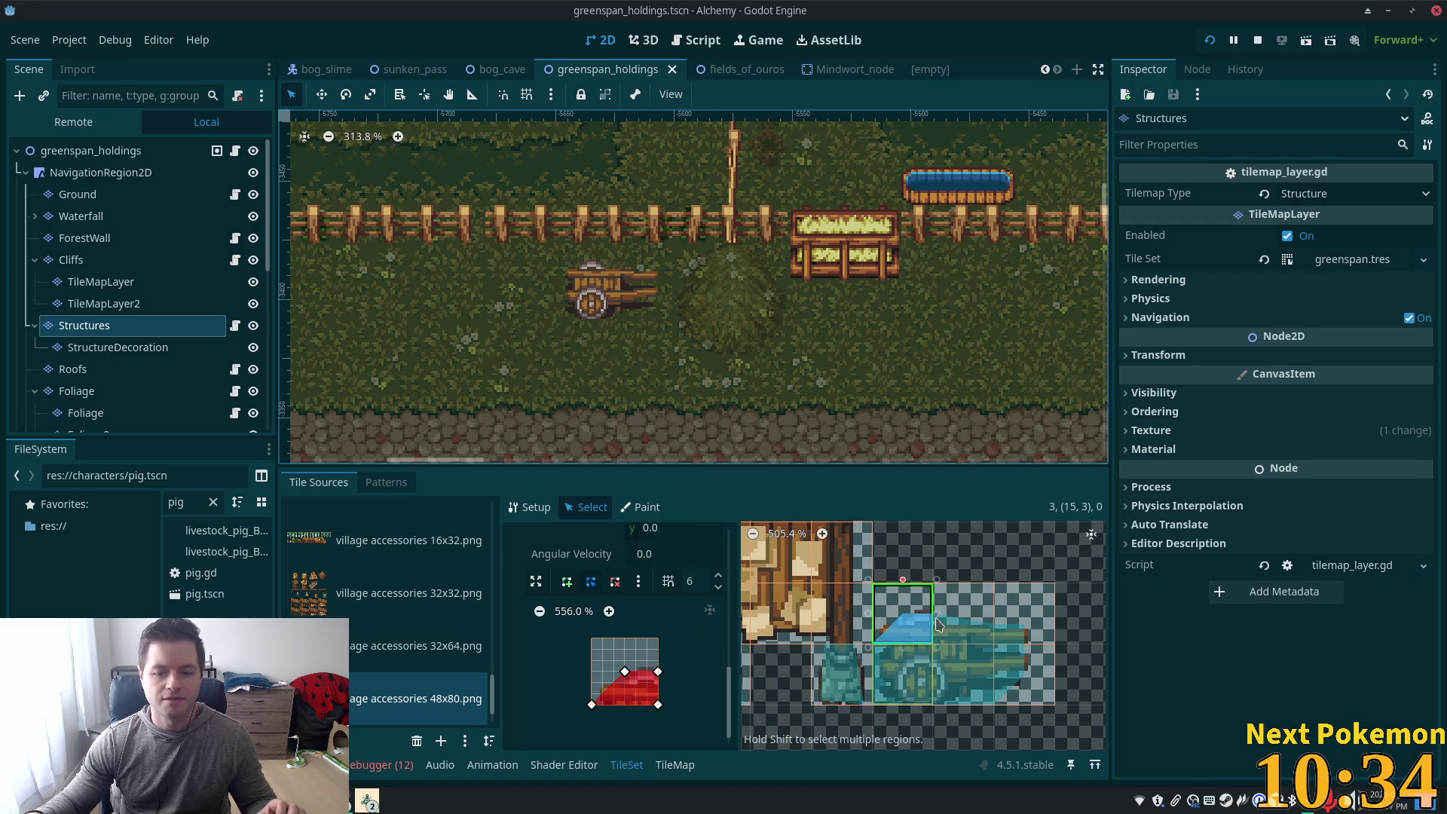
{"action": "left_click", "coordinate": [972, 628]}
{"action": "left_click", "coordinate": [904, 614], "text": "shift"}
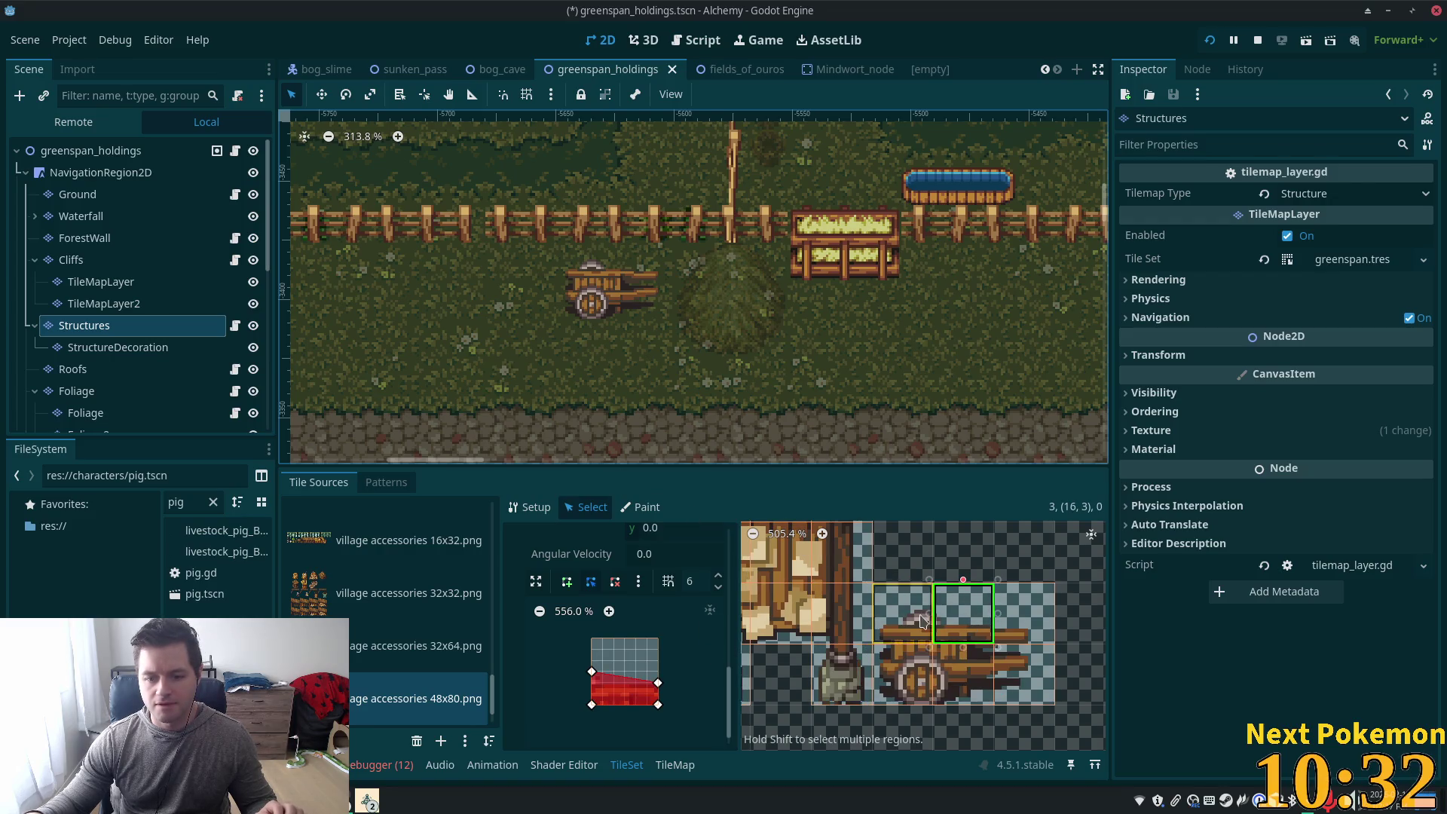
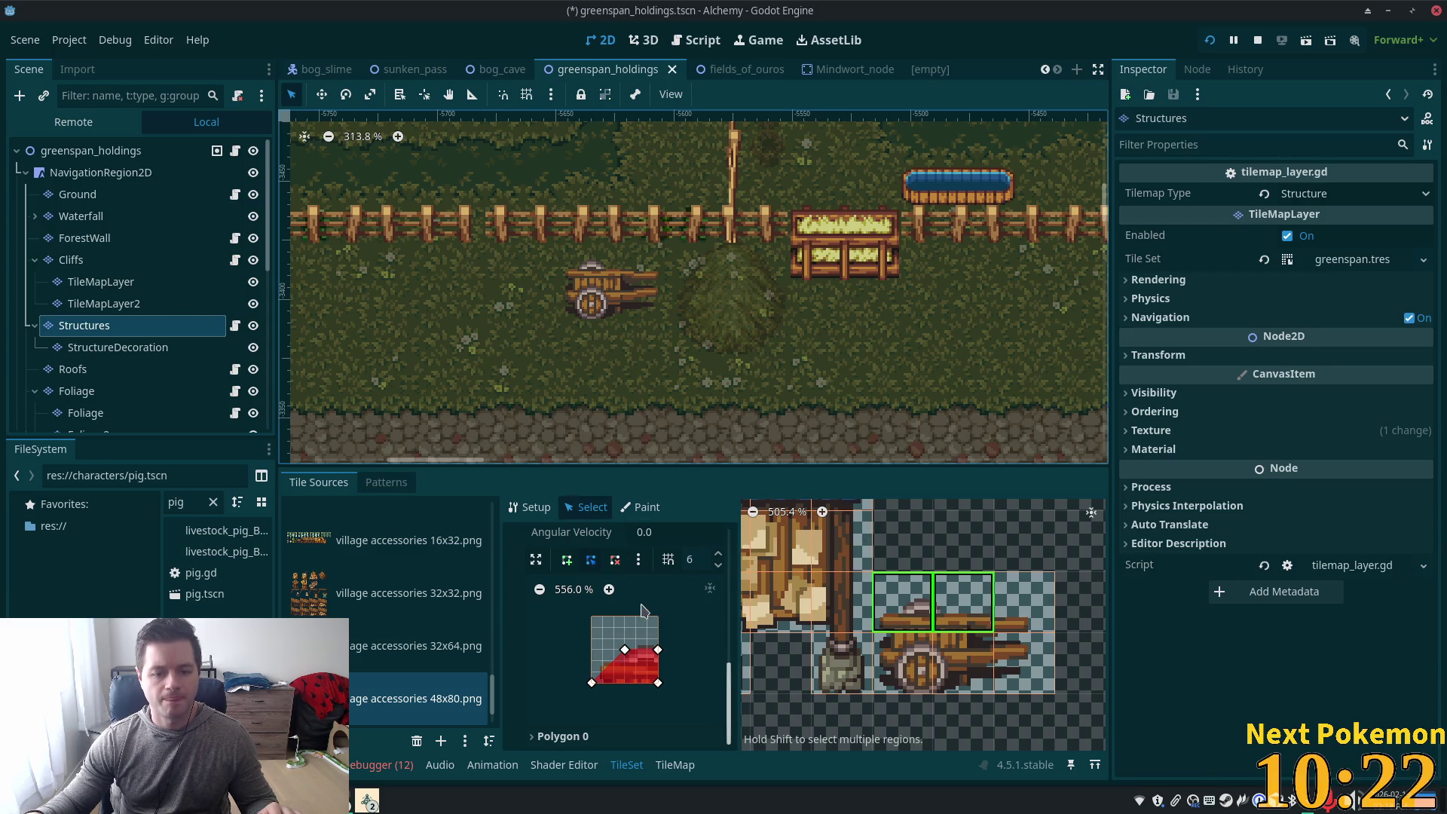
Set Z Index 6 on the two wagon tiles, save the scene with Ctrl+S, and run the project
{"action": "scroll", "coordinate": [648, 599], "scroll_direction": "up", "scroll_amount": 3}
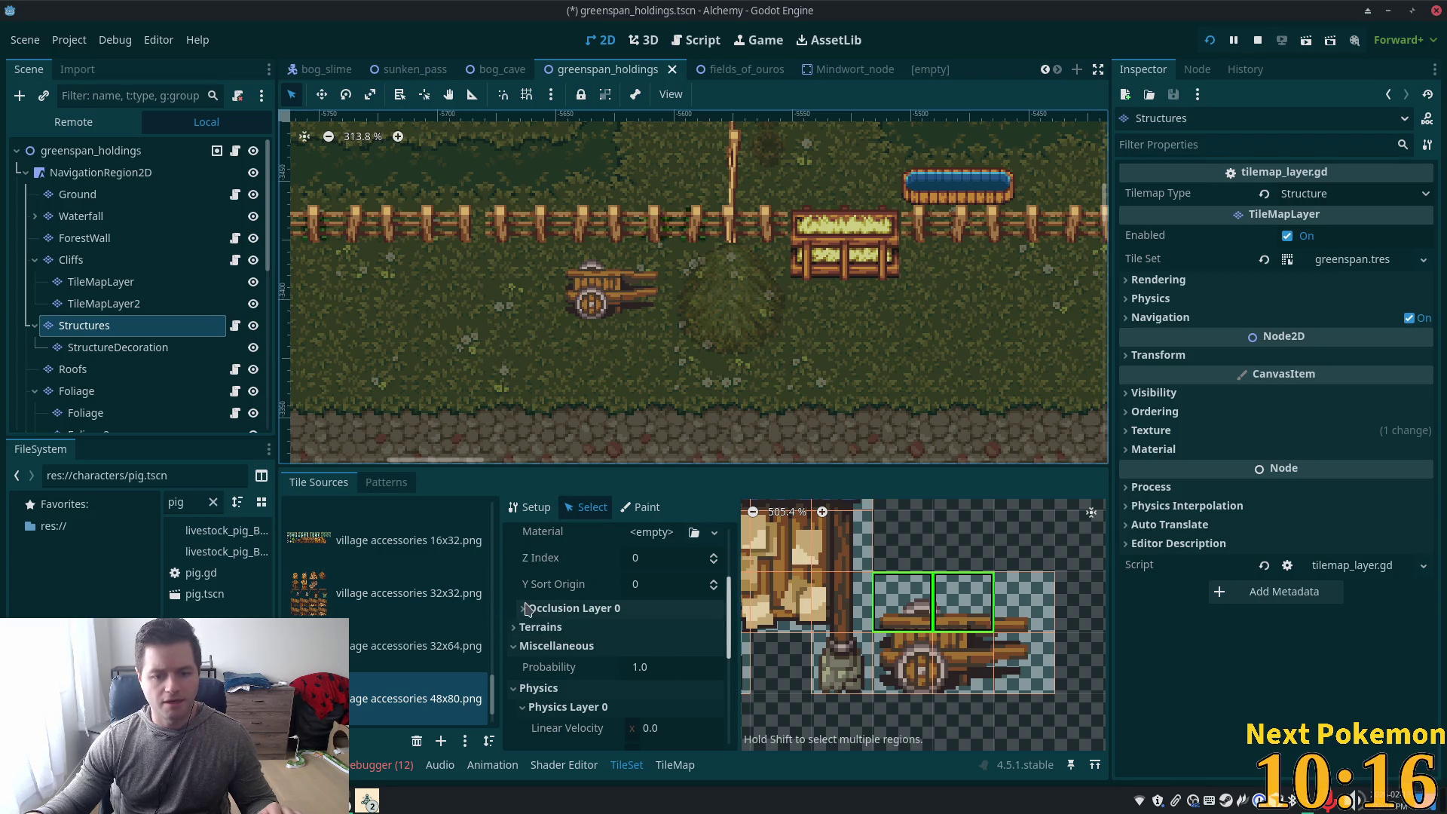
{"action": "scroll", "coordinate": [675, 667], "scroll_direction": "up", "scroll_amount": 2}
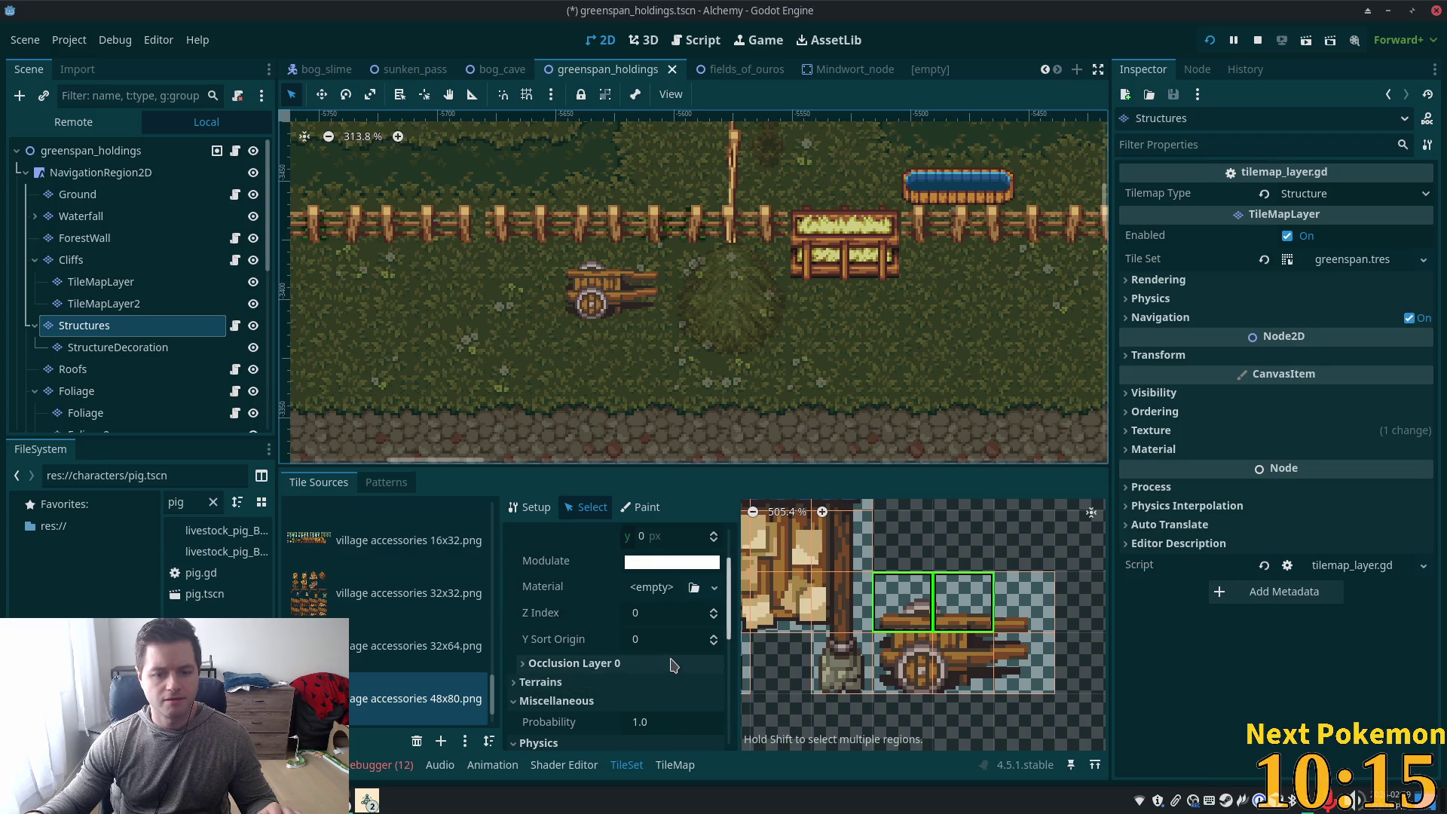
{"action": "left_click", "coordinate": [656, 614]}
{"action": "type", "text": "6"}
{"action": "key", "text": "Tab"}
{"action": "key", "text": "ctrl+s"}
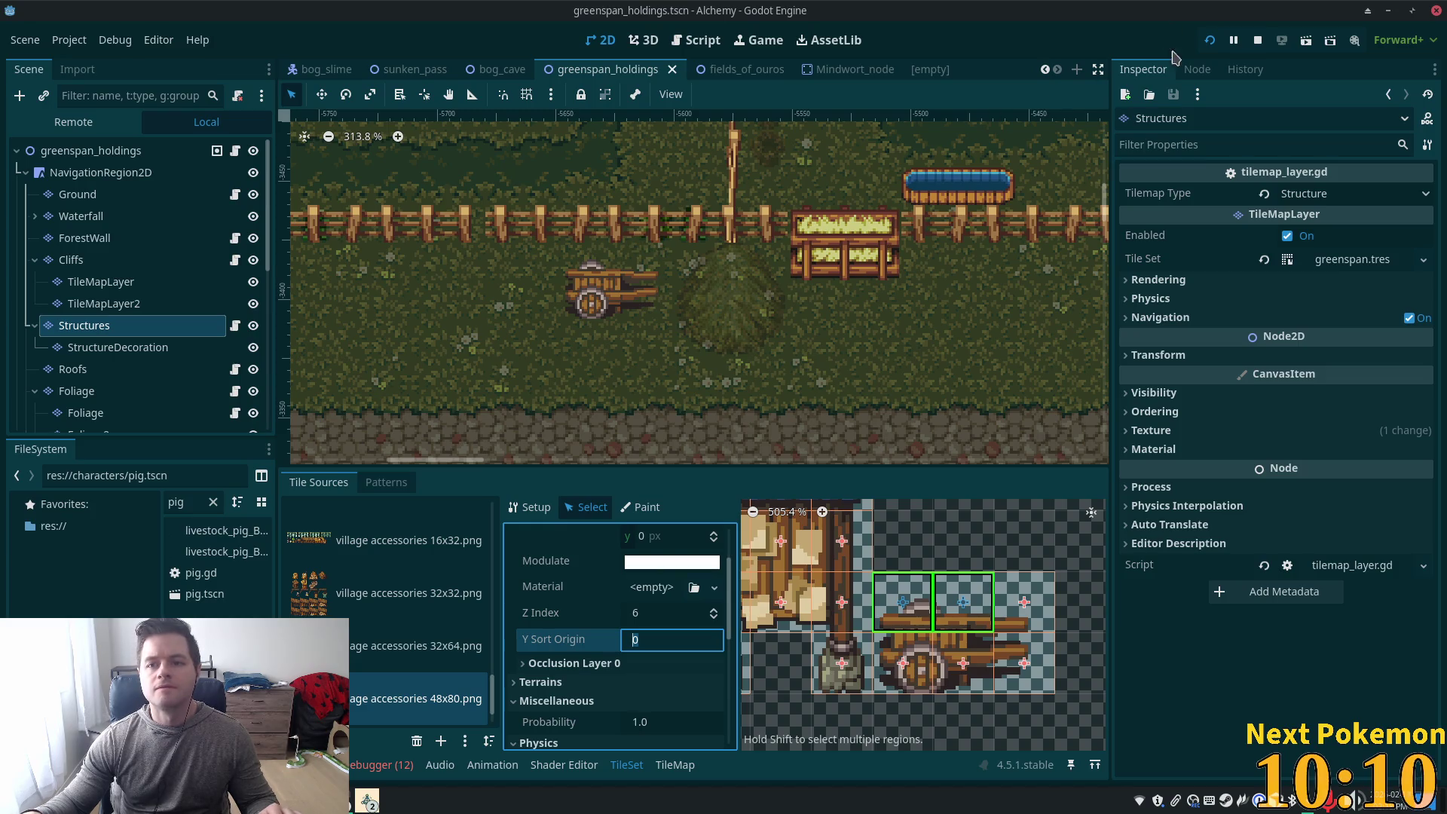
{"action": "left_click", "coordinate": [1208, 40]}
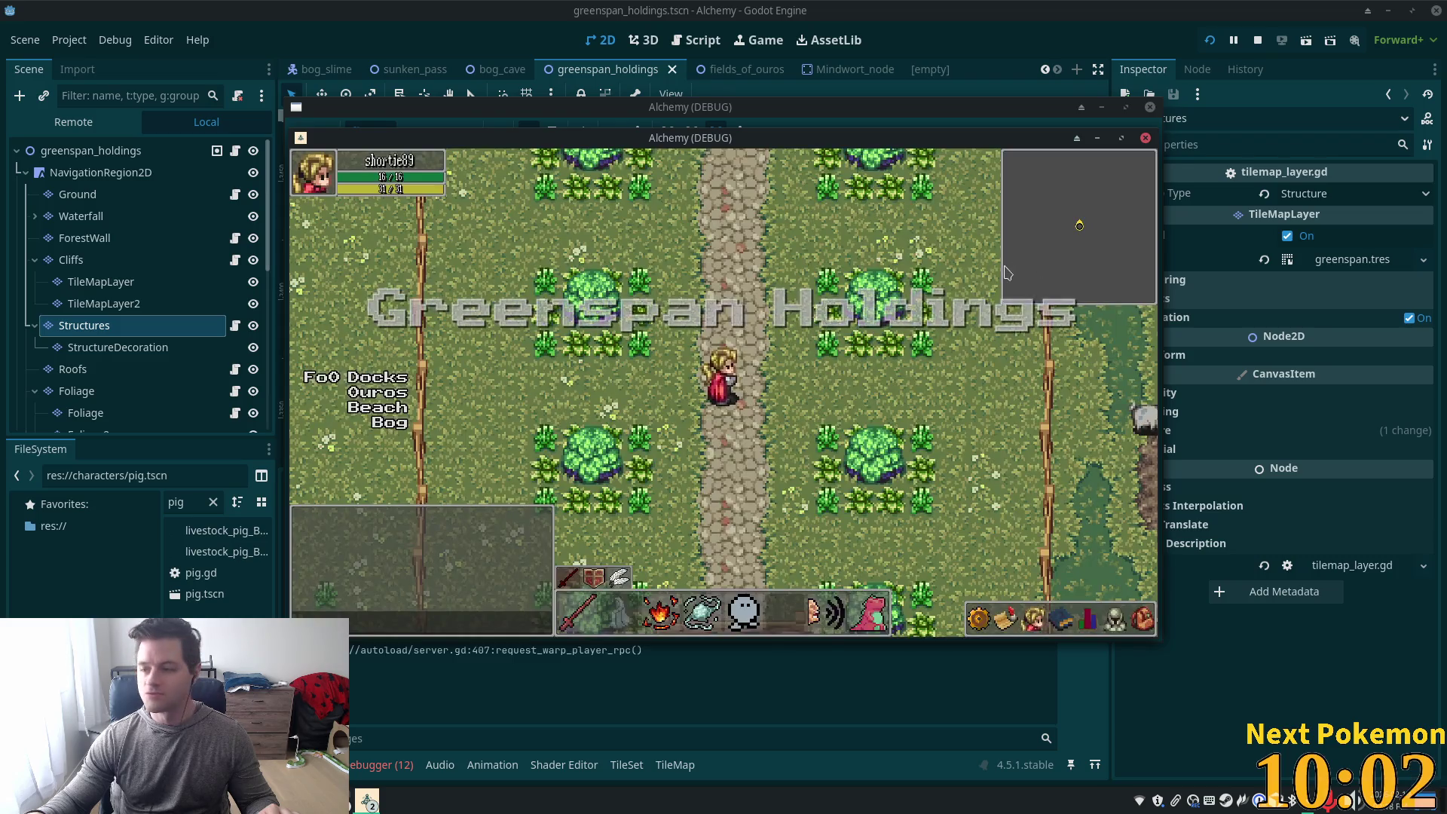
Walk the character south through the fence gate and around the wagon
{"action": "key", "text": "Down"}
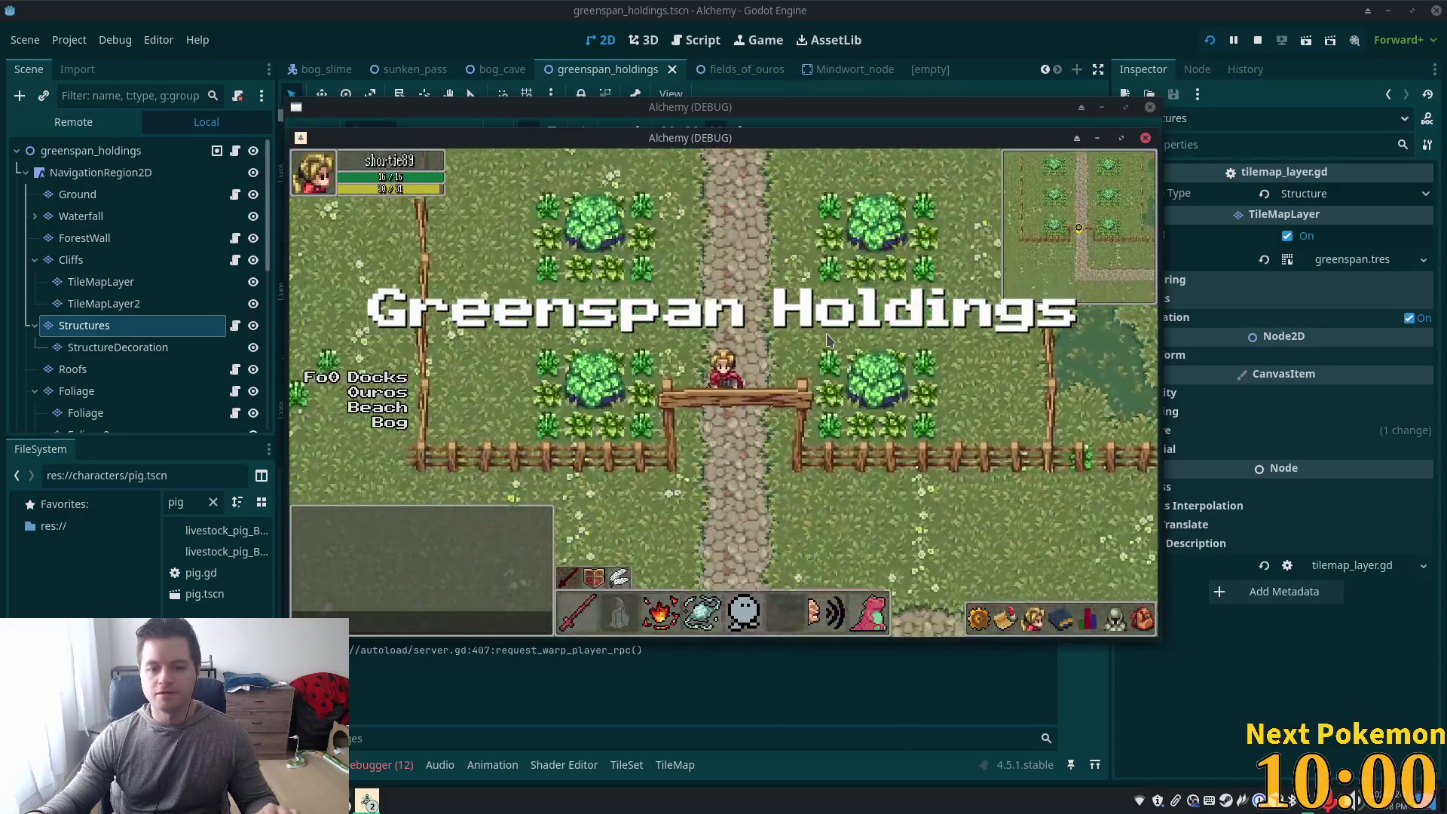
{"action": "key", "text": "Right"}
{"action": "key", "text": "Right"}
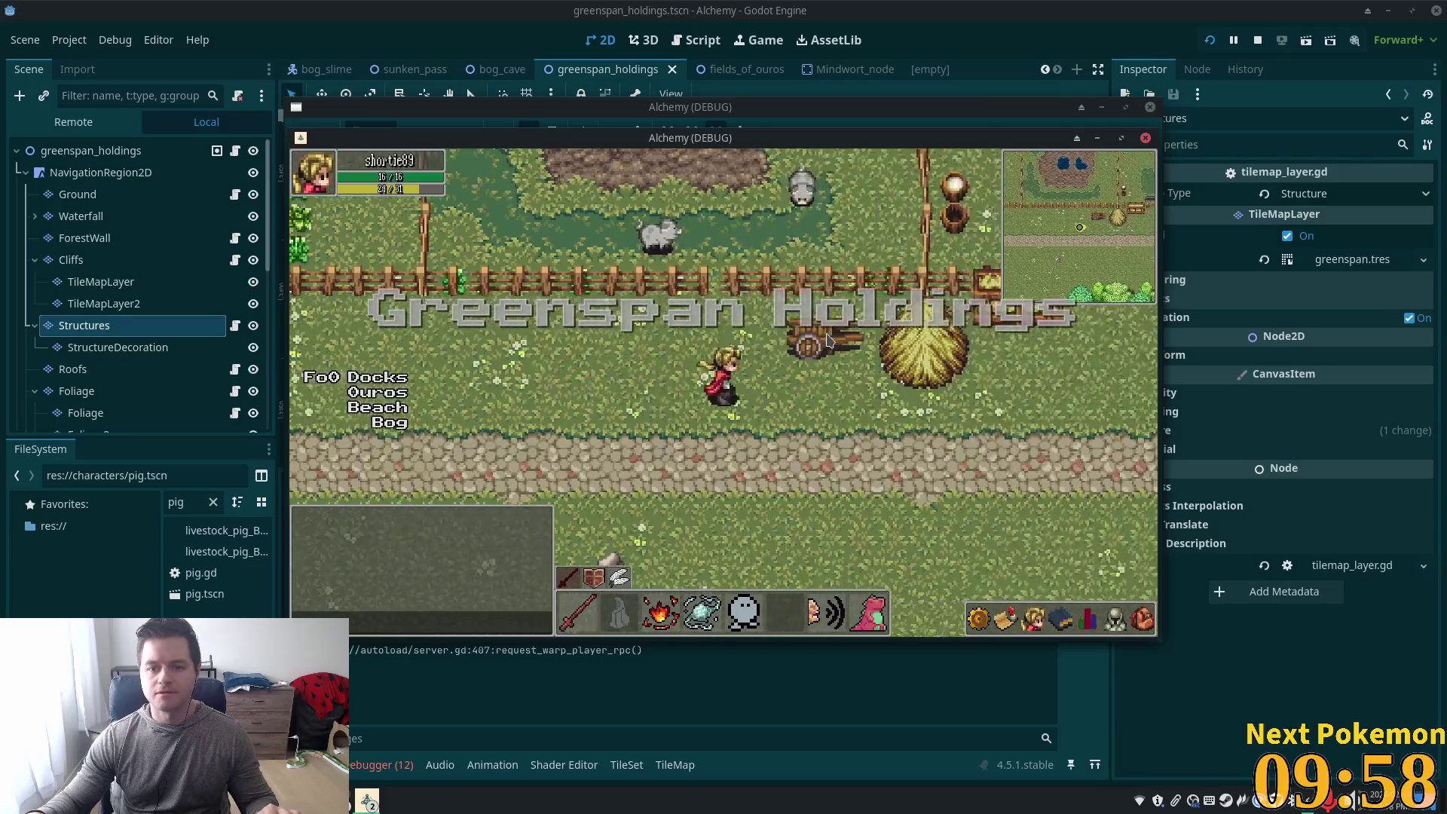
{"action": "key", "text": "Down"}
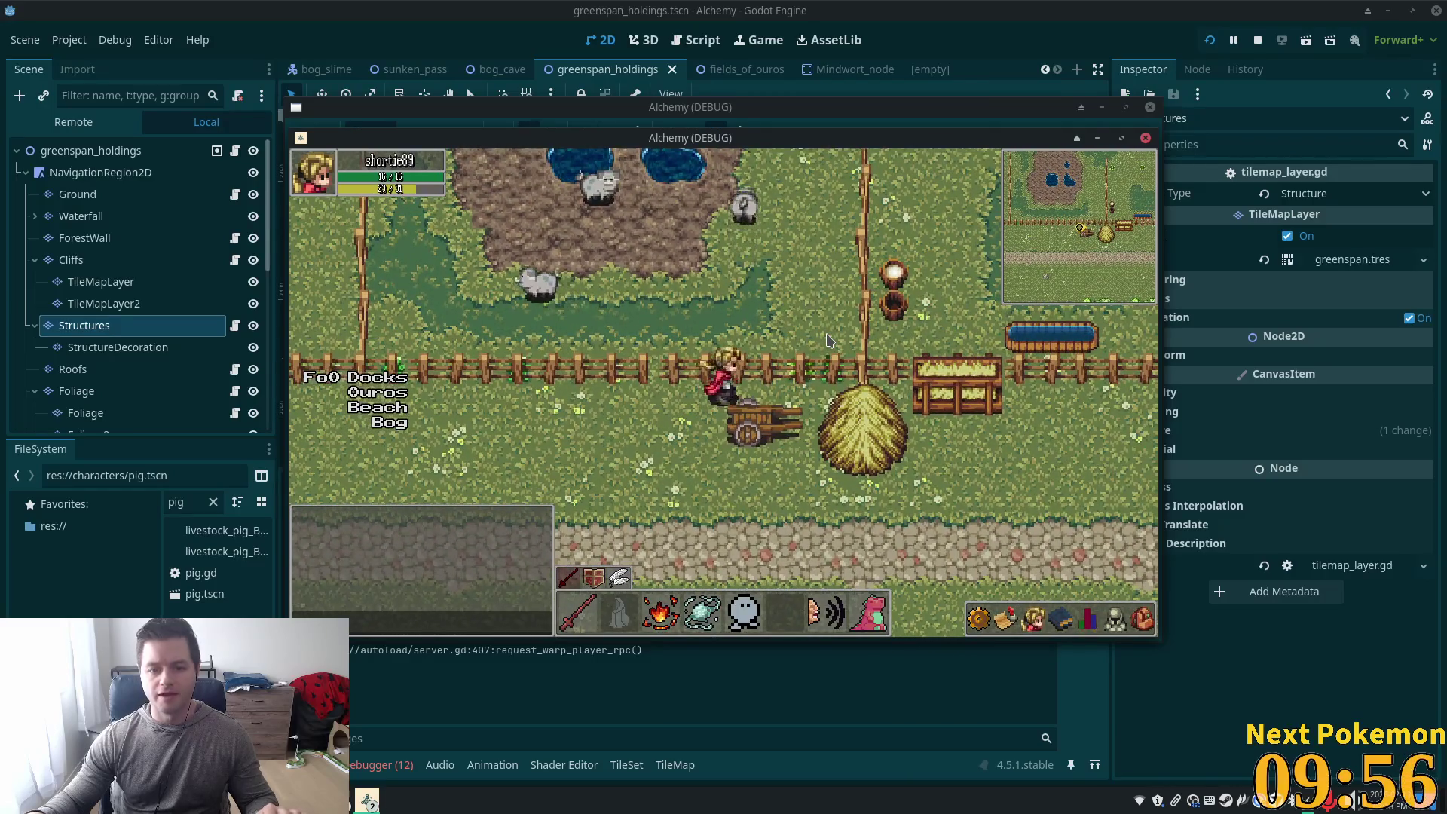
{"action": "key", "text": "Down"}
{"action": "key", "text": "Left"}
{"action": "key", "text": "Right"}
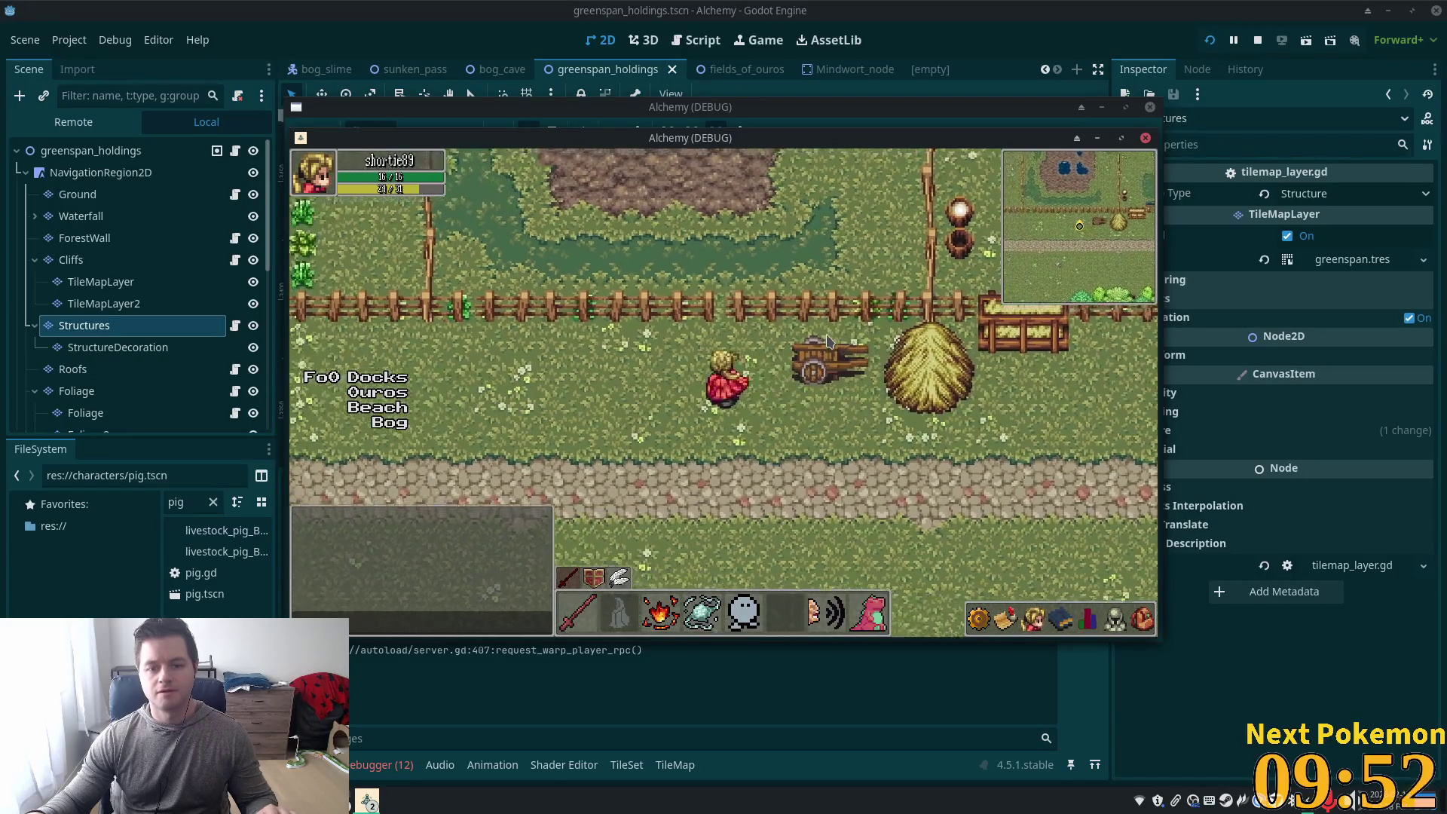
{"action": "key", "text": "Left"}
Walk north up the path past the bushes, then stop the game with F8
{"action": "key", "text": "Up"}
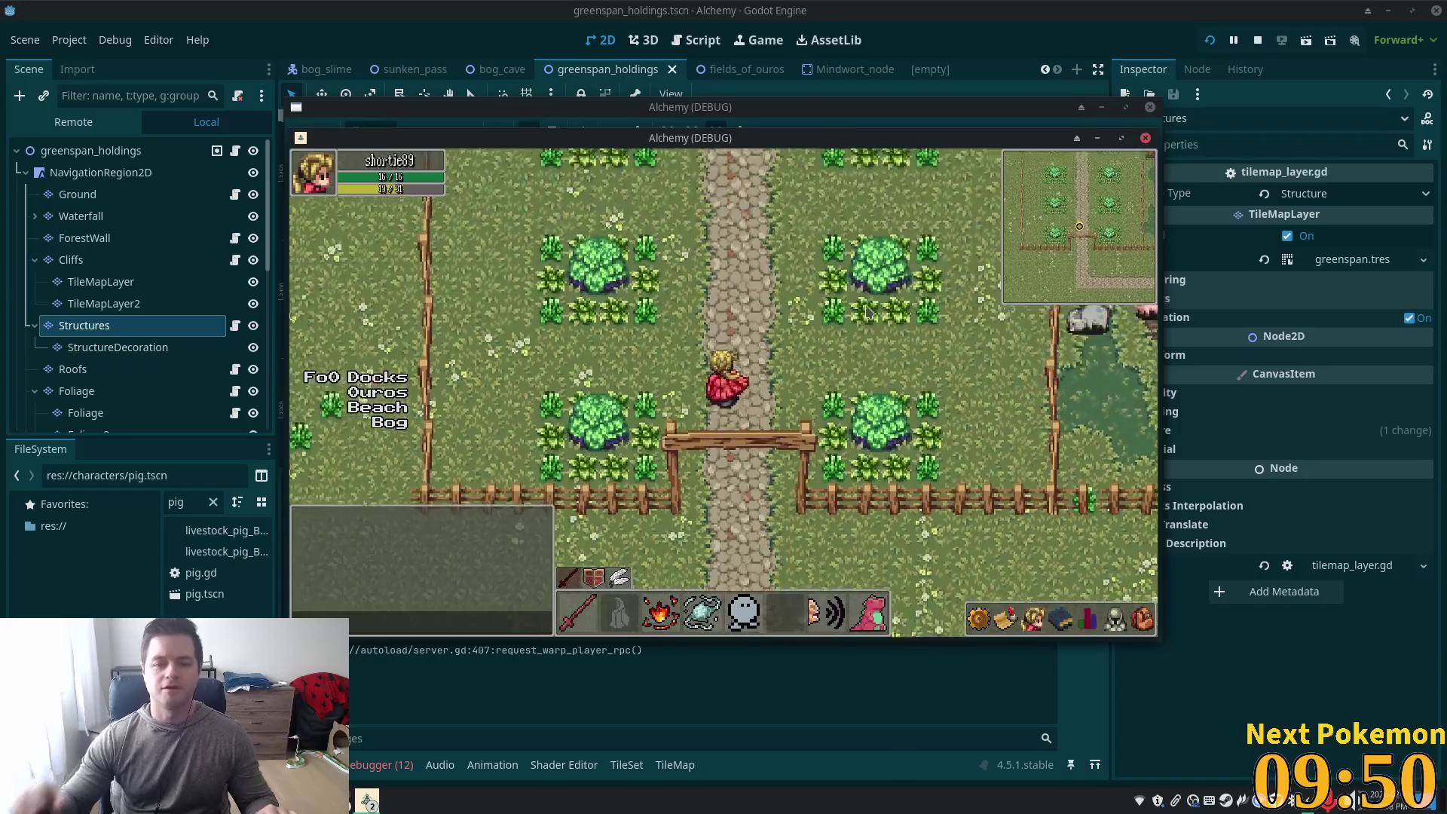
{"action": "key", "text": "Up"}
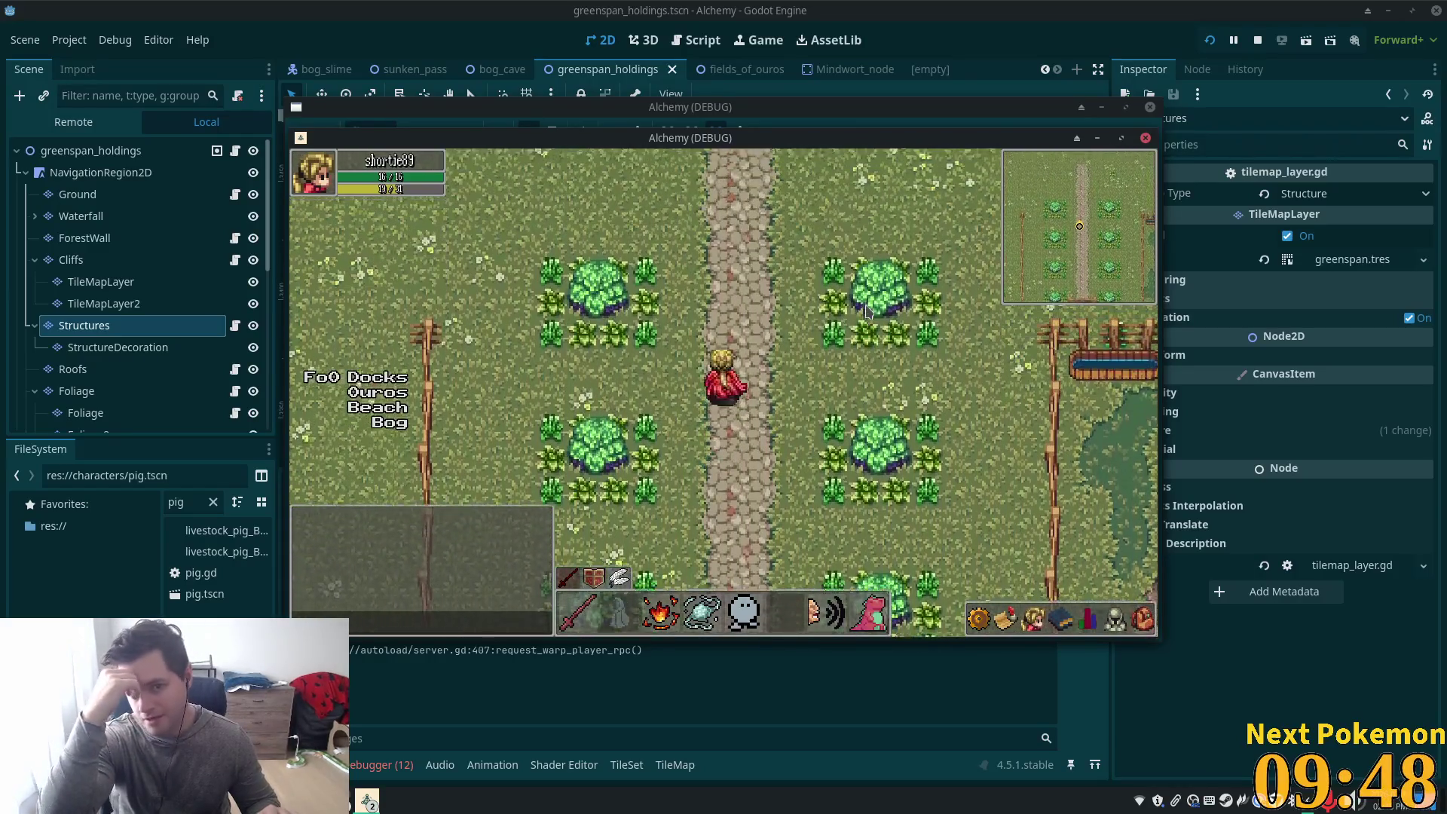
{"action": "key", "text": "Down"}
{"action": "key", "text": "Up"}
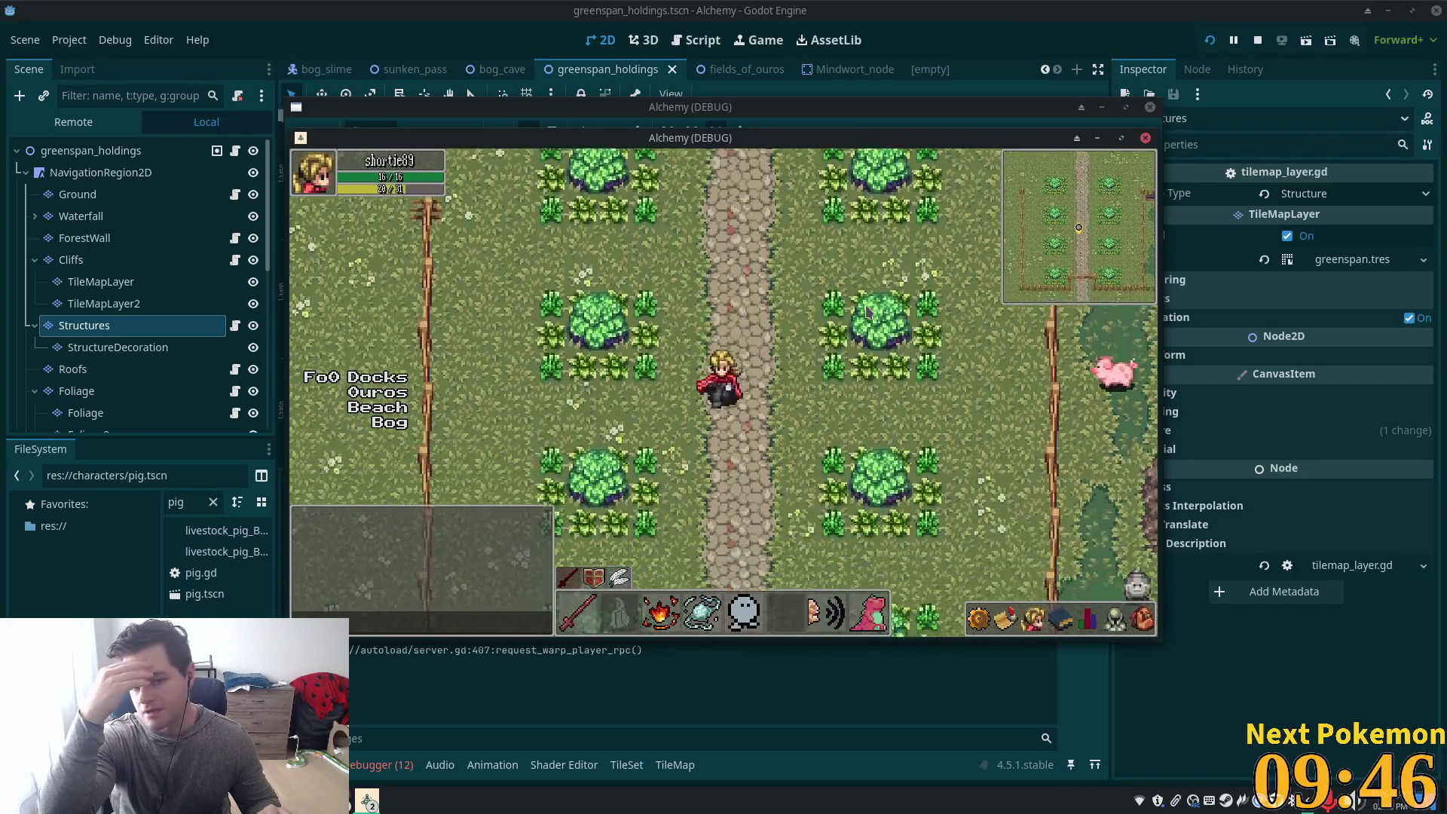
{"action": "key", "text": "Down"}
{"action": "key", "text": "Up"}
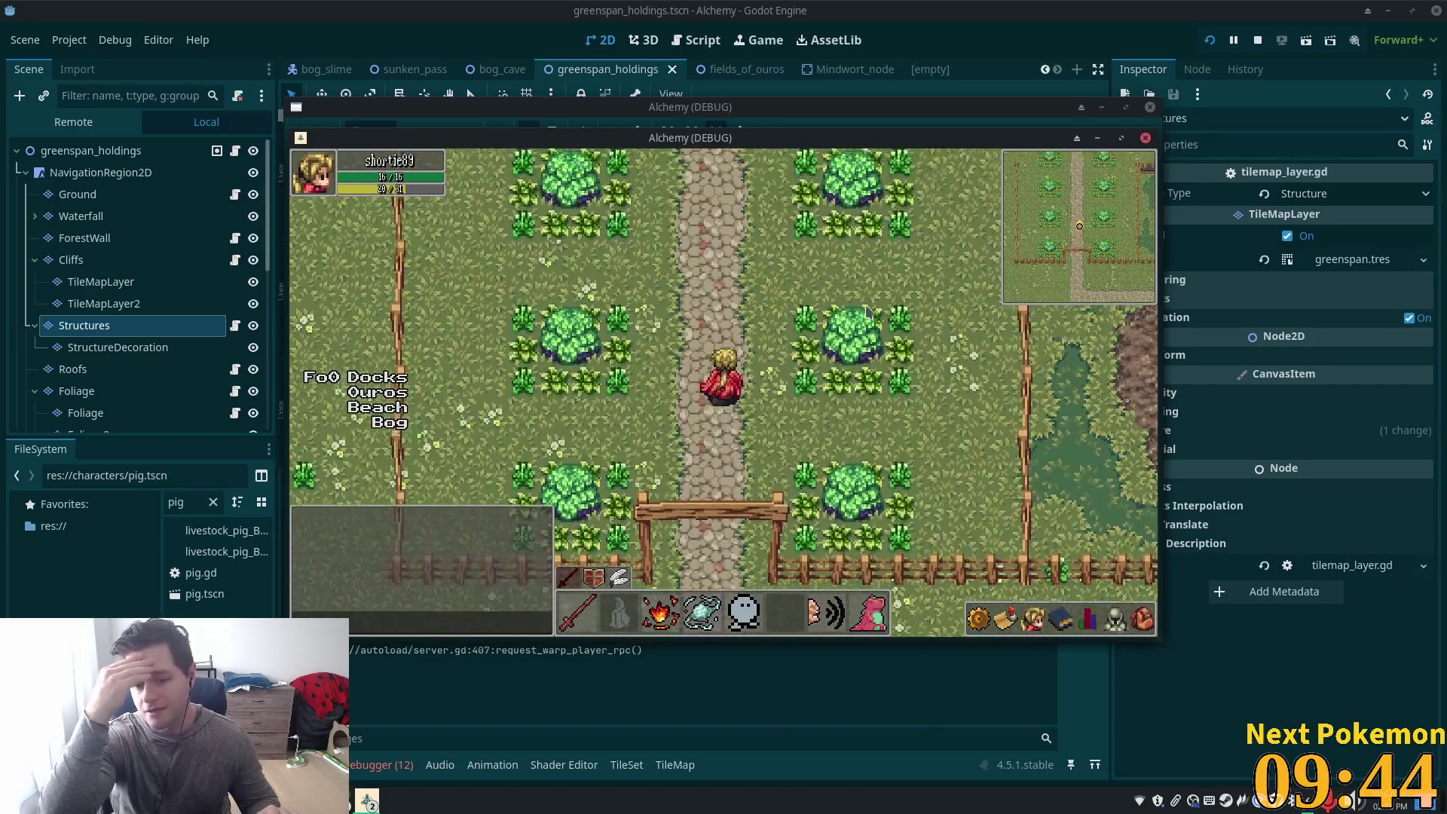
{"action": "key", "text": "Up"}
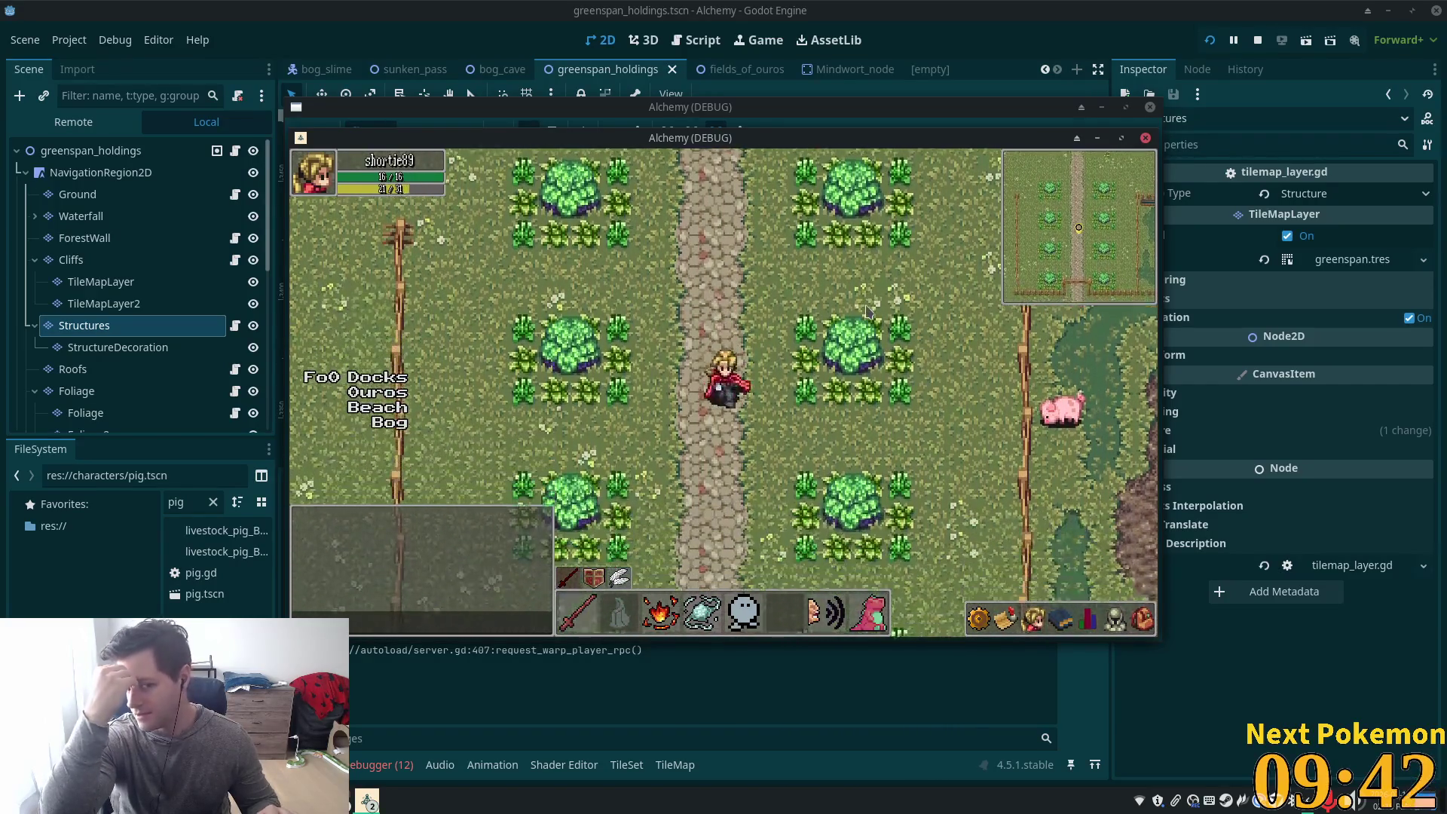
{"action": "key", "text": "Up"}
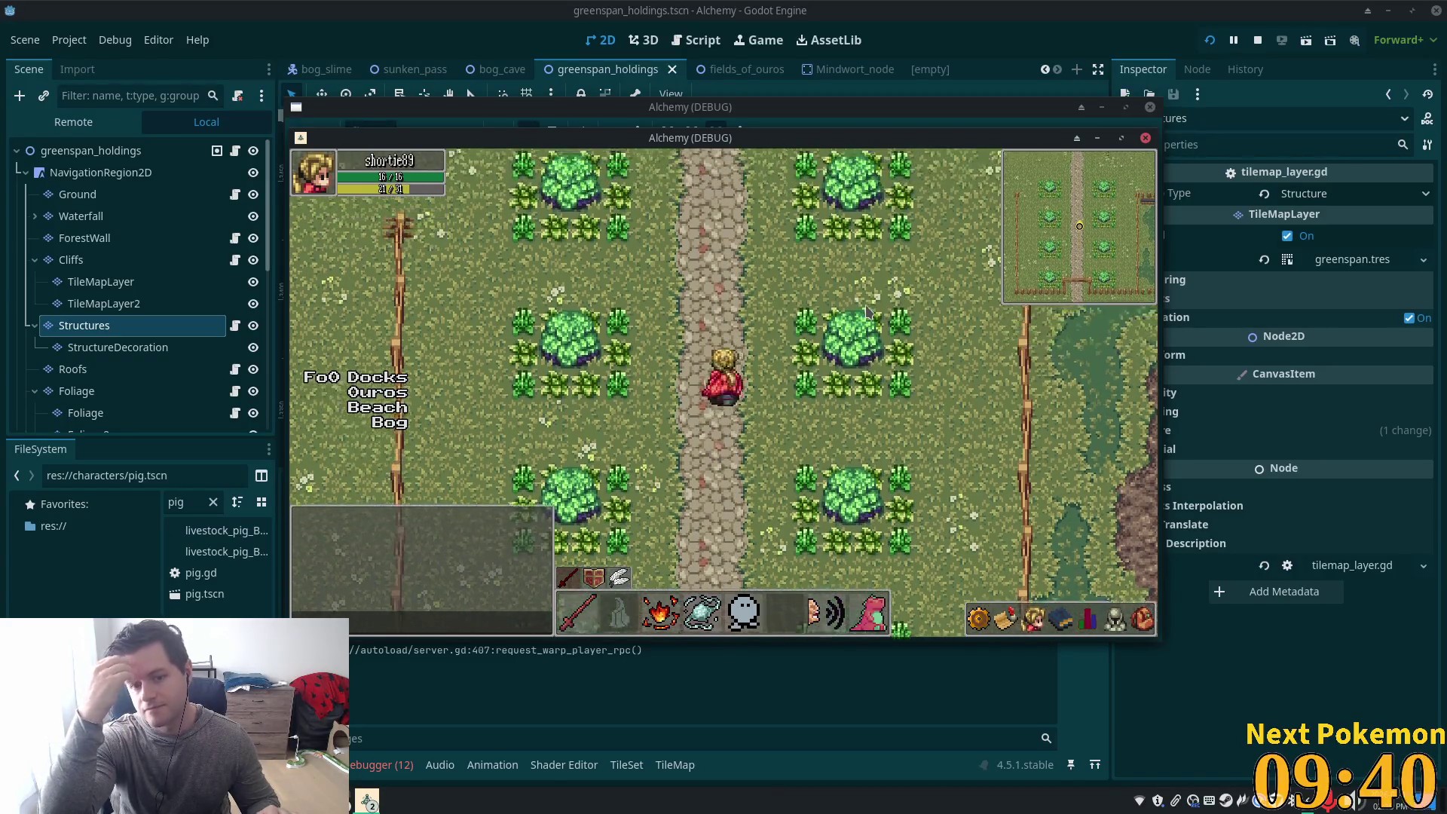
{"action": "key", "text": "Up"}
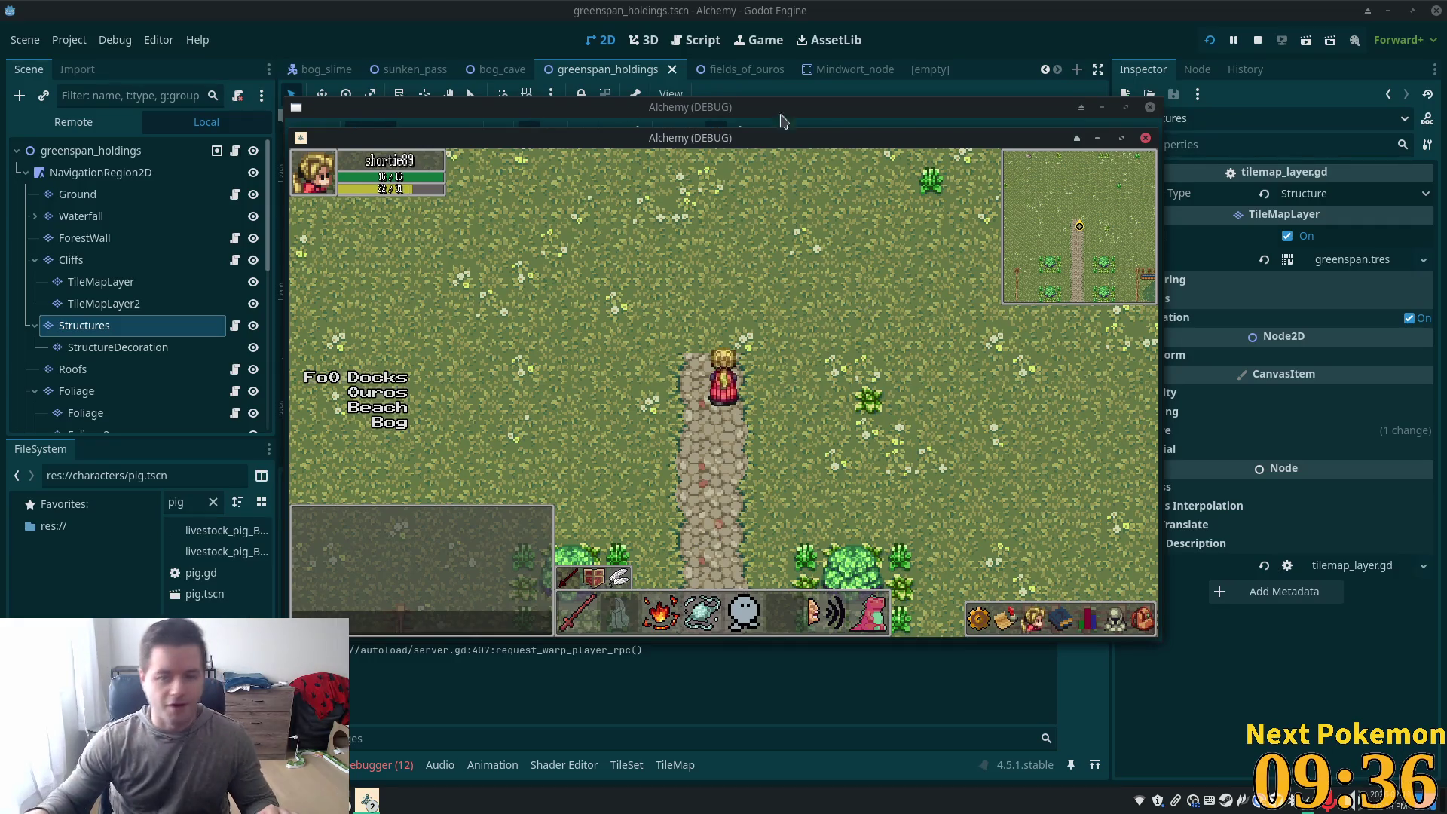
{"action": "key", "text": "F8"}
{"action": "scroll", "coordinate": [784, 312], "scroll_direction": "down", "scroll_amount": 7}
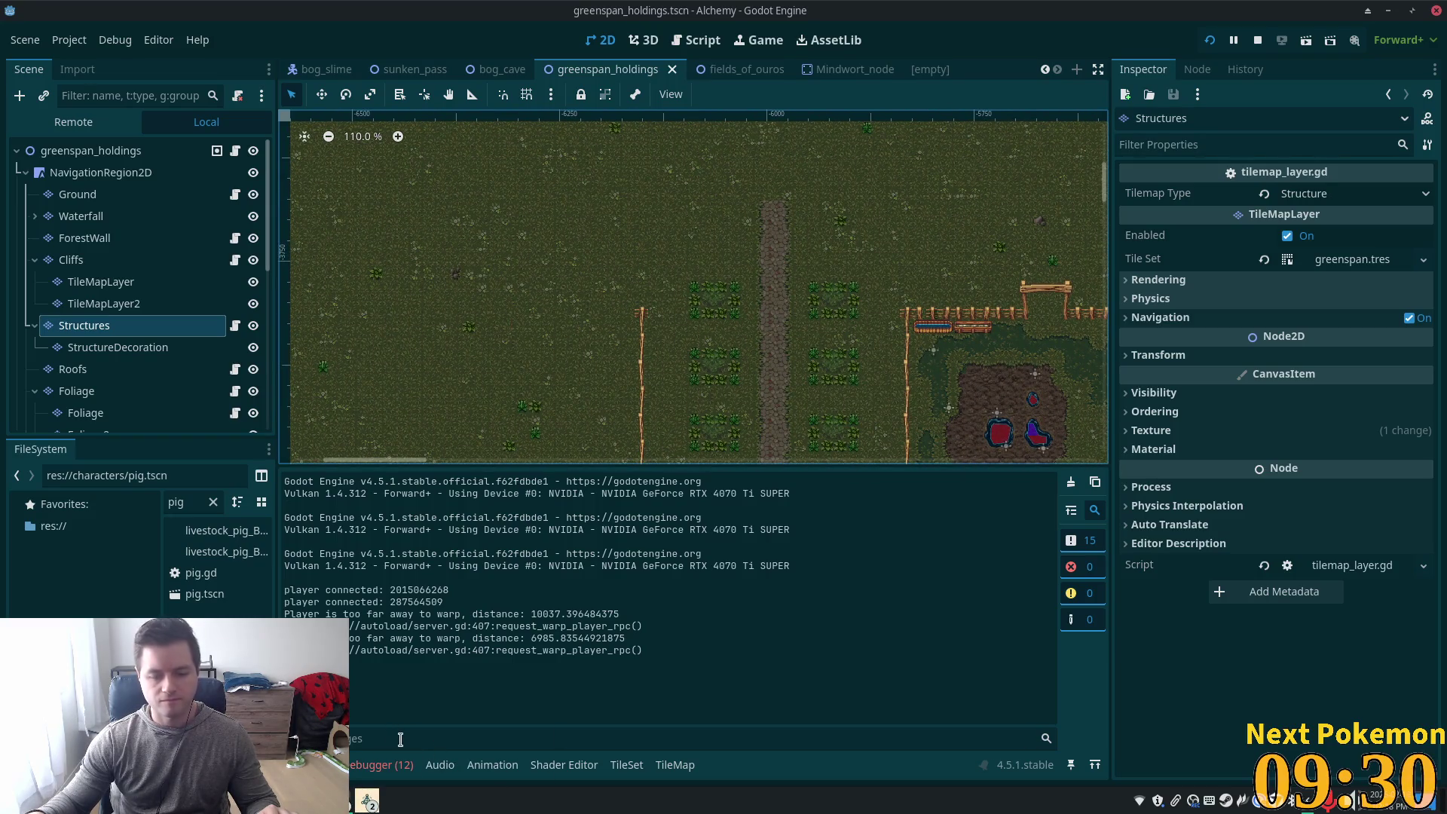
{"action": "mouse_move", "coordinate": [957, 249]}
{"action": "left_mouse_down"}
{"action": "mouse_move", "coordinate": [915, 196]}
{"action": "mouse_move", "coordinate": [746, 113]}
{"action": "mouse_move", "coordinate": [608, 384]}
{"action": "left_mouse_up"}
{"action": "scroll", "coordinate": [746, 113], "scroll_direction": "down", "scroll_amount": 1}
{"action": "scroll", "coordinate": [607, 385], "scroll_direction": "down", "scroll_amount": 5}
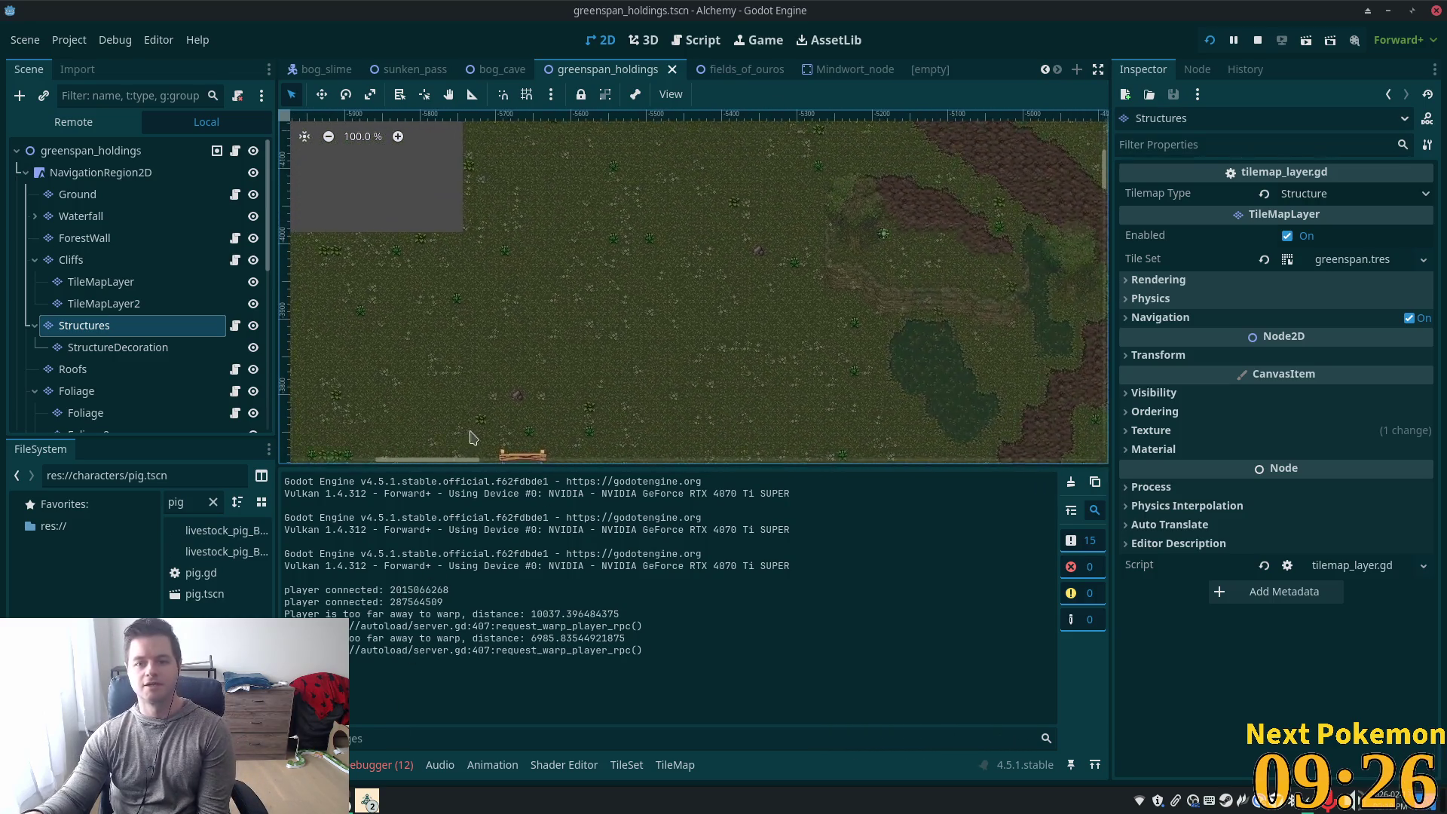
{"action": "left_click_drag", "start_coordinate": [767, 328], "coordinate": [869, 269]}
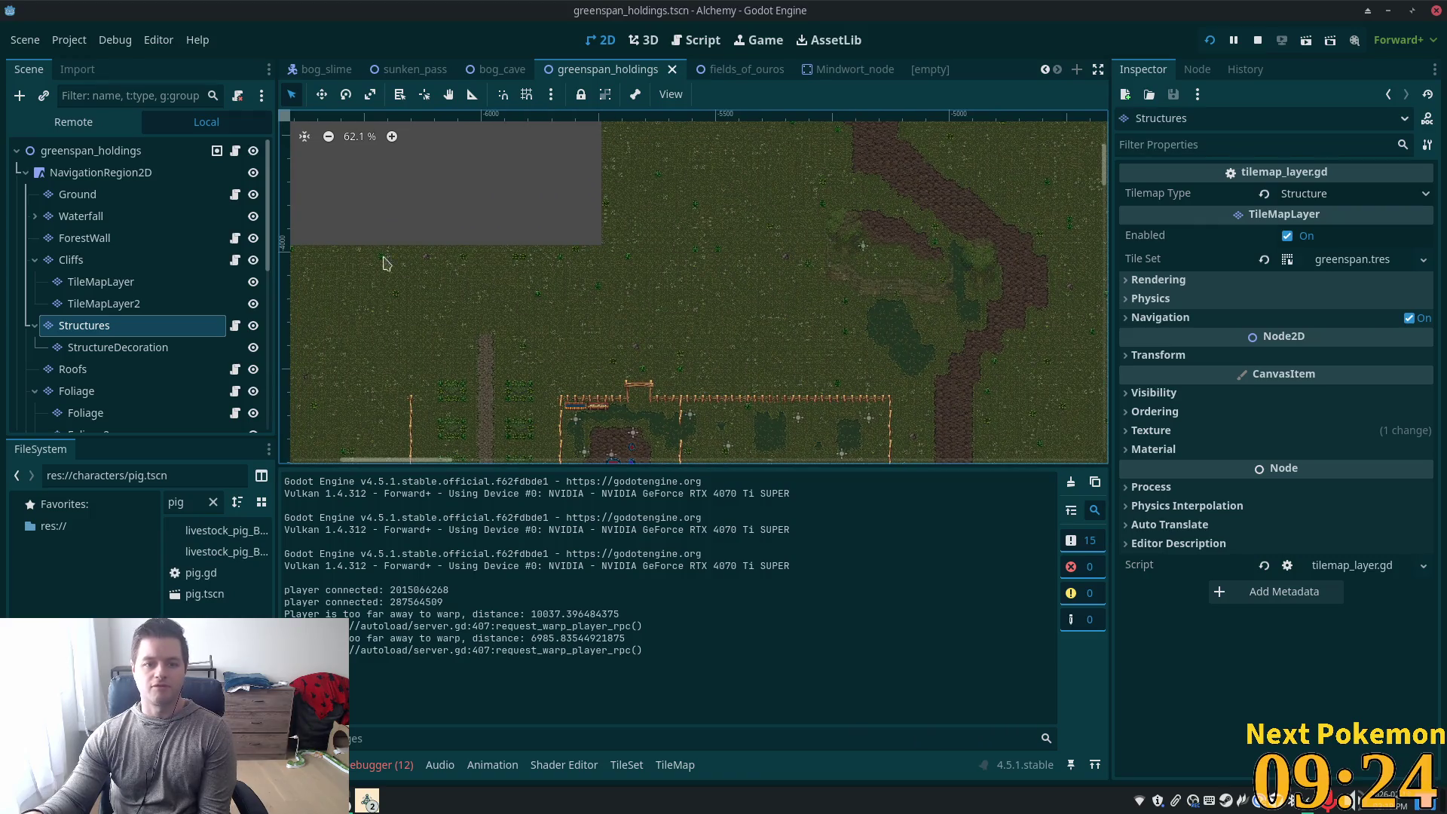
{"action": "left_click_drag", "start_coordinate": [693, 242], "coordinate": [849, 297]}
{"action": "scroll", "coordinate": [736, 394], "scroll_direction": "down", "scroll_amount": 2}
{"action": "mouse_move", "coordinate": [736, 394]}
{"action": "left_mouse_down"}
{"action": "mouse_move", "coordinate": [694, 261]}
{"action": "mouse_move", "coordinate": [450, 317]}
{"action": "mouse_move", "coordinate": [517, 171]}
{"action": "mouse_move", "coordinate": [1040, 395]}
{"action": "mouse_move", "coordinate": [681, 223]}
{"action": "mouse_move", "coordinate": [511, 272]}
{"action": "mouse_move", "coordinate": [708, 268]}
{"action": "mouse_move", "coordinate": [924, 330]}
{"action": "left_mouse_up"}
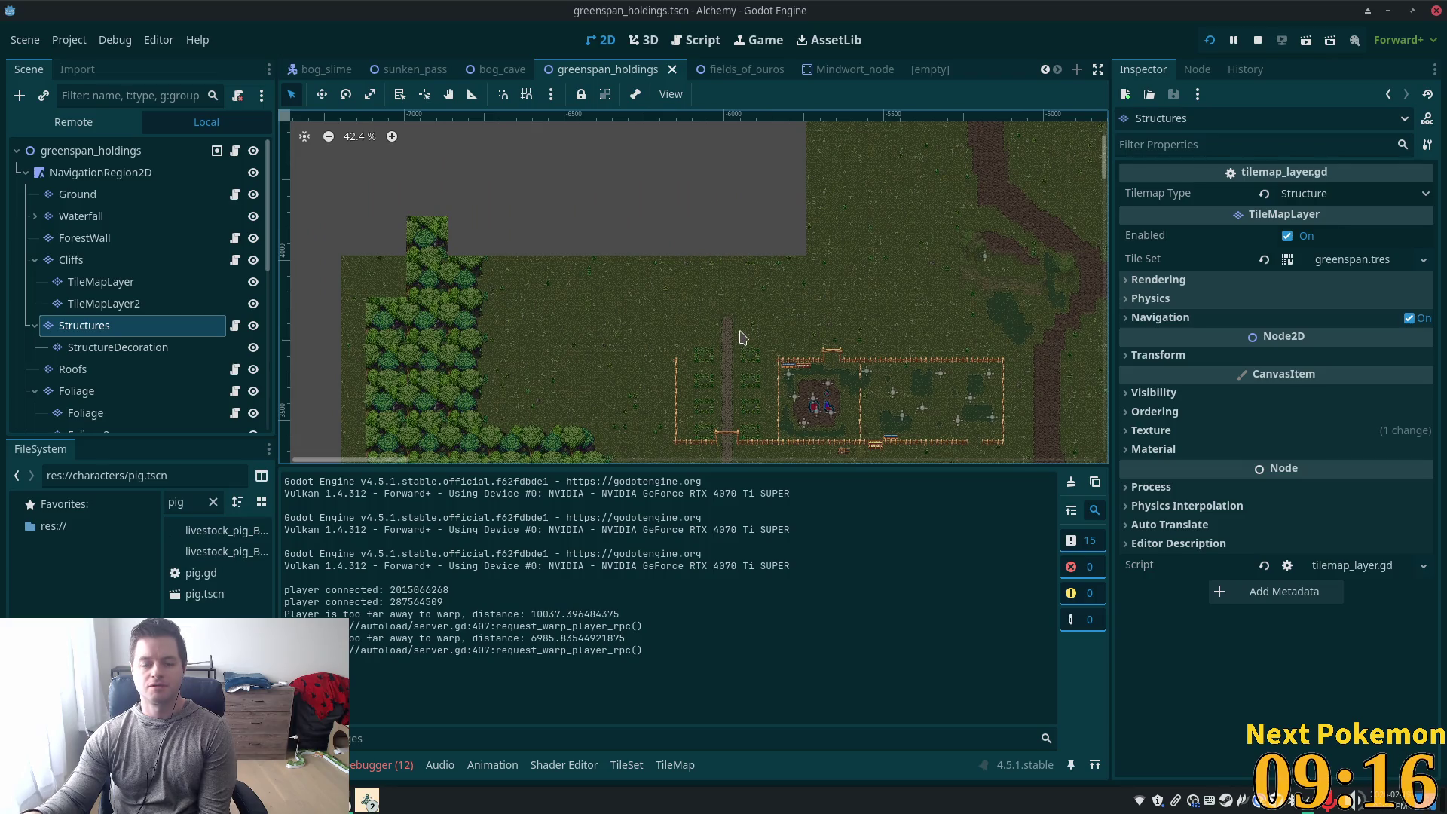
{"action": "scroll", "coordinate": [904, 339], "scroll_direction": "down", "scroll_amount": 4}
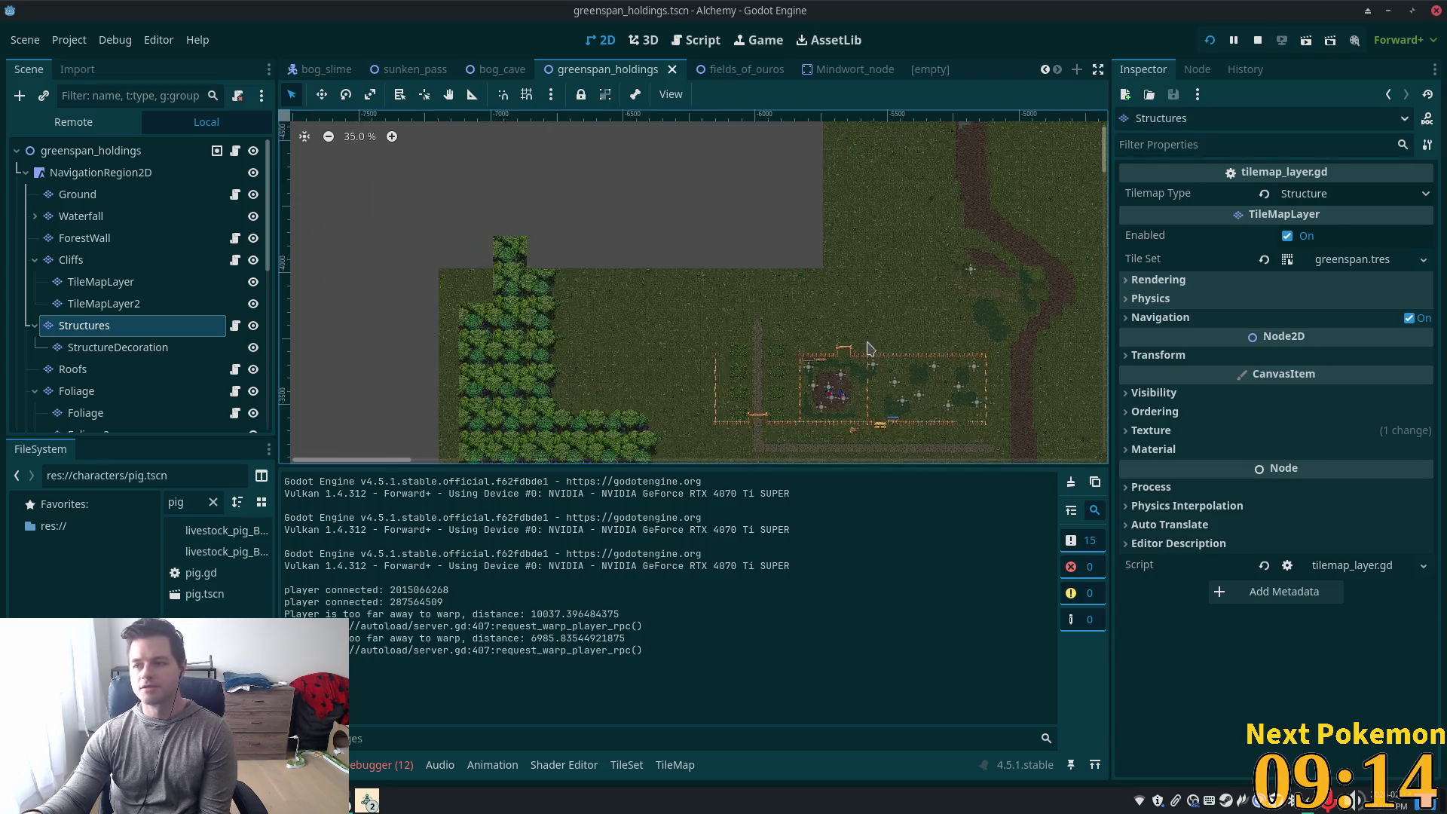
{"action": "left_click_drag", "start_coordinate": [800, 370], "coordinate": [754, 323]}
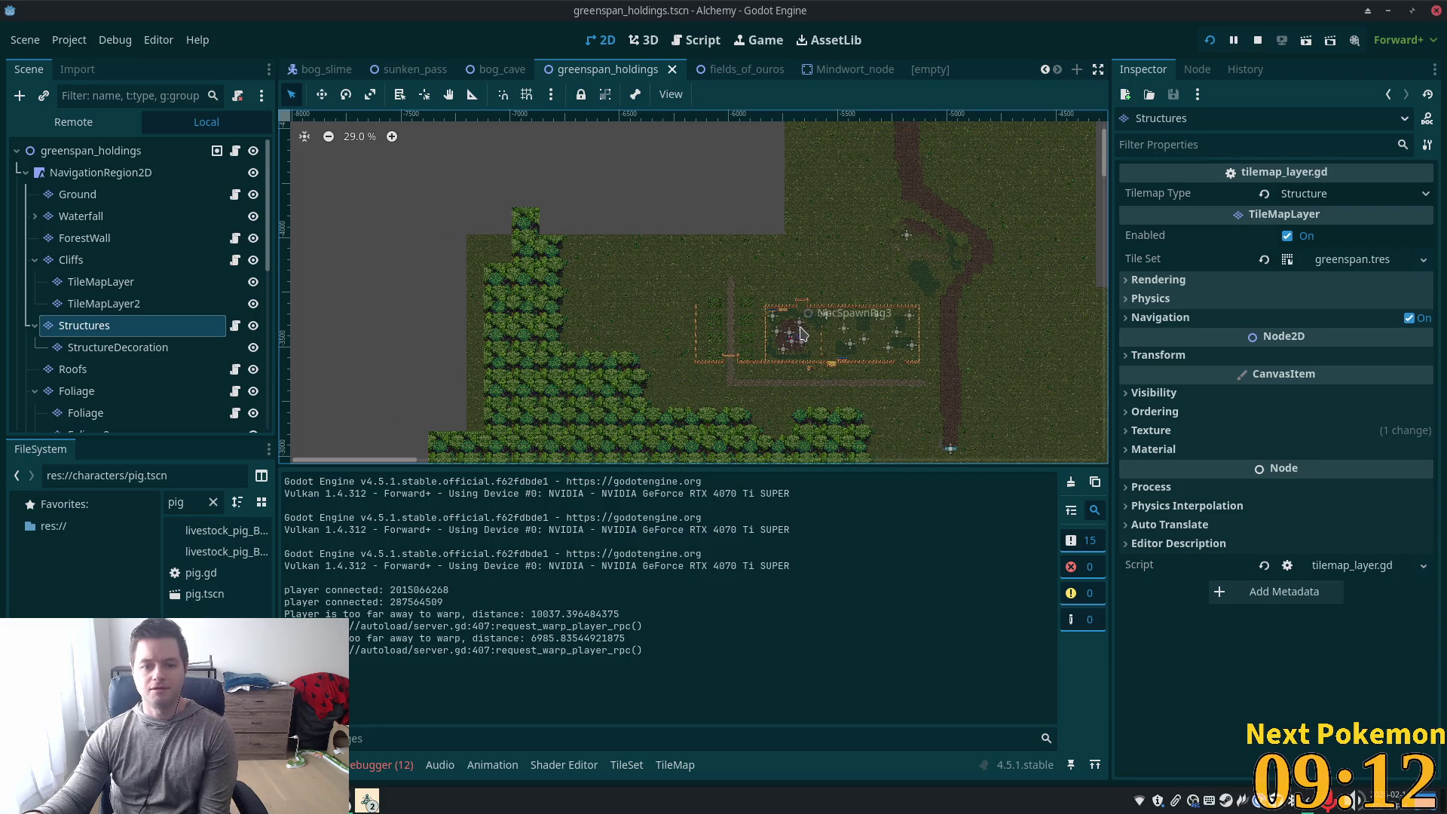
{"action": "scroll", "coordinate": [754, 328], "scroll_direction": "up", "scroll_amount": 10}
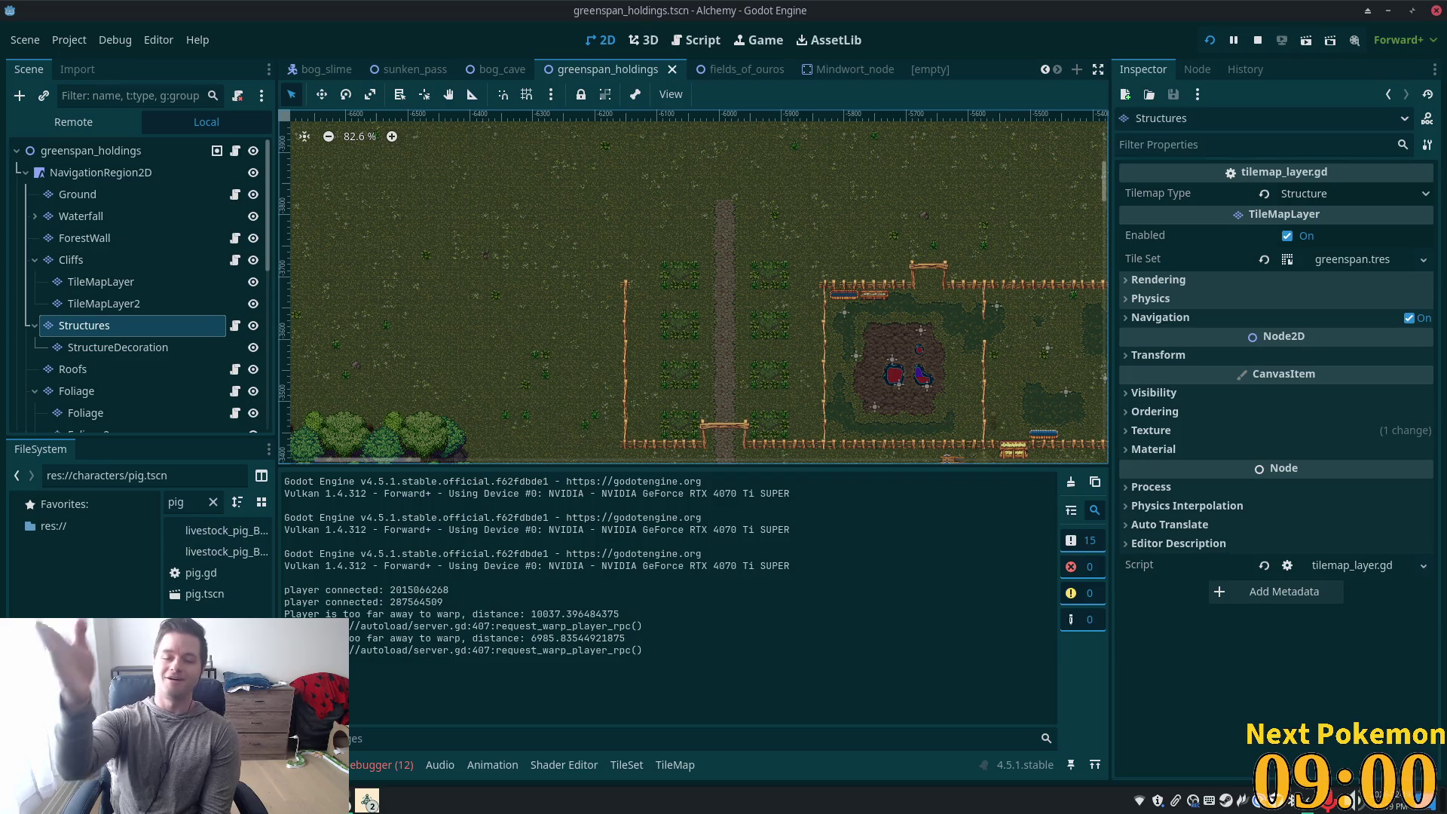
{"action": "scroll", "coordinate": [783, 331], "scroll_direction": "up", "scroll_amount": 5}
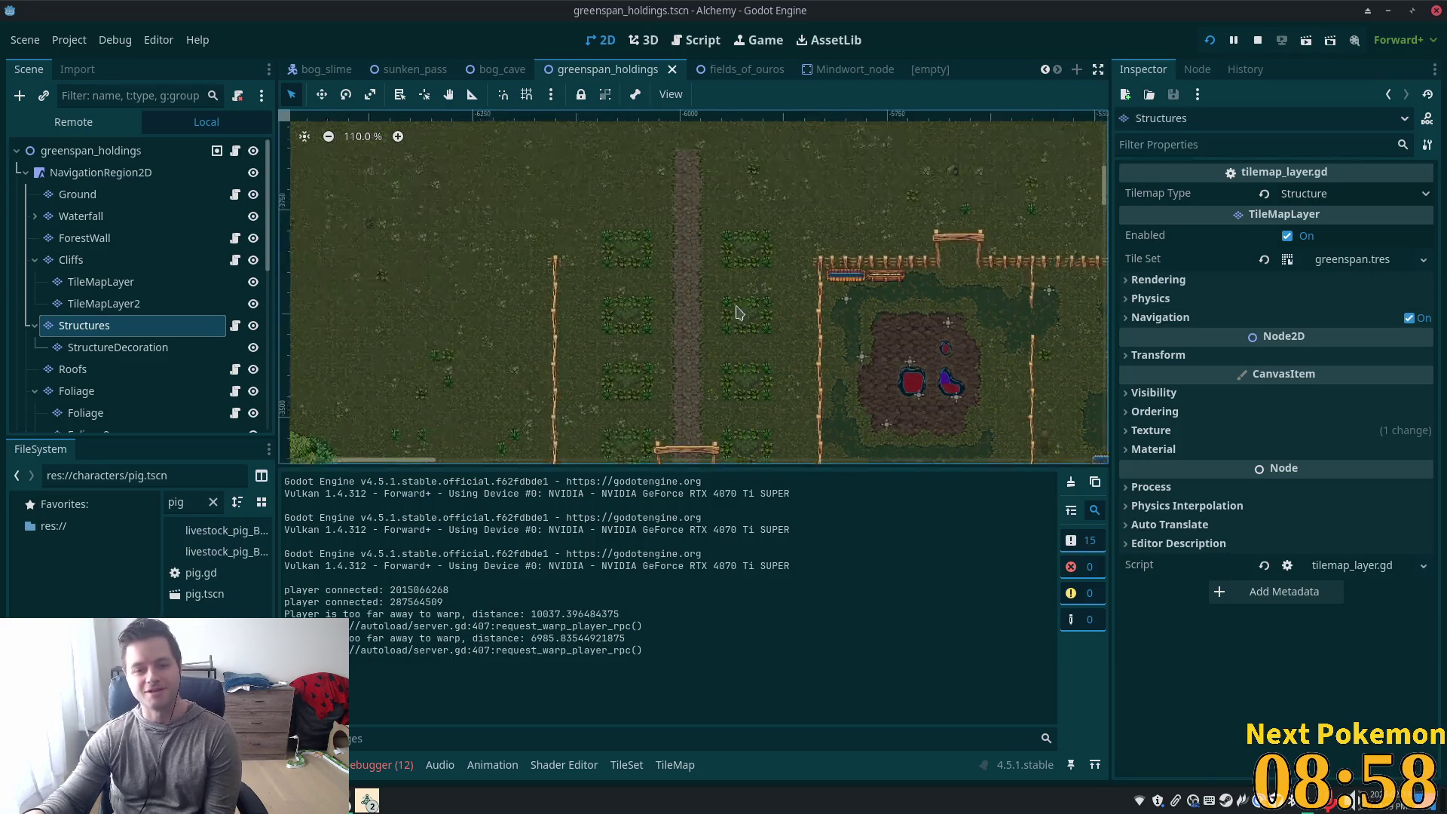
{"action": "scroll", "coordinate": [666, 269], "scroll_direction": "down", "scroll_amount": 2}
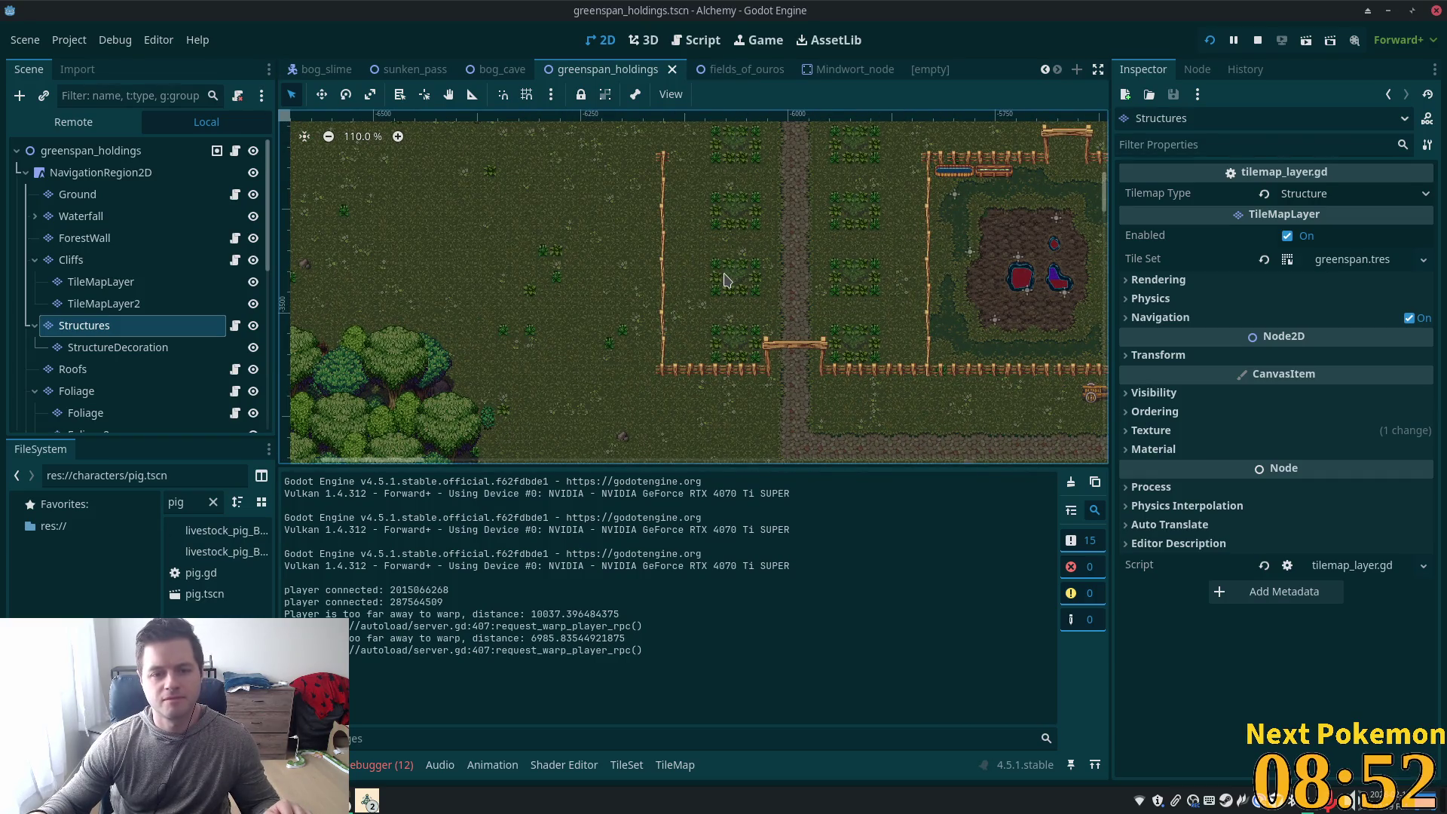
{"action": "scroll", "coordinate": [671, 257], "scroll_direction": "down", "scroll_amount": 5}
{"action": "scroll", "coordinate": [671, 238], "scroll_direction": "up", "scroll_amount": 6}
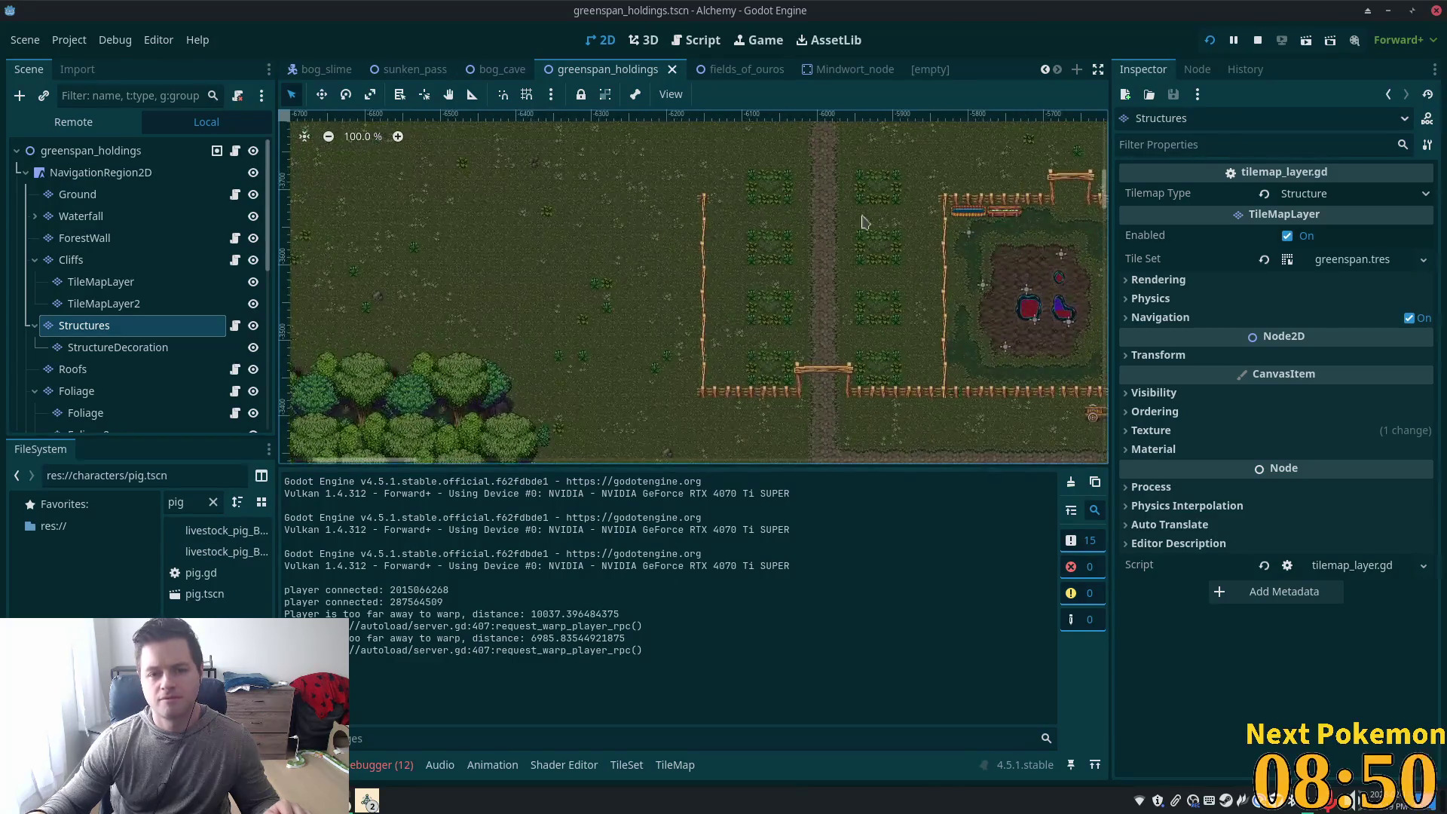
Select the Structures layer, browse its tile sources, and switch to the summer tree wall folder
{"action": "left_click", "coordinate": [84, 238]}
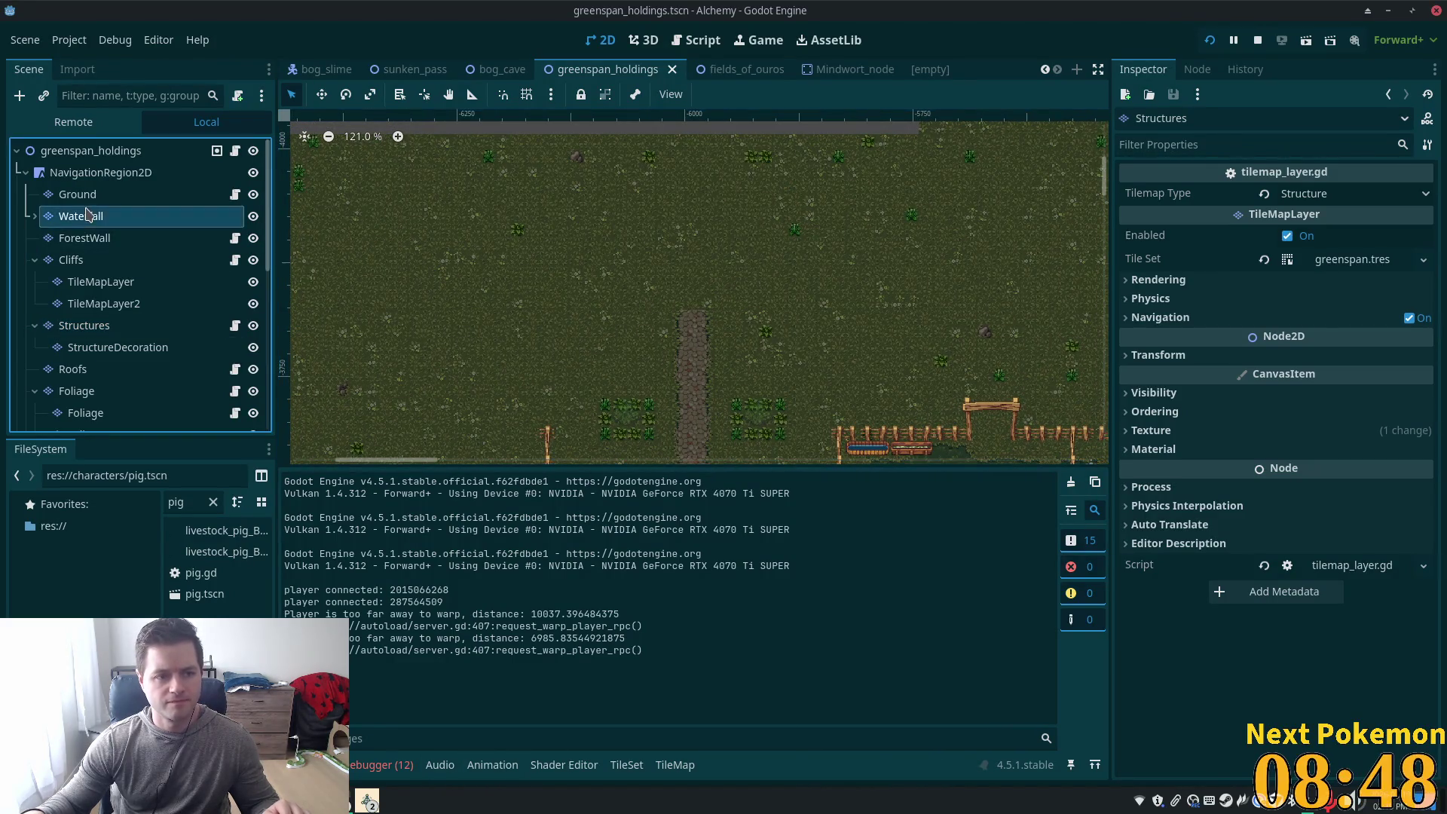
{"action": "left_click", "coordinate": [100, 281]}
{"action": "left_click", "coordinate": [84, 327]}
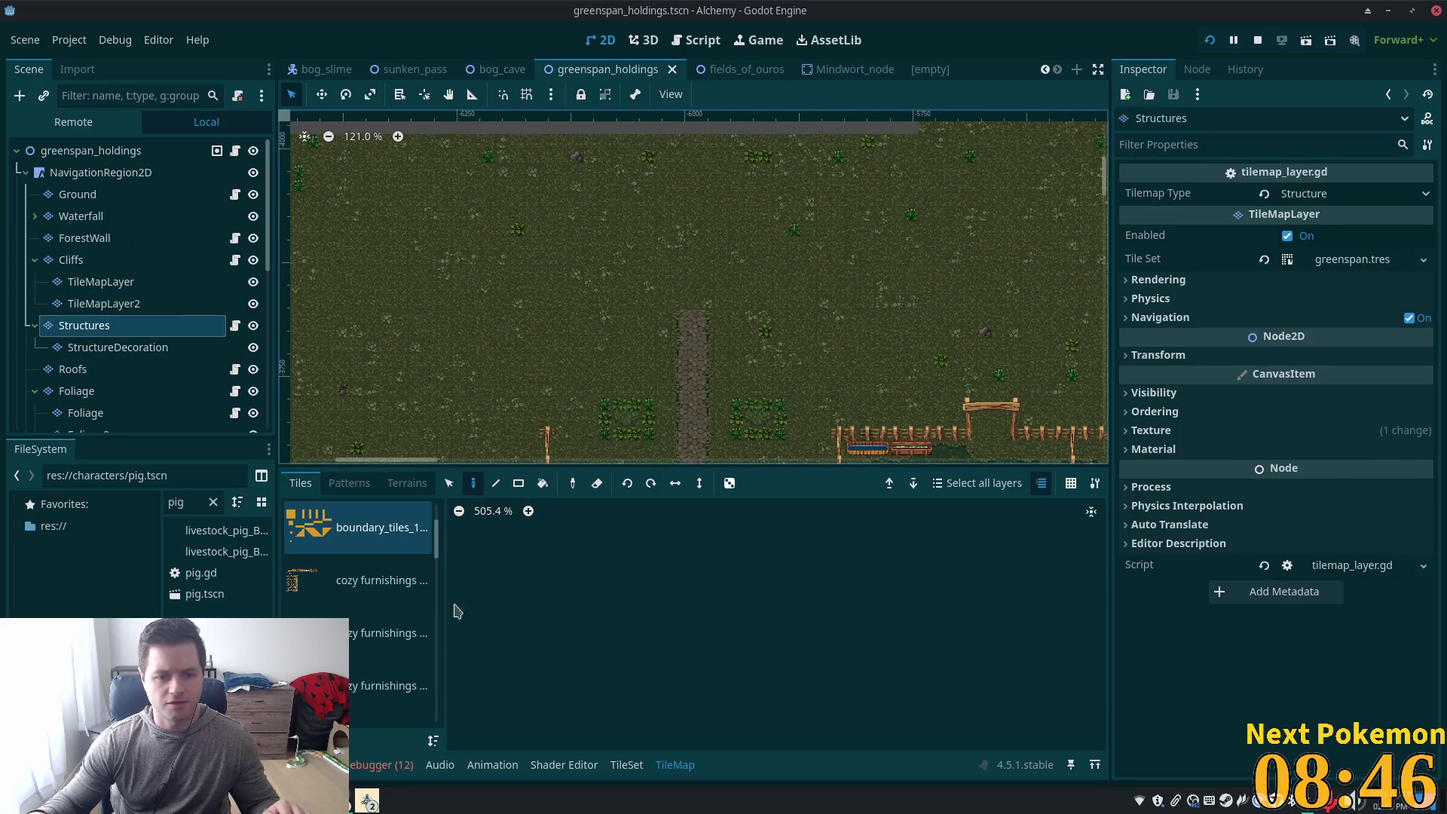
{"action": "scroll", "coordinate": [422, 535], "scroll_direction": "up", "scroll_amount": 3}
{"action": "left_click_drag", "start_coordinate": [441, 537], "coordinate": [436, 727]}
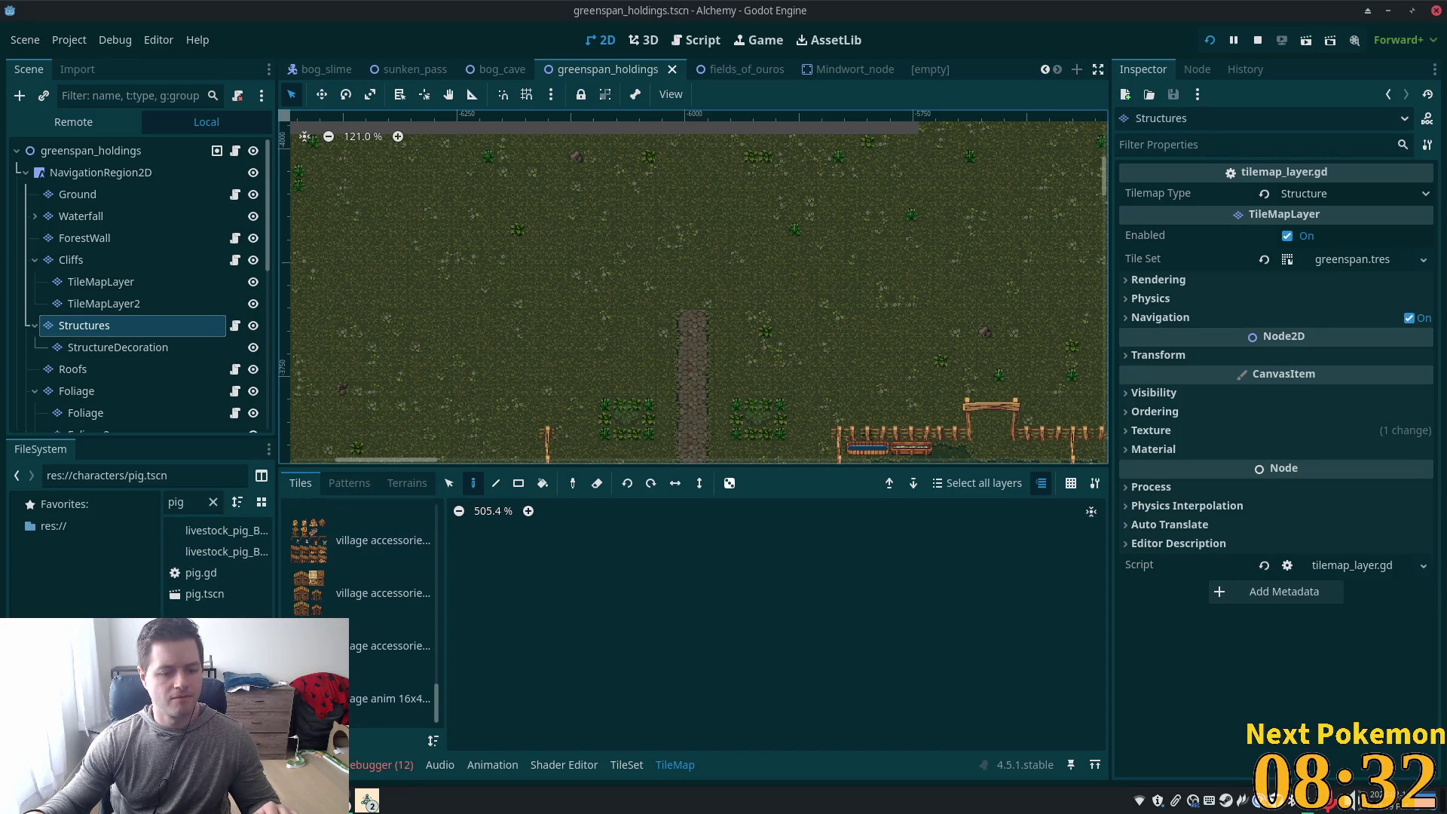
{"action": "key", "text": "alt+Tab"}
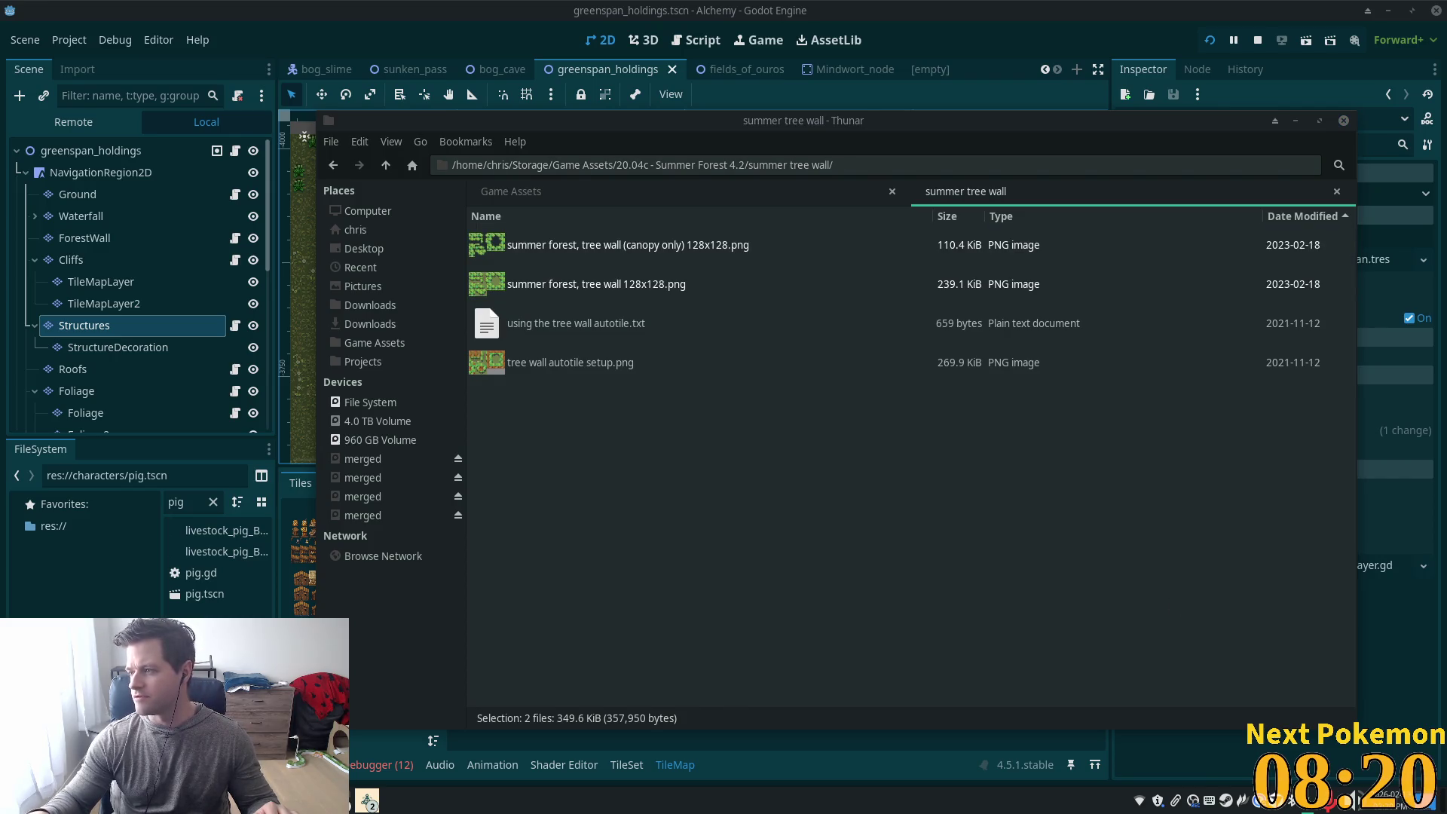
Go up from the summer tree wall folder through Summer Forest 4.2 to Game Assets
{"action": "left_click", "coordinate": [1310, 122]}
{"action": "left_click", "coordinate": [897, 54]}
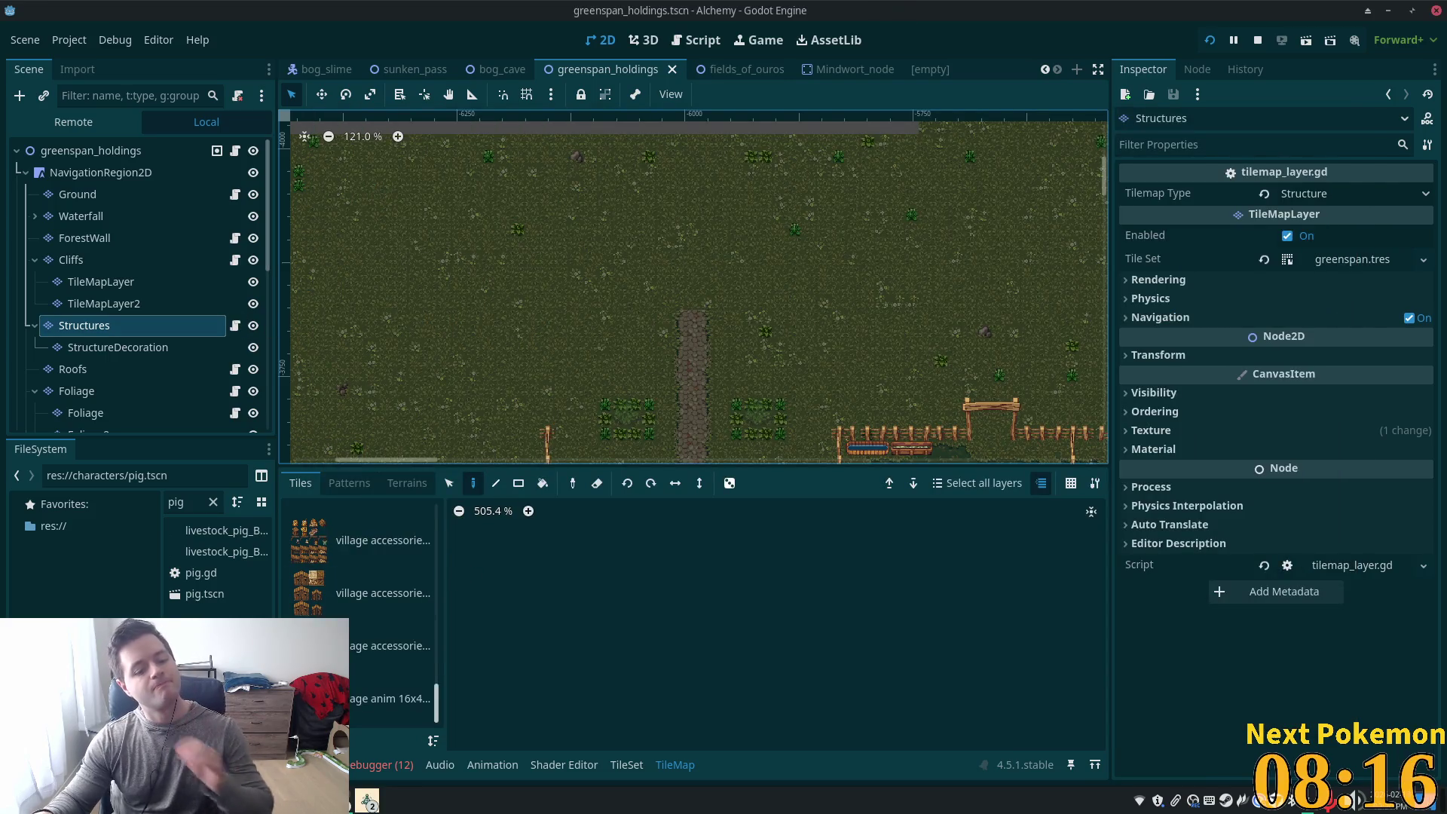
{"action": "key", "text": "alt+Tab"}
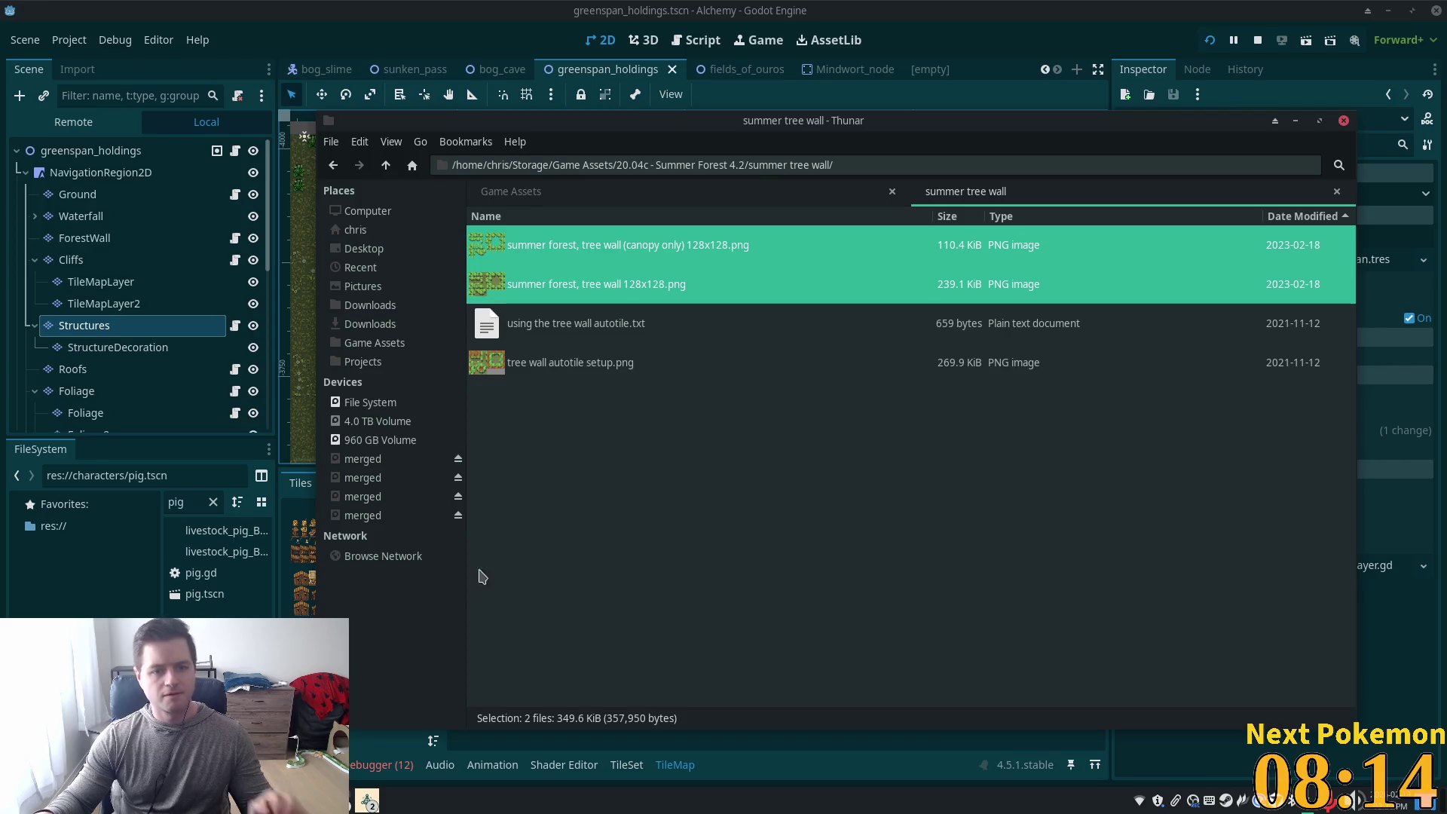
{"action": "left_click", "coordinate": [386, 165]}
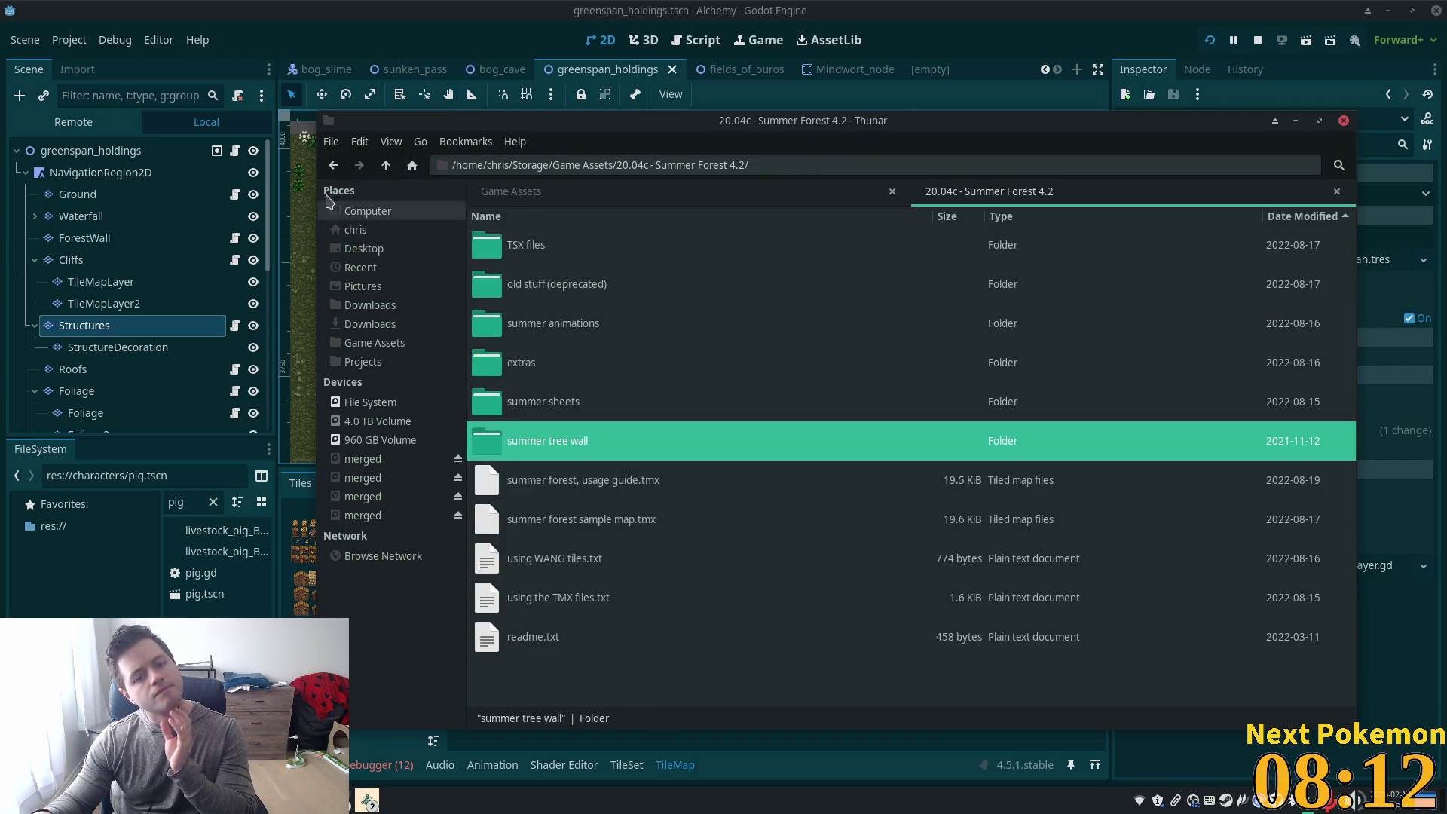
{"action": "left_click", "coordinate": [385, 167]}
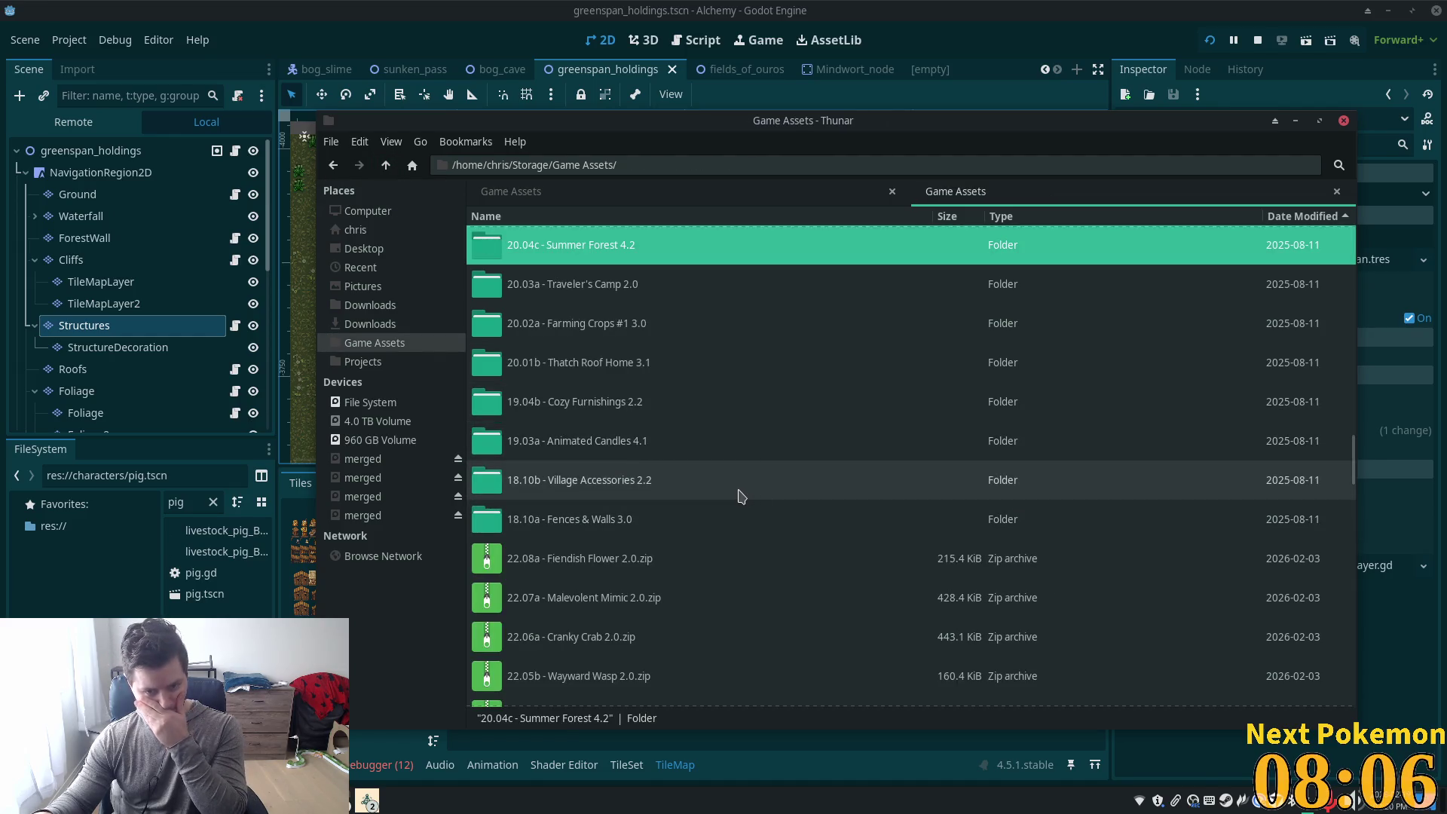
Scroll the Game Assets list to find the Half-Timber Home 3.1 and Timber Roof Home 3.1 folders
{"action": "scroll", "coordinate": [659, 471], "scroll_direction": "up", "scroll_amount": 4}
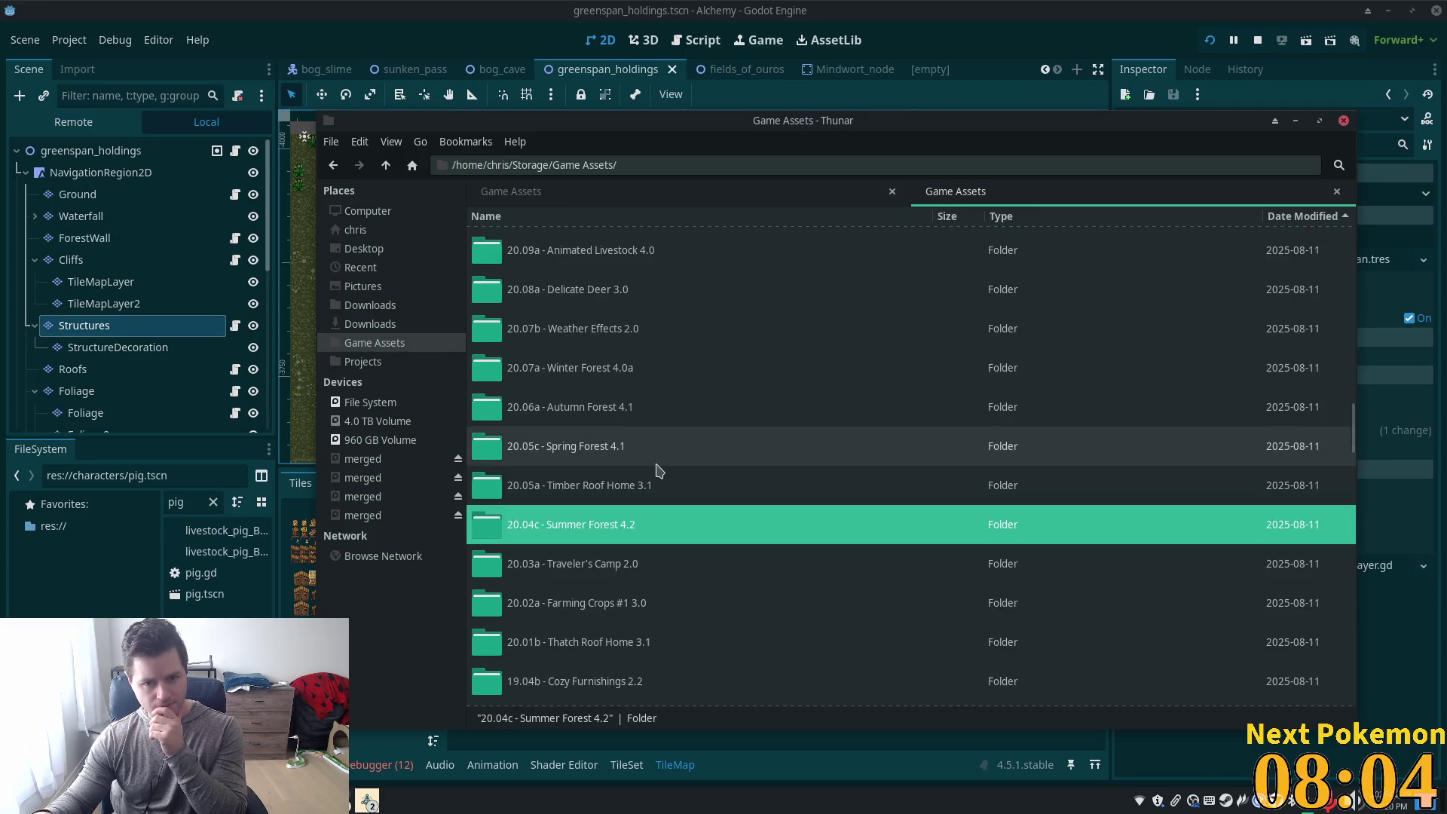
{"action": "scroll", "coordinate": [659, 471], "scroll_direction": "up", "scroll_amount": 2}
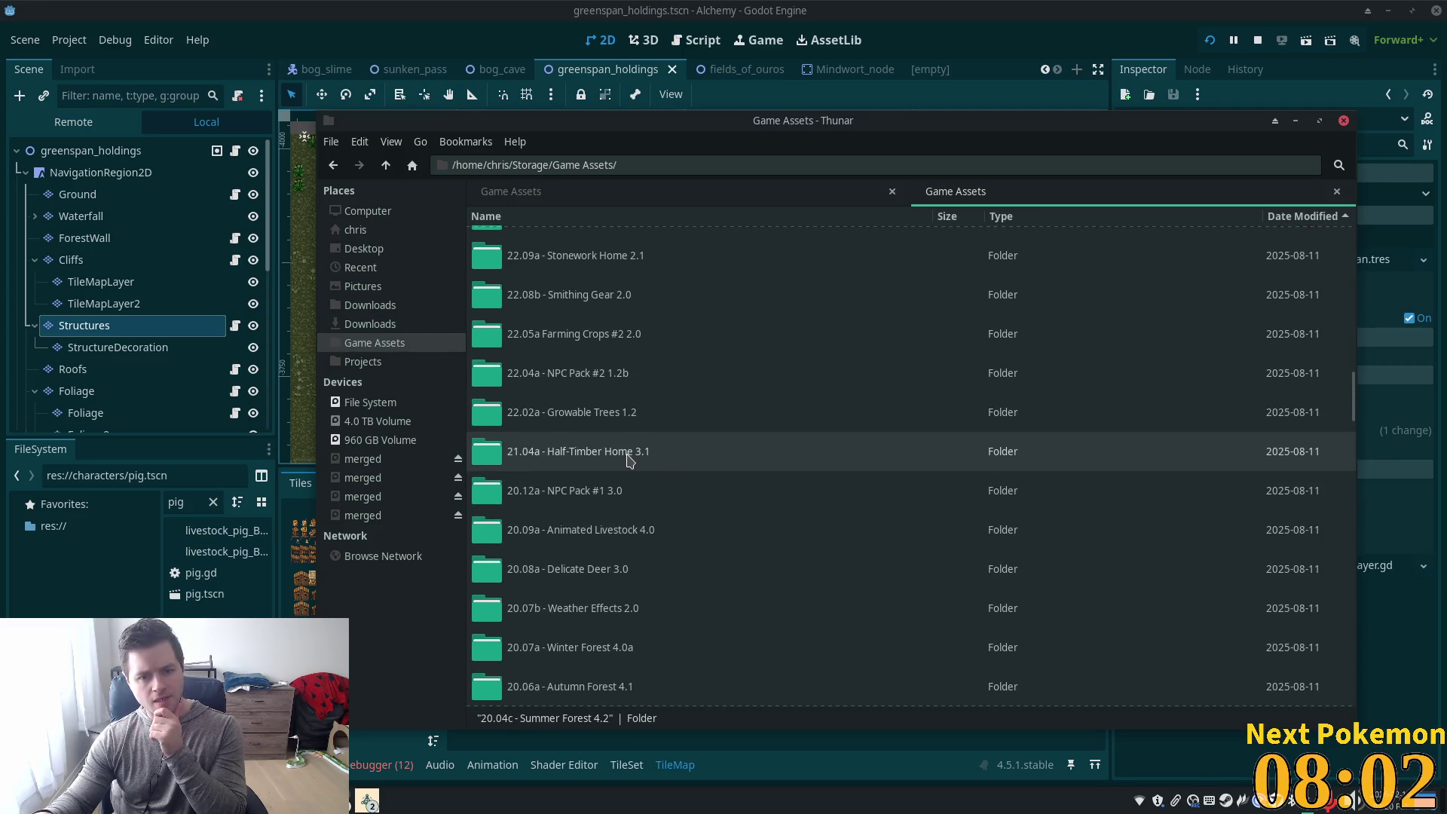
{"action": "scroll", "coordinate": [629, 460], "scroll_direction": "up", "scroll_amount": 4}
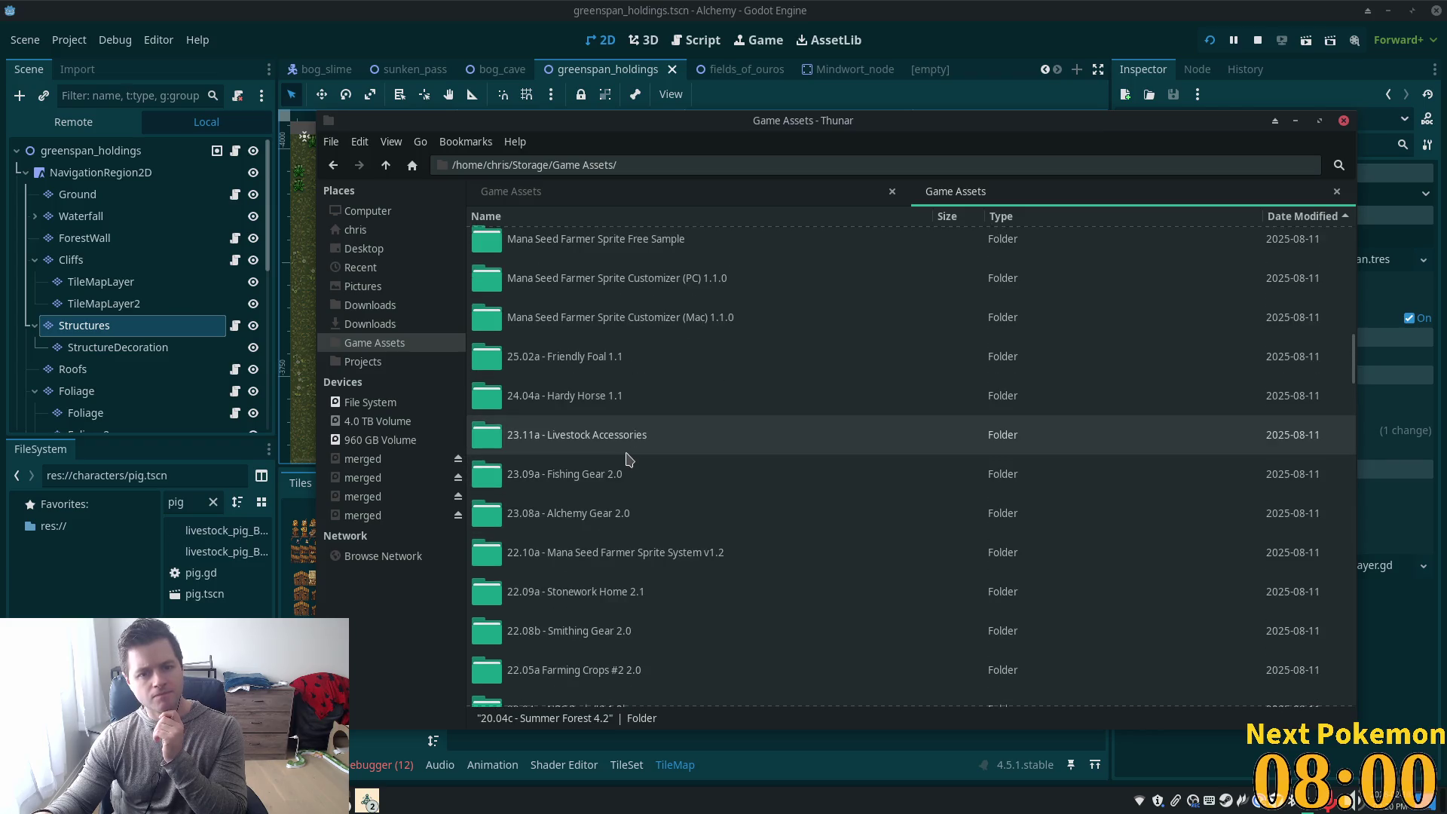
{"action": "scroll", "coordinate": [630, 460], "scroll_direction": "up", "scroll_amount": 1}
{"action": "scroll", "coordinate": [629, 459], "scroll_direction": "up", "scroll_amount": 3}
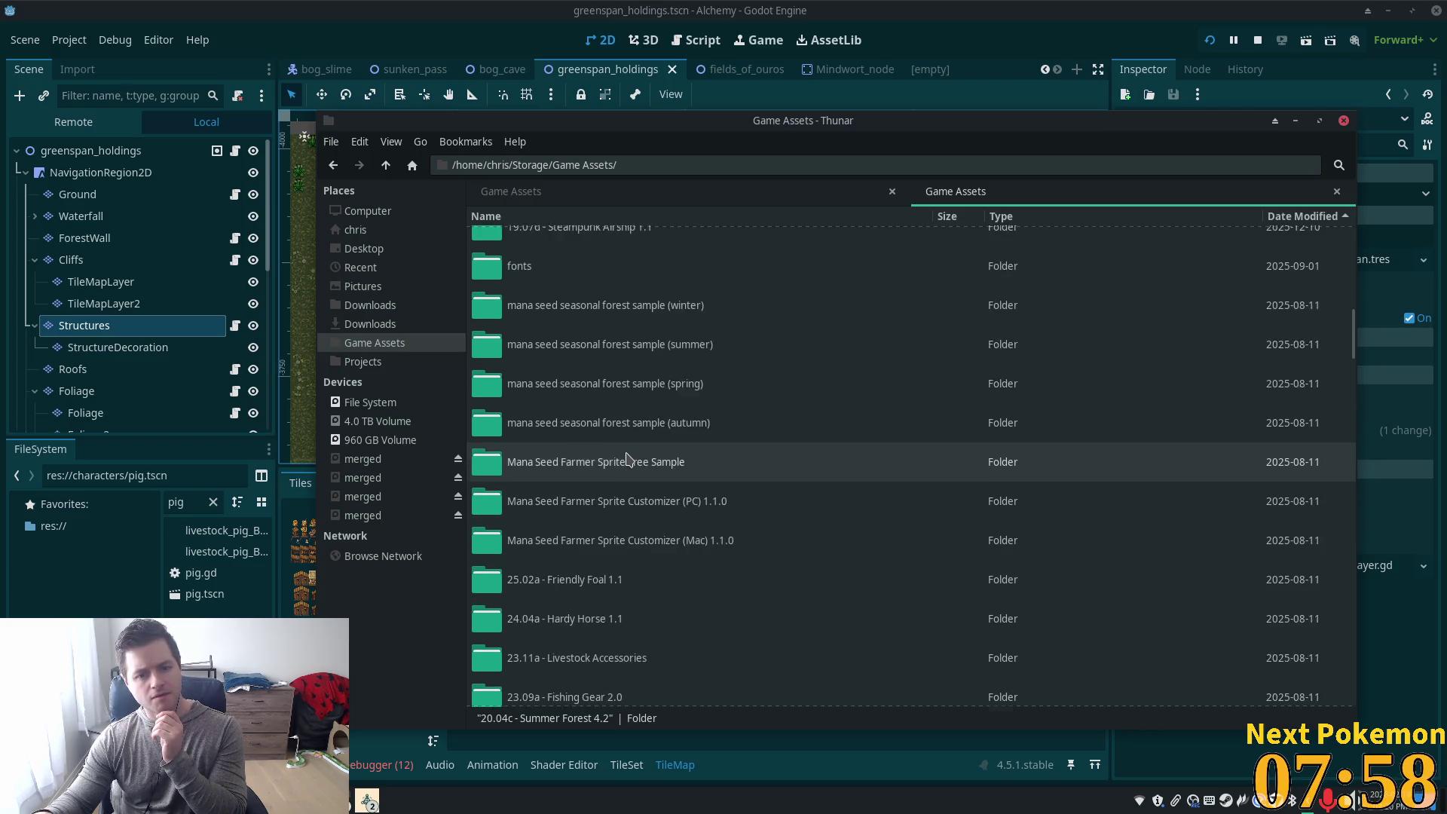
{"action": "scroll", "coordinate": [629, 459], "scroll_direction": "up", "scroll_amount": 4}
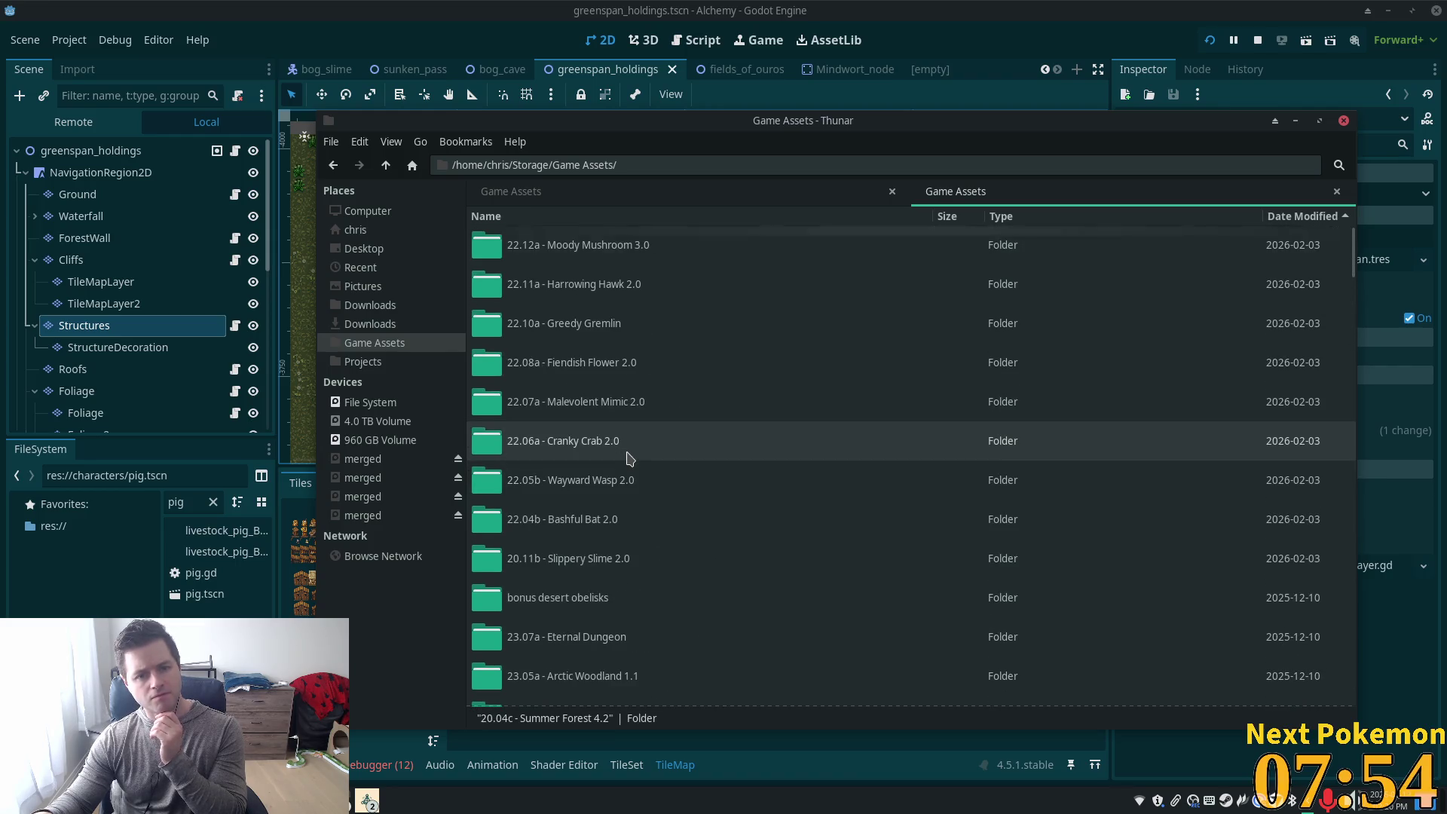
{"action": "scroll", "coordinate": [629, 460], "scroll_direction": "down", "scroll_amount": 4}
{"action": "scroll", "coordinate": [626, 463], "scroll_direction": "down", "scroll_amount": 2}
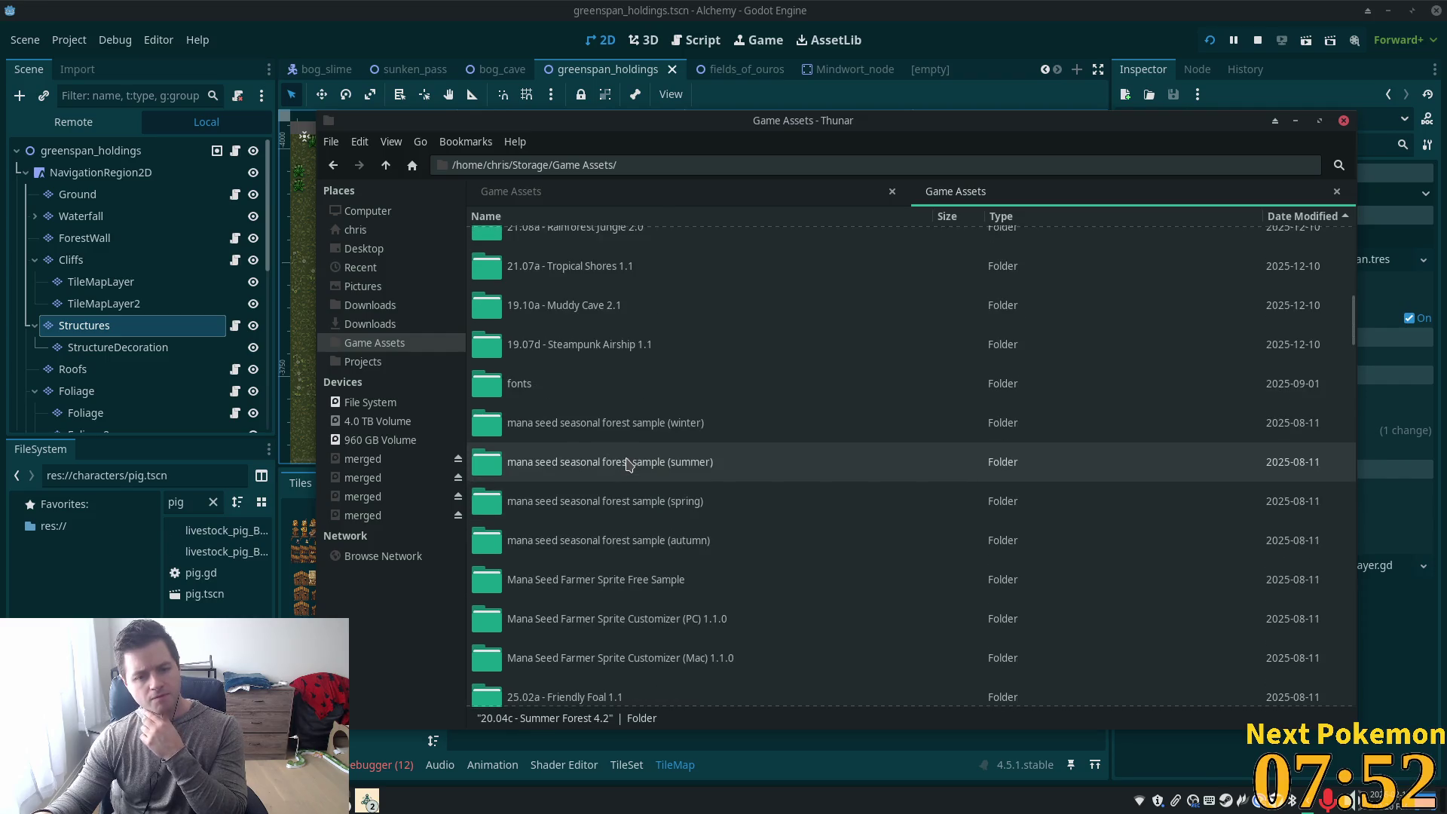
{"action": "scroll", "coordinate": [628, 463], "scroll_direction": "down", "scroll_amount": 3}
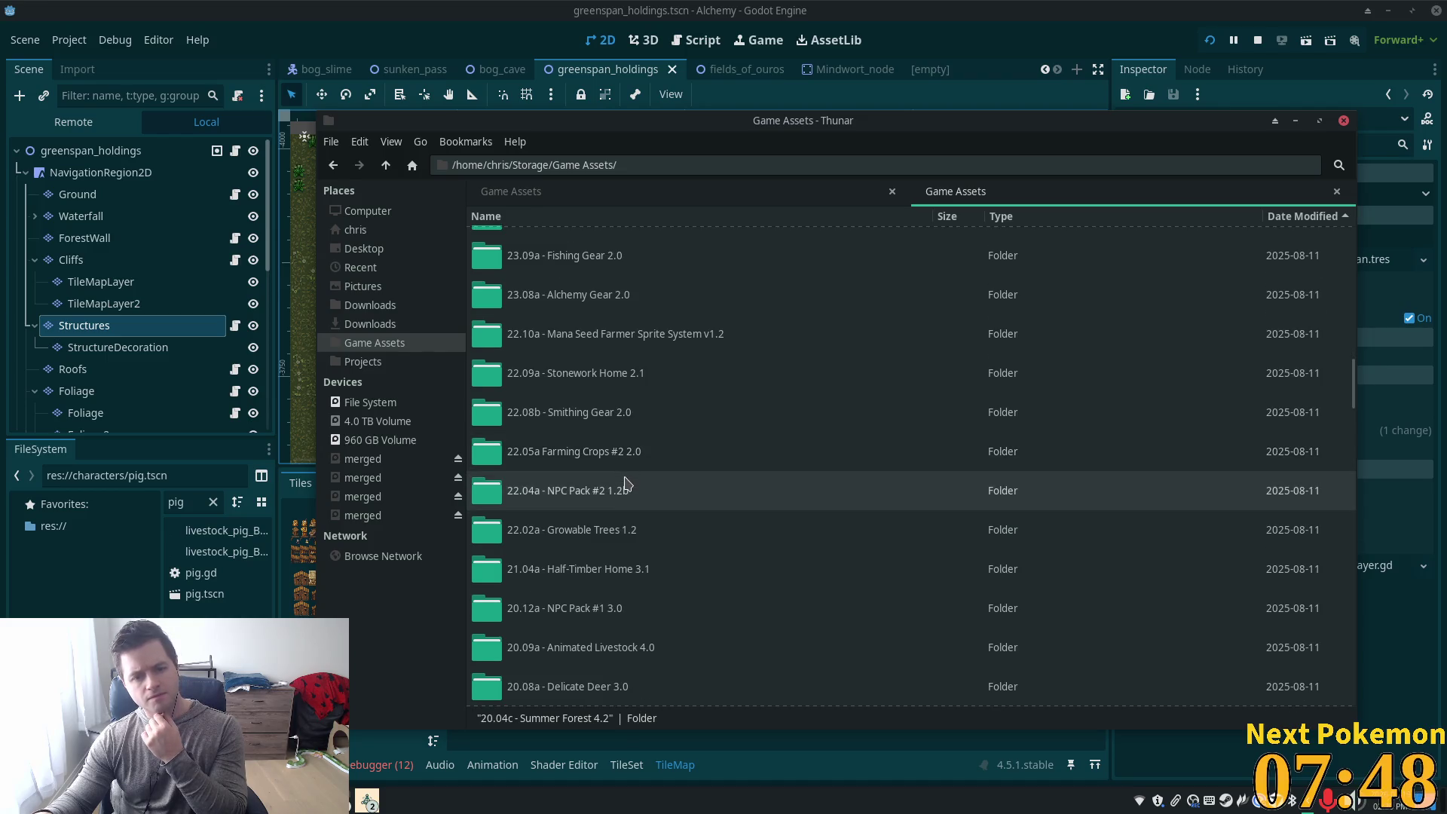
{"action": "scroll", "coordinate": [626, 471], "scroll_direction": "down", "scroll_amount": 3}
{"action": "left_click", "coordinate": [625, 473]}
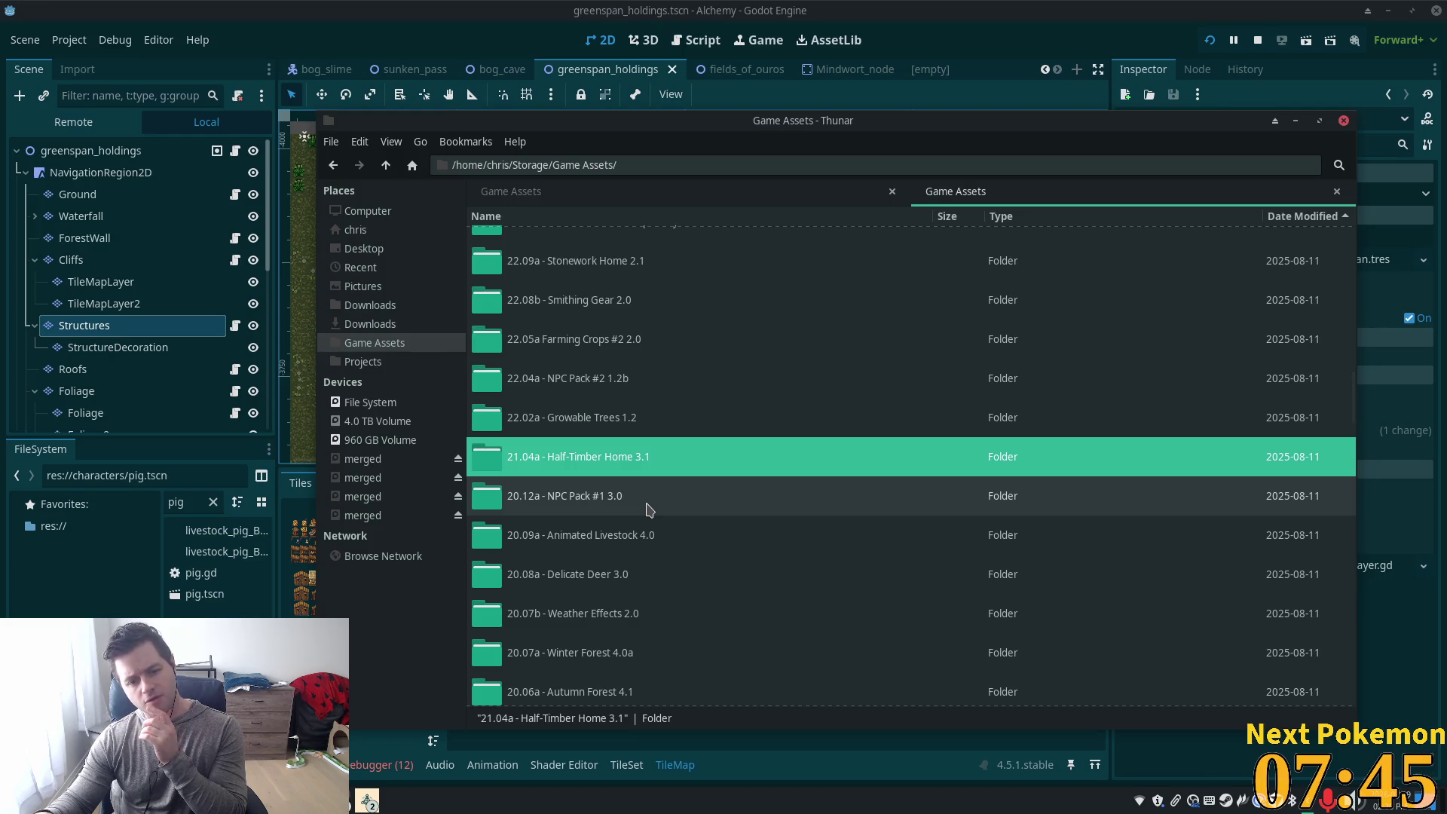
{"action": "scroll", "coordinate": [650, 511], "scroll_direction": "down", "scroll_amount": 2}
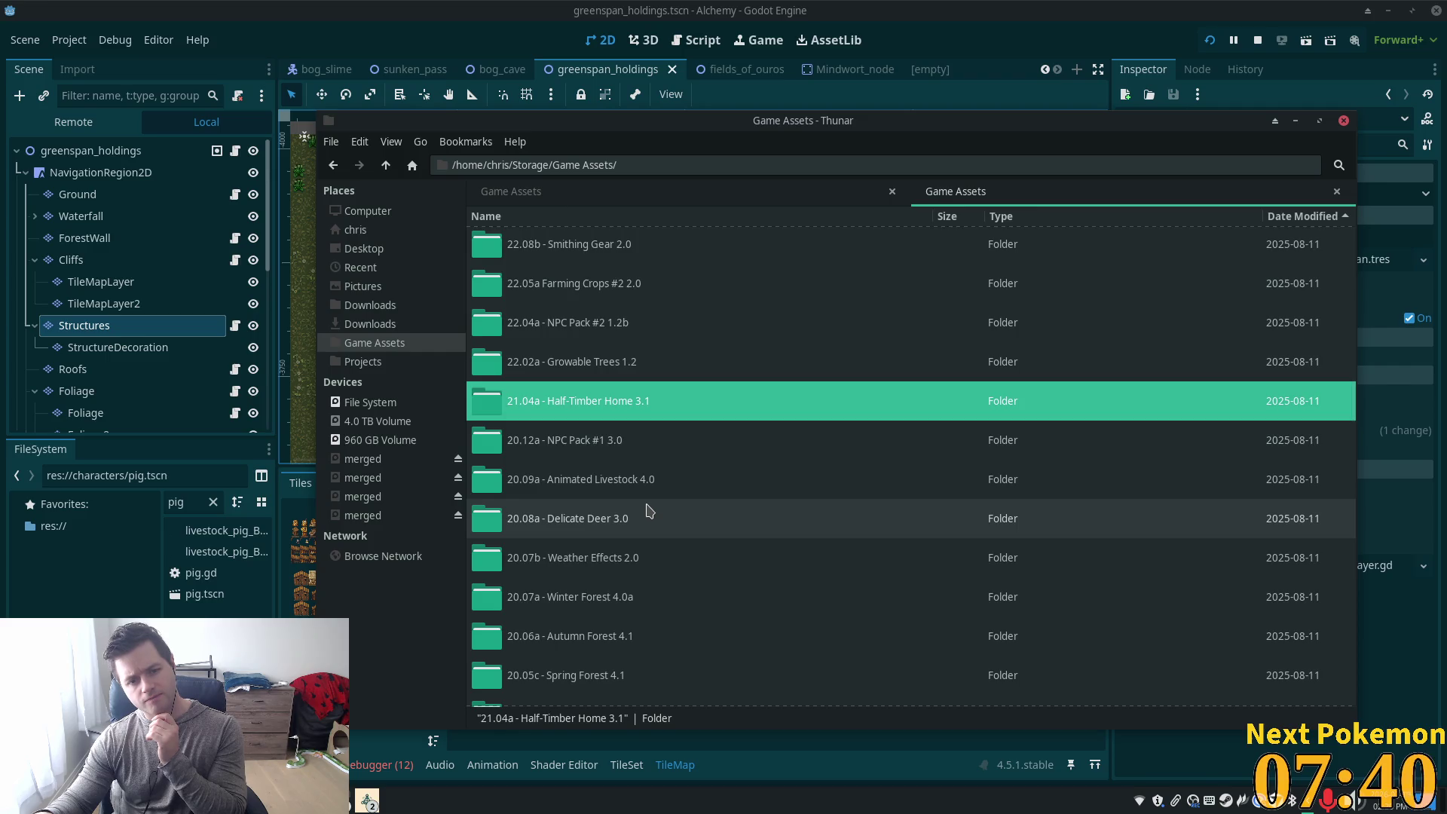
{"action": "scroll", "coordinate": [652, 501], "scroll_direction": "down", "scroll_amount": 5}
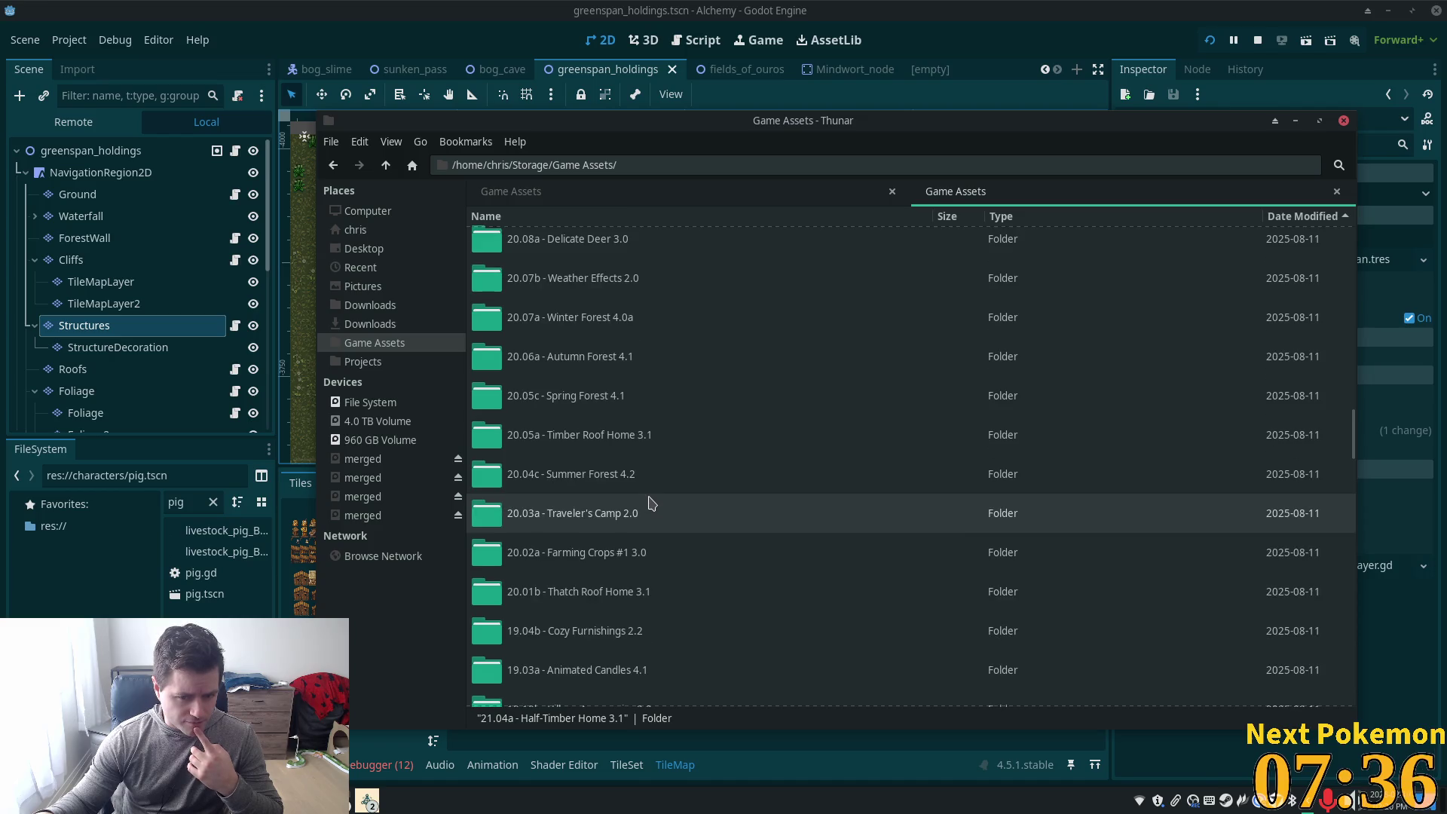
{"action": "scroll", "coordinate": [699, 537], "scroll_direction": "down", "scroll_amount": 2}
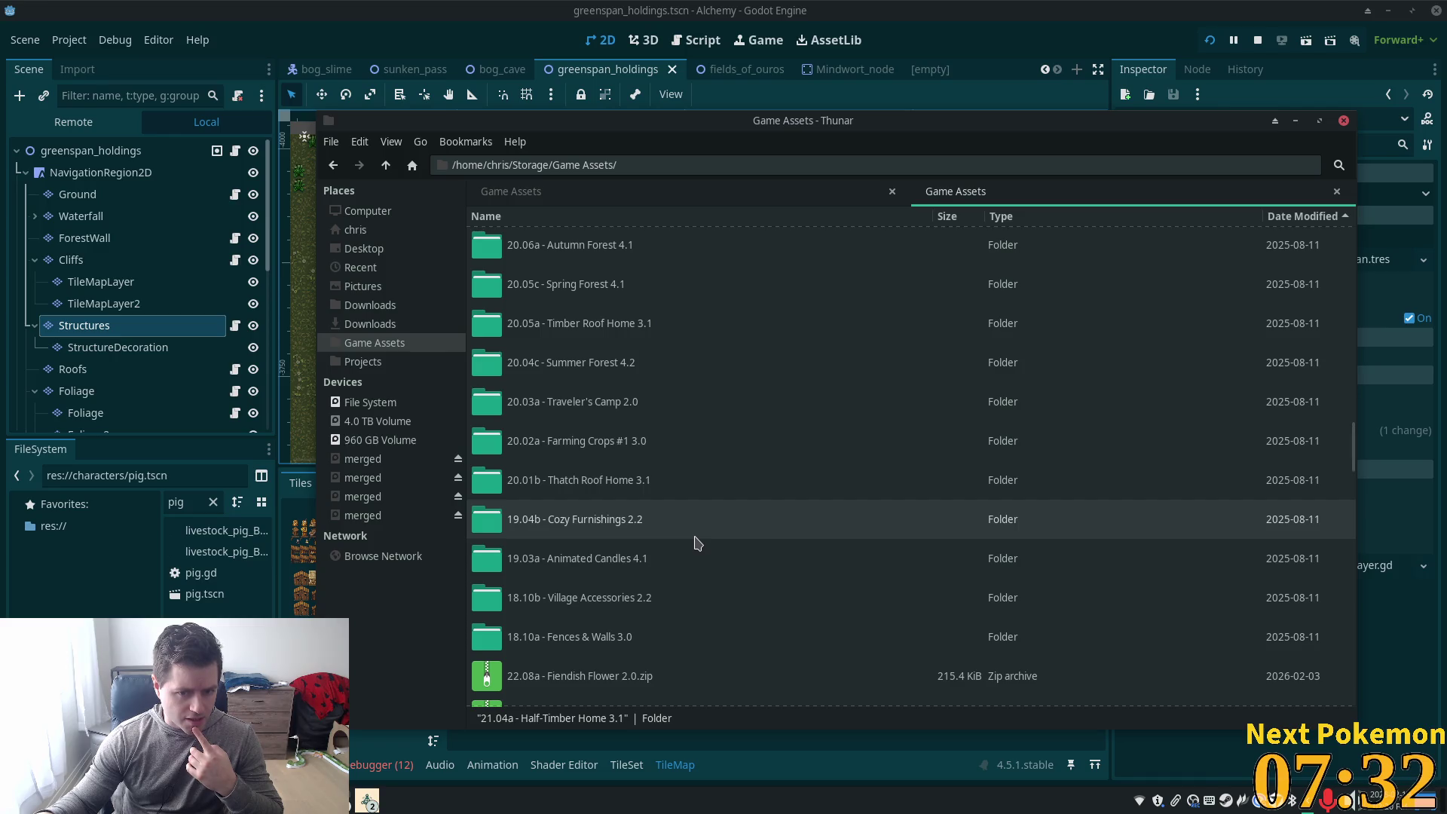
{"action": "scroll", "coordinate": [694, 542], "scroll_direction": "down", "scroll_amount": 1}
{"action": "scroll", "coordinate": [694, 542], "scroll_direction": "up", "scroll_amount": 1}
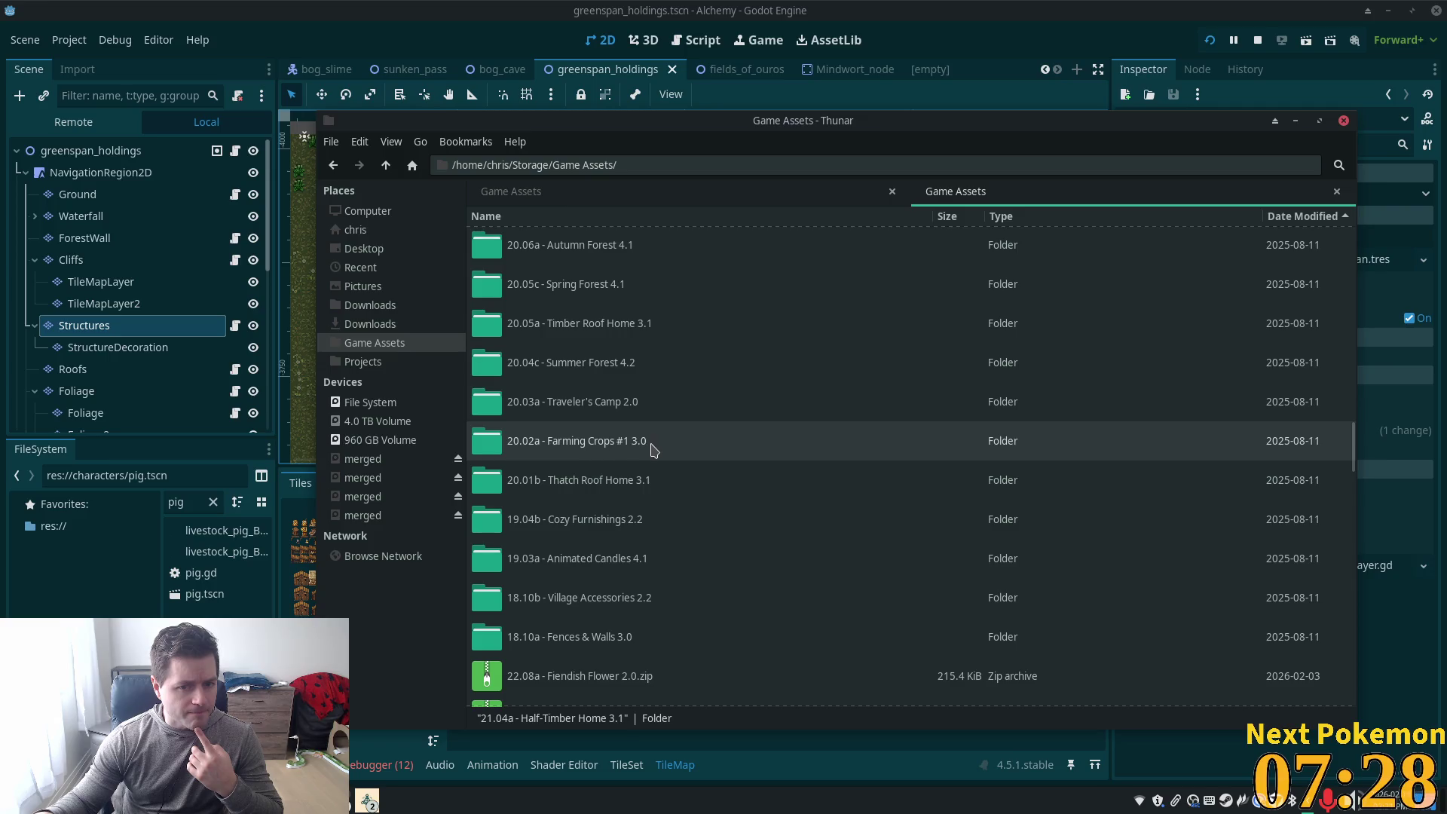
{"action": "scroll", "coordinate": [648, 429], "scroll_direction": "up", "scroll_amount": 2}
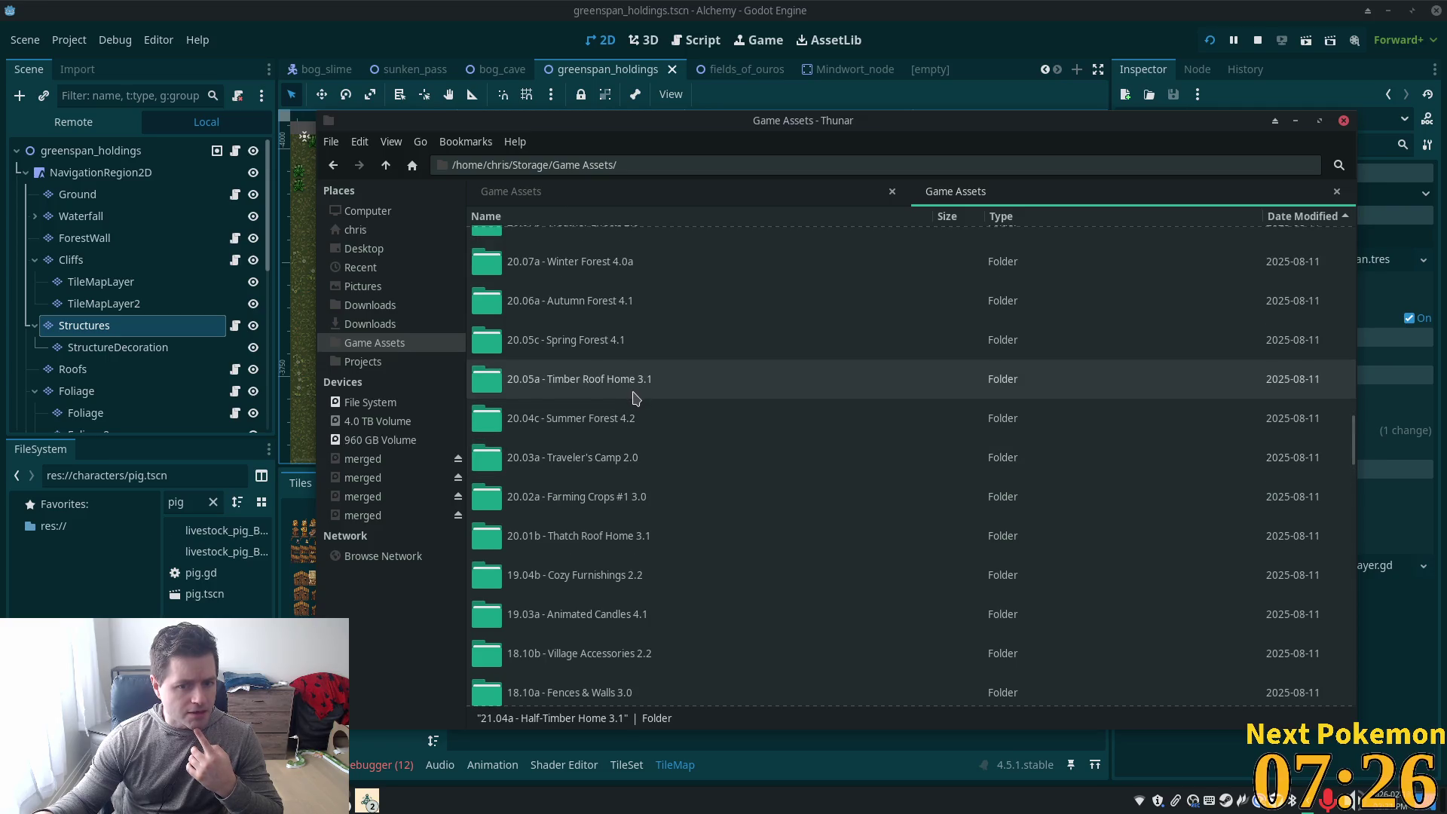
{"action": "left_click", "coordinate": [633, 398]}
{"action": "scroll", "coordinate": [633, 397], "scroll_direction": "up", "scroll_amount": 5}
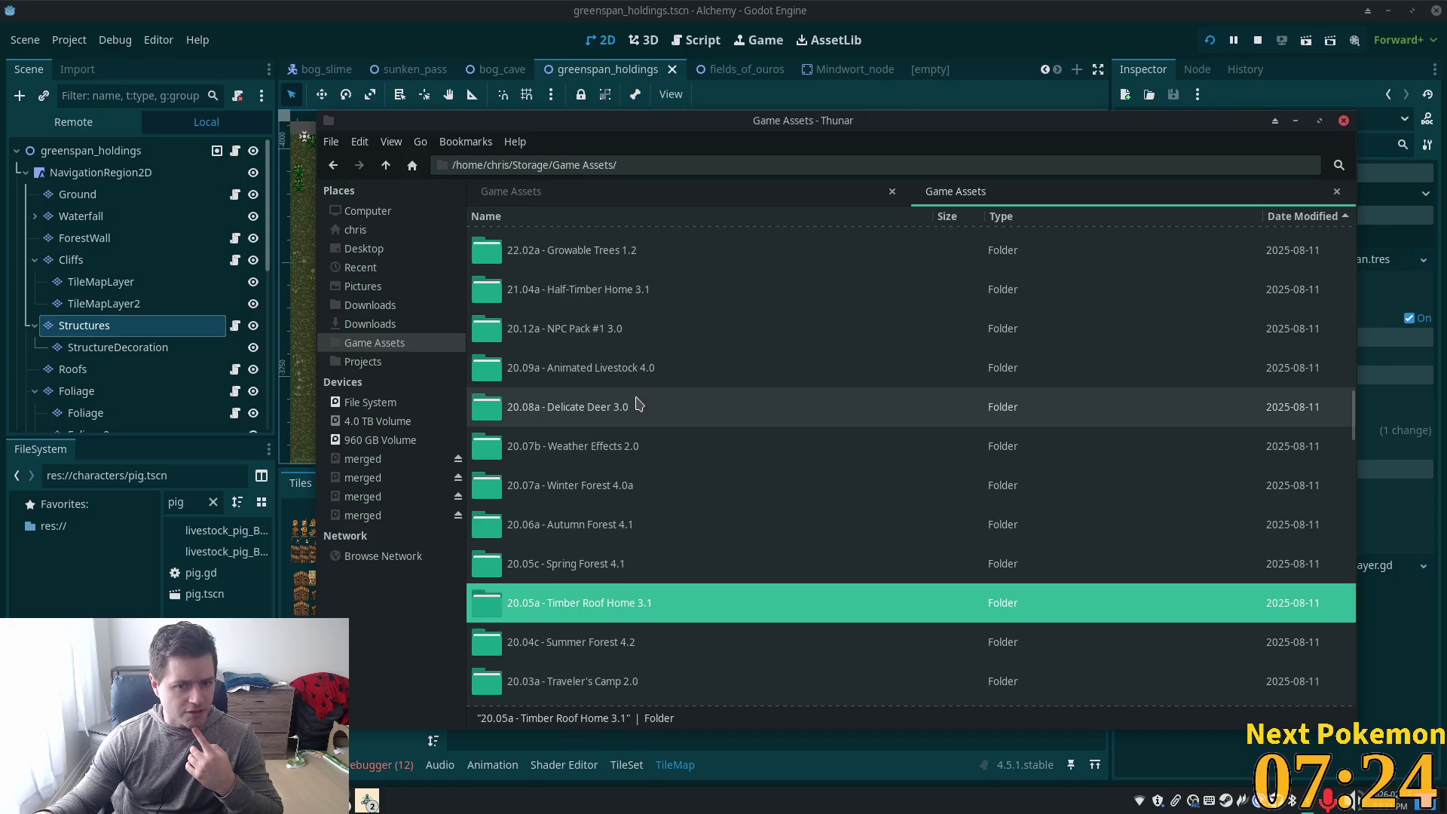
Open Half-Timber Home 3.1 and look through its sample map and TSX files folders
{"action": "double_click", "coordinate": [611, 295]}
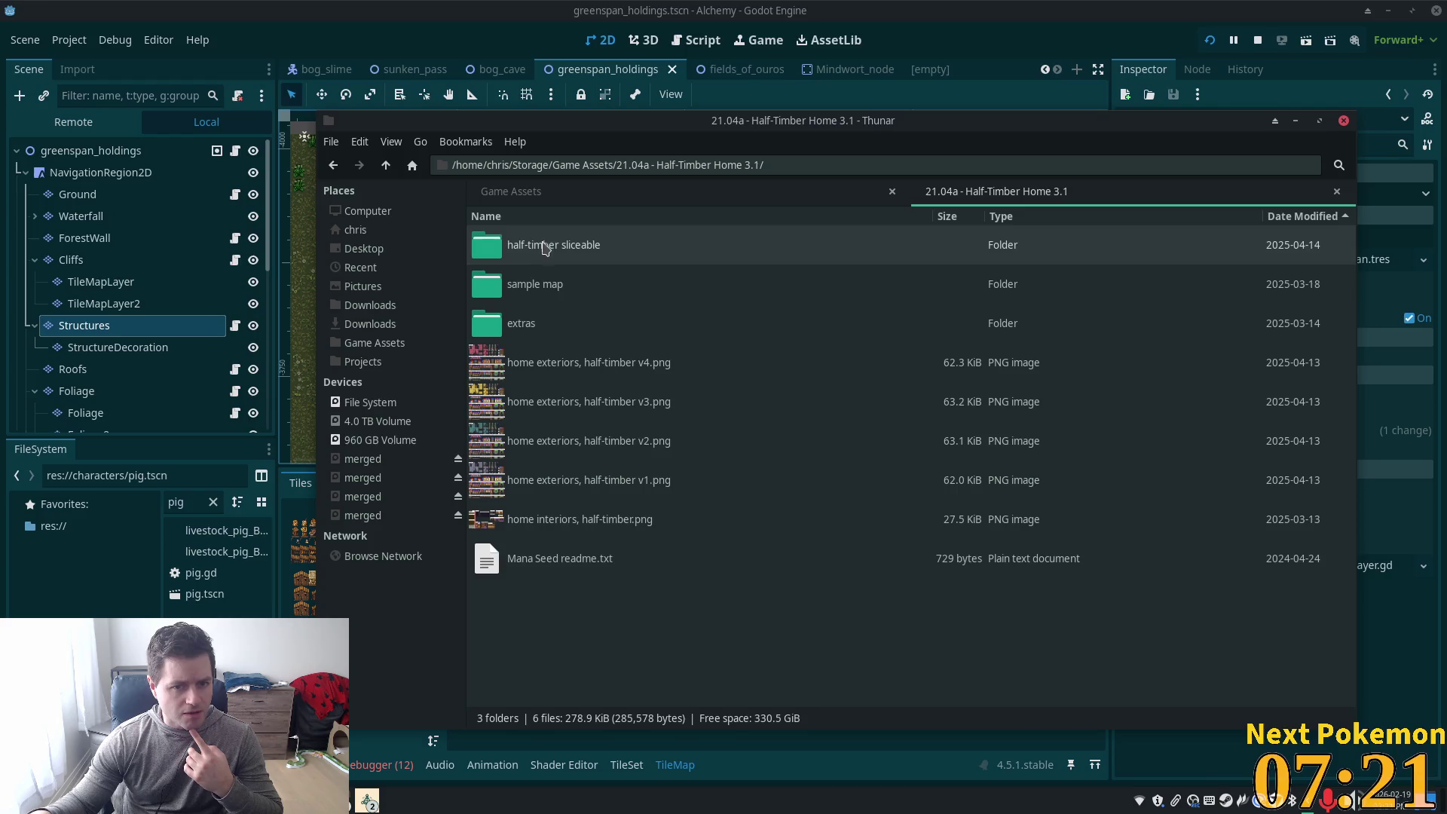
{"action": "double_click", "coordinate": [549, 284]}
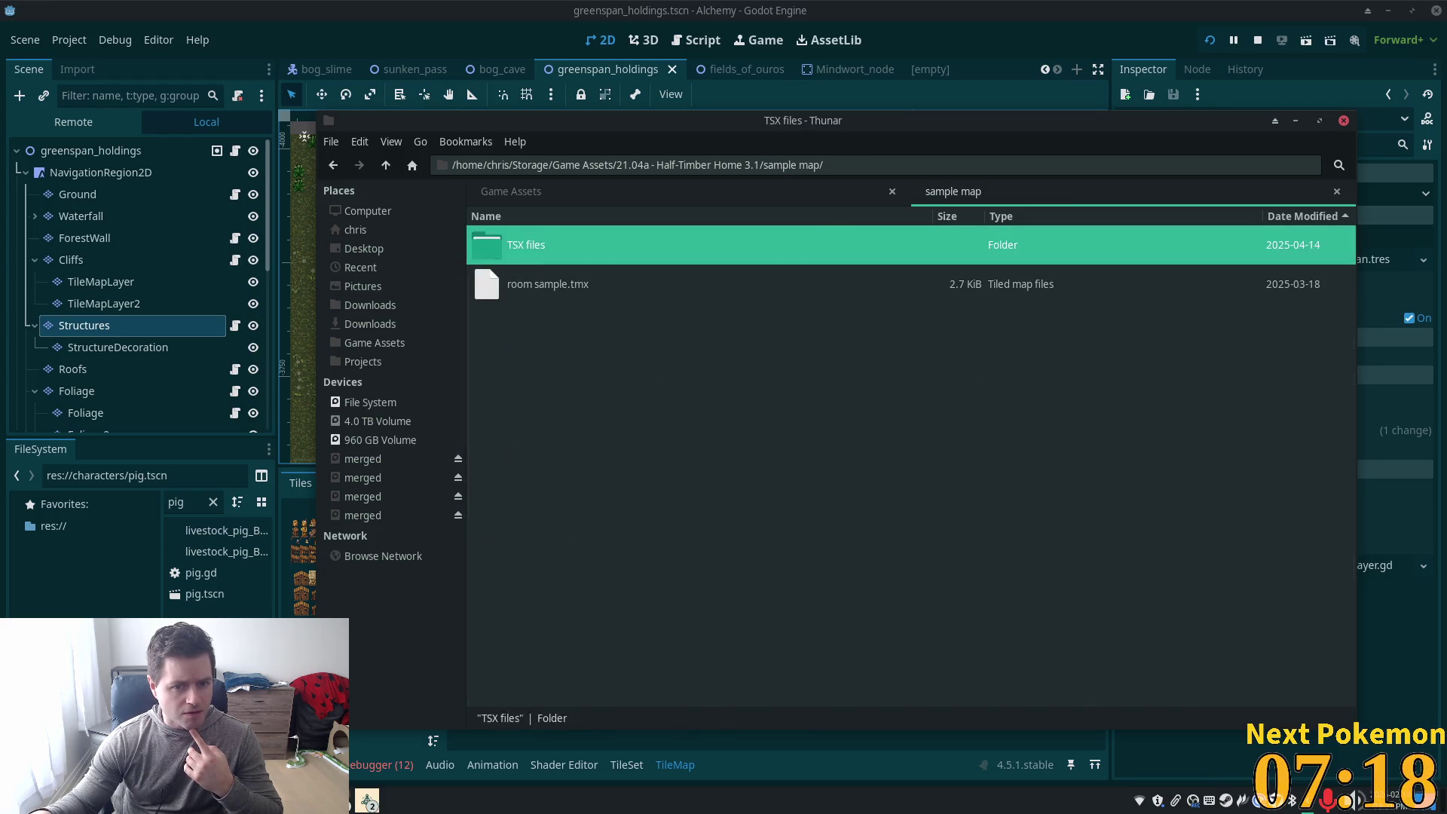
{"action": "double_click", "coordinate": [532, 256]}
{"action": "left_click", "coordinate": [385, 167]}
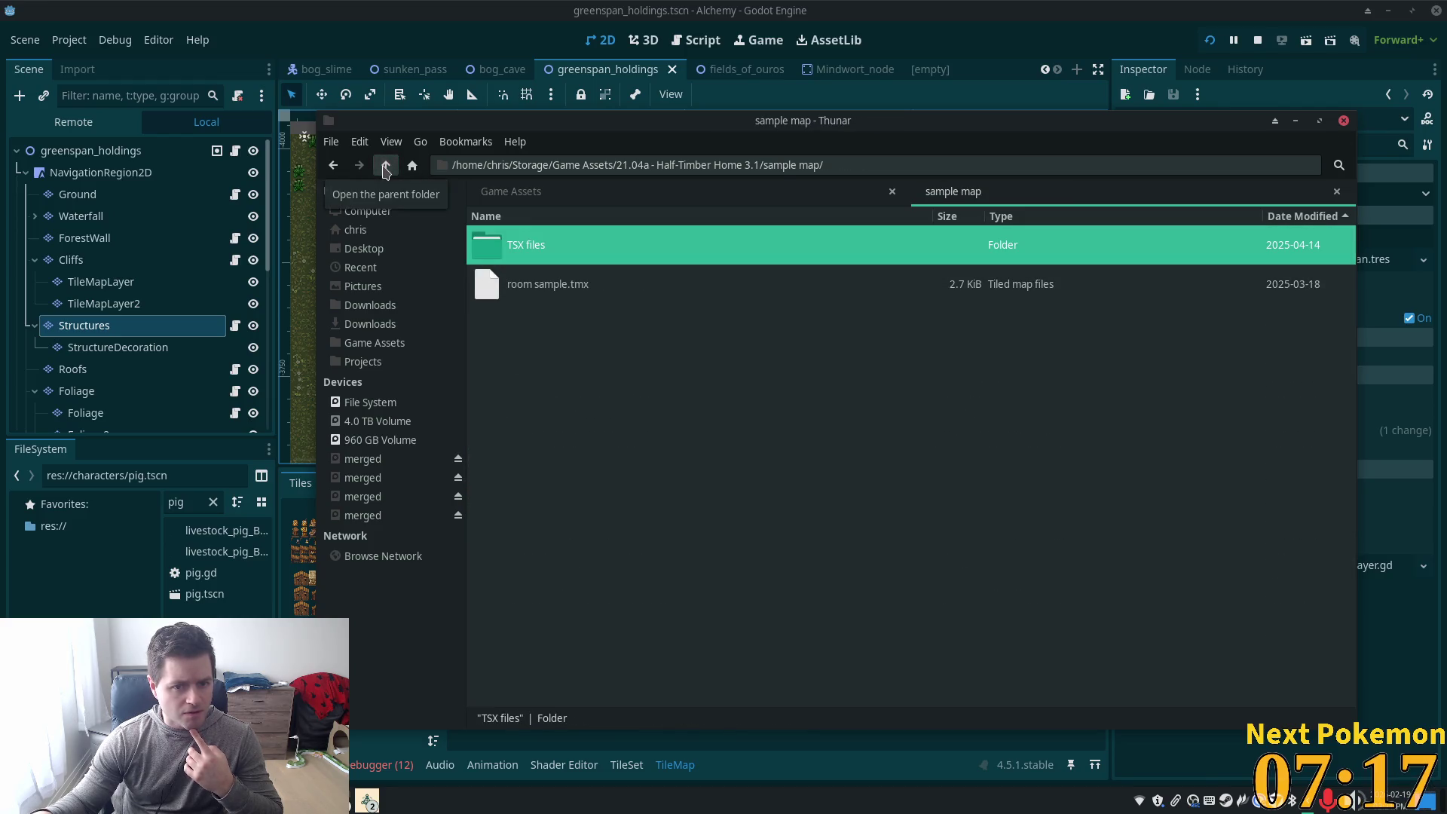
{"action": "left_click", "coordinate": [385, 166]}
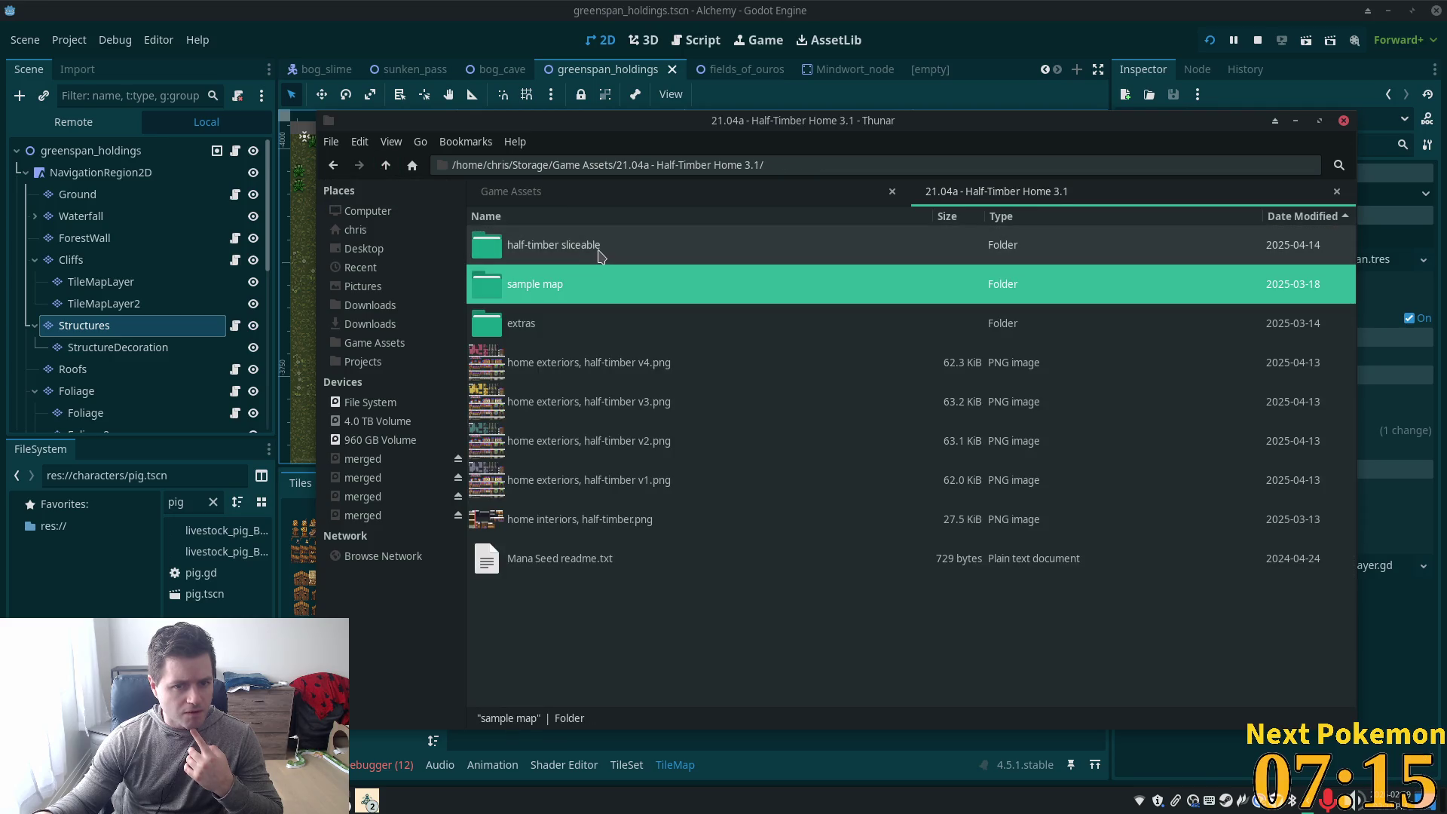
Preview the half-timber chimney 32x48 v2 image, then the 'home exteriors, half-timber v4.png' sheet
{"action": "double_click", "coordinate": [550, 251]}
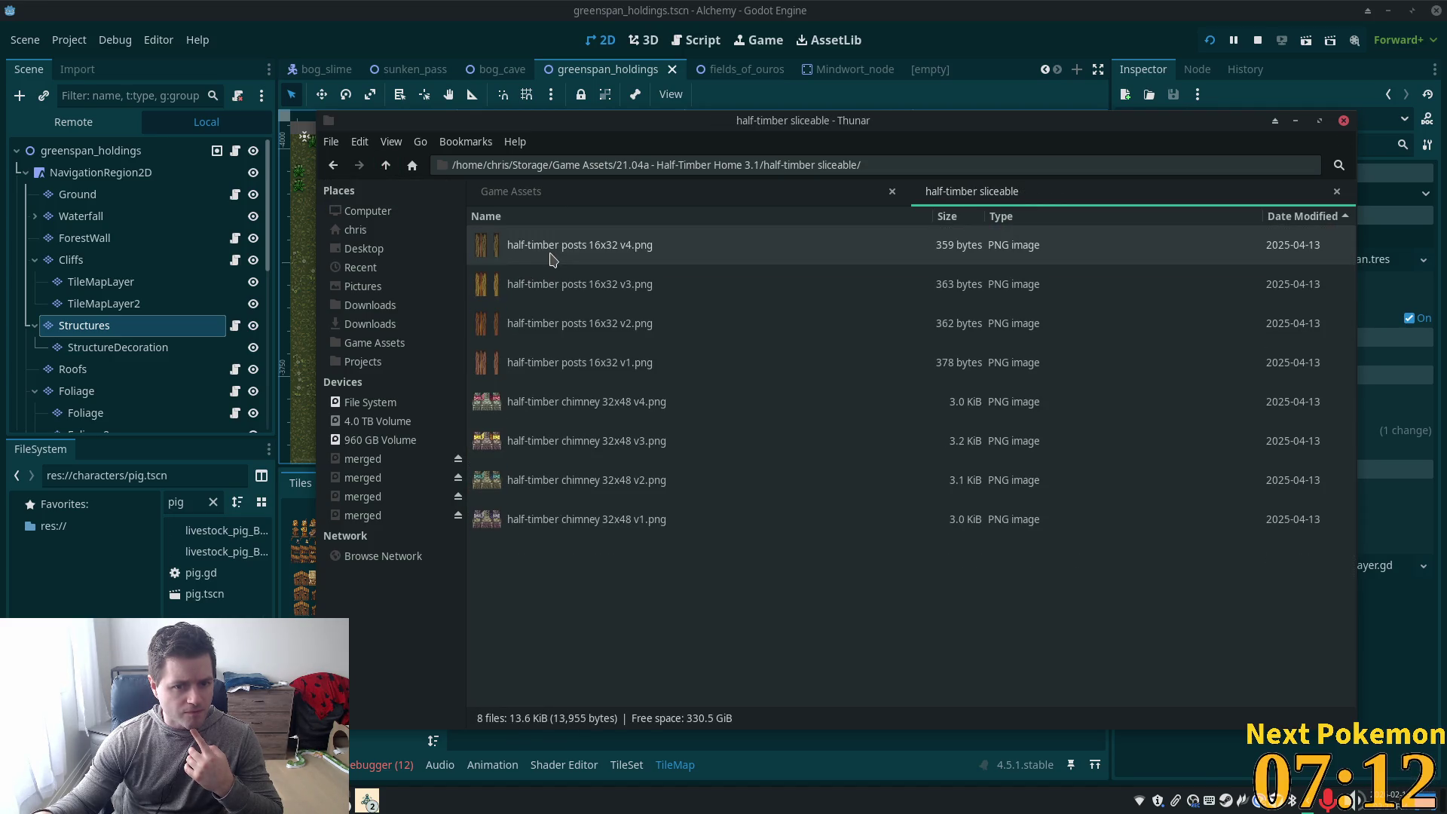
{"action": "double_click", "coordinate": [509, 490]}
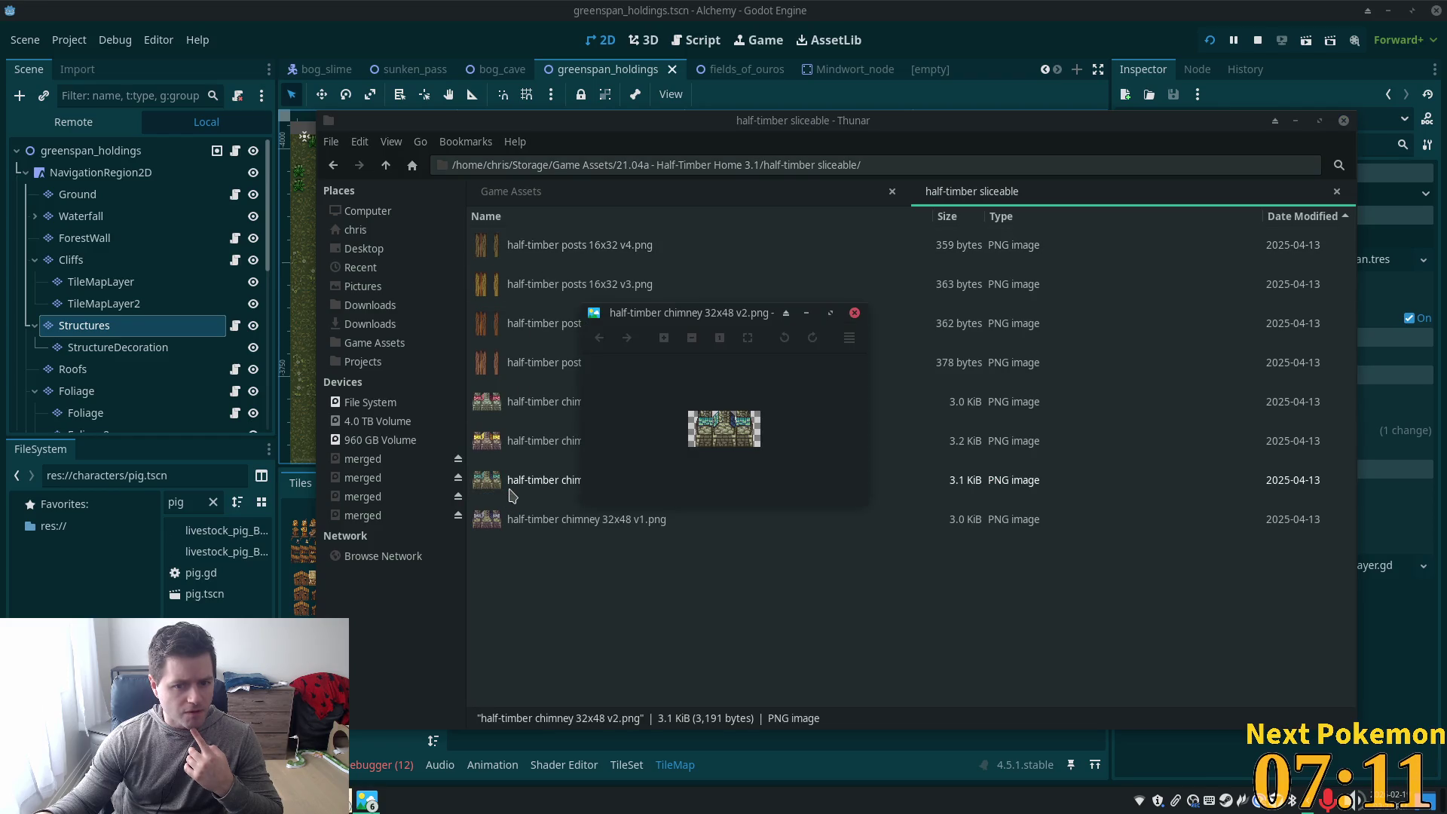
{"action": "left_click", "coordinate": [854, 313]}
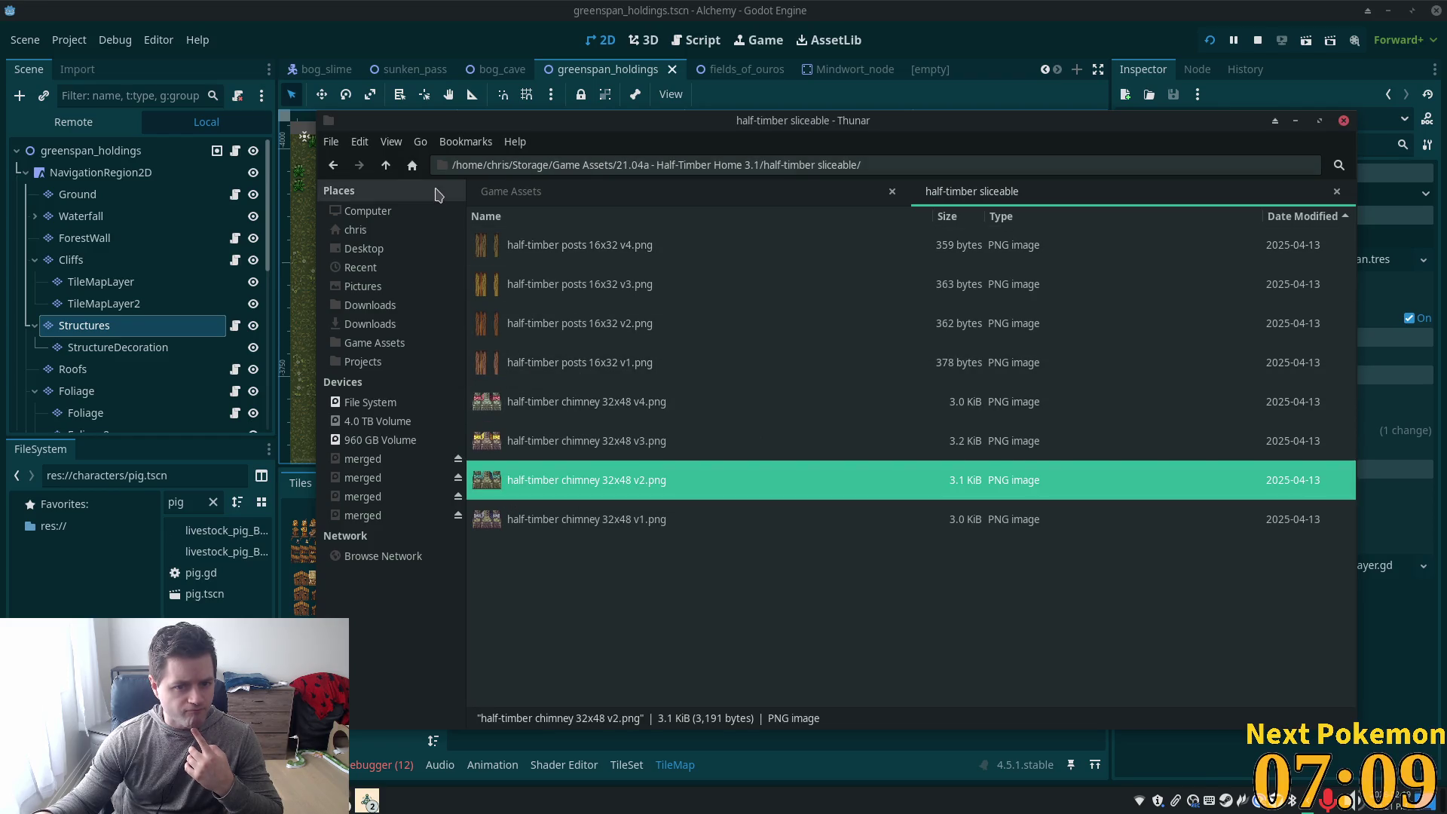
{"action": "left_click", "coordinate": [385, 165]}
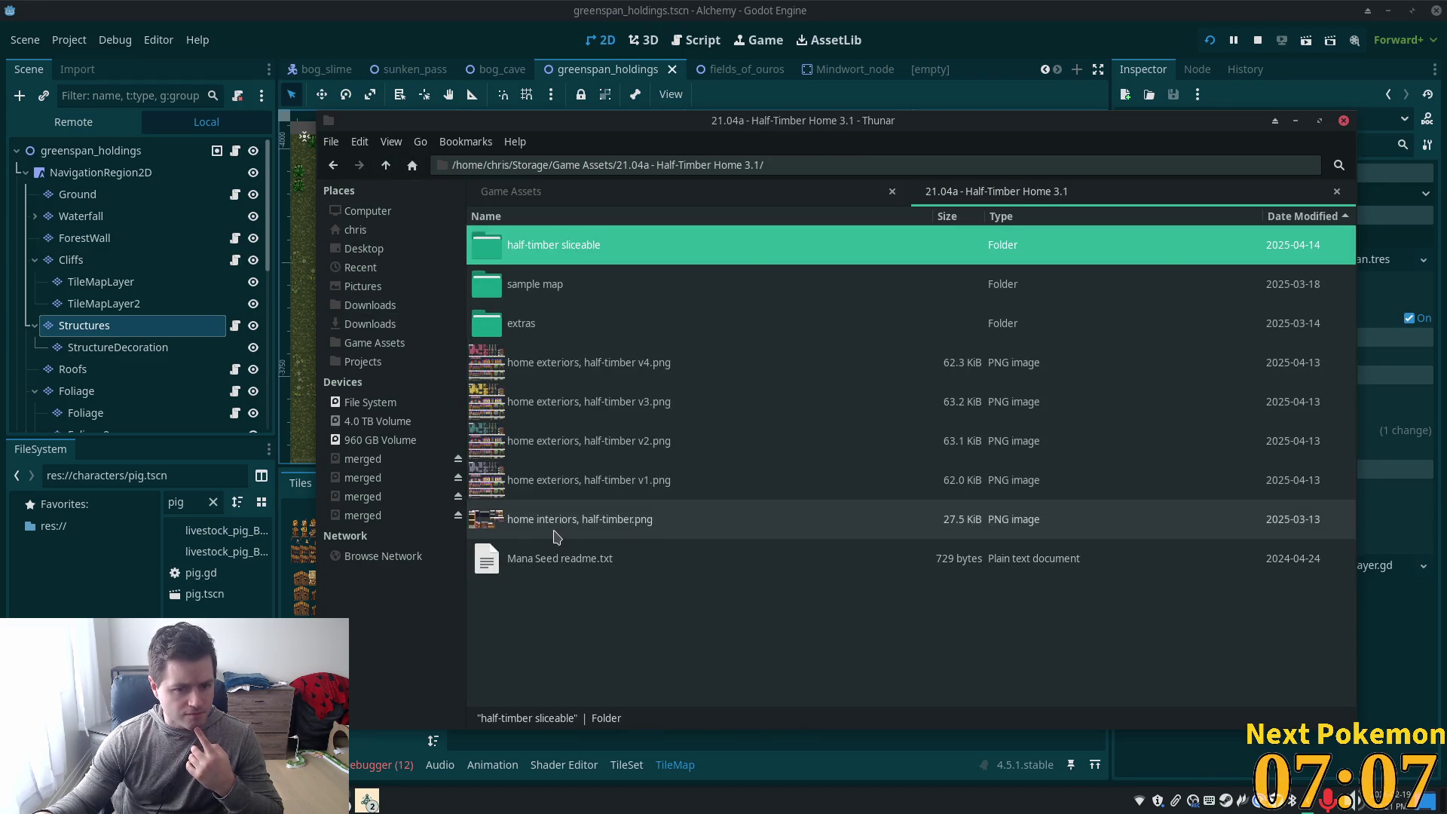
{"action": "double_click", "coordinate": [506, 363]}
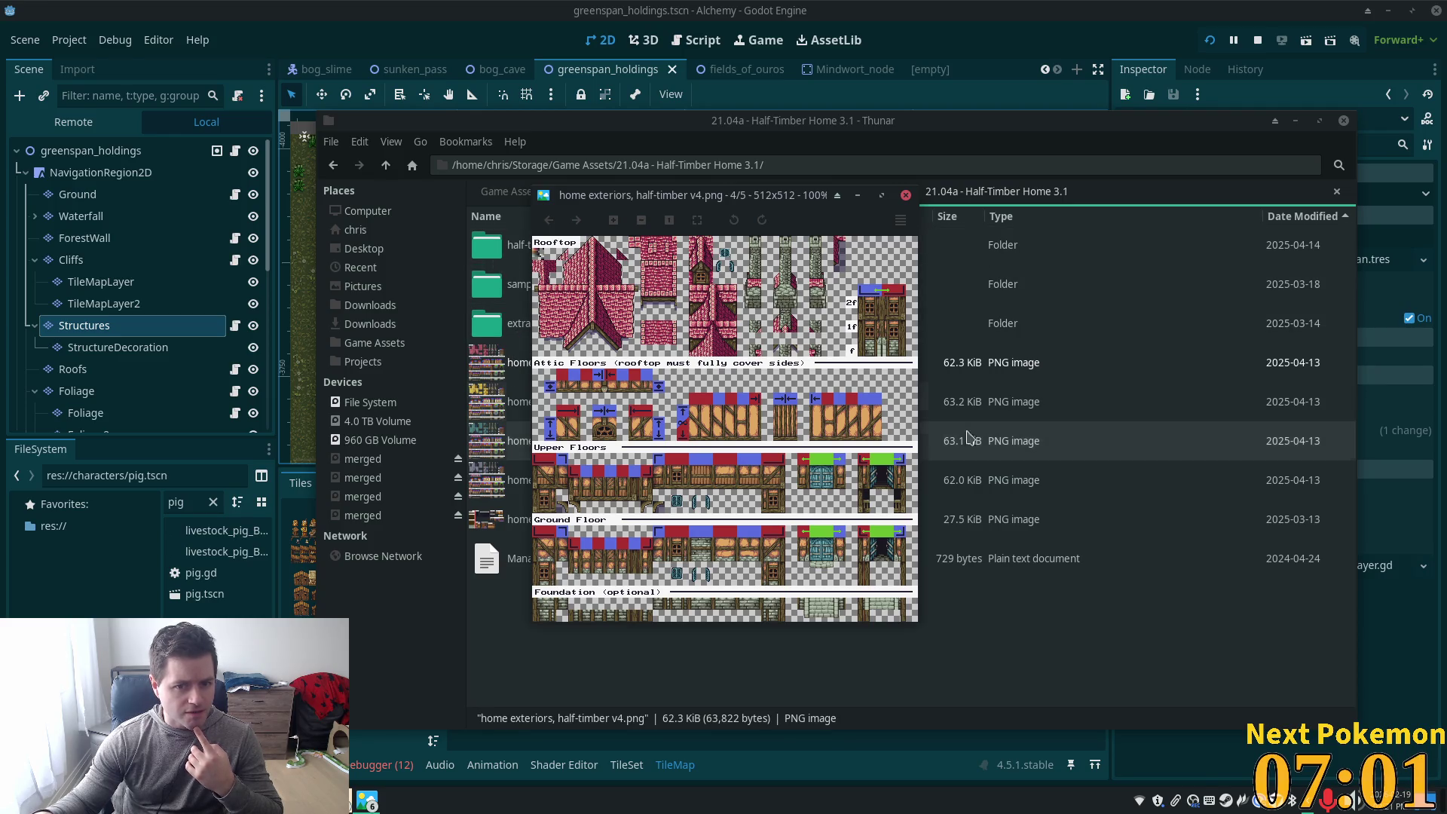
Close the preview and open the 20.05a - Timber Roof Home 3.1 folder from Game Assets
{"action": "left_click", "coordinate": [906, 196]}
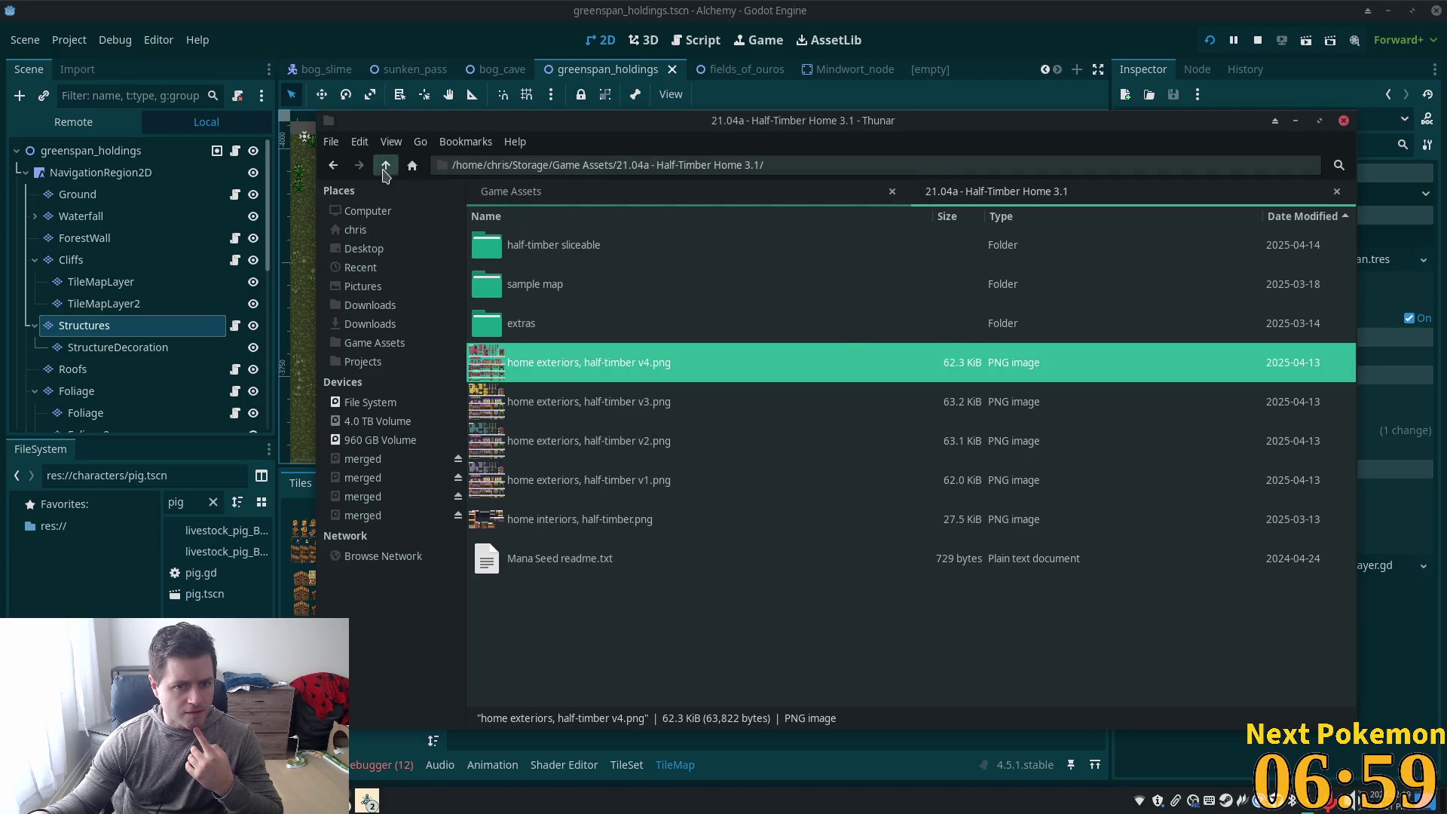
{"action": "left_click", "coordinate": [385, 168]}
{"action": "left_click", "coordinate": [602, 575]}
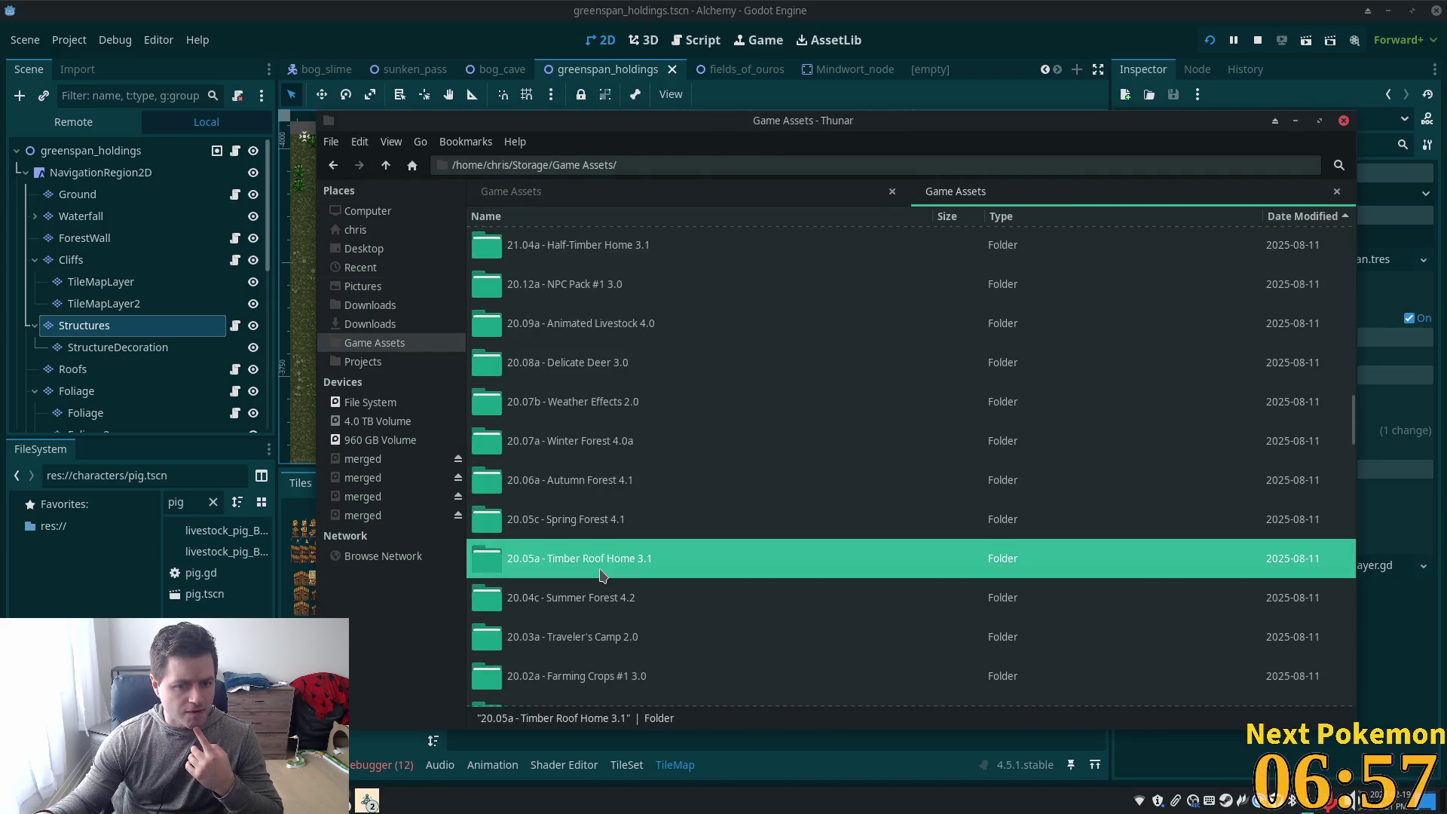
{"action": "double_click", "coordinate": [602, 575]}
Preview the timber roof v3, v1 and v2 exterior tilesets, zooming in and out, then close the viewer
{"action": "double_click", "coordinate": [527, 377]}
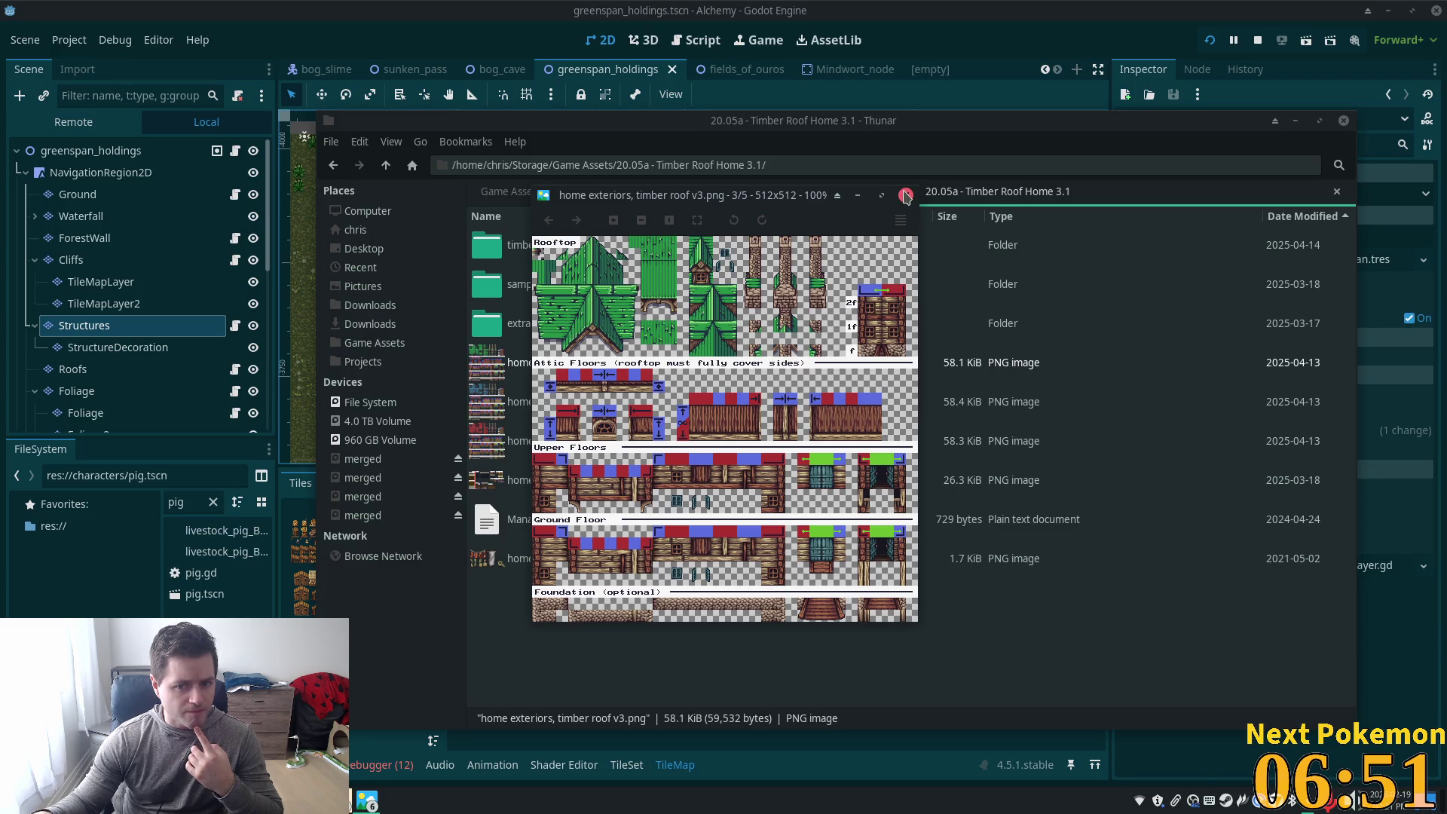
{"action": "left_click", "coordinate": [905, 196]}
{"action": "double_click", "coordinate": [563, 437]}
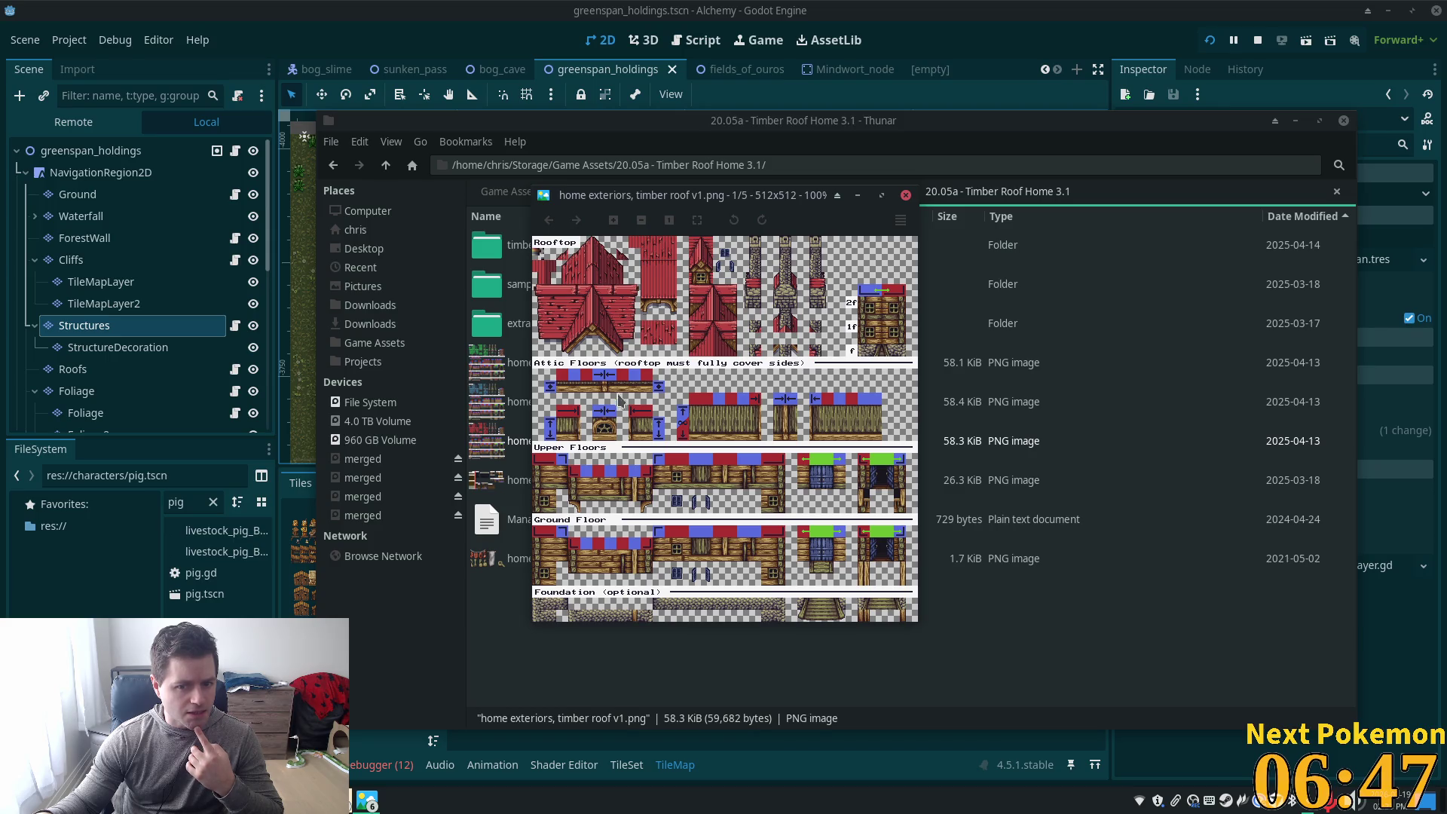
{"action": "left_click", "coordinate": [905, 196]}
{"action": "double_click", "coordinate": [574, 401]}
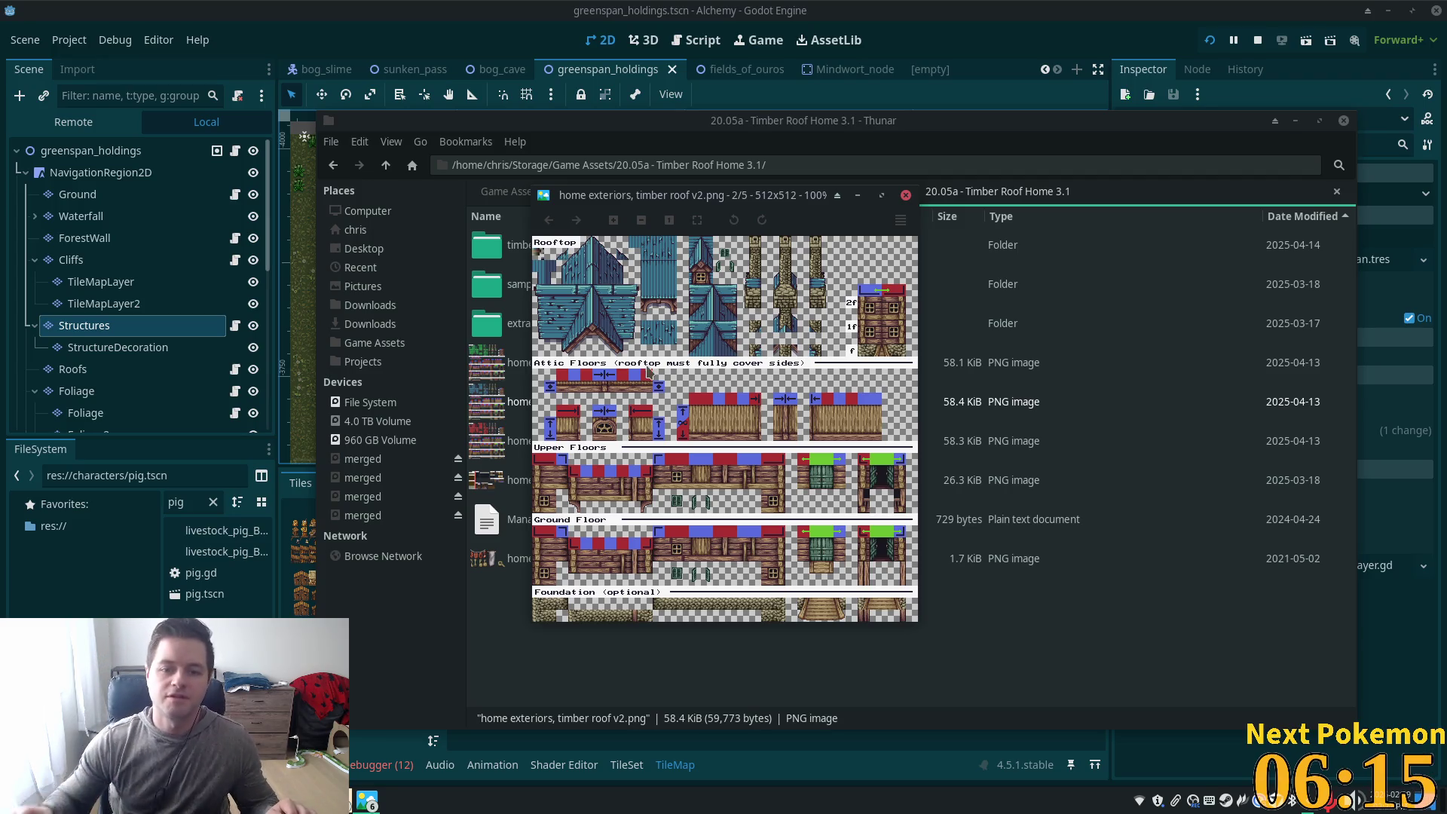
{"action": "scroll", "coordinate": [690, 314], "scroll_direction": "up", "scroll_amount": 2}
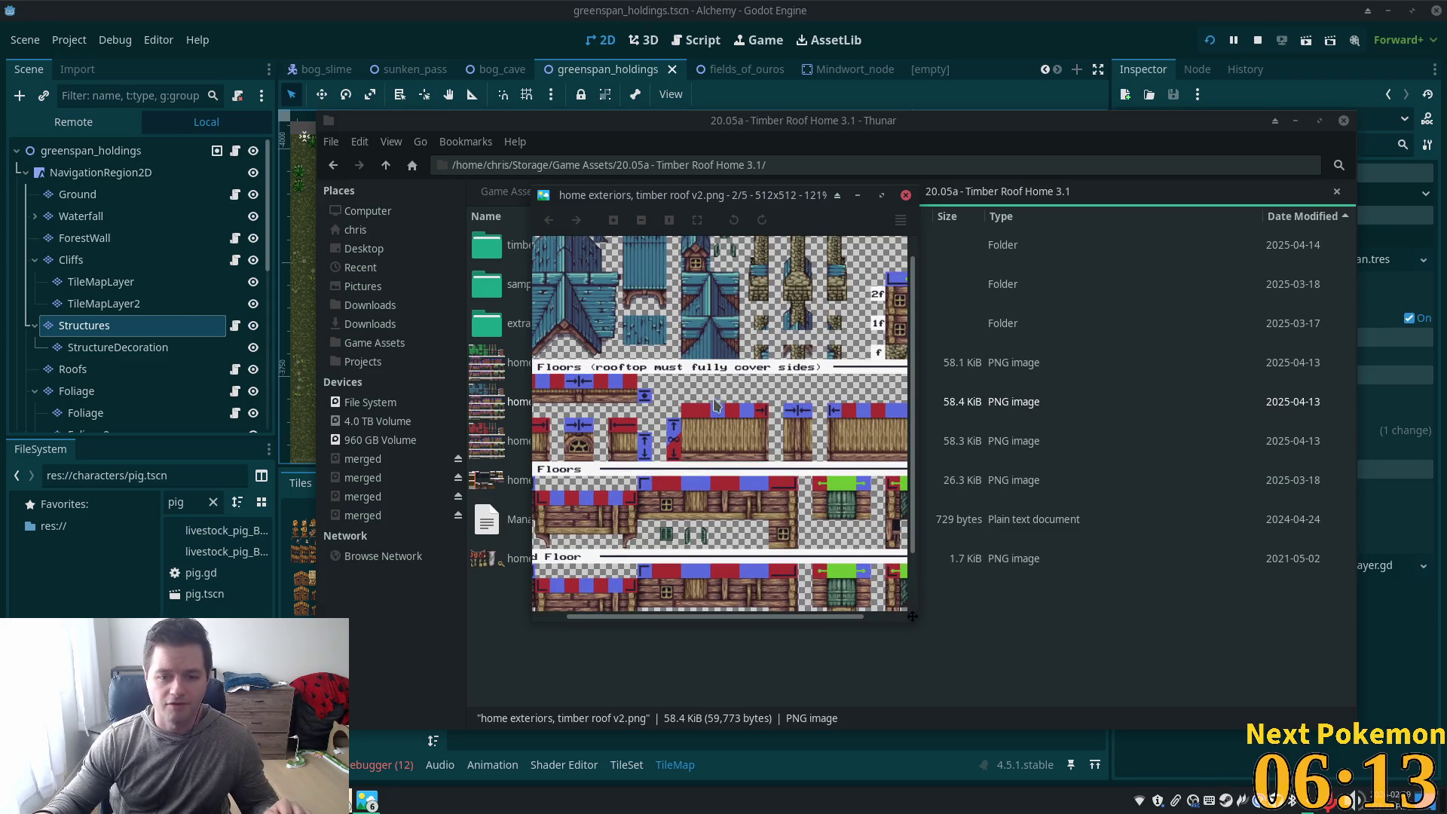
{"action": "scroll", "coordinate": [714, 405], "scroll_direction": "down", "scroll_amount": 2}
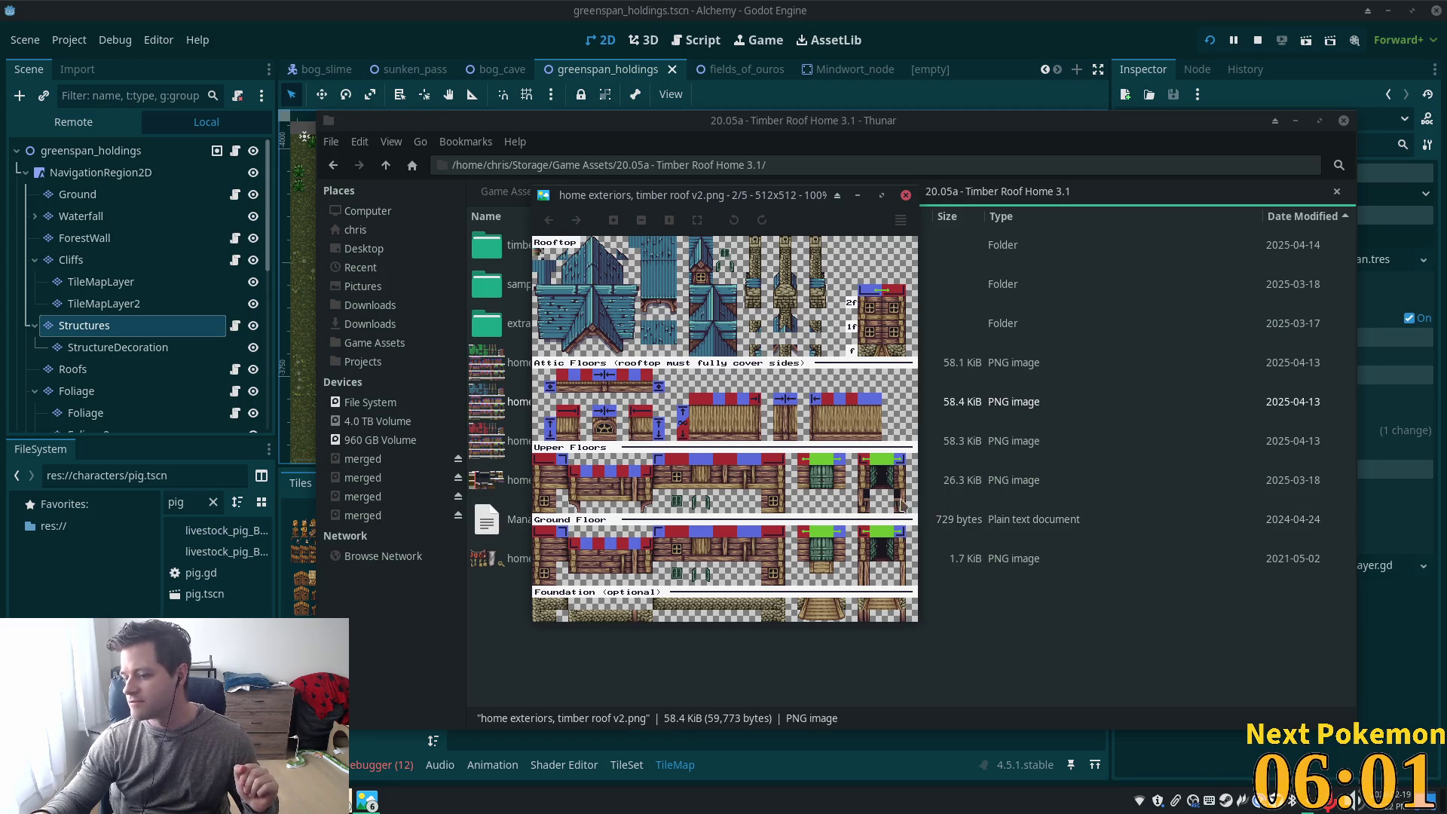
{"action": "scroll", "coordinate": [810, 403], "scroll_direction": "up", "scroll_amount": 1}
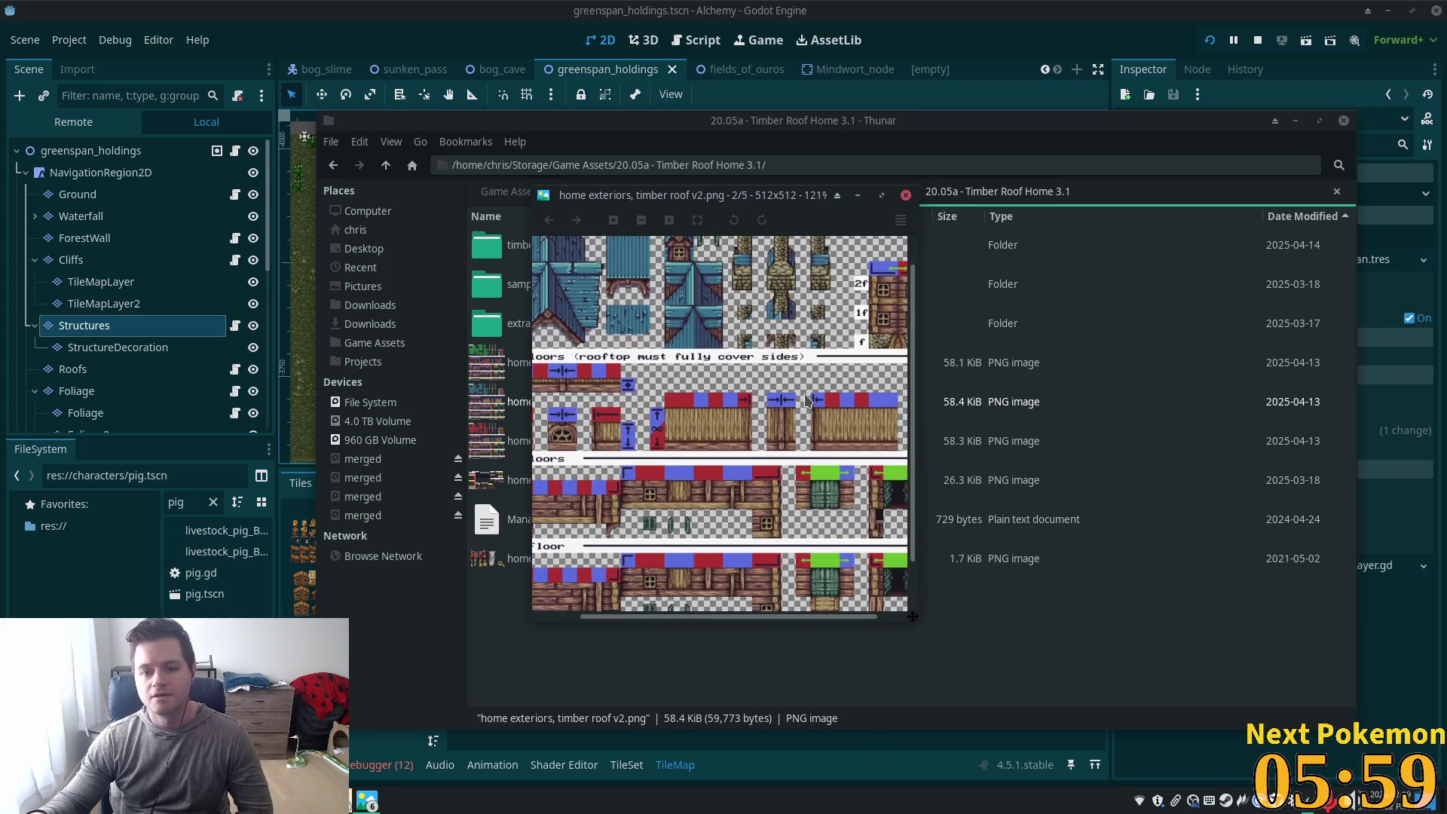
{"action": "scroll", "coordinate": [754, 400], "scroll_direction": "down", "scroll_amount": 2}
{"action": "scroll", "coordinate": [684, 473], "scroll_direction": "up", "scroll_amount": 1}
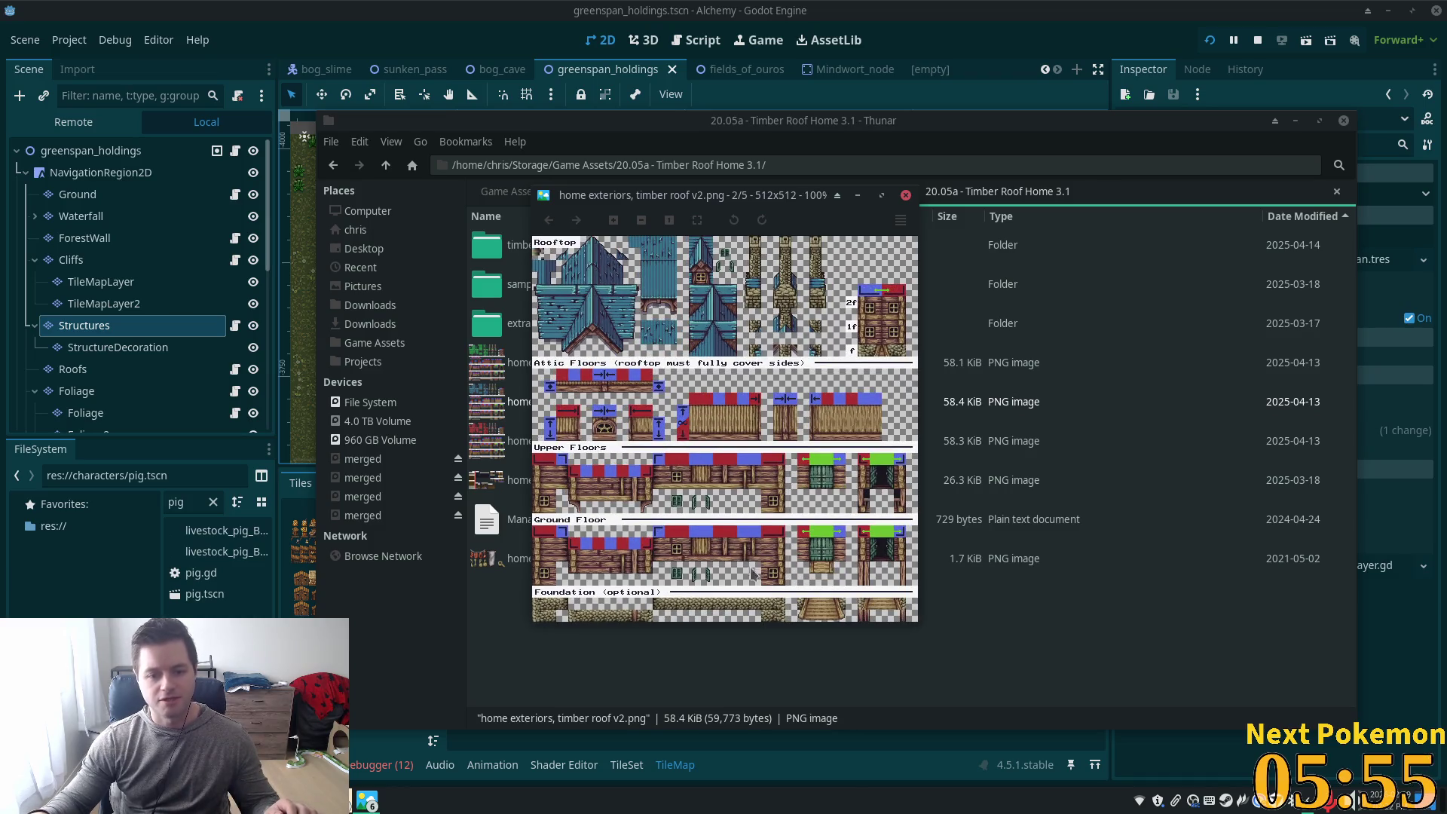
{"action": "key", "text": "Escape"}
Open Mana Seed readme.txt in the Cursor code editor
{"action": "left_click", "coordinate": [1021, 669]}
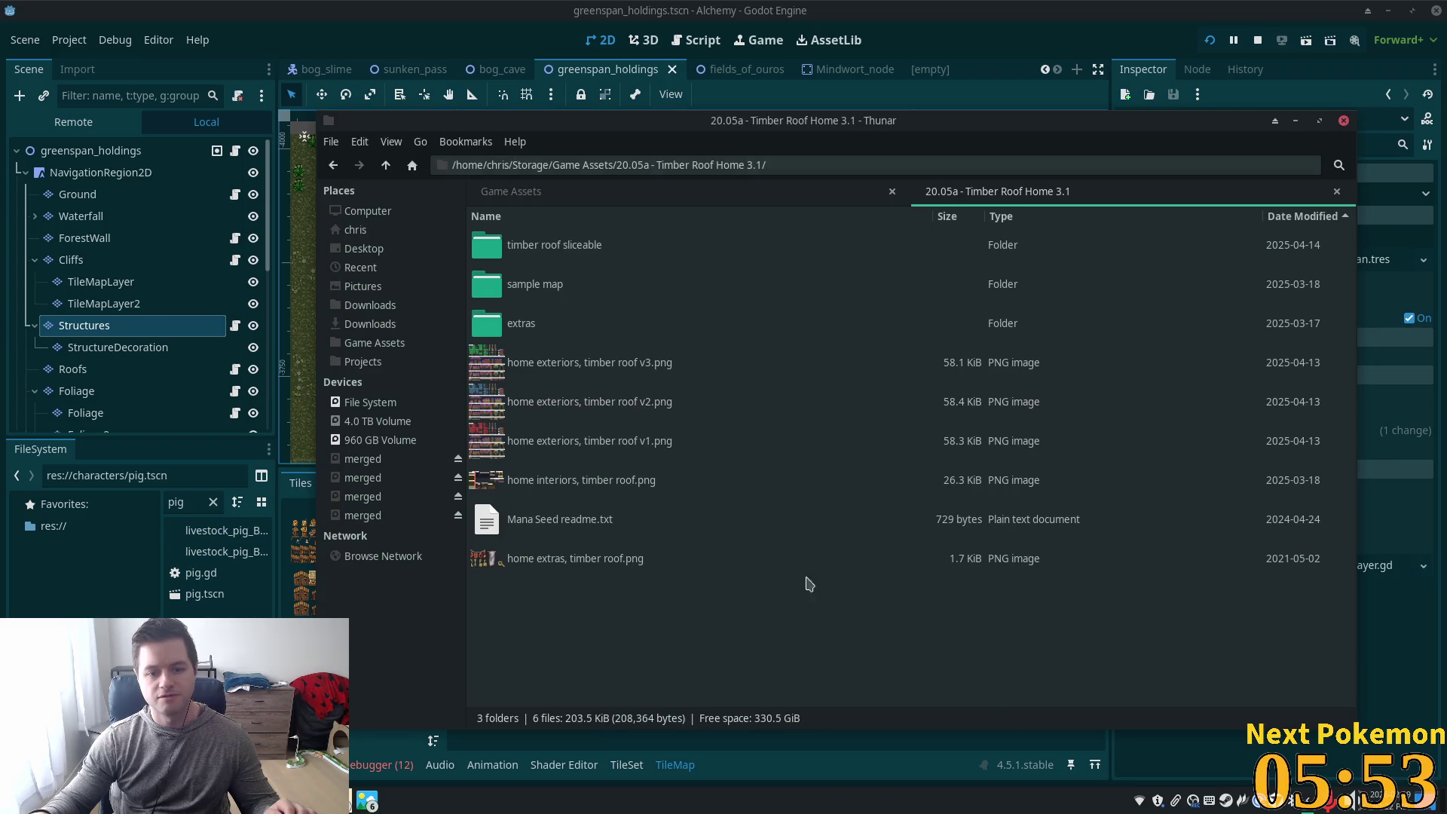
{"action": "left_click", "coordinate": [595, 535]}
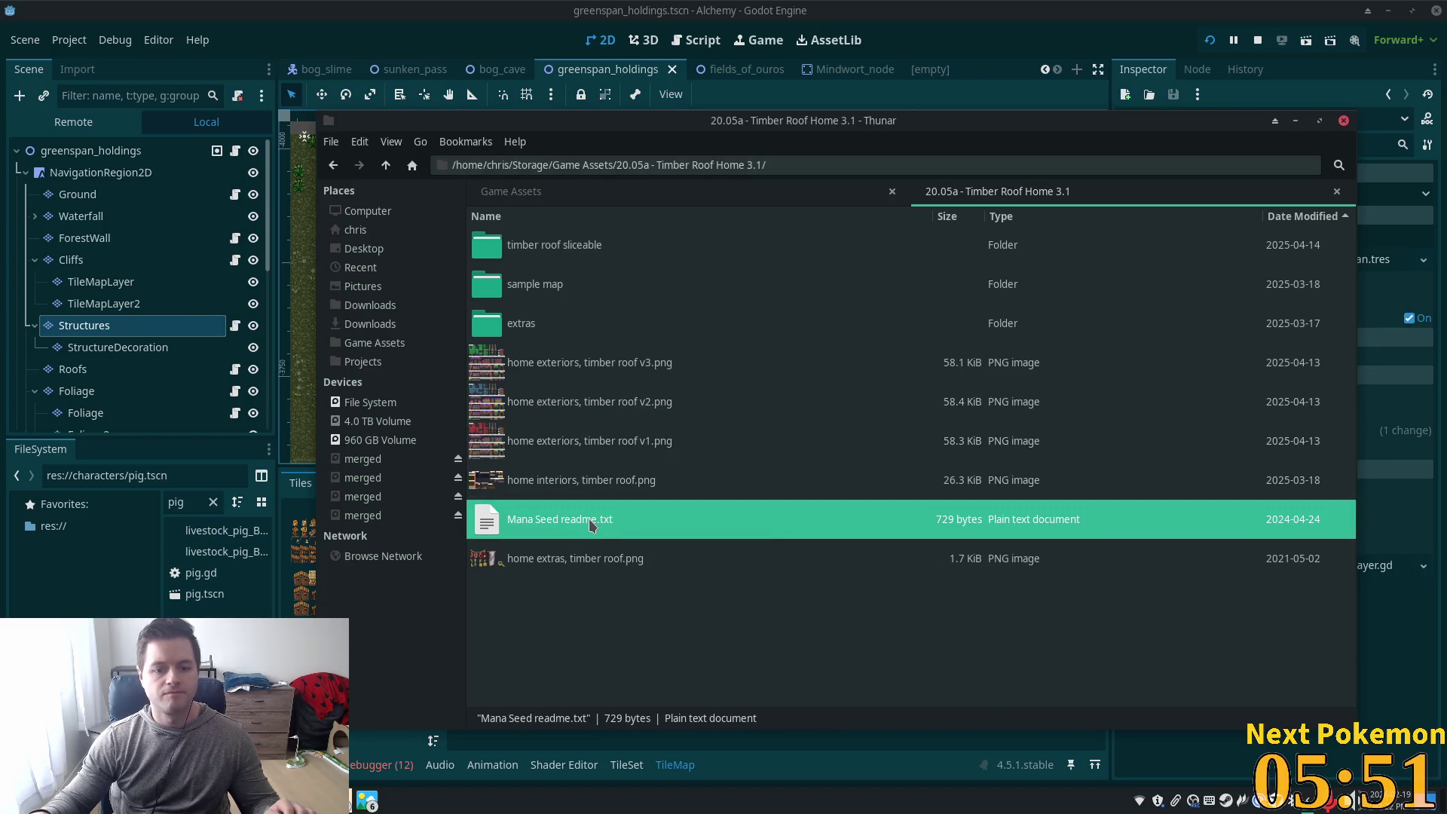
{"action": "double_click", "coordinate": [594, 523]}
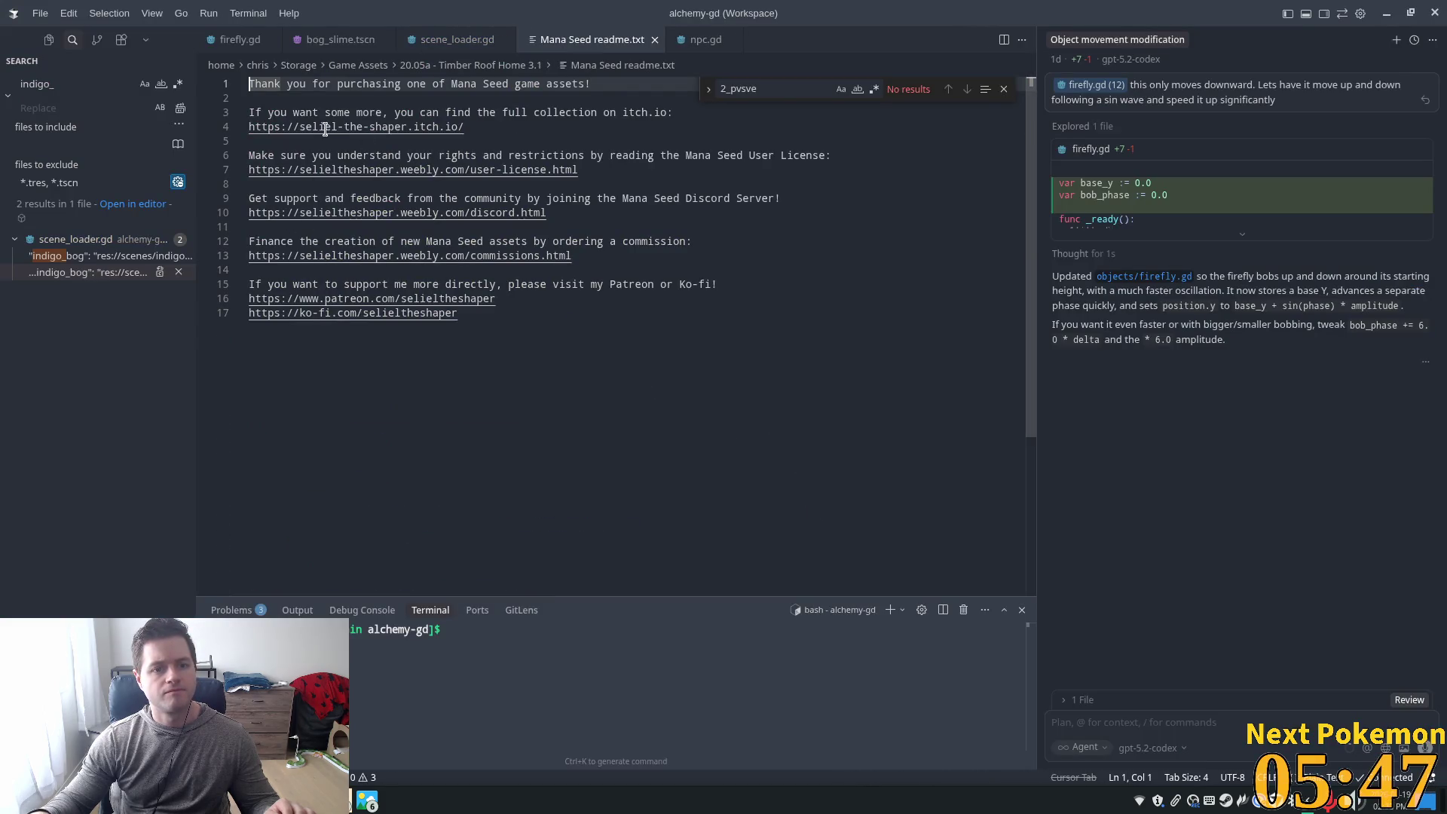
Select the user-license URL in the readme, then preview 'home interiors, timber roof.png'
{"action": "left_click", "coordinate": [559, 159]}
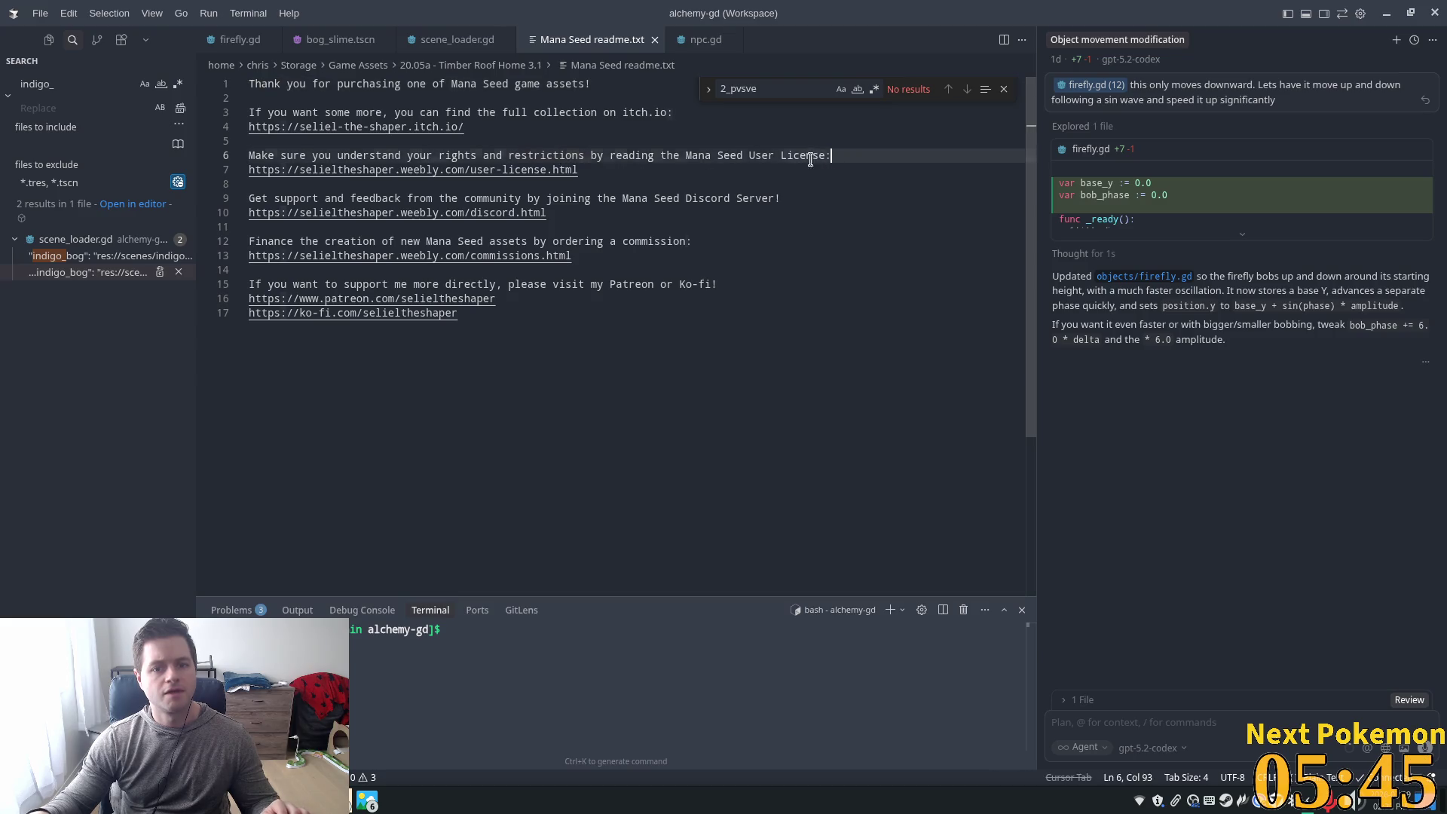
{"action": "left_click_drag", "start_coordinate": [832, 156], "coordinate": [406, 155]}
{"action": "left_click", "coordinate": [394, 172]}
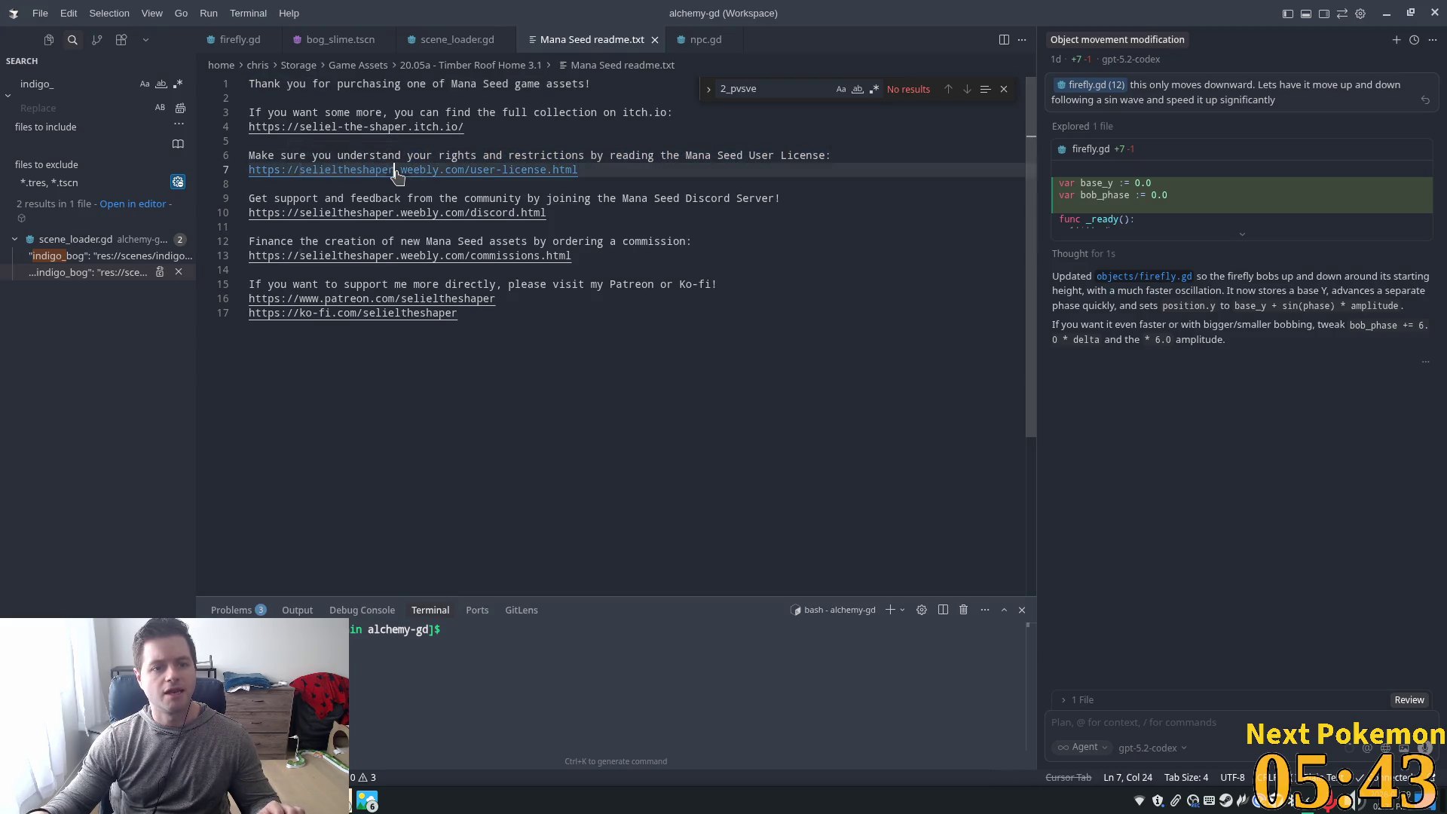
{"action": "triple_click", "coordinate": [469, 169]}
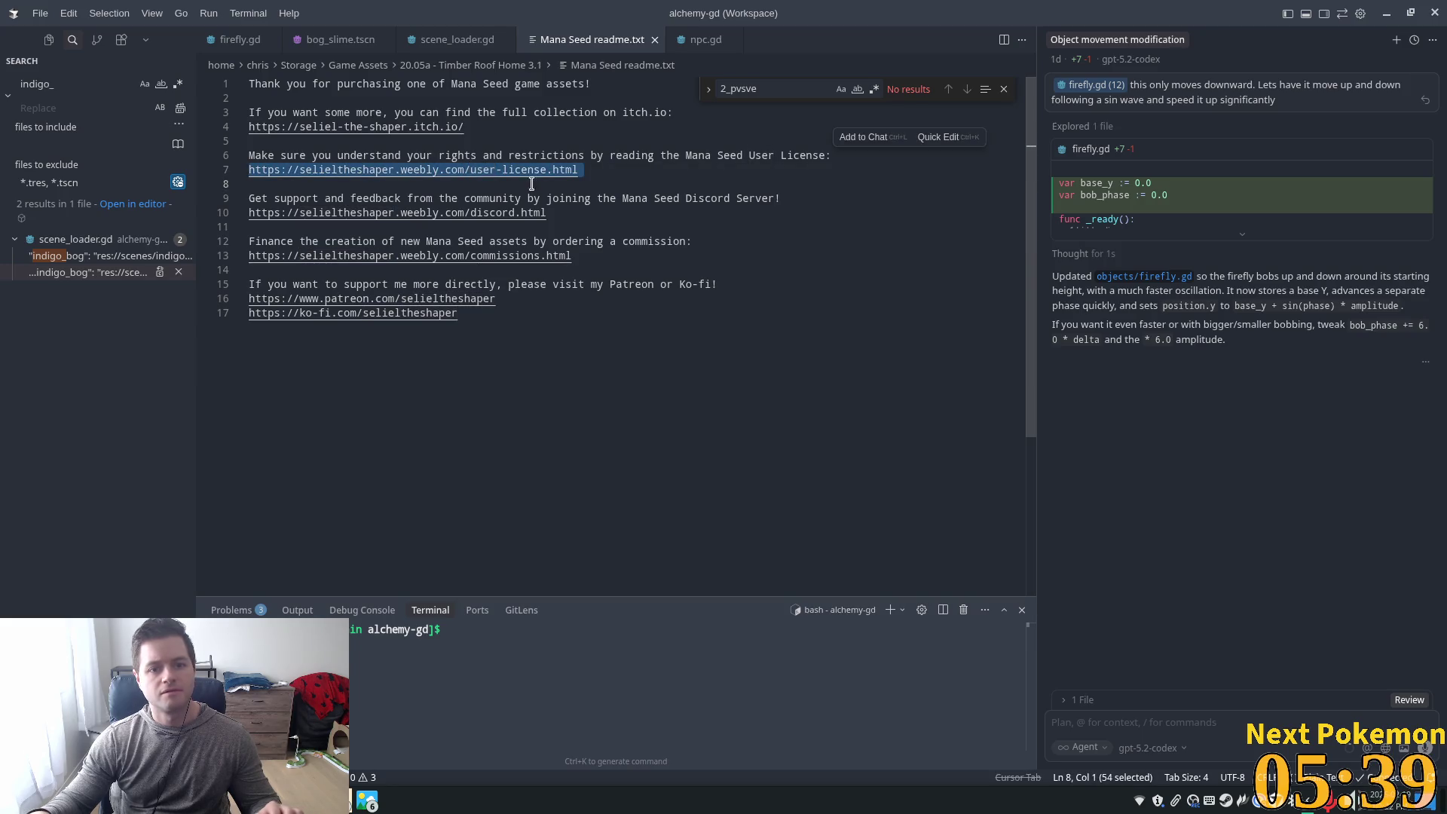
{"action": "double_click", "coordinate": [504, 168]}
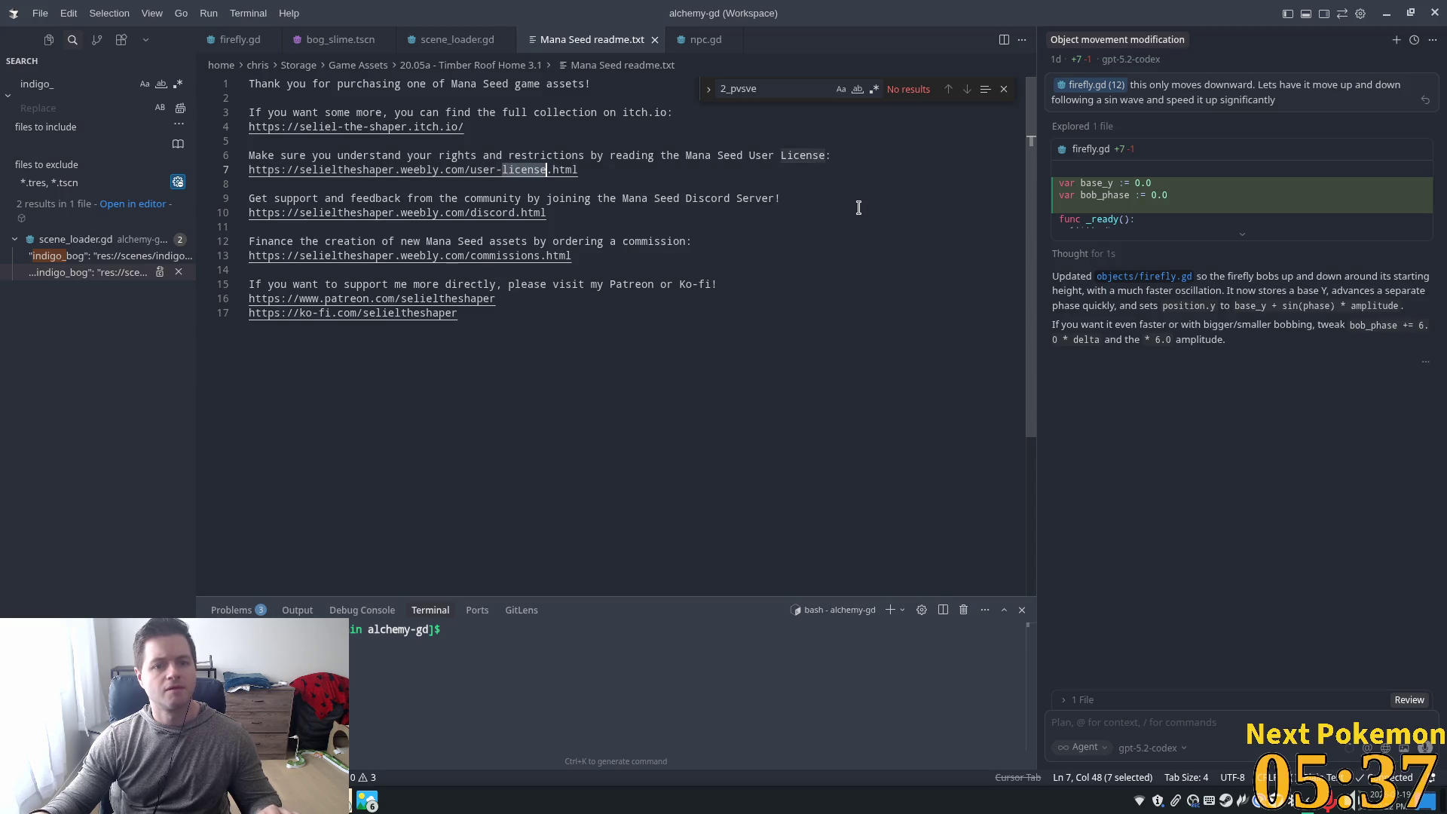
{"action": "key", "text": "ctrl+alt+r"}
{"action": "double_click", "coordinate": [565, 480]}
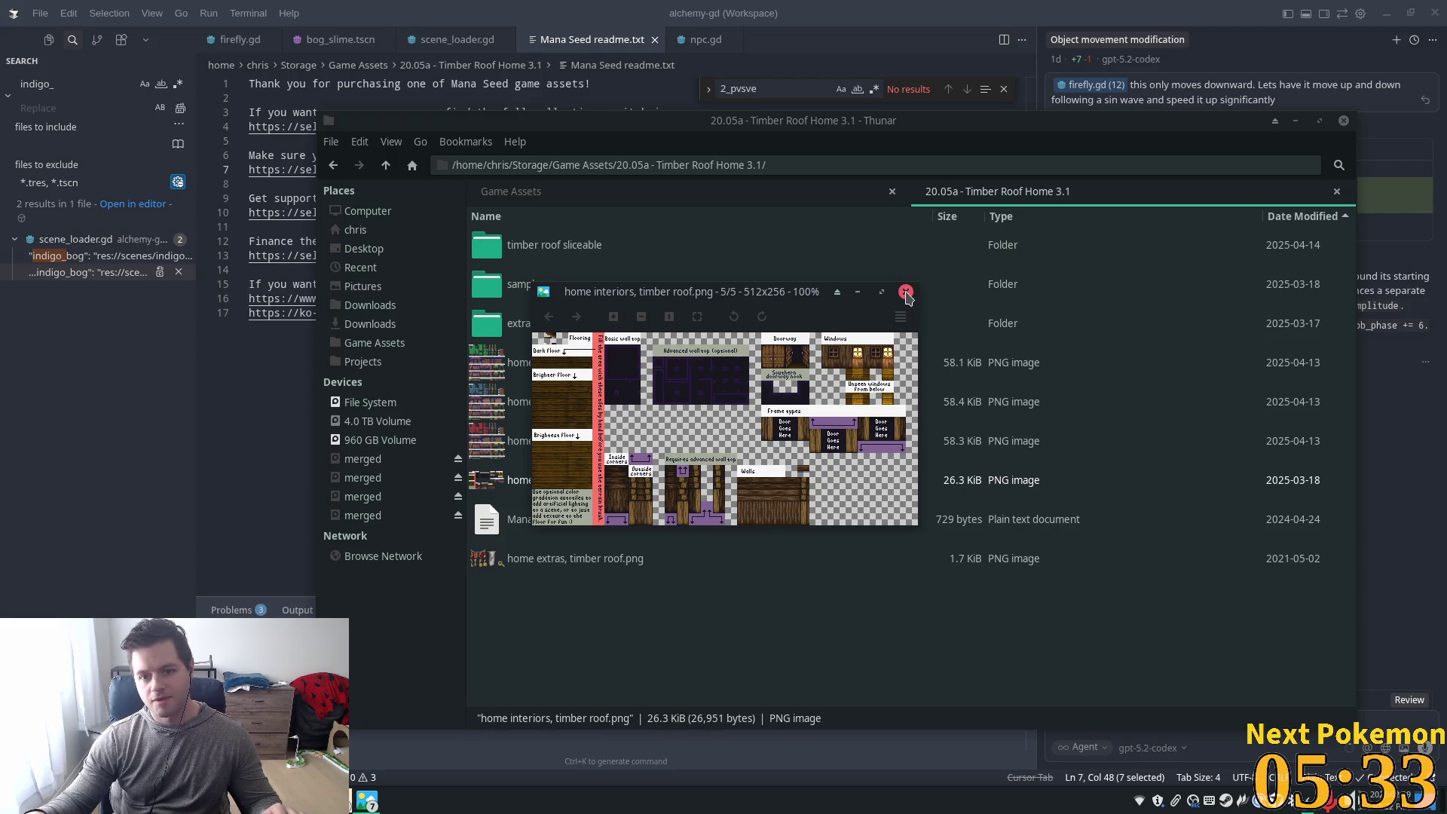
Swap the interiors preview for 'home extras, timber roof.png', then bring up the user-license page
{"action": "left_click", "coordinate": [905, 291]}
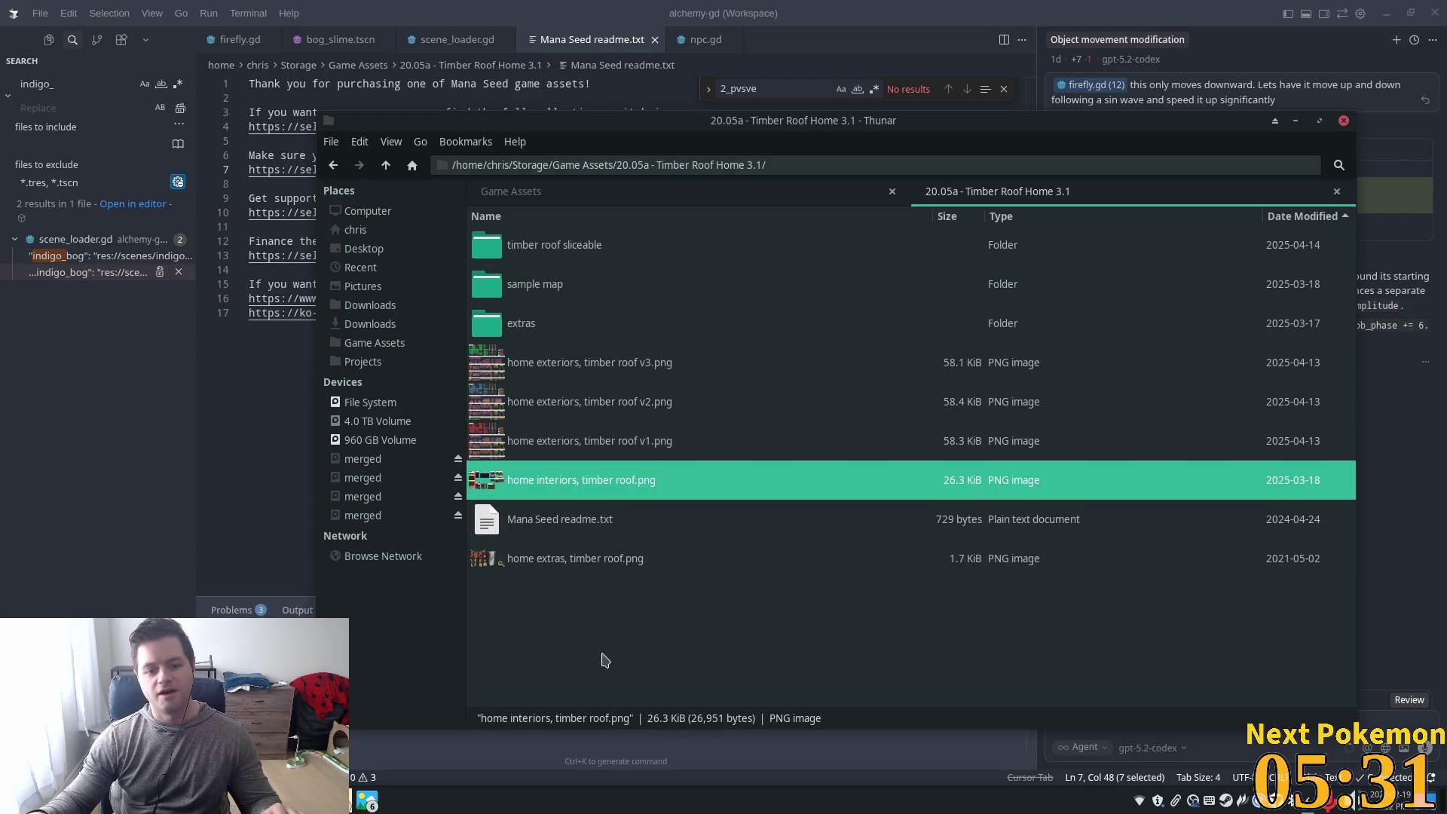
{"action": "left_click", "coordinate": [636, 565]}
{"action": "key", "text": "Return"}
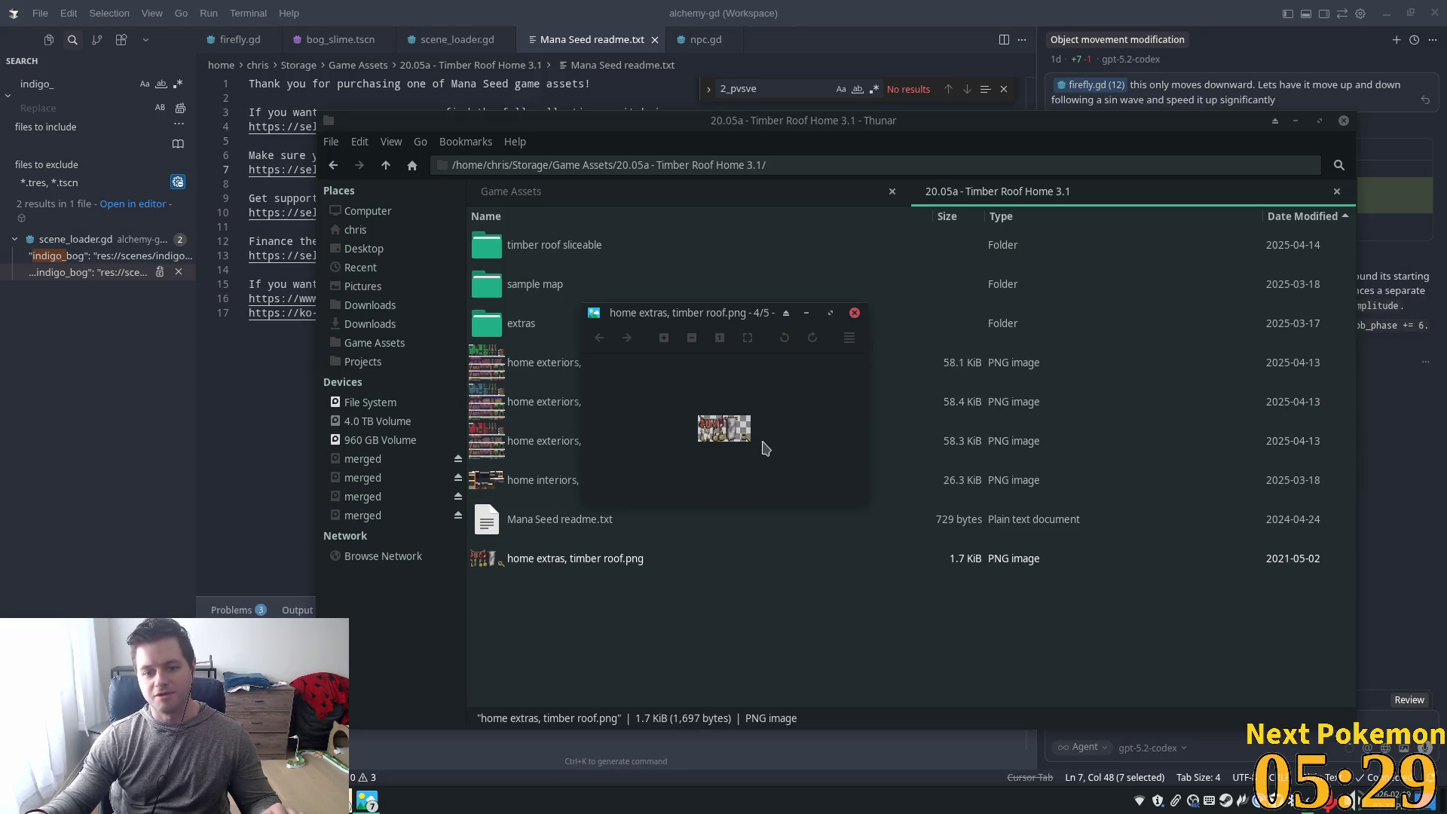
{"action": "scroll", "coordinate": [733, 440], "scroll_direction": "up", "scroll_amount": 2}
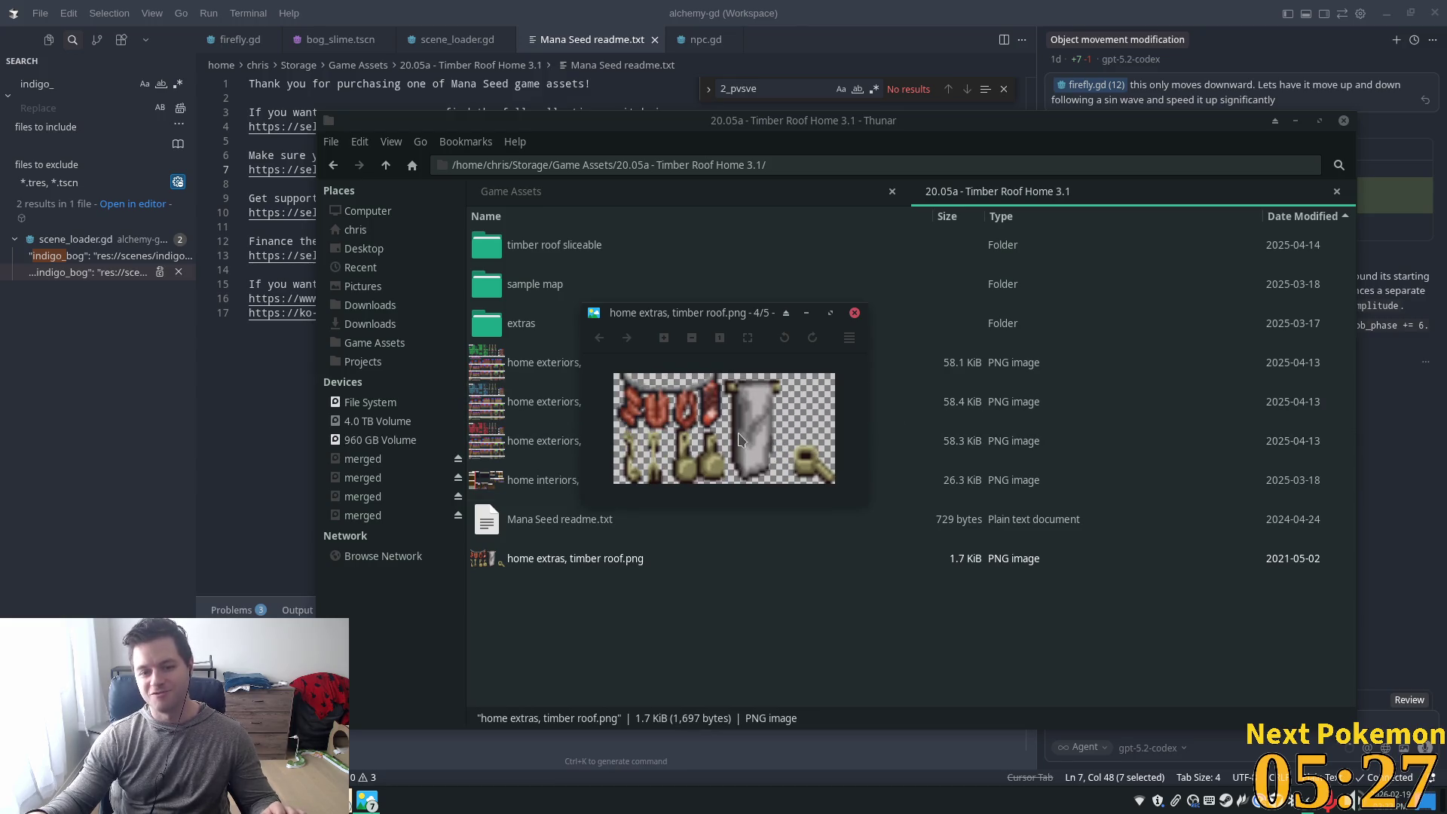
{"action": "scroll", "coordinate": [737, 444], "scroll_direction": "down", "scroll_amount": 2}
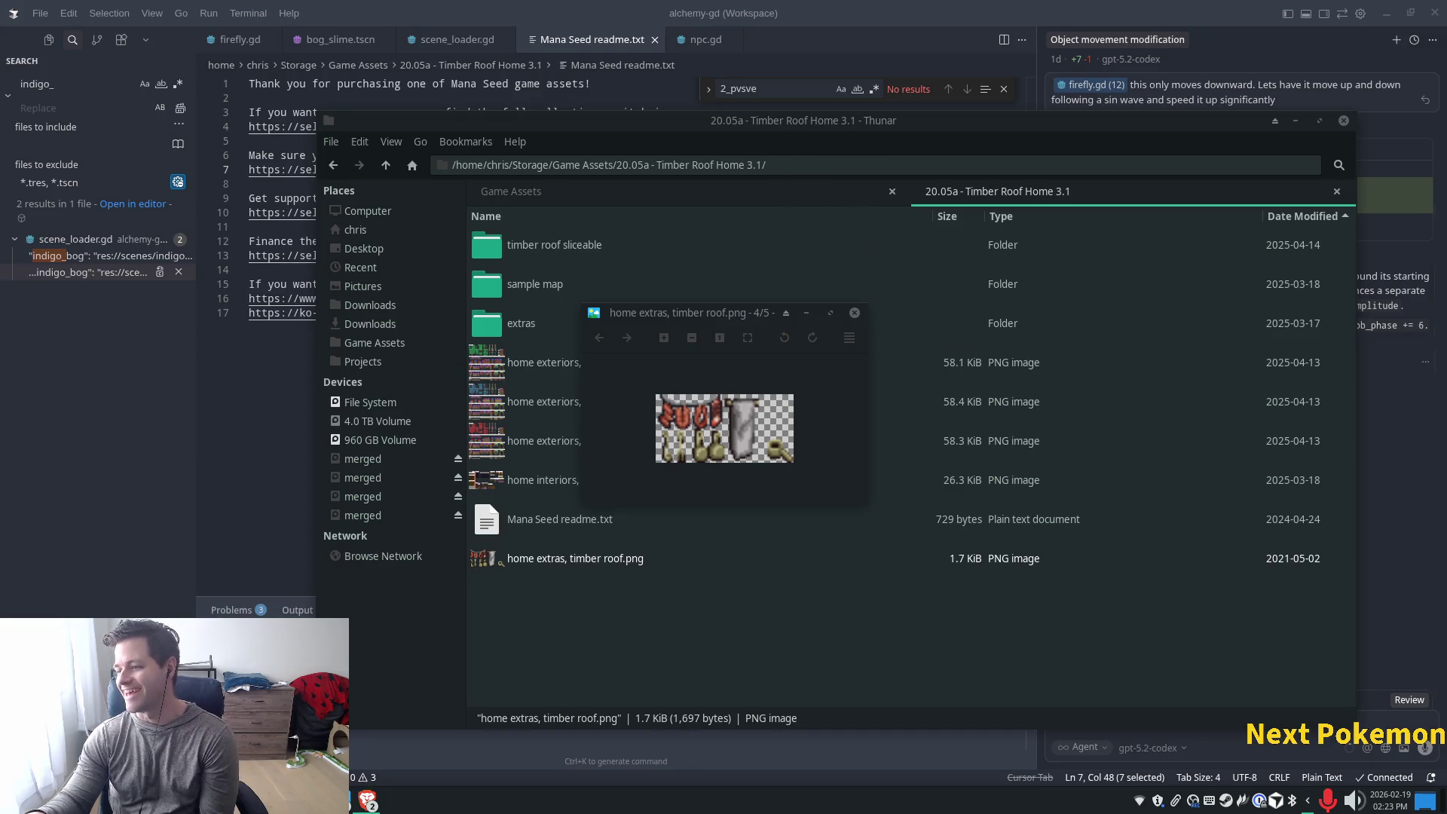
{"action": "left_click", "coordinate": [367, 800]}
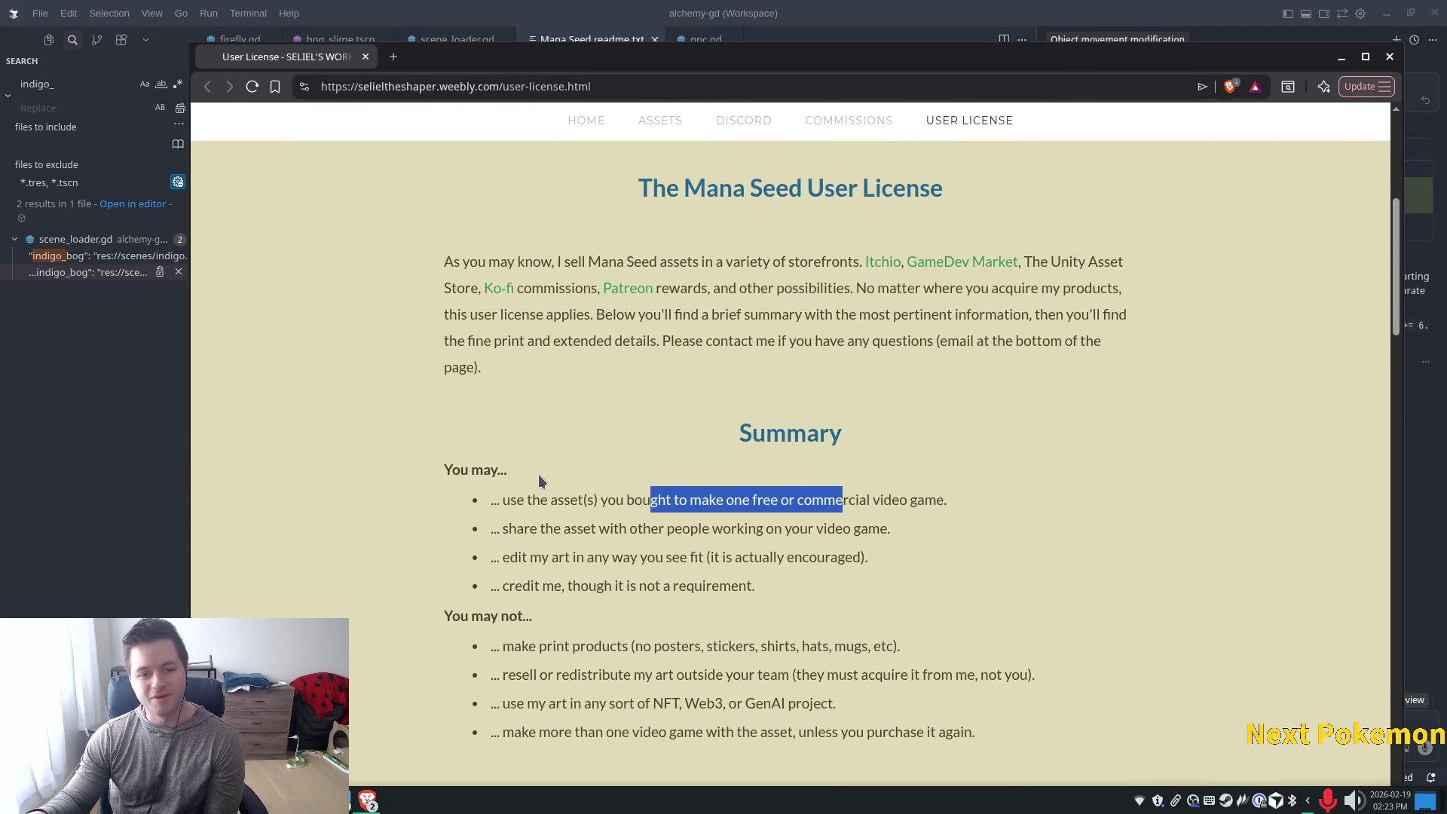
Highlight the license's allowed uses: free or commercial games, game use, and editing the art
{"action": "left_click_drag", "start_coordinate": [517, 497], "coordinate": [945, 493]}
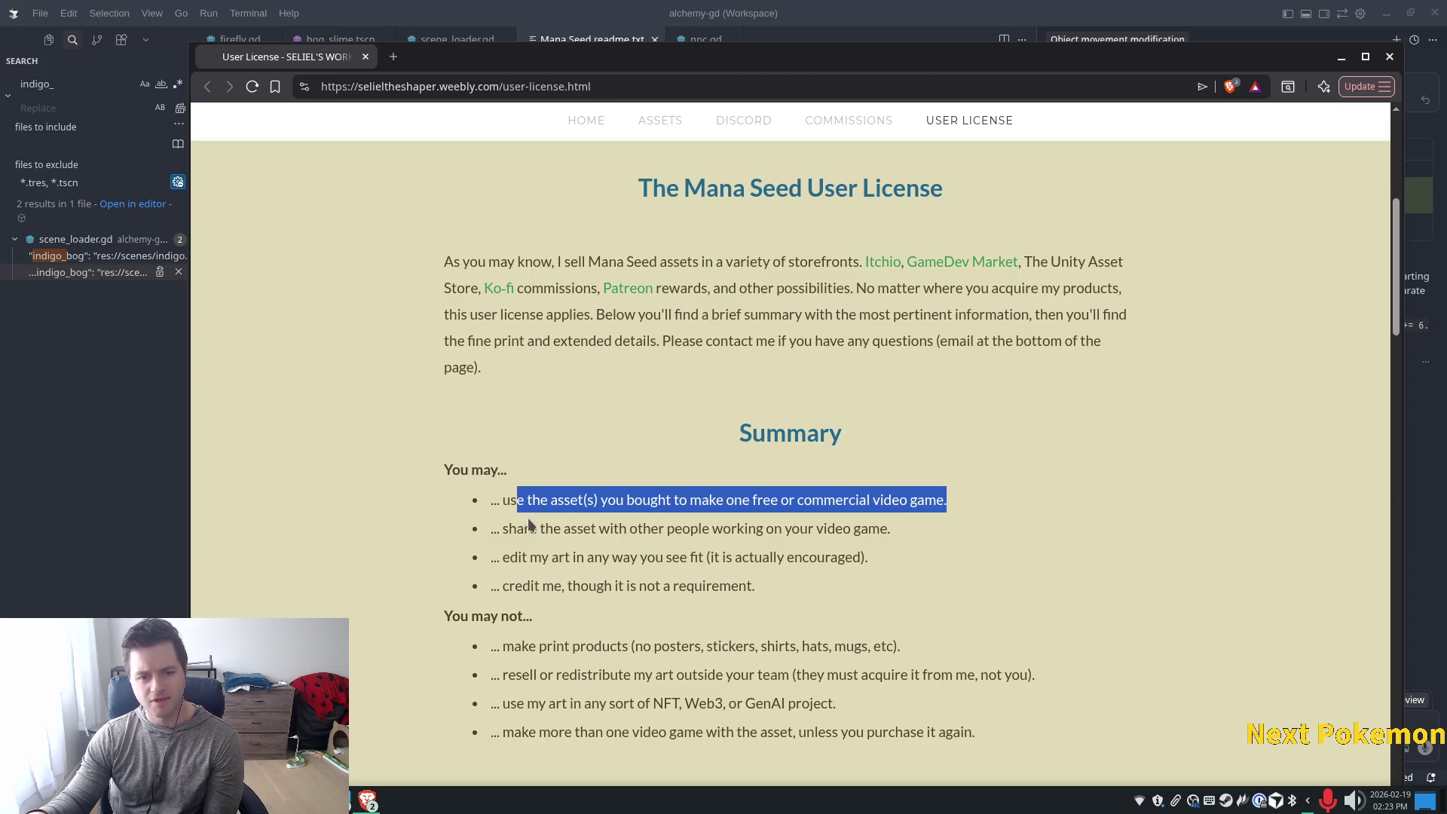
{"action": "left_click_drag", "start_coordinate": [530, 528], "coordinate": [858, 532]}
{"action": "left_click_drag", "start_coordinate": [517, 558], "coordinate": [782, 561]}
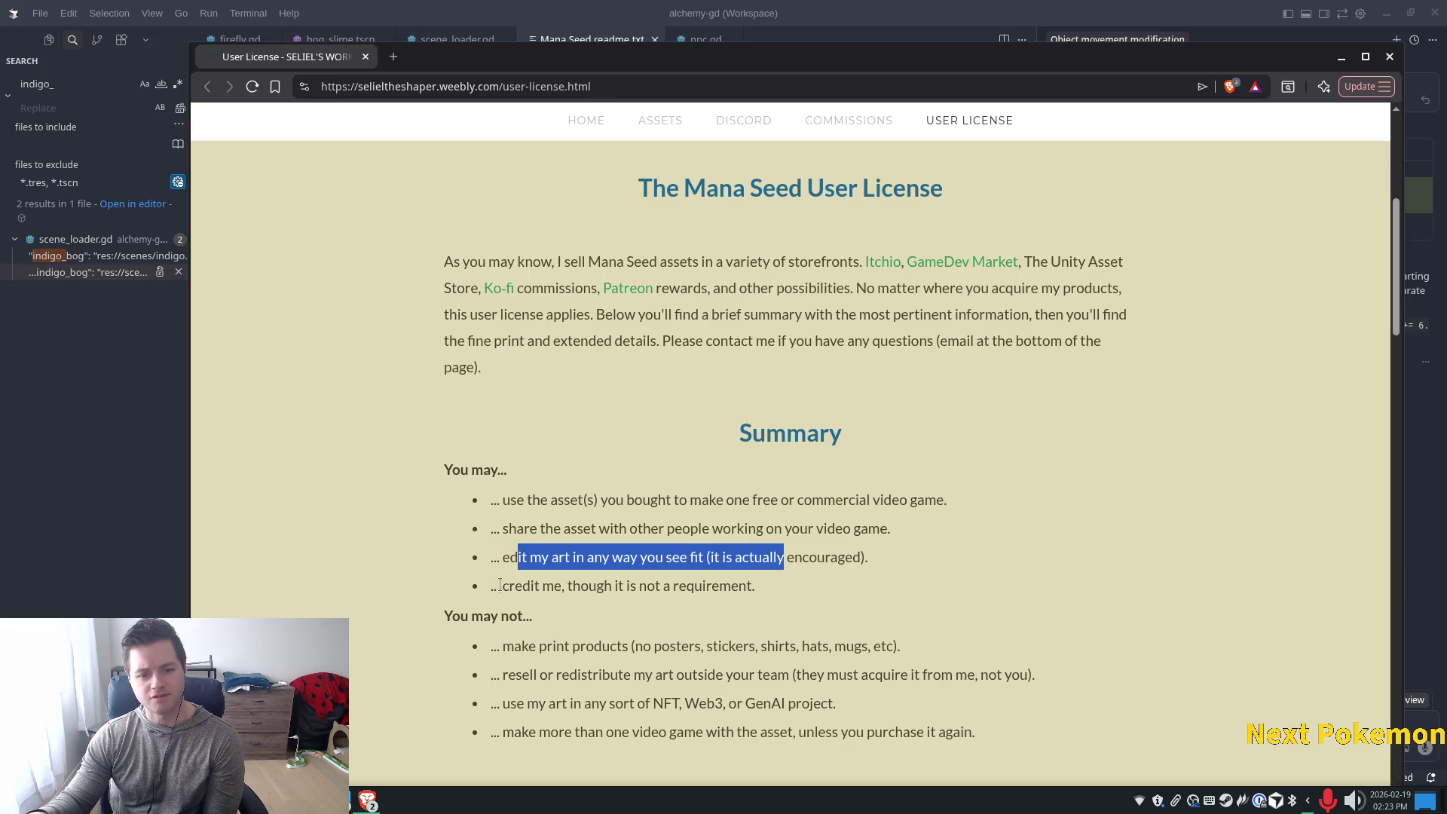
{"action": "left_click_drag", "start_coordinate": [497, 587], "coordinate": [783, 594]}
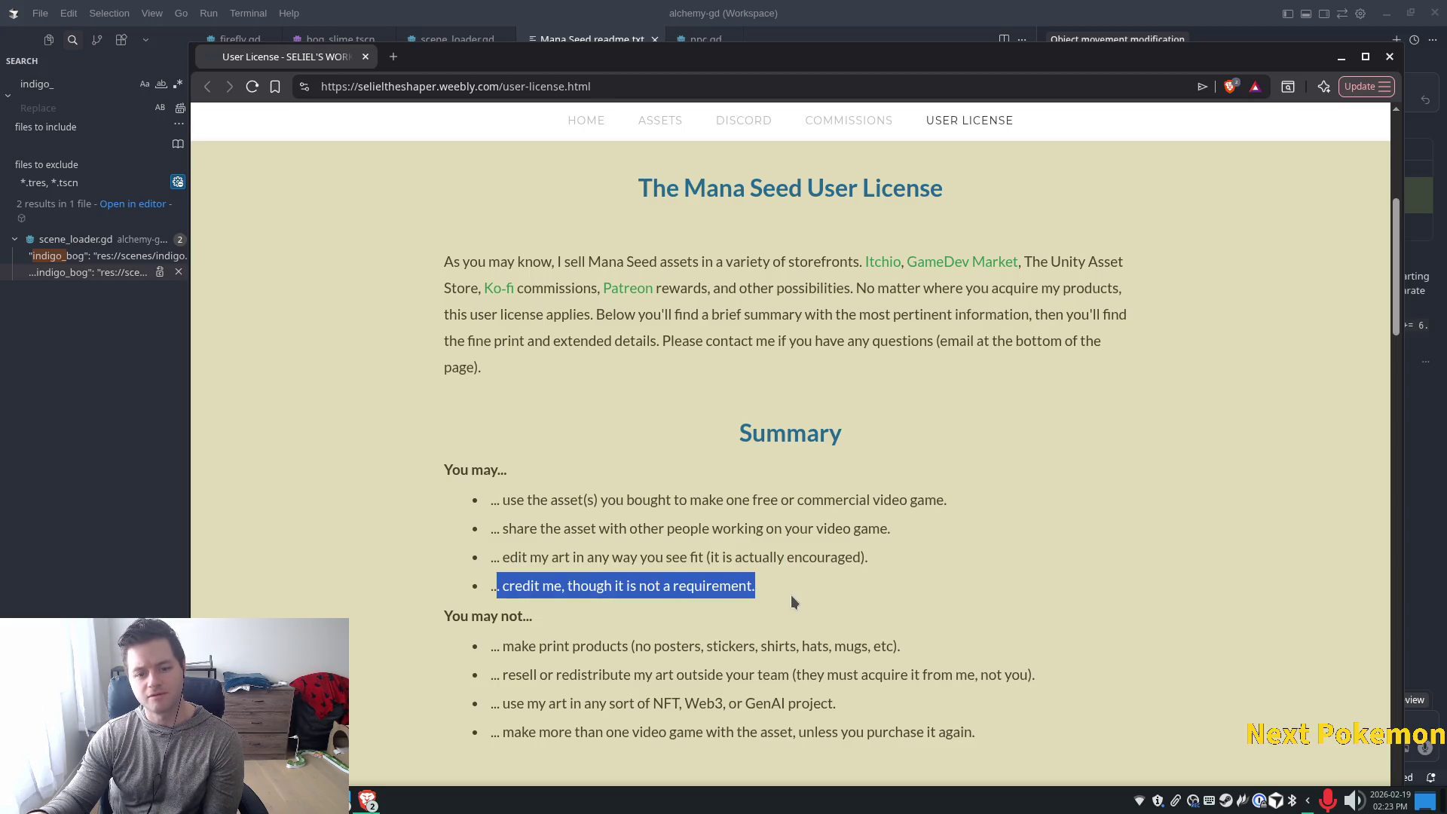
Highlight the forbidden uses: print products, reselling, NFT/Web3/GenAI, and more than one game per purchase
{"action": "scroll", "coordinate": [789, 595], "scroll_direction": "down", "scroll_amount": 1}
{"action": "left_click_drag", "start_coordinate": [513, 559], "coordinate": [889, 555]}
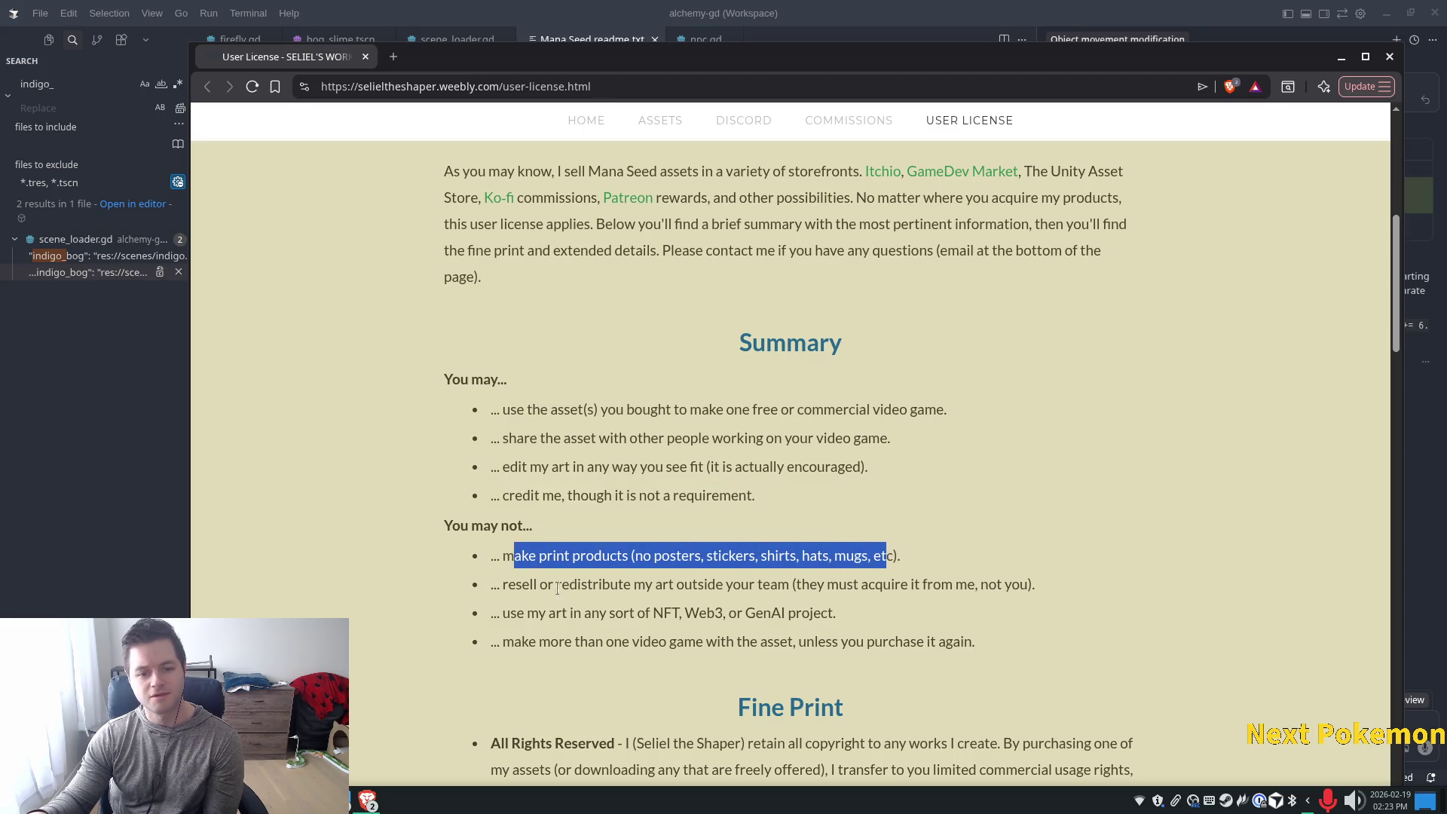
{"action": "left_click_drag", "start_coordinate": [525, 584], "coordinate": [1062, 588]}
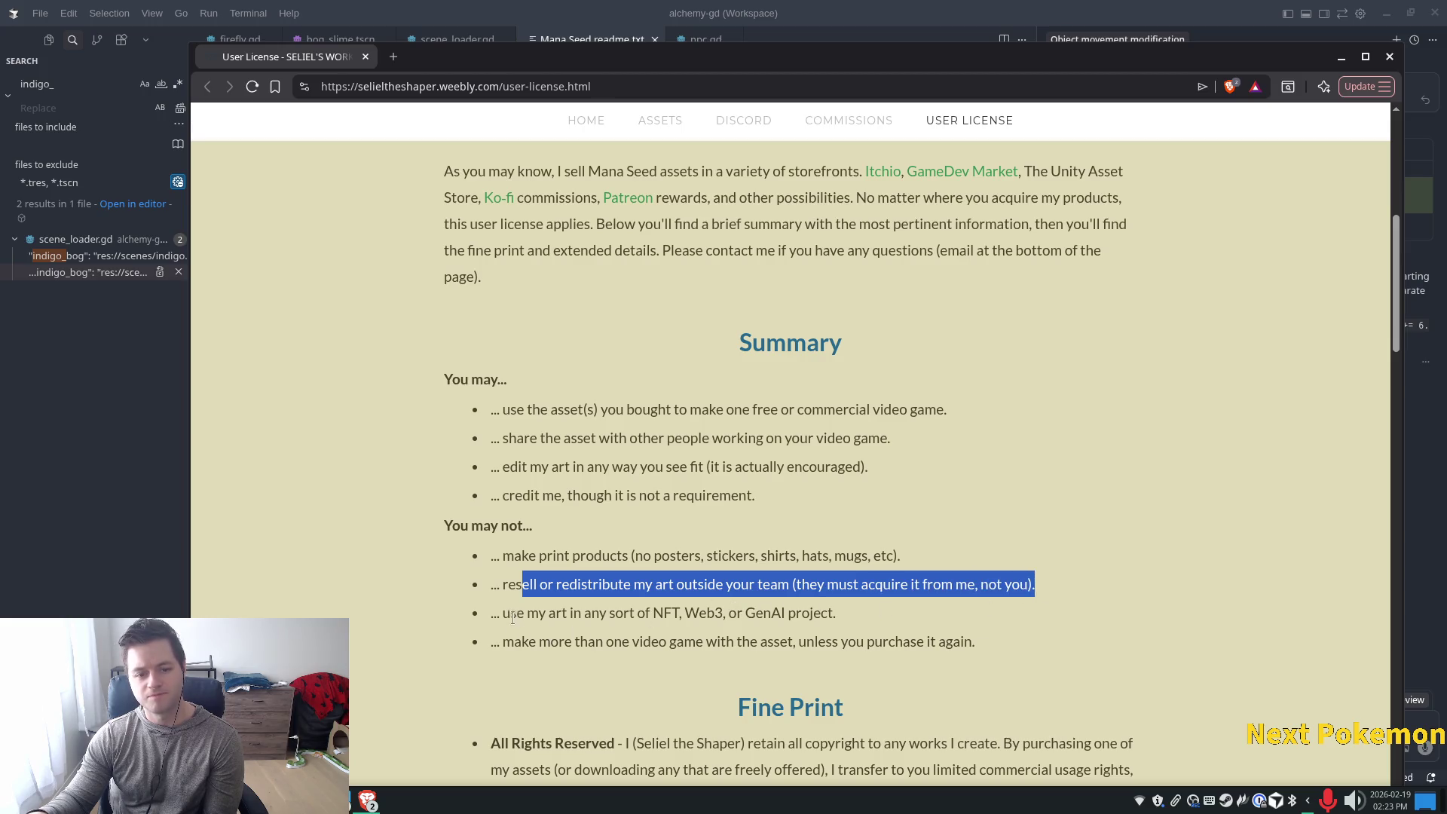
{"action": "left_click_drag", "start_coordinate": [505, 617], "coordinate": [932, 613]}
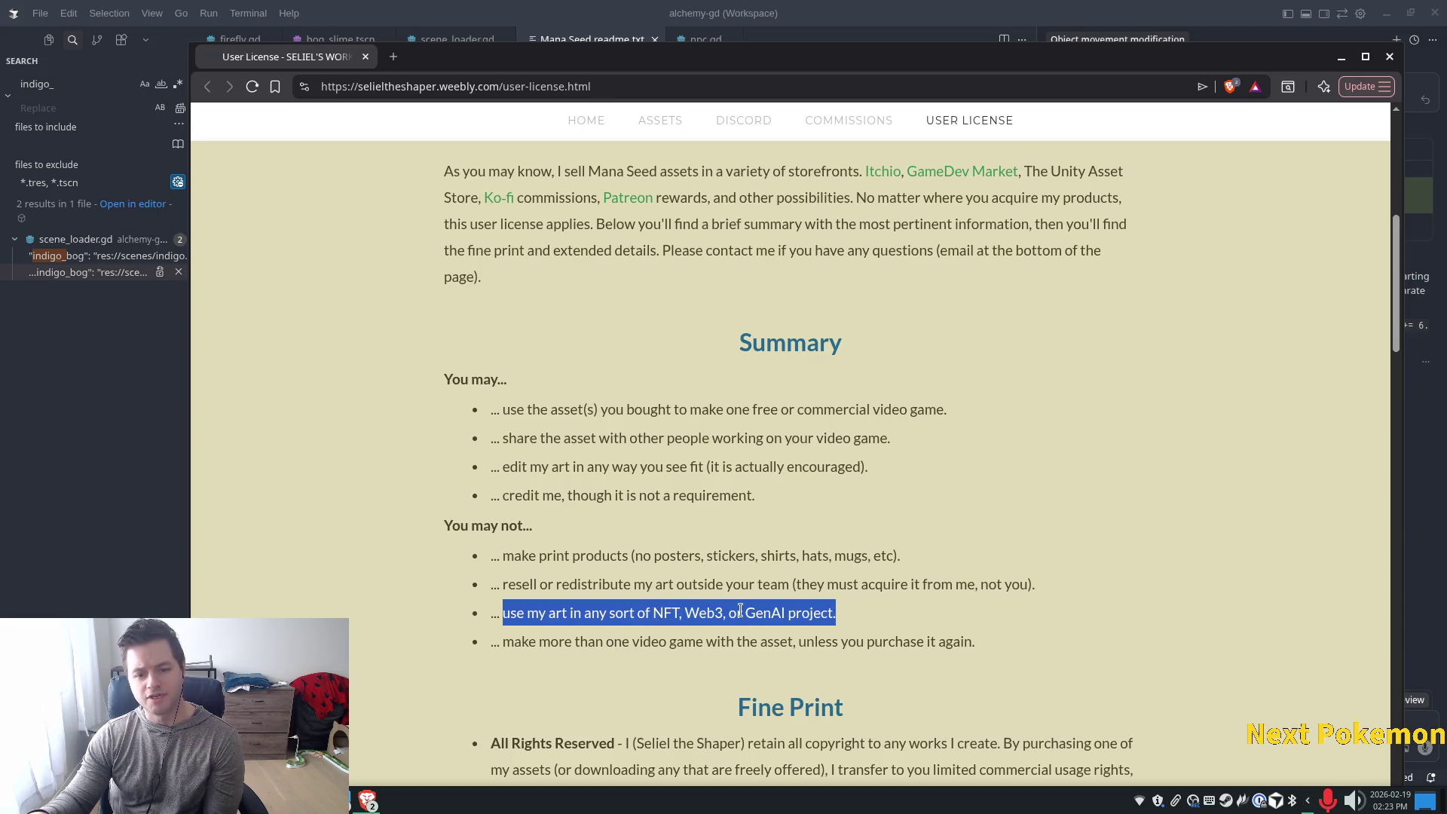
{"action": "left_click_drag", "start_coordinate": [653, 613], "coordinate": [834, 611]}
{"action": "left_click", "coordinate": [889, 624]}
{"action": "left_click_drag", "start_coordinate": [502, 642], "coordinate": [971, 644]}
Scroll down to the Fine Print section and close the license page
{"action": "scroll", "coordinate": [731, 603], "scroll_direction": "down", "scroll_amount": 5}
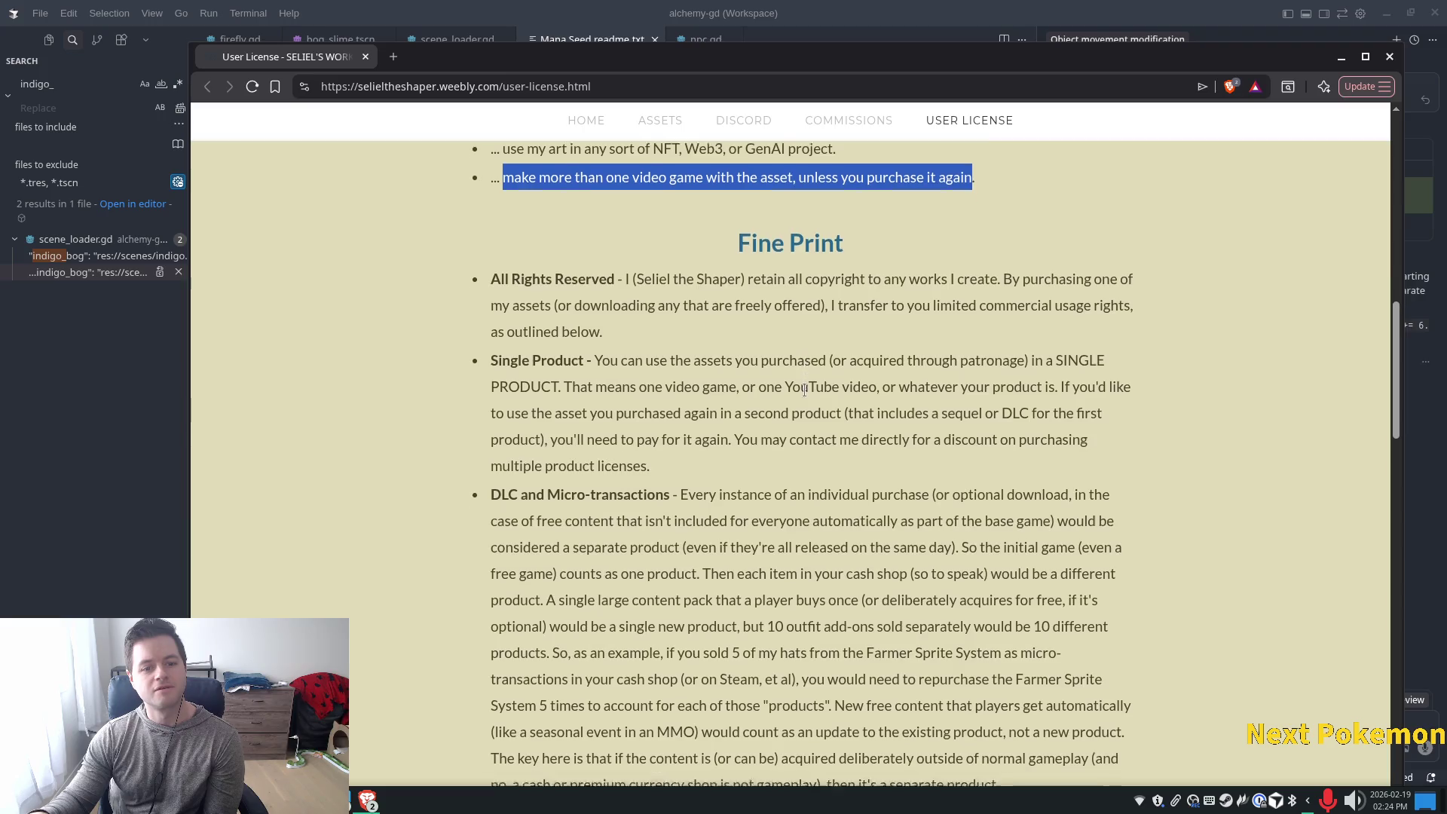
{"action": "scroll", "coordinate": [661, 356], "scroll_direction": "down", "scroll_amount": 3}
{"action": "left_click", "coordinate": [366, 56]}
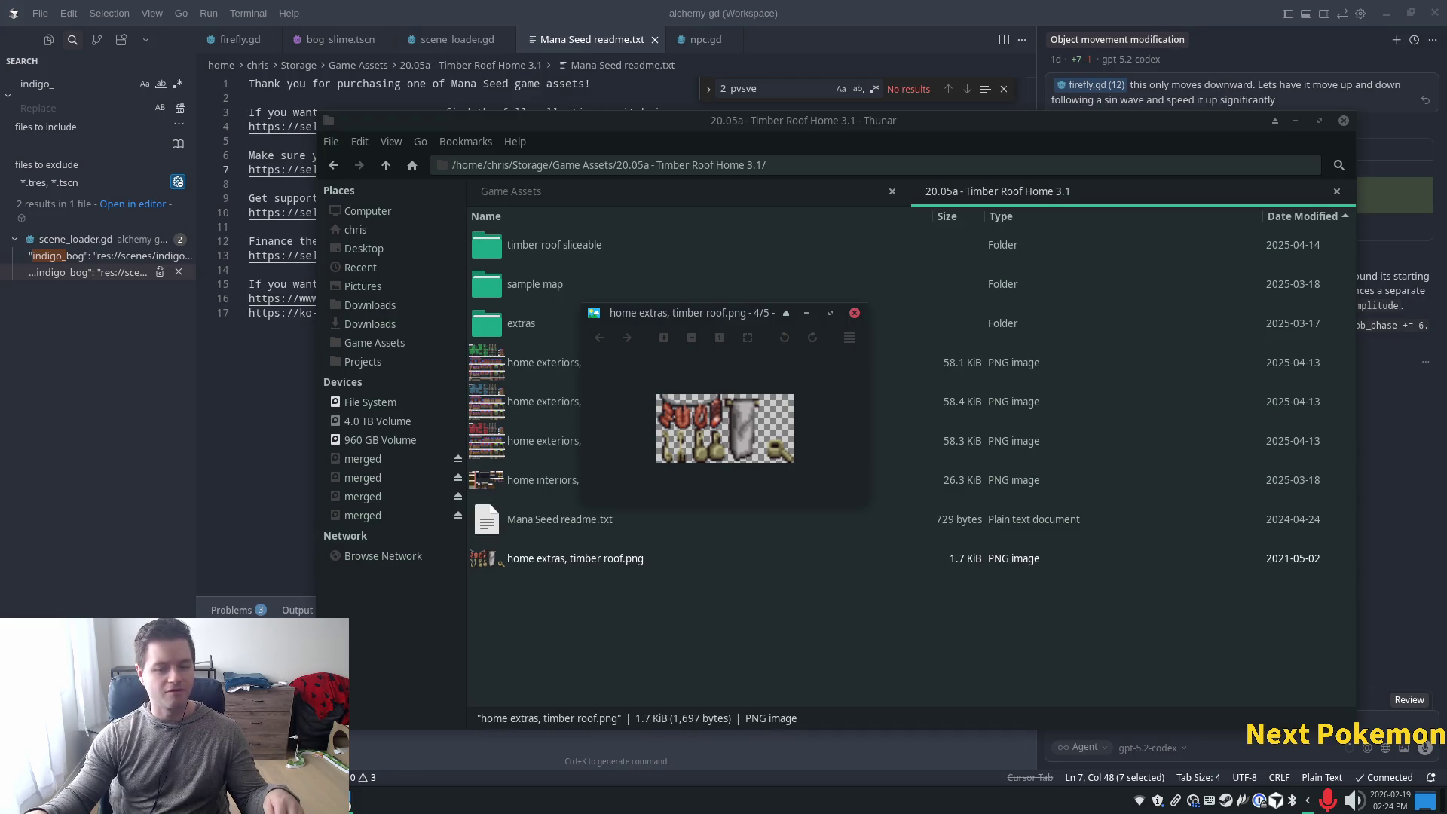
Launch the Brave browser by searching 'brave' in the application launcher
{"action": "key", "text": "super"}
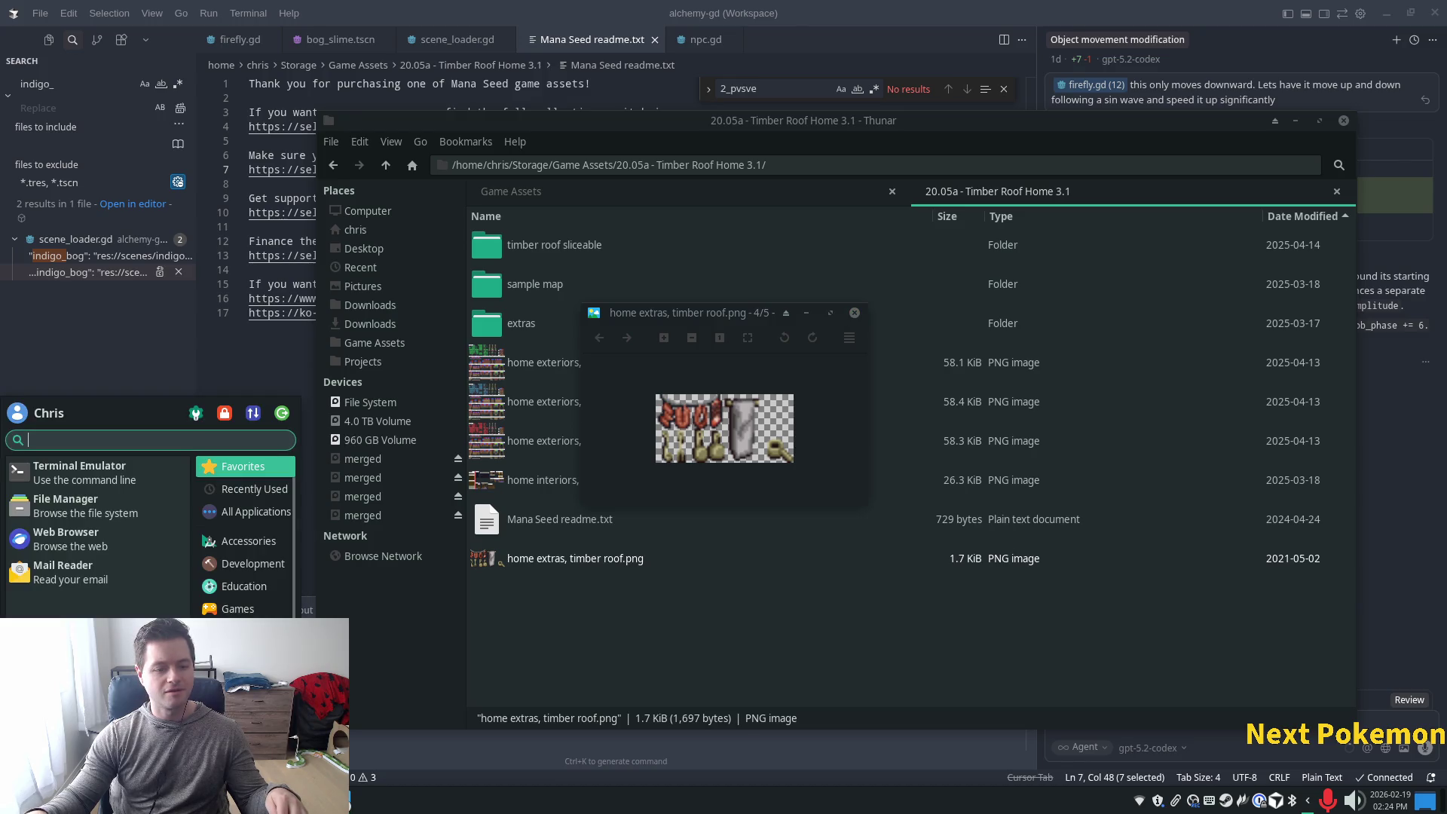
{"action": "type", "text": "brave"}
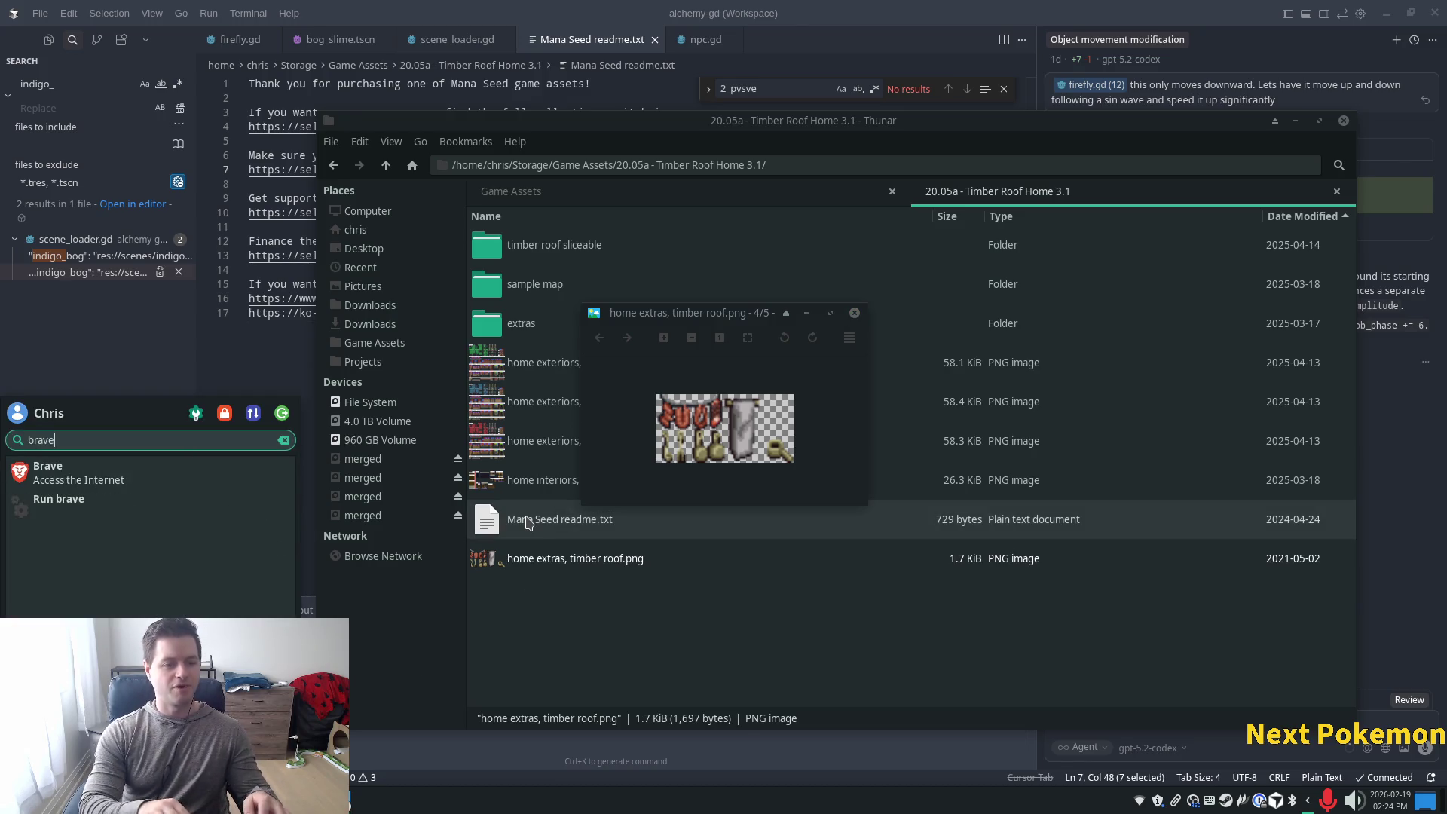
{"action": "key", "text": "Return"}
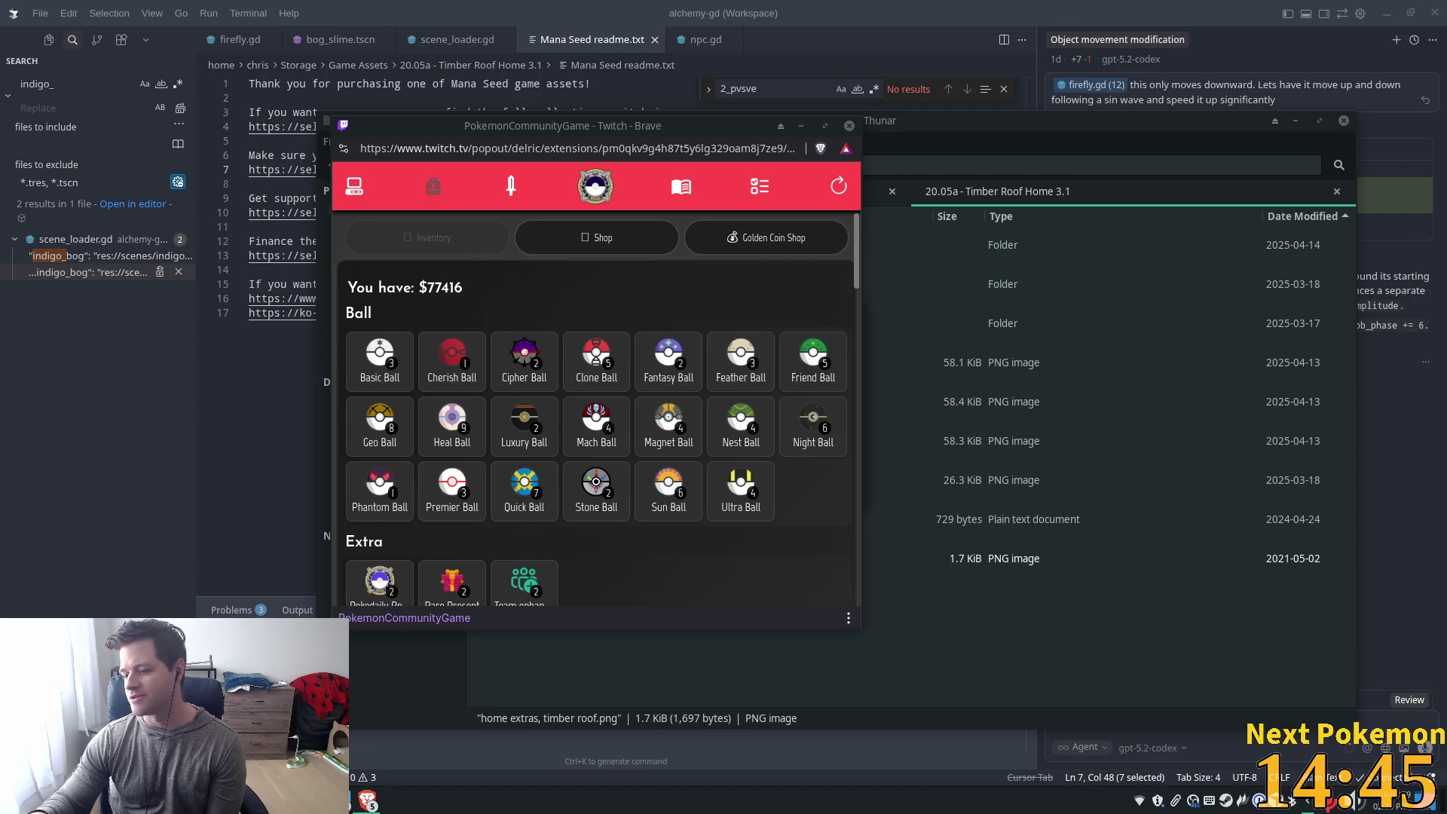
Hide the browser and file manager and minimize the code editor so Godot shows
{"action": "key", "text": "alt+Tab"}
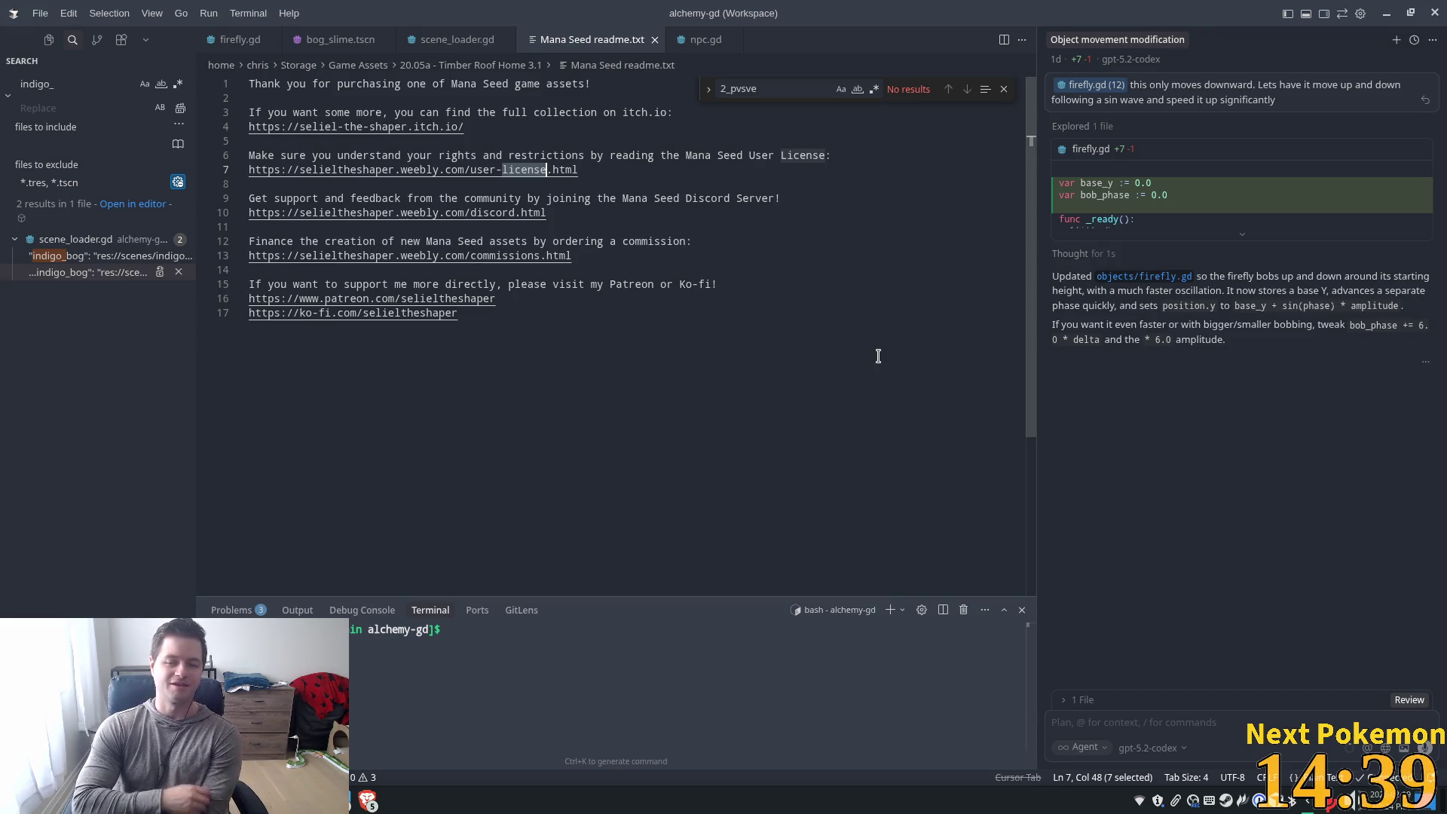
{"action": "left_click", "coordinate": [1385, 17]}
{"action": "left_click", "coordinate": [988, 8]}
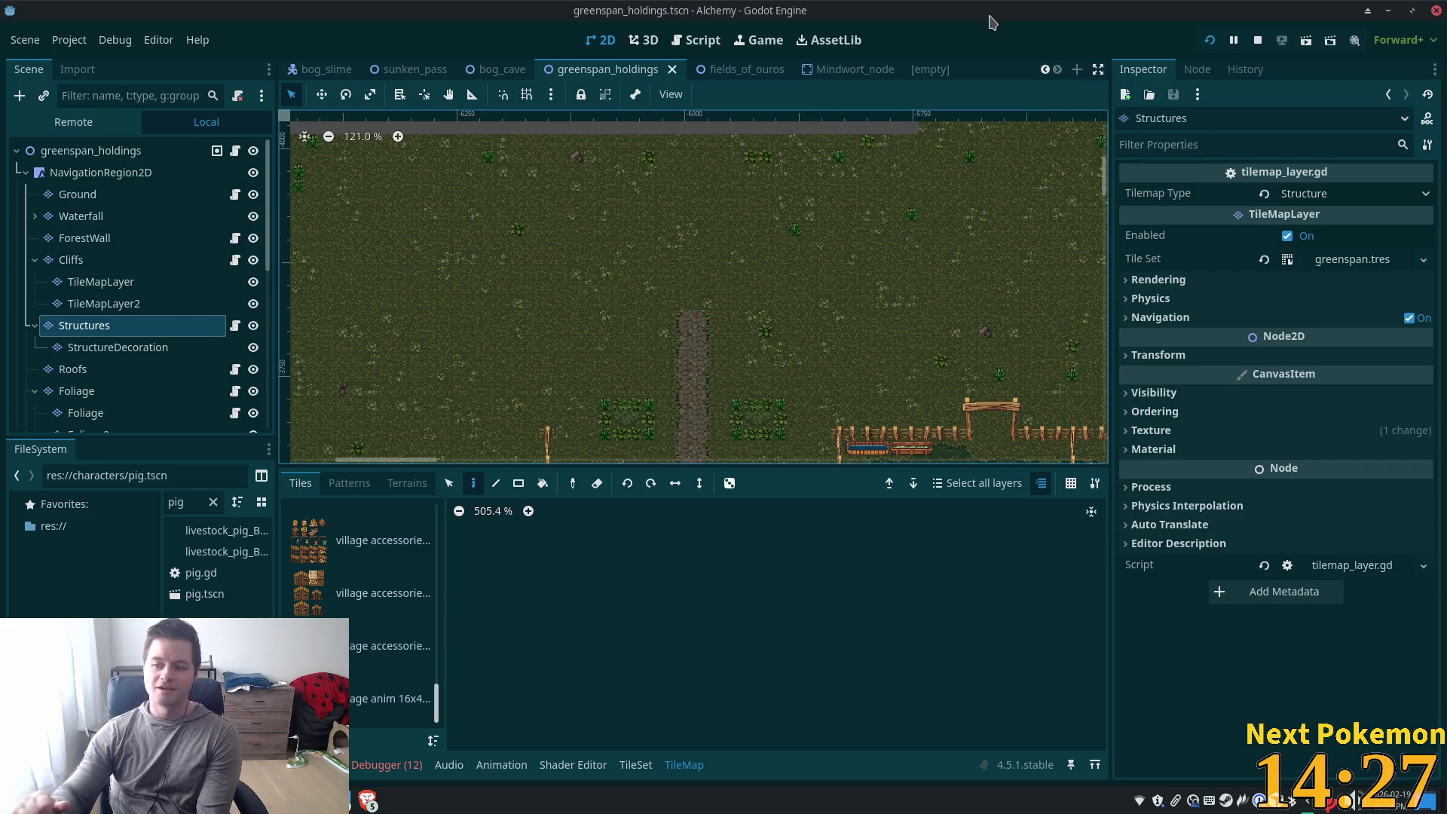
{"action": "scroll", "coordinate": [729, 307], "scroll_direction": "down", "scroll_amount": 2}
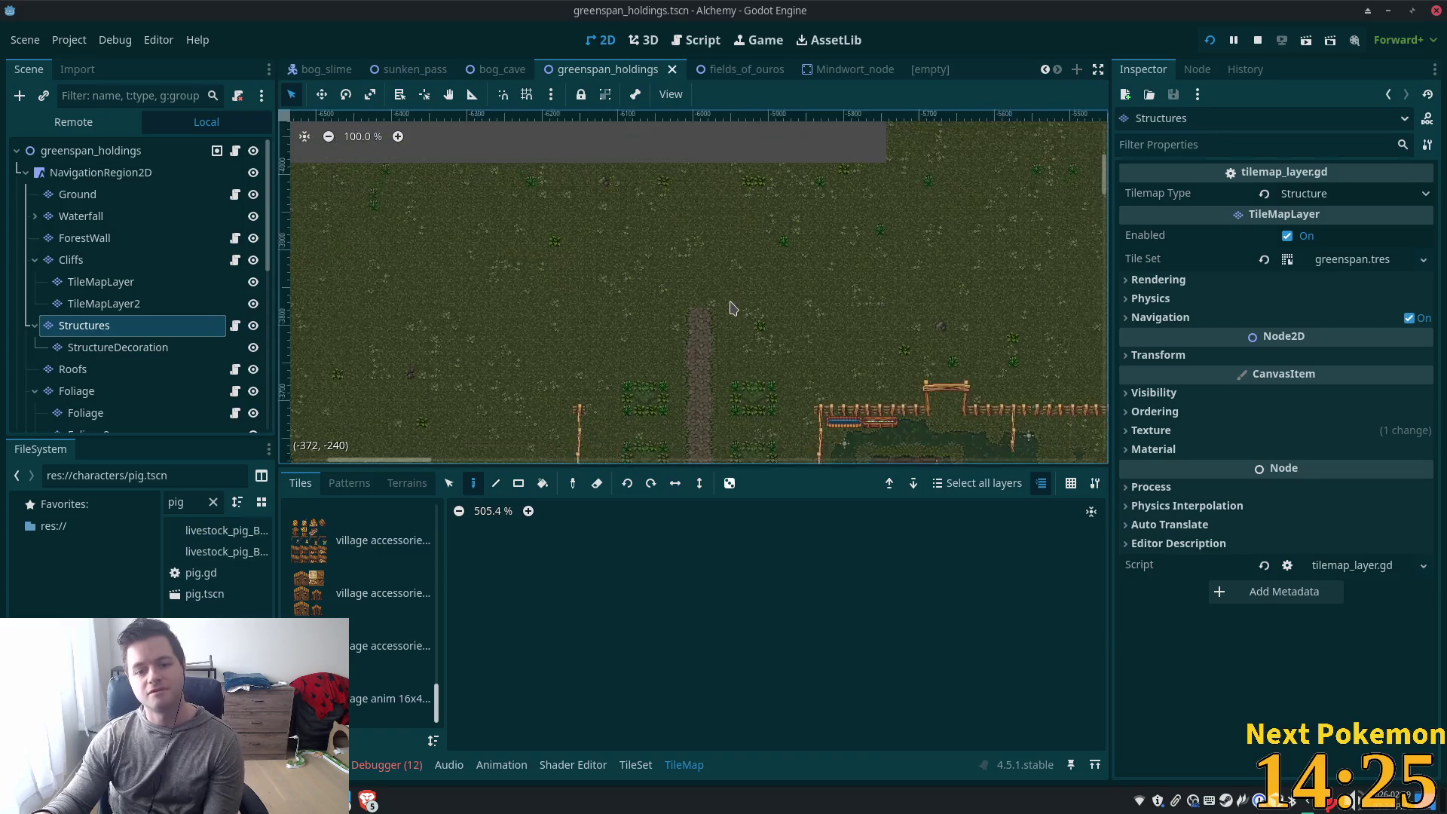
{"action": "scroll", "coordinate": [703, 370], "scroll_direction": "up", "scroll_amount": 2}
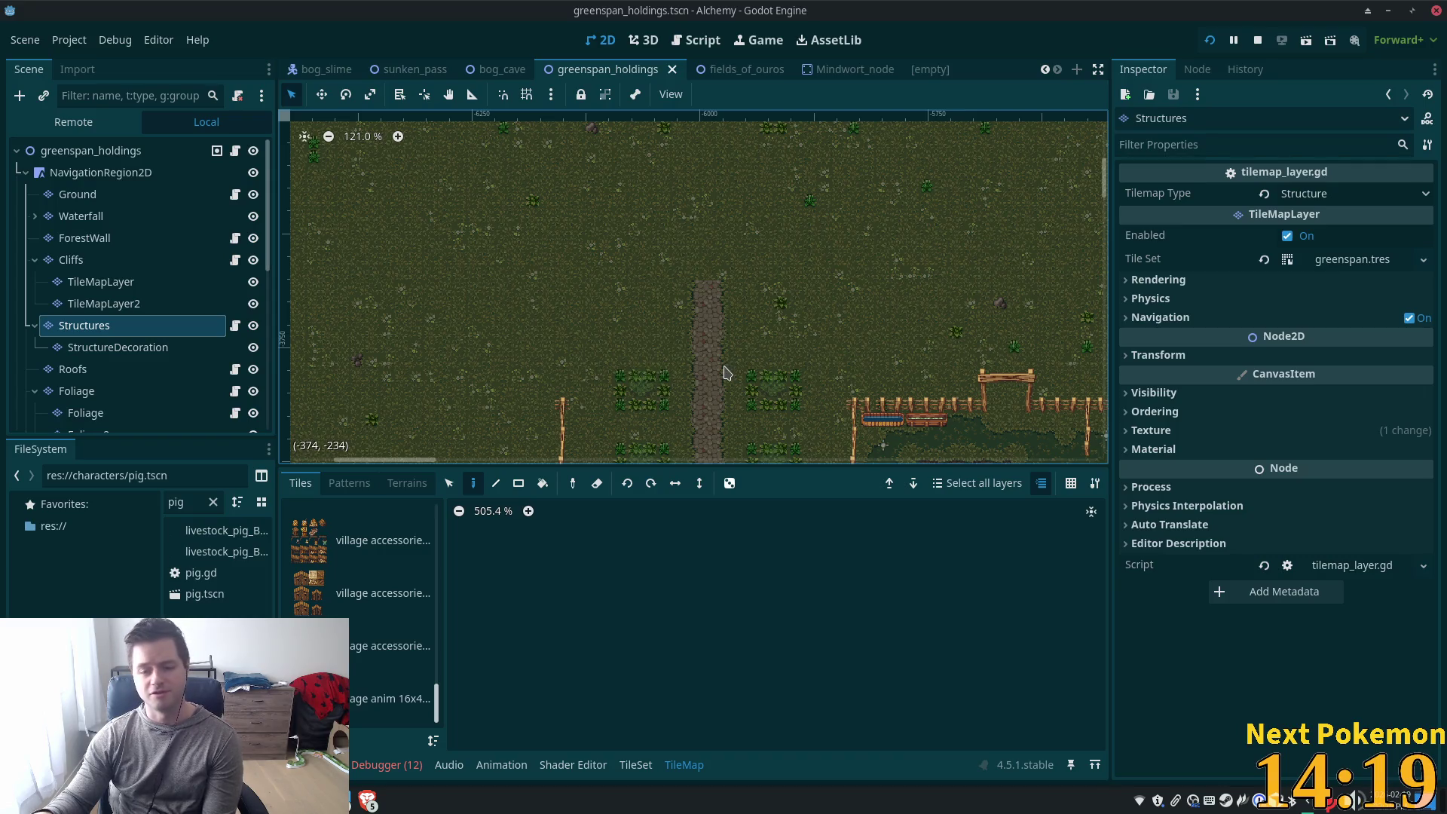
{"action": "scroll", "coordinate": [660, 354], "scroll_direction": "up", "scroll_amount": 3}
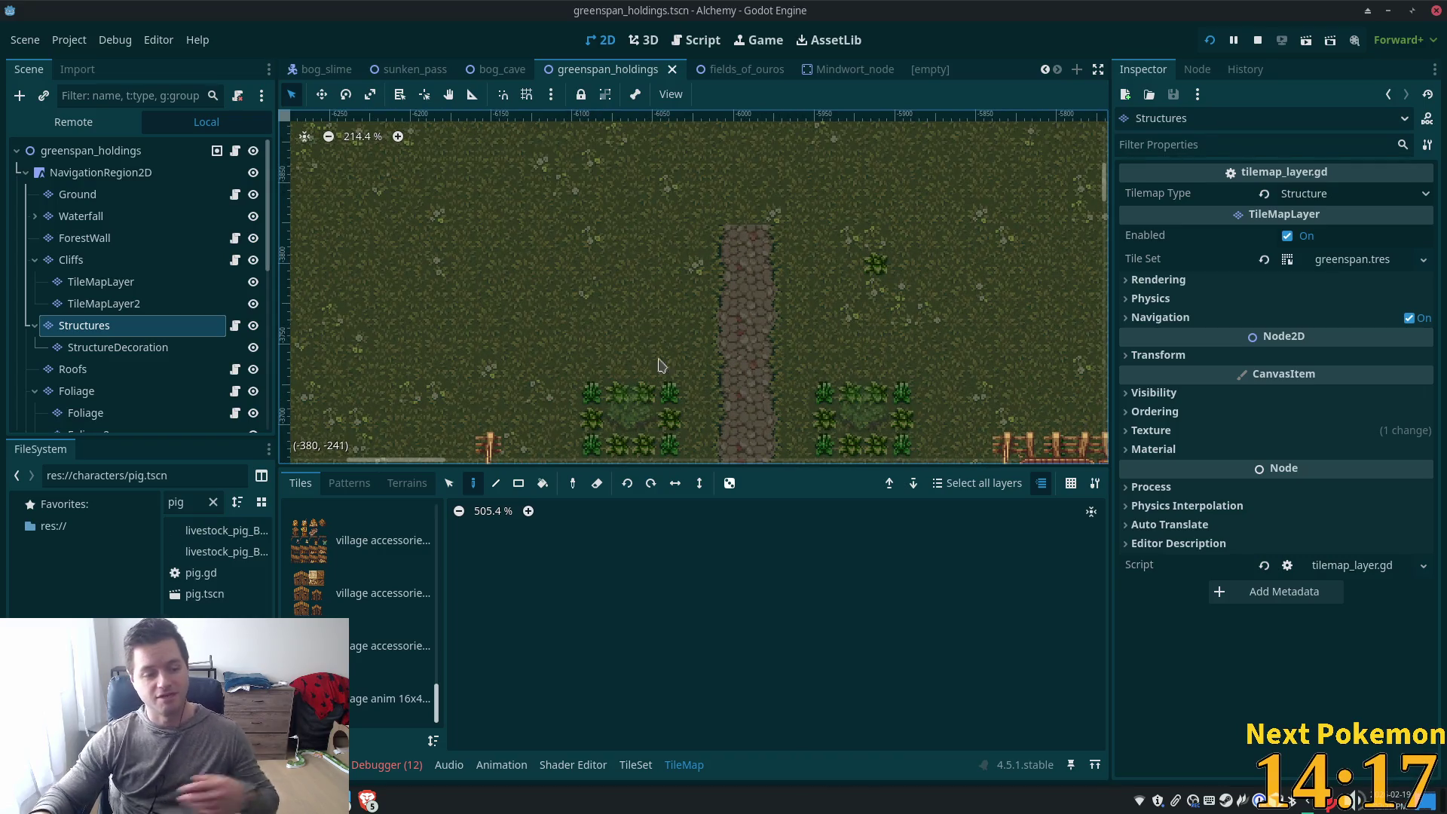
{"action": "scroll", "coordinate": [742, 343], "scroll_direction": "down", "scroll_amount": 2}
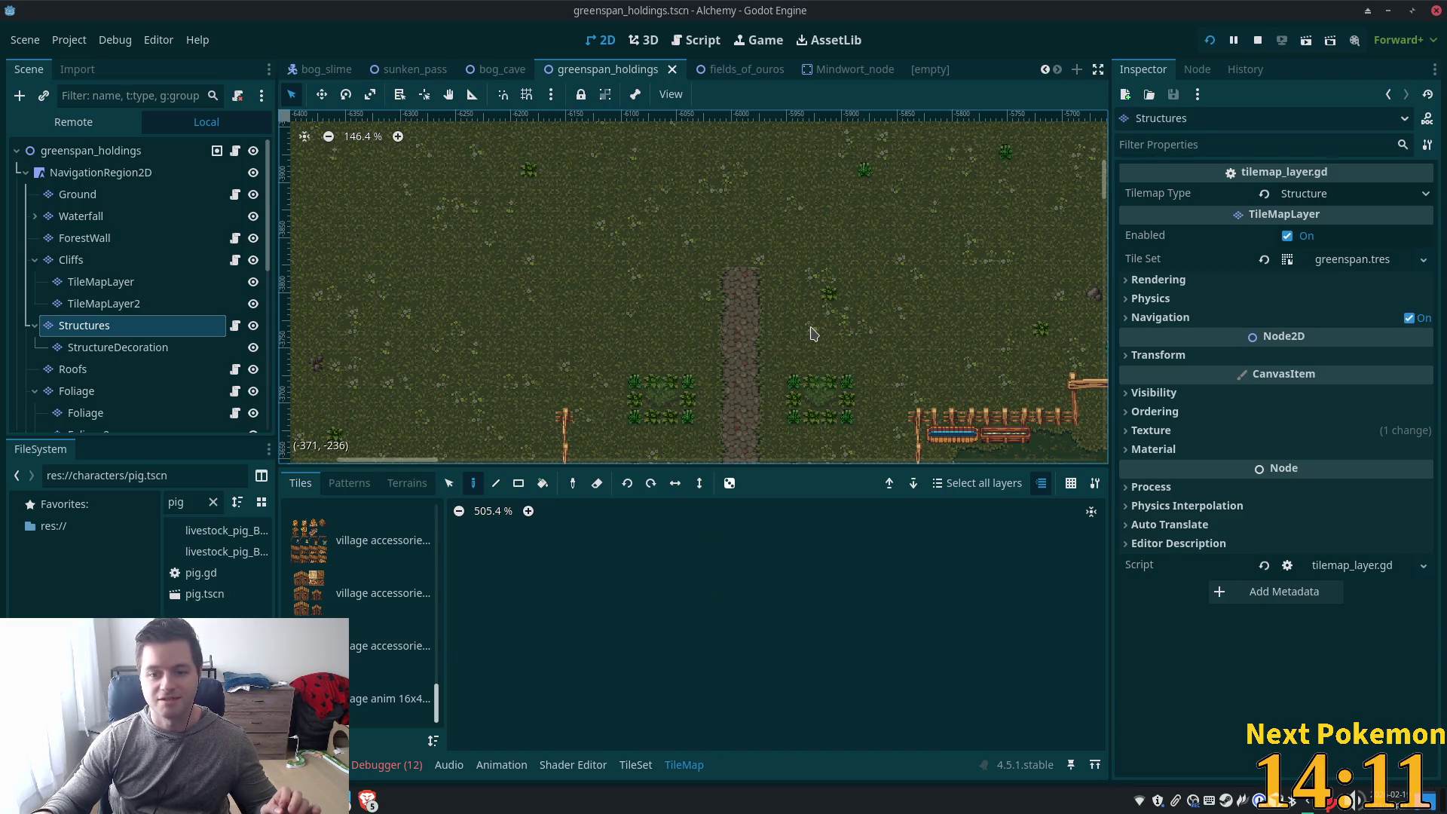
{"action": "scroll", "coordinate": [812, 333], "scroll_direction": "up", "scroll_amount": 1}
{"action": "scroll", "coordinate": [808, 332], "scroll_direction": "up", "scroll_amount": 1}
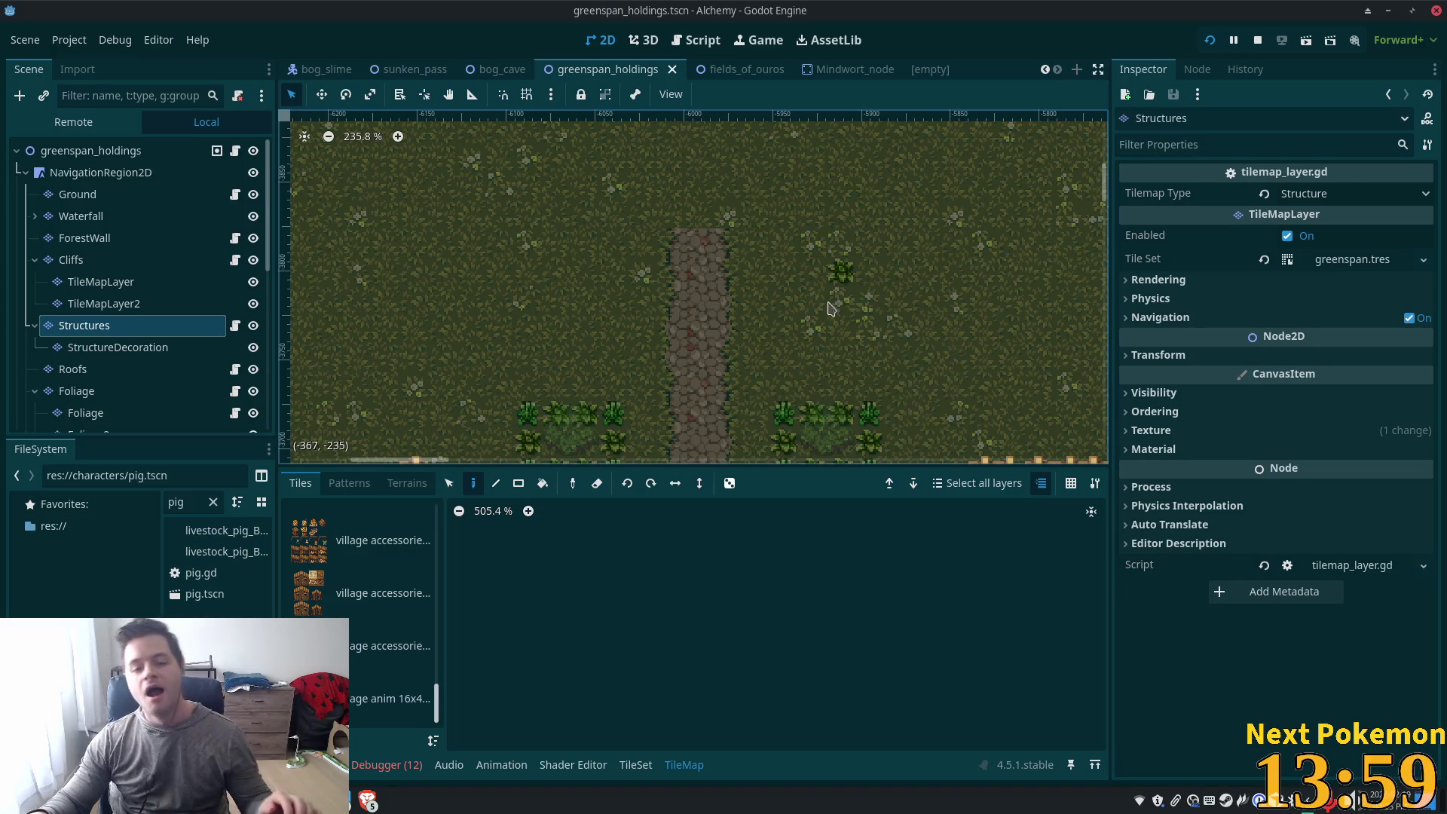
{"action": "scroll", "coordinate": [796, 324], "scroll_direction": "down", "scroll_amount": 1}
{"action": "scroll", "coordinate": [796, 330], "scroll_direction": "down", "scroll_amount": 1}
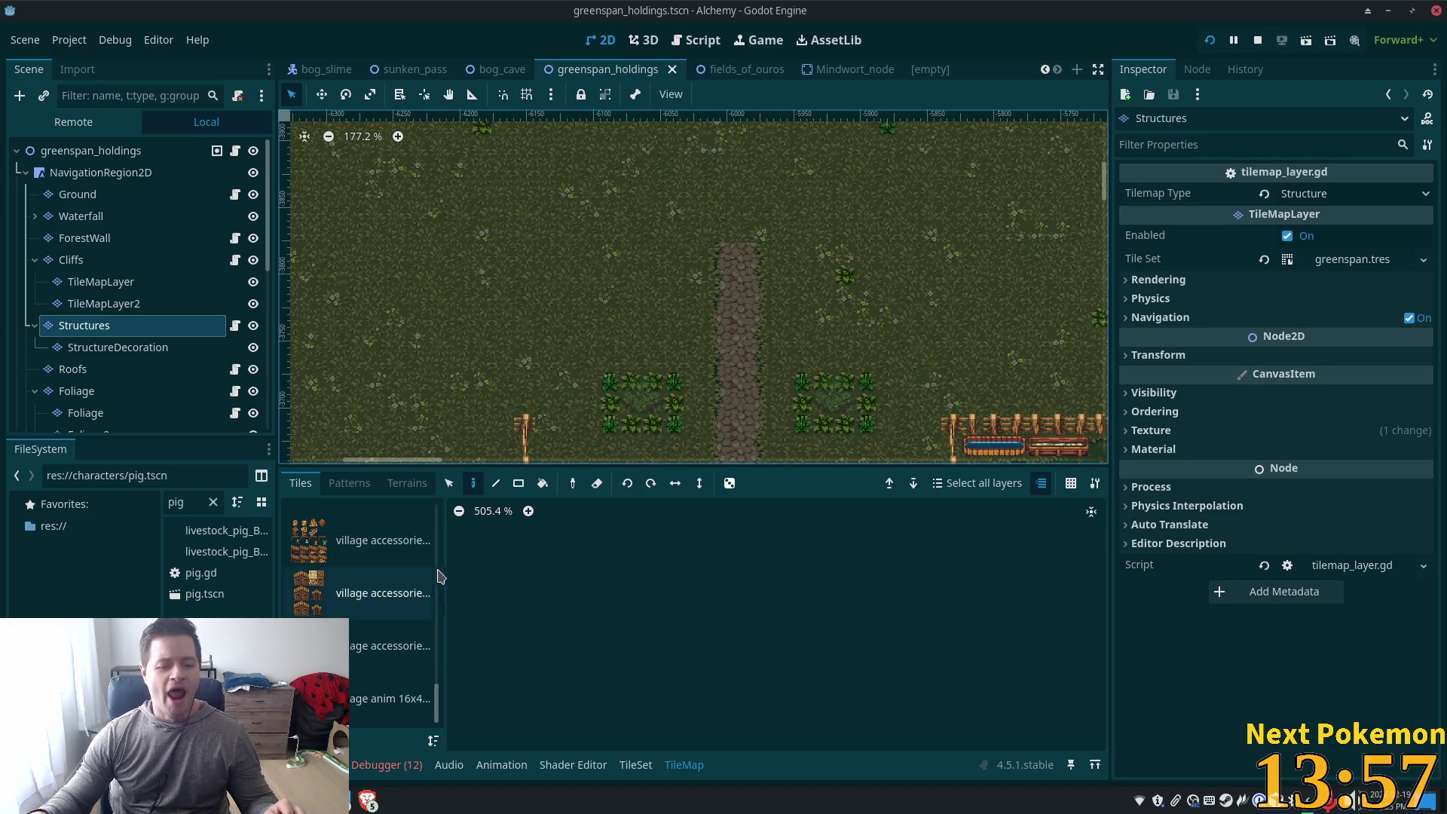
Switch the FileSystem dock to tree view and clear the 'pig' filter to show all files
{"action": "left_click", "coordinate": [17, 475]}
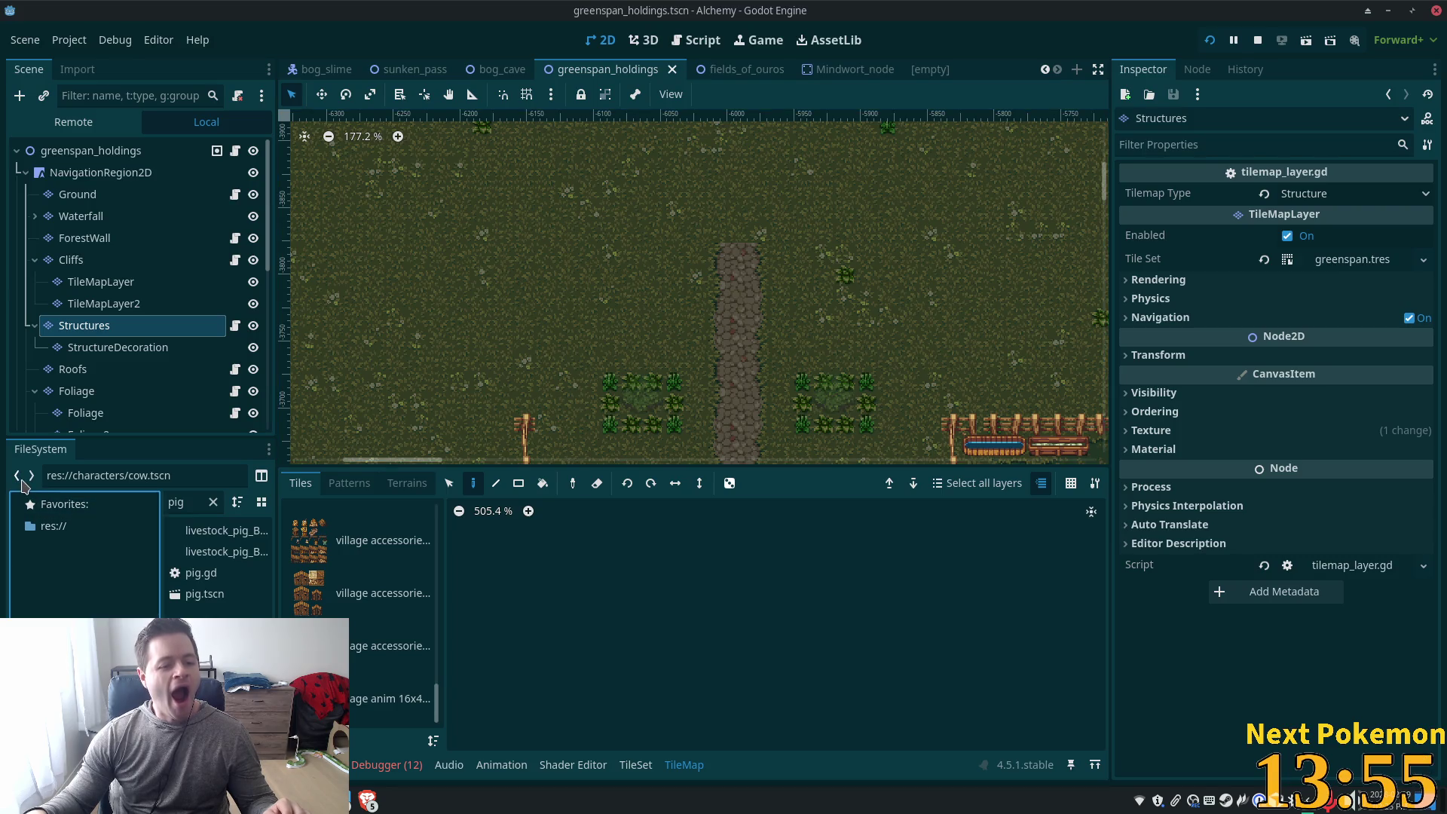
{"action": "left_click", "coordinate": [261, 475]}
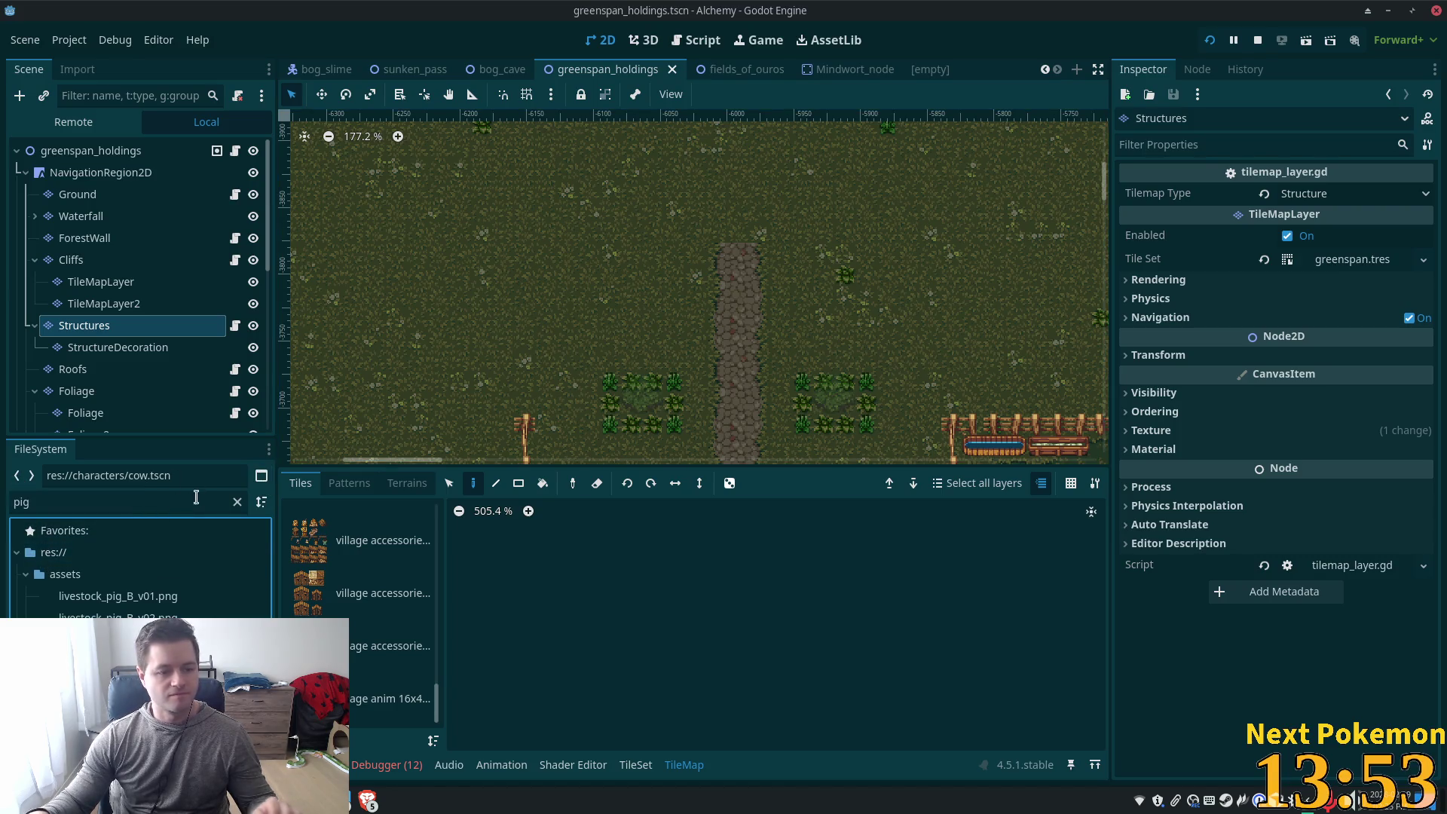
{"action": "left_click", "coordinate": [237, 501]}
{"action": "scroll", "coordinate": [262, 603], "scroll_direction": "up", "scroll_amount": 2}
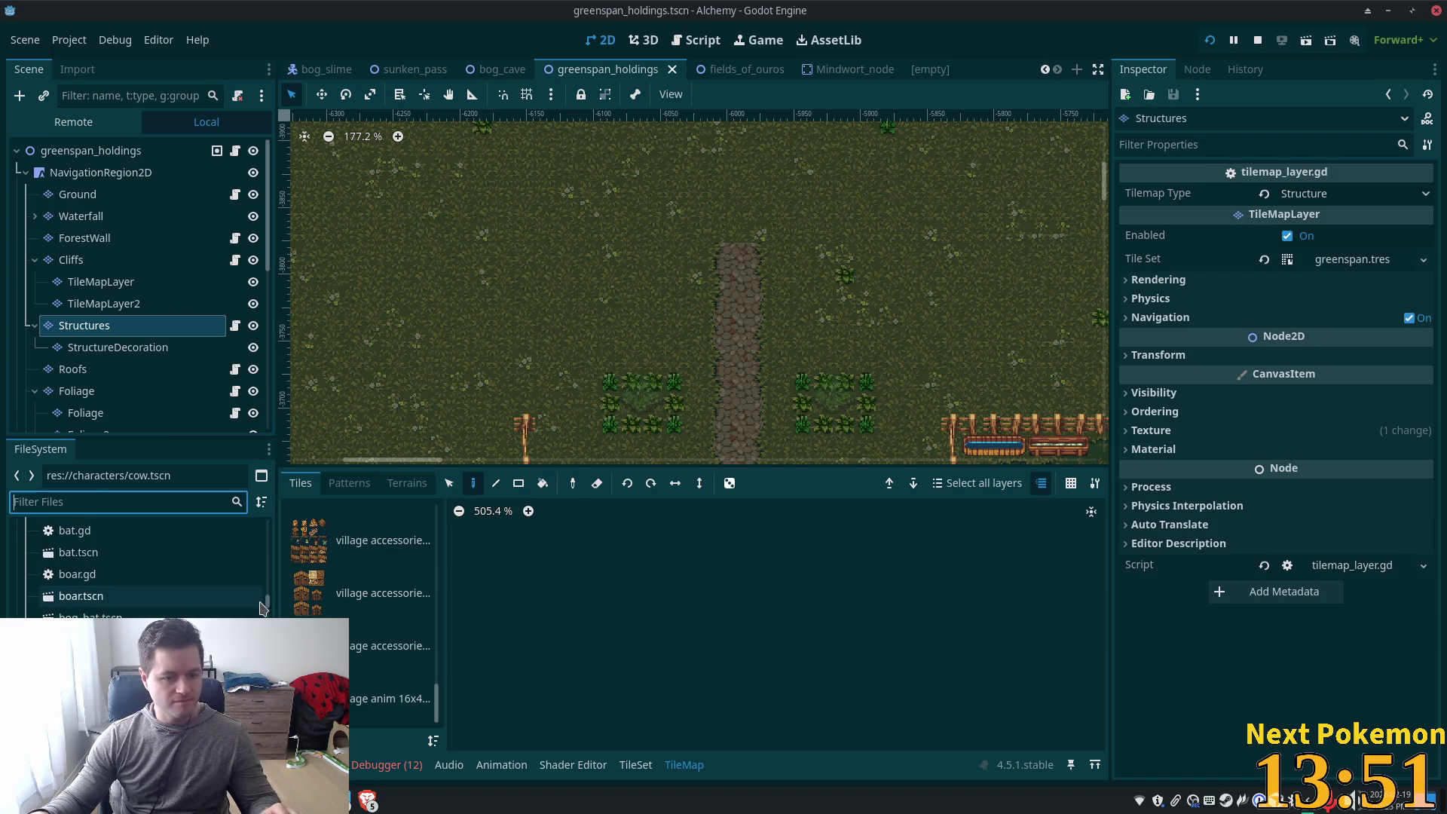
{"action": "left_click", "coordinate": [260, 603]}
{"action": "scroll", "coordinate": [264, 573], "scroll_direction": "up", "scroll_amount": 5}
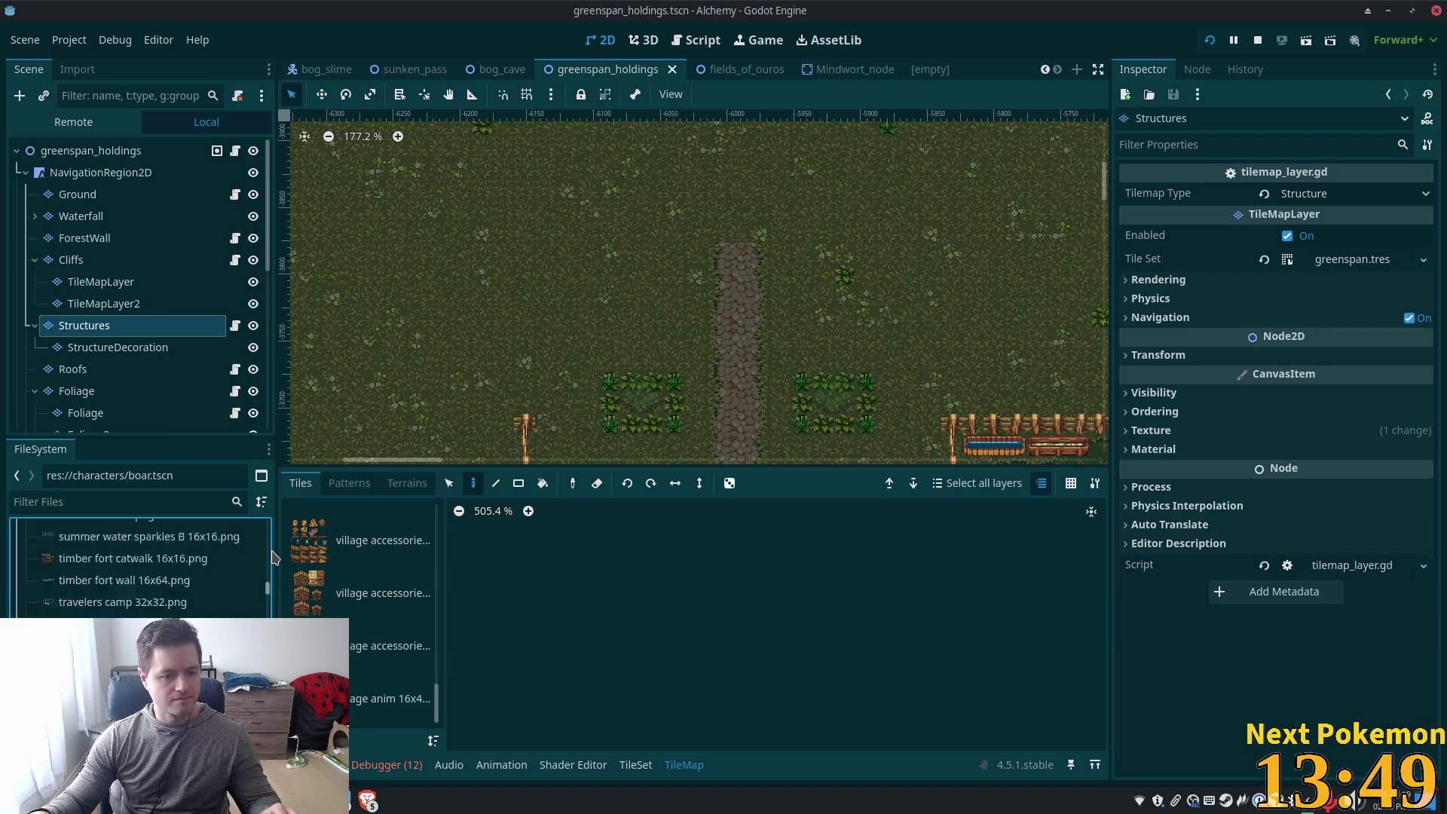
{"action": "scroll", "coordinate": [54, 554], "scroll_direction": "up", "scroll_amount": 10}
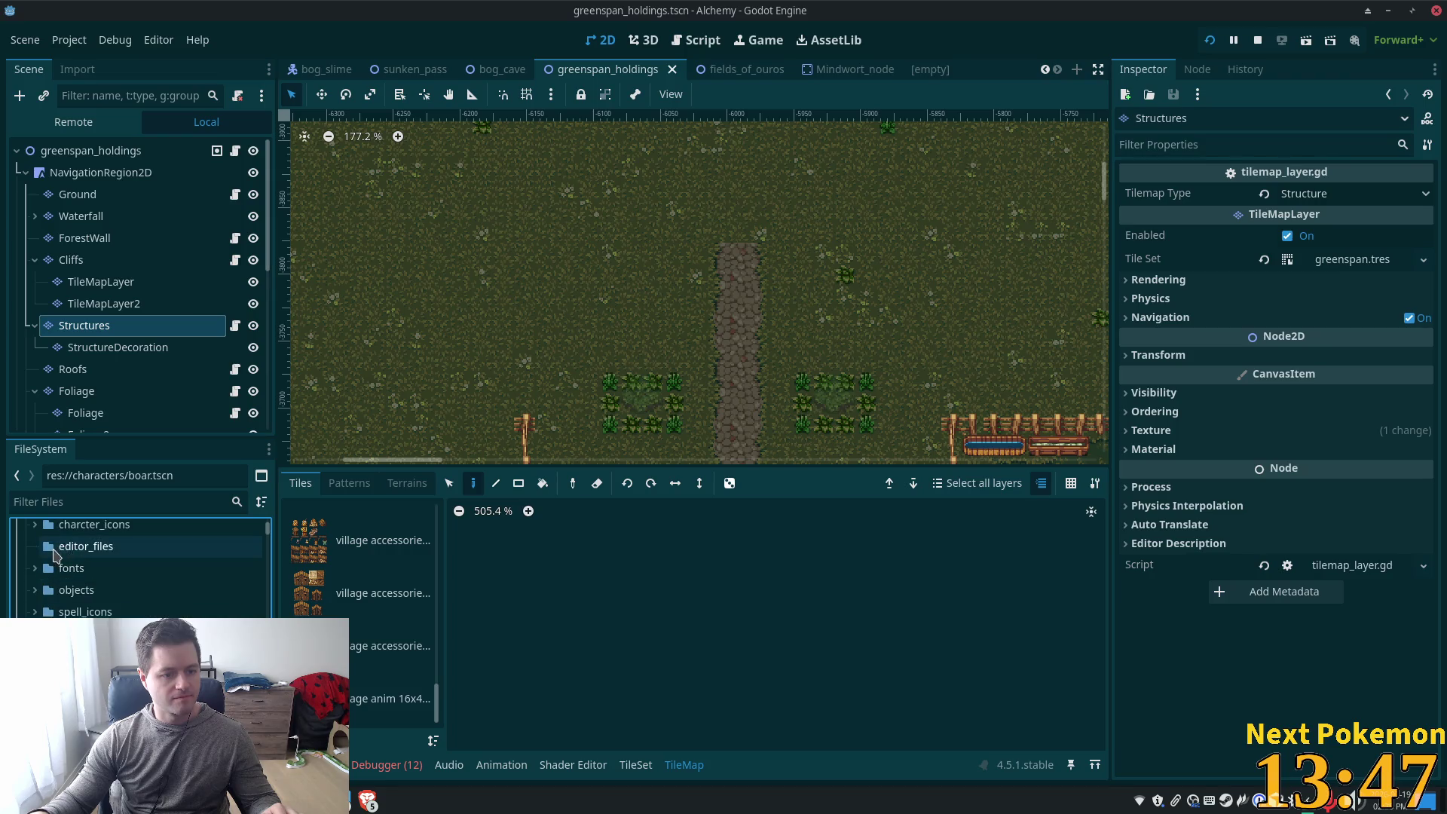
{"action": "scroll", "coordinate": [55, 554], "scroll_direction": "up", "scroll_amount": 3}
{"action": "scroll", "coordinate": [37, 600], "scroll_direction": "down", "scroll_amount": 5}
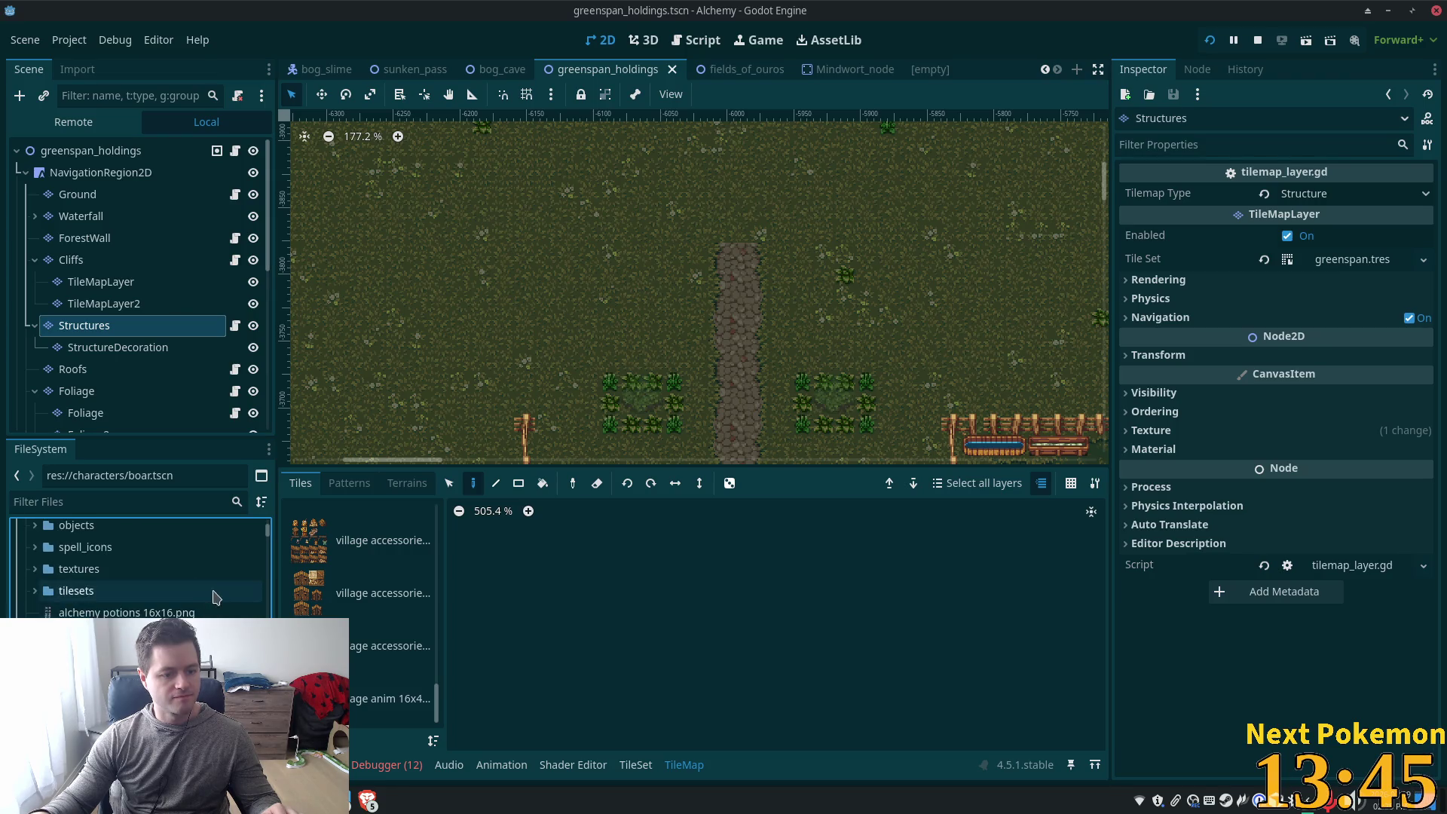
Filter the project files for 'wood', then clear the filter
{"action": "left_click", "coordinate": [163, 503]}
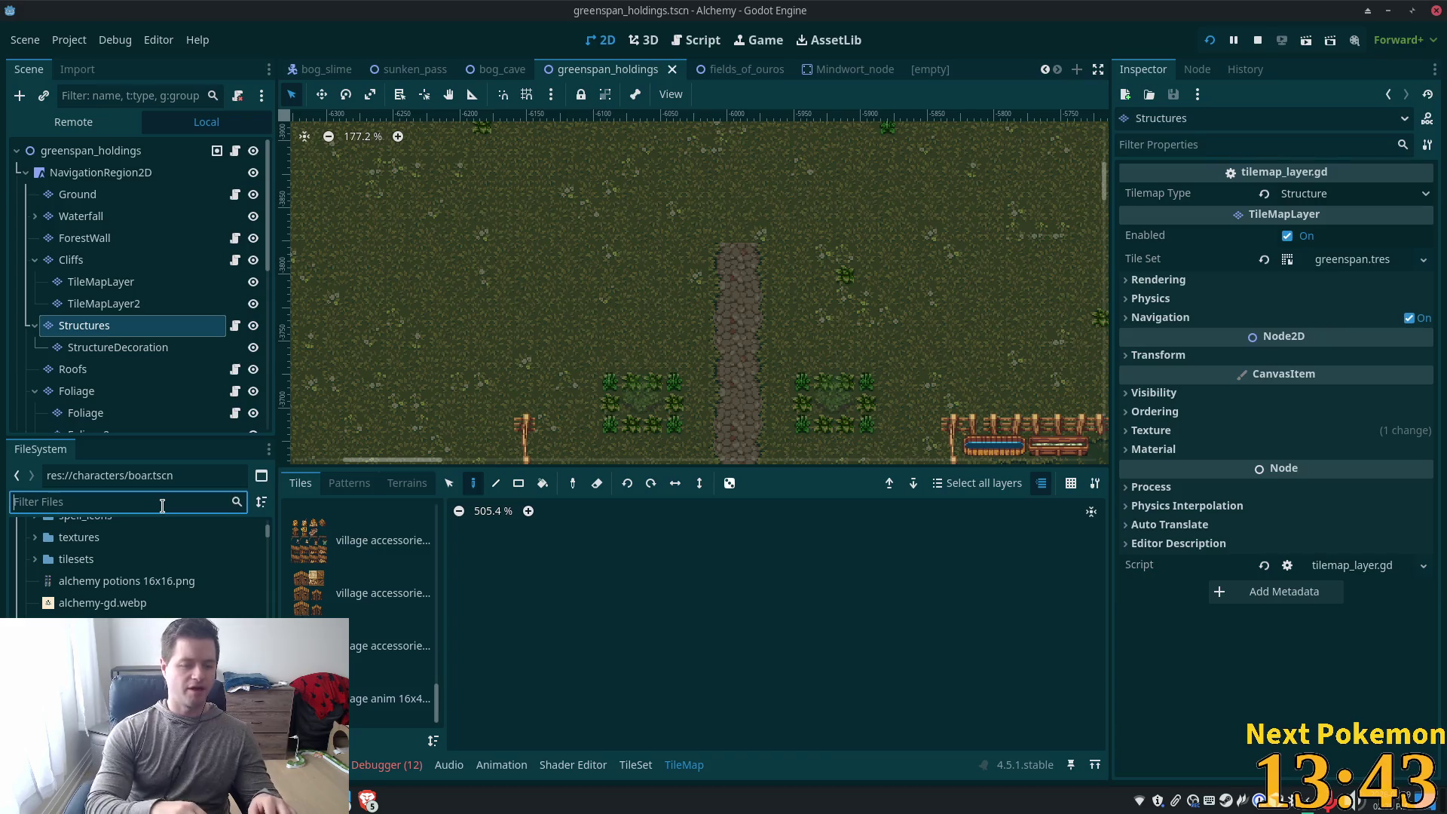
{"action": "type", "text": "wood"}
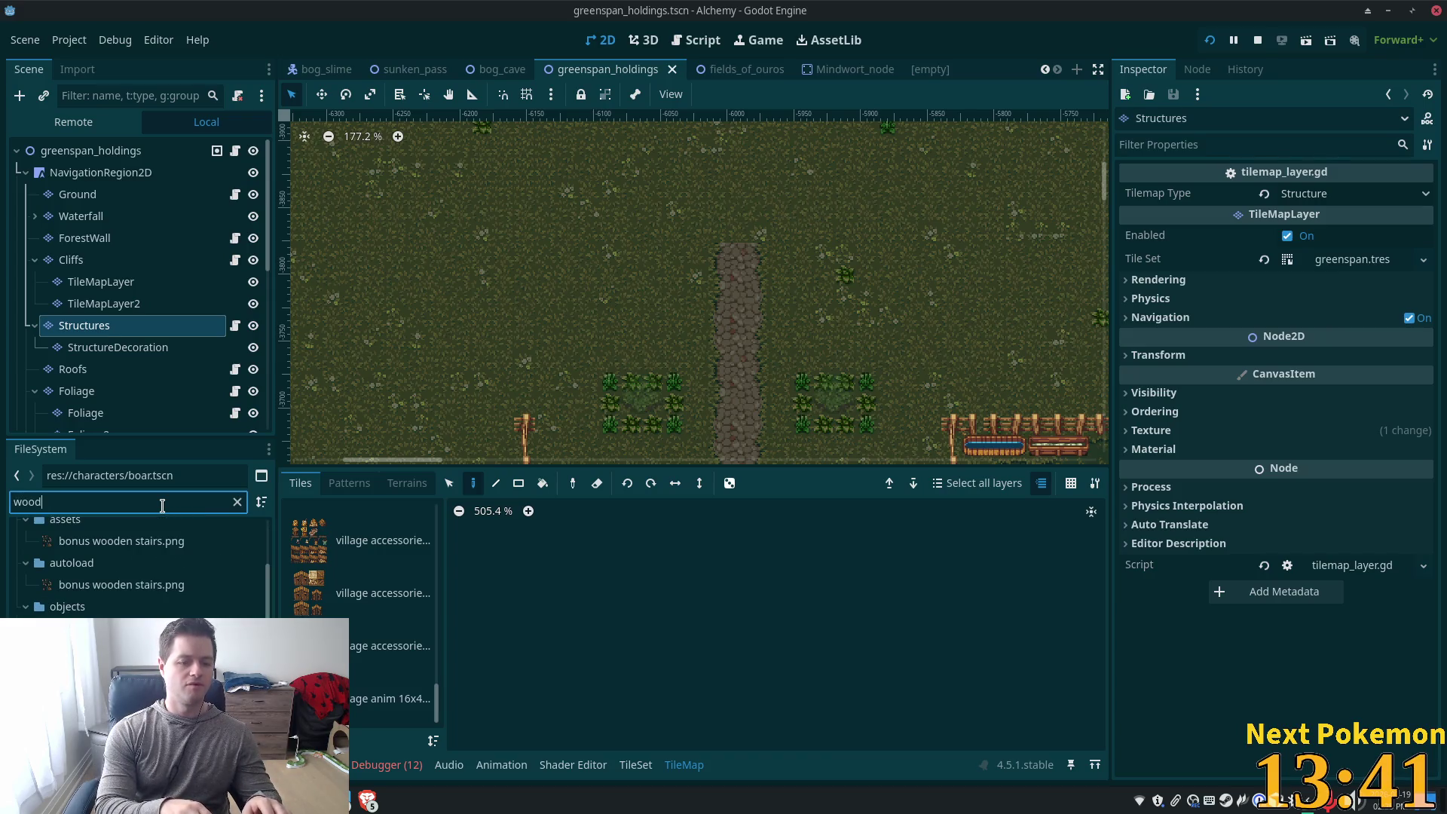
{"action": "scroll", "coordinate": [141, 531], "scroll_direction": "up", "scroll_amount": 3}
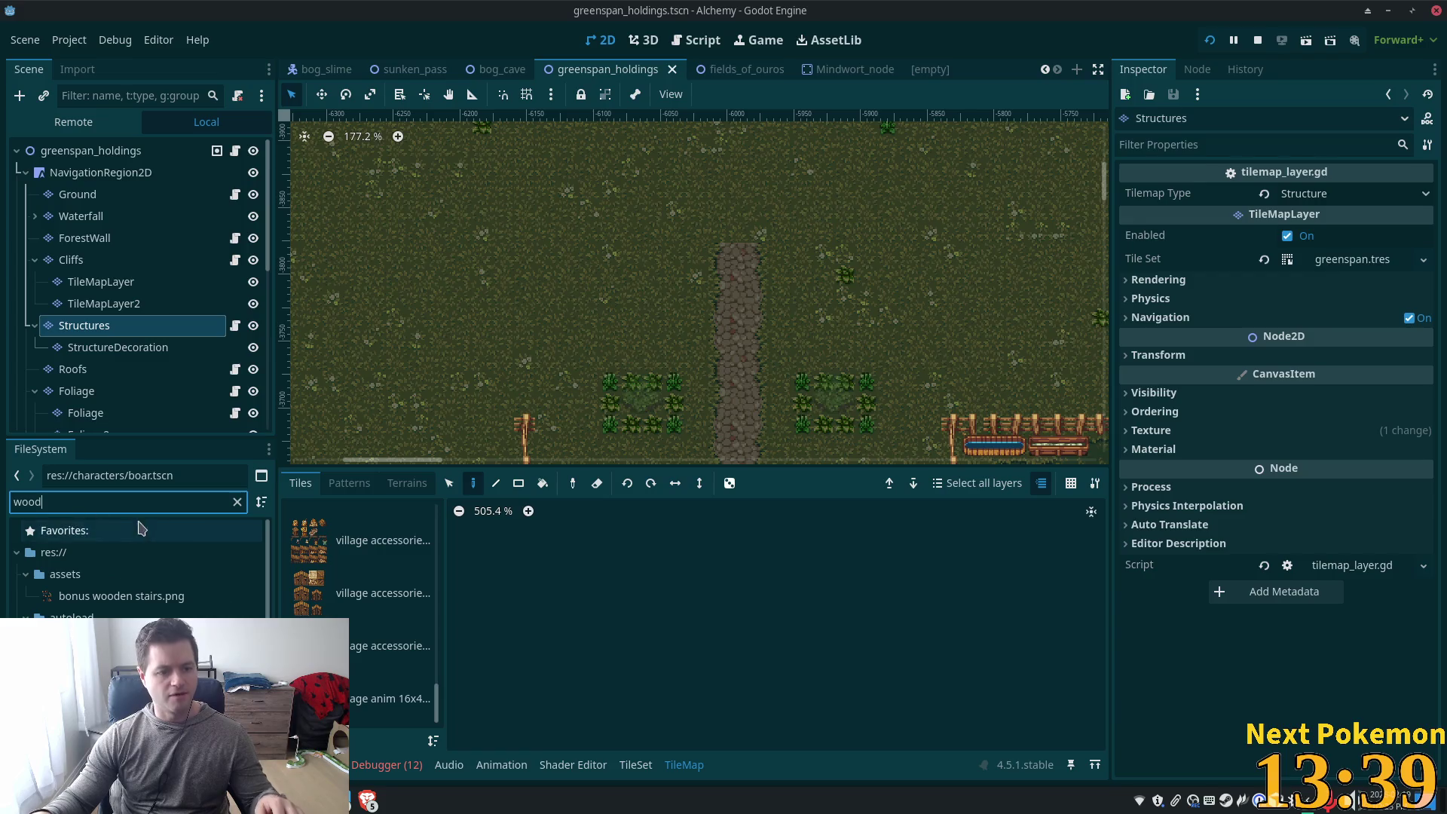
{"action": "left_click", "coordinate": [237, 502]}
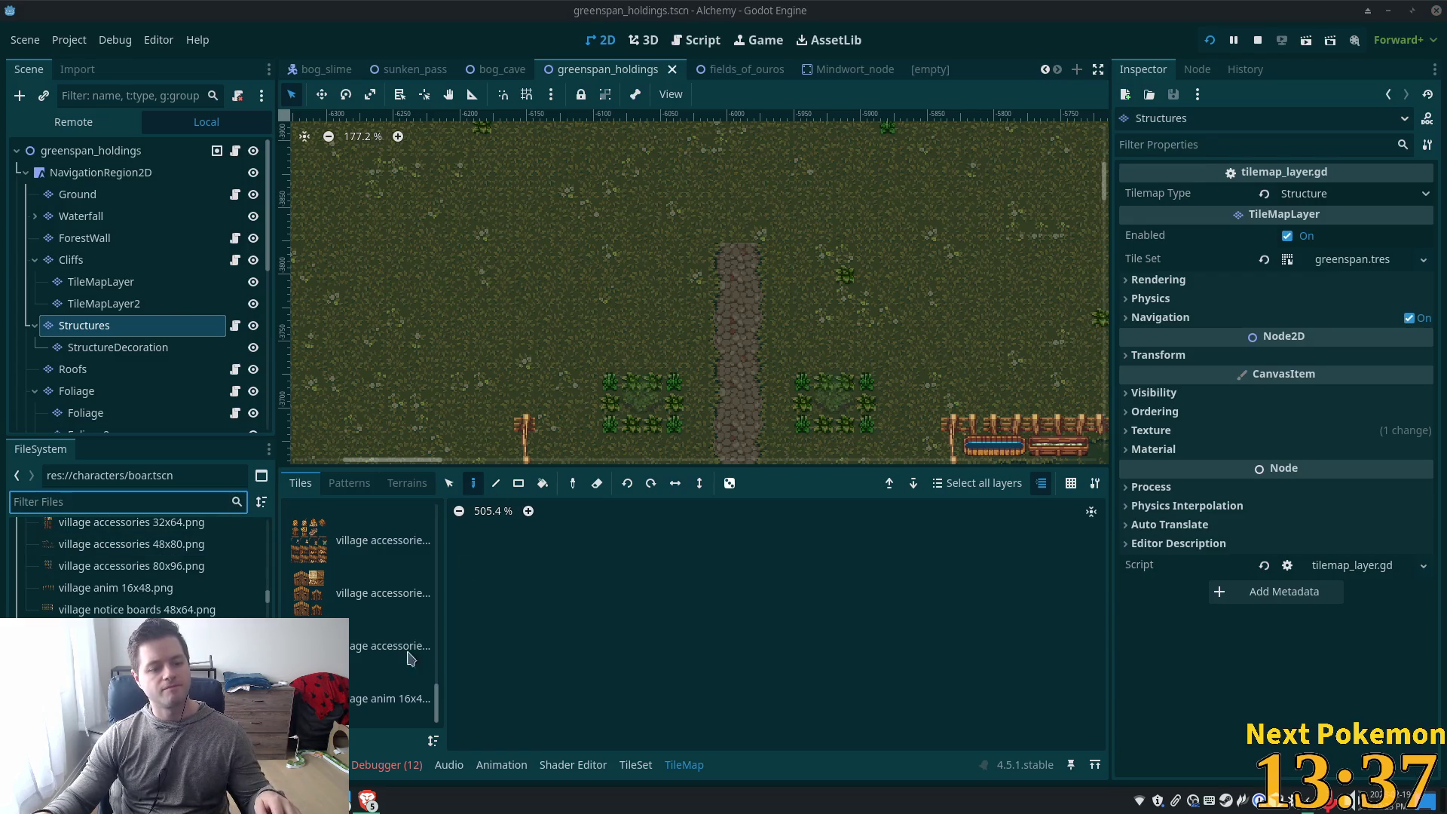
Filter the project files for 'timber', then clear it and return to the Timber Roof Home 3.1 folder
{"action": "key", "text": "alt+Tab"}
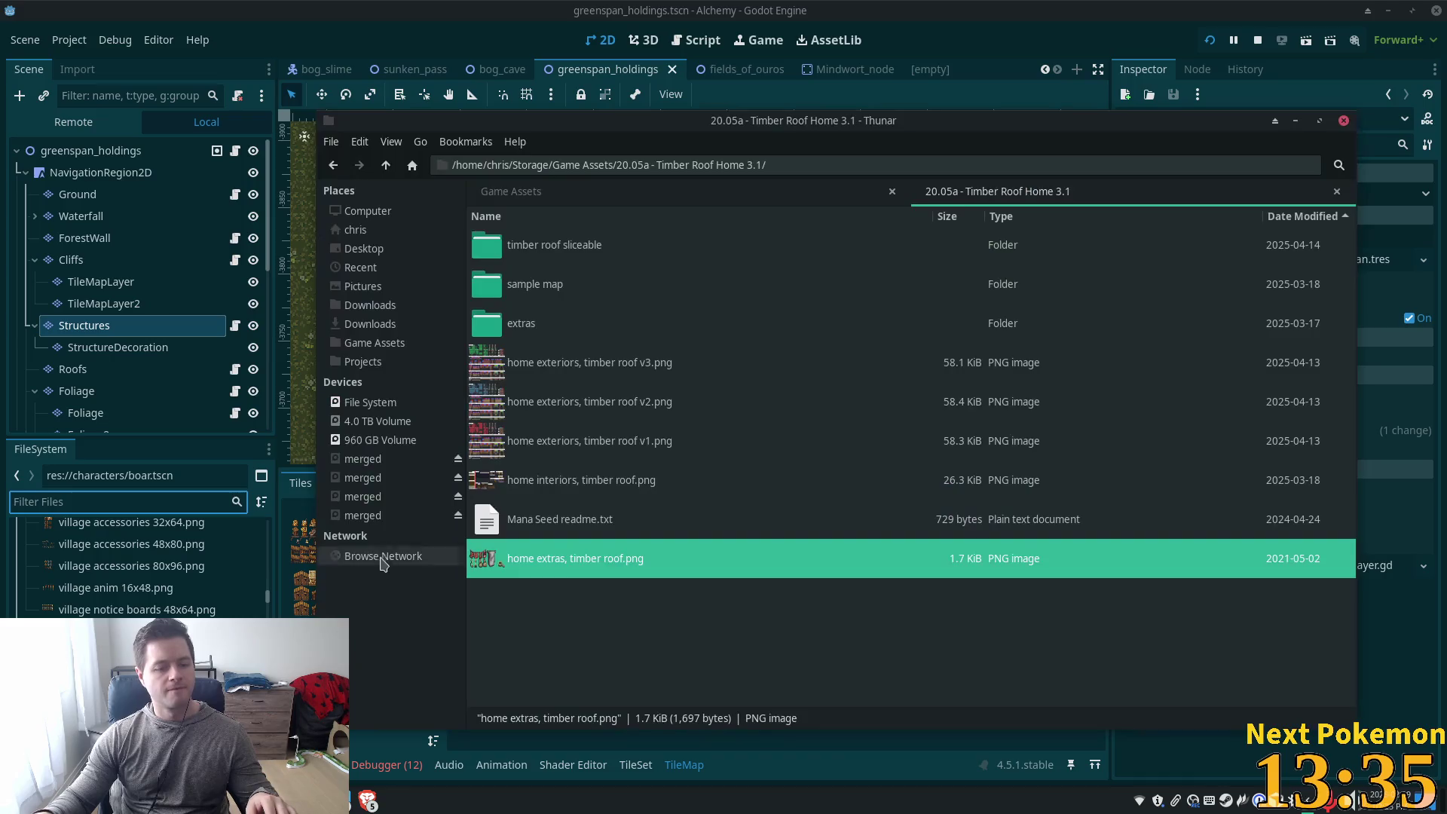
{"action": "key", "text": "alt+Tab"}
{"action": "type", "text": "timber"}
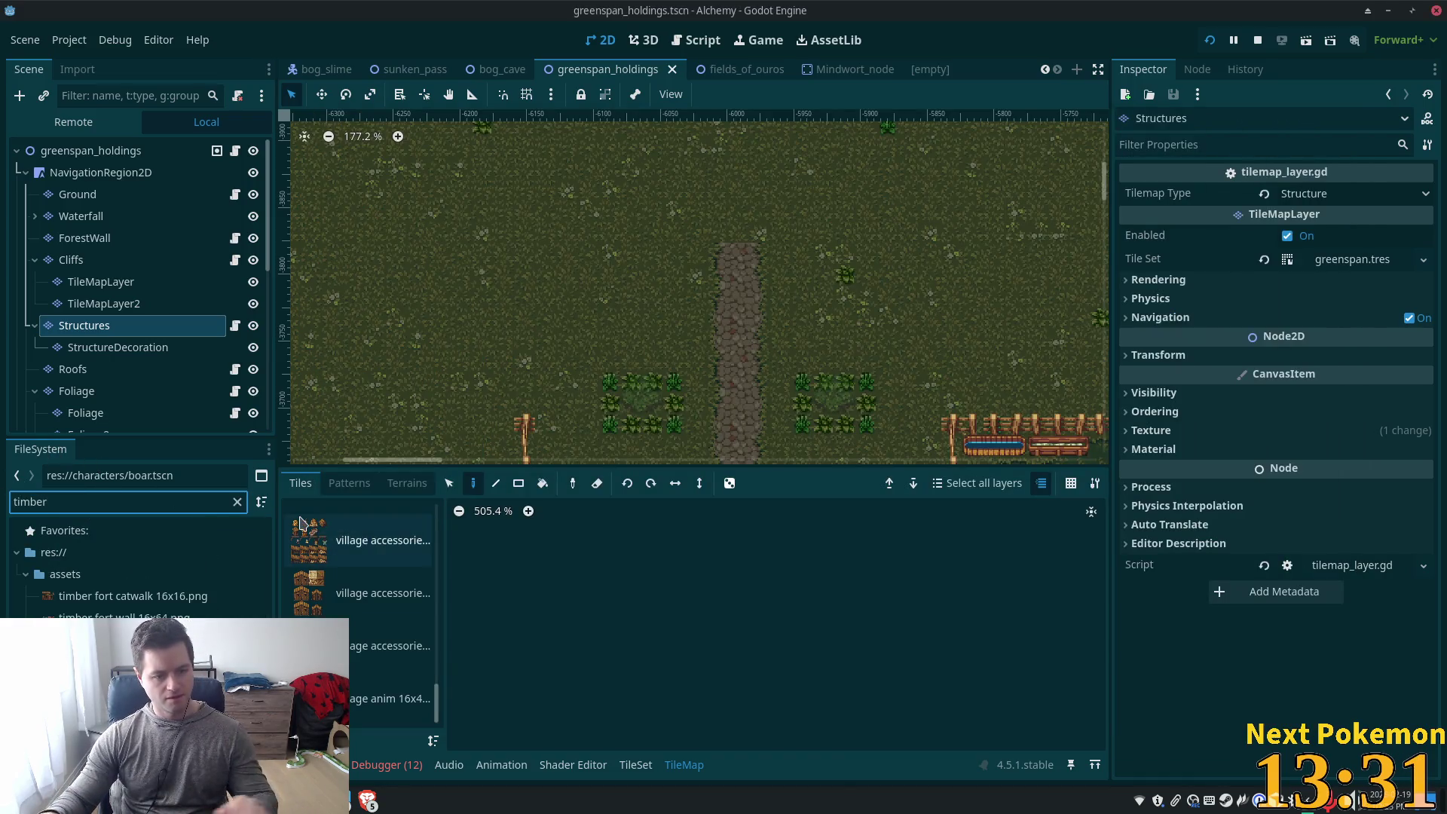
{"action": "key", "text": "BackSpace"}
{"action": "key", "text": "BackSpace"}
{"action": "key", "text": "BackSpace"}
{"action": "key", "text": "BackSpace"}
{"action": "key", "text": "BackSpace"}
{"action": "key", "text": "BackSpace"}
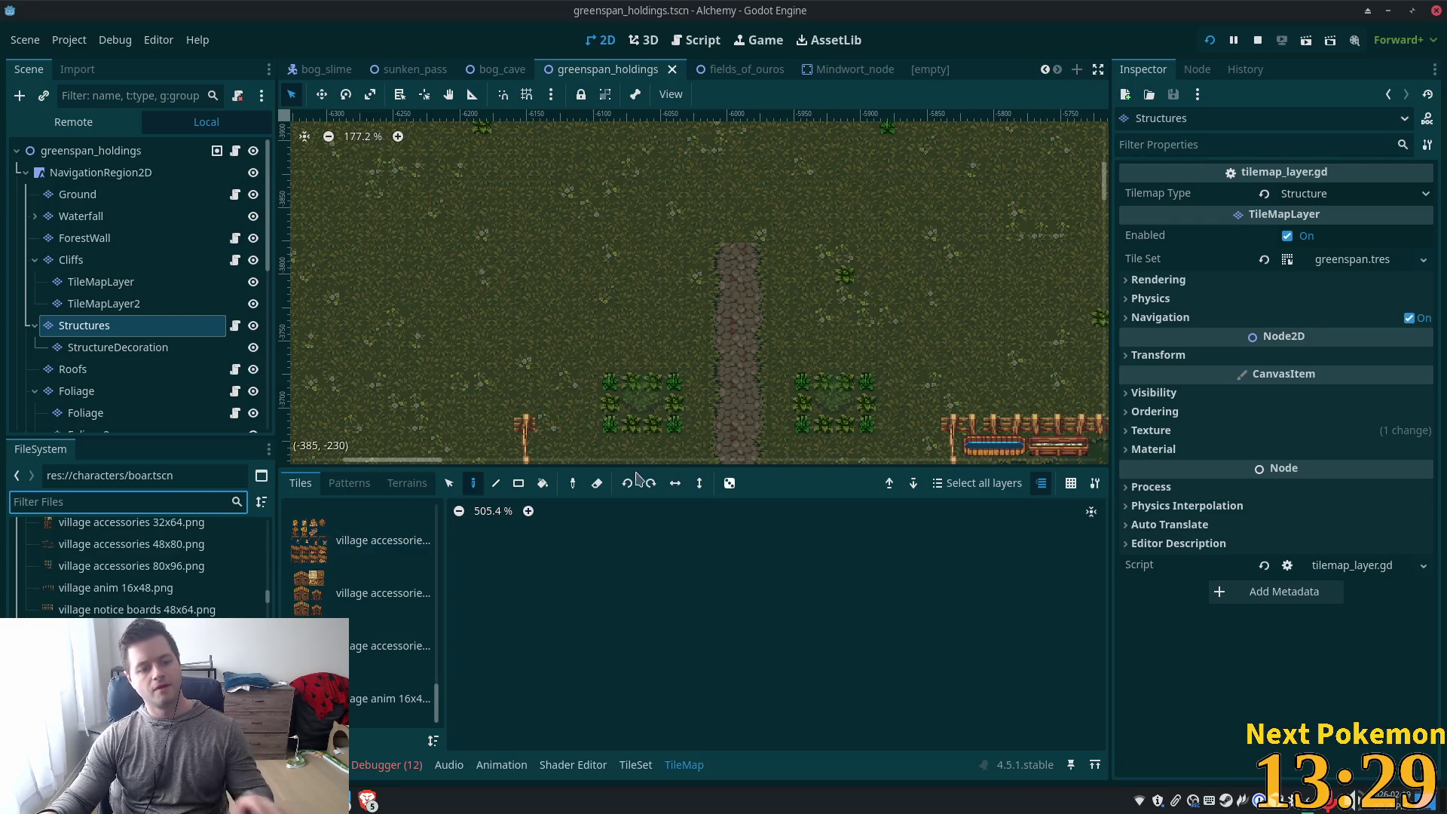
{"action": "key", "text": "alt+Tab"}
{"action": "key", "text": "alt+Tab"}
{"action": "scroll", "coordinate": [173, 554], "scroll_direction": "up", "scroll_amount": 15}
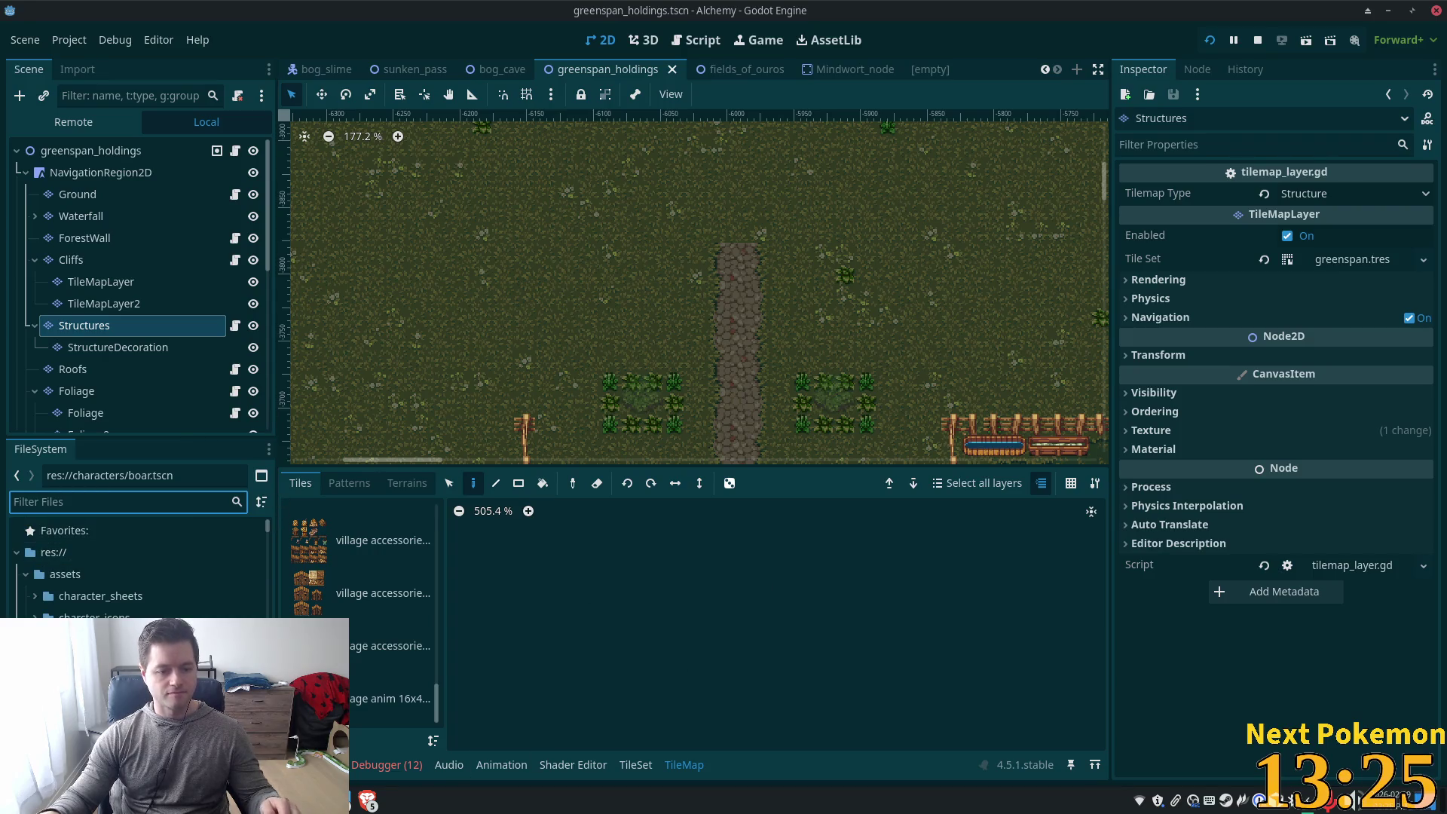
{"action": "key", "text": "alt+Tab"}
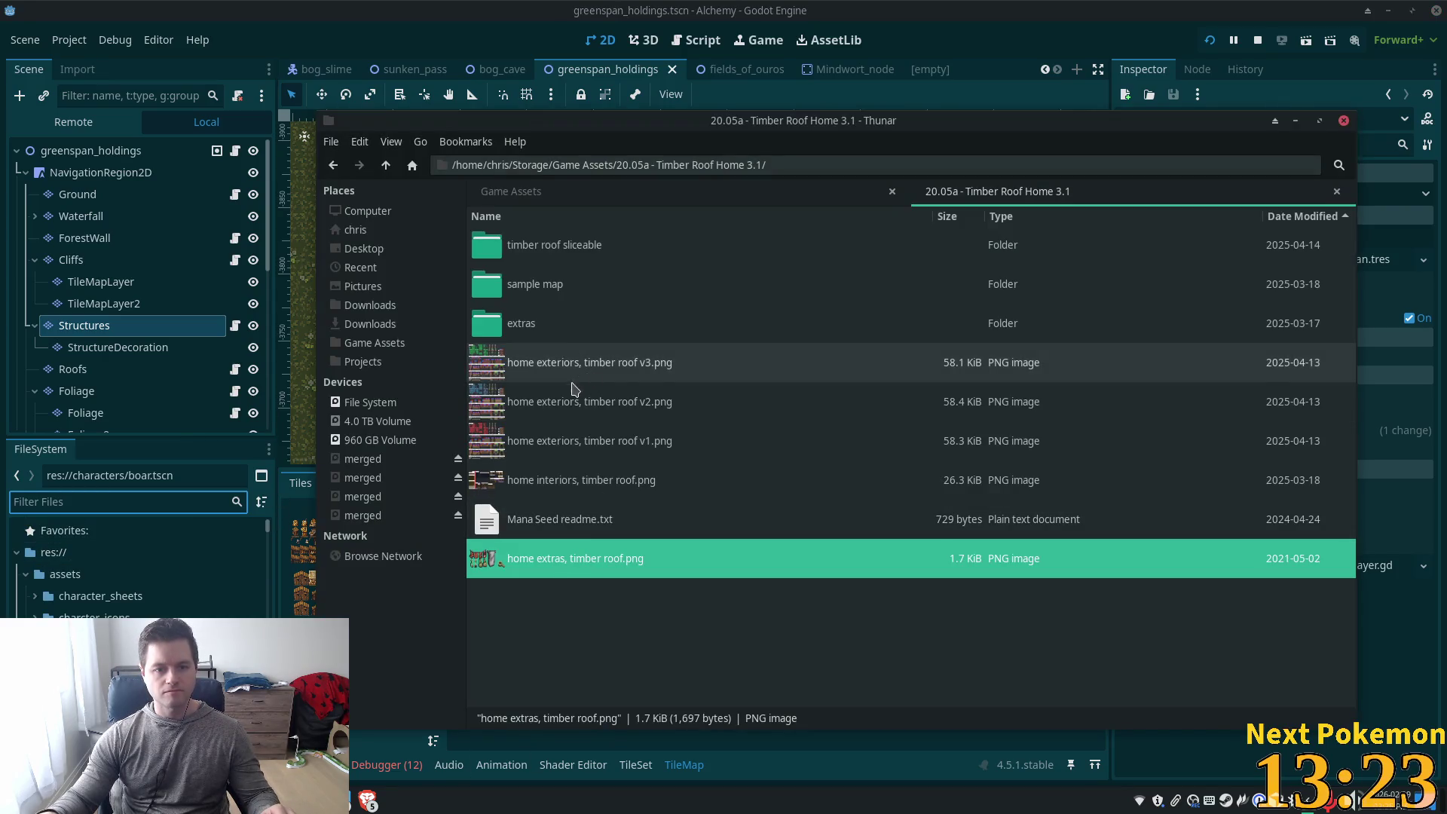
Preview 'home extras, timber roof.png' and close the preview
{"action": "double_click", "coordinate": [536, 564]}
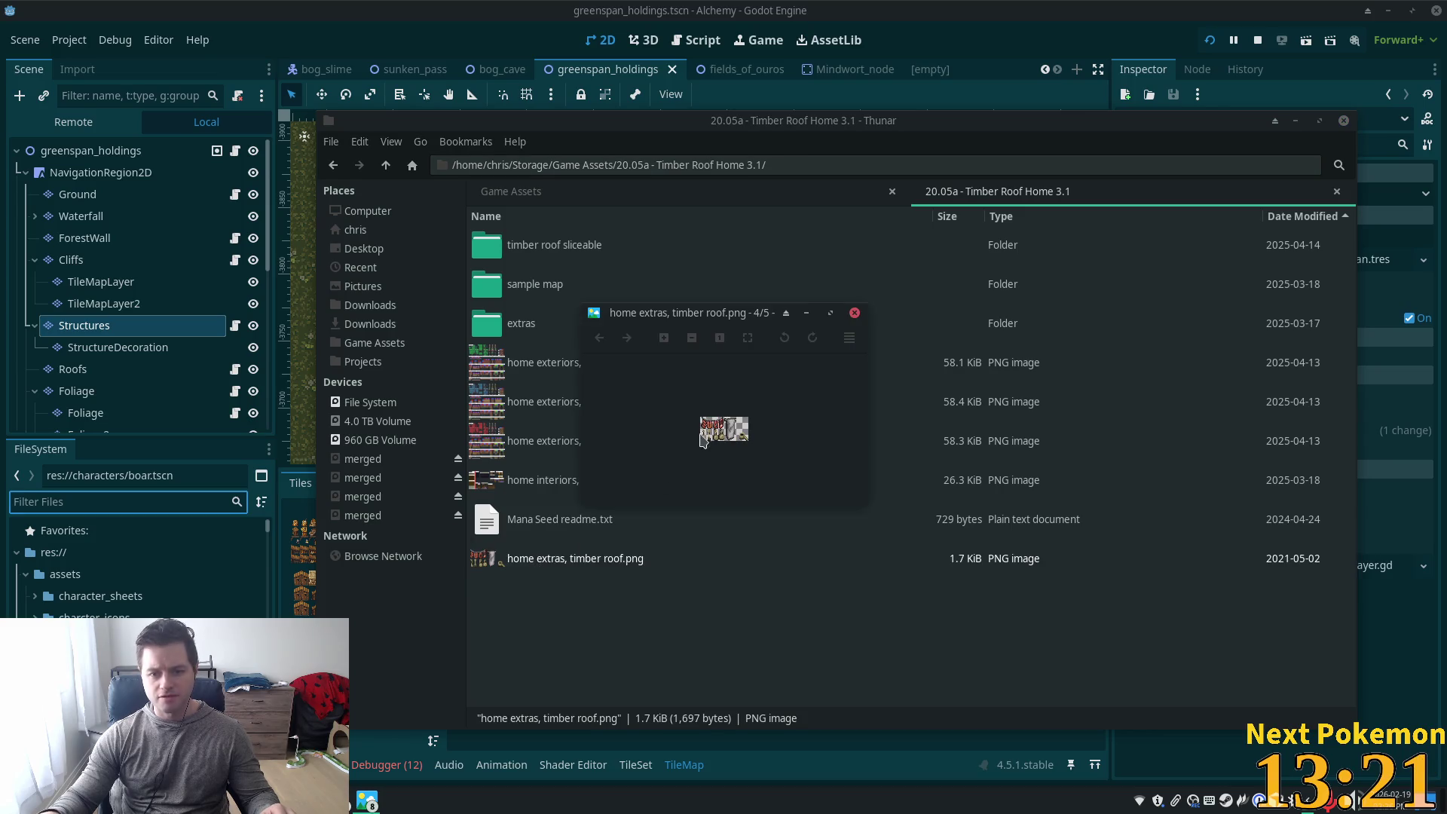
{"action": "scroll", "coordinate": [701, 440], "scroll_direction": "up", "scroll_amount": 6}
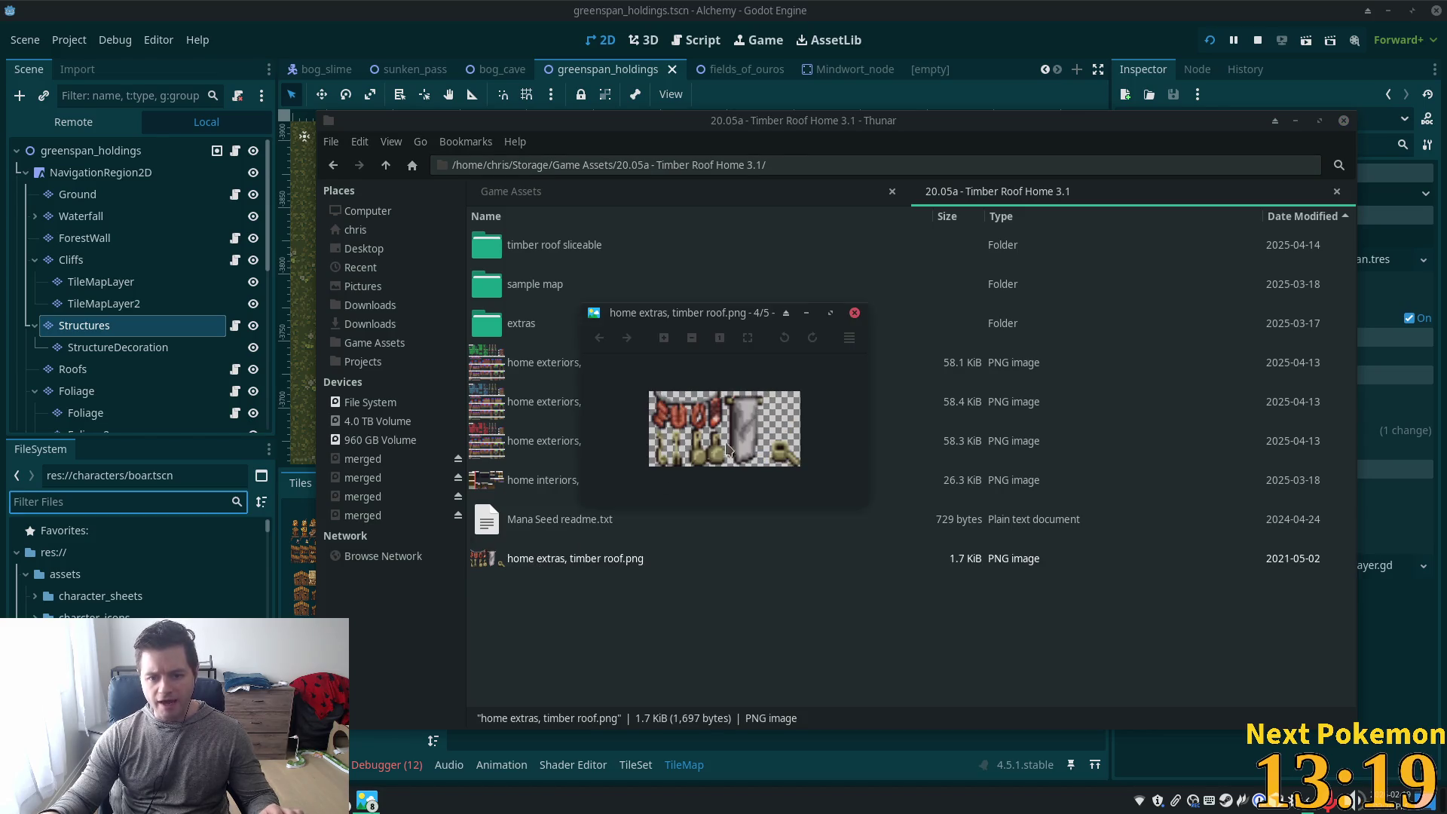
{"action": "left_click", "coordinate": [854, 313]}
In the extras folder, page from the plank floor to dirt image to the help sheet and enlarge the viewer
{"action": "double_click", "coordinate": [521, 324]}
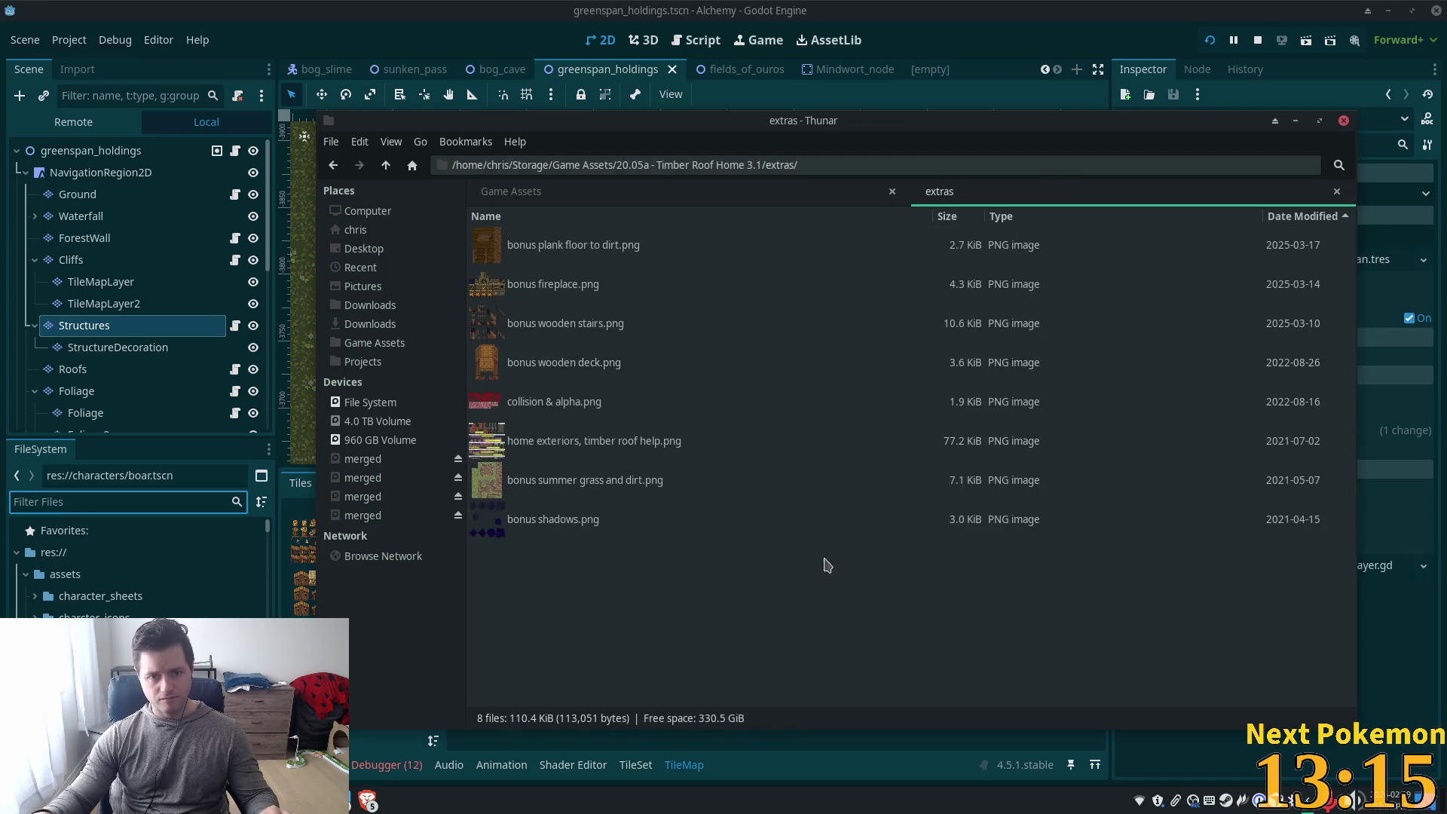
{"action": "double_click", "coordinate": [550, 249]}
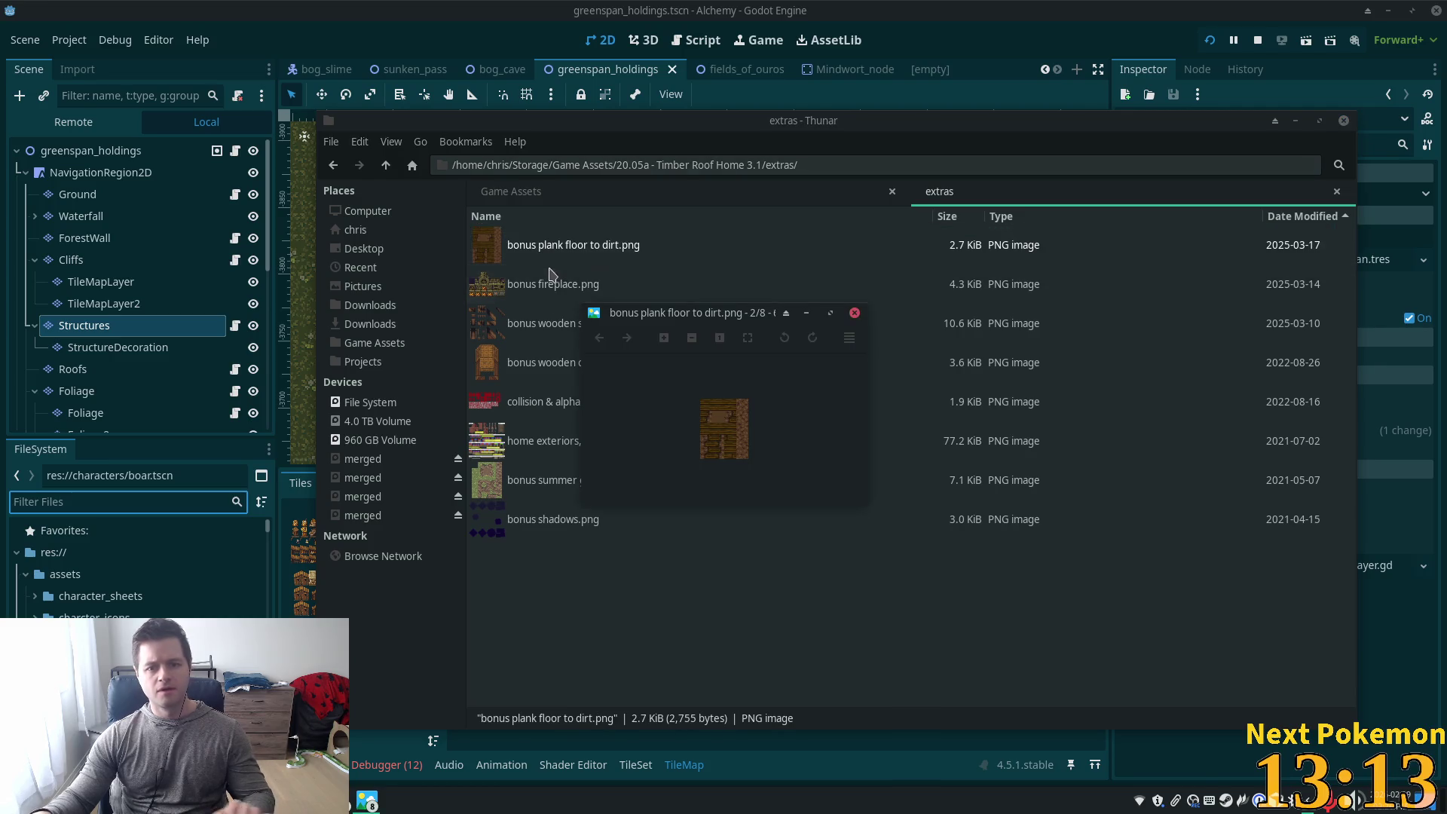
{"action": "scroll", "coordinate": [728, 471], "scroll_direction": "down", "scroll_amount": 1}
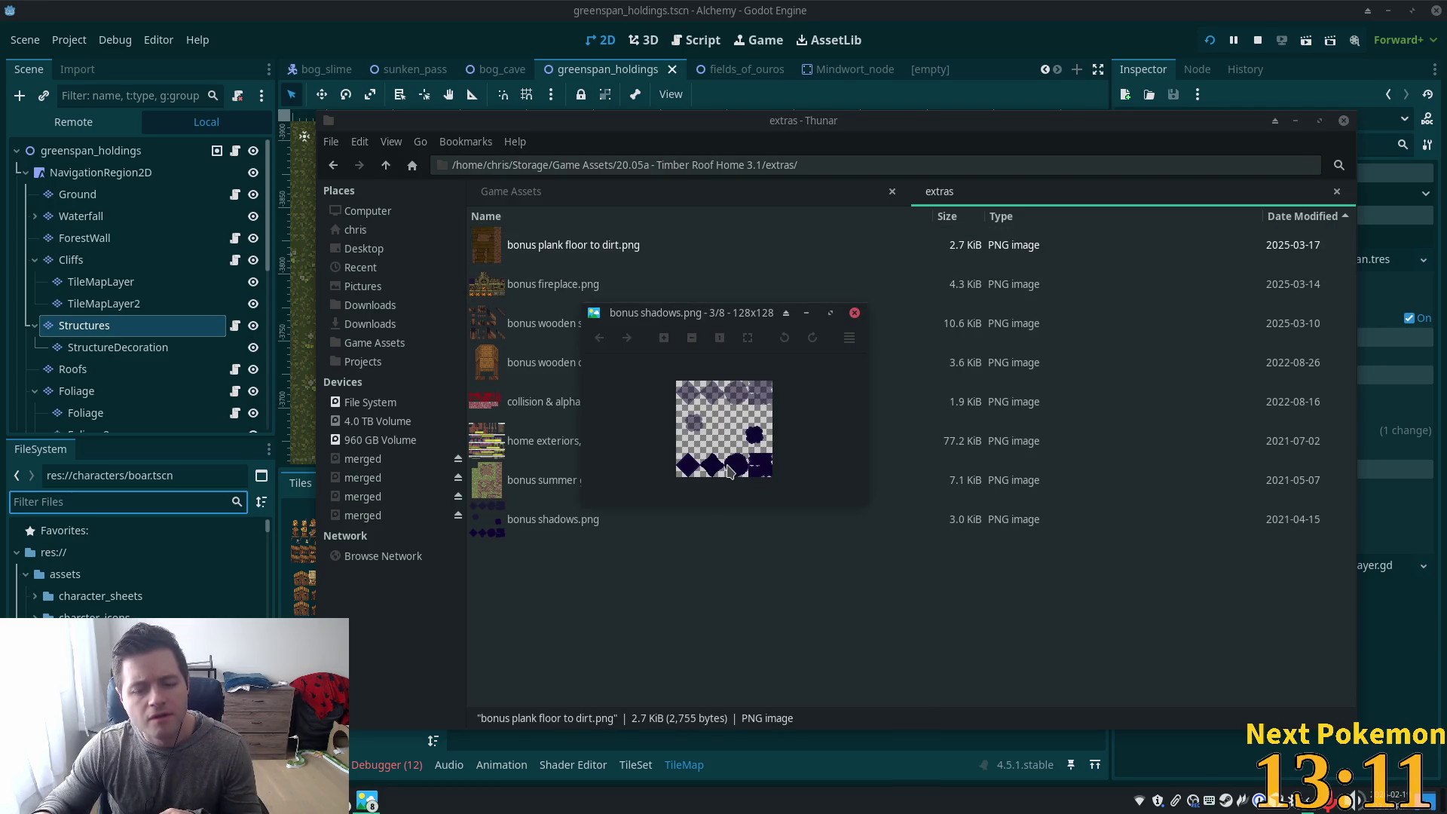
{"action": "scroll", "coordinate": [729, 471], "scroll_direction": "down", "scroll_amount": 1}
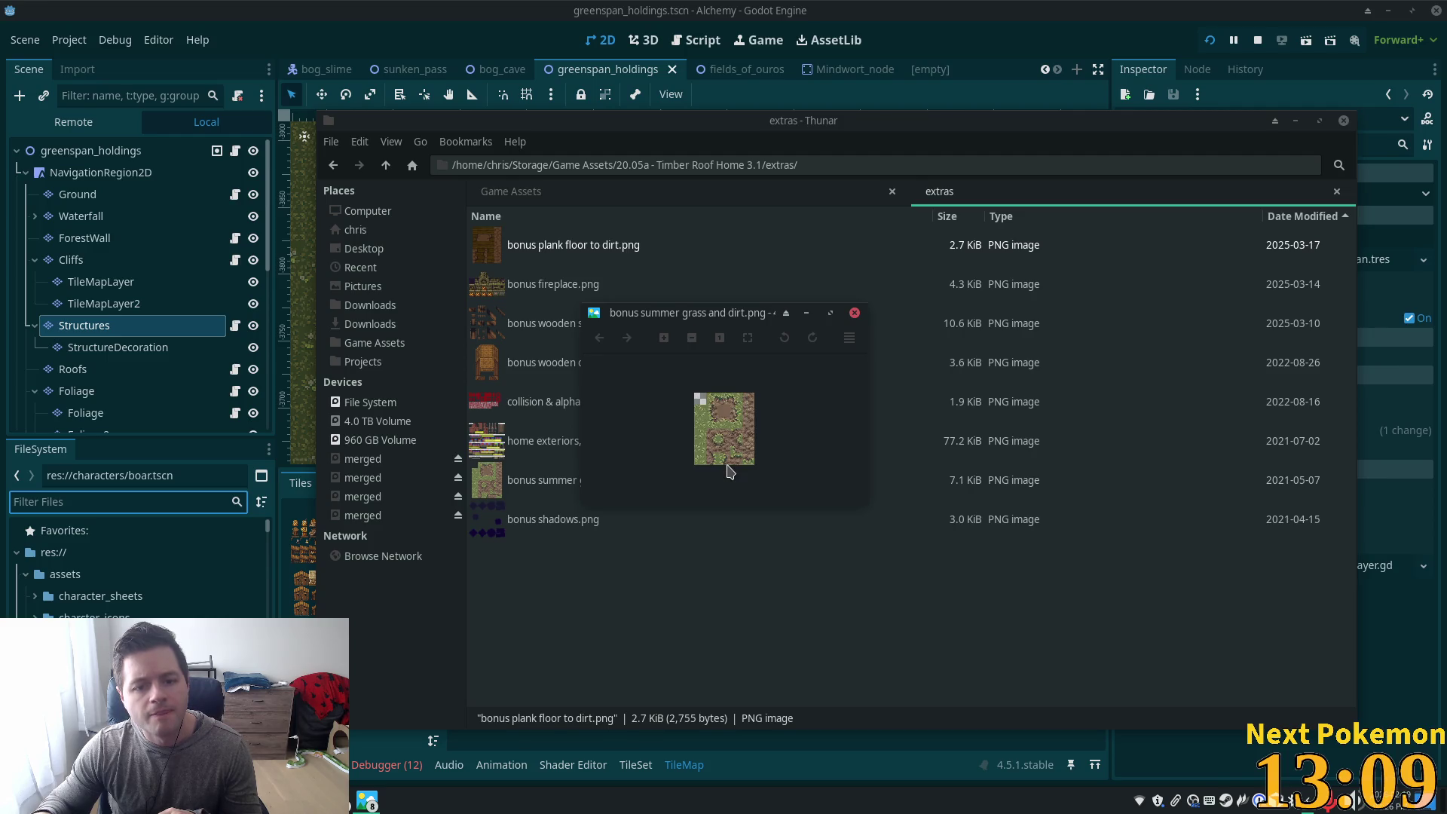
{"action": "scroll", "coordinate": [729, 471], "scroll_direction": "down", "scroll_amount": 1}
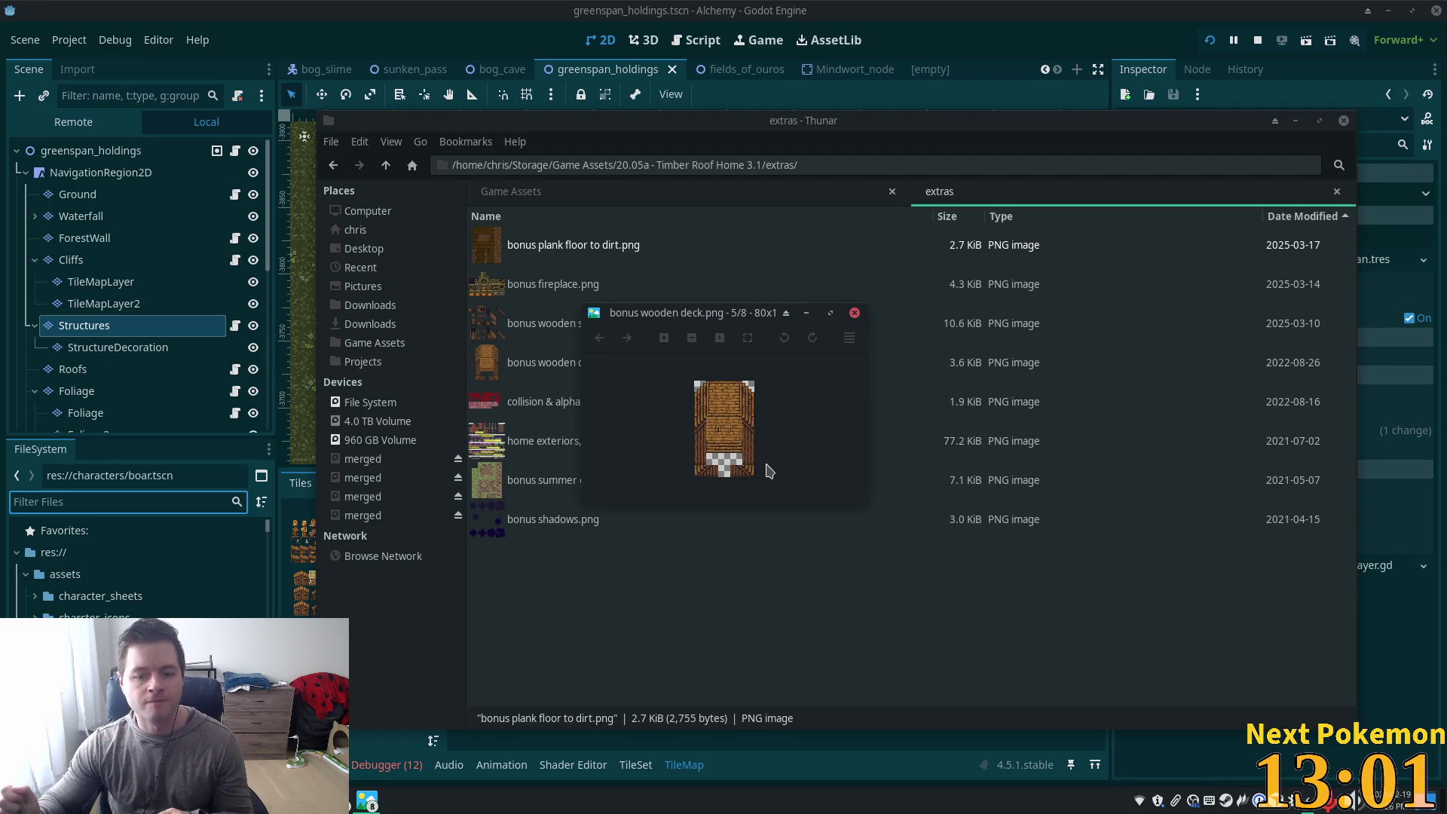
{"action": "scroll", "coordinate": [768, 471], "scroll_direction": "down", "scroll_amount": 1}
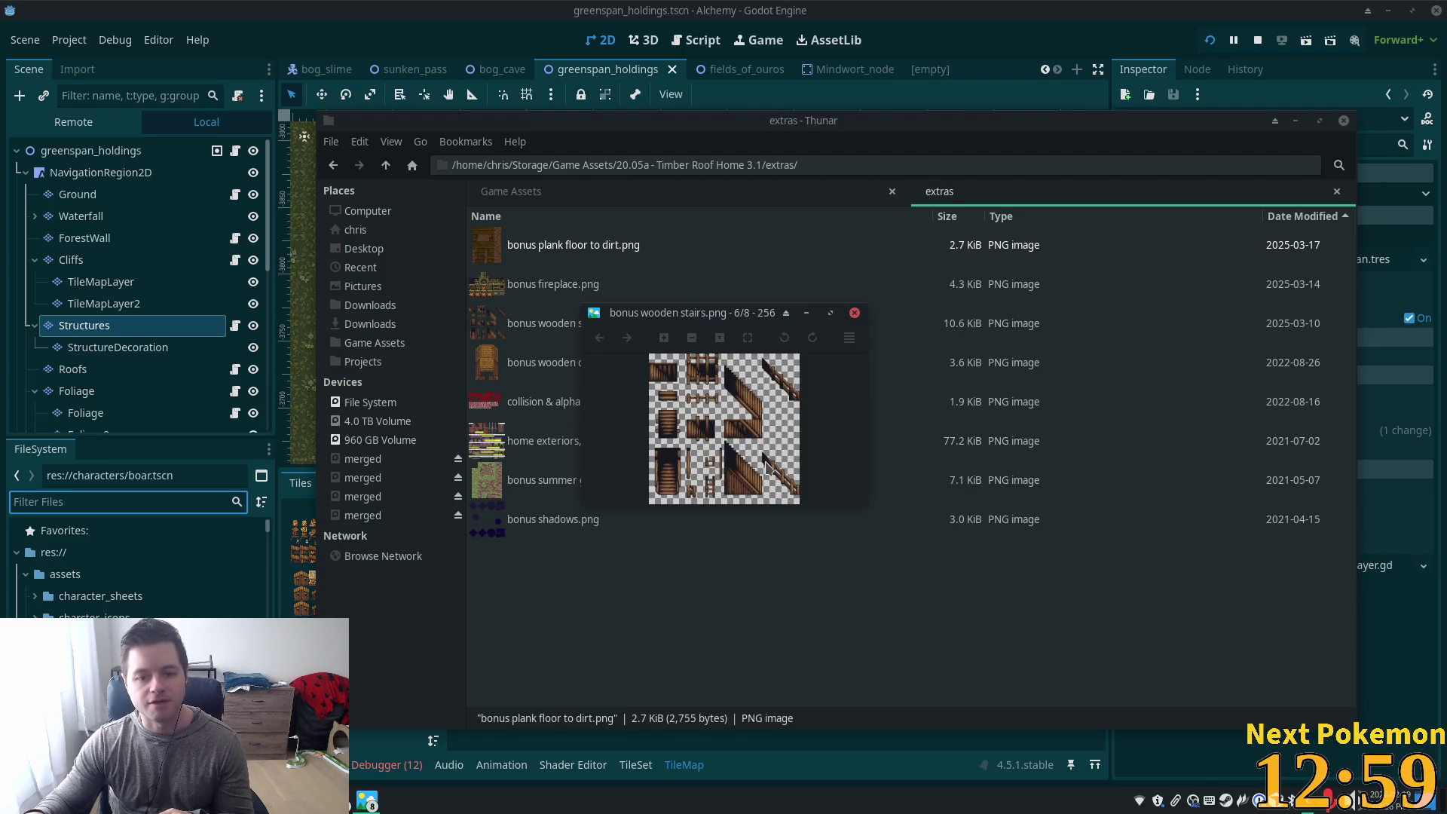
{"action": "scroll", "coordinate": [767, 467], "scroll_direction": "down", "scroll_amount": 1}
{"action": "scroll", "coordinate": [768, 475], "scroll_direction": "down", "scroll_amount": 1}
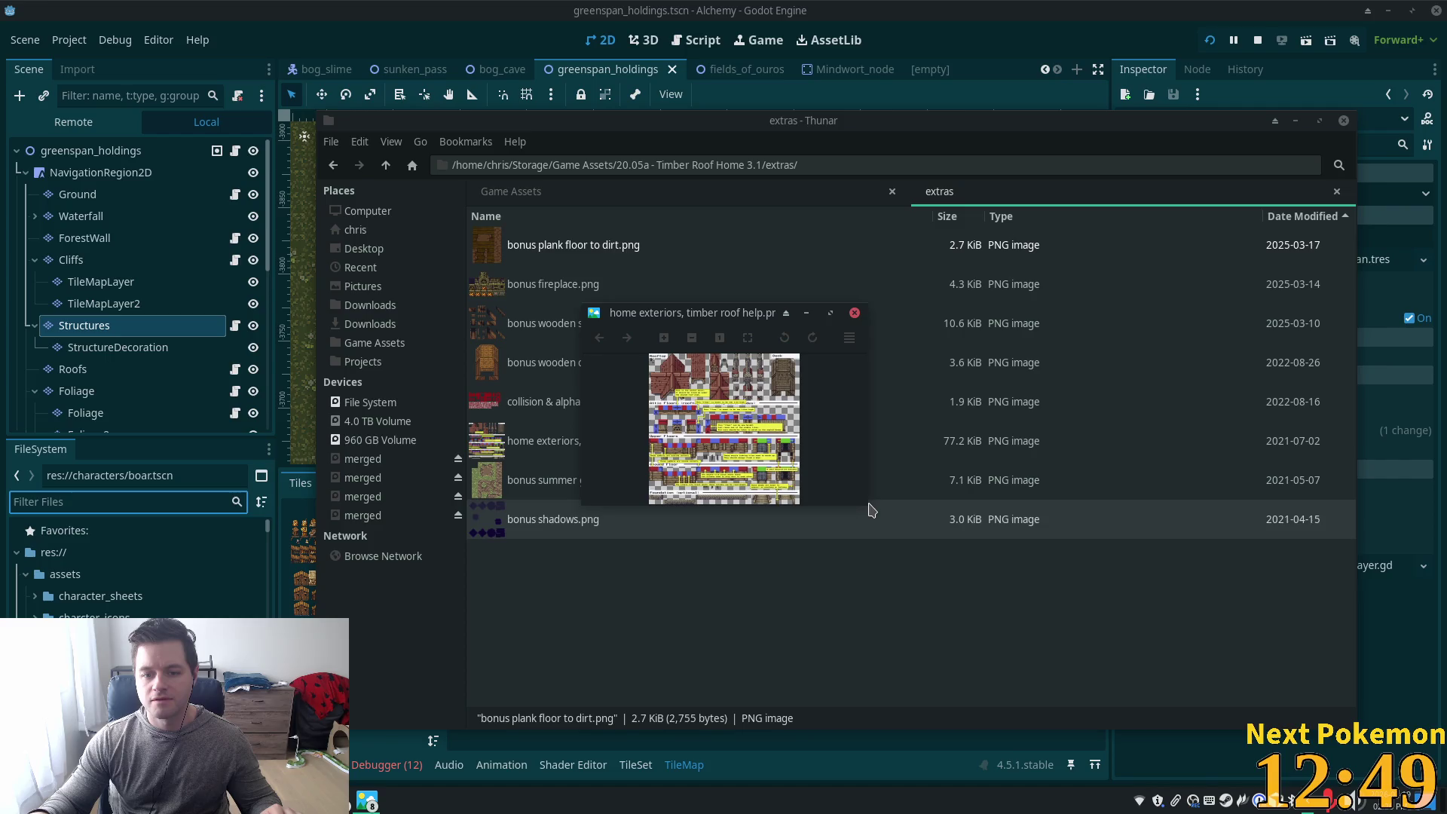
{"action": "mouse_move", "coordinate": [872, 510]}
{"action": "left_mouse_down"}
{"action": "mouse_move", "coordinate": [1133, 636]}
{"action": "mouse_move", "coordinate": [1176, 674]}
{"action": "left_mouse_up"}
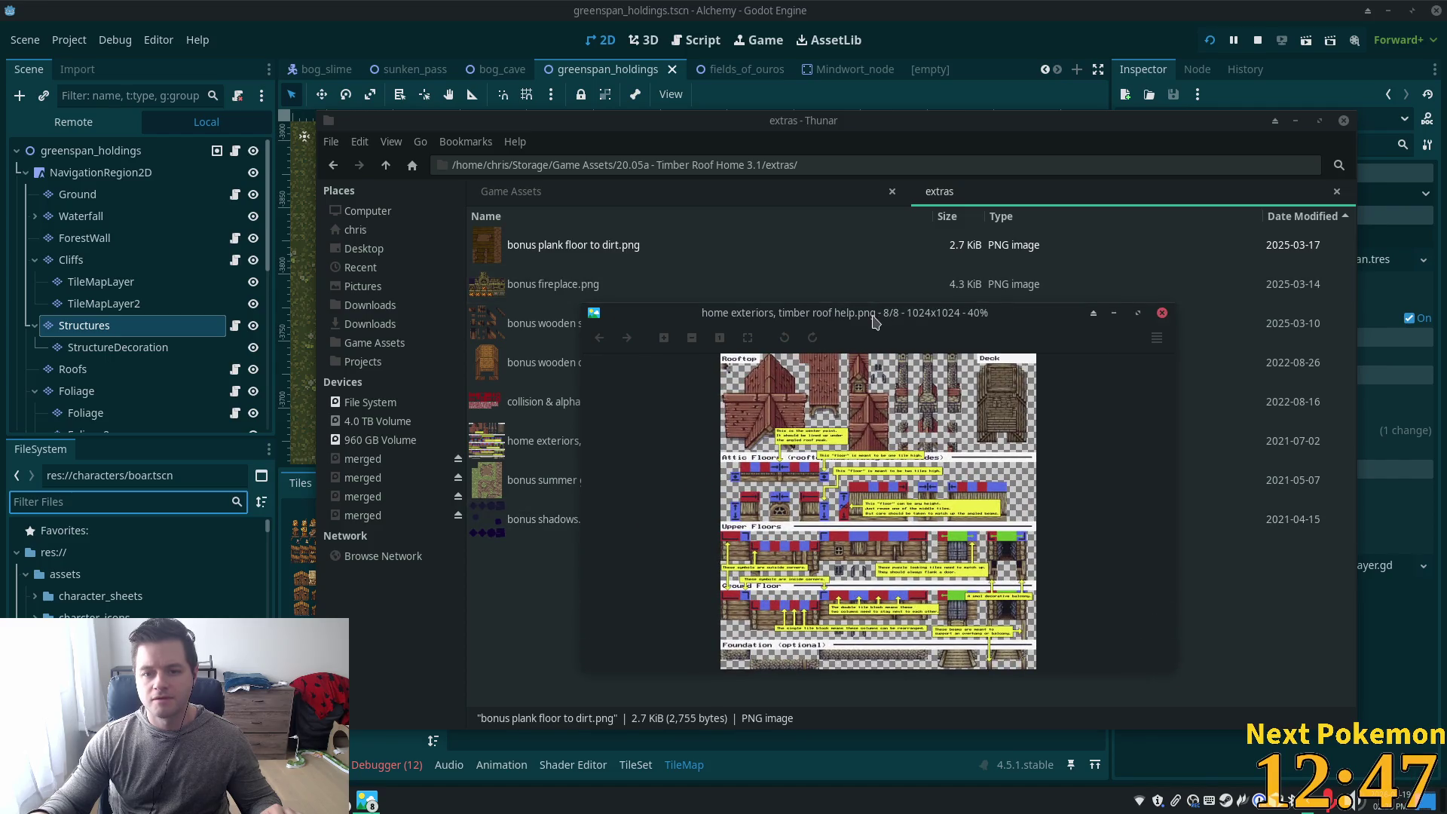
Pan and zoom around the timber roof help sheet to study it, then close the viewer
{"action": "left_click_drag", "start_coordinate": [874, 322], "coordinate": [712, 145]}
{"action": "scroll", "coordinate": [744, 239], "scroll_direction": "up", "scroll_amount": 3}
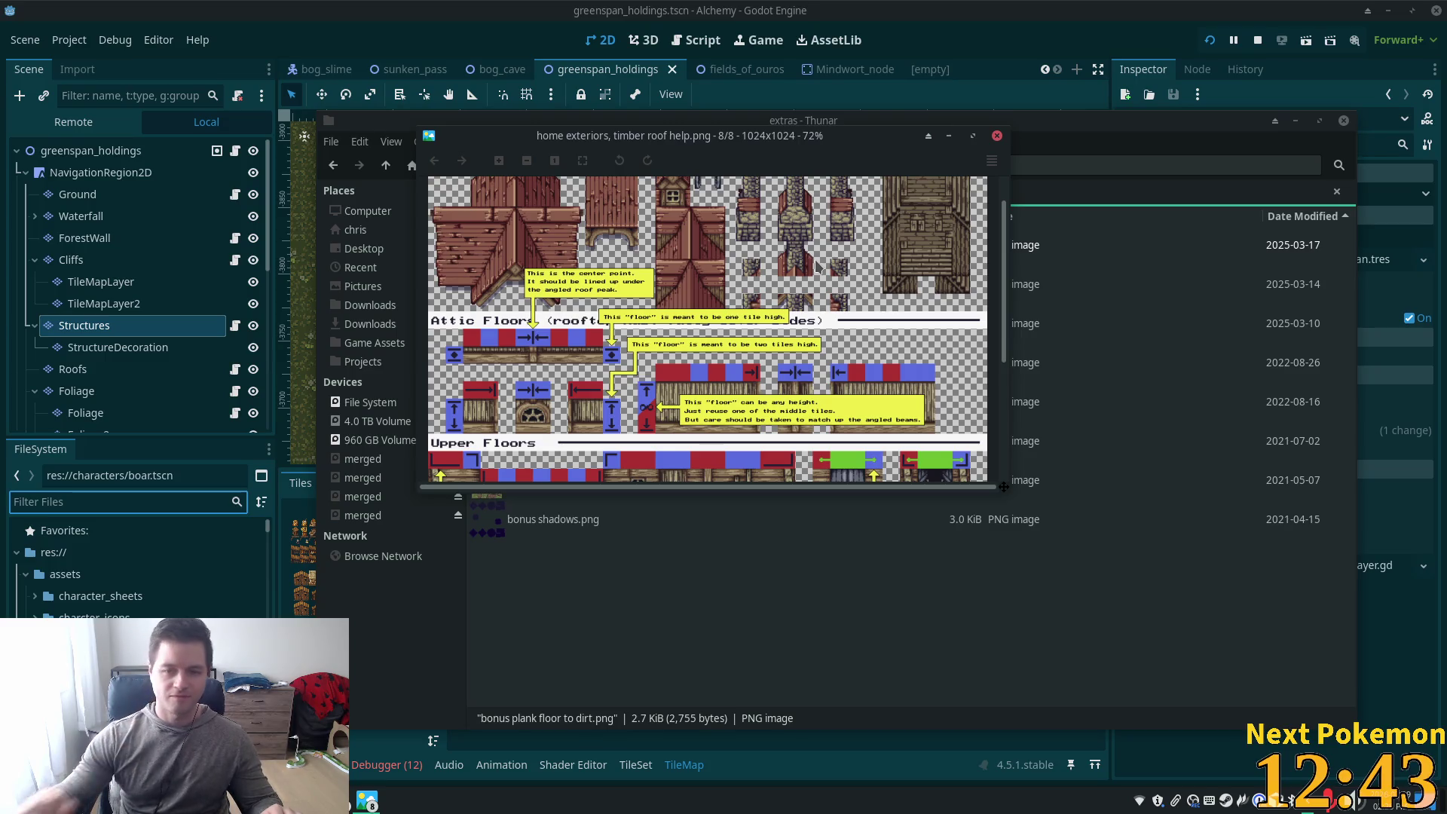
{"action": "scroll", "coordinate": [847, 369], "scroll_direction": "down", "scroll_amount": 1}
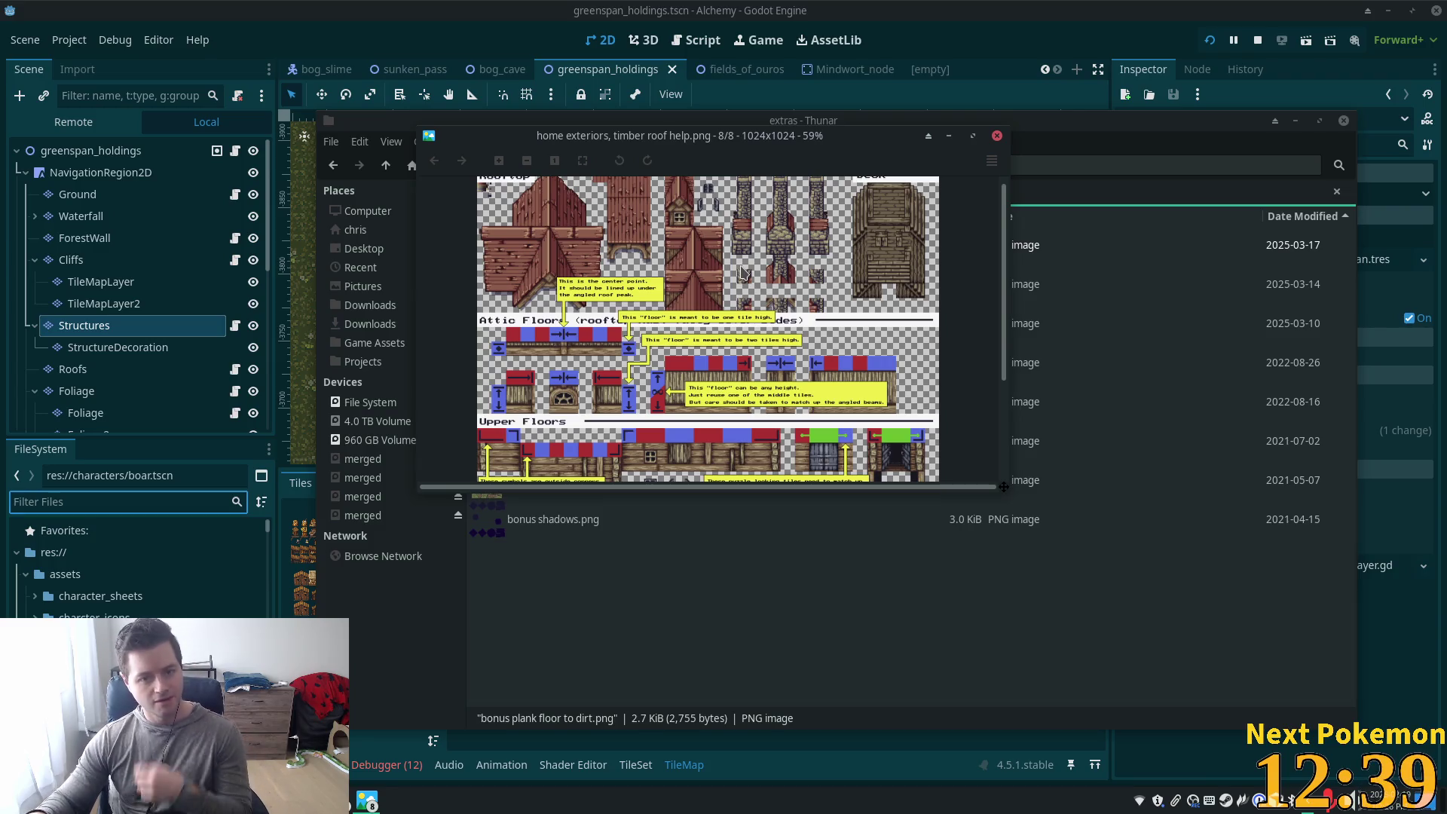
{"action": "scroll", "coordinate": [592, 306], "scroll_direction": "up", "scroll_amount": 1}
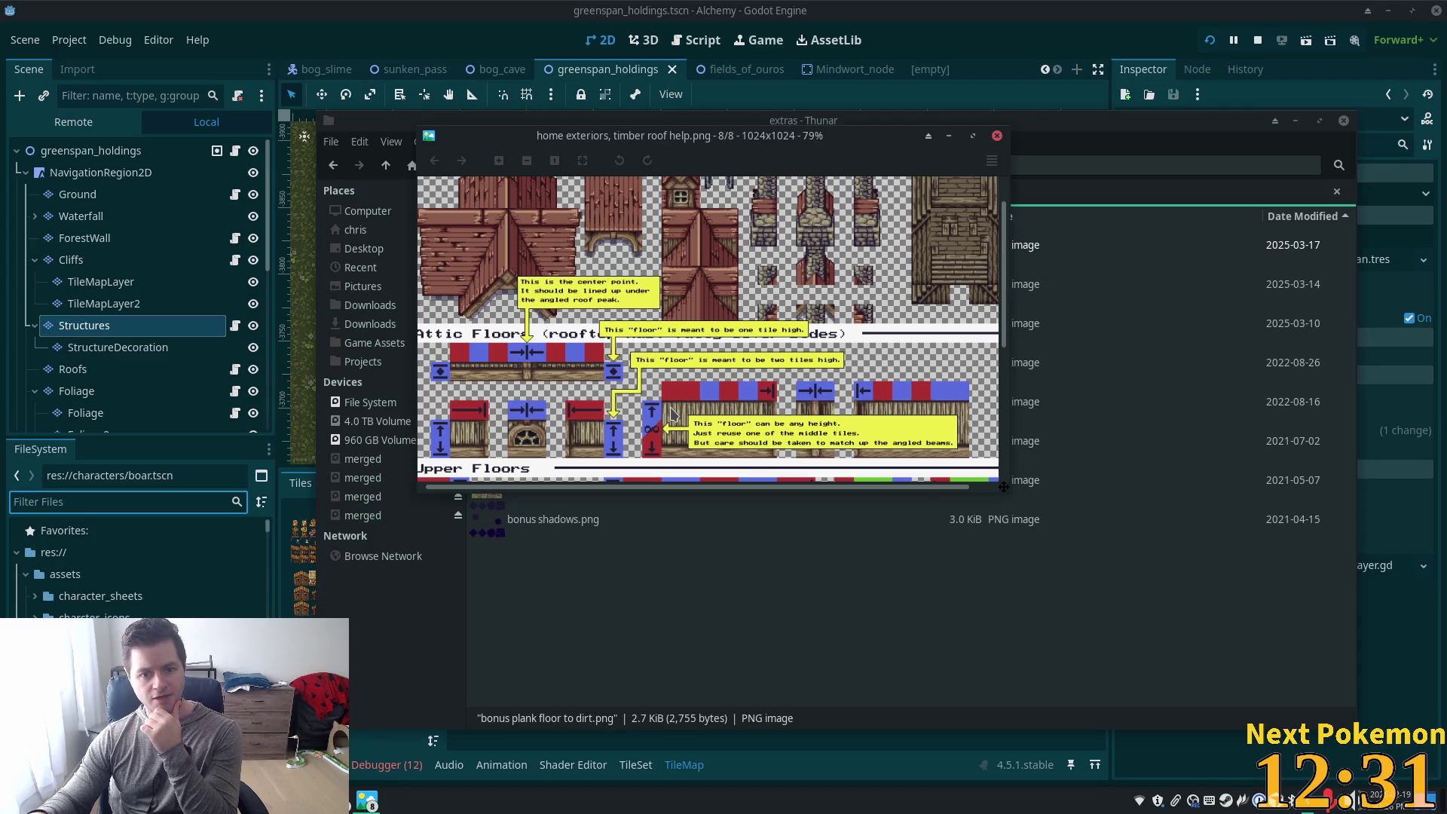
{"action": "scroll", "coordinate": [673, 415], "scroll_direction": "down", "scroll_amount": 1}
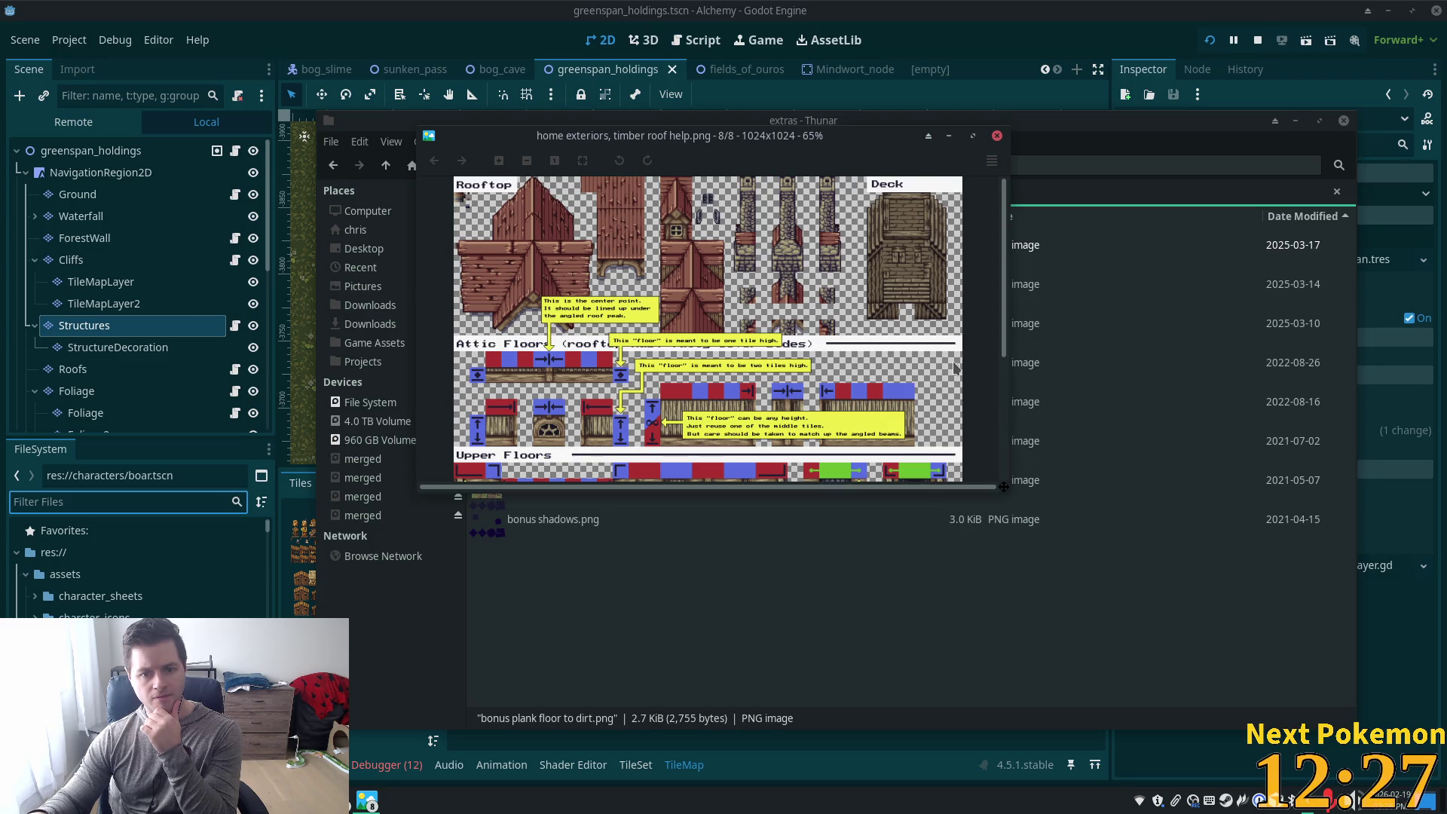
{"action": "scroll", "coordinate": [1005, 355], "scroll_direction": "down", "scroll_amount": 1}
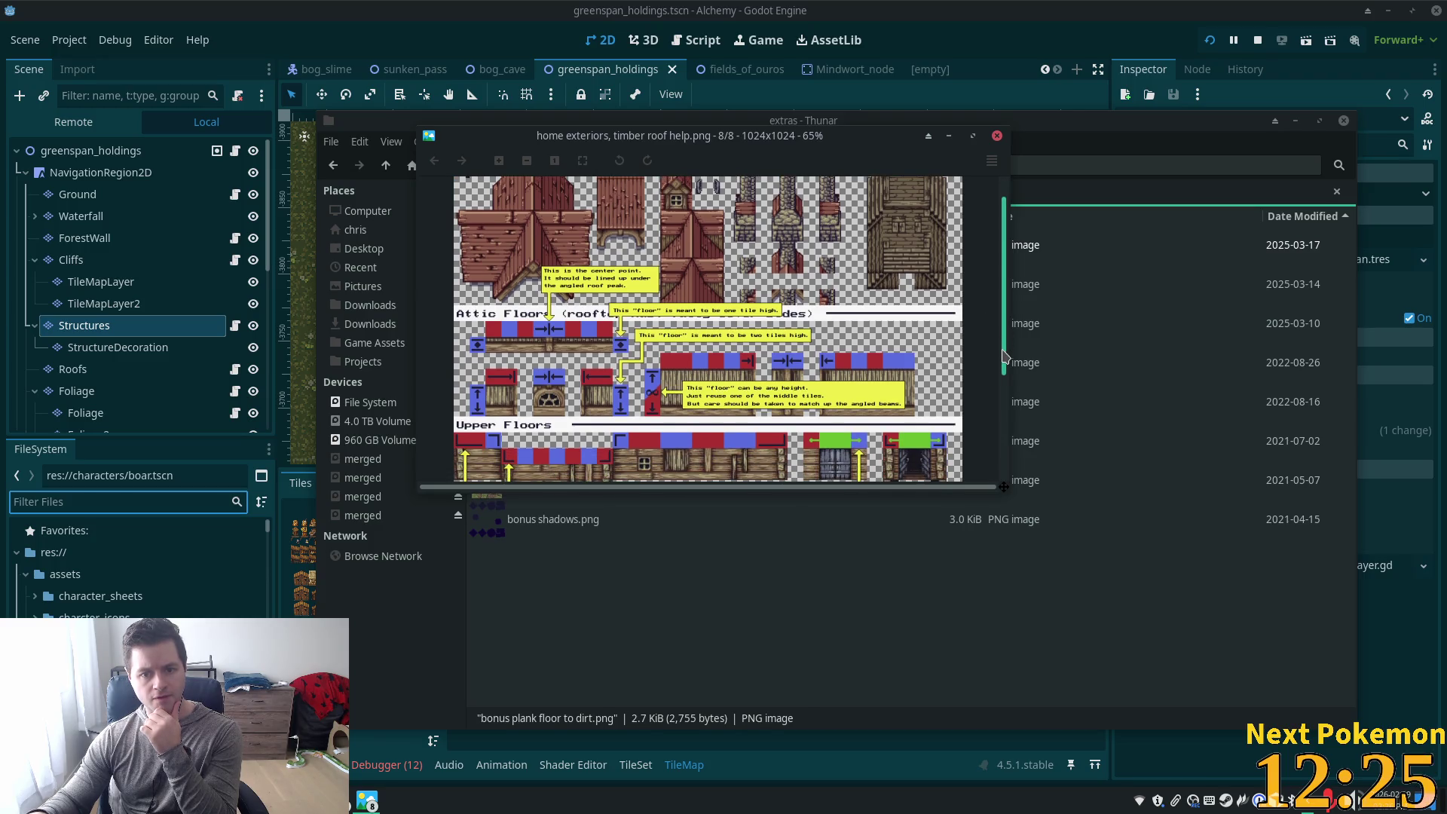
{"action": "left_click_drag", "start_coordinate": [1004, 356], "coordinate": [996, 437]}
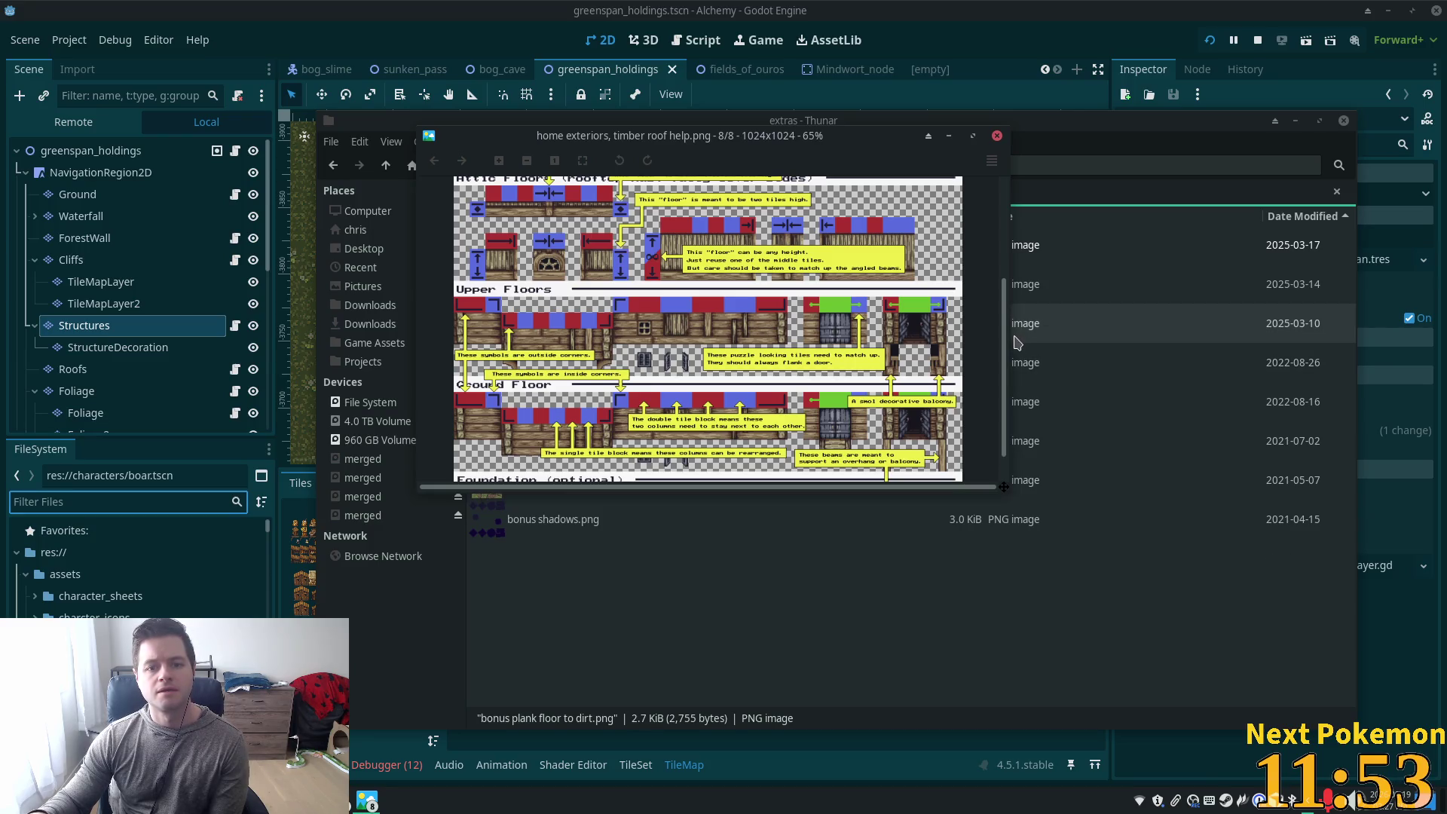
{"action": "scroll", "coordinate": [874, 291], "scroll_direction": "up", "scroll_amount": 3}
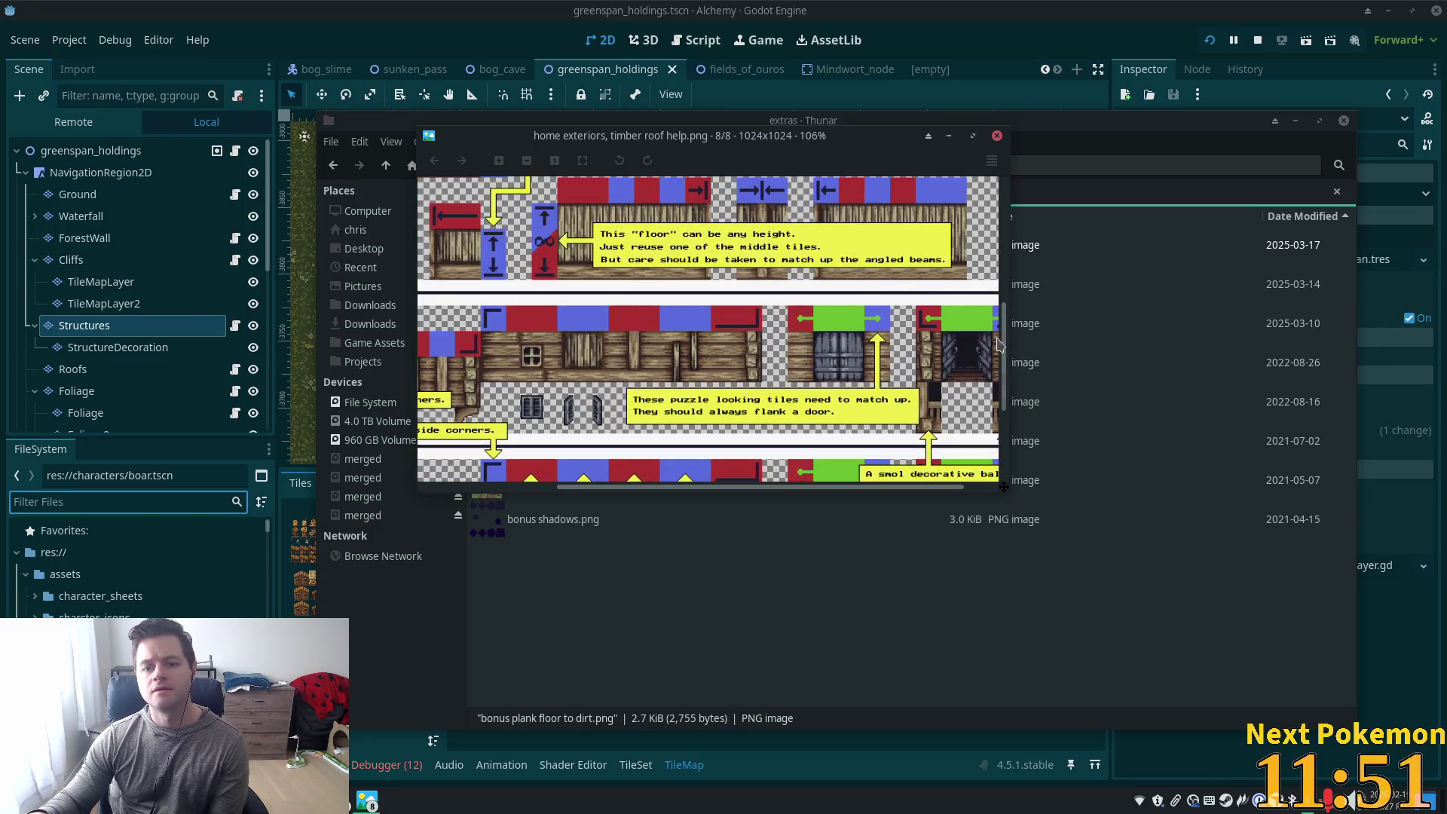
{"action": "left_click_drag", "start_coordinate": [1008, 334], "coordinate": [1010, 182]}
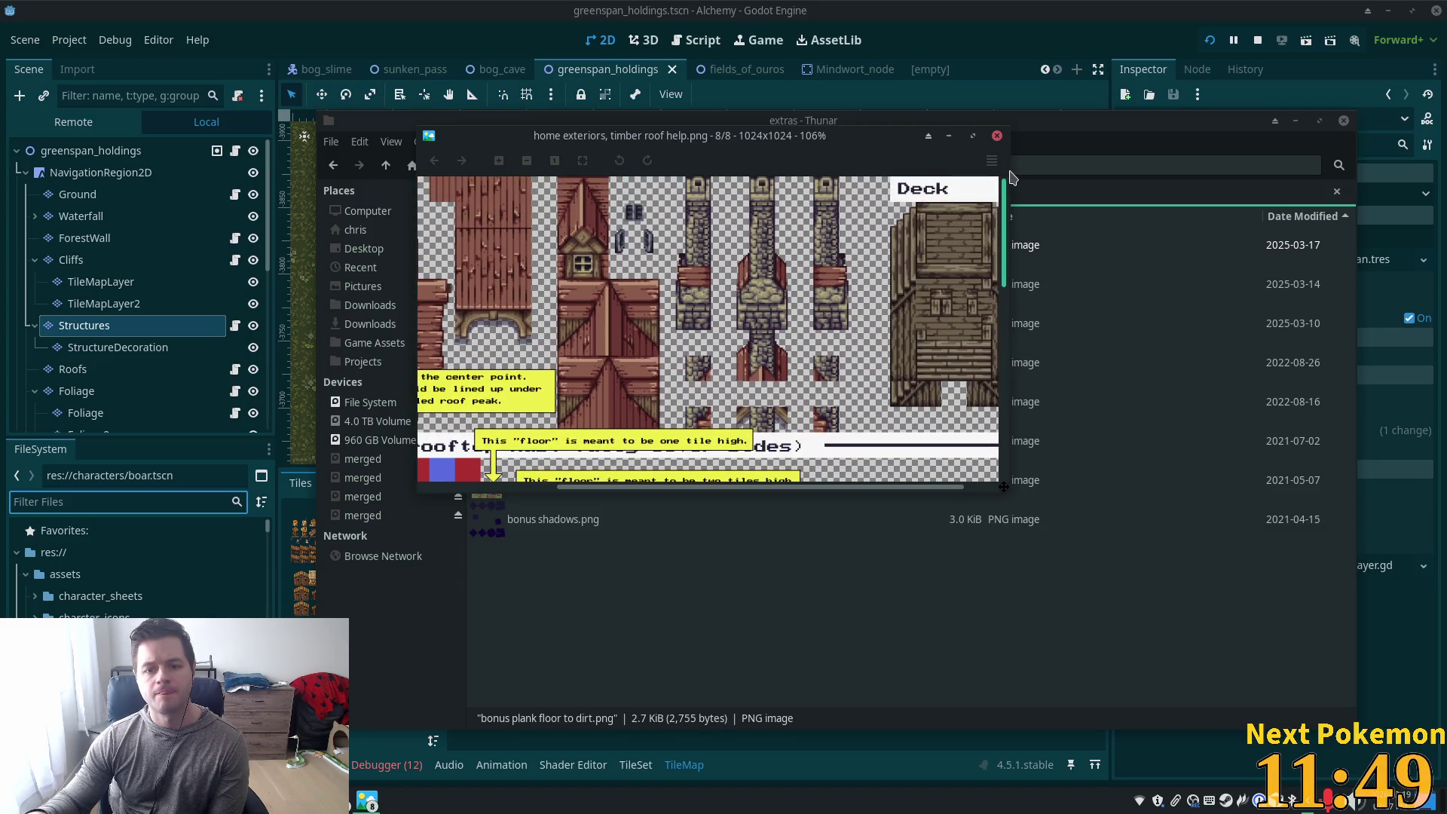
{"action": "scroll", "coordinate": [746, 413], "scroll_direction": "left", "scroll_amount": 4}
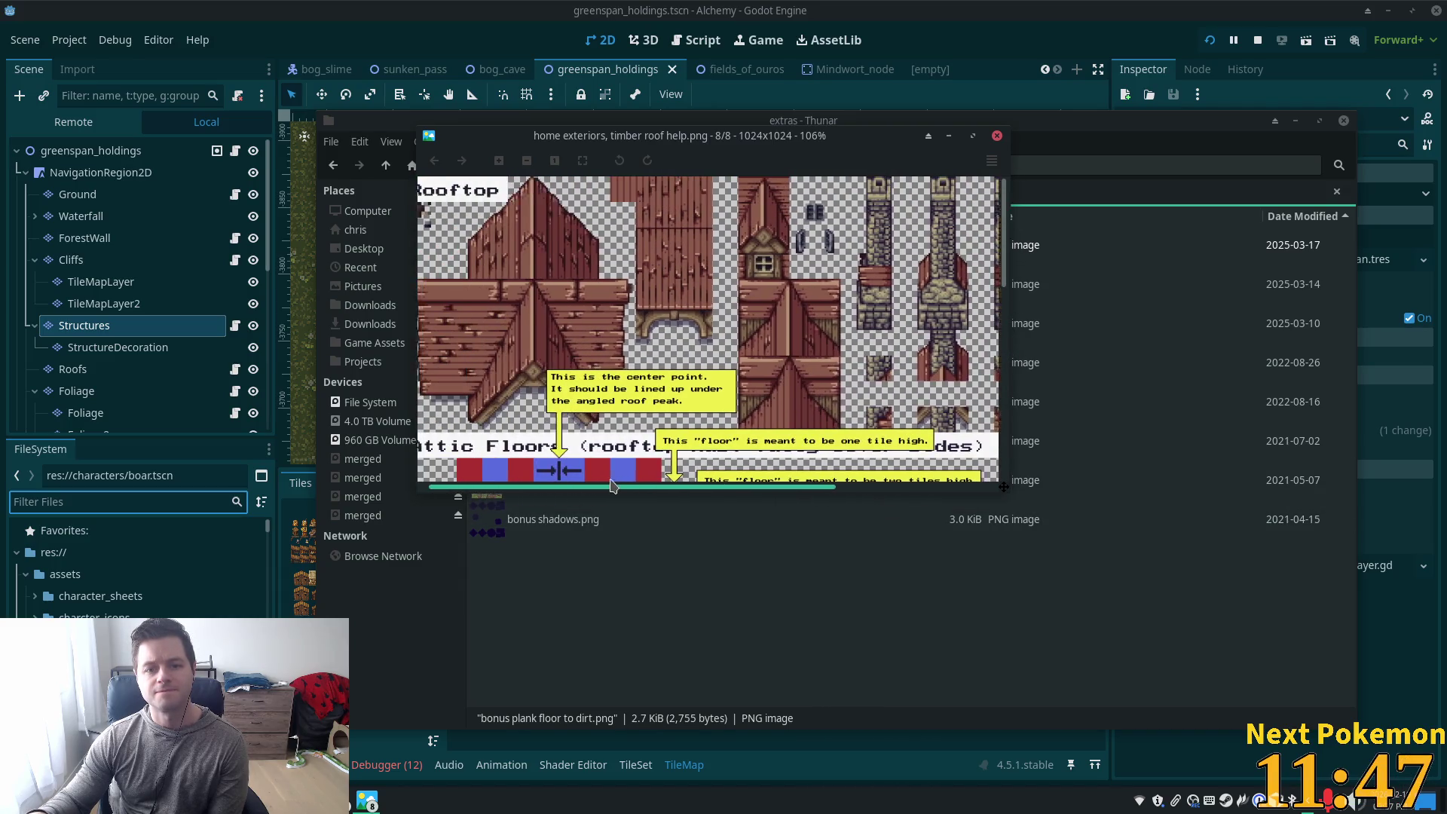
{"action": "scroll", "coordinate": [961, 298], "scroll_direction": "down", "scroll_amount": 3}
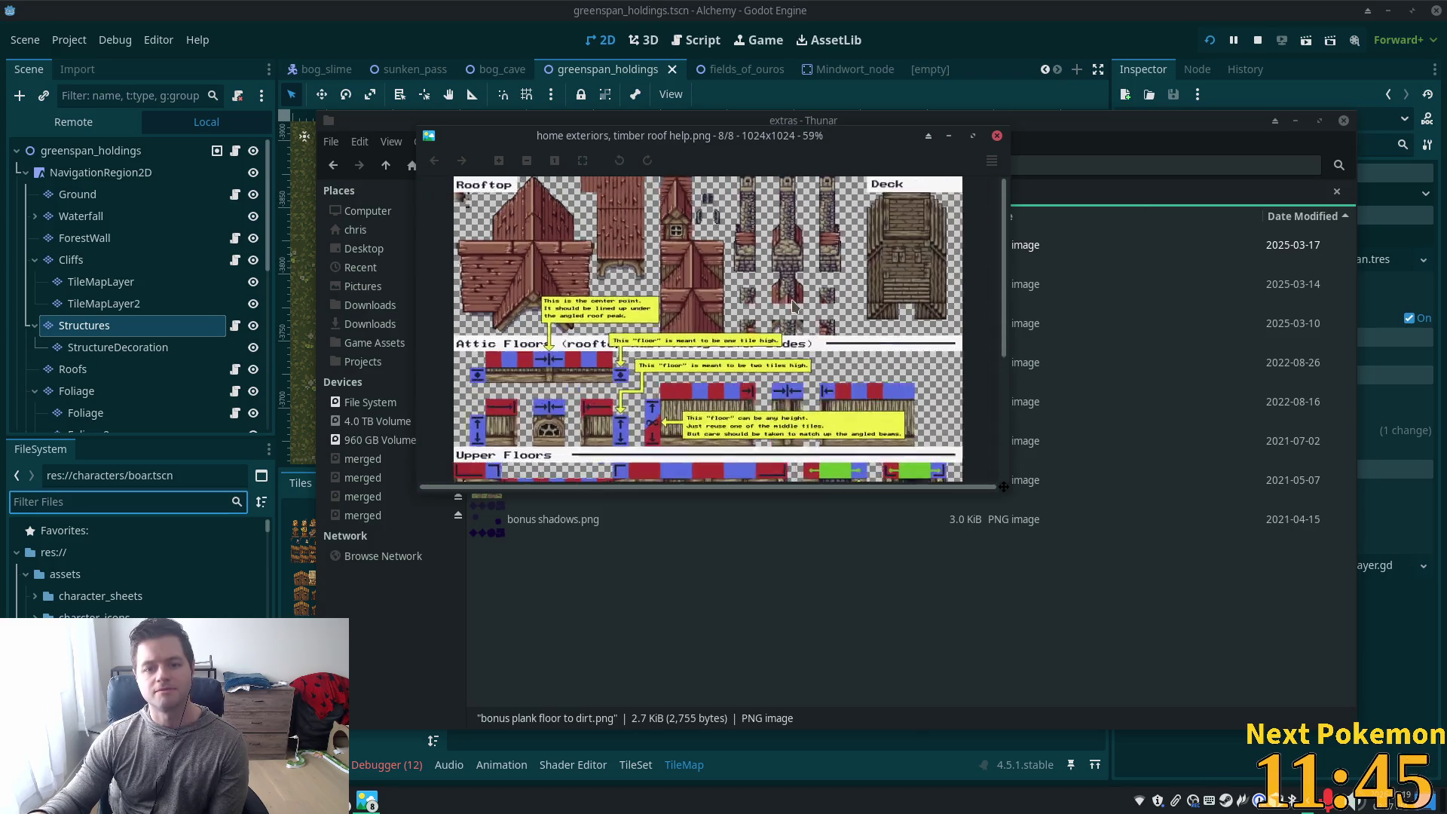
{"action": "left_click", "coordinate": [996, 138]}
Go up to the Timber Roof Home 3.1 folder and open the v3 sheet beside the farm map
{"action": "left_click", "coordinate": [386, 165]}
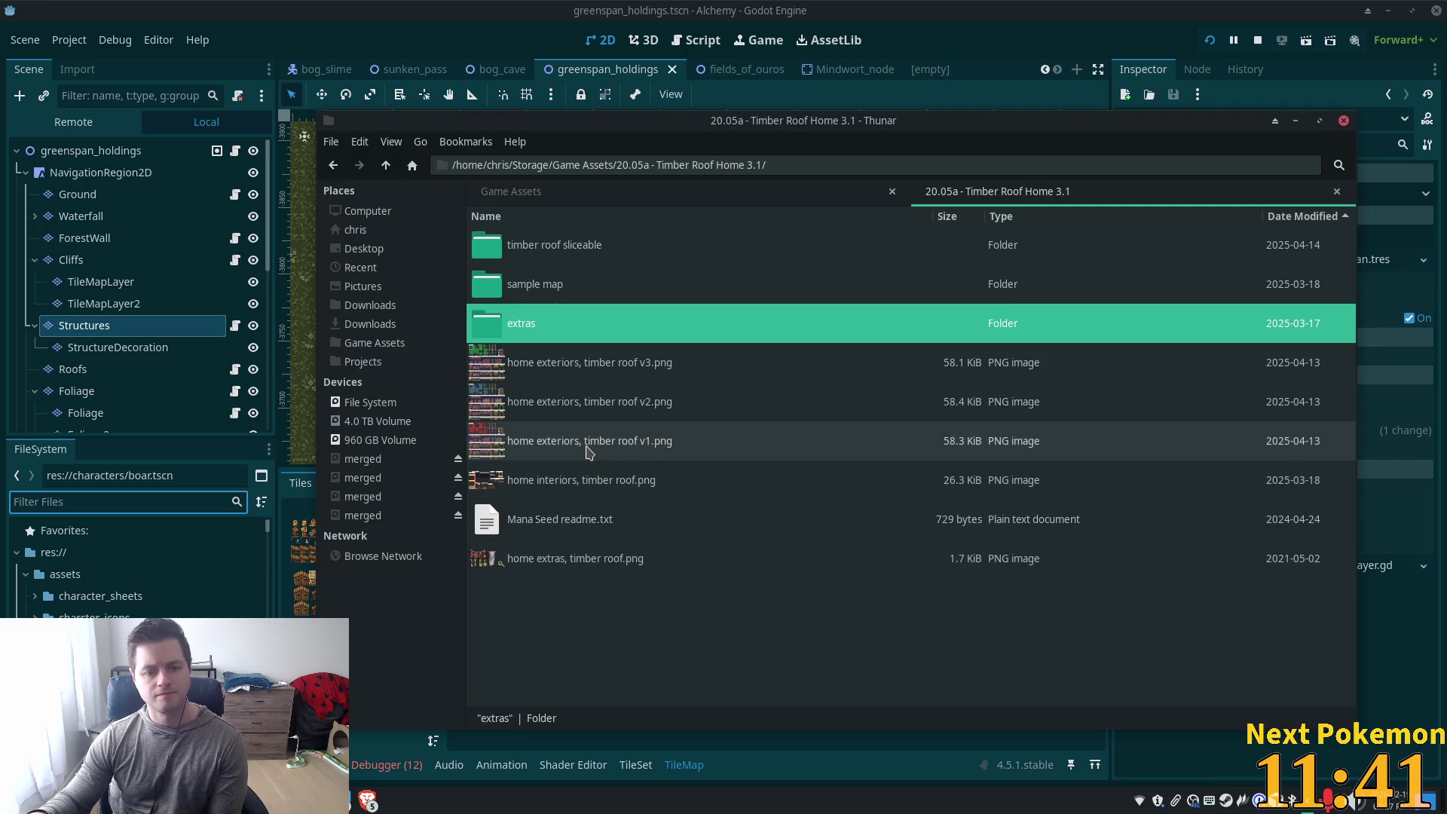
{"action": "left_click", "coordinate": [539, 405]}
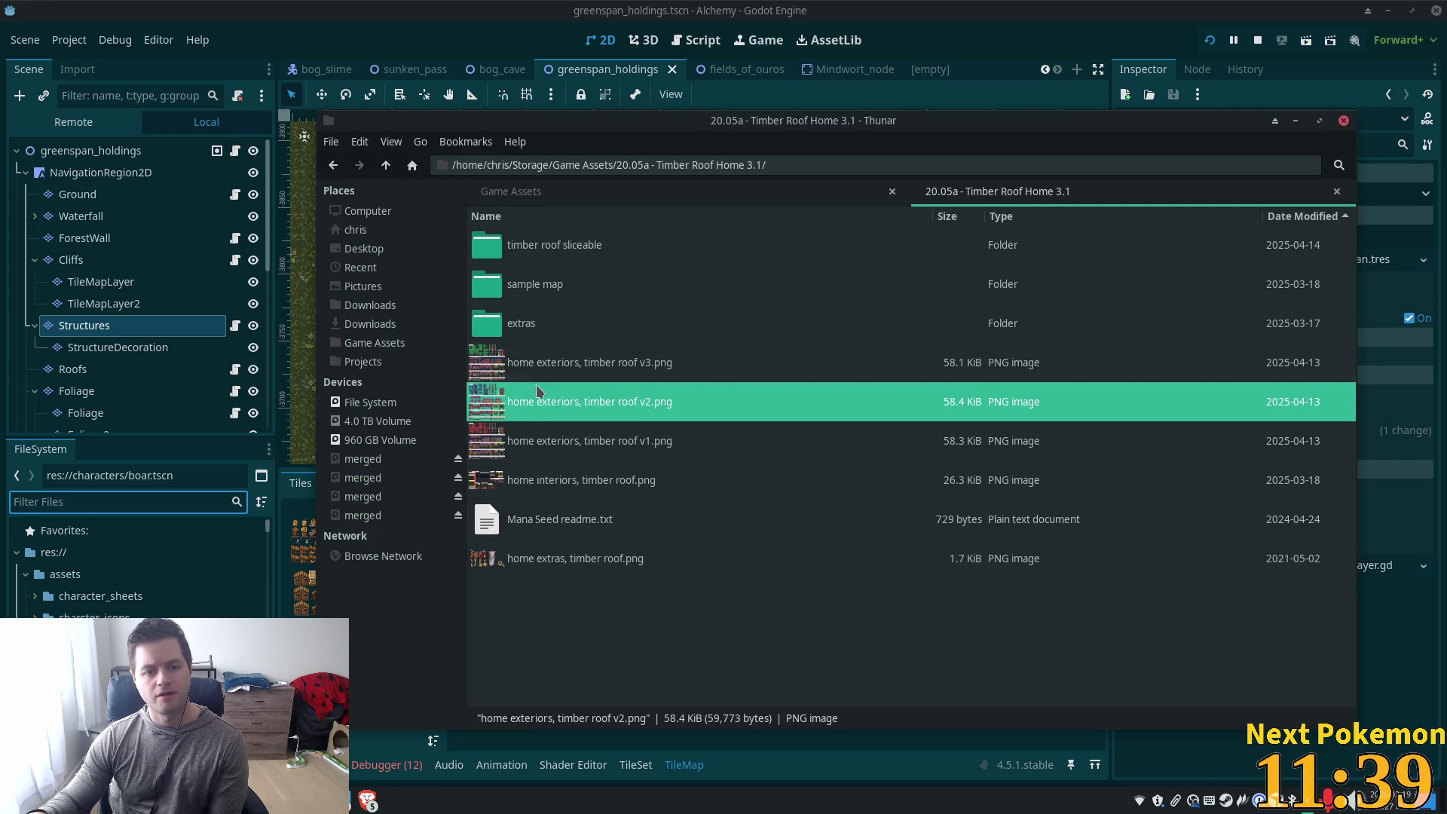
{"action": "double_click", "coordinate": [535, 375]}
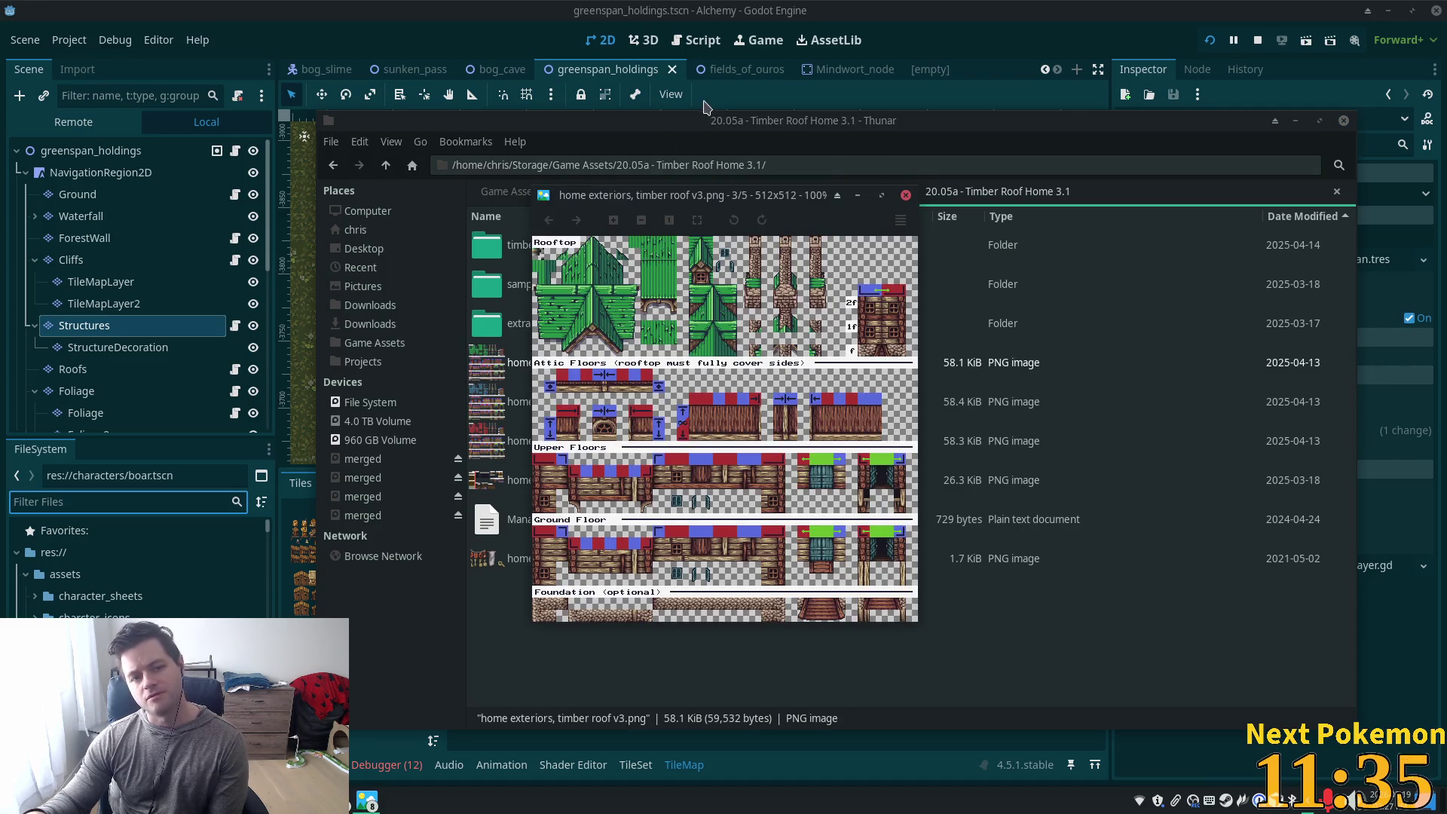
{"action": "mouse_move", "coordinate": [697, 119]}
{"action": "left_mouse_down"}
{"action": "mouse_move", "coordinate": [934, 128]}
{"action": "mouse_move", "coordinate": [1138, 176]}
{"action": "left_mouse_up"}
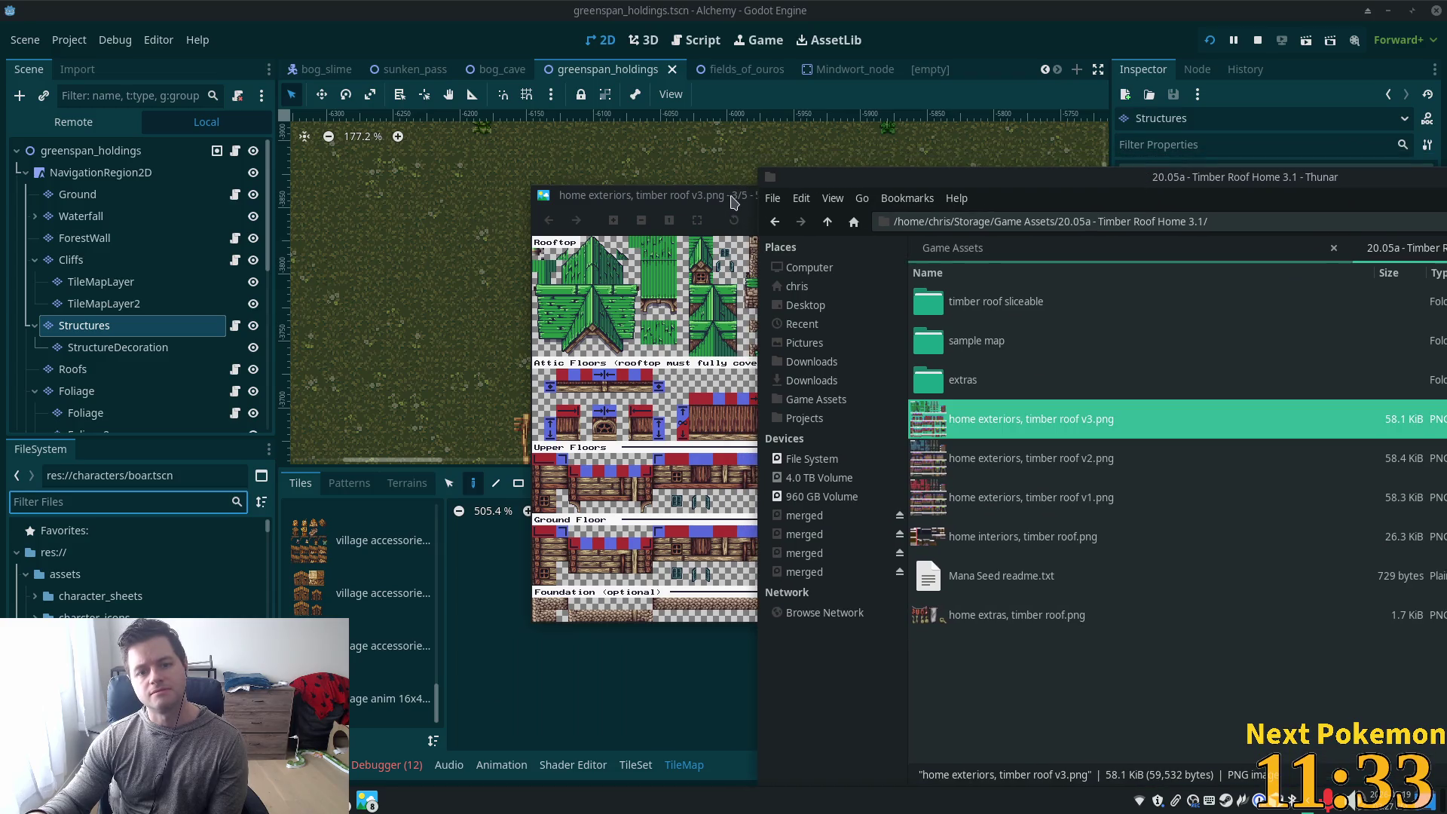
{"action": "mouse_move", "coordinate": [733, 201]}
{"action": "left_mouse_down"}
{"action": "mouse_move", "coordinate": [798, 351]}
{"action": "mouse_move", "coordinate": [668, 209]}
{"action": "left_mouse_up"}
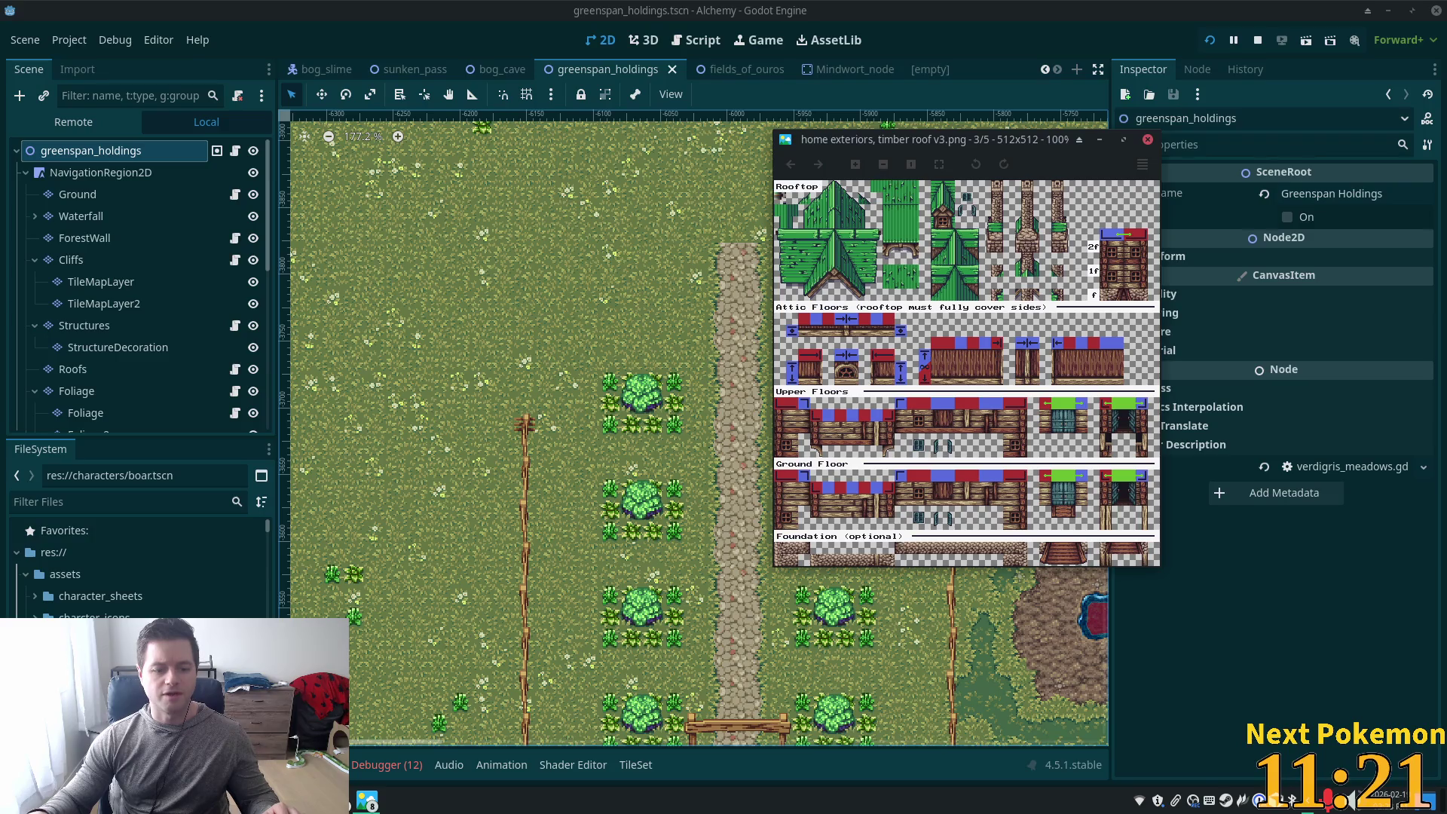
Open and close the v2 and v1 timber roof sheets in turn to compare them
{"action": "mouse_move", "coordinate": [339, 800]}
{"action": "left_click", "coordinate": [377, 739]}
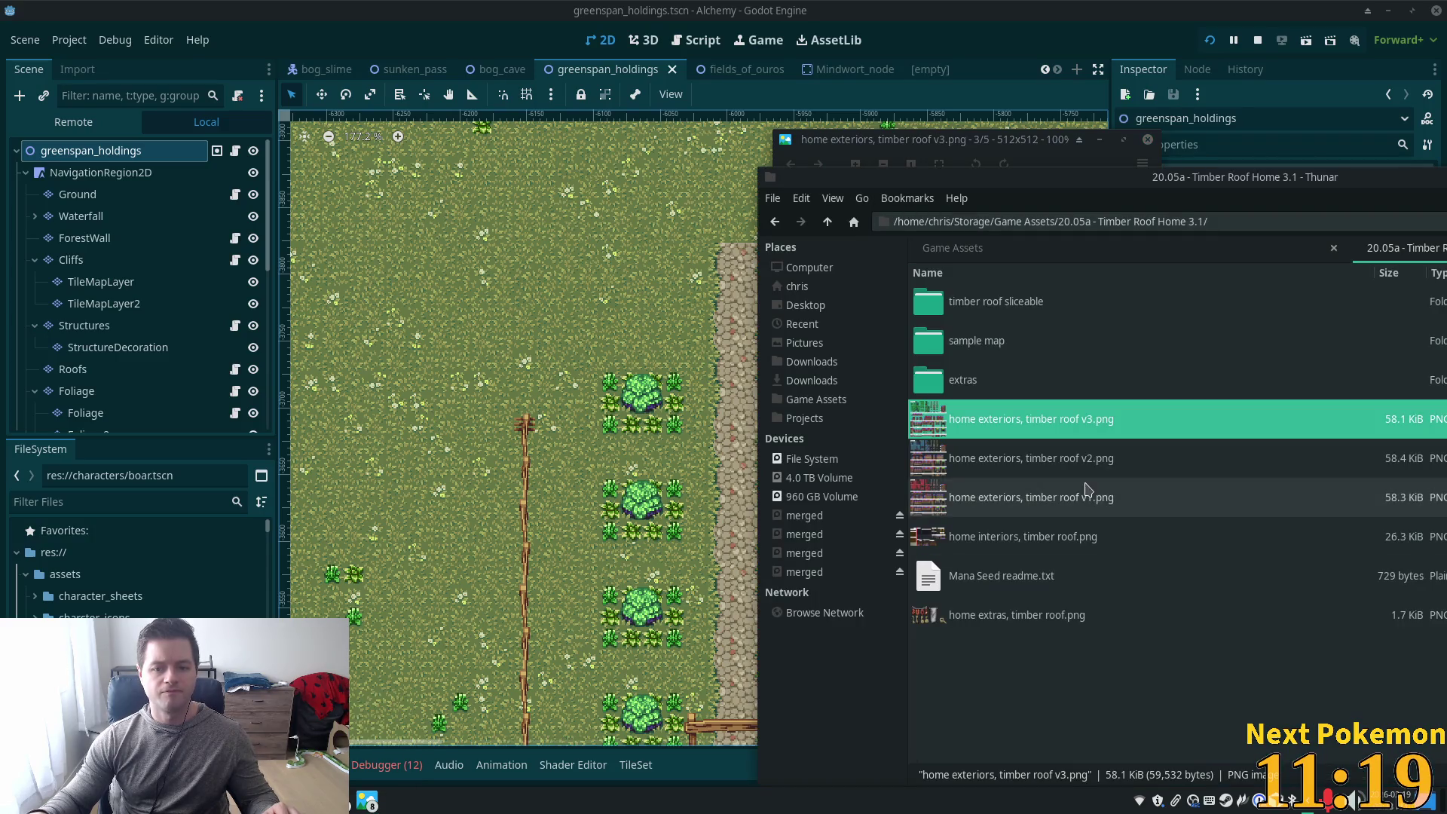
{"action": "double_click", "coordinate": [995, 458]}
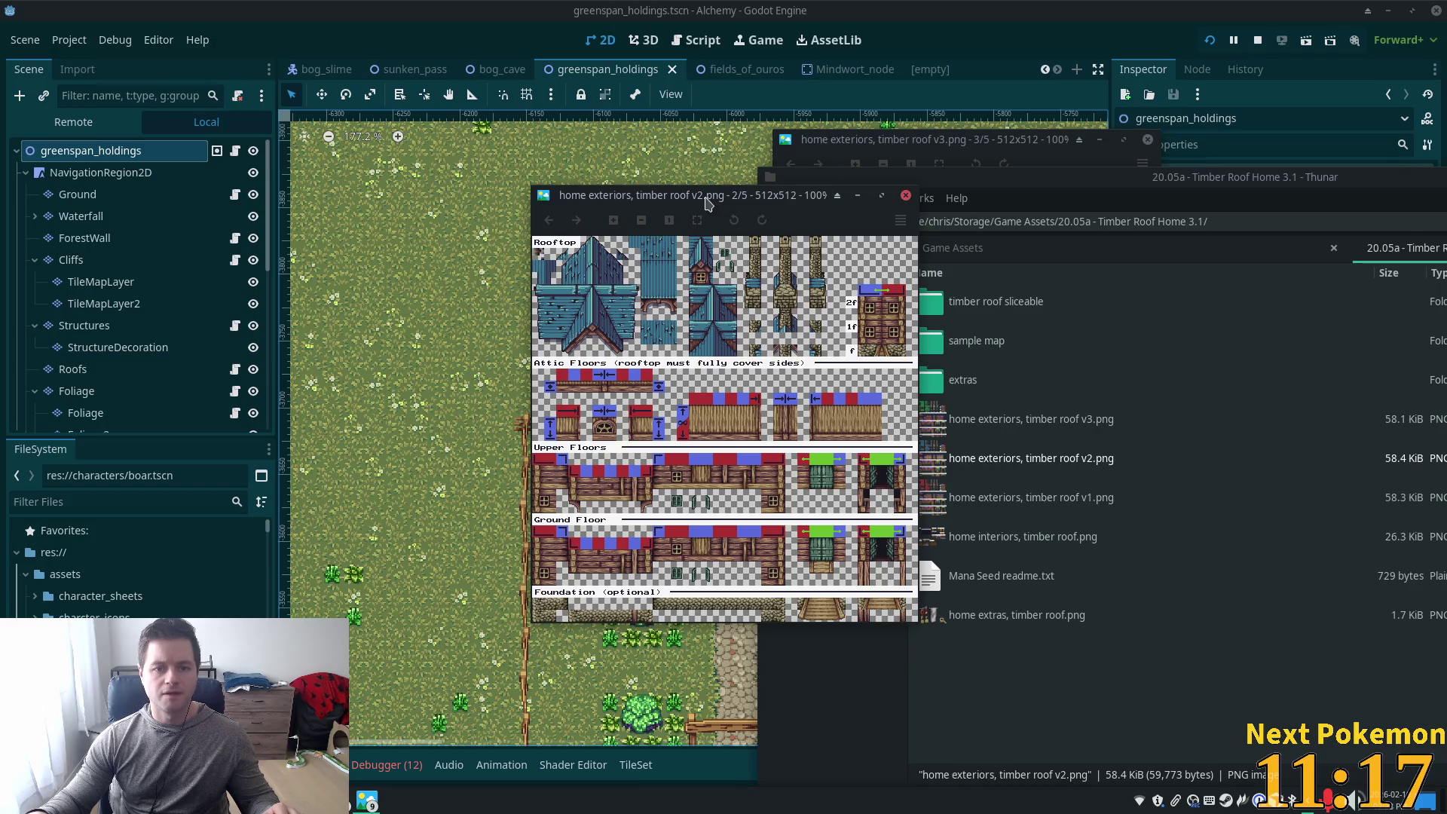
{"action": "mouse_move", "coordinate": [708, 202]}
{"action": "left_mouse_down"}
{"action": "mouse_move", "coordinate": [749, 192]}
{"action": "mouse_move", "coordinate": [791, 141]}
{"action": "left_mouse_up"}
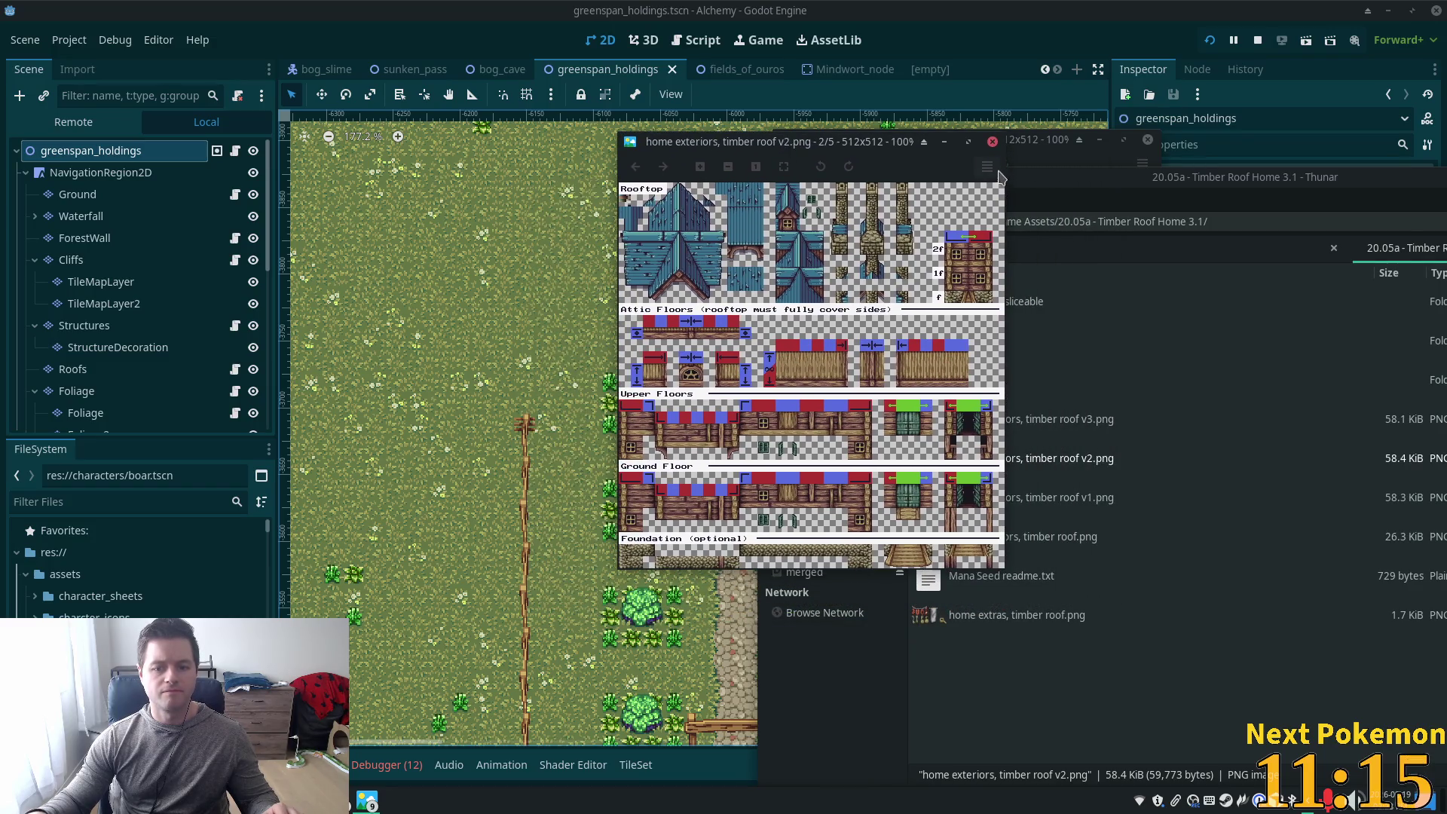
{"action": "left_click", "coordinate": [992, 142]}
{"action": "double_click", "coordinate": [972, 497]}
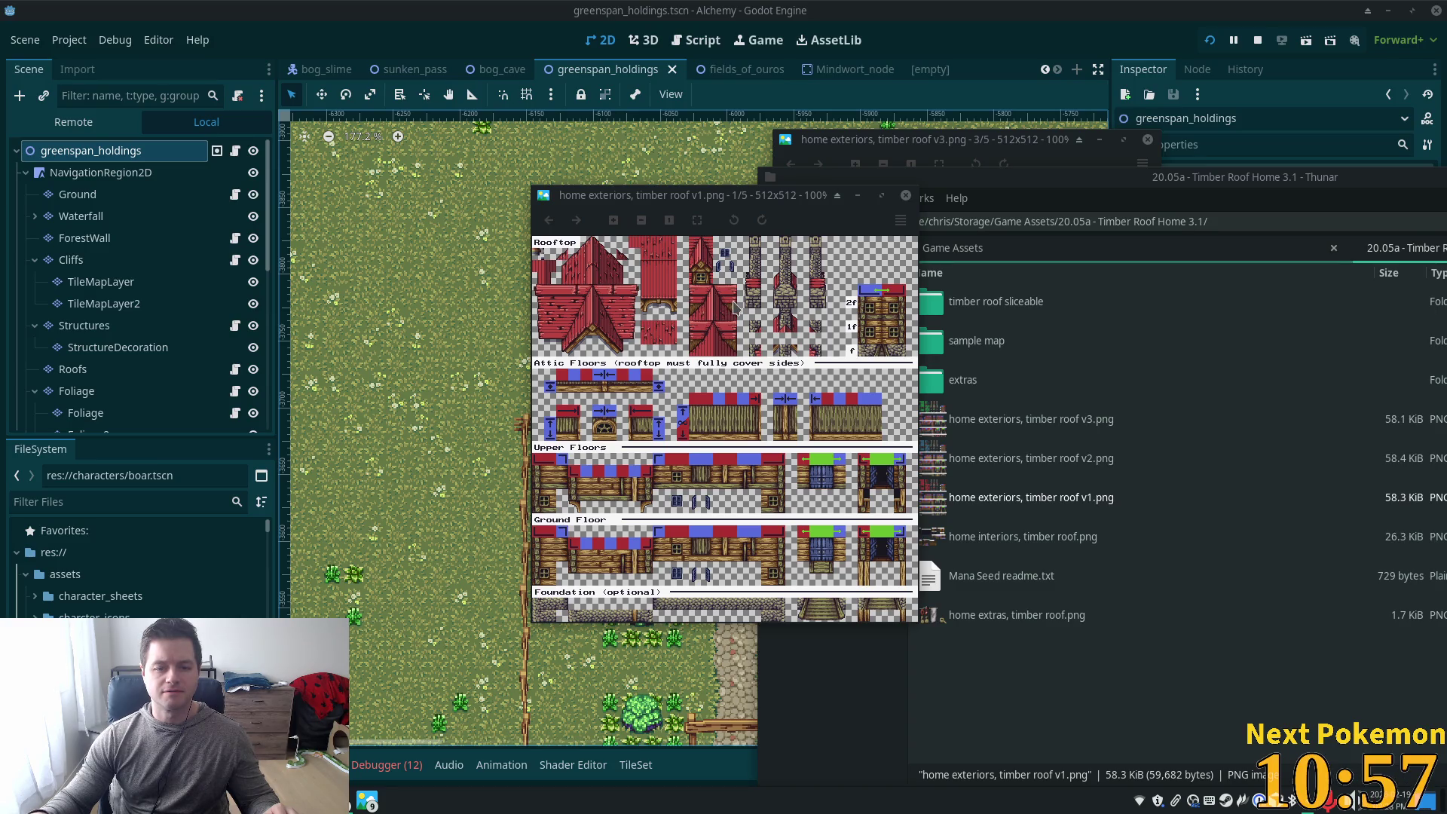
{"action": "left_click", "coordinate": [904, 197]}
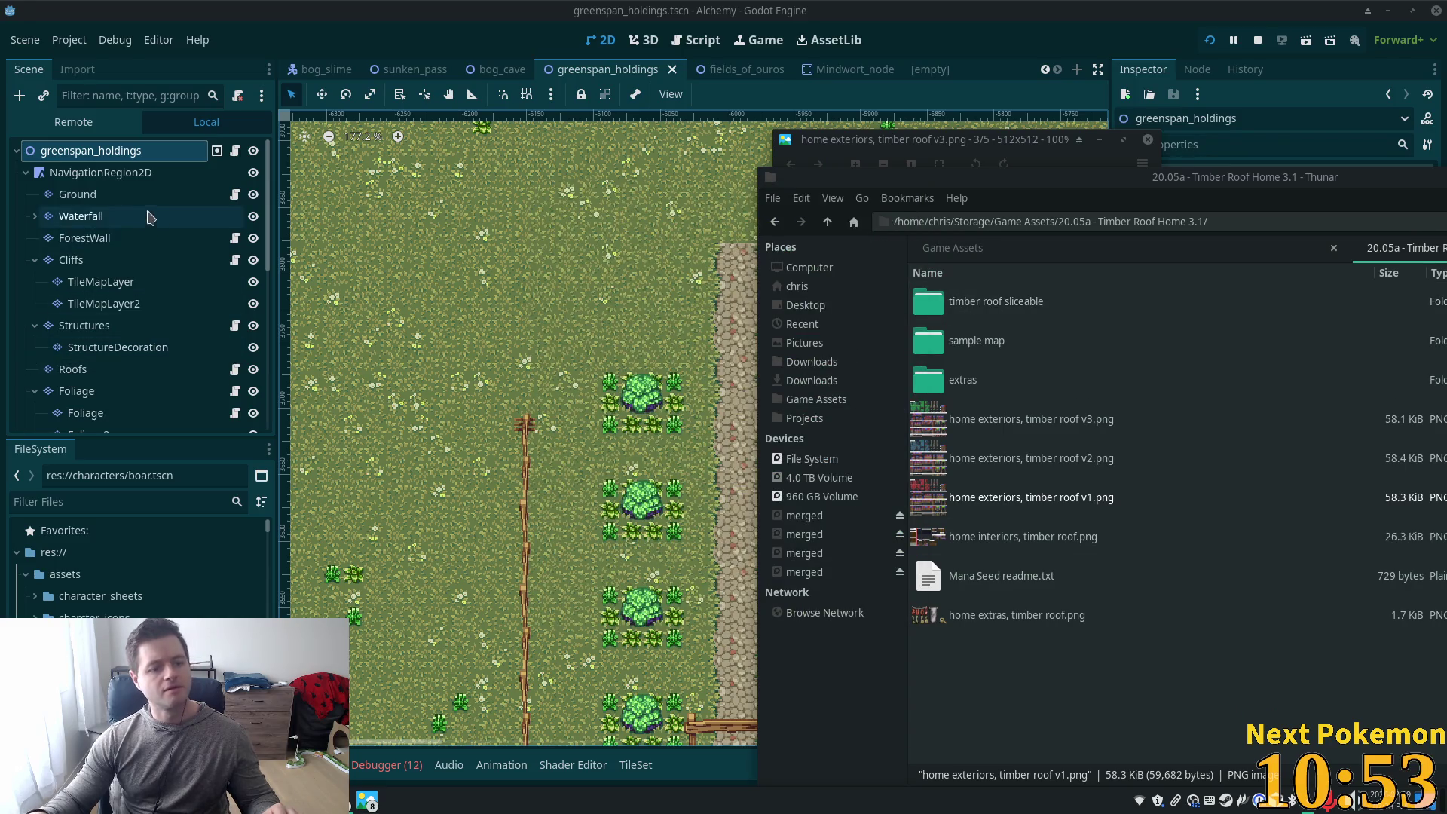
Drag 'home exteriors, timber roof v1.png' from Thunar into the Godot project's assets folder
{"action": "left_click", "coordinate": [239, 603]}
{"action": "scroll", "coordinate": [226, 588], "scroll_direction": "down", "scroll_amount": 2}
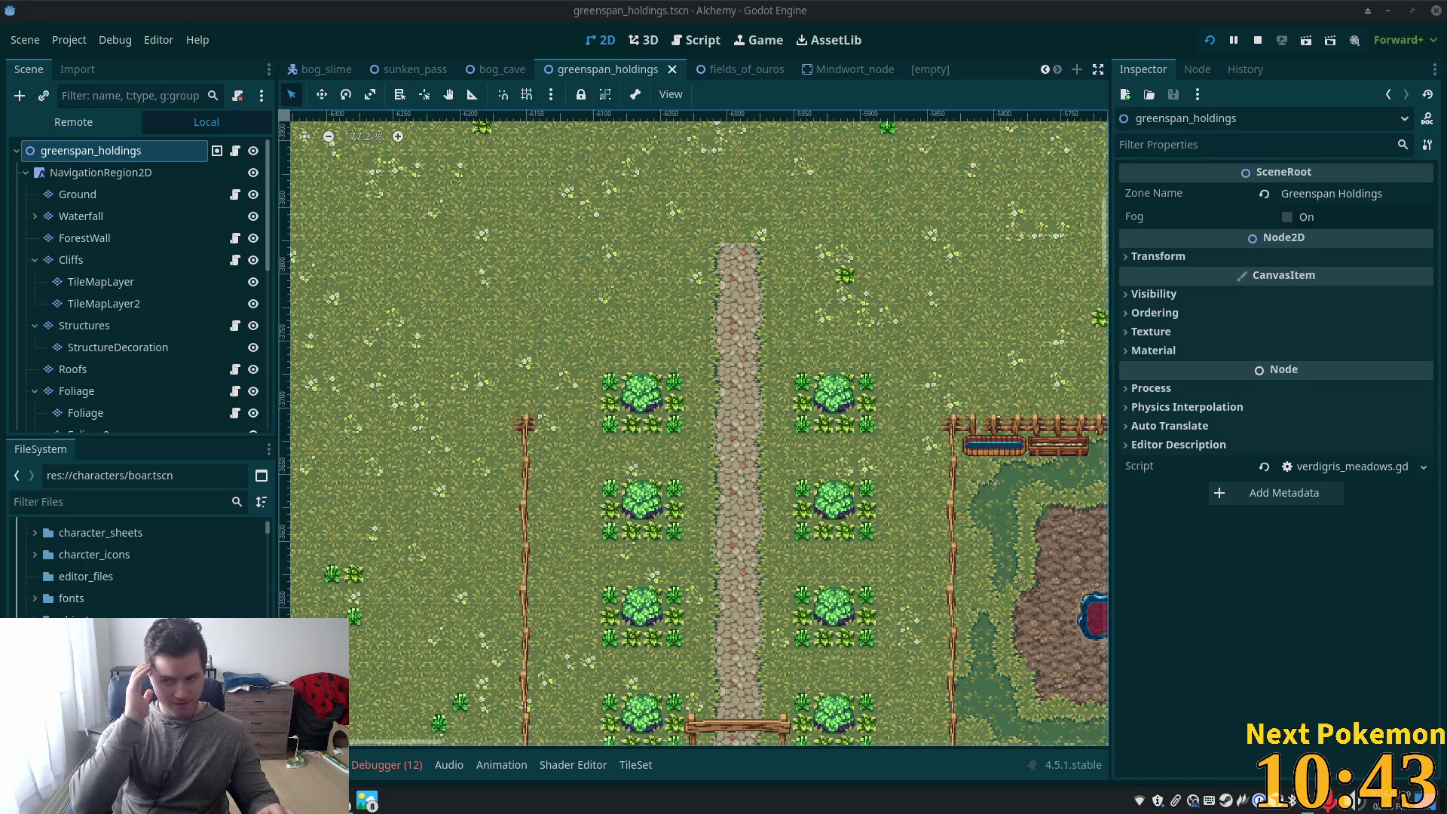
{"action": "scroll", "coordinate": [833, 391], "scroll_direction": "up", "scroll_amount": 6}
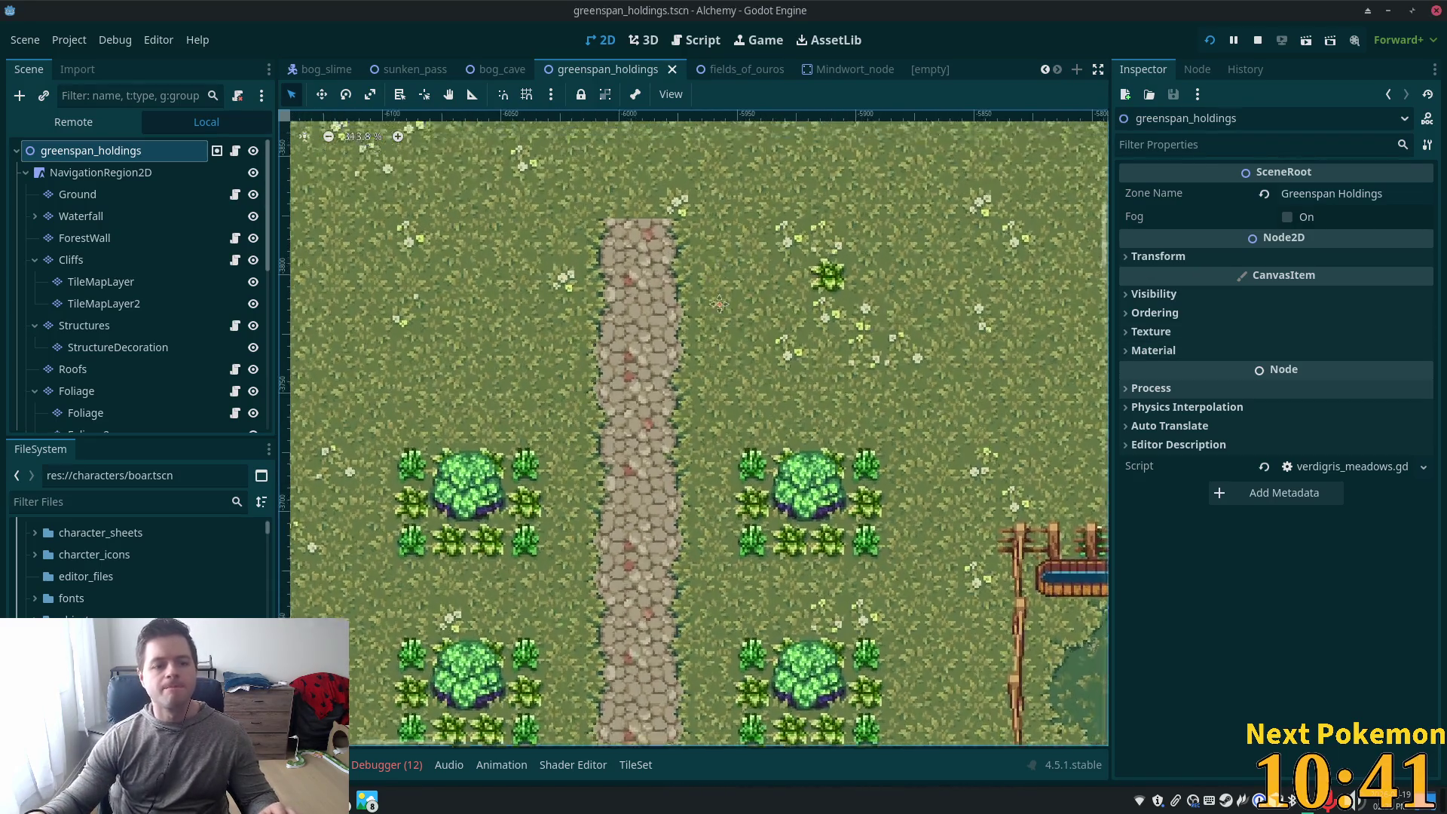
{"action": "scroll", "coordinate": [214, 612], "scroll_direction": "up", "scroll_amount": 2}
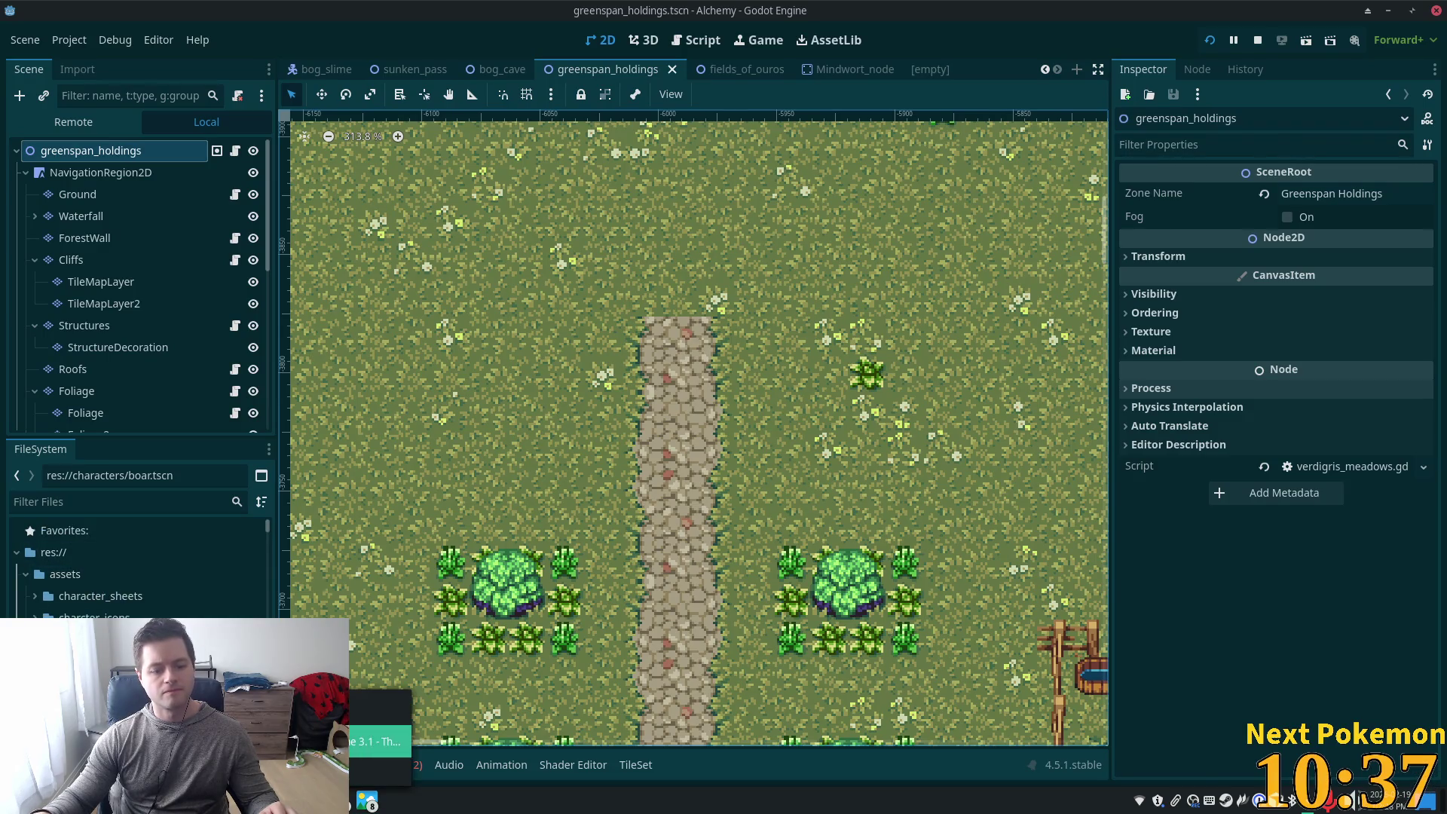
{"action": "left_click", "coordinate": [367, 800]}
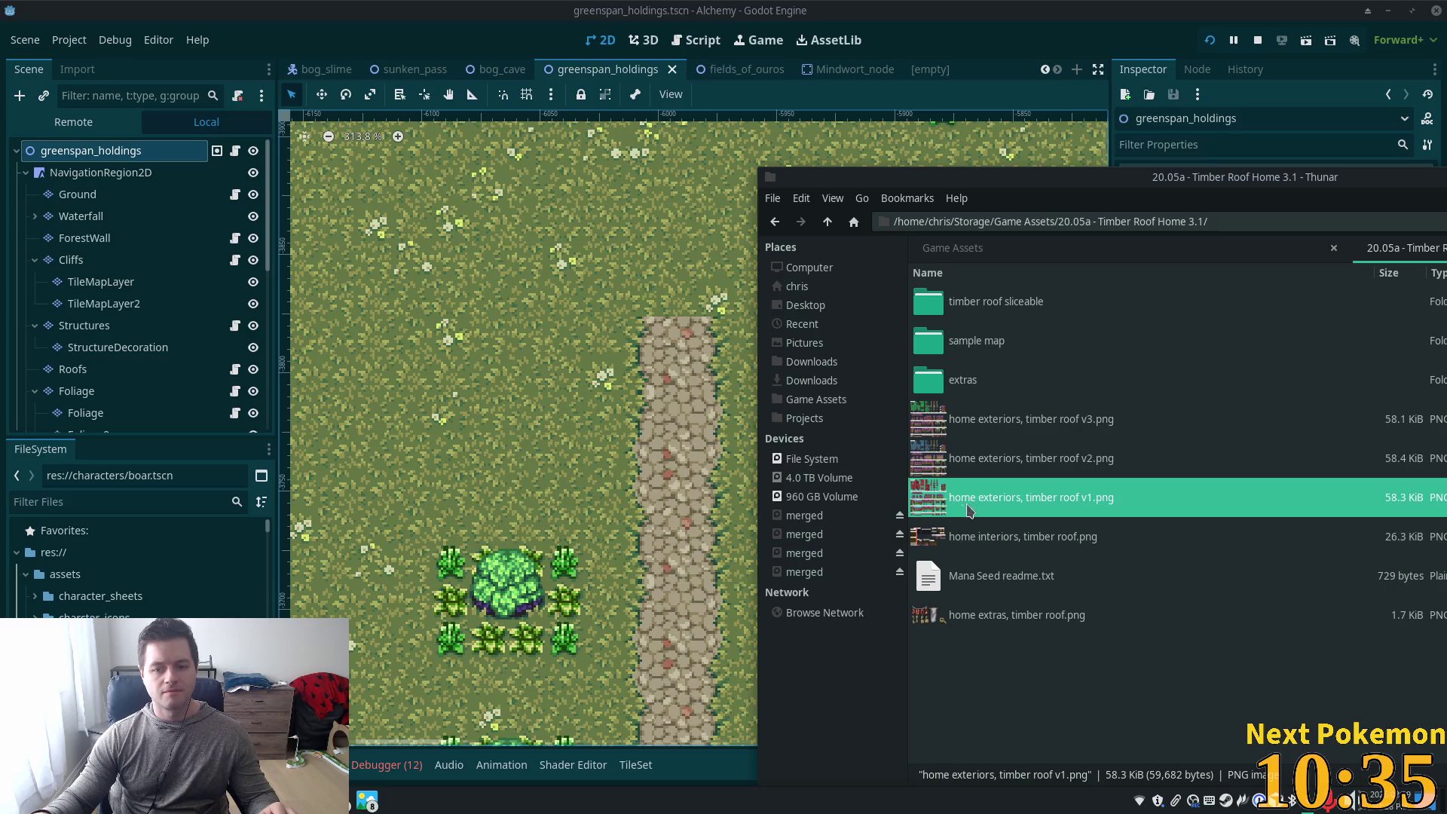
{"action": "left_click_drag", "start_coordinate": [970, 511], "coordinate": [65, 576]}
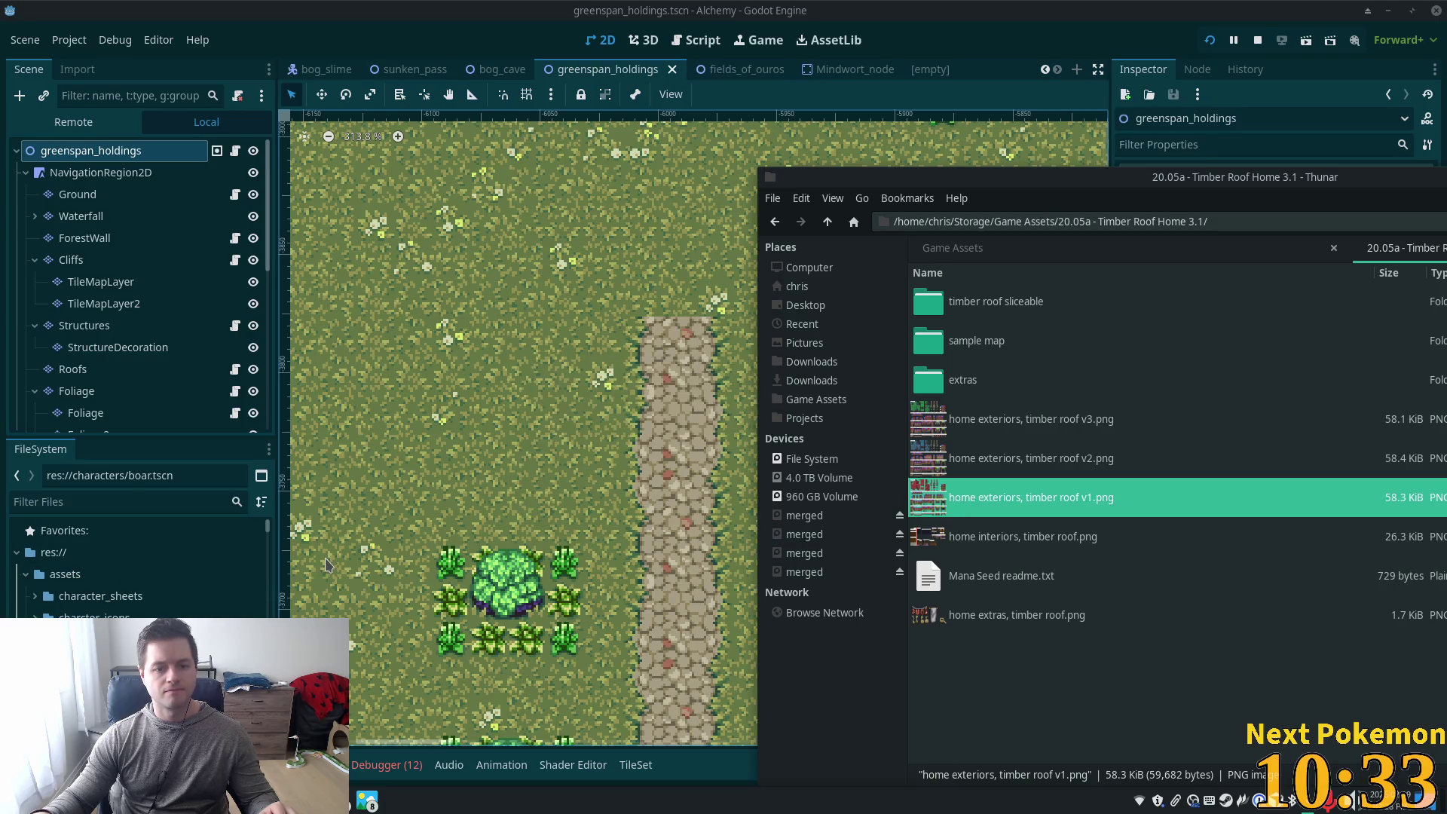
Filter the FileSystem to 'timber' and select the Structures node to show its TileMap panel
{"action": "left_click", "coordinate": [65, 574]}
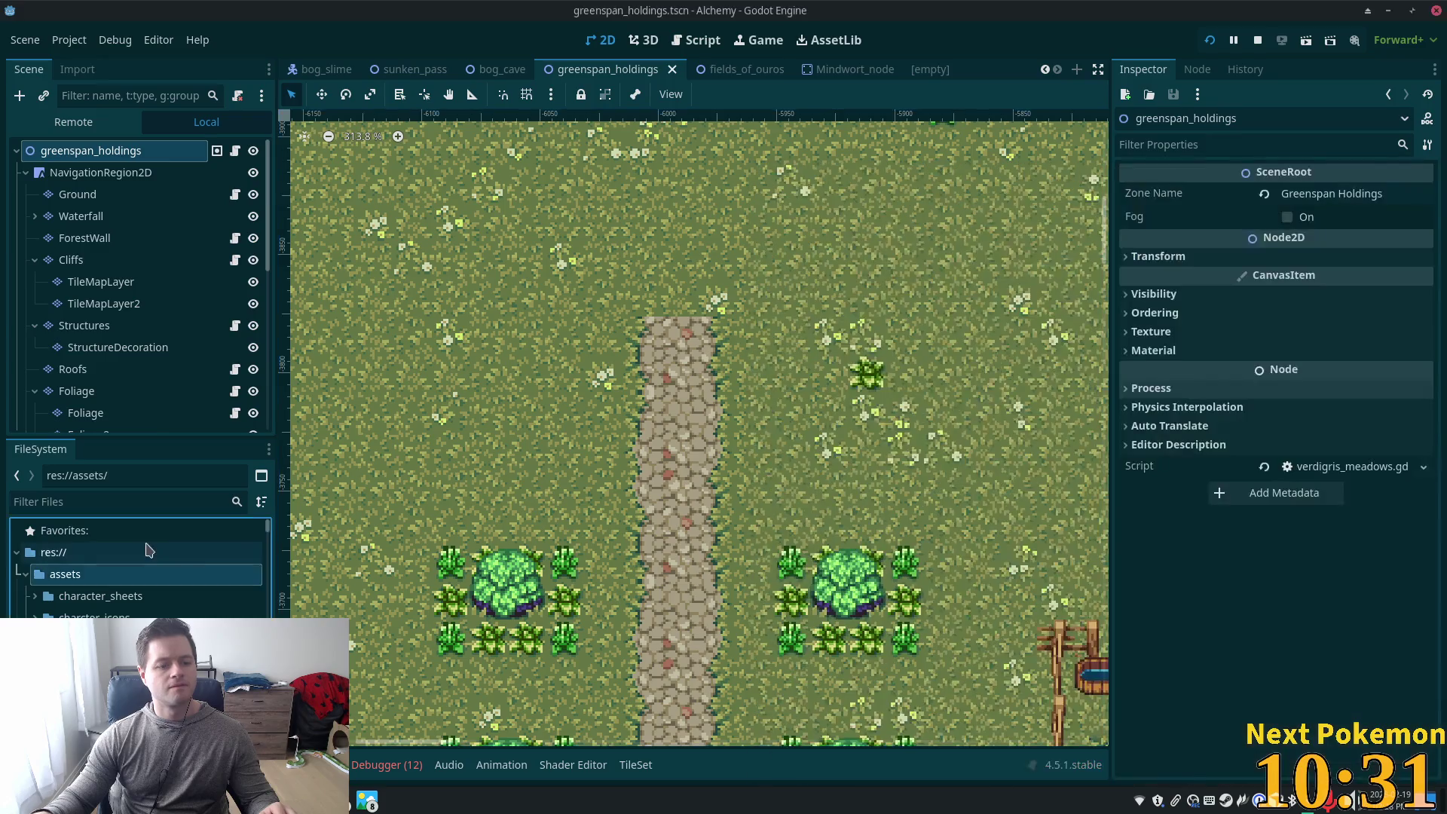
{"action": "left_click", "coordinate": [137, 501]}
{"action": "type", "text": "timber"}
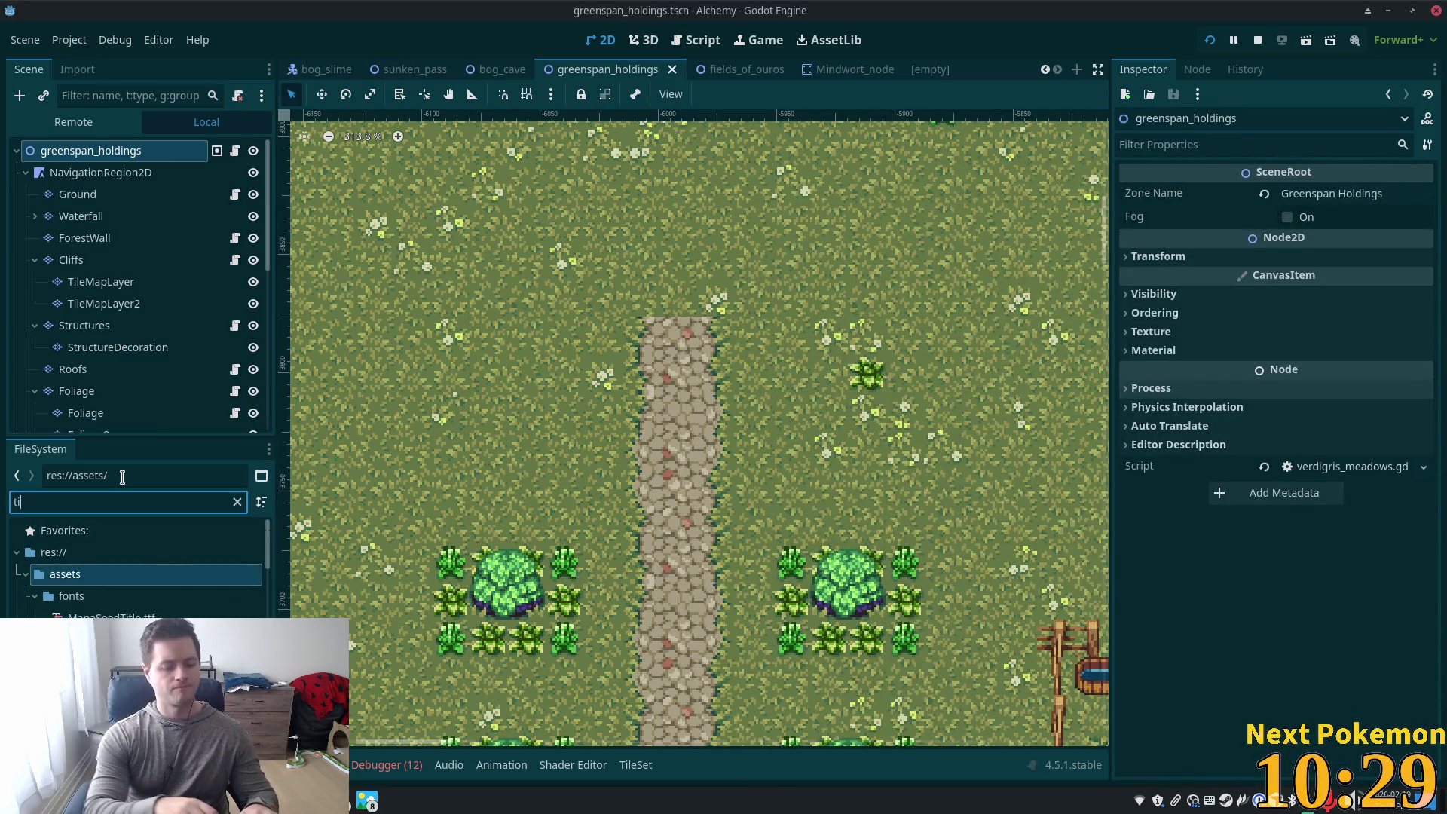
{"action": "left_click", "coordinate": [140, 327]}
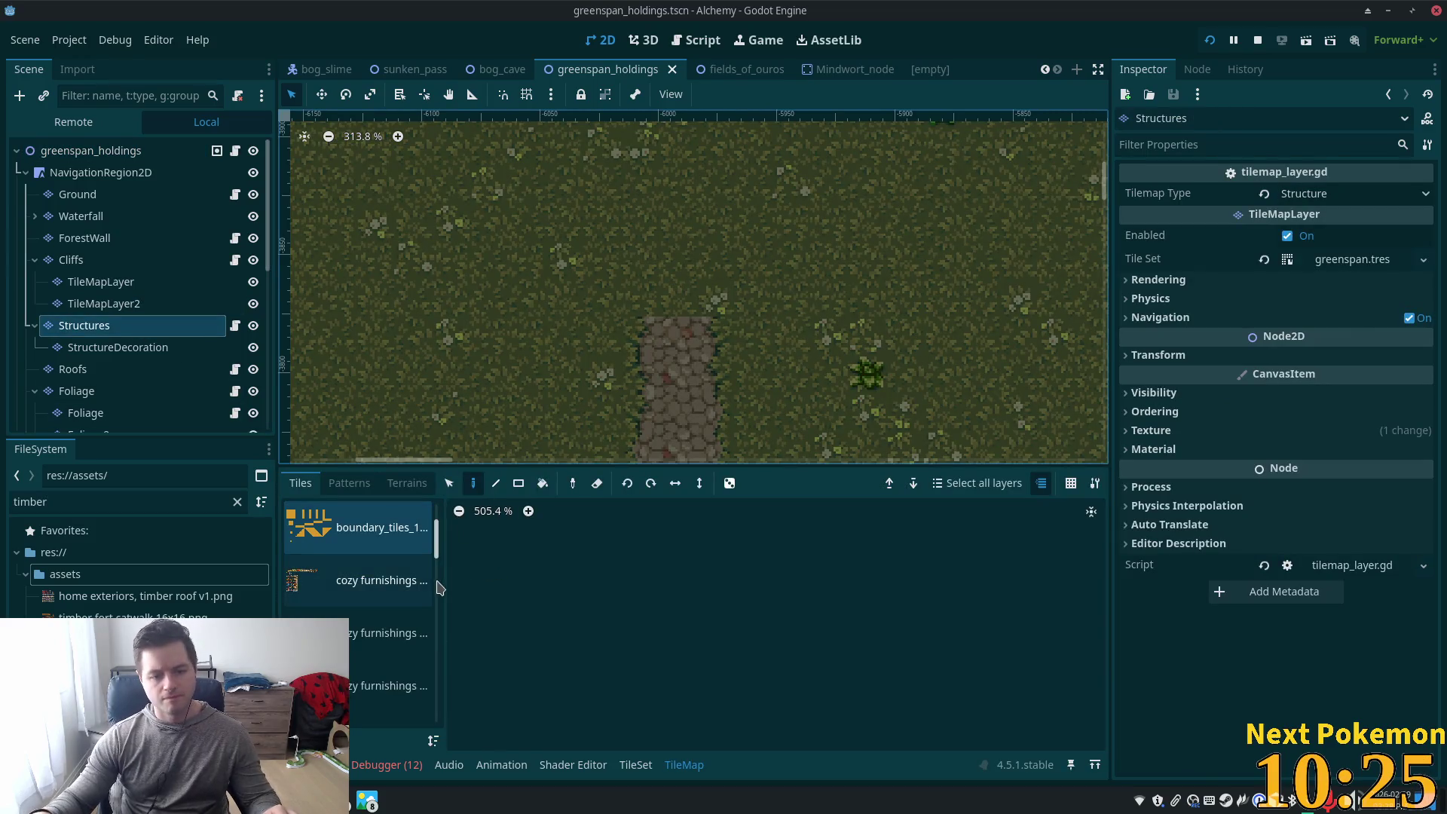
{"action": "scroll", "coordinate": [377, 581], "scroll_direction": "down", "scroll_amount": 10}
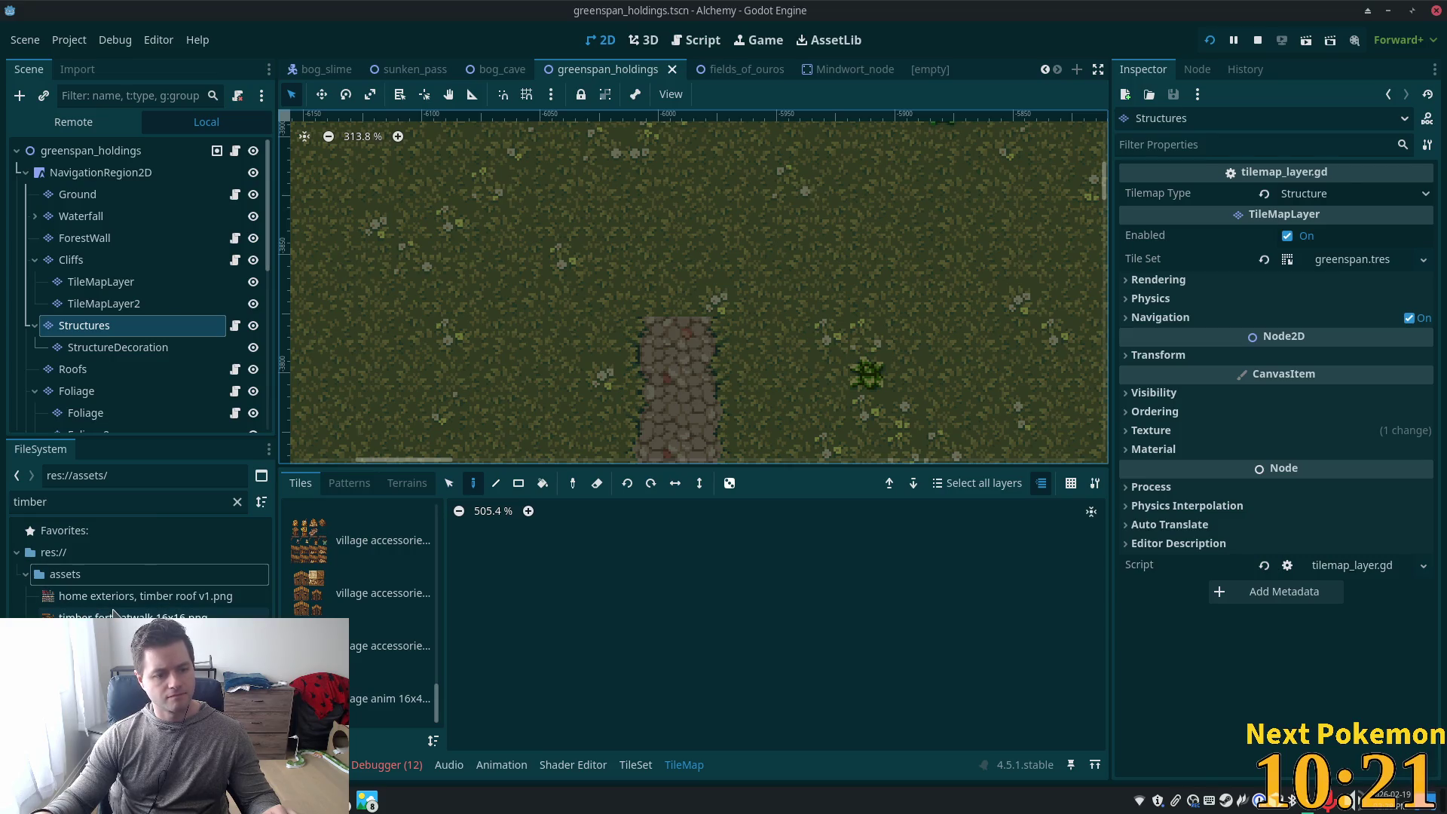
{"action": "left_click_drag", "start_coordinate": [78, 600], "coordinate": [356, 720]}
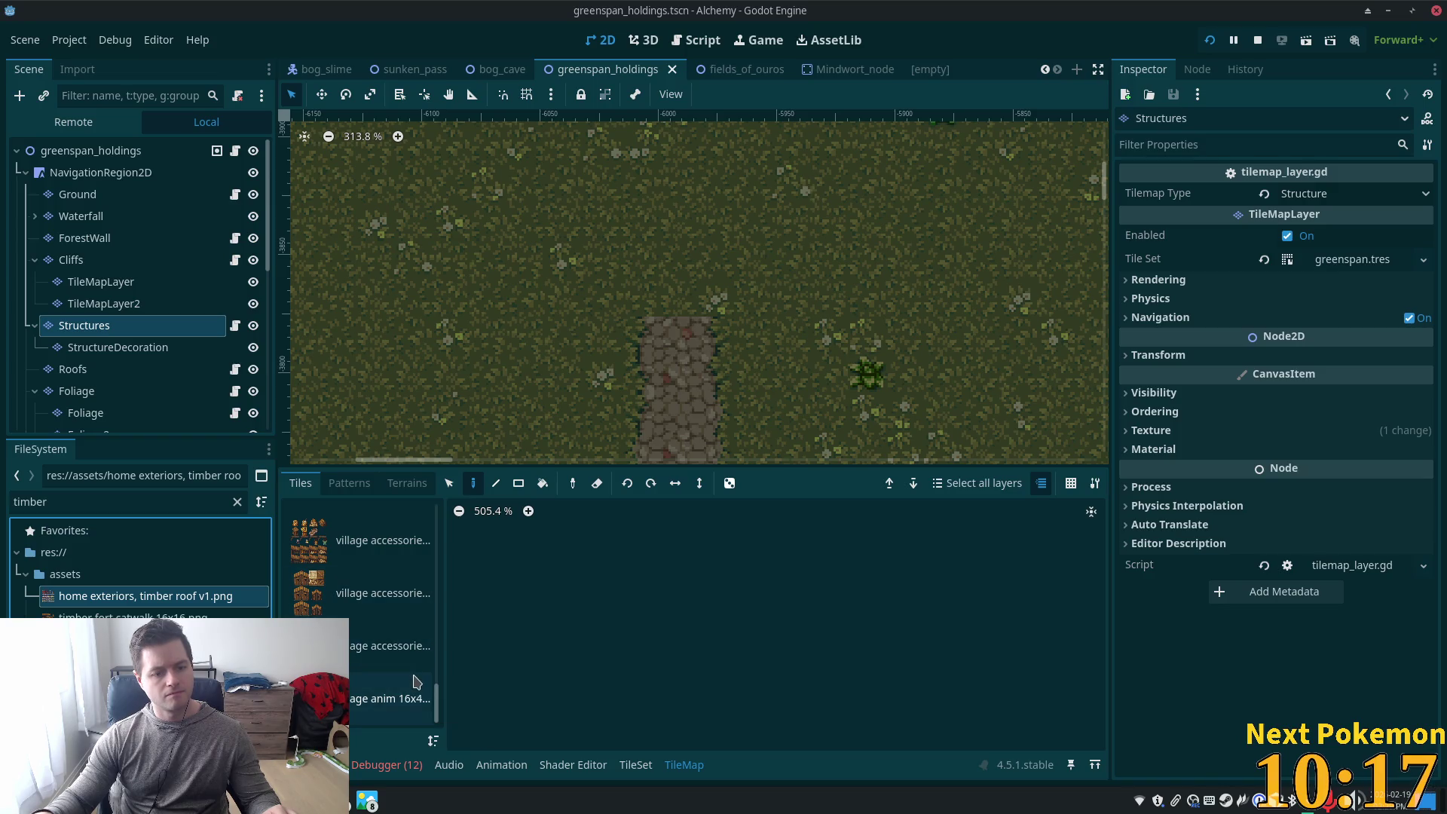
{"action": "mouse_move", "coordinate": [439, 693]}
{"action": "left_mouse_down"}
{"action": "mouse_move", "coordinate": [442, 542]}
{"action": "mouse_move", "coordinate": [441, 603]}
{"action": "left_mouse_up"}
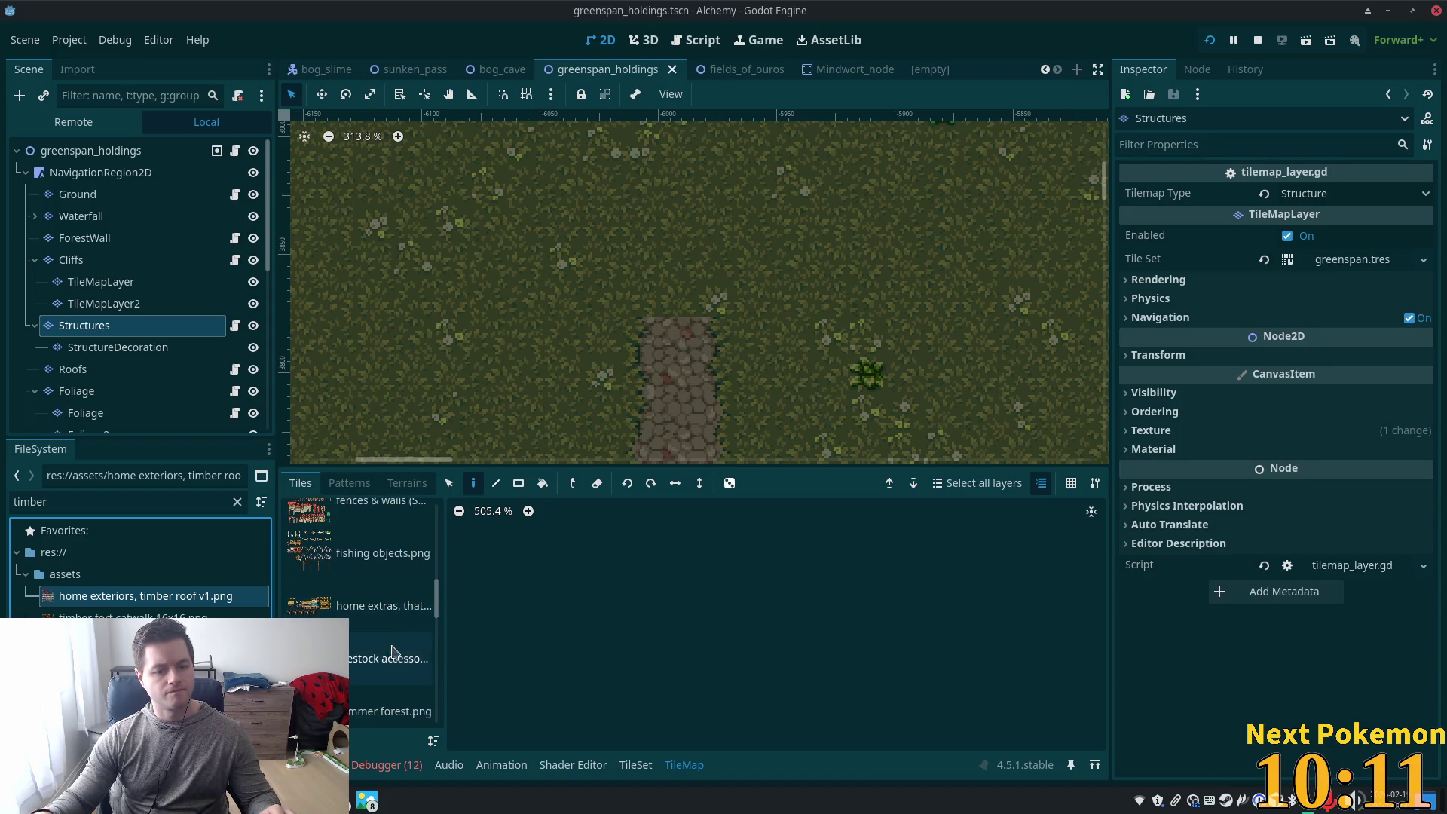
Add the timber roof v1 PNG as a new TileSet atlas source with auto-created tiles, then inspect it
{"action": "left_click", "coordinate": [636, 764]}
{"action": "left_click_drag", "start_coordinate": [70, 603], "coordinate": [354, 721]}
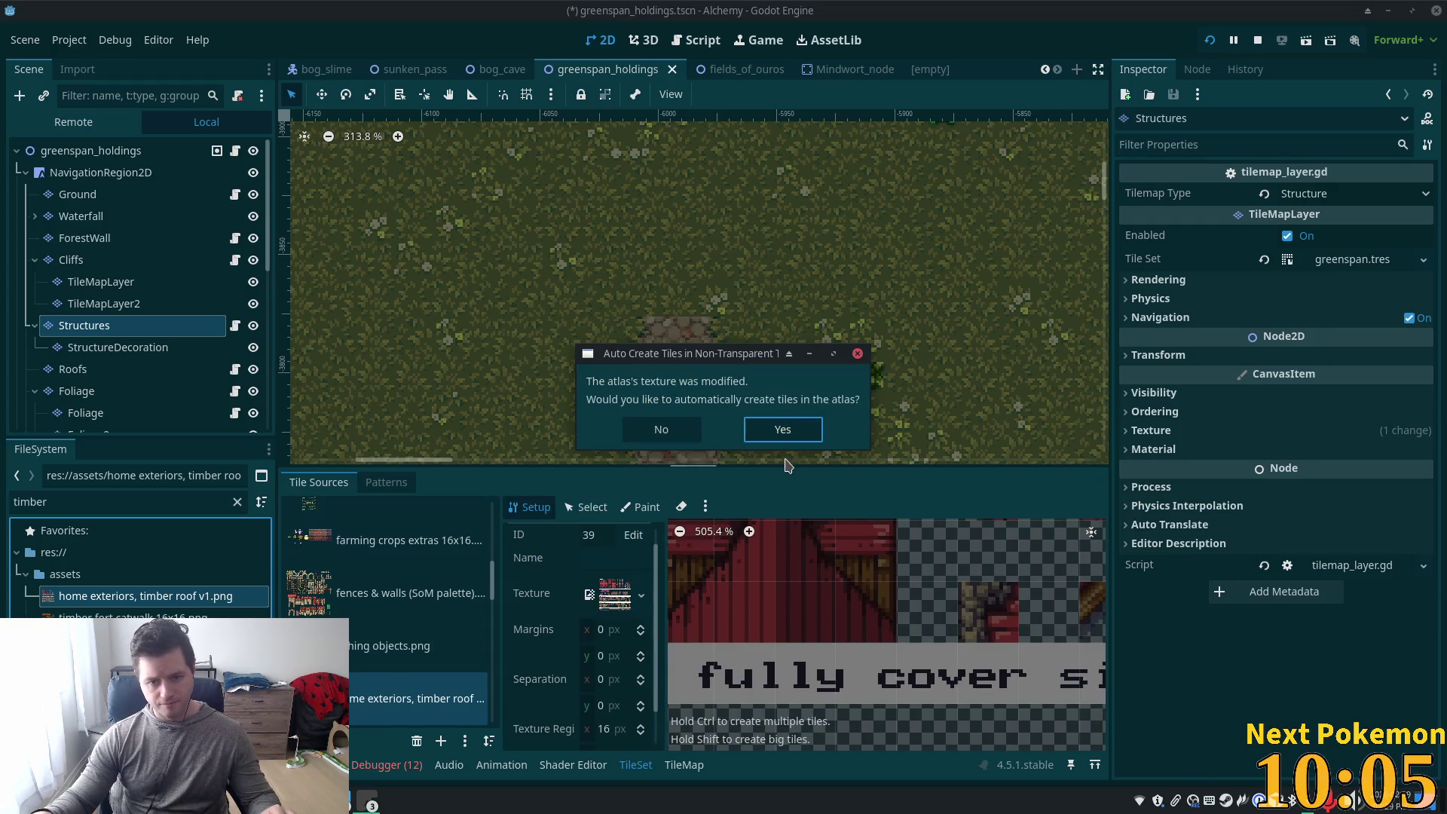
{"action": "left_click", "coordinate": [781, 431]}
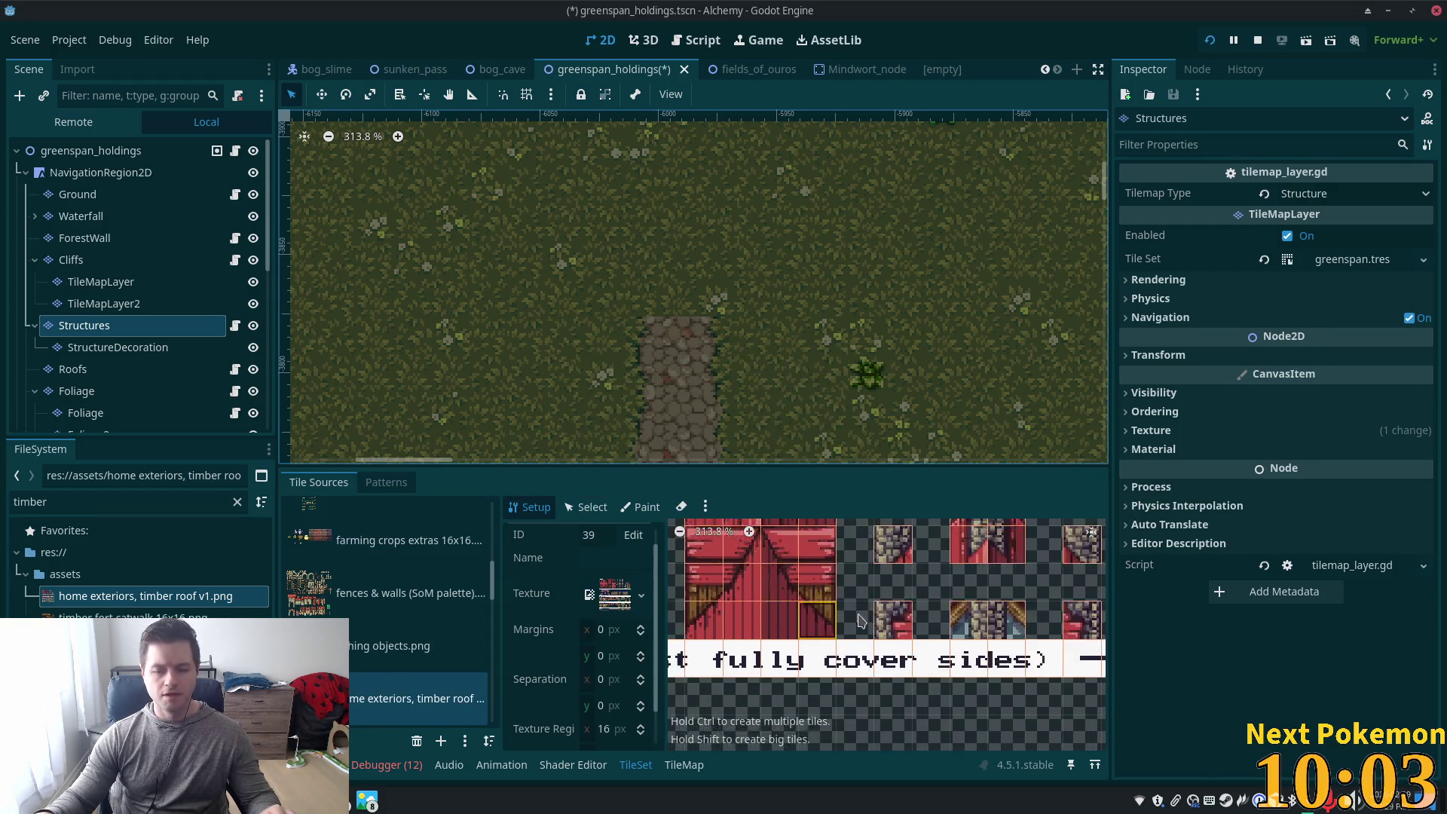
{"action": "scroll", "coordinate": [861, 619], "scroll_direction": "down", "scroll_amount": 5}
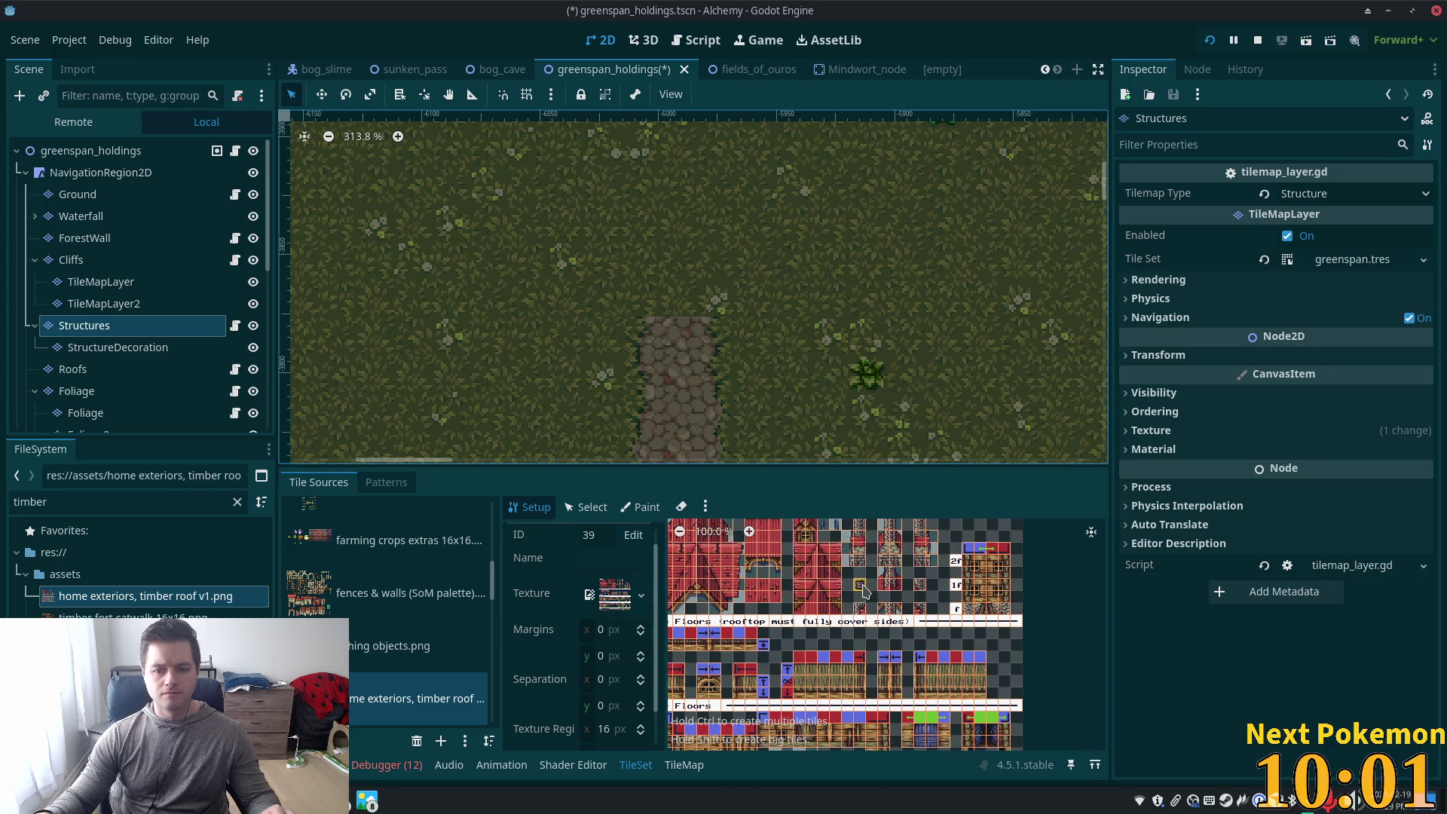
{"action": "scroll", "coordinate": [864, 590], "scroll_direction": "down", "scroll_amount": 2}
{"action": "scroll", "coordinate": [849, 618], "scroll_direction": "up", "scroll_amount": 5}
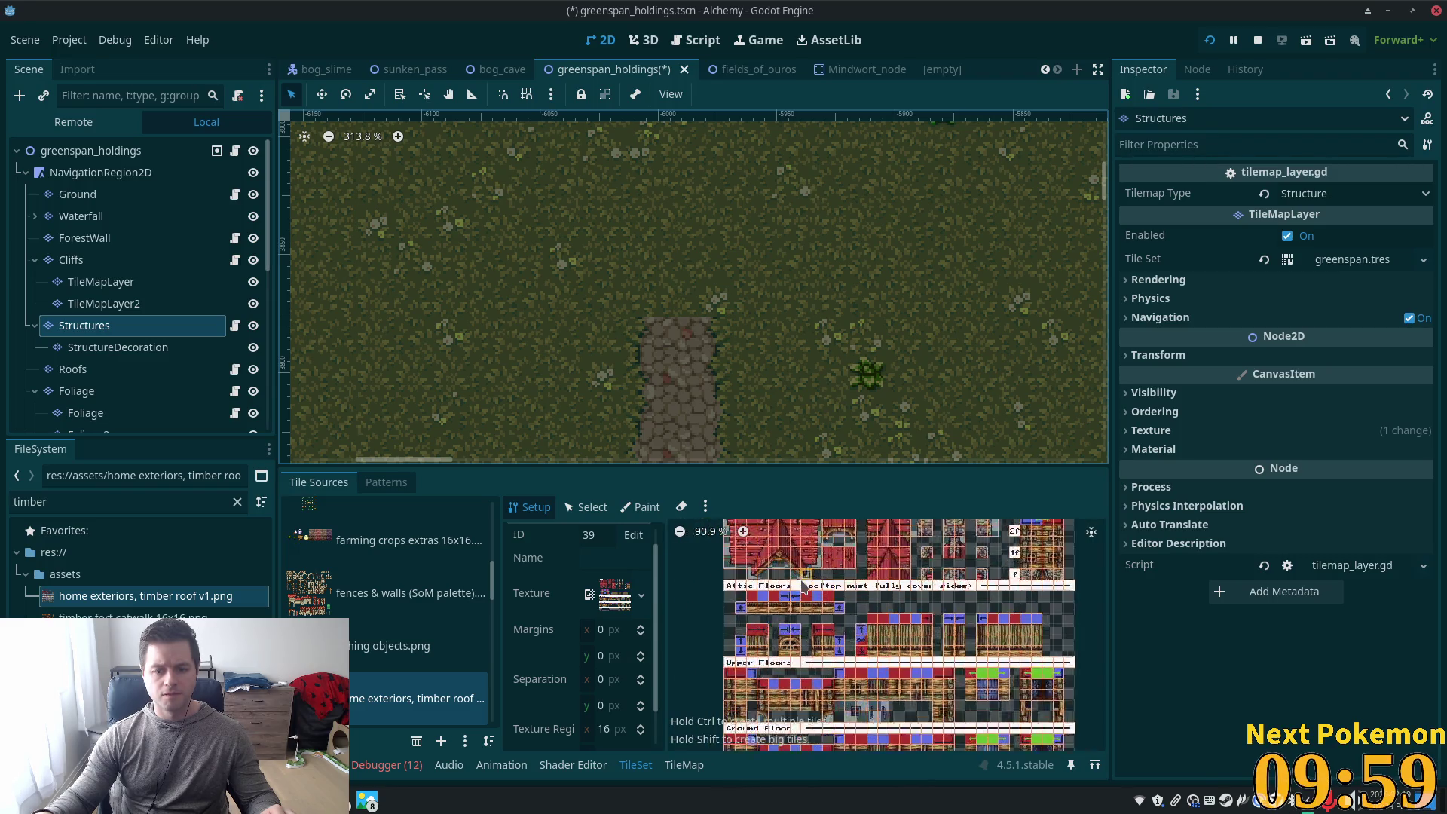
{"action": "scroll", "coordinate": [939, 635], "scroll_direction": "right", "scroll_amount": 5}
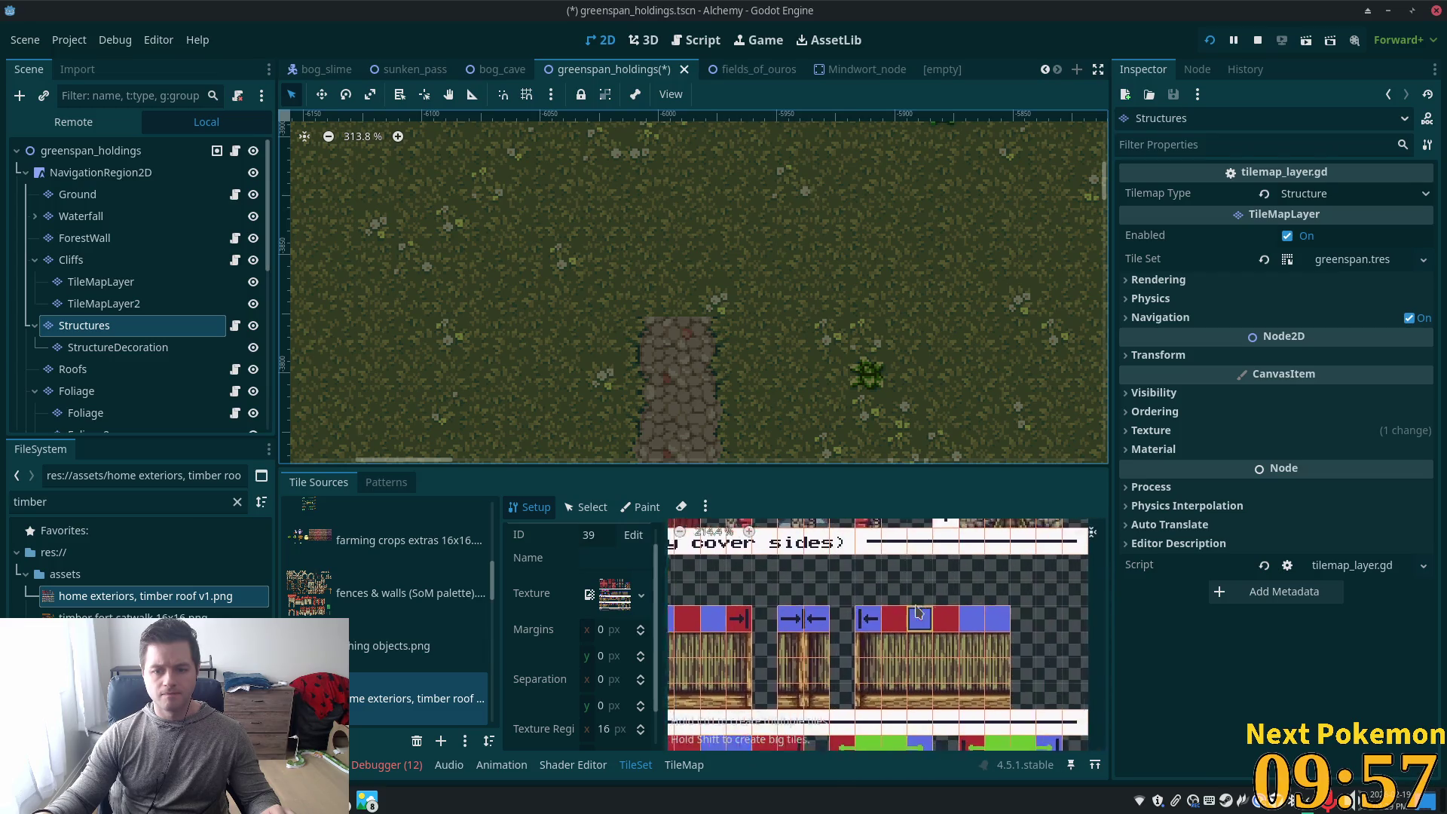
{"action": "scroll", "coordinate": [904, 642], "scroll_direction": "left", "scroll_amount": 4}
{"action": "scroll", "coordinate": [899, 642], "scroll_direction": "down", "scroll_amount": 4}
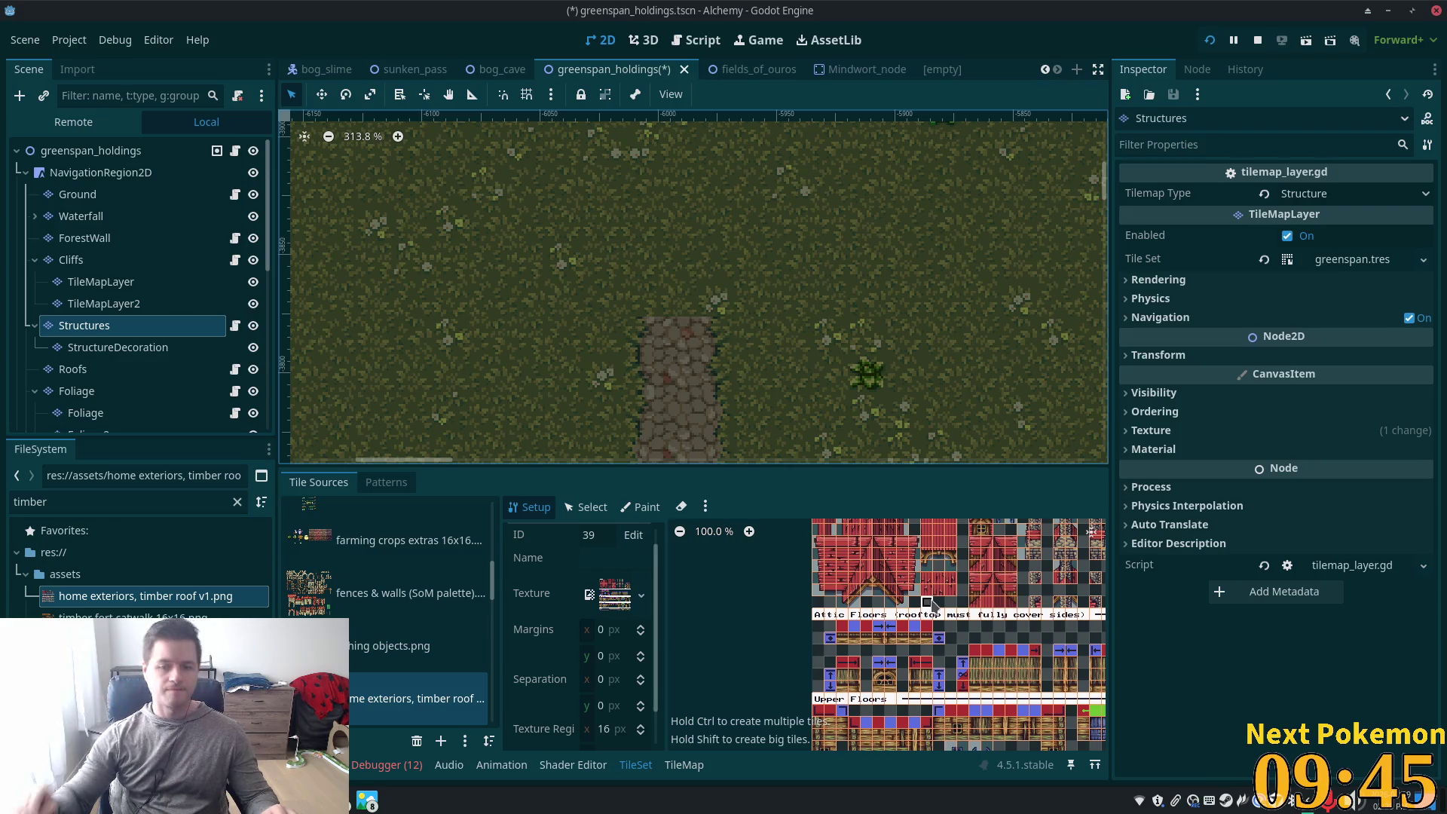
{"action": "scroll", "coordinate": [932, 607], "scroll_direction": "down", "scroll_amount": 3}
{"action": "scroll", "coordinate": [859, 563], "scroll_direction": "down", "scroll_amount": 2}
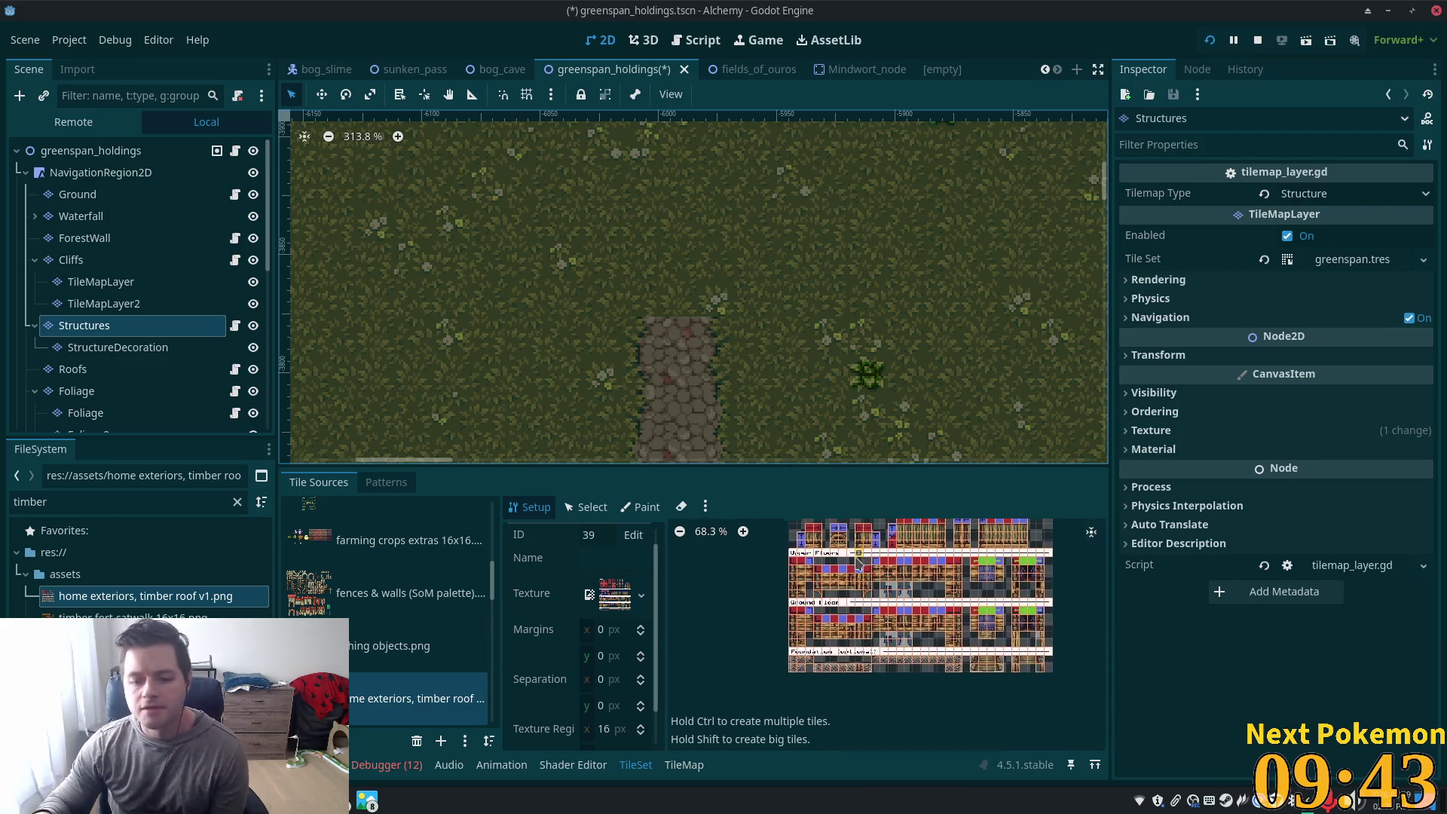
{"action": "scroll", "coordinate": [859, 564], "scroll_direction": "up", "scroll_amount": 1}
Show the TileMap palette zoomed to the timber roof atlas's Ground Floor and Foundation rows
{"action": "left_click", "coordinate": [683, 765]}
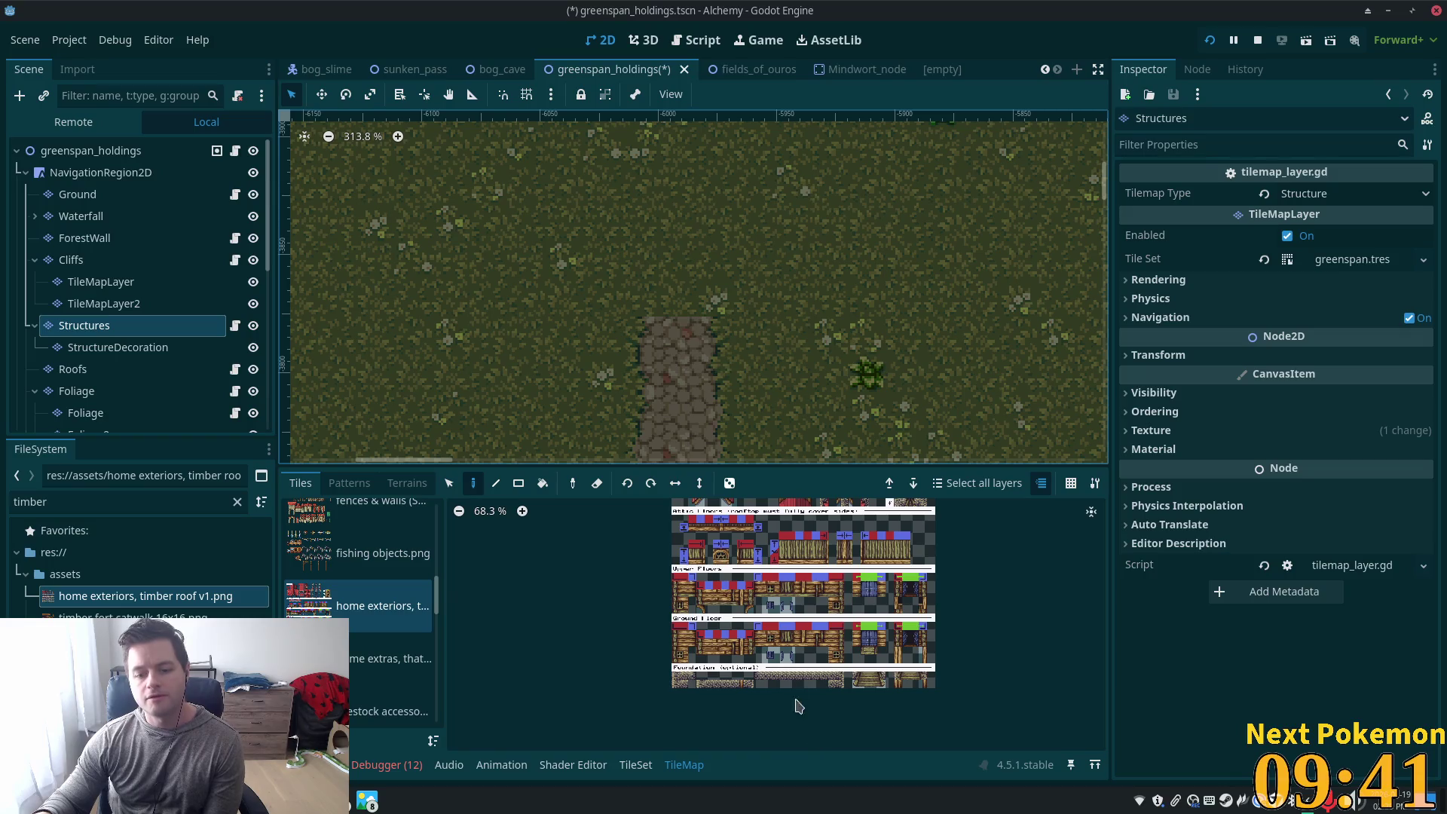
{"action": "scroll", "coordinate": [769, 637], "scroll_direction": "up", "scroll_amount": 2}
{"action": "scroll", "coordinate": [769, 637], "scroll_direction": "up", "scroll_amount": 3}
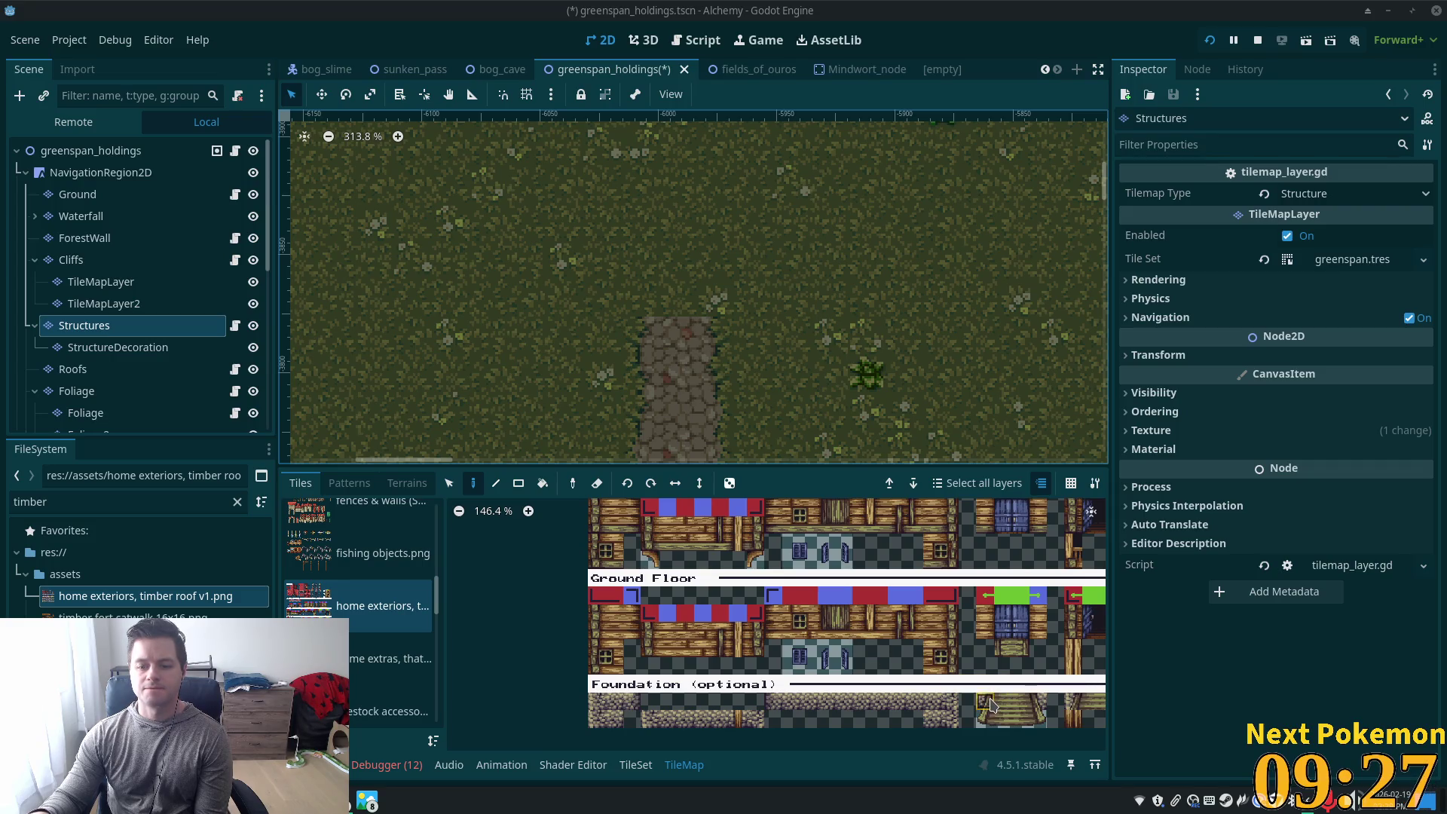
{"action": "scroll", "coordinate": [990, 704], "scroll_direction": "down", "scroll_amount": 1}
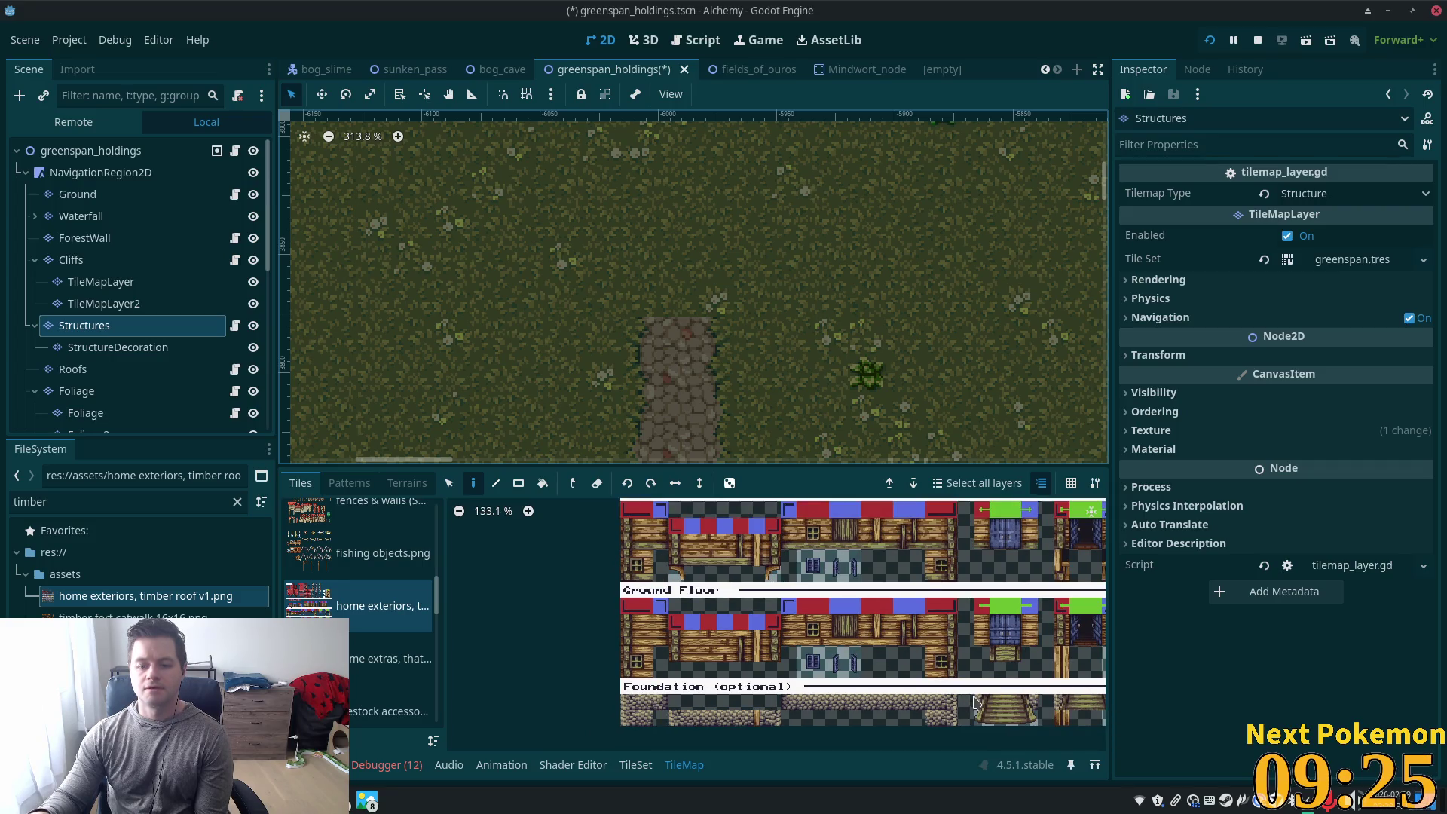
Select the 4x2 Foundation stair tiles and move the map view to the top of the stone path
{"action": "left_click_drag", "start_coordinate": [975, 703], "coordinate": [1030, 722]}
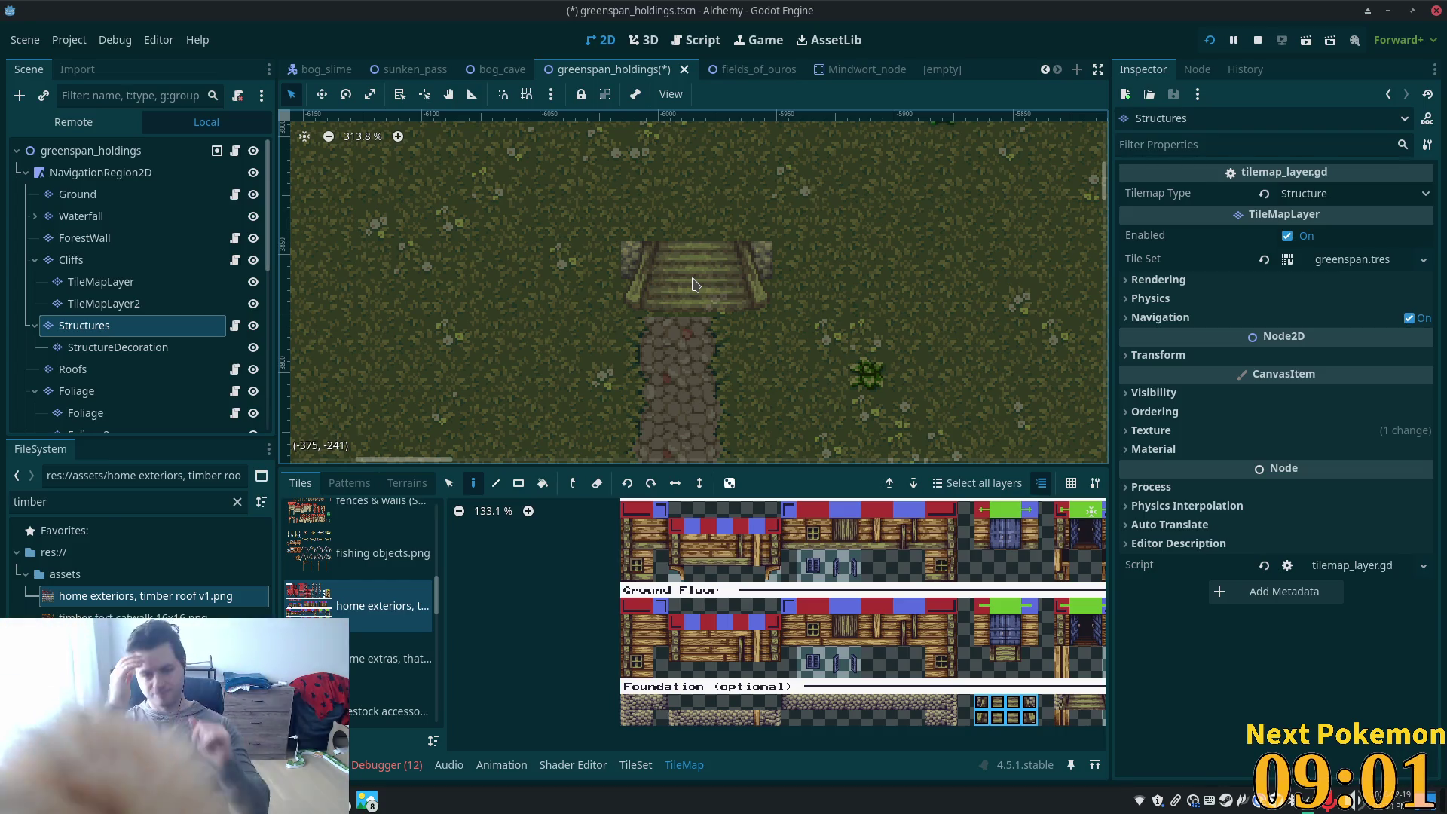
{"action": "scroll", "coordinate": [694, 325], "scroll_direction": "down", "scroll_amount": 5}
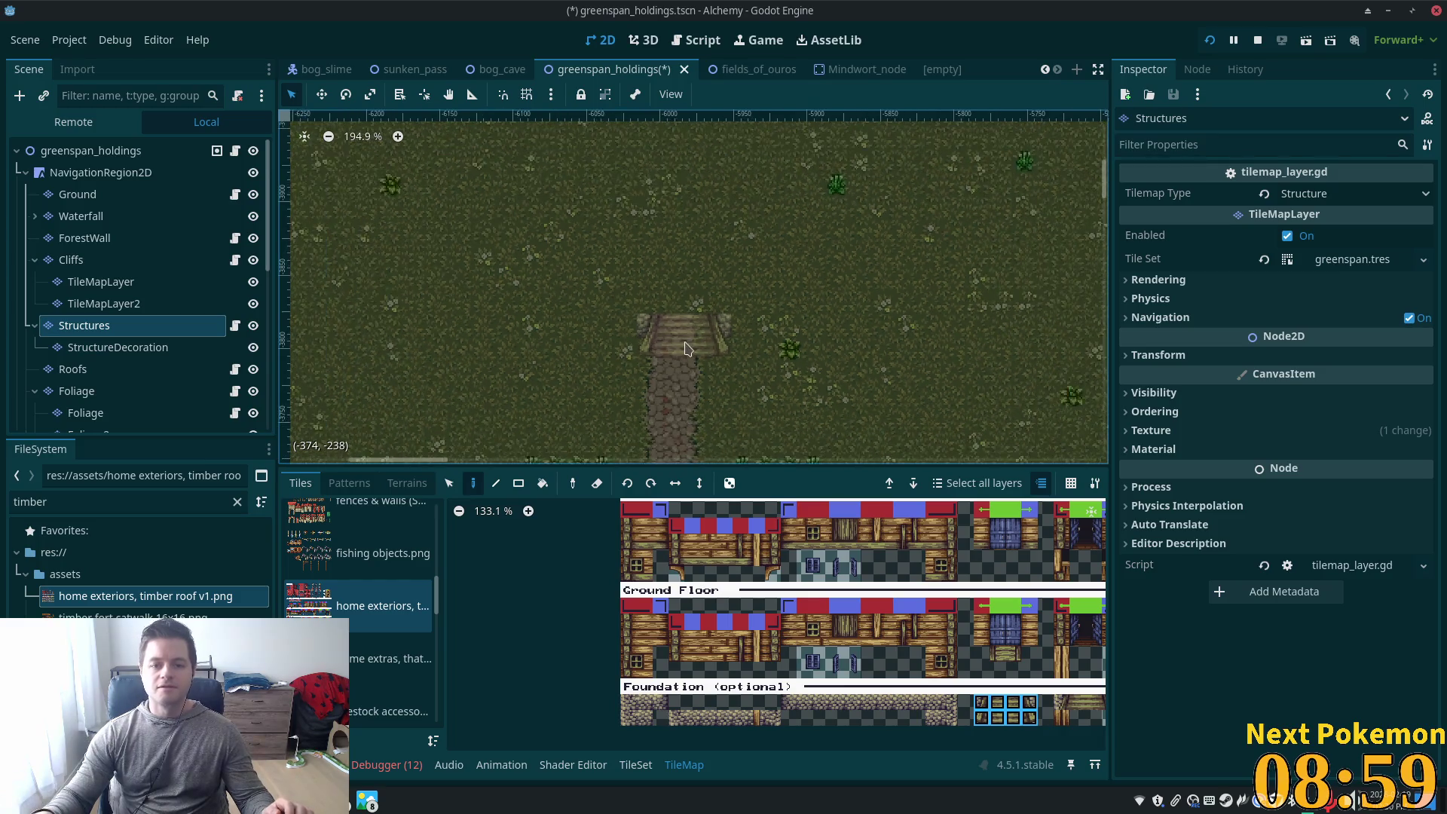
{"action": "left_click_drag", "start_coordinate": [694, 324], "coordinate": [702, 311]}
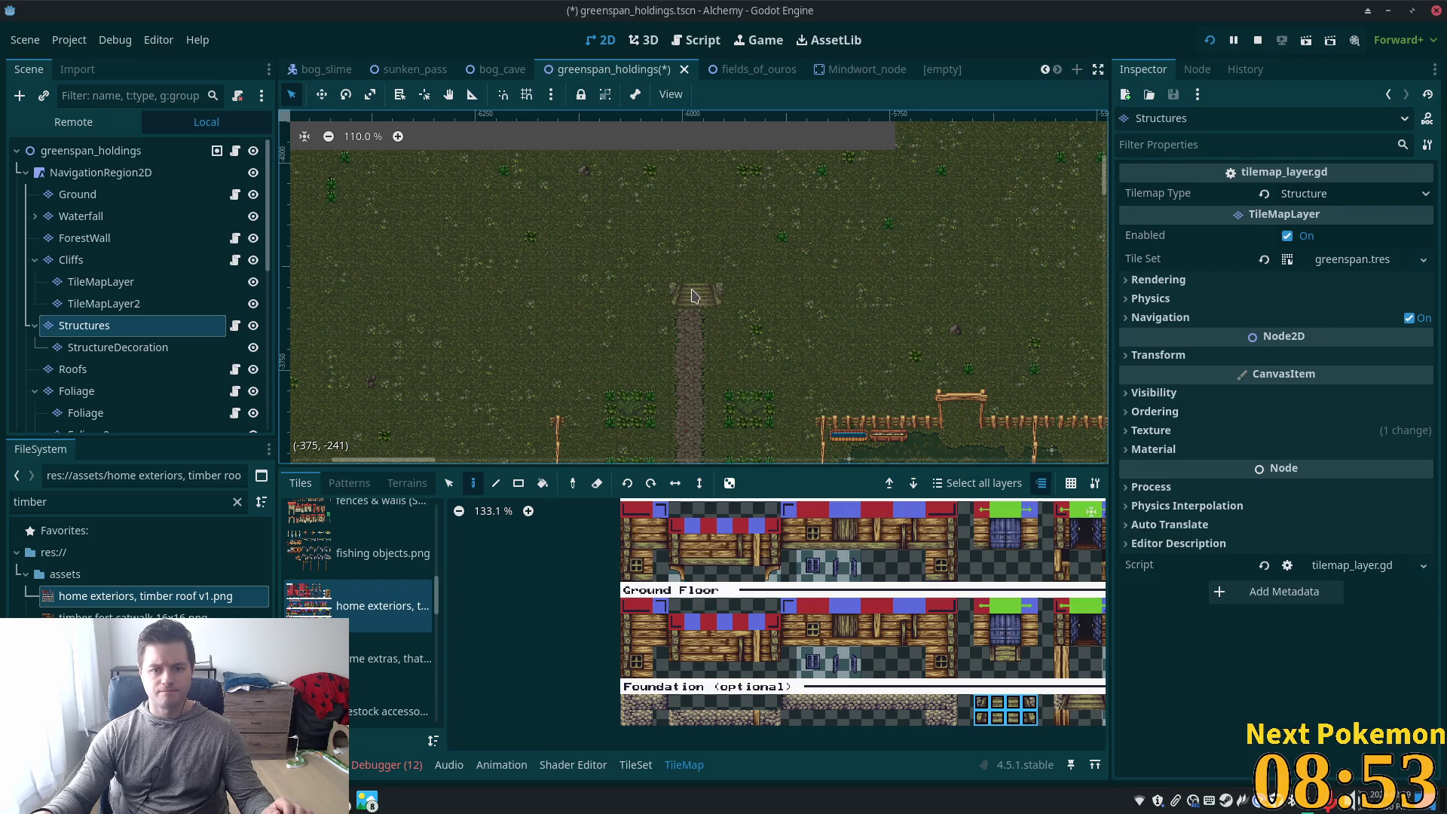
{"action": "scroll", "coordinate": [694, 296], "scroll_direction": "down", "scroll_amount": 4}
{"action": "left_click_drag", "start_coordinate": [711, 281], "coordinate": [734, 214]}
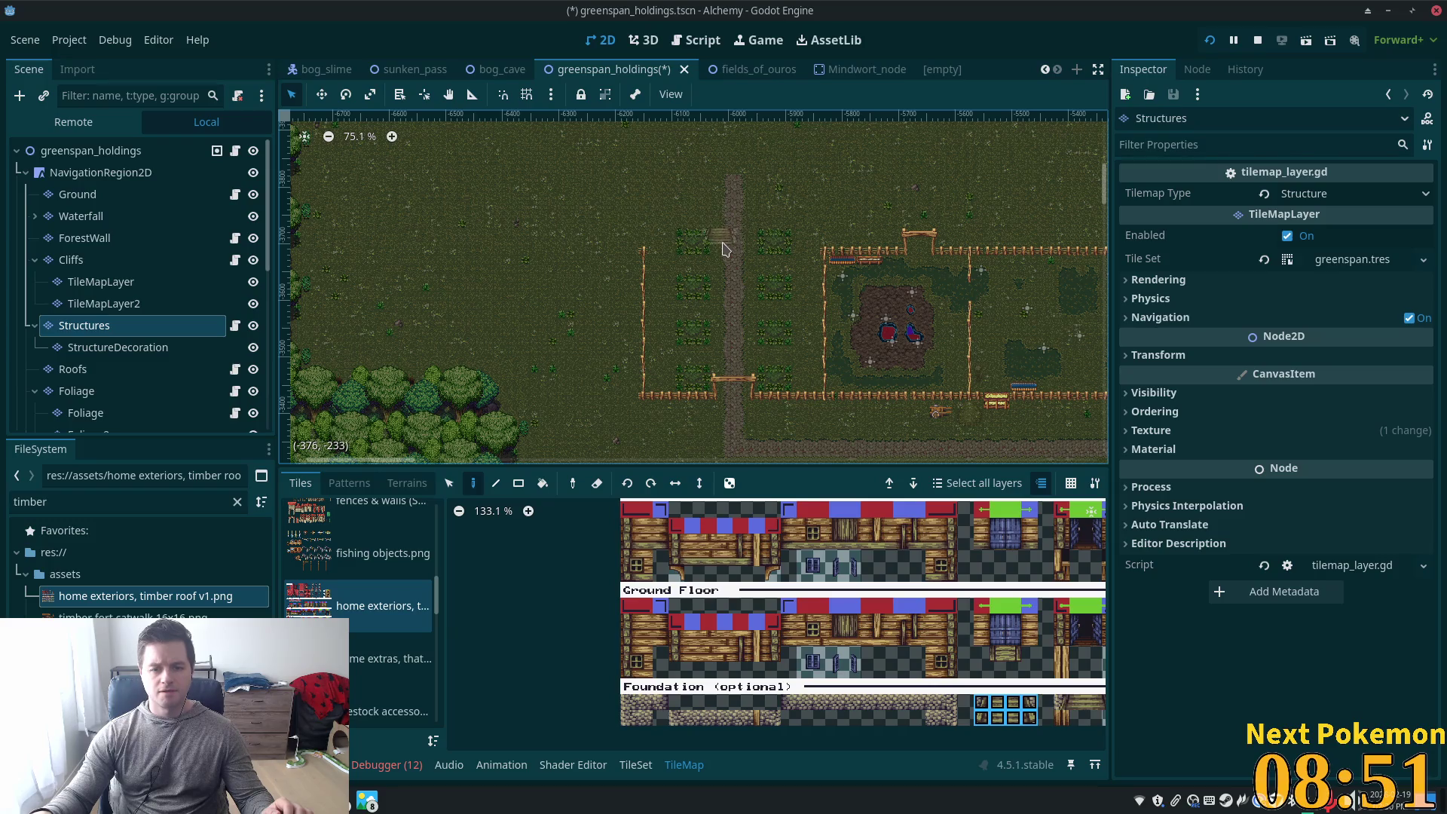
{"action": "scroll", "coordinate": [731, 256], "scroll_direction": "up", "scroll_amount": 6}
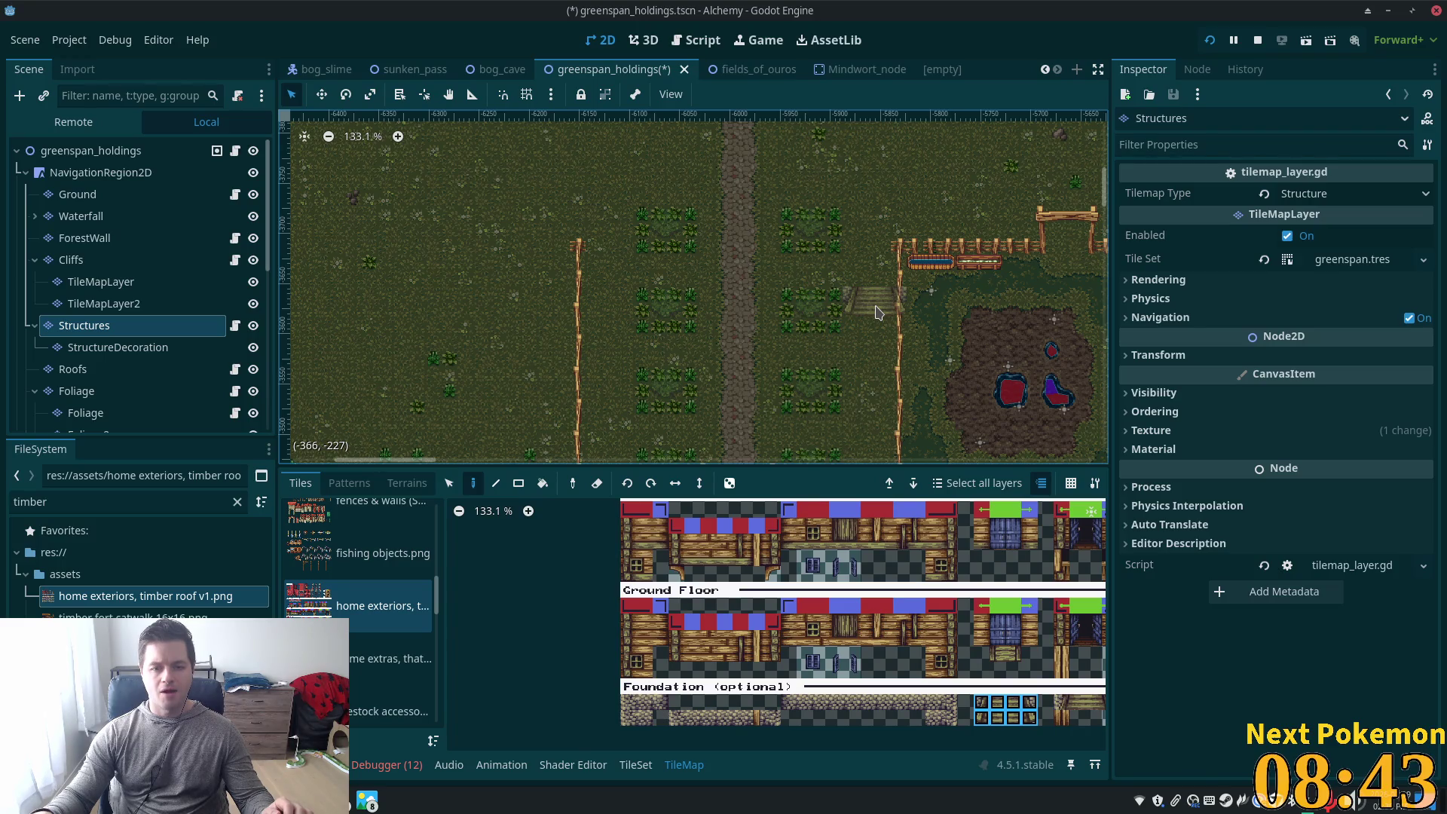
{"action": "scroll", "coordinate": [876, 312], "scroll_direction": "down", "scroll_amount": 4}
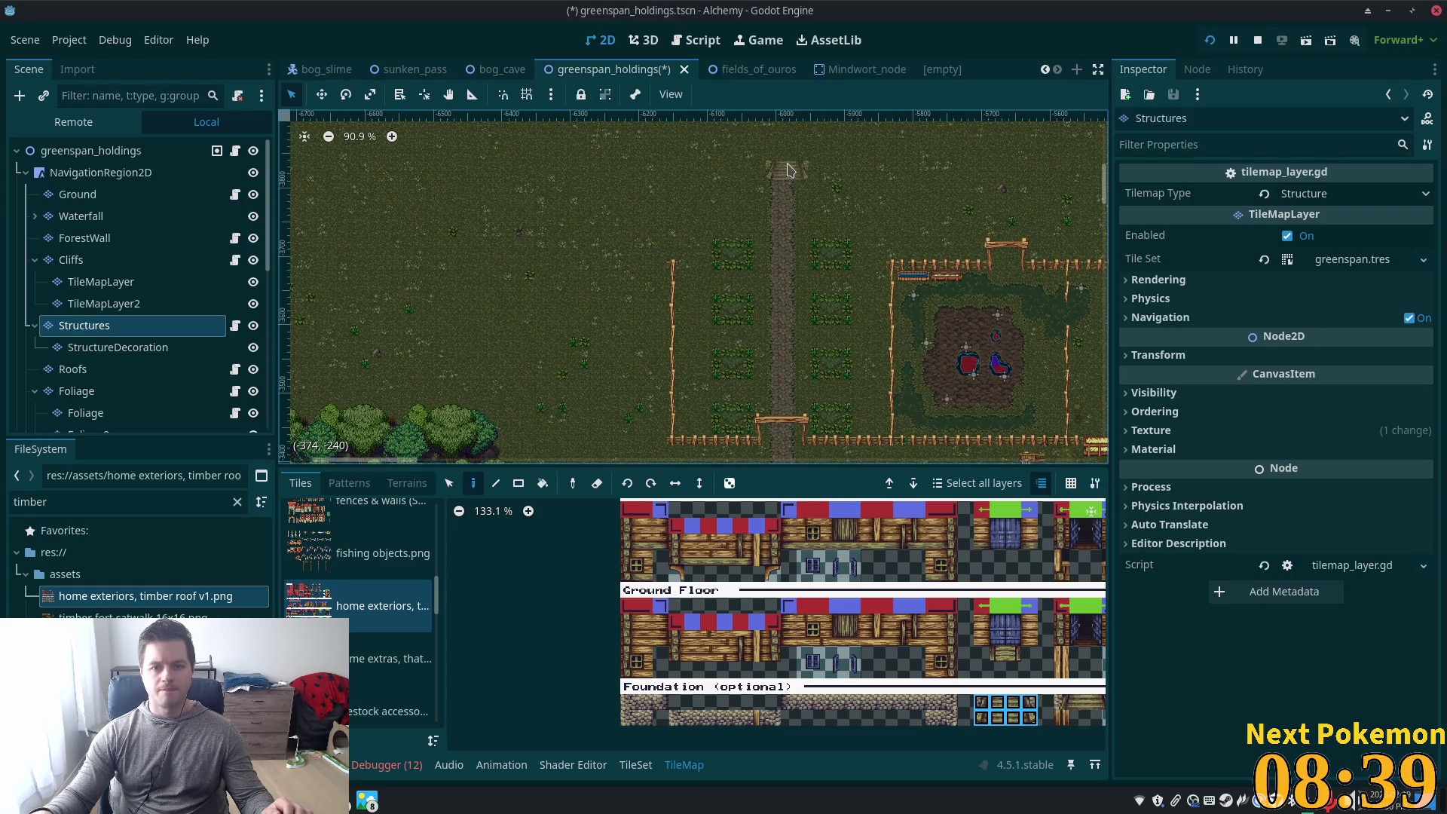
{"action": "scroll", "coordinate": [786, 161], "scroll_direction": "up", "scroll_amount": 10}
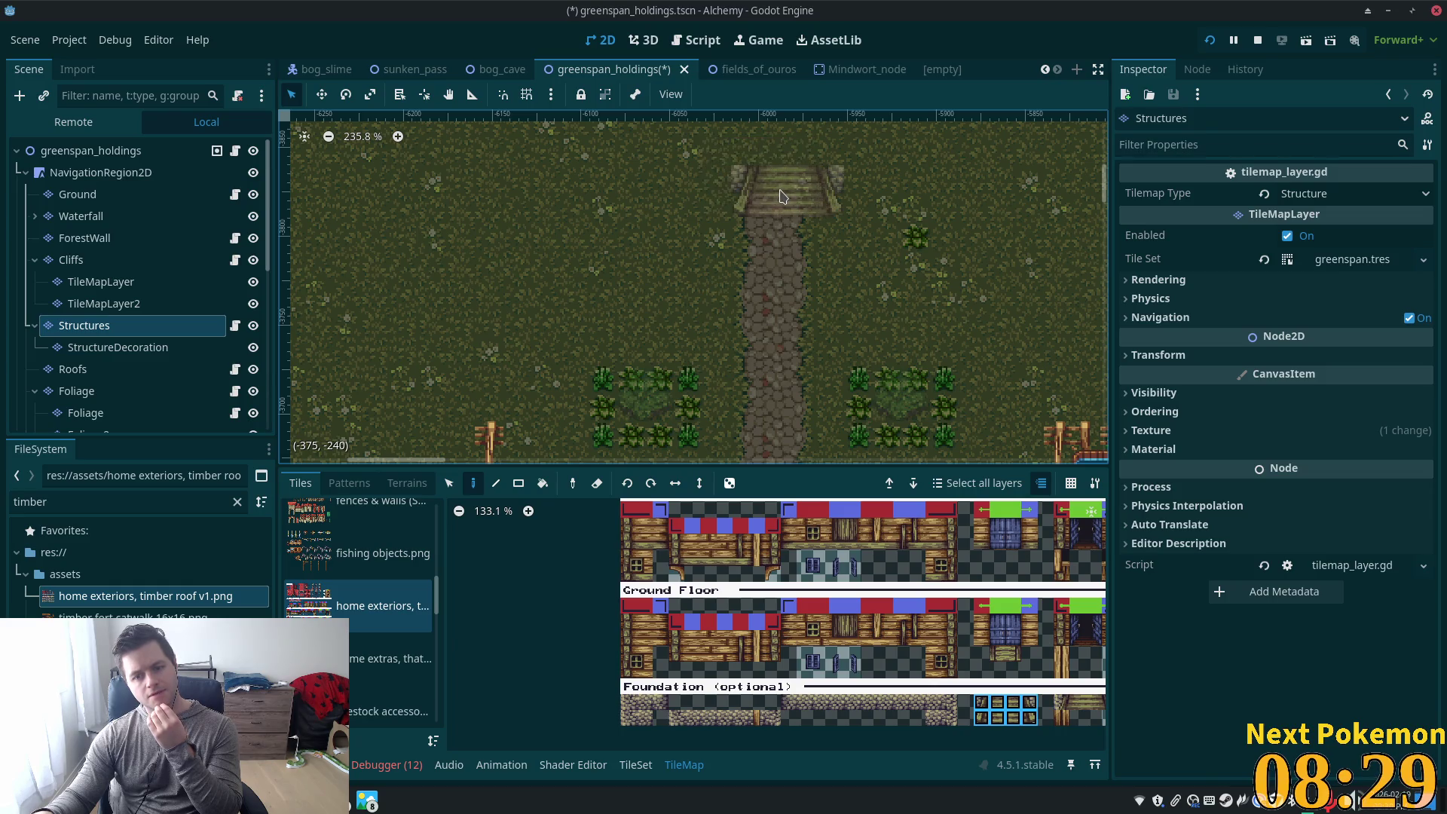
{"action": "scroll", "coordinate": [769, 173], "scroll_direction": "up", "scroll_amount": 4}
{"action": "scroll", "coordinate": [775, 171], "scroll_direction": "up", "scroll_amount": 3}
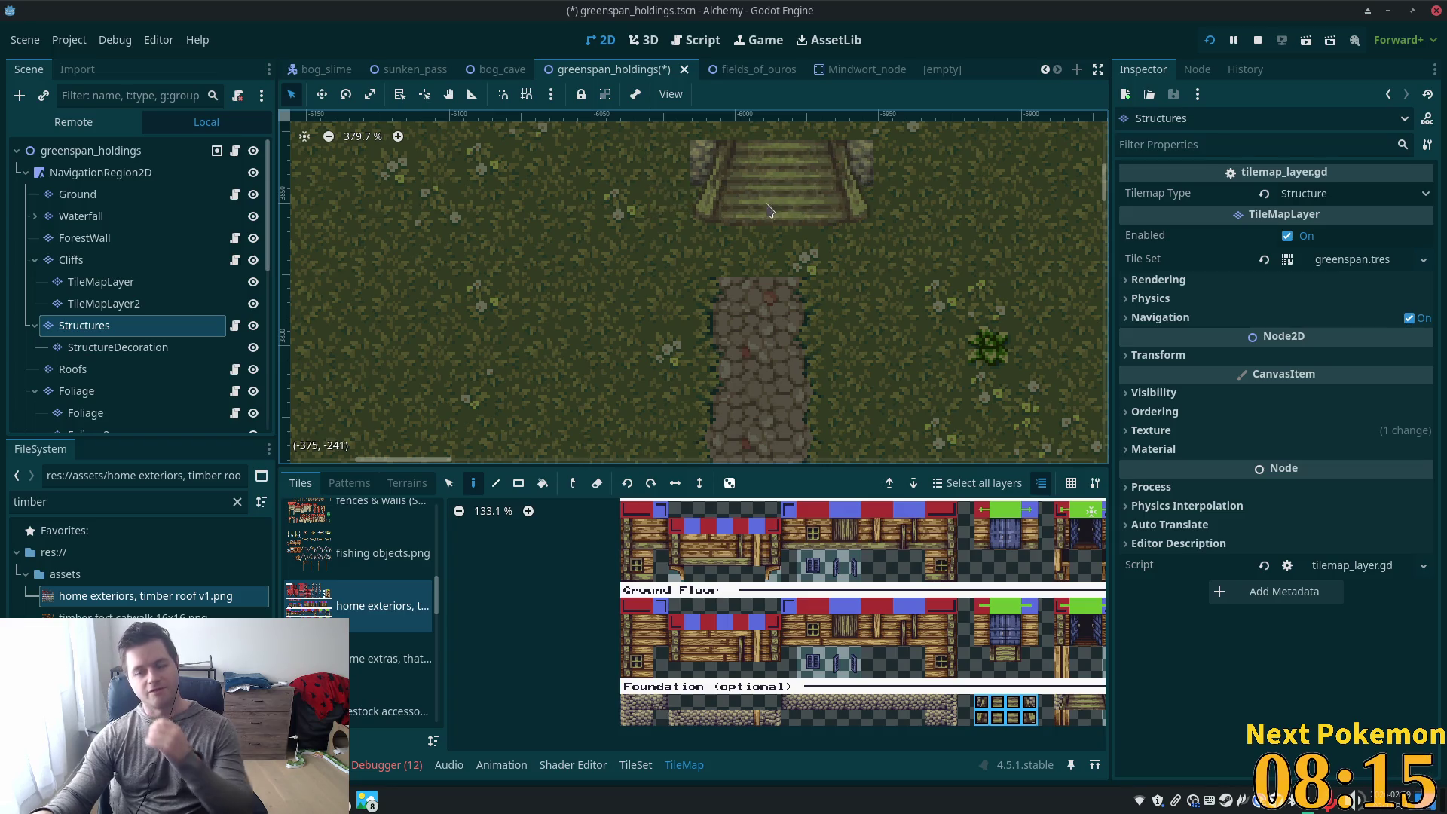
{"action": "scroll", "coordinate": [766, 209], "scroll_direction": "down", "scroll_amount": 10}
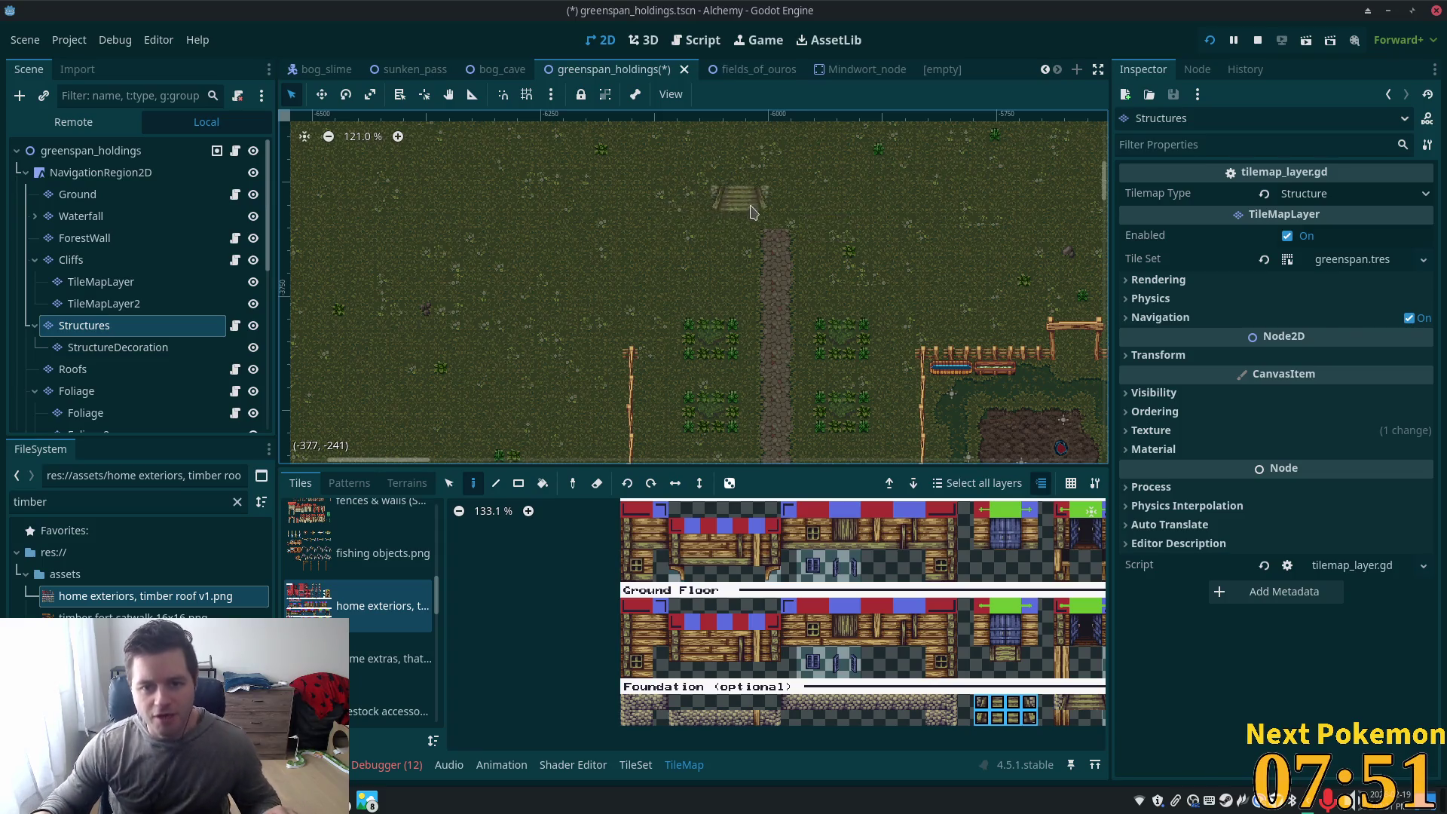
Undo the extra stairs and place one stair tile just north of the cobbled path's end
{"action": "left_click", "coordinate": [770, 216]}
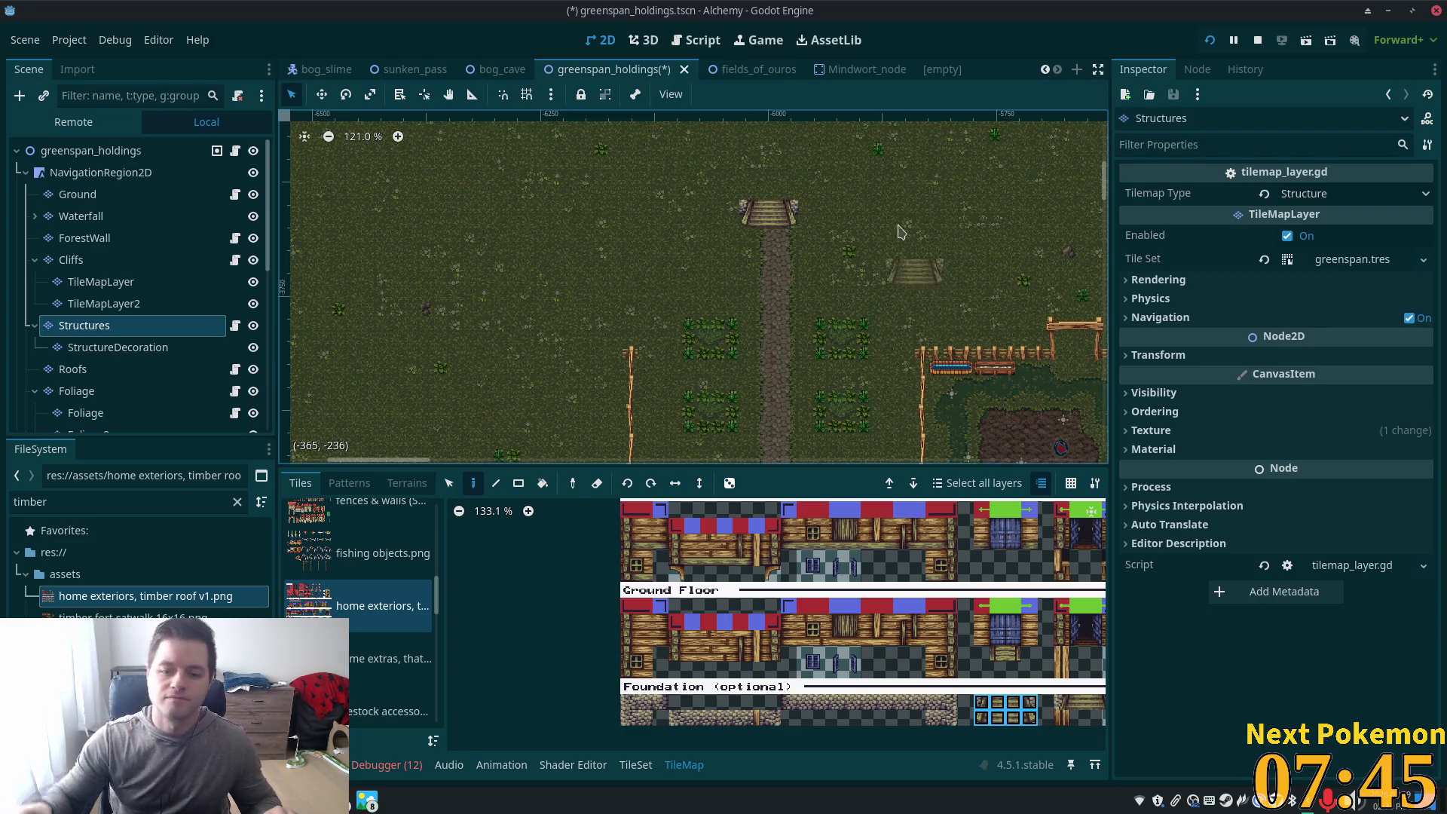
{"action": "scroll", "coordinate": [807, 189], "scroll_direction": "up", "scroll_amount": 3}
{"action": "scroll", "coordinate": [863, 209], "scroll_direction": "up", "scroll_amount": 2}
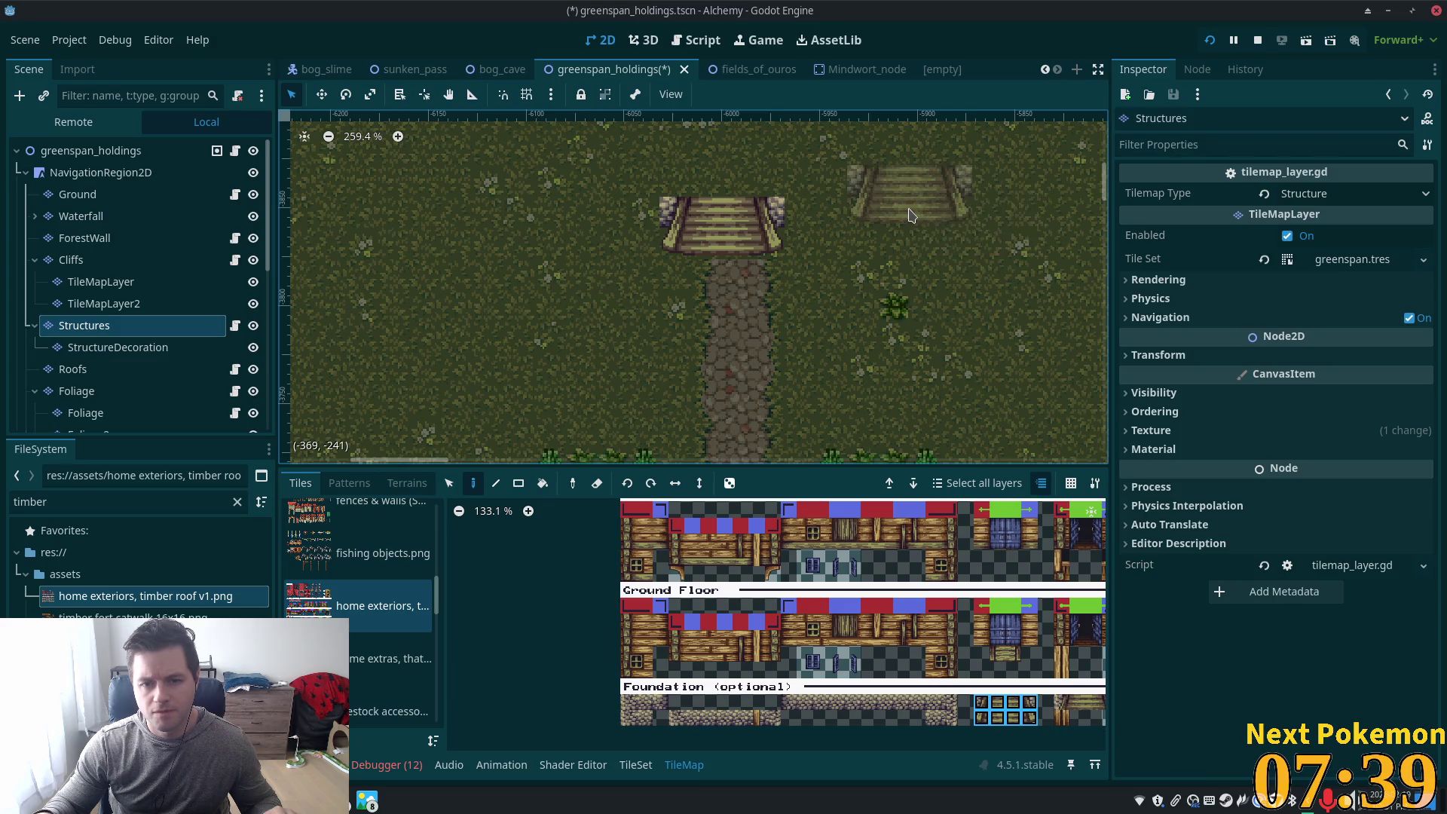
{"action": "key", "text": "ctrl+z"}
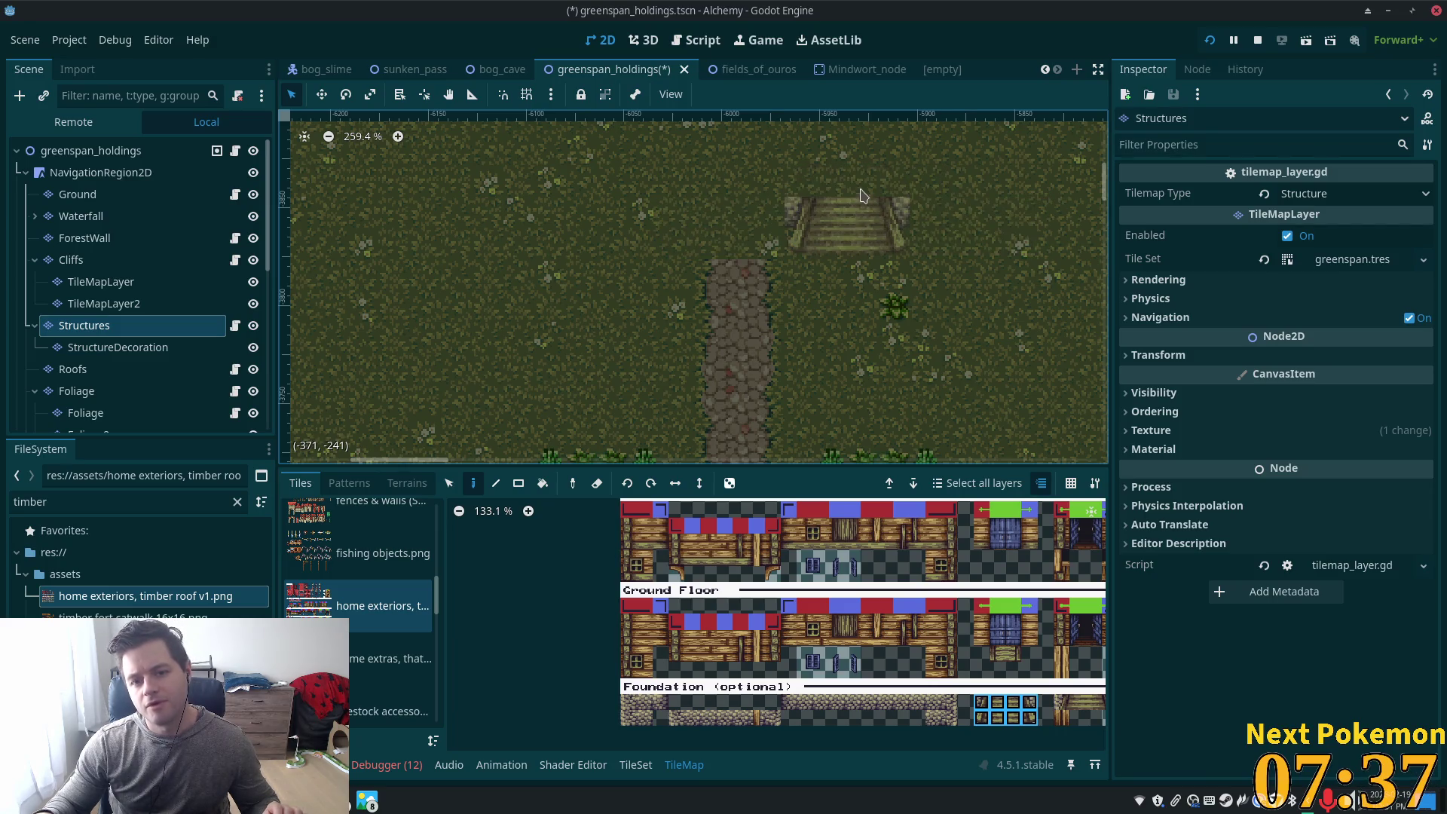
{"action": "scroll", "coordinate": [864, 213], "scroll_direction": "down", "scroll_amount": 4}
{"action": "scroll", "coordinate": [863, 603], "scroll_direction": "down", "scroll_amount": 2}
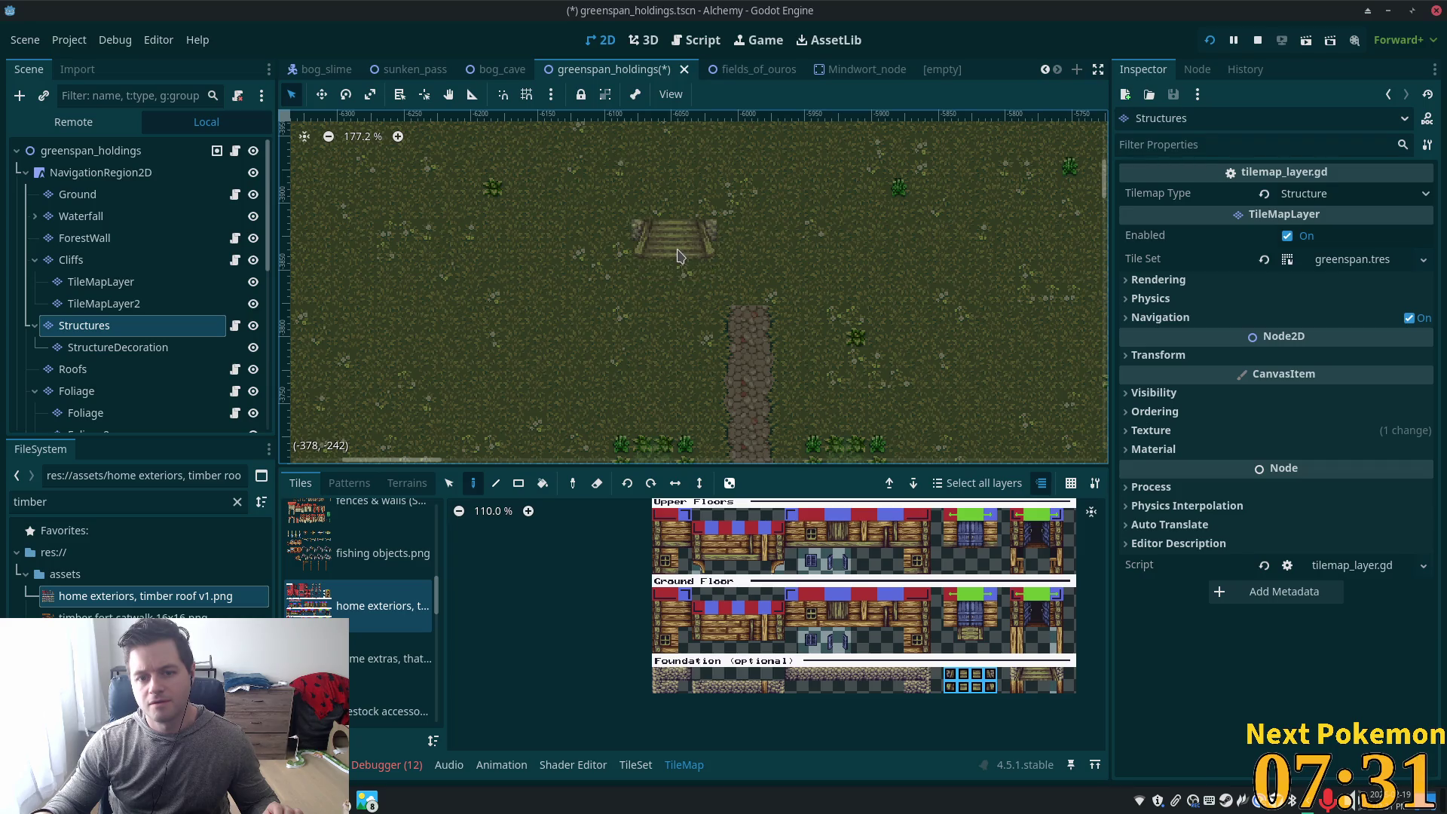
{"action": "left_click", "coordinate": [678, 264]}
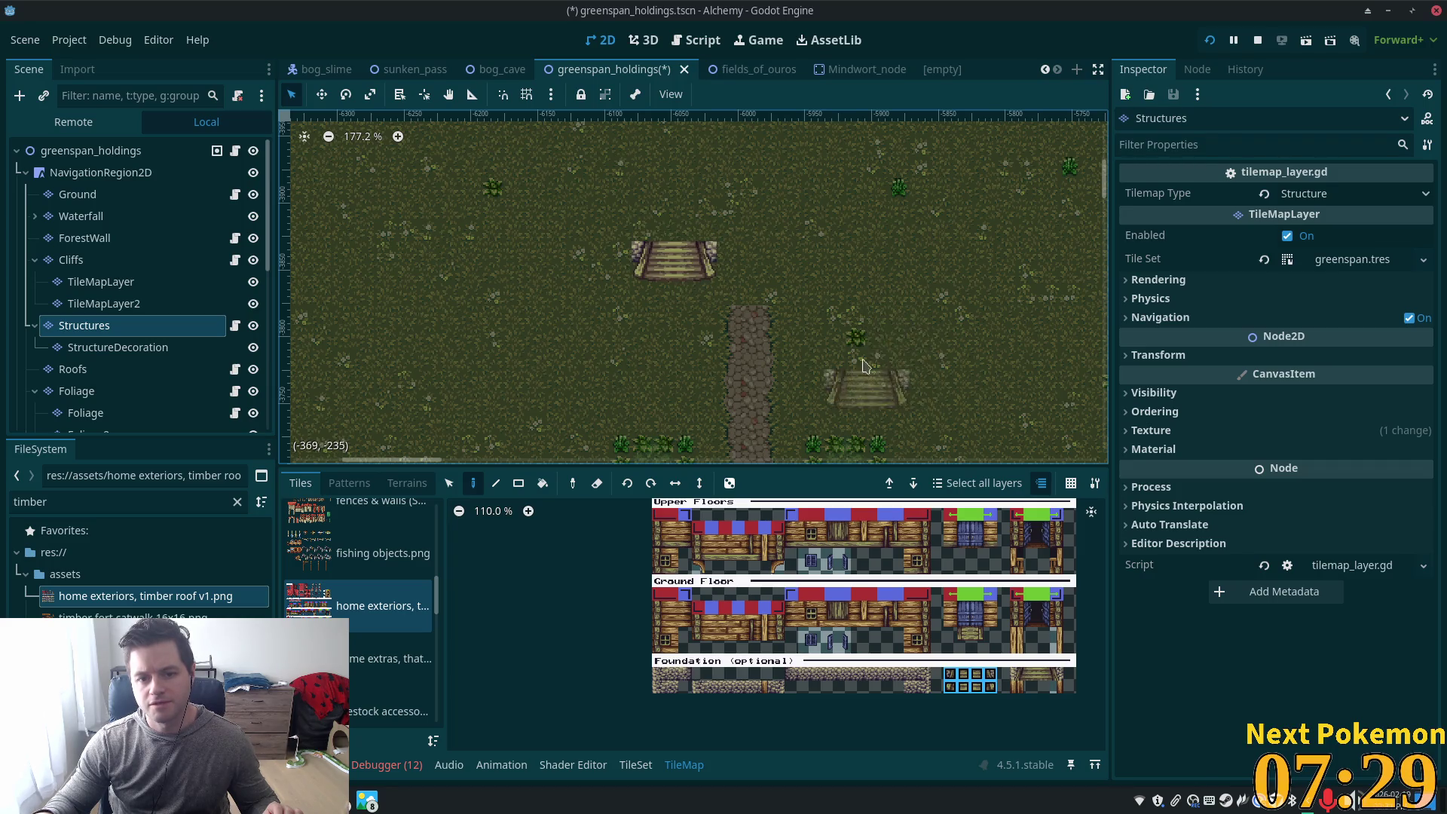
{"action": "scroll", "coordinate": [864, 367], "scroll_direction": "up", "scroll_amount": 3}
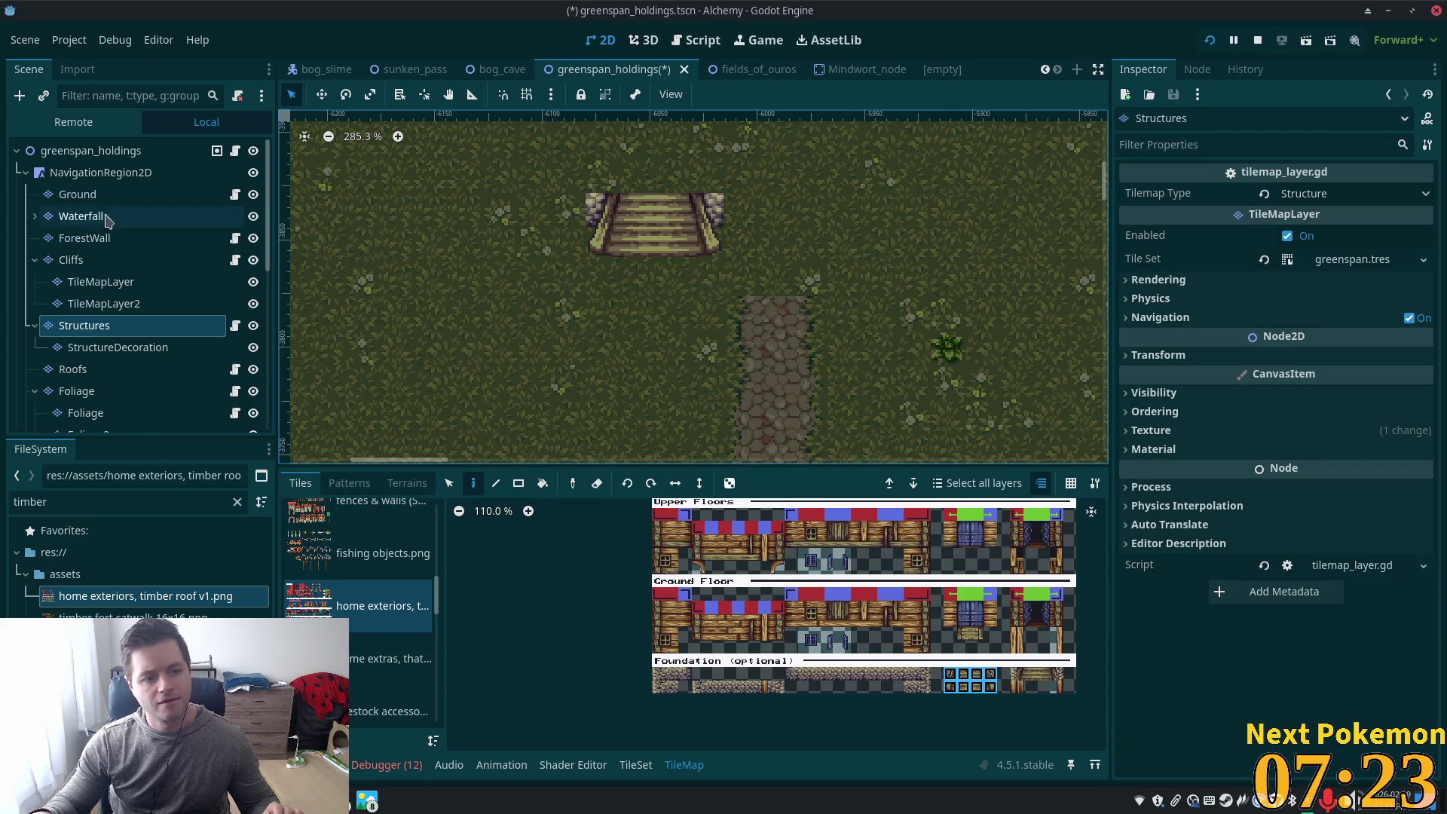
On the Ground layer, paint the cobblestone path further upward using summer forest.png tiles
{"action": "left_click", "coordinate": [75, 194]}
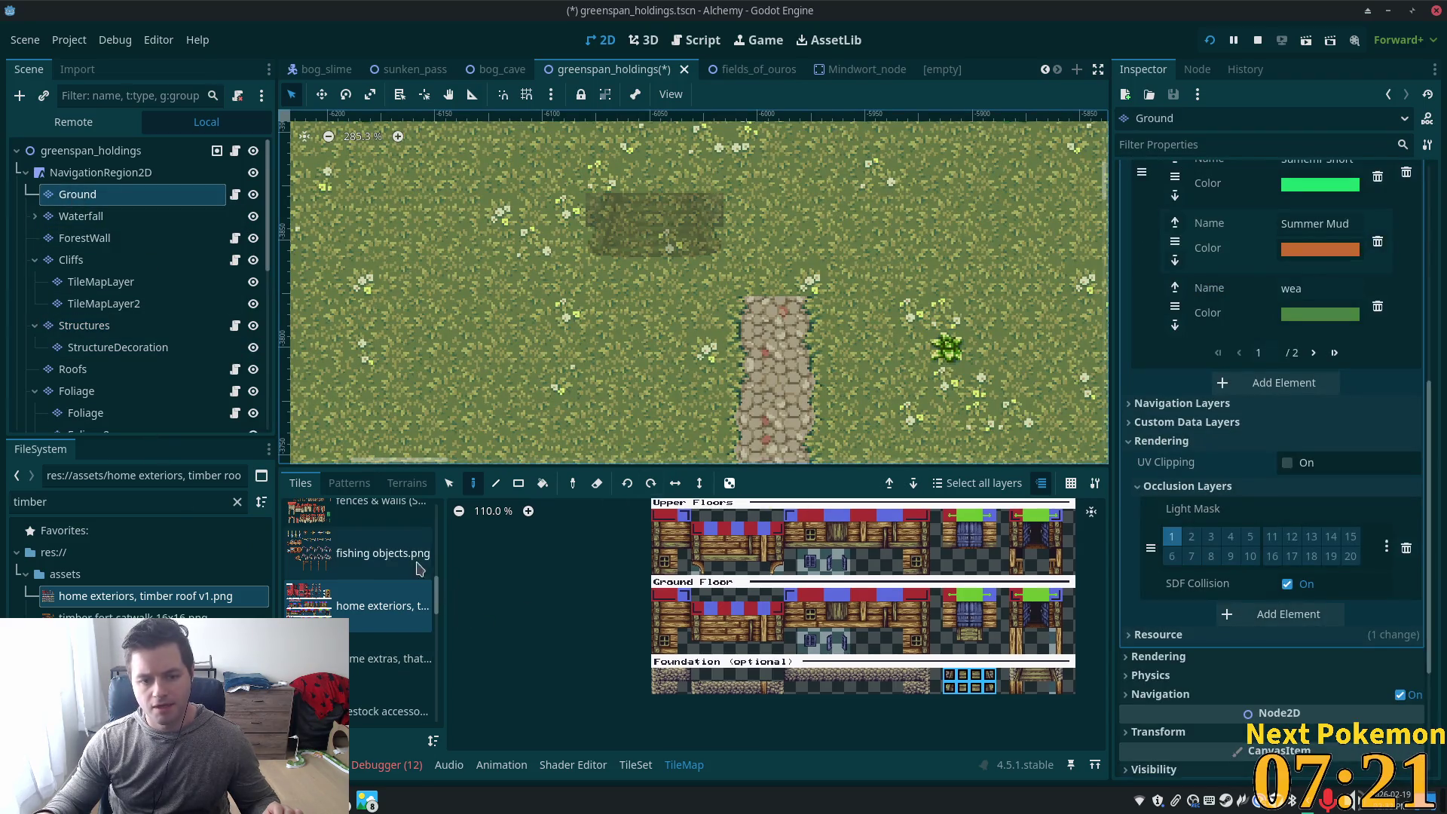
{"action": "scroll", "coordinate": [439, 614], "scroll_direction": "down", "scroll_amount": 5}
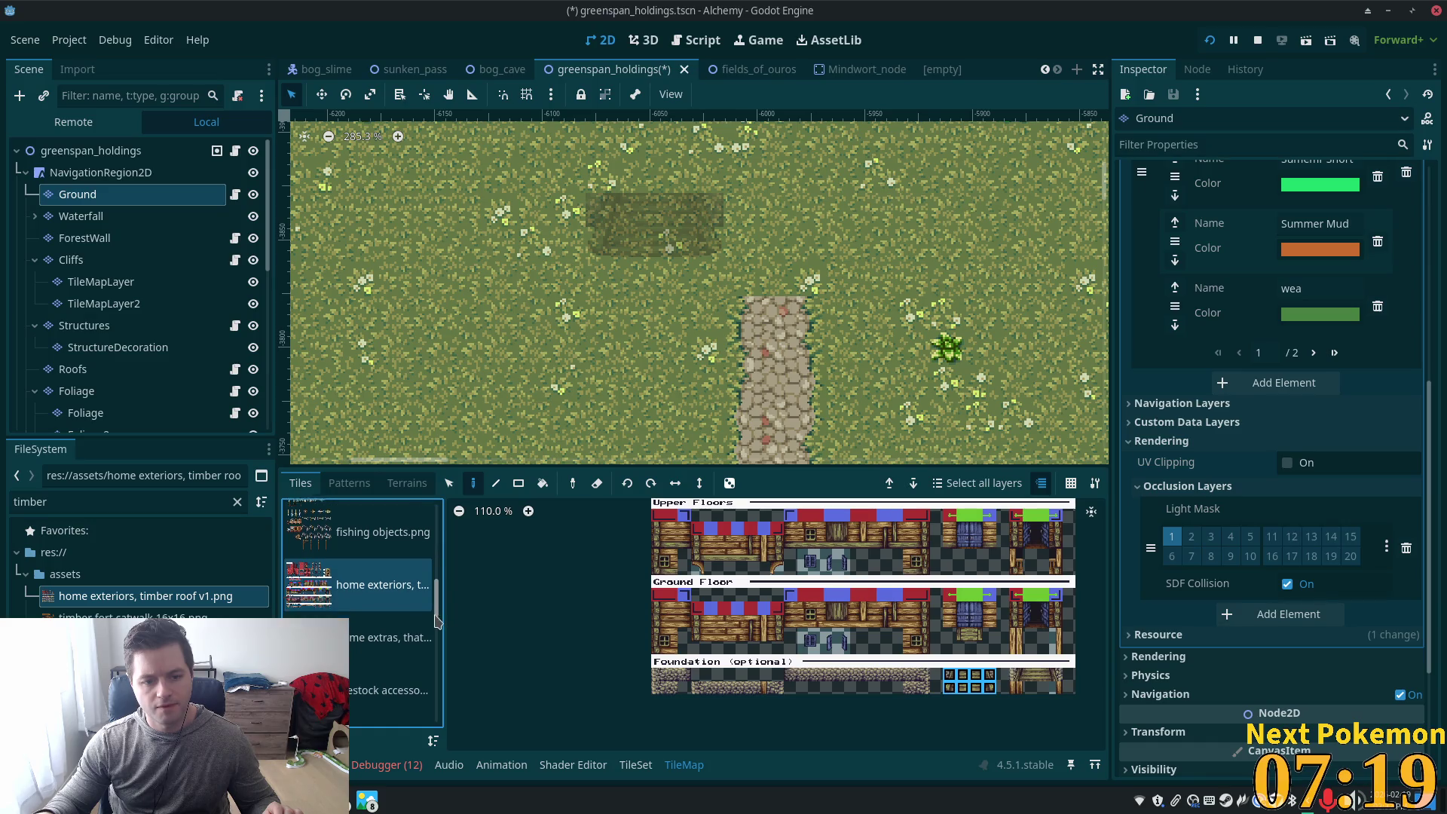
{"action": "left_click", "coordinate": [369, 520]}
{"action": "scroll", "coordinate": [857, 568], "scroll_direction": "up", "scroll_amount": 4}
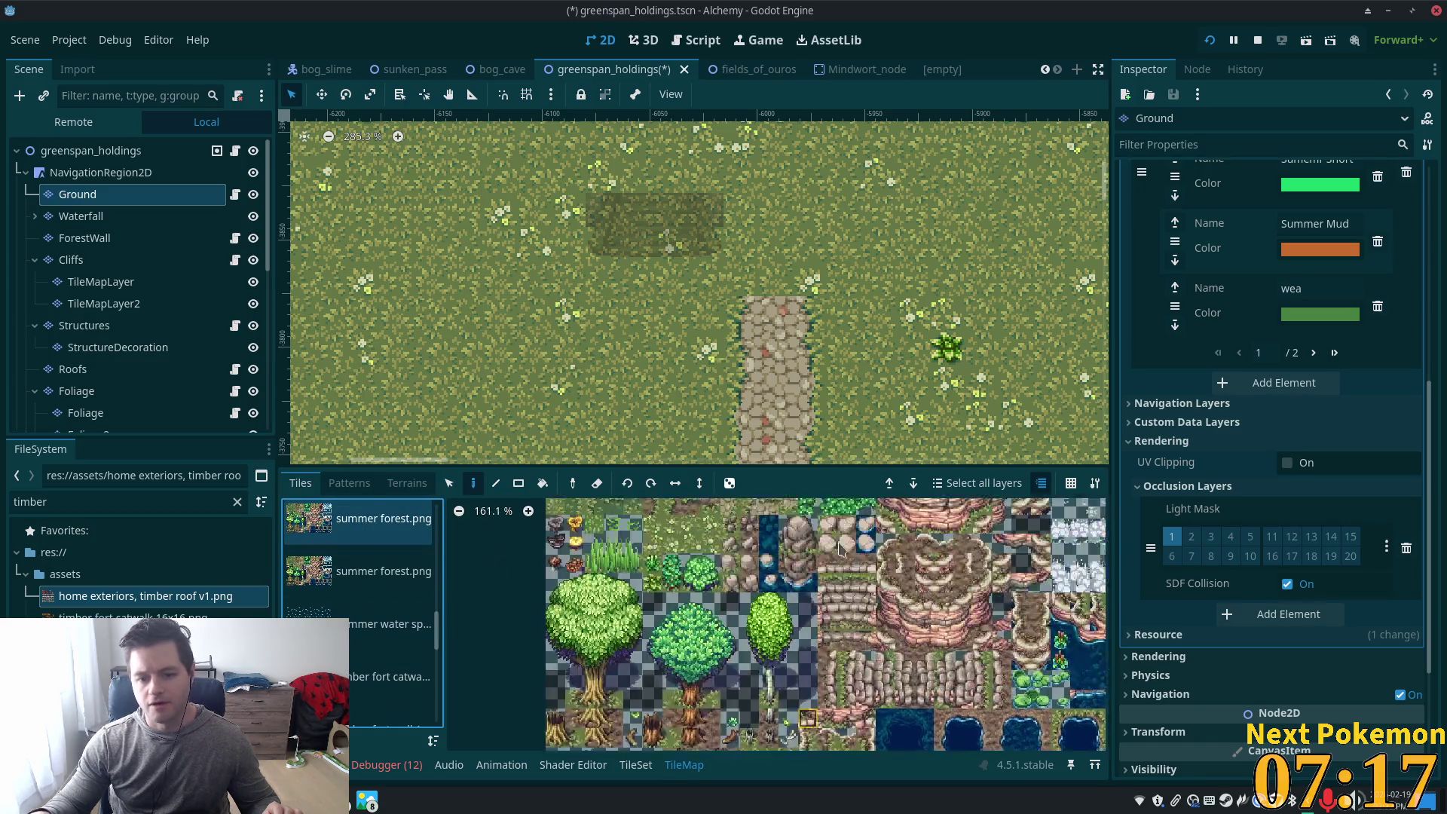
{"action": "left_click", "coordinate": [810, 562]}
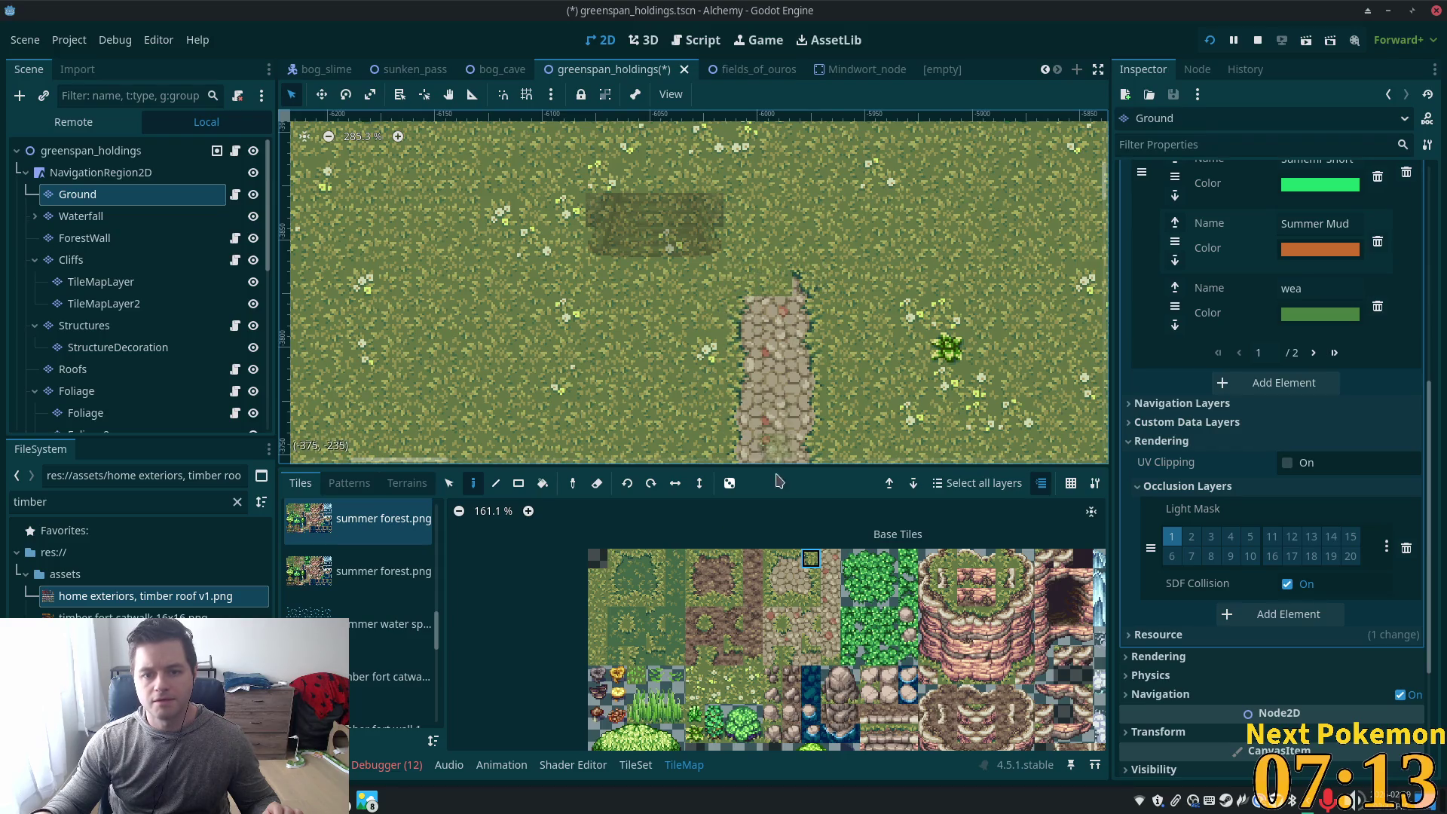
{"action": "left_click_drag", "start_coordinate": [774, 305], "coordinate": [778, 276]}
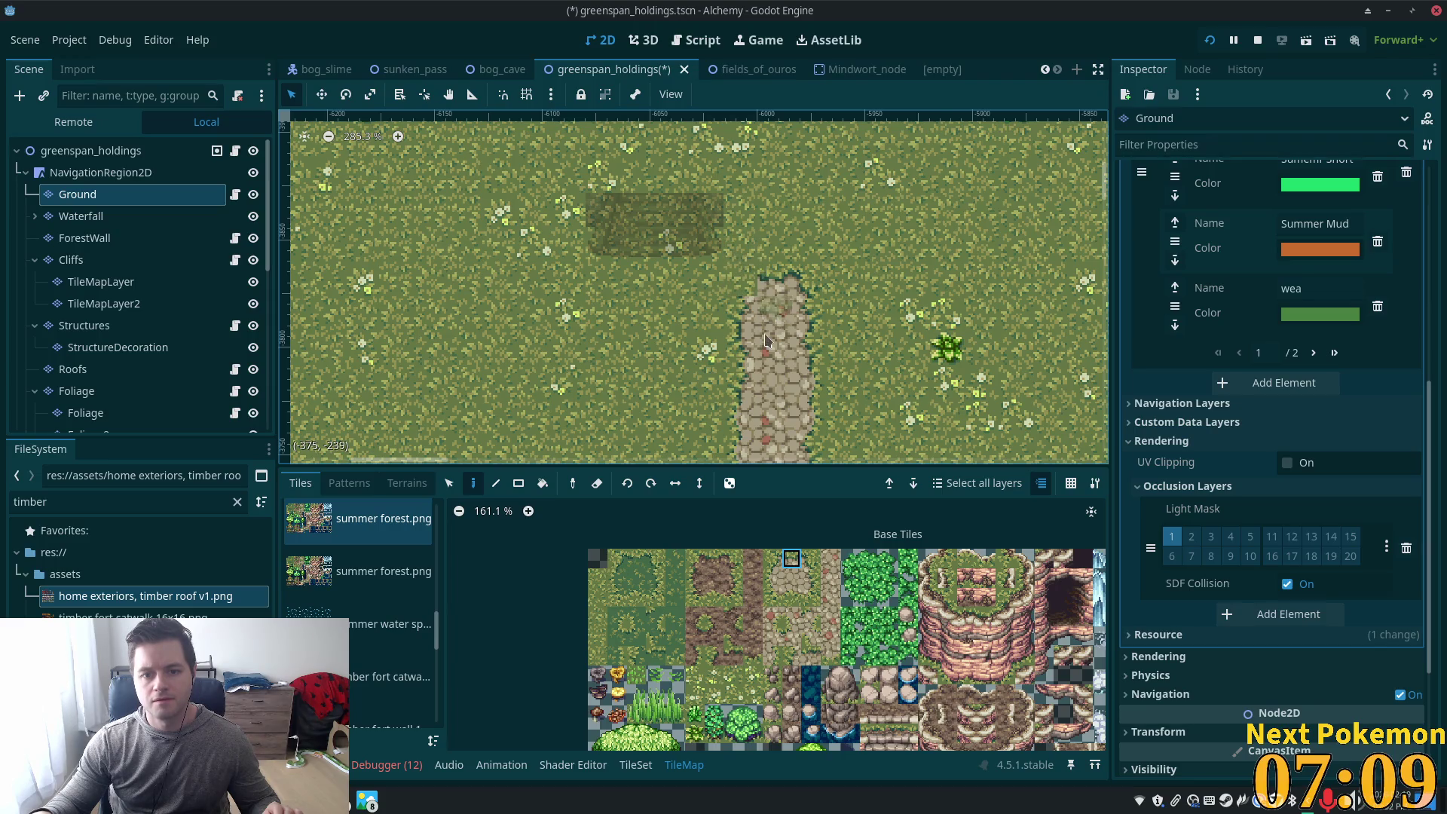
Paint stone tiles at the path's top-left and leftward along the row beside it
{"action": "left_click", "coordinate": [773, 637]}
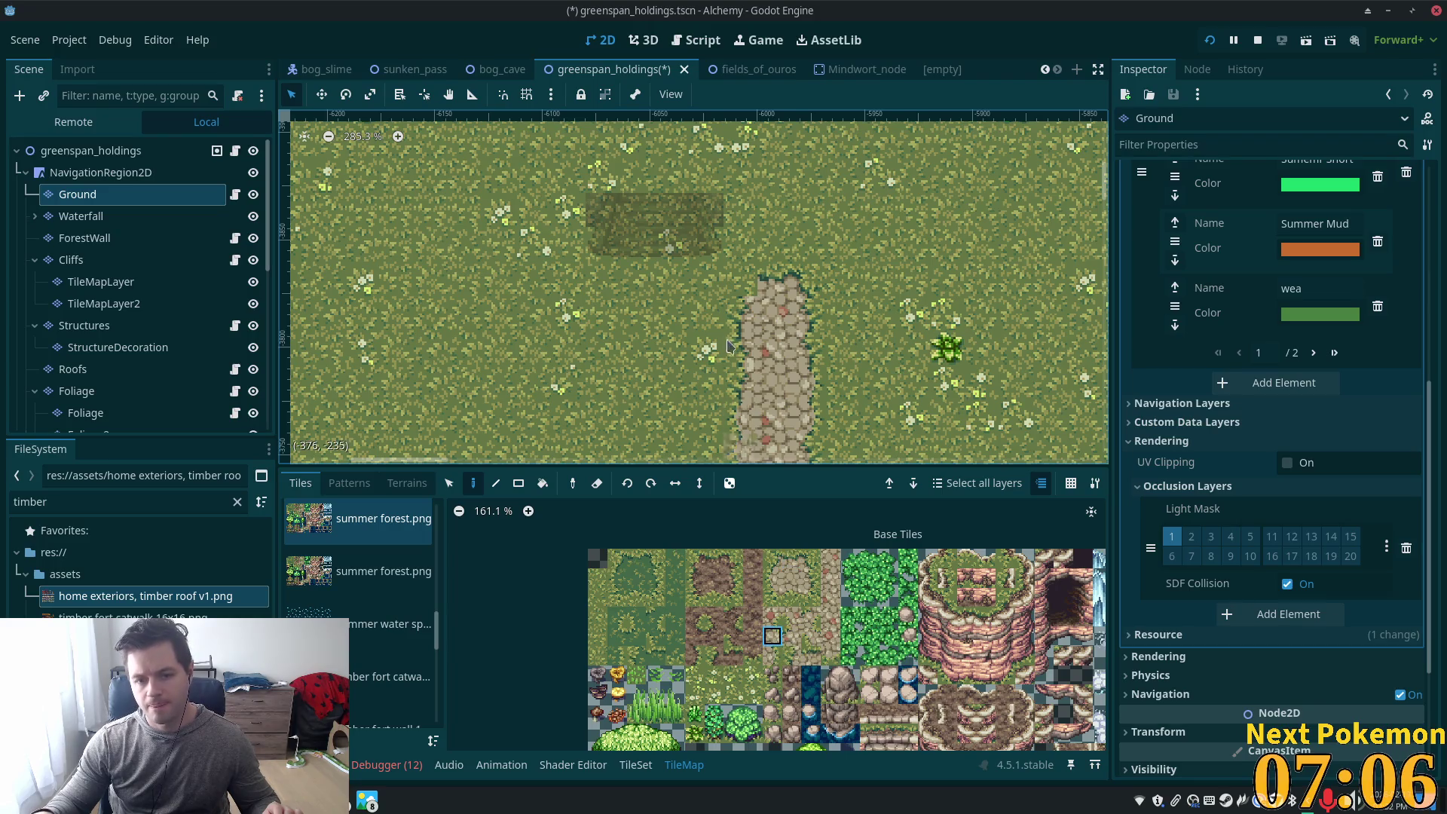
{"action": "left_click", "coordinate": [729, 285]}
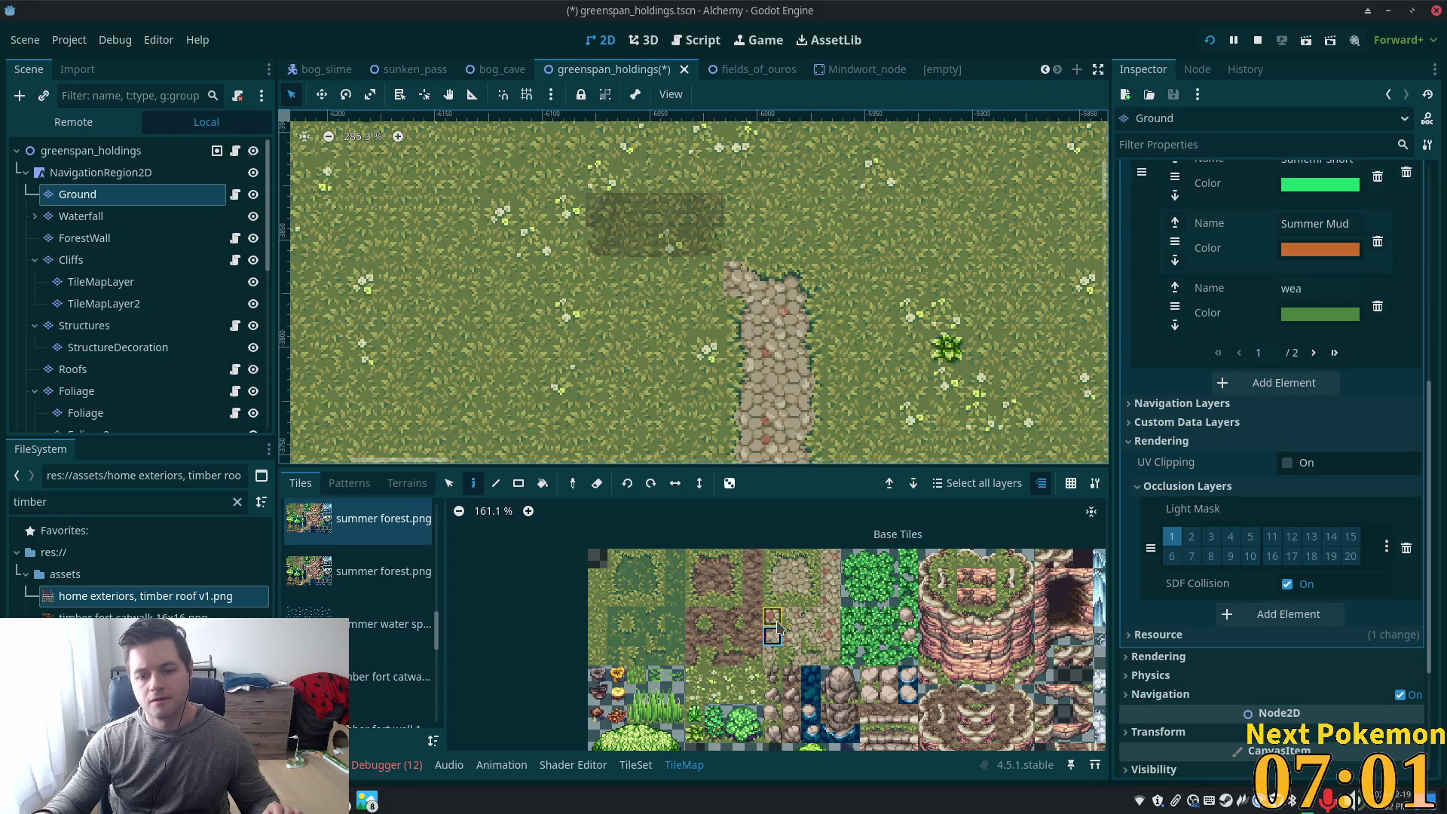
{"action": "left_click_drag", "start_coordinate": [775, 620], "coordinate": [777, 596]}
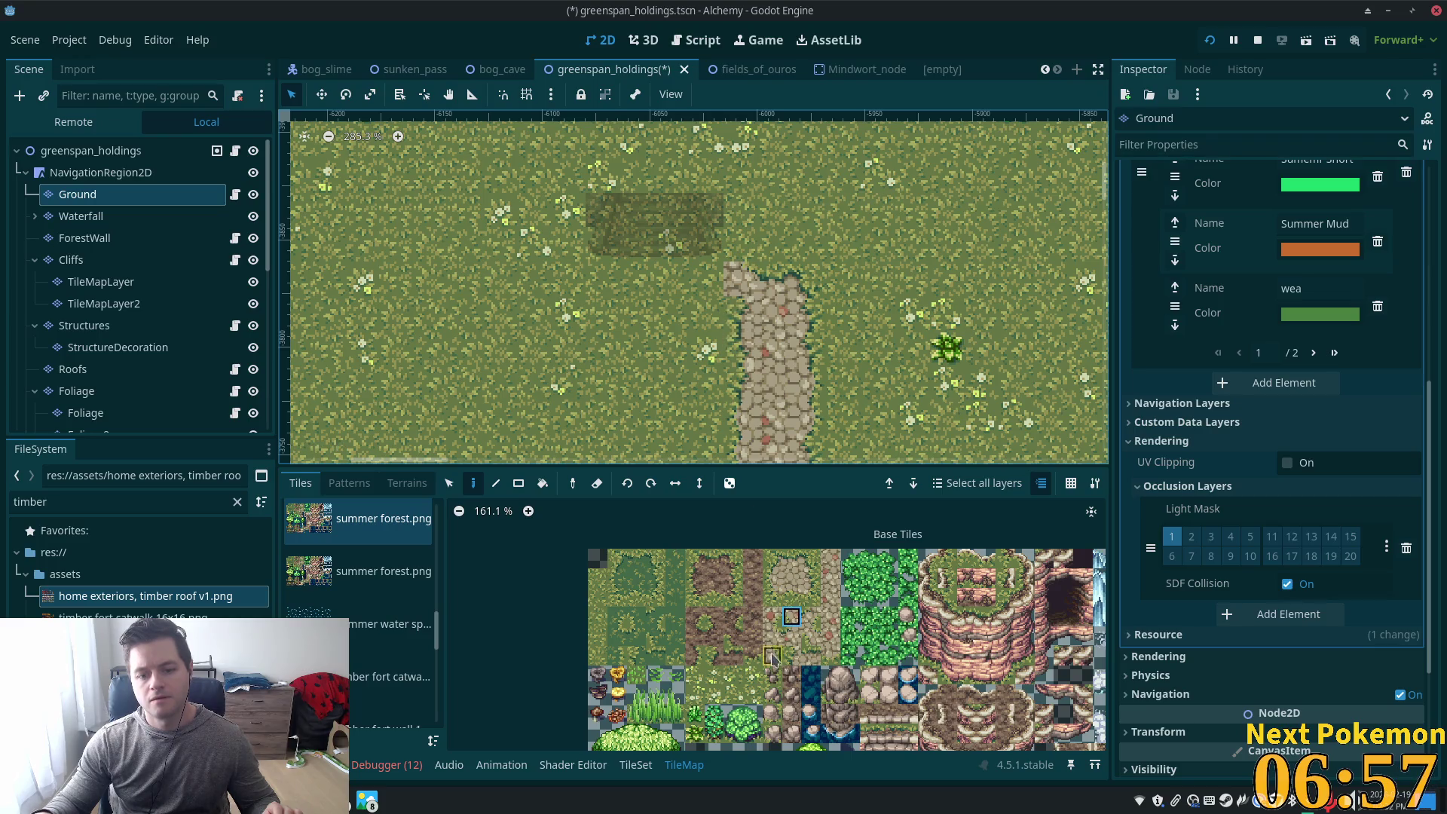
{"action": "left_click", "coordinate": [773, 617]}
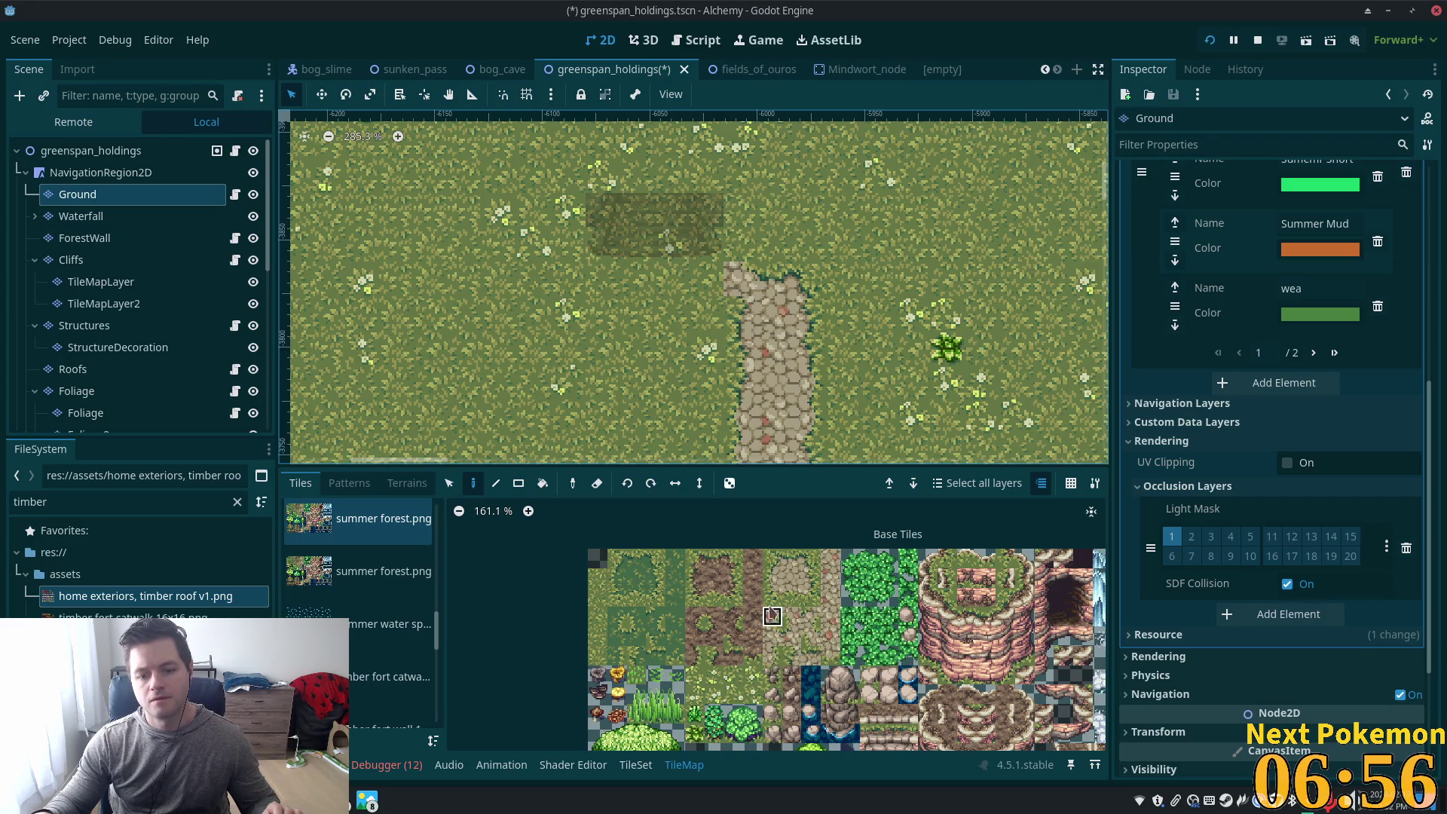
{"action": "left_click", "coordinate": [809, 556]}
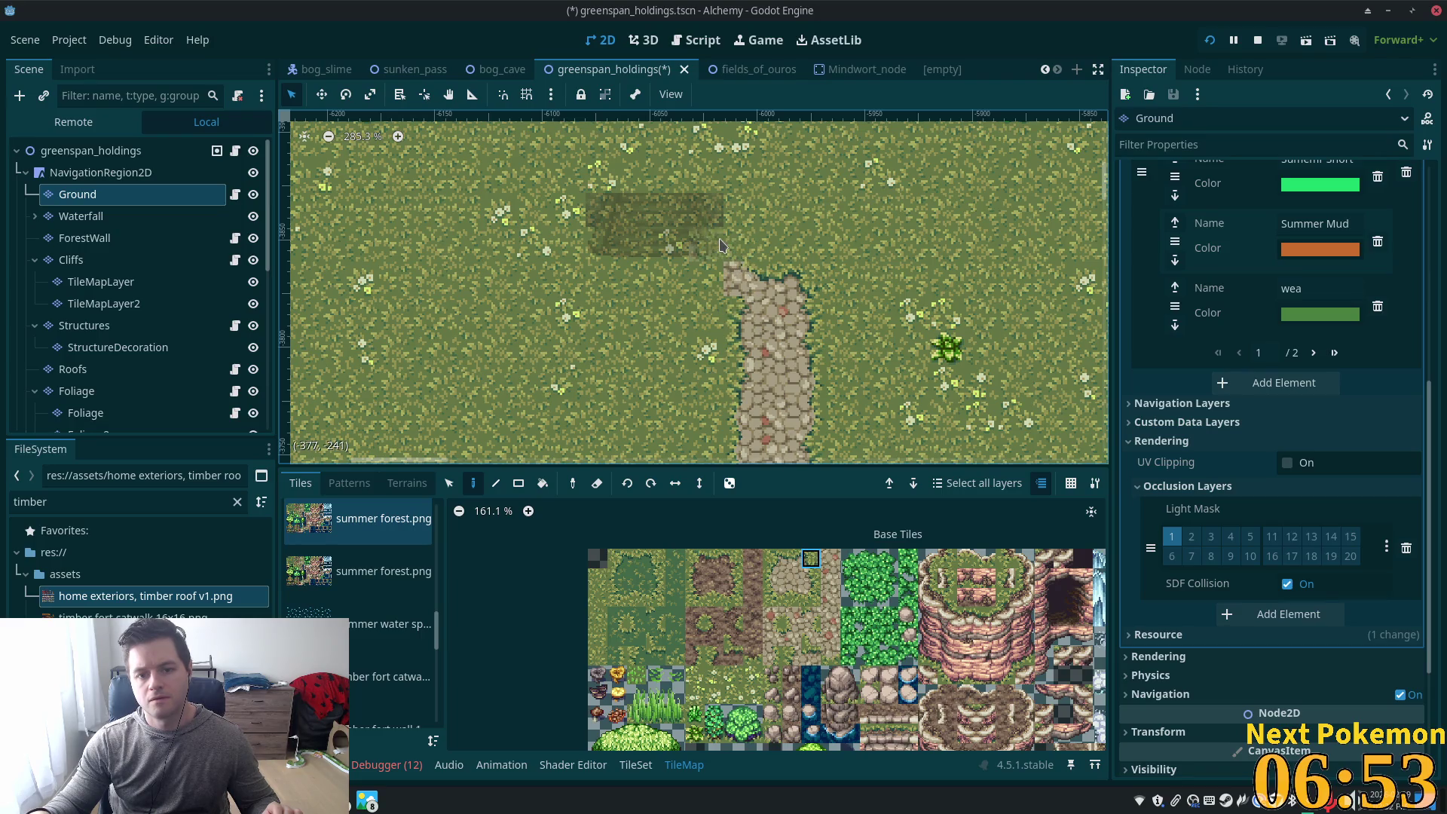
{"action": "left_click", "coordinate": [789, 578]}
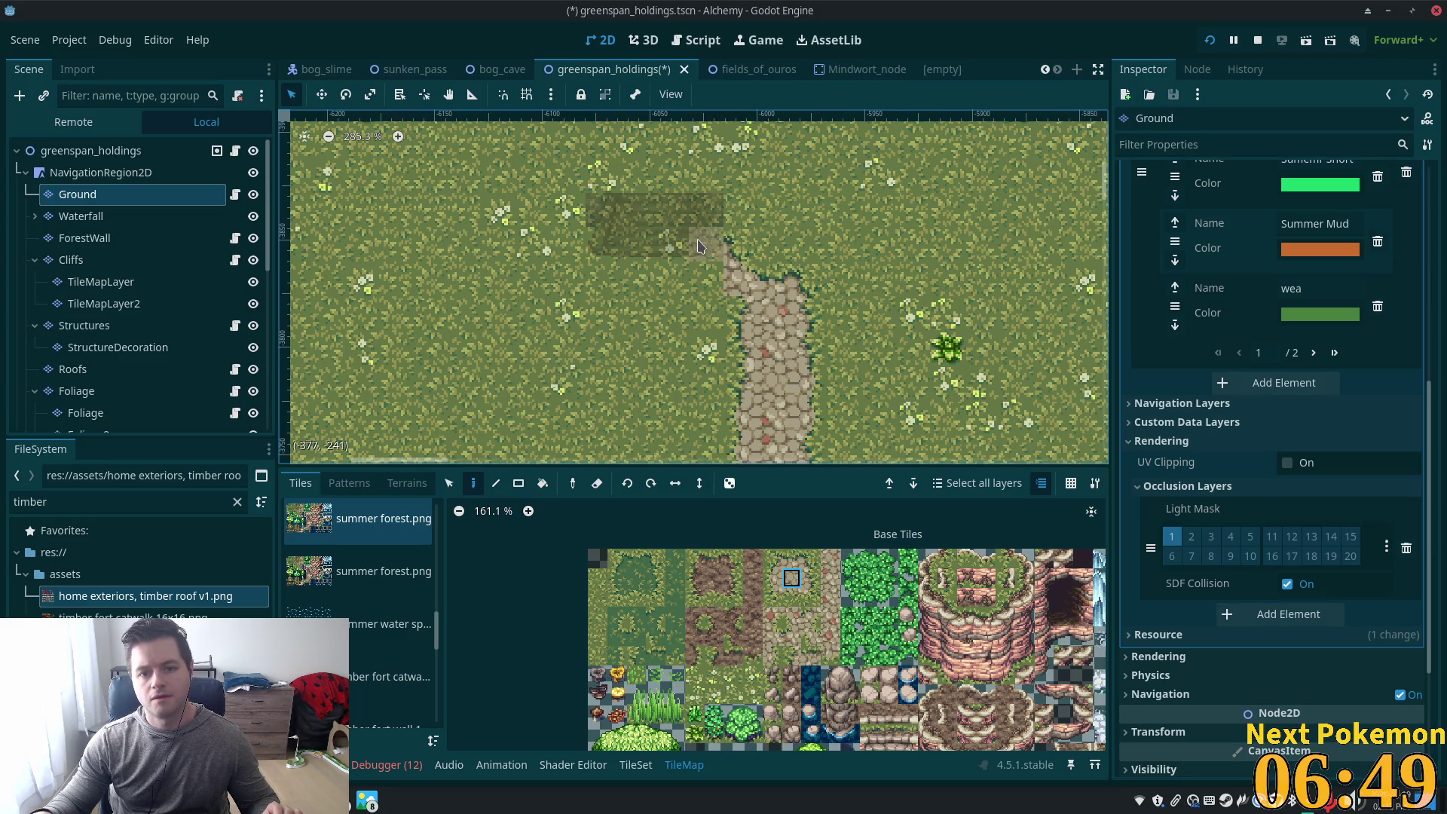
{"action": "left_click", "coordinate": [701, 242]}
{"action": "left_click_drag", "start_coordinate": [657, 238], "coordinate": [616, 238]}
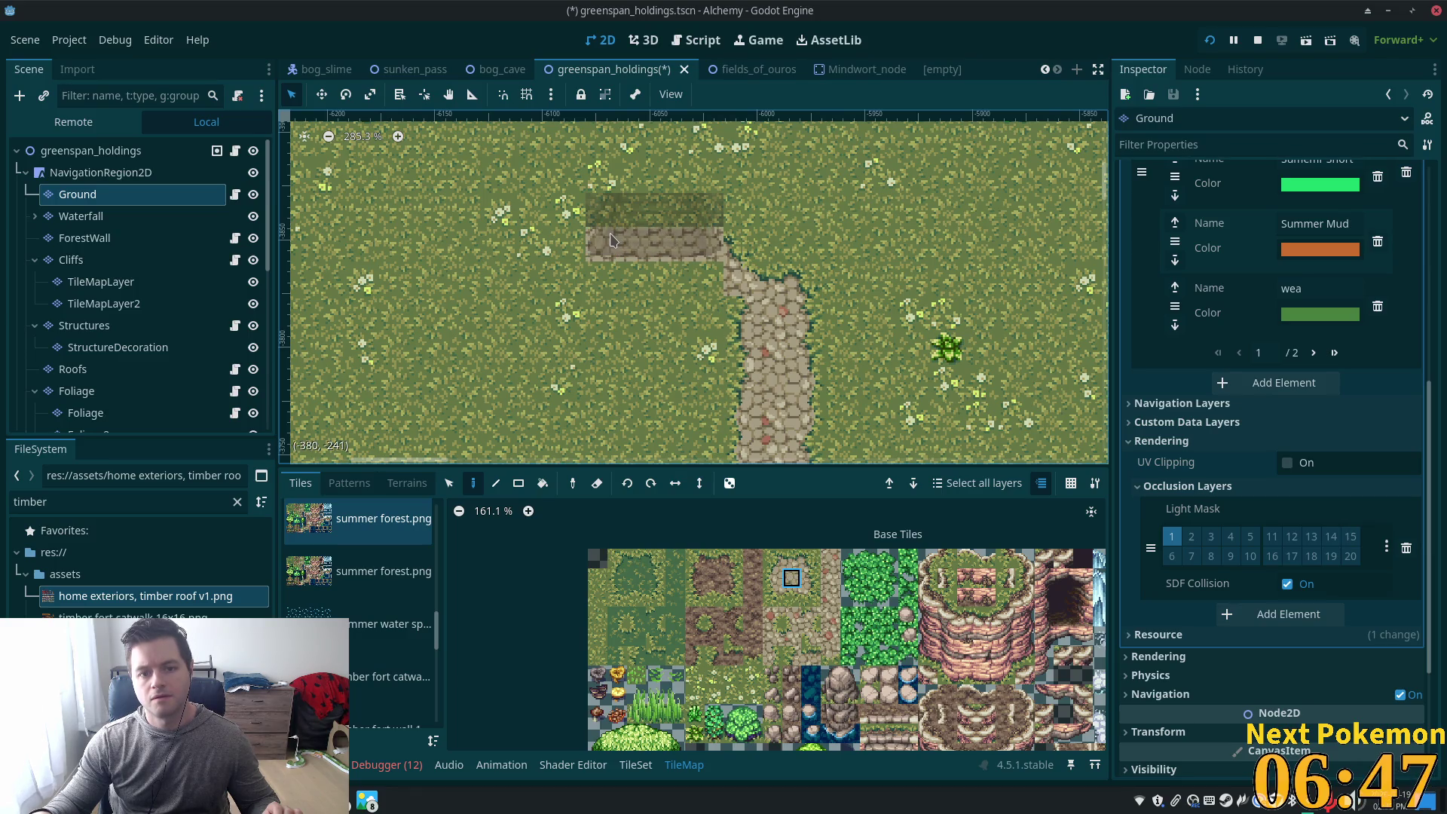
Repaint the top path row and corner with cobblestone edge tiles, extending it further left
{"action": "left_click", "coordinate": [791, 558]}
{"action": "left_click", "coordinate": [706, 218]}
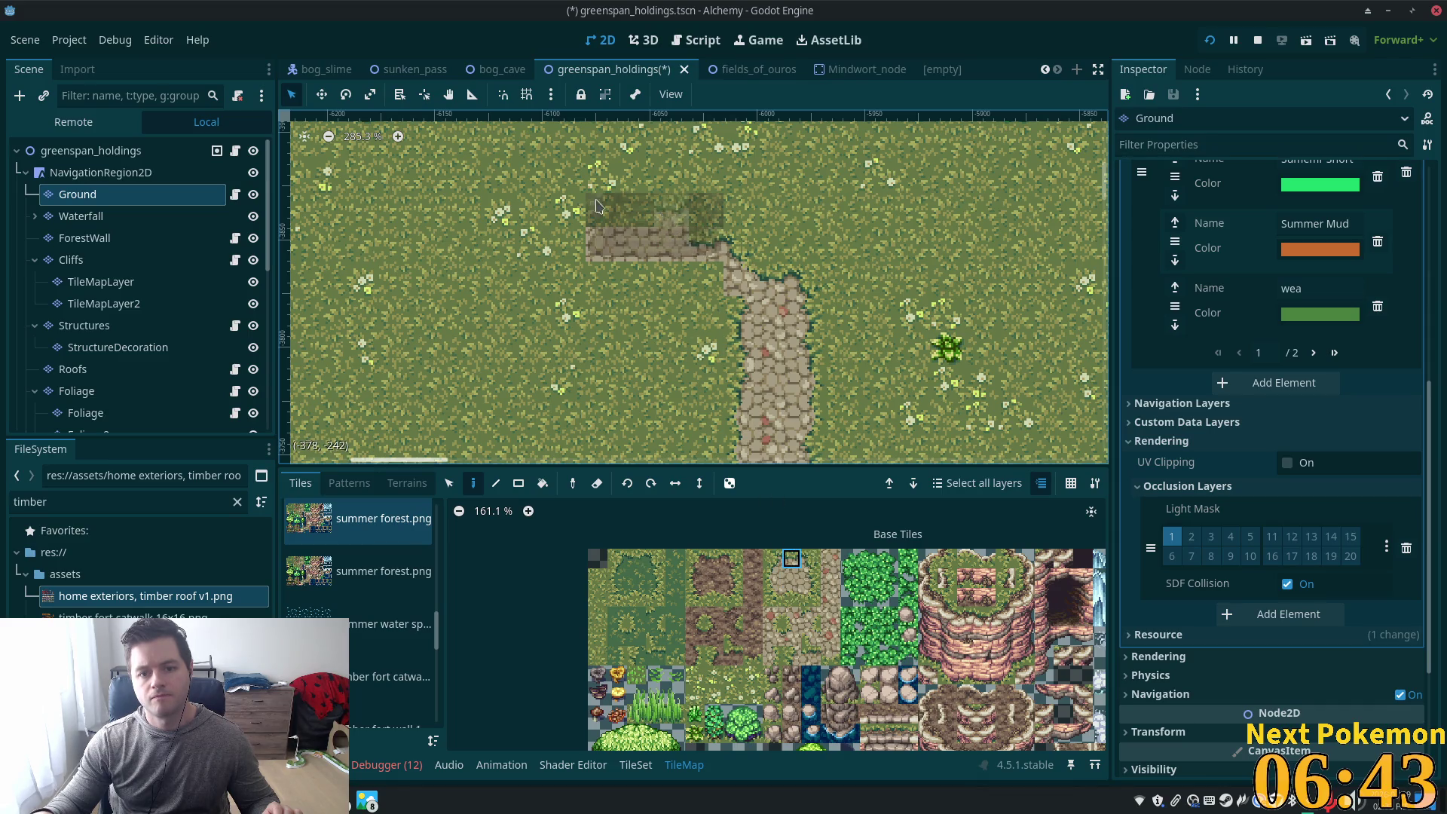
{"action": "left_click_drag", "start_coordinate": [667, 242], "coordinate": [635, 241]}
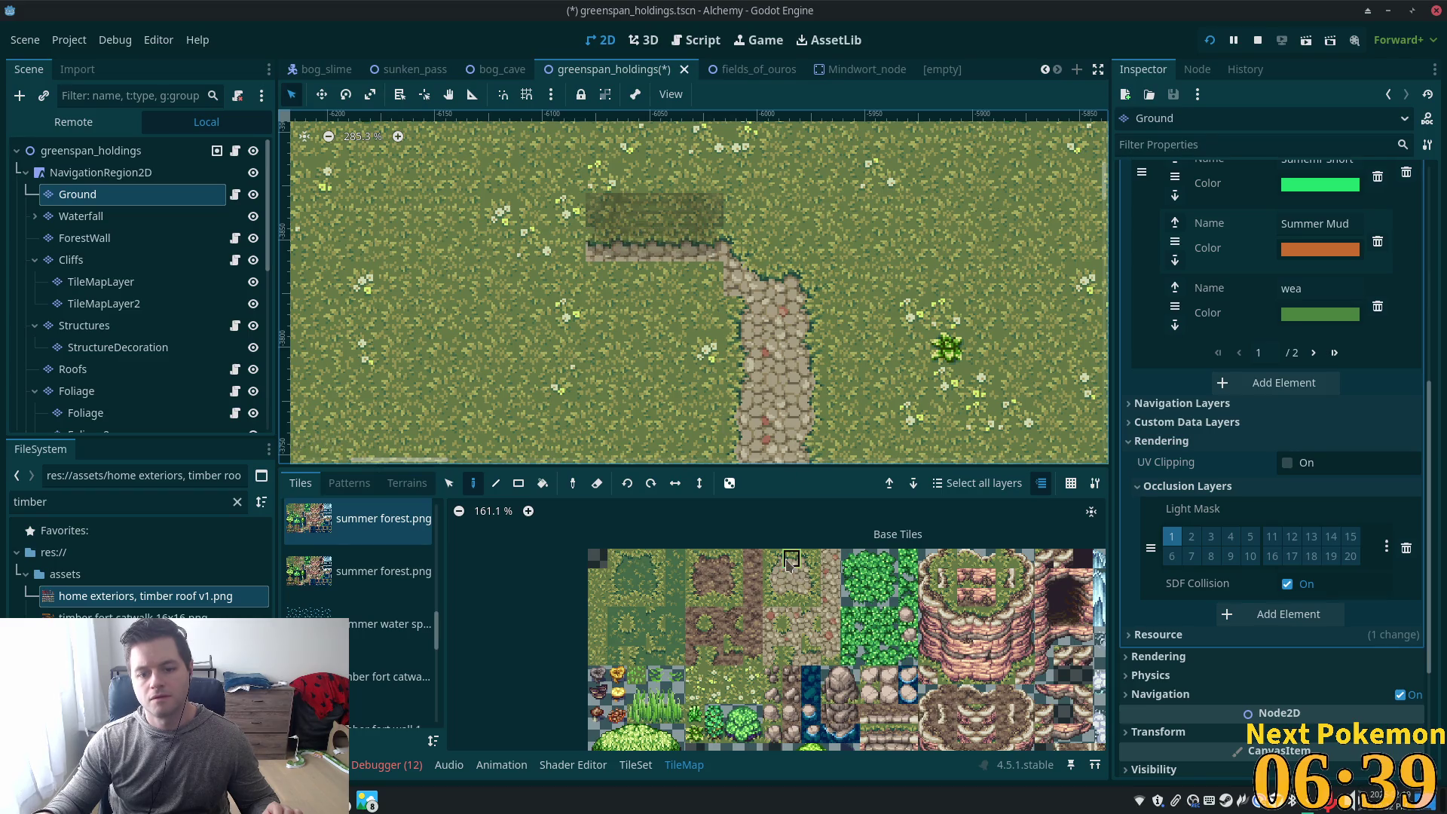
{"action": "left_click", "coordinate": [580, 241], "text": "ctrl"}
{"action": "left_click", "coordinate": [569, 242]}
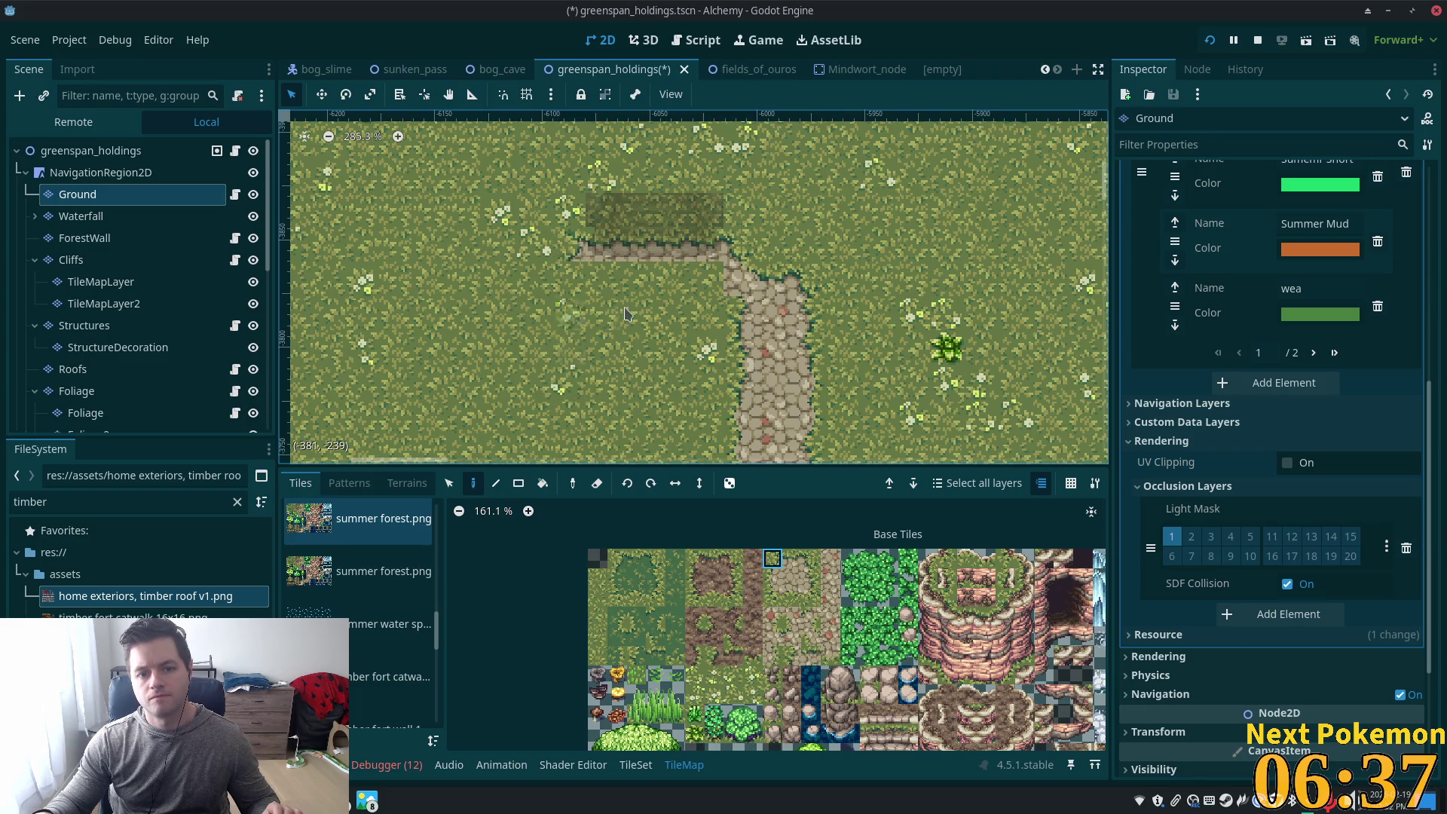
{"action": "scroll", "coordinate": [693, 332], "scroll_direction": "down", "scroll_amount": 1}
{"action": "scroll", "coordinate": [753, 342], "scroll_direction": "up", "scroll_amount": 2}
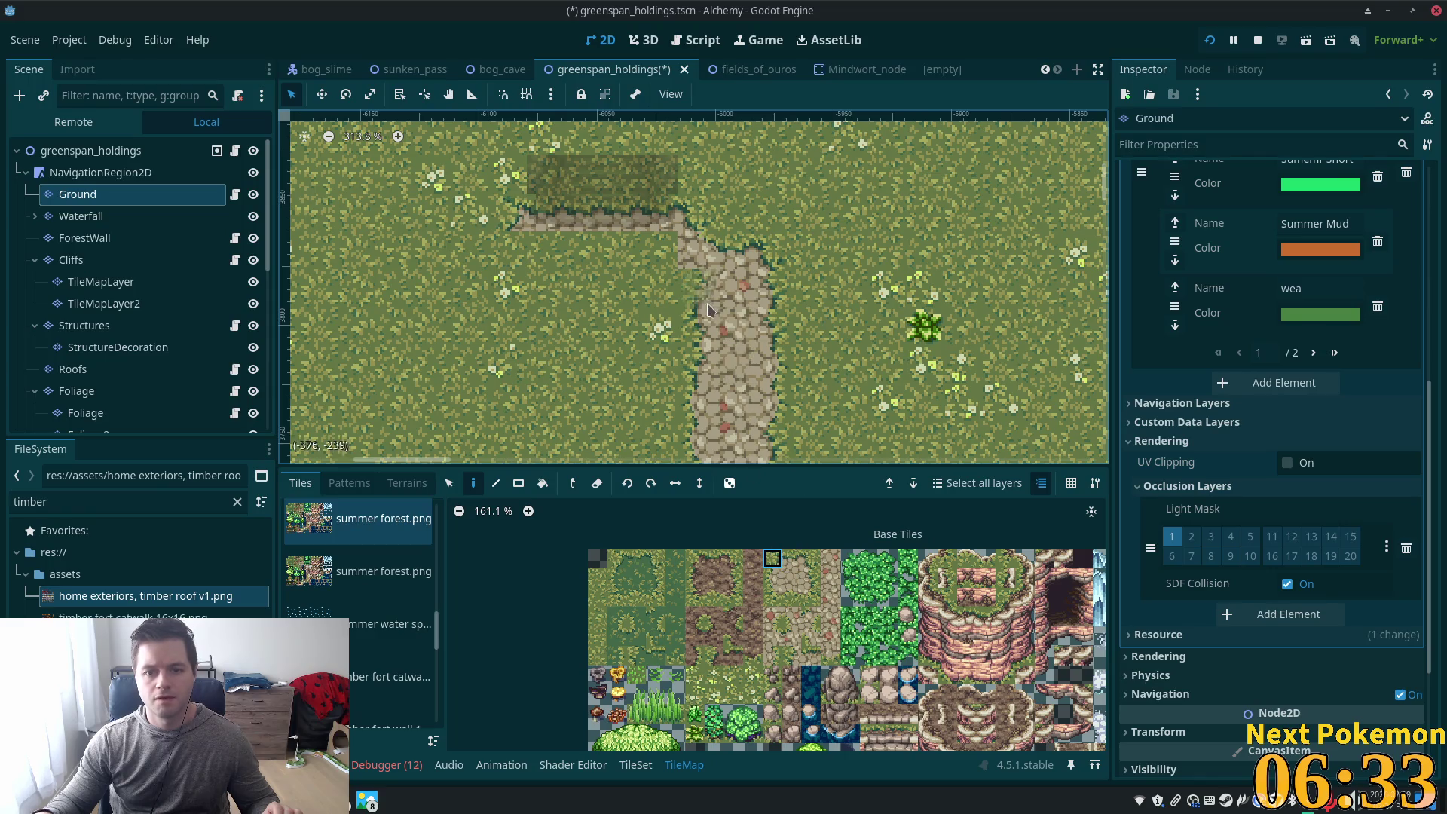
{"action": "left_click", "coordinate": [773, 599]}
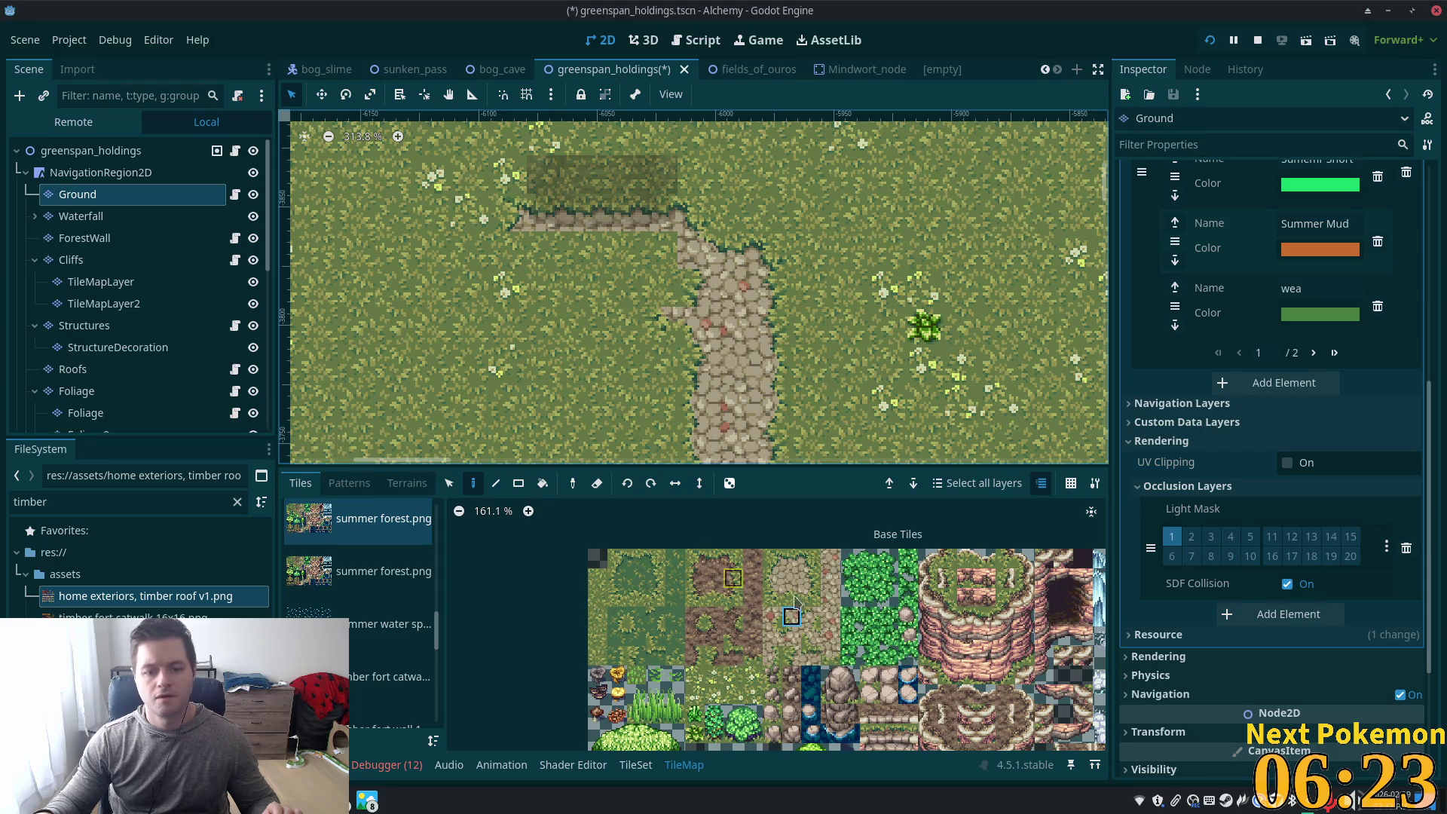
{"action": "left_click", "coordinate": [830, 616]}
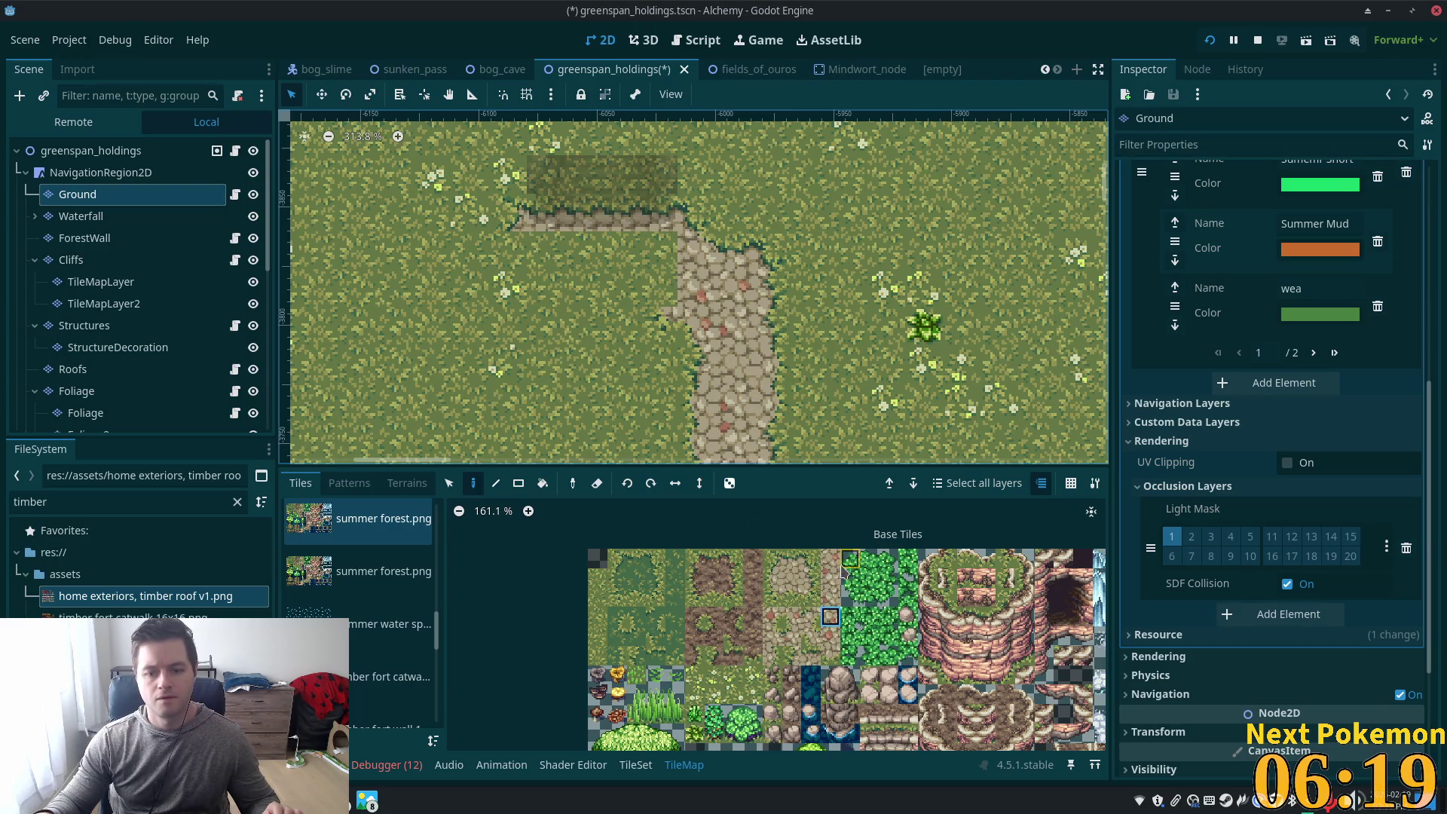
Paint Summer Cobble terrain rectangles beneath the stairs at the path bend, undoing the bad attempts
{"action": "left_click", "coordinate": [407, 483]}
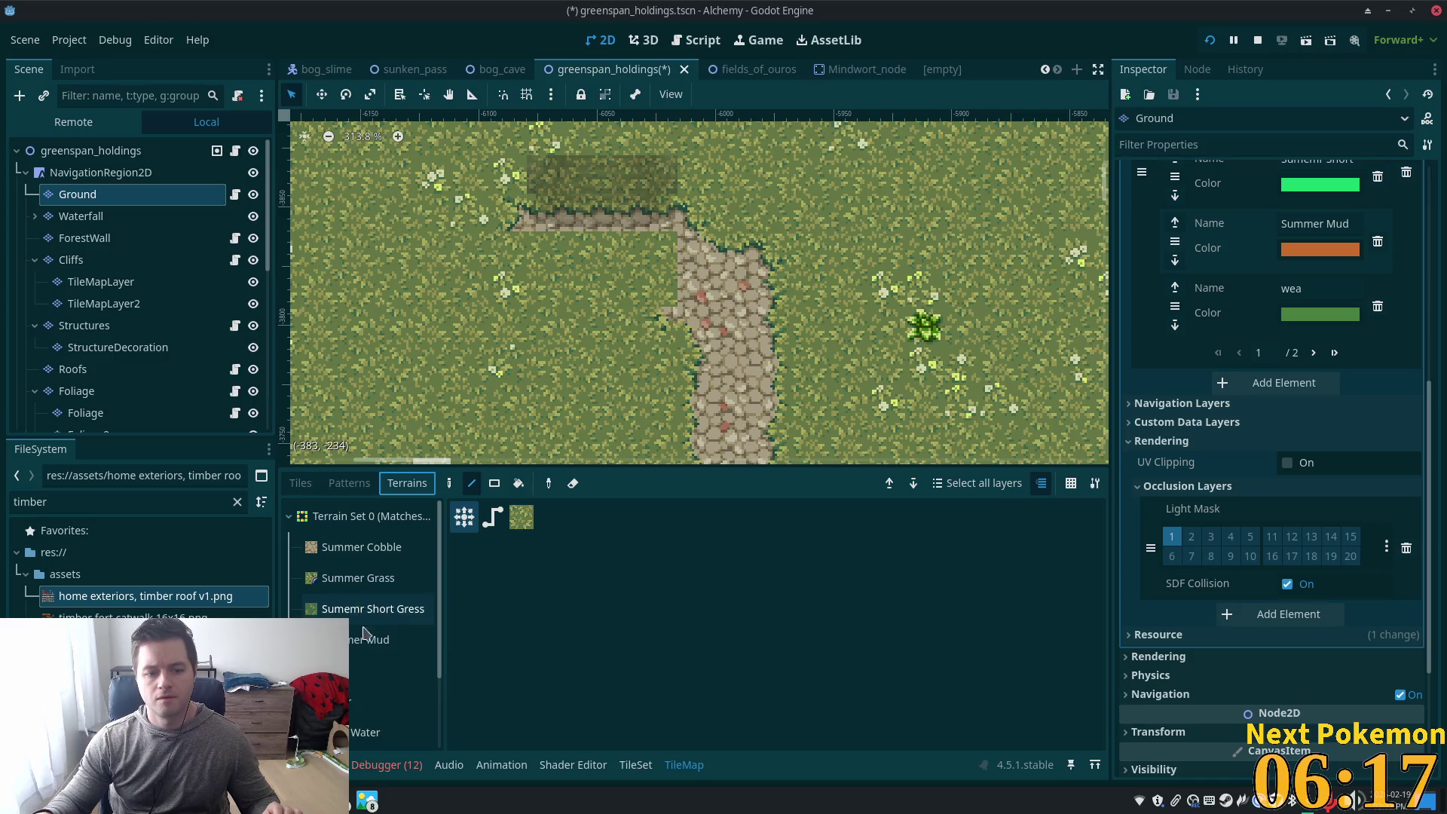
{"action": "scroll", "coordinate": [354, 663], "scroll_direction": "down", "scroll_amount": 3}
{"action": "scroll", "coordinate": [352, 708], "scroll_direction": "up", "scroll_amount": 3}
{"action": "left_click", "coordinate": [360, 546]}
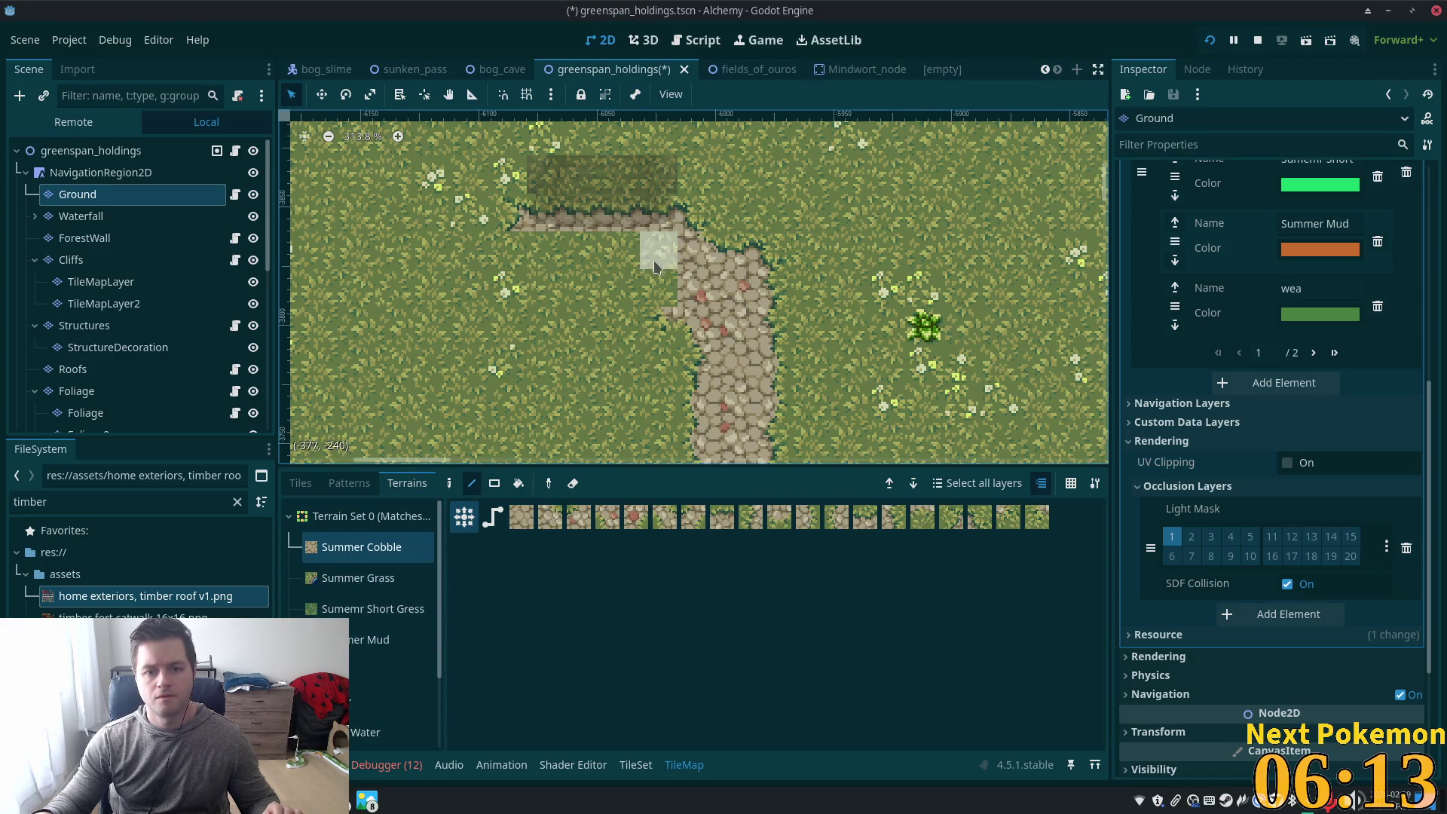
{"action": "left_click", "coordinate": [496, 484]}
{"action": "left_click_drag", "start_coordinate": [654, 252], "coordinate": [533, 278]}
{"action": "key", "text": "ctrl+z"}
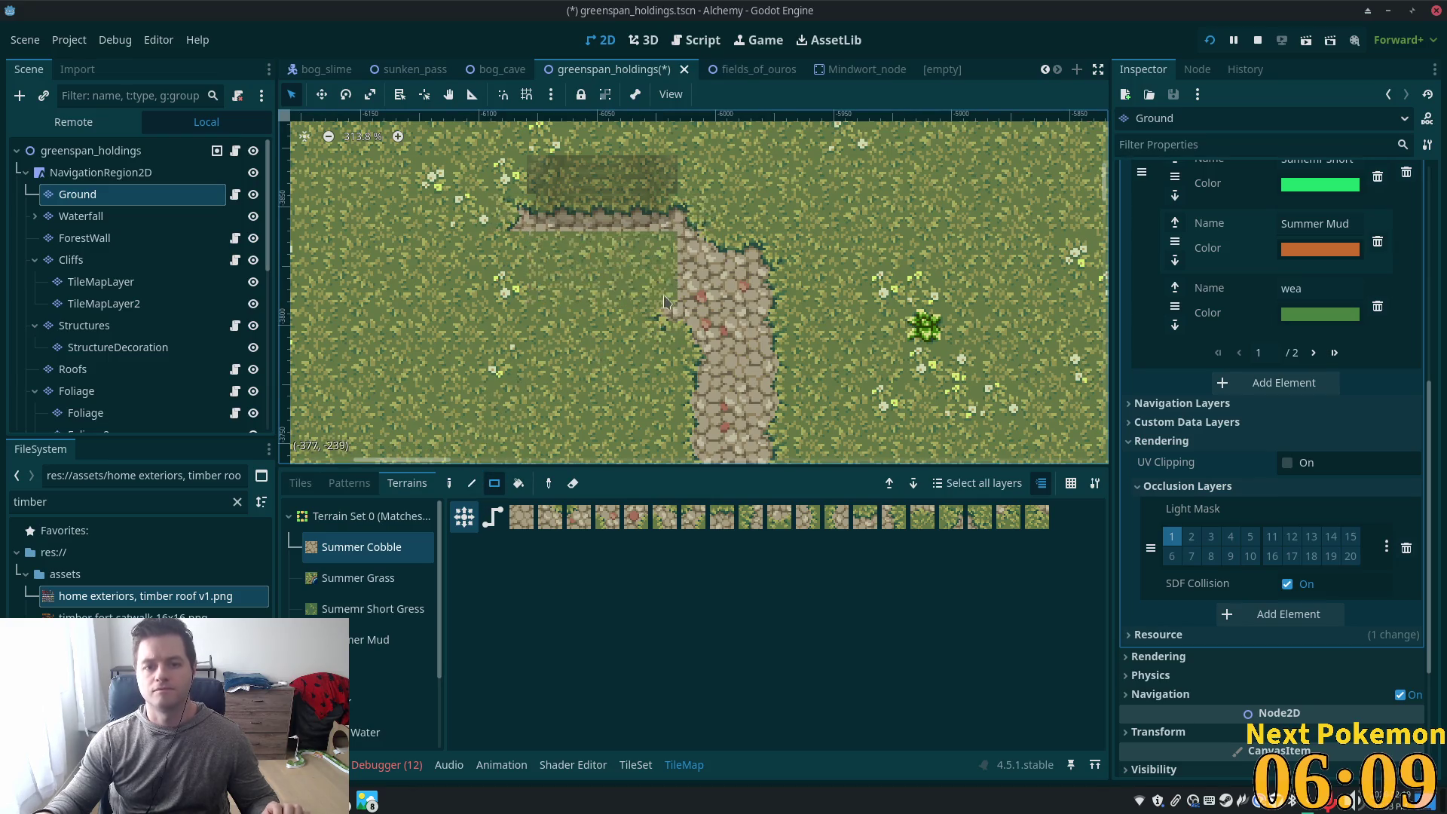
{"action": "mouse_move", "coordinate": [635, 272]}
{"action": "left_mouse_down"}
{"action": "mouse_move", "coordinate": [563, 285]}
{"action": "mouse_move", "coordinate": [628, 264]}
{"action": "mouse_move", "coordinate": [604, 303]}
{"action": "mouse_move", "coordinate": [533, 302]}
{"action": "left_mouse_up"}
{"action": "key", "text": "ctrl+z"}
{"action": "key", "text": "ctrl+z"}
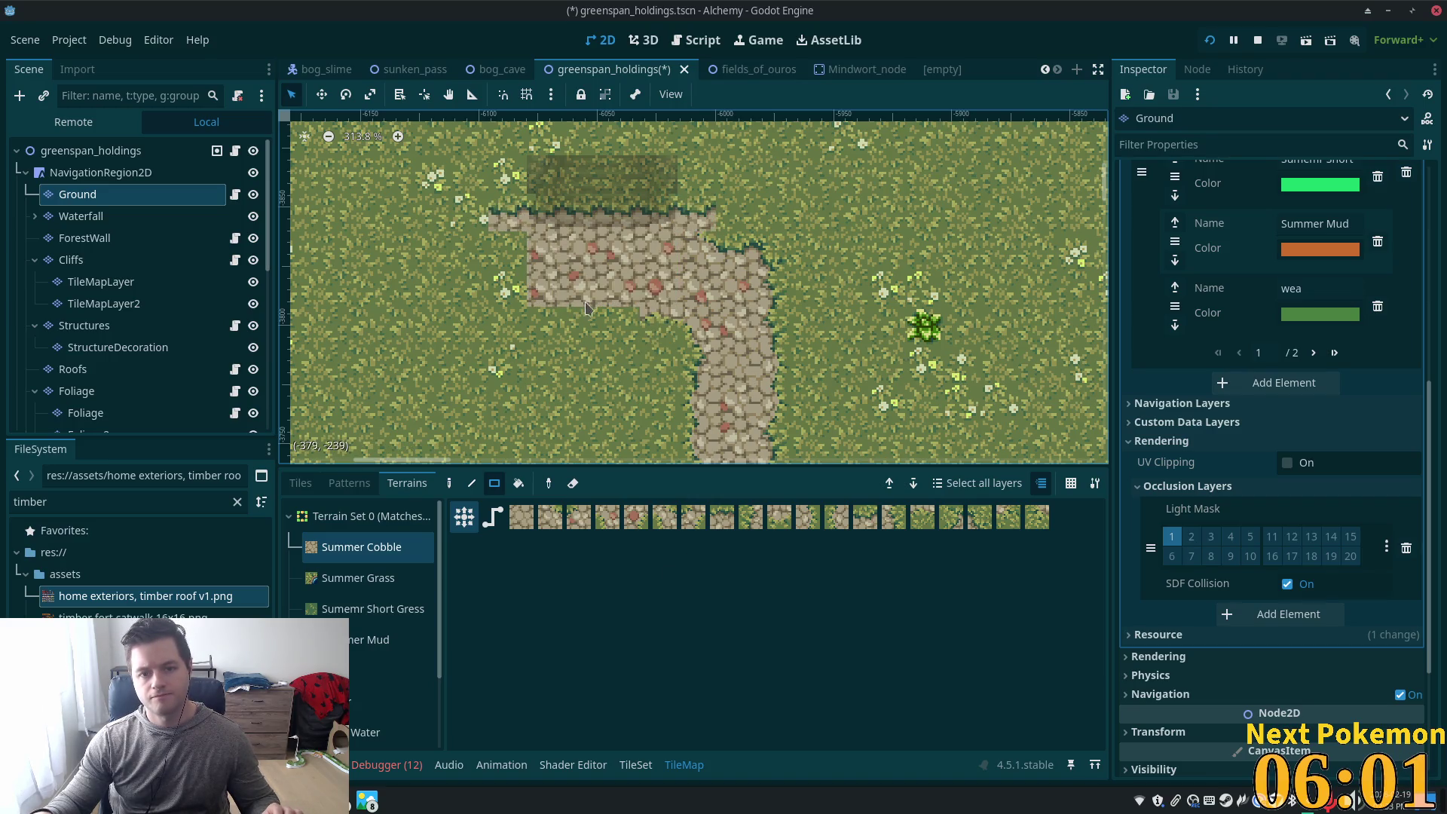
{"action": "left_click", "coordinate": [300, 483]}
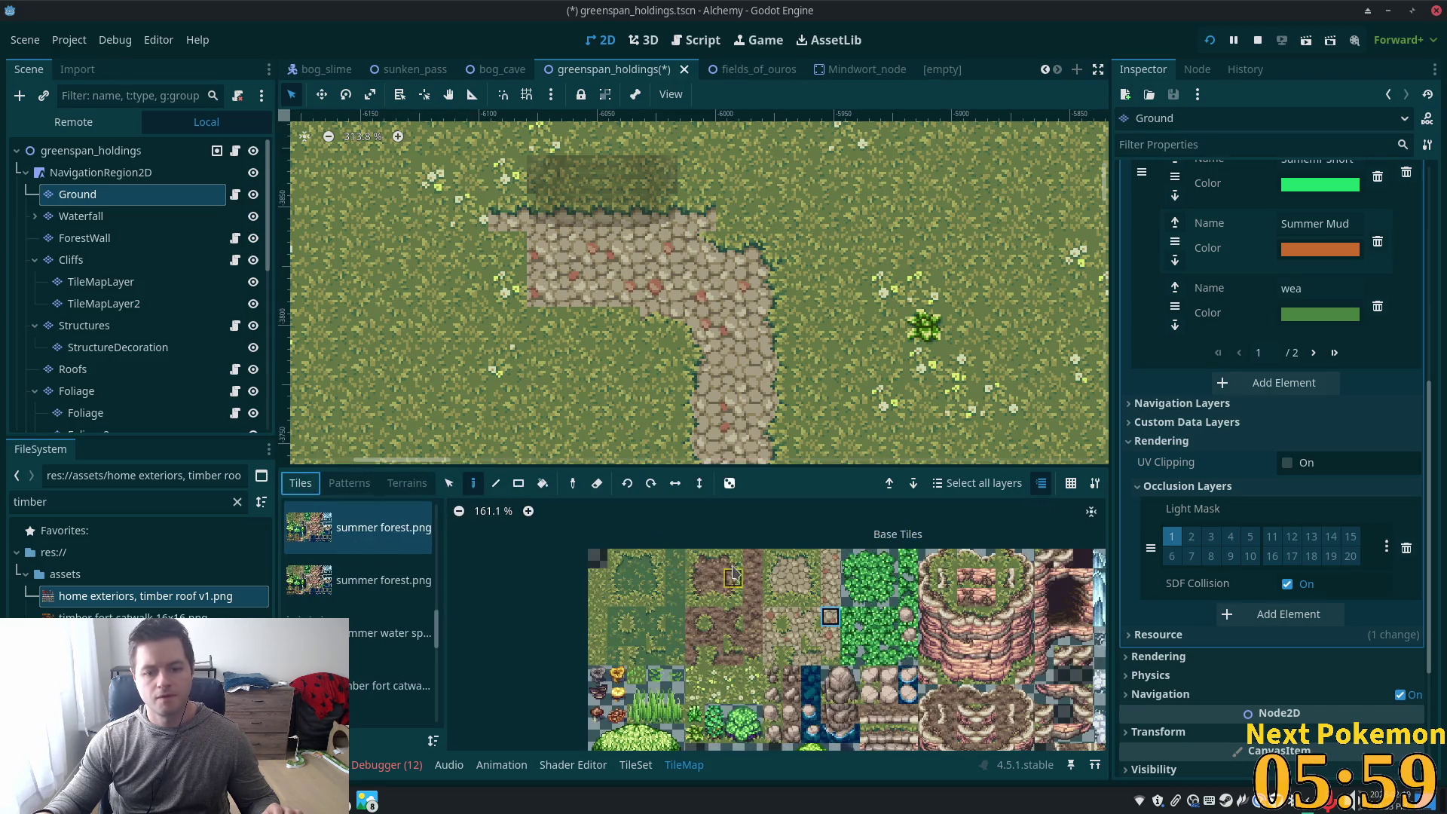
Turn the path's top-right corner tile to grass and try several stone path border tiles
{"action": "left_click", "coordinate": [810, 558]}
{"action": "left_click", "coordinate": [692, 226]}
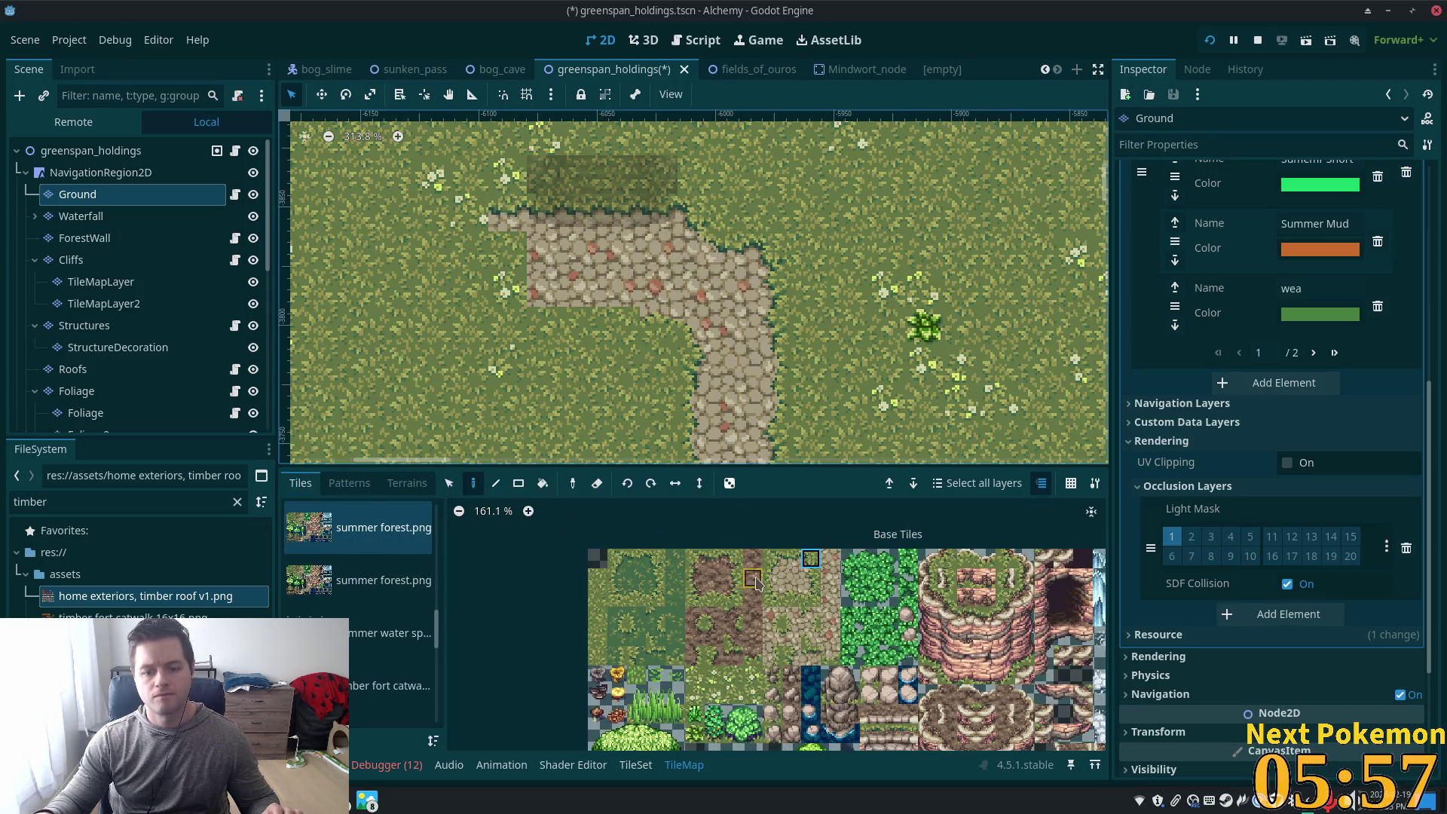
{"action": "left_click", "coordinate": [773, 558]}
{"action": "scroll", "coordinate": [595, 277], "scroll_direction": "up", "scroll_amount": 2}
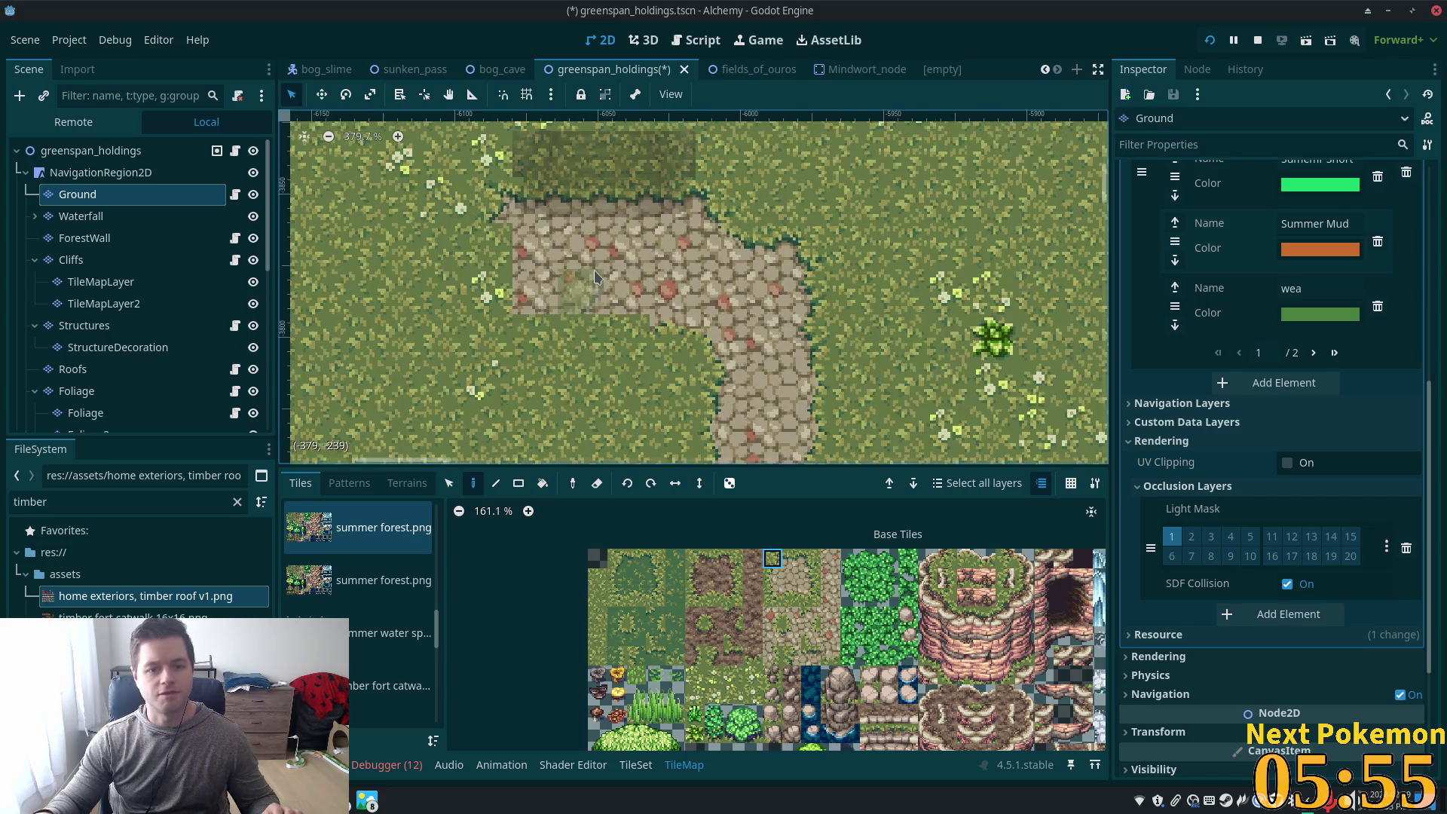
{"action": "left_click", "coordinate": [770, 571]}
{"action": "left_click", "coordinate": [772, 598]}
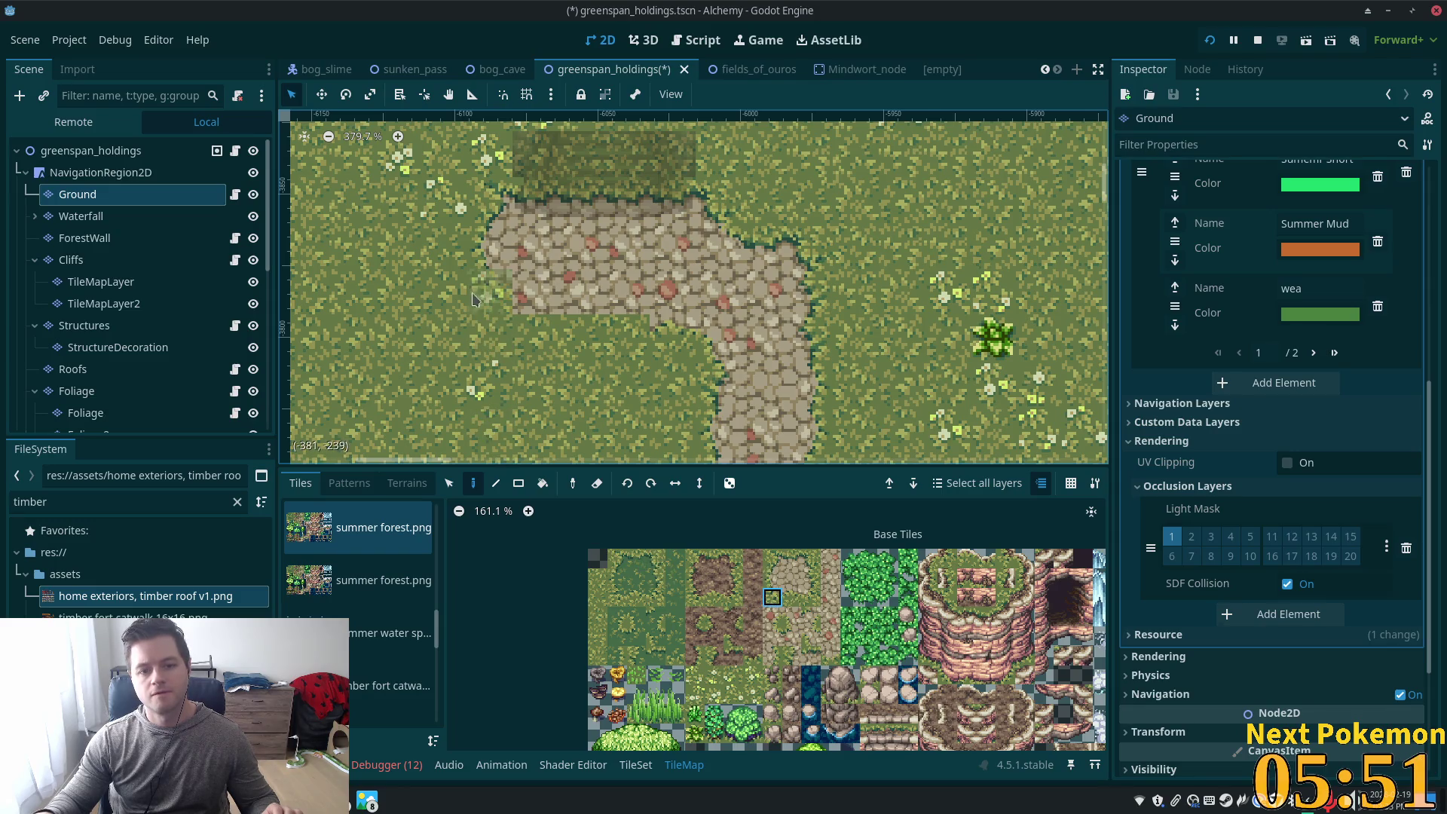
{"action": "left_click", "coordinate": [791, 598]}
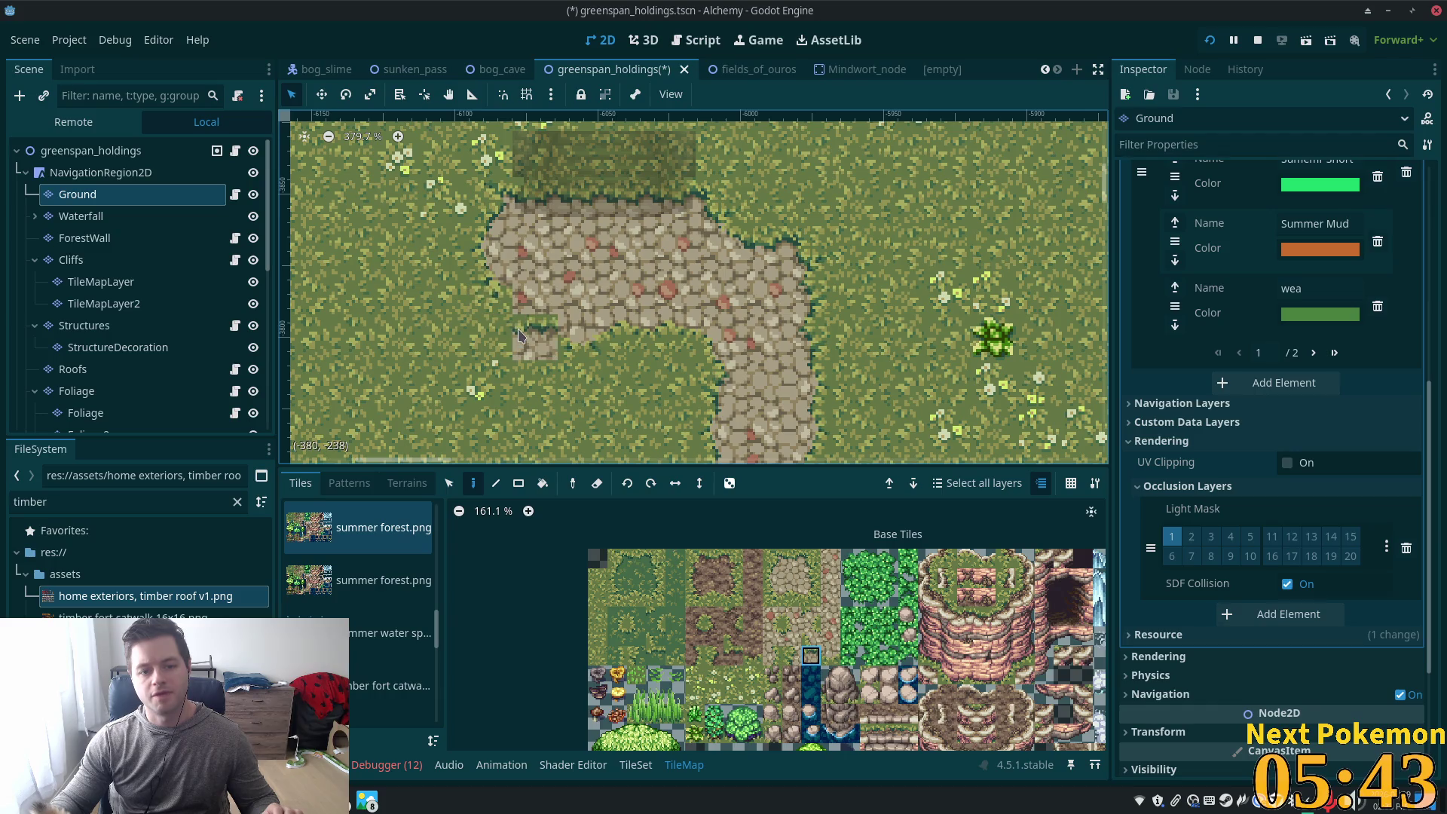
{"action": "left_click", "coordinate": [830, 655]}
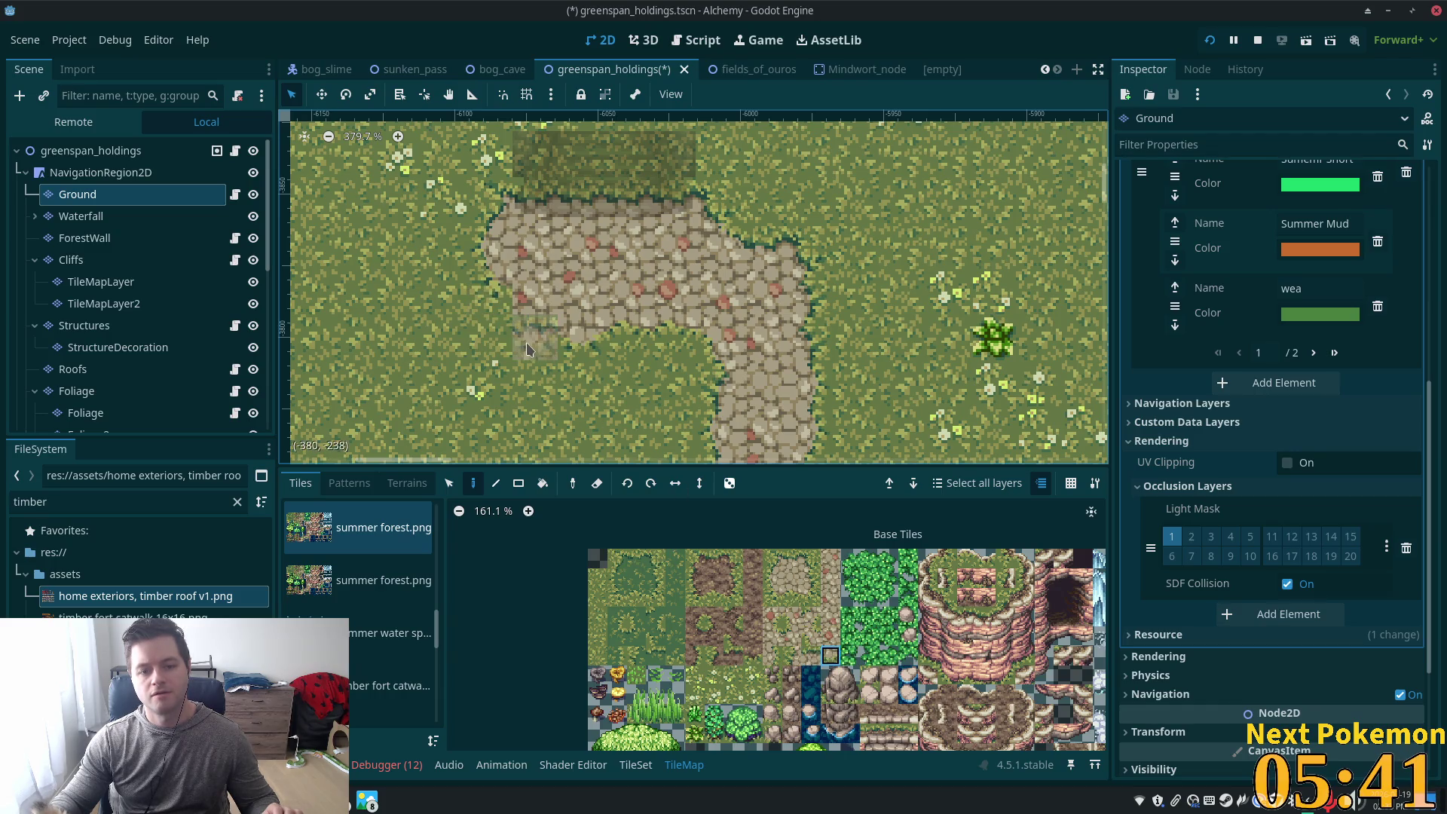
{"action": "left_click", "coordinate": [790, 597]}
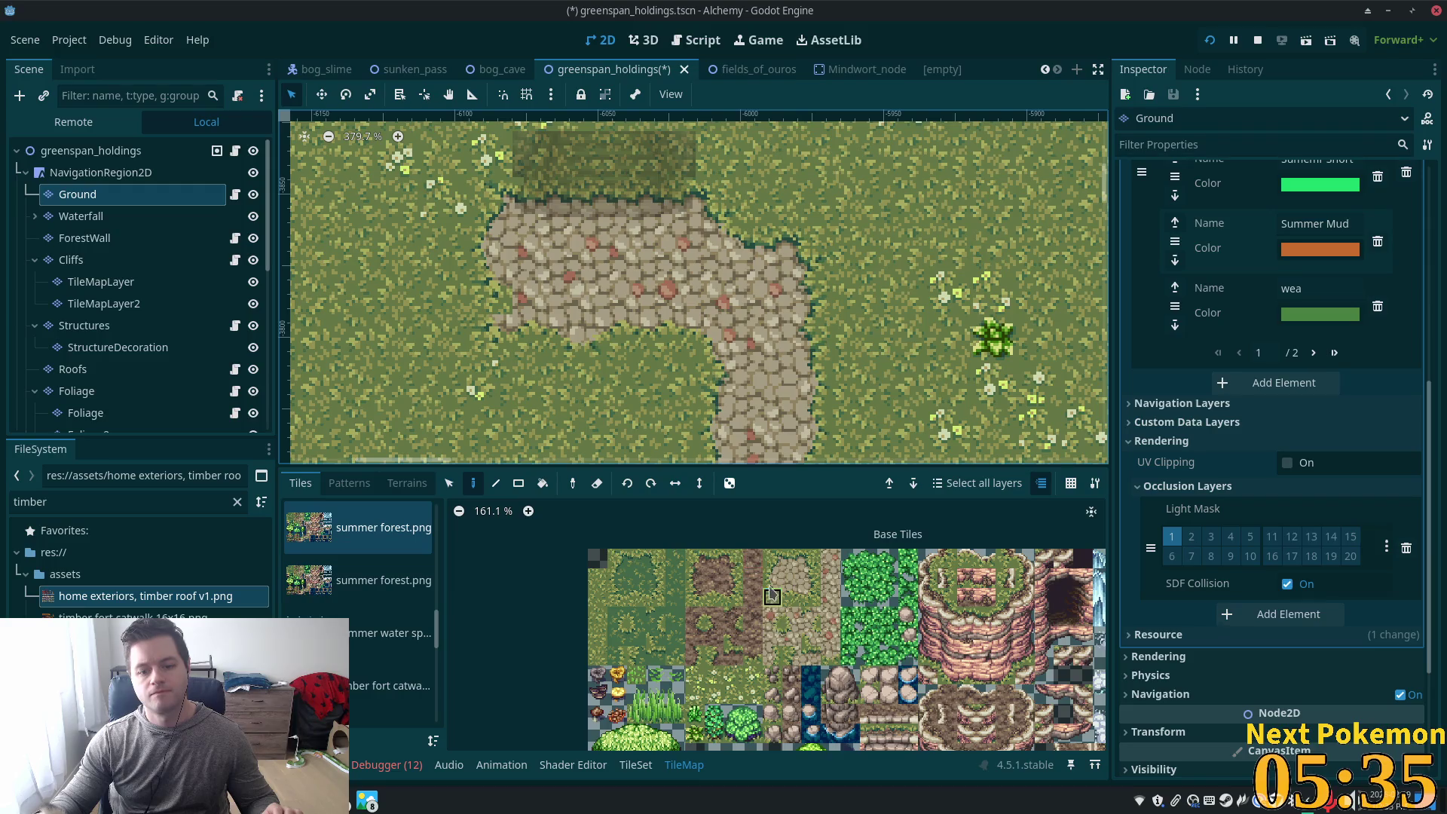
Choose path corner, edge and plain cobblestone tiles for the border, then zoom out
{"action": "scroll", "coordinate": [780, 348], "scroll_direction": "down", "scroll_amount": 2}
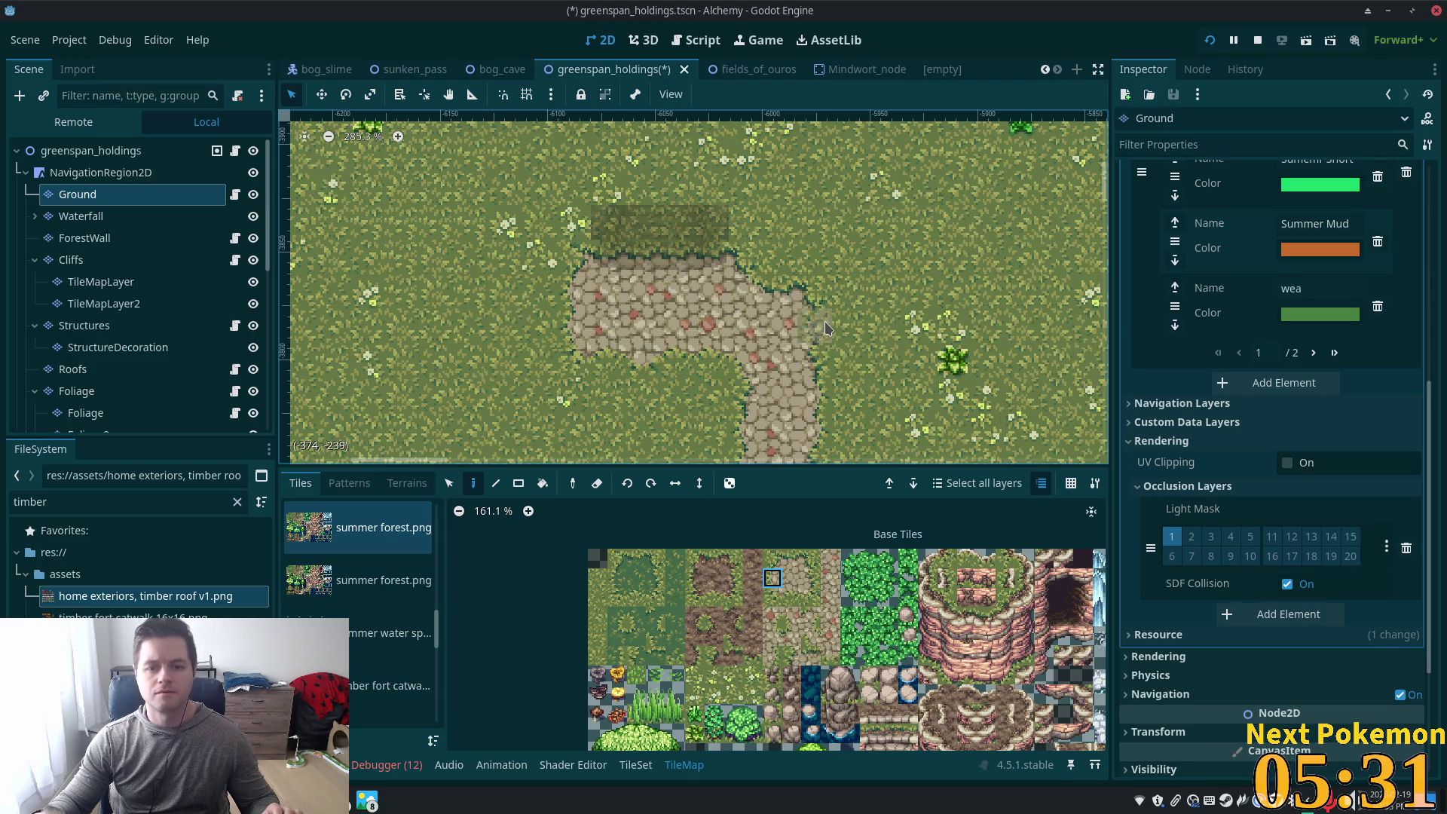
{"action": "left_click", "coordinate": [813, 562]}
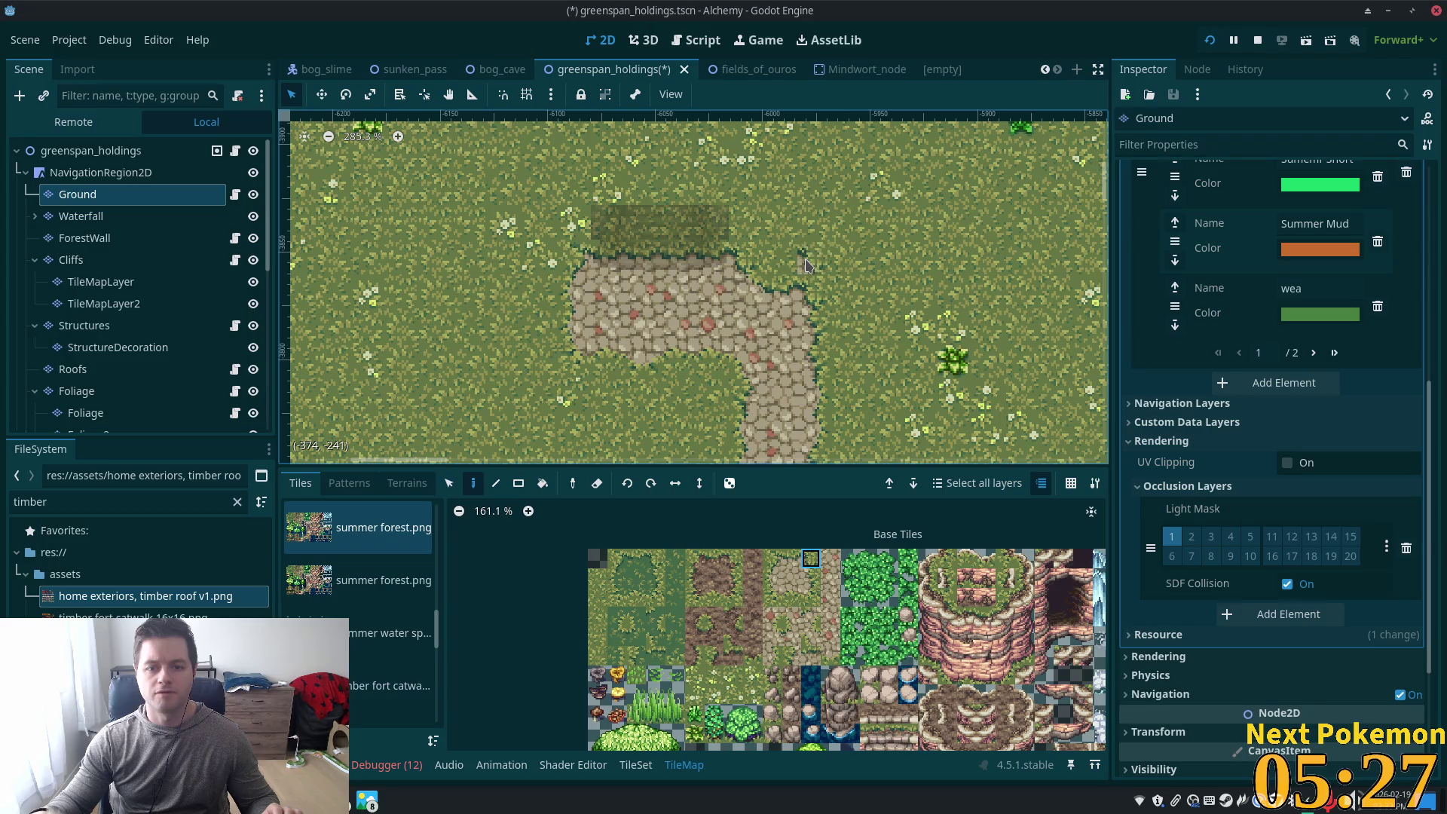
{"action": "left_click", "coordinate": [818, 577]}
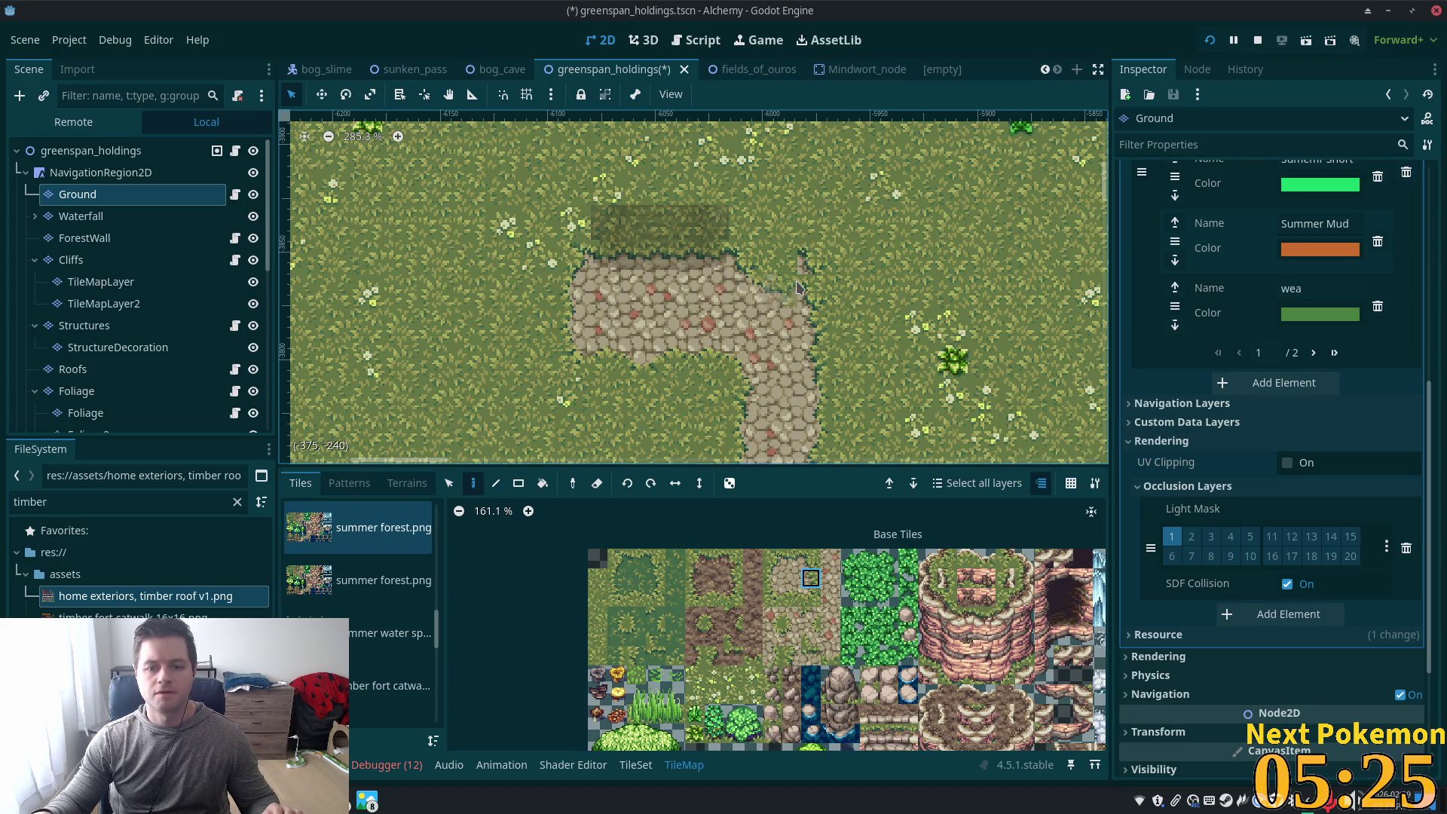
{"action": "left_click", "coordinate": [793, 558]}
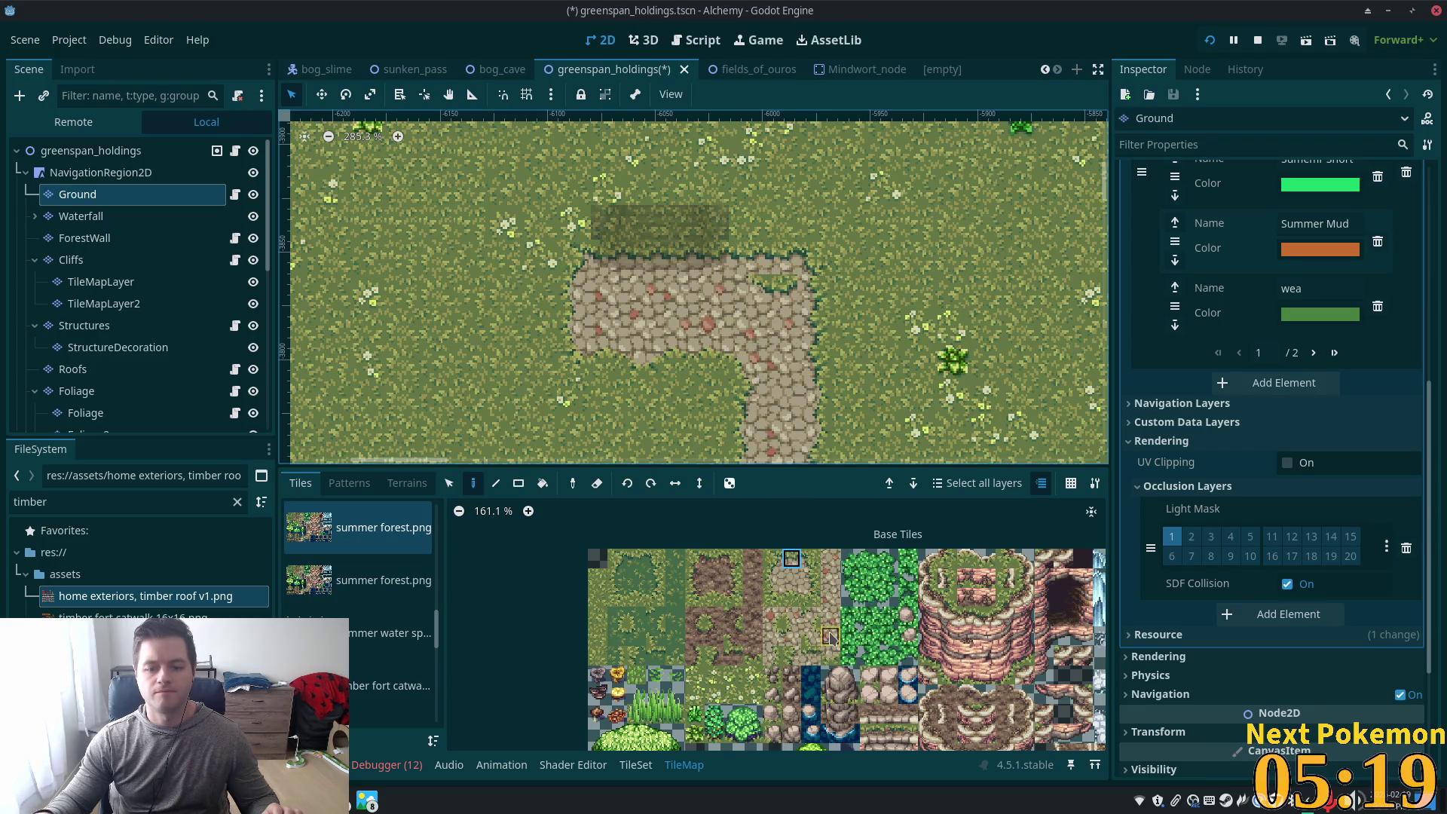
{"action": "left_click", "coordinate": [810, 558]}
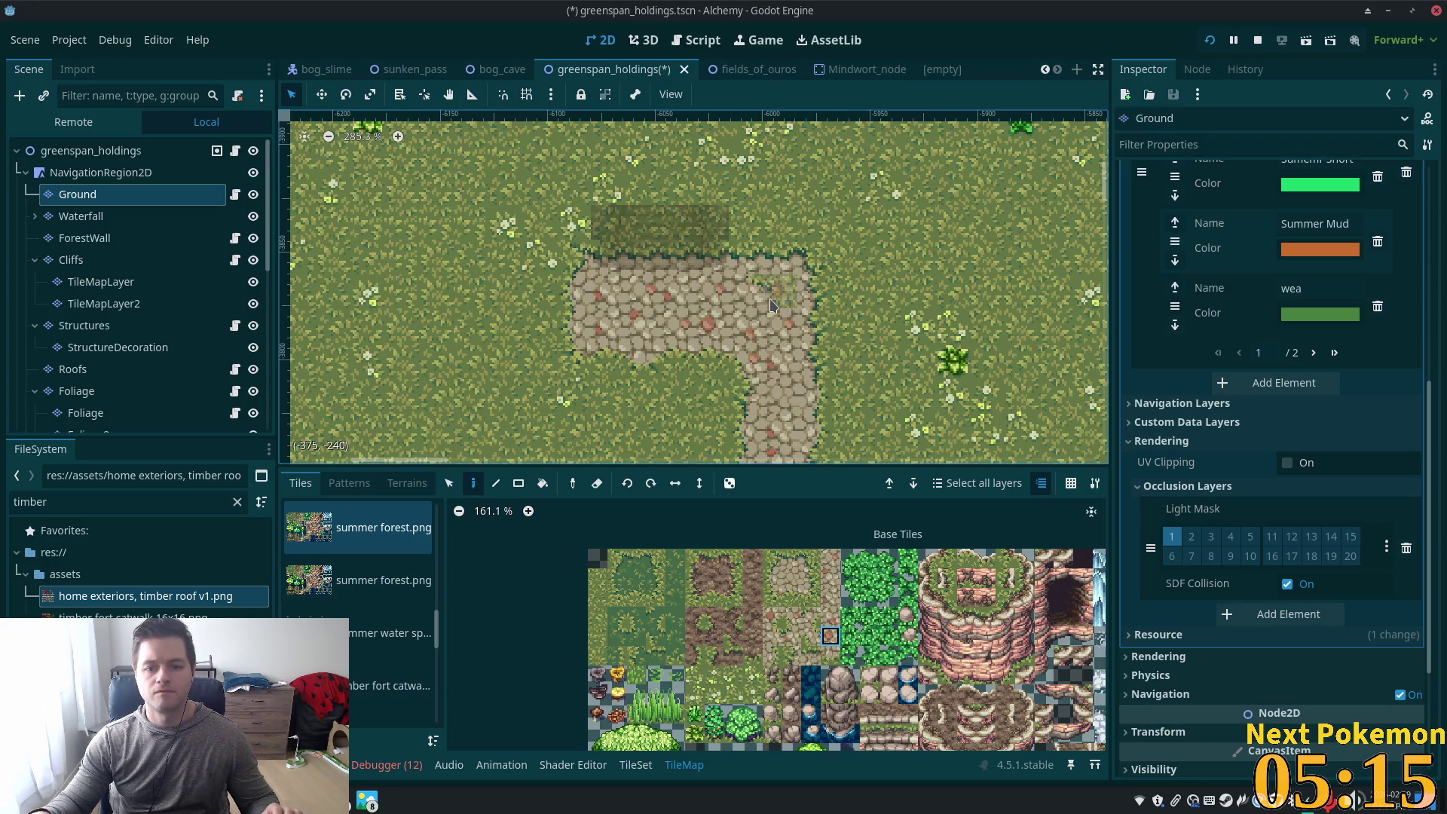
{"action": "left_click", "coordinate": [791, 580]}
{"action": "scroll", "coordinate": [758, 292], "scroll_direction": "down", "scroll_amount": 3}
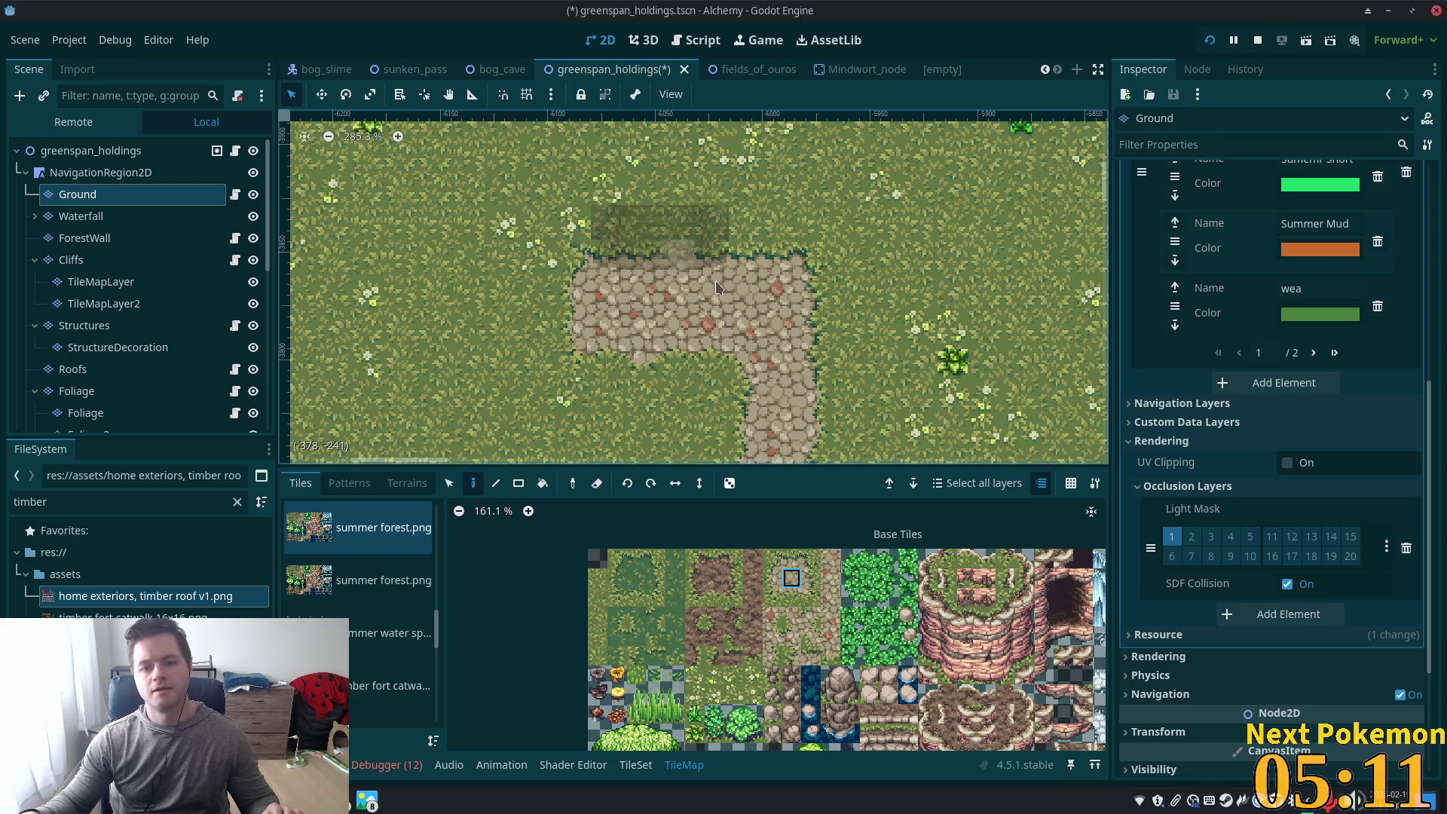
{"action": "scroll", "coordinate": [716, 352], "scroll_direction": "down", "scroll_amount": 3}
{"action": "scroll", "coordinate": [717, 352], "scroll_direction": "down", "scroll_amount": 5}
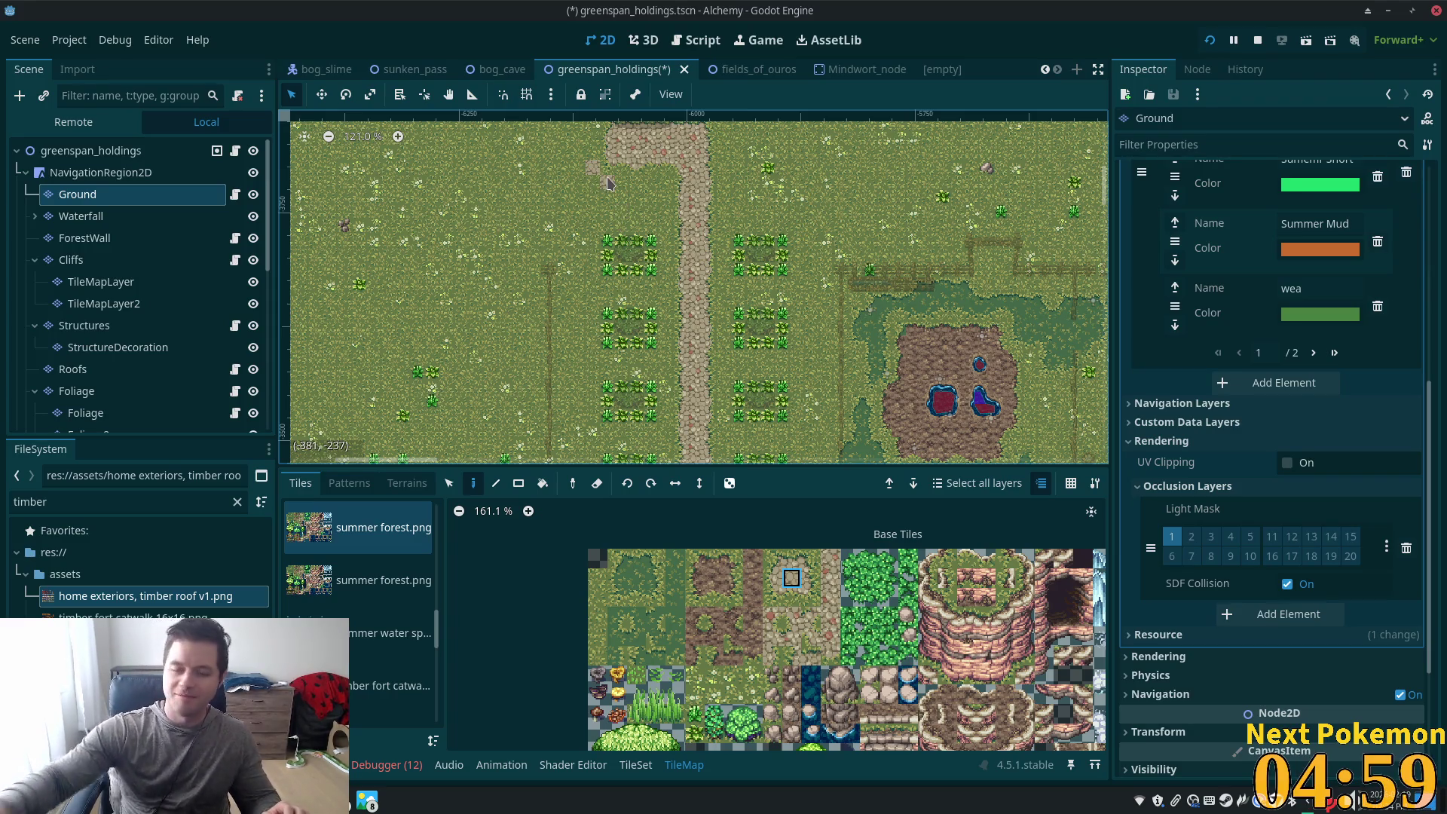
{"action": "key", "text": "super+d"}
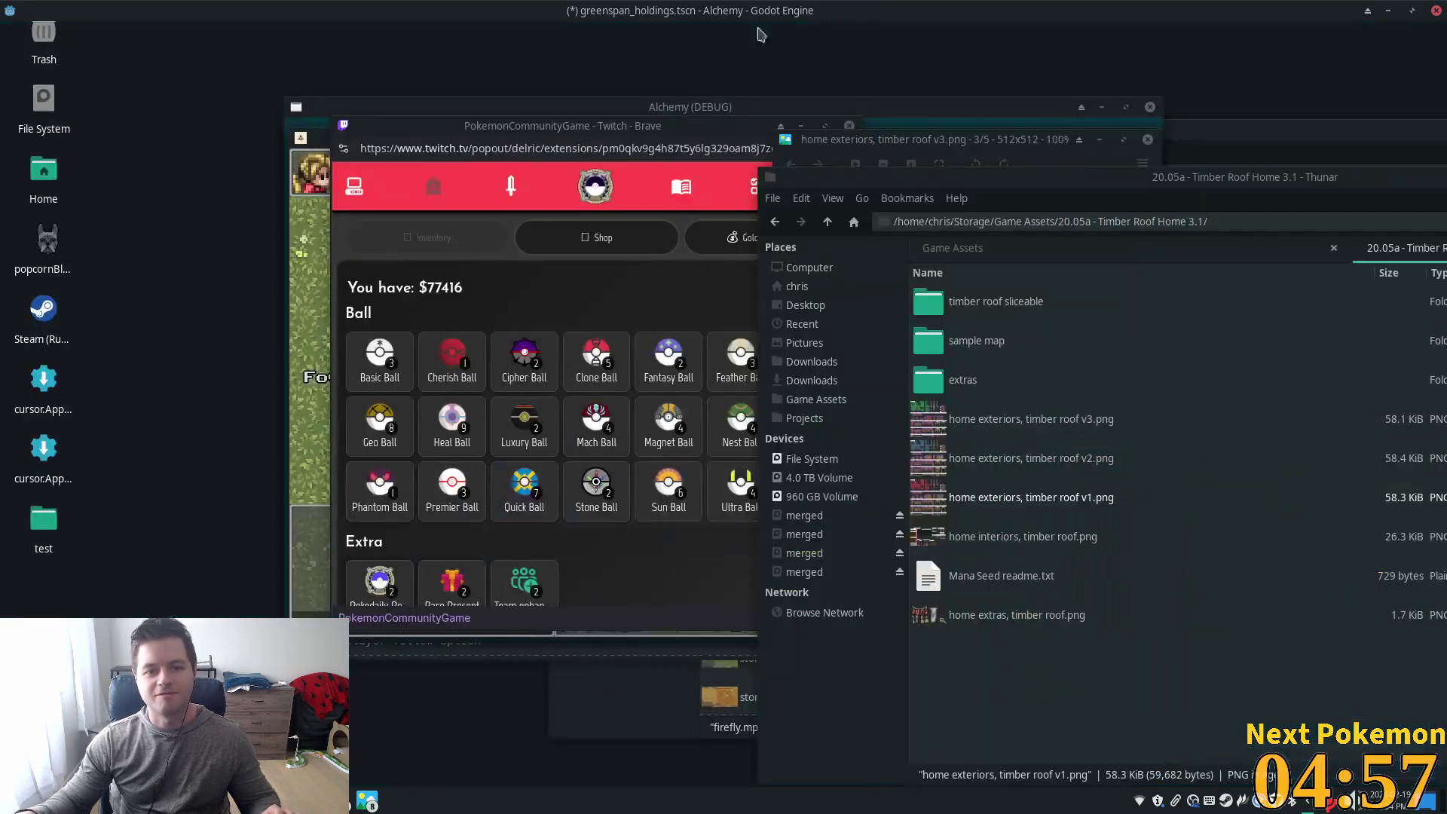
{"action": "left_click", "coordinate": [1412, 10]}
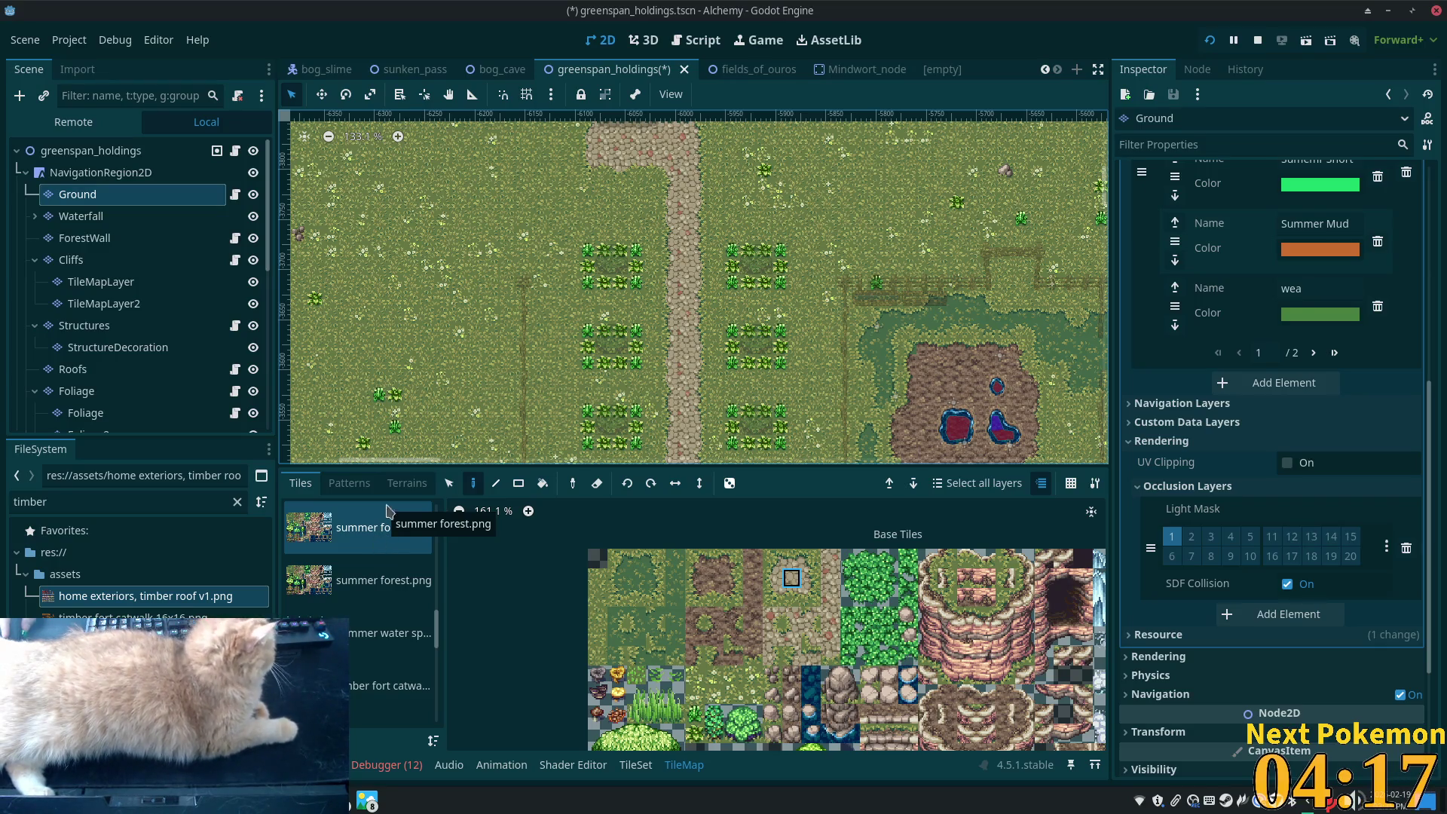
Make Structures the active layer and switch to the home exteriors timber roof tileset
{"action": "scroll", "coordinate": [618, 213], "scroll_direction": "up", "scroll_amount": 1}
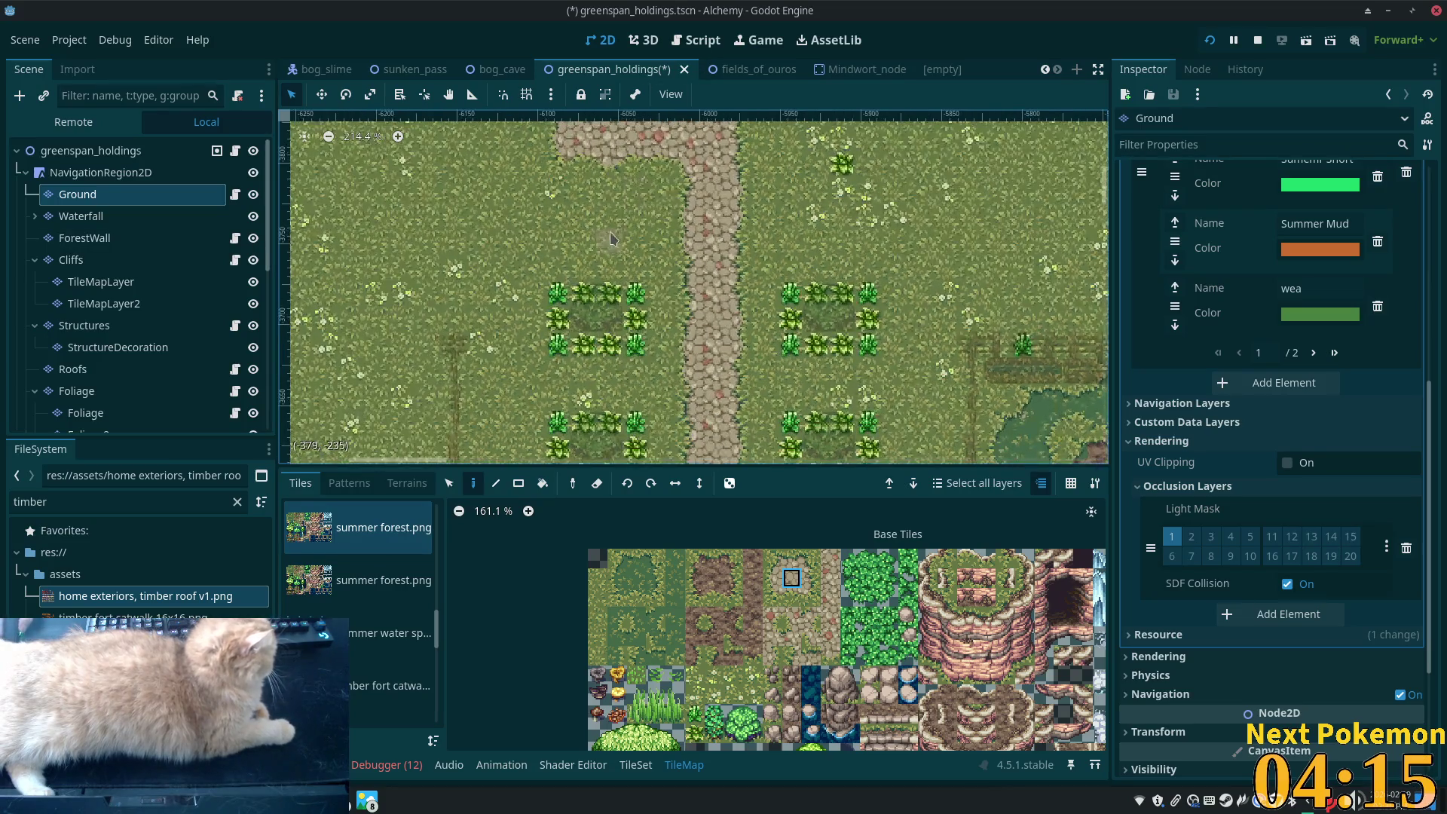
{"action": "scroll", "coordinate": [641, 215], "scroll_direction": "left", "scroll_amount": 3}
{"action": "scroll", "coordinate": [641, 215], "scroll_direction": "up", "scroll_amount": 1}
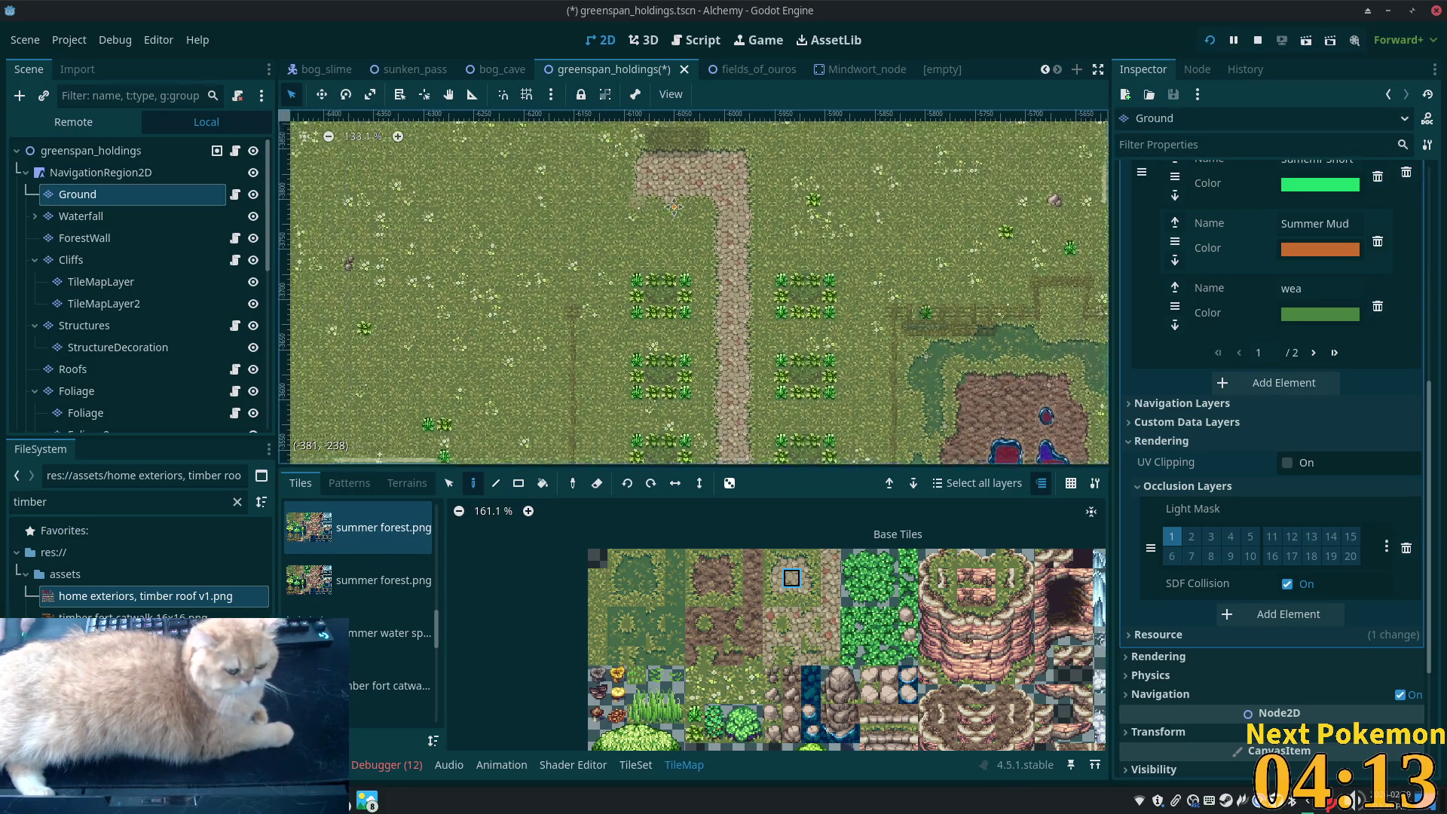
{"action": "scroll", "coordinate": [739, 249], "scroll_direction": "up", "scroll_amount": 5}
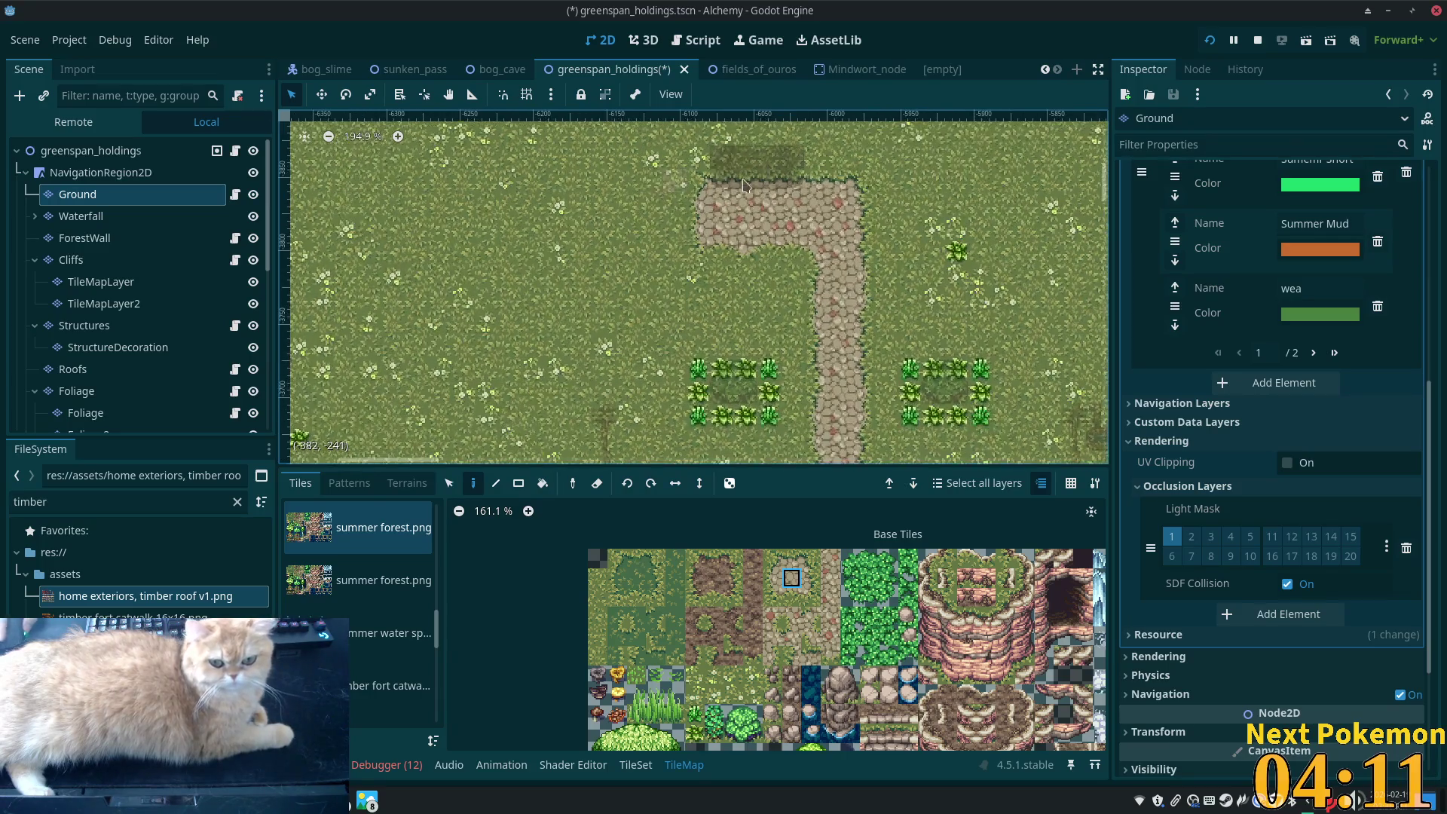
{"action": "scroll", "coordinate": [805, 309], "scroll_direction": "up", "scroll_amount": 1, "text": "ctrl"}
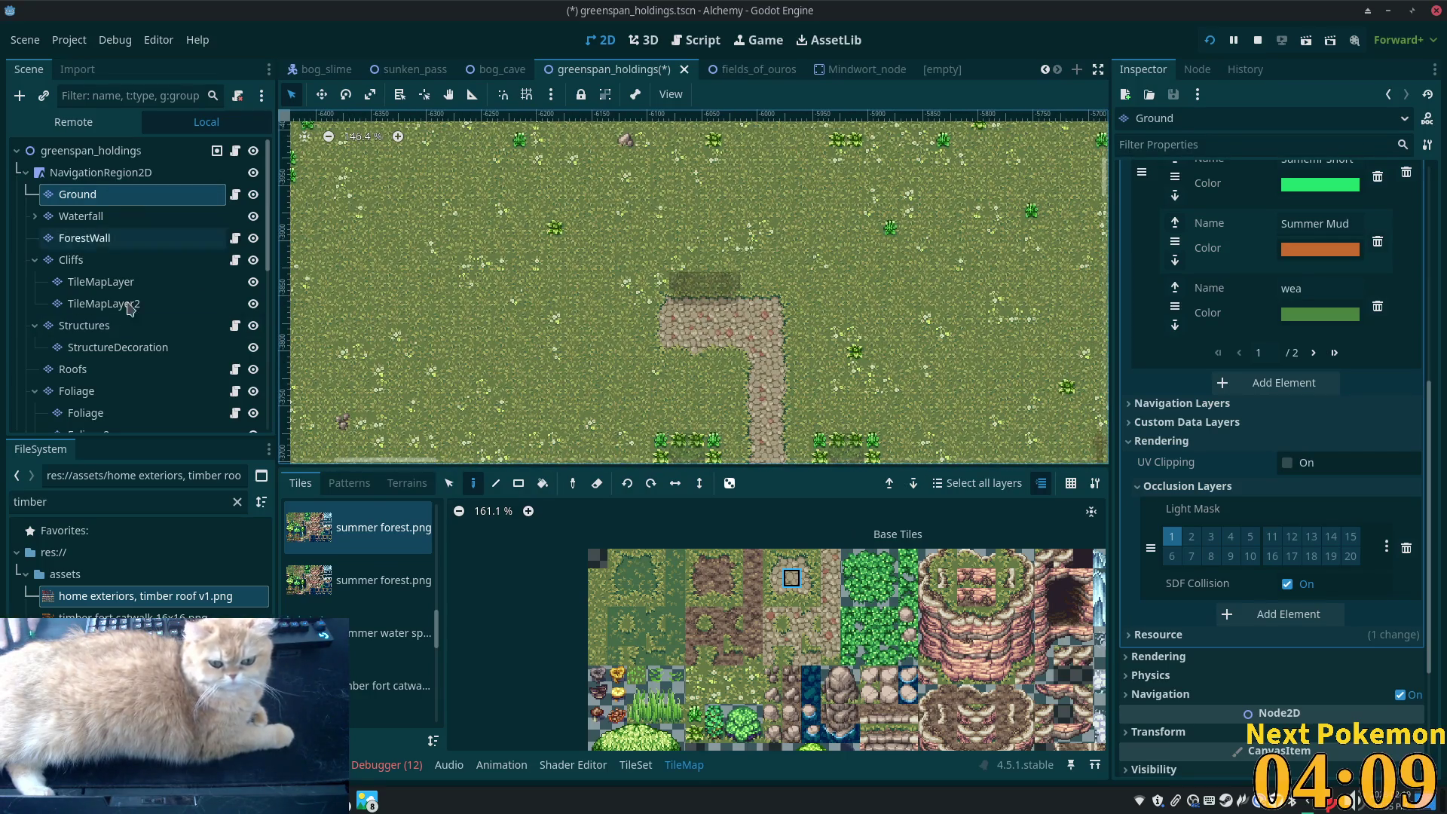
{"action": "left_click", "coordinate": [84, 324]}
{"action": "scroll", "coordinate": [728, 275], "scroll_direction": "up", "scroll_amount": 1}
{"action": "scroll", "coordinate": [727, 275], "scroll_direction": "up", "scroll_amount": 5}
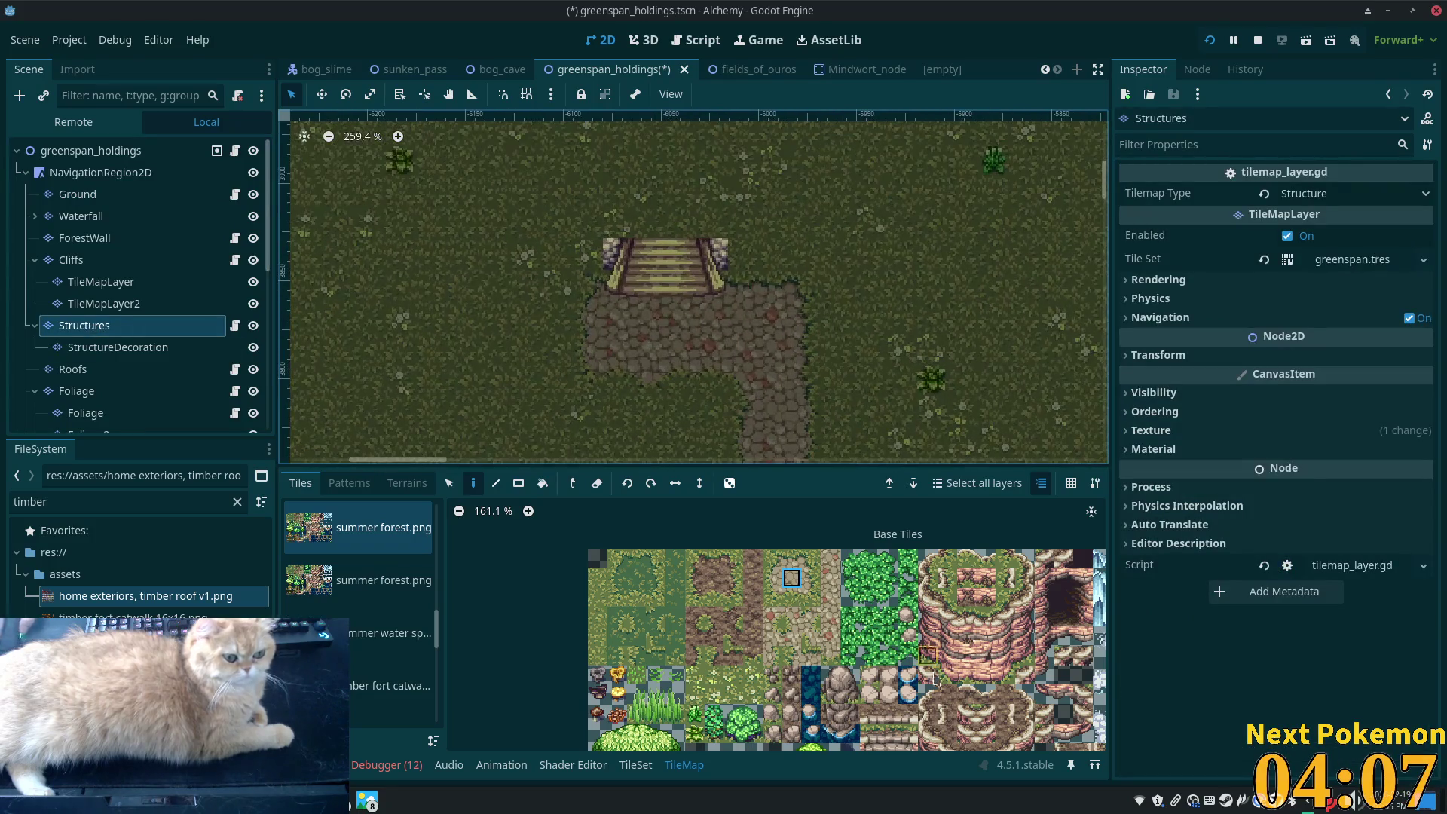
{"action": "left_click", "coordinate": [436, 627]}
{"action": "scroll", "coordinate": [441, 603], "scroll_direction": "up", "scroll_amount": 4}
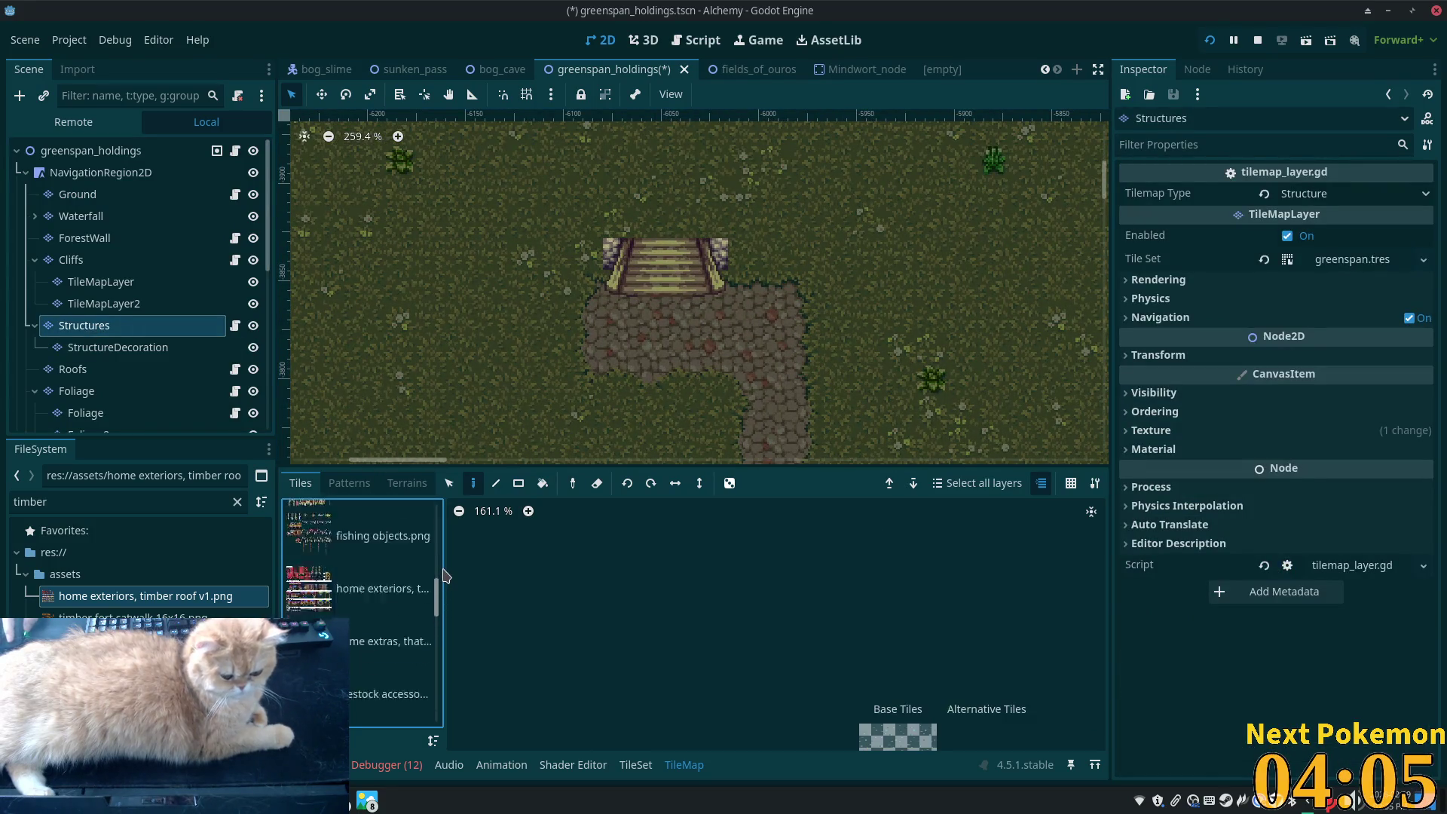
{"action": "left_click", "coordinate": [392, 593]}
Place a row of stone foundation wall tiles to the right of the stairs
{"action": "scroll", "coordinate": [889, 280], "scroll_direction": "up", "scroll_amount": 4}
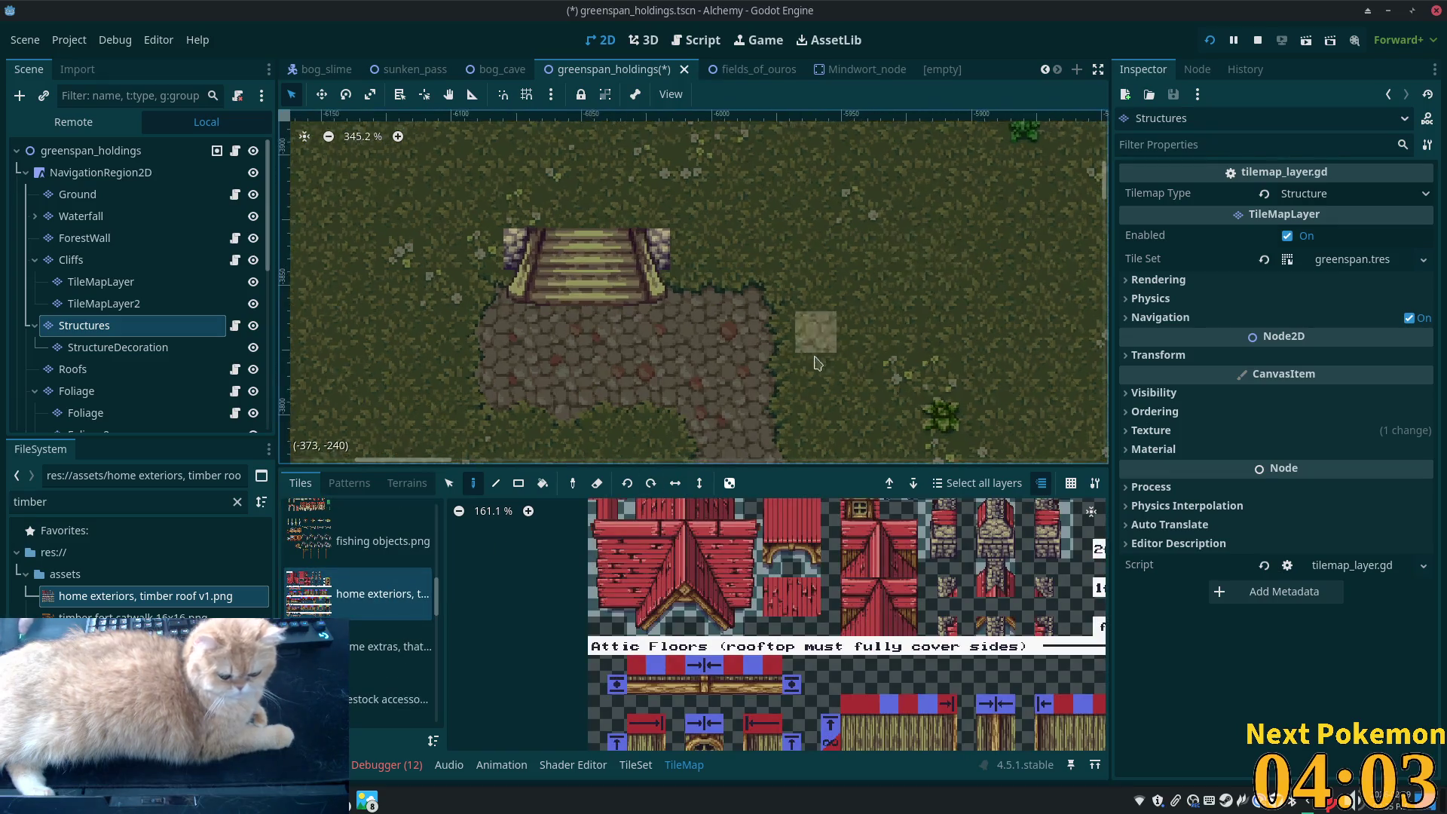
{"action": "scroll", "coordinate": [880, 723], "scroll_direction": "down", "scroll_amount": 5}
{"action": "scroll", "coordinate": [880, 723], "scroll_direction": "down", "scroll_amount": 3}
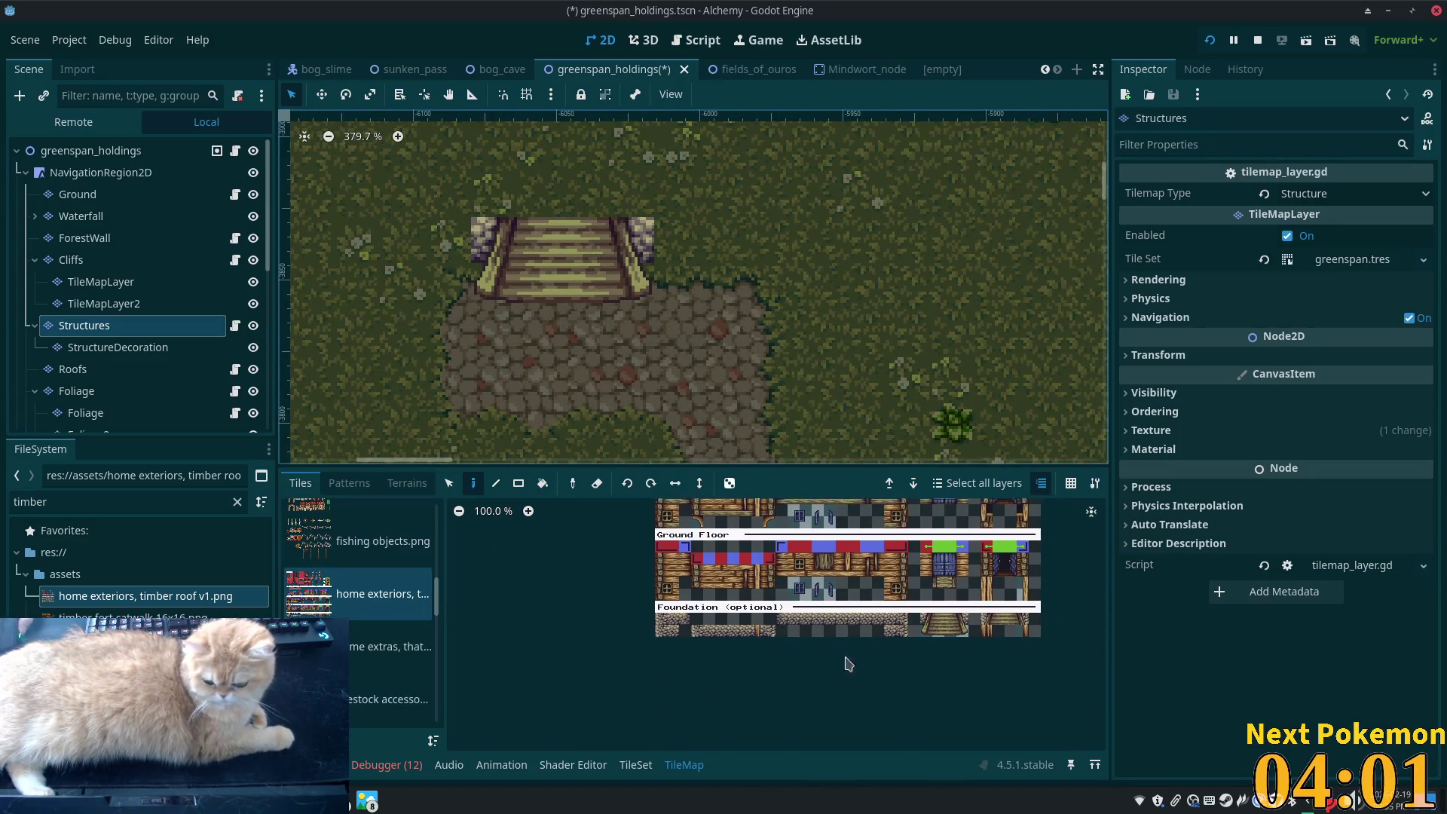
{"action": "scroll", "coordinate": [793, 621], "scroll_direction": "up", "scroll_amount": 3}
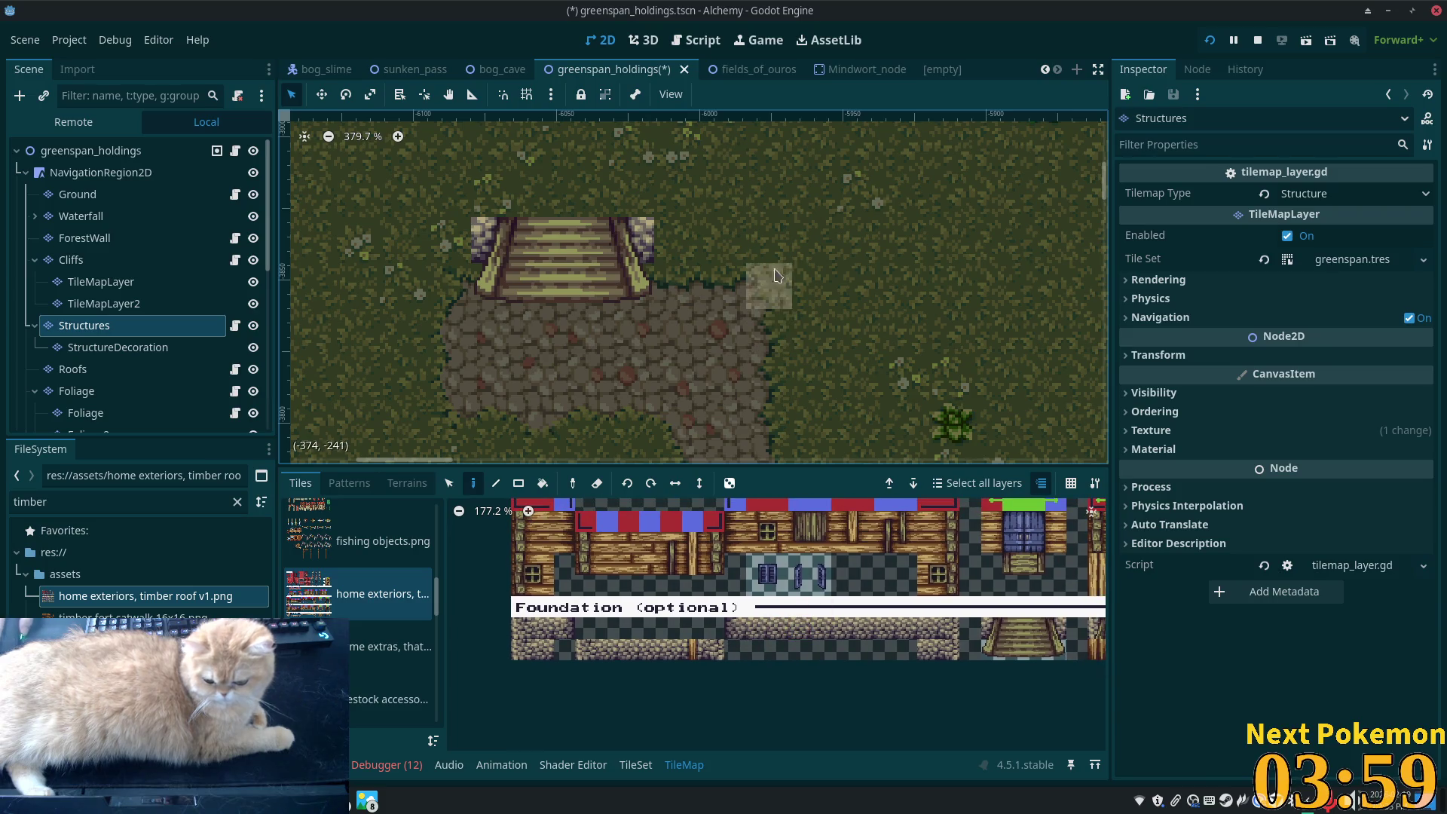
{"action": "scroll", "coordinate": [707, 403], "scroll_direction": "up", "scroll_amount": 2}
{"action": "mouse_move", "coordinate": [706, 404]}
{"action": "left_mouse_down"}
{"action": "mouse_move", "coordinate": [776, 473]}
{"action": "mouse_move", "coordinate": [755, 520]}
{"action": "left_mouse_up"}
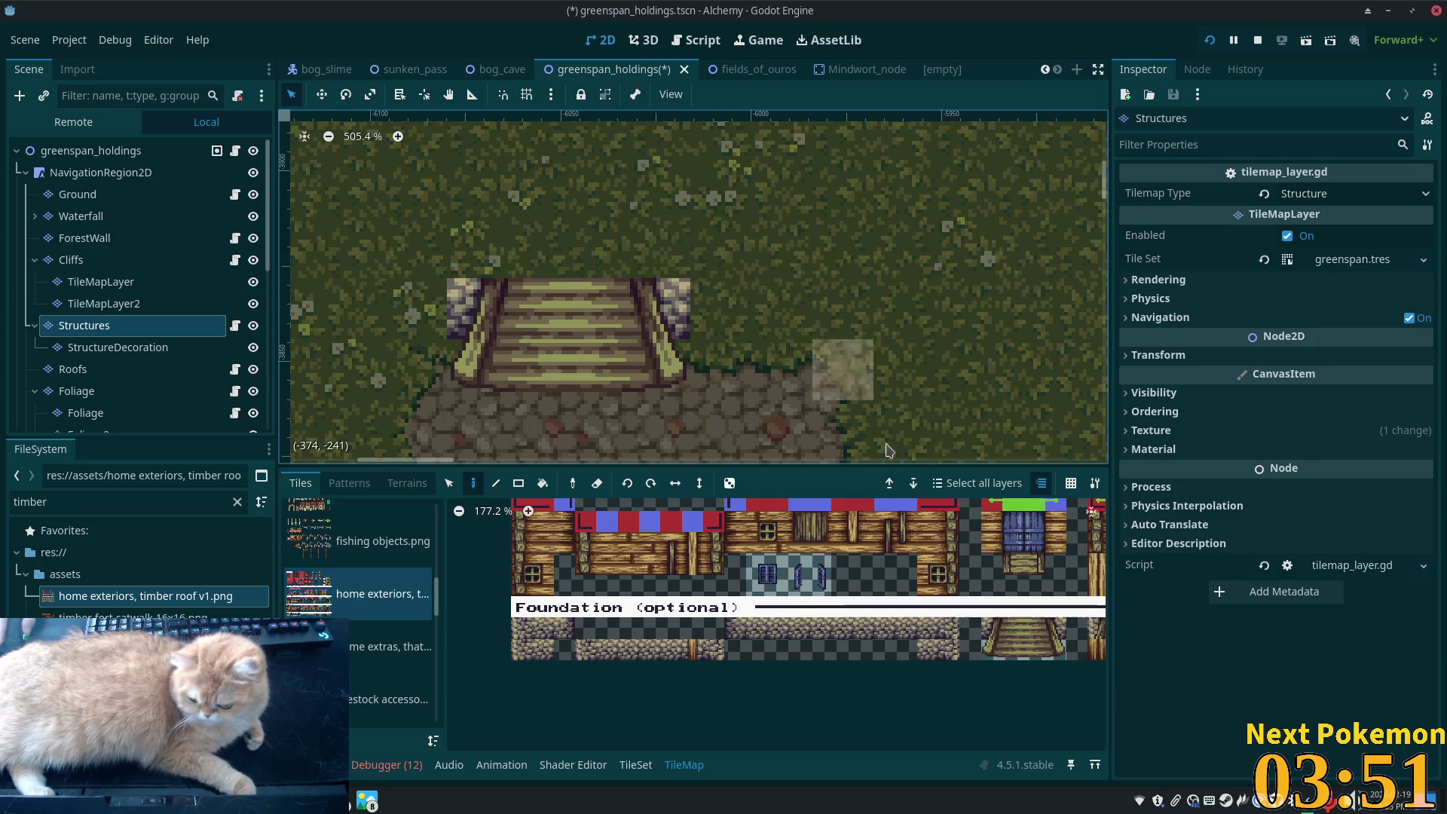
{"action": "scroll", "coordinate": [886, 450], "scroll_direction": "down", "scroll_amount": 4}
{"action": "mouse_move", "coordinate": [867, 437]}
{"action": "left_mouse_down"}
{"action": "mouse_move", "coordinate": [681, 345]}
{"action": "mouse_move", "coordinate": [734, 300]}
{"action": "mouse_move", "coordinate": [766, 318]}
{"action": "left_mouse_up"}
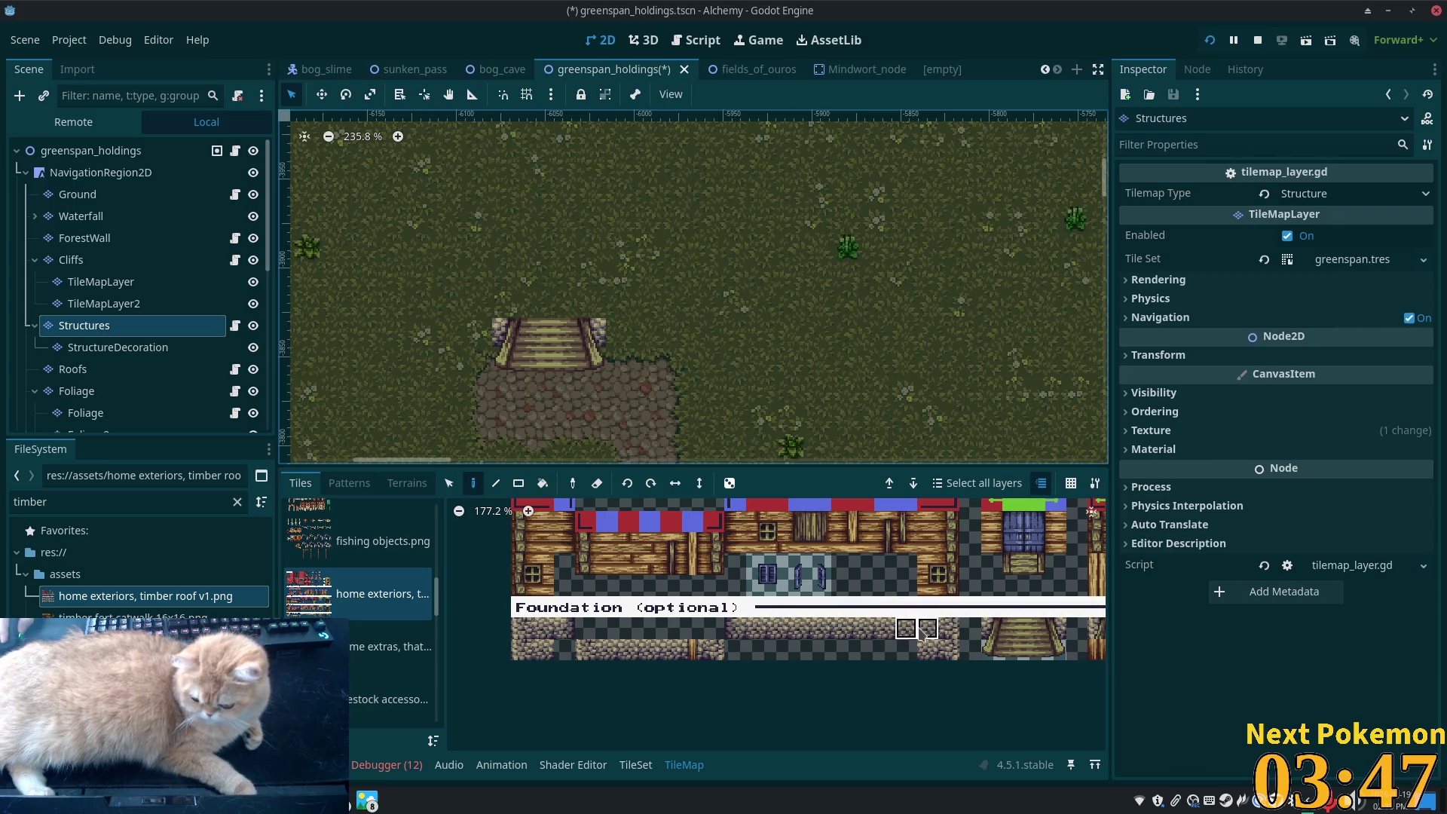
{"action": "left_click_drag", "start_coordinate": [926, 635], "coordinate": [801, 631]}
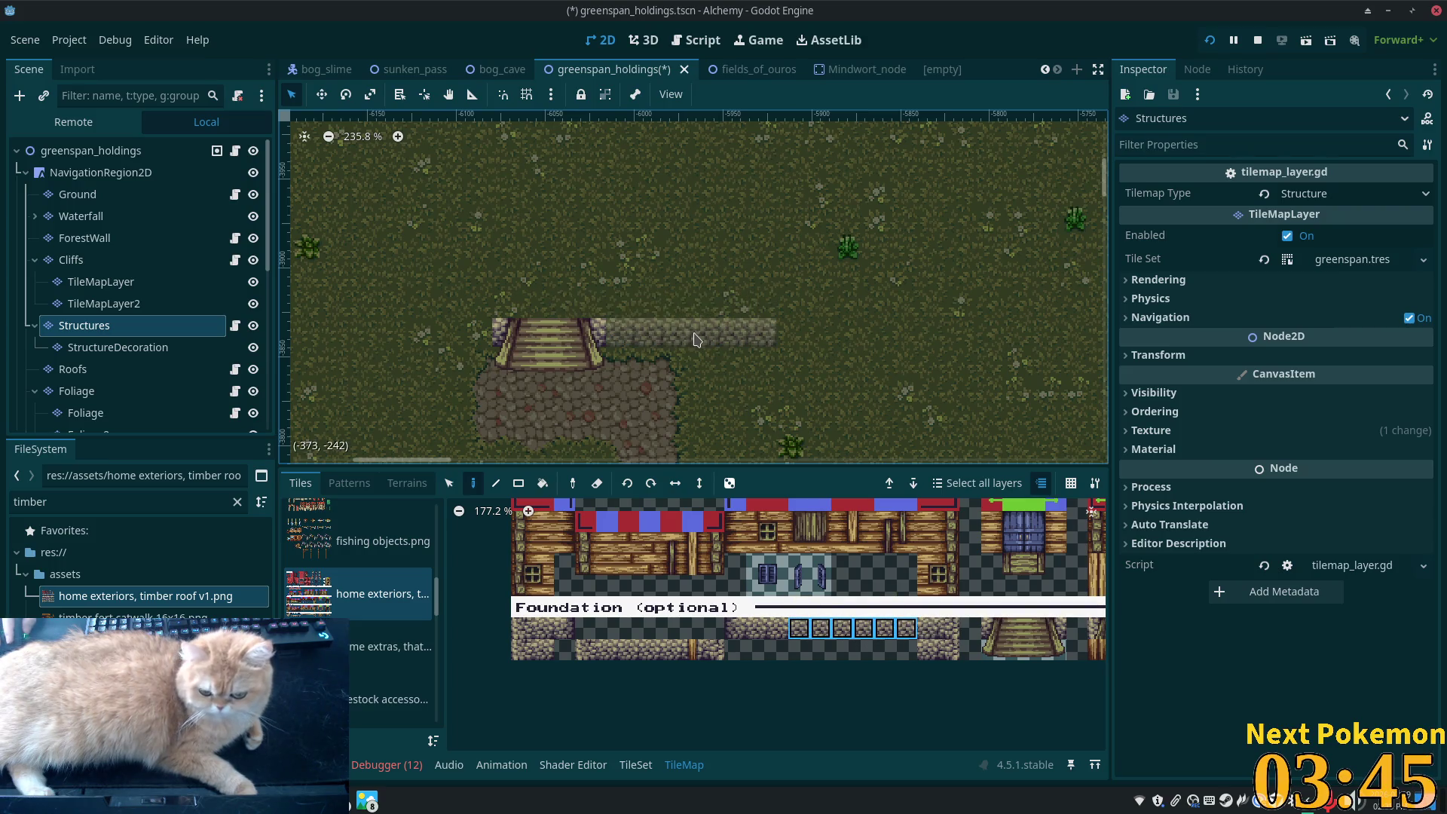
{"action": "left_click", "coordinate": [627, 332]}
Select two foundation wall tiles and pan the map toward the area right of the path
{"action": "scroll", "coordinate": [950, 387], "scroll_direction": "down", "scroll_amount": 1}
{"action": "scroll", "coordinate": [950, 386], "scroll_direction": "down", "scroll_amount": 2}
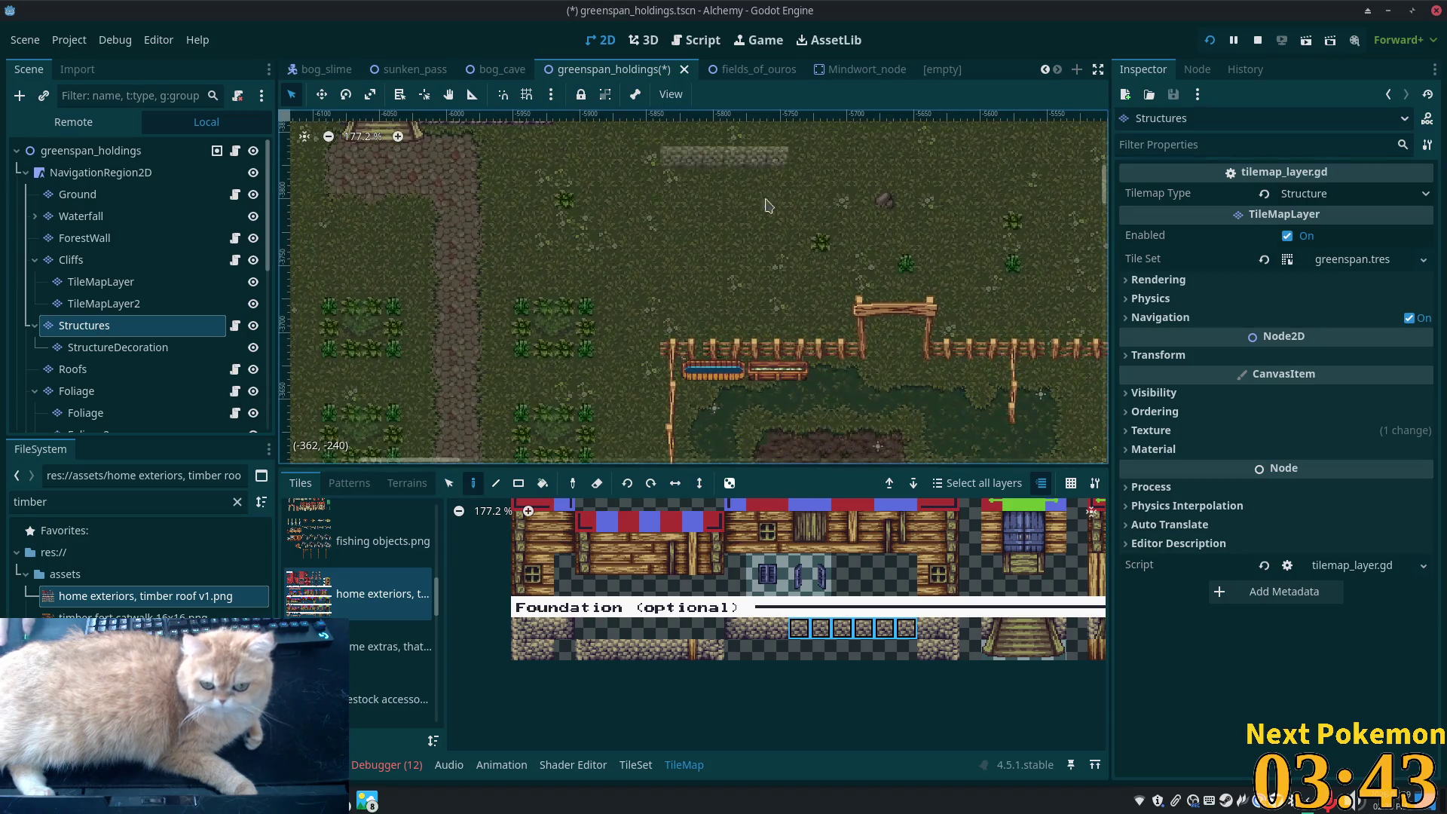
{"action": "scroll", "coordinate": [983, 404], "scroll_direction": "down", "scroll_amount": 3}
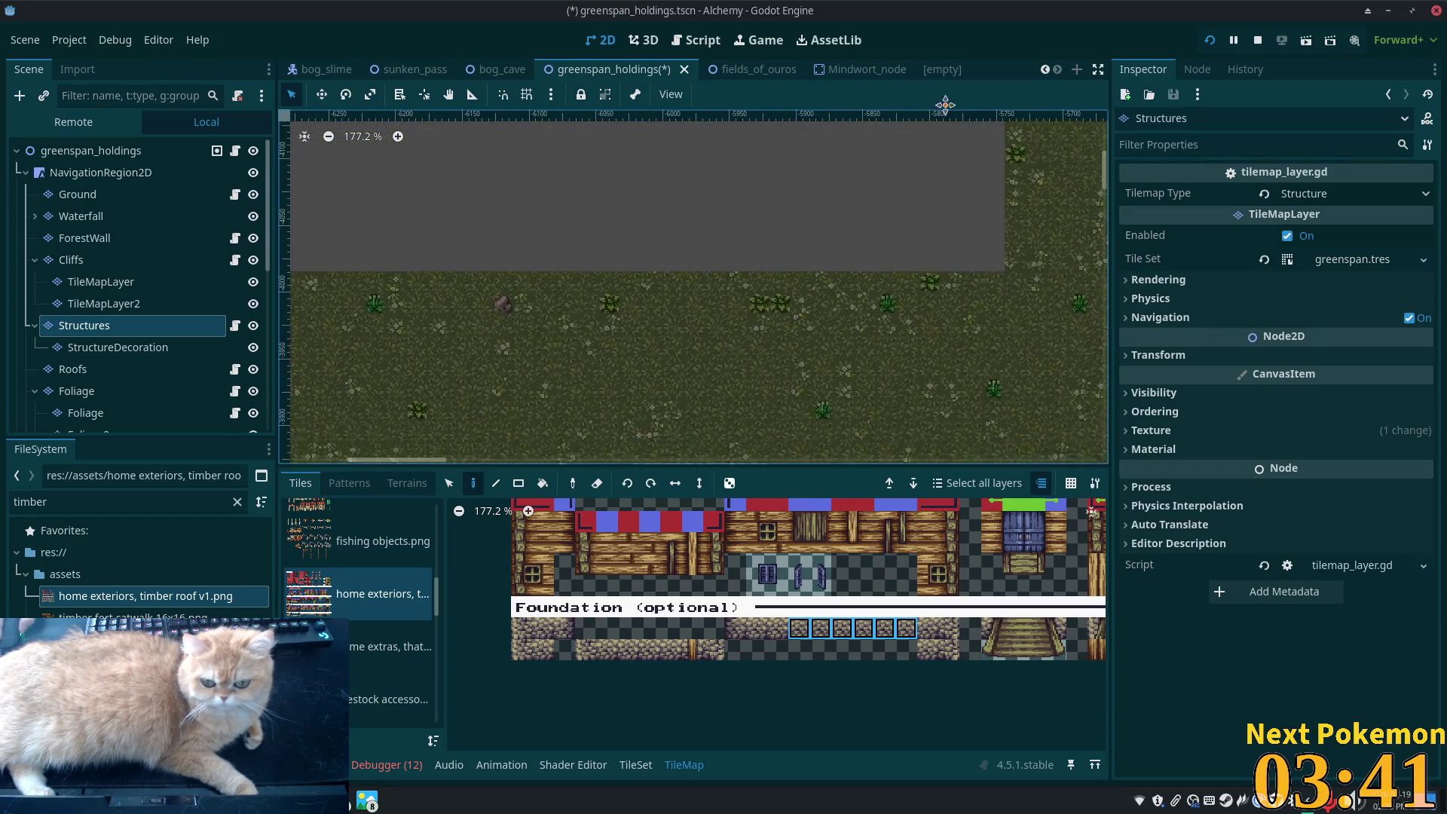
{"action": "scroll", "coordinate": [689, 314], "scroll_direction": "down", "scroll_amount": 8}
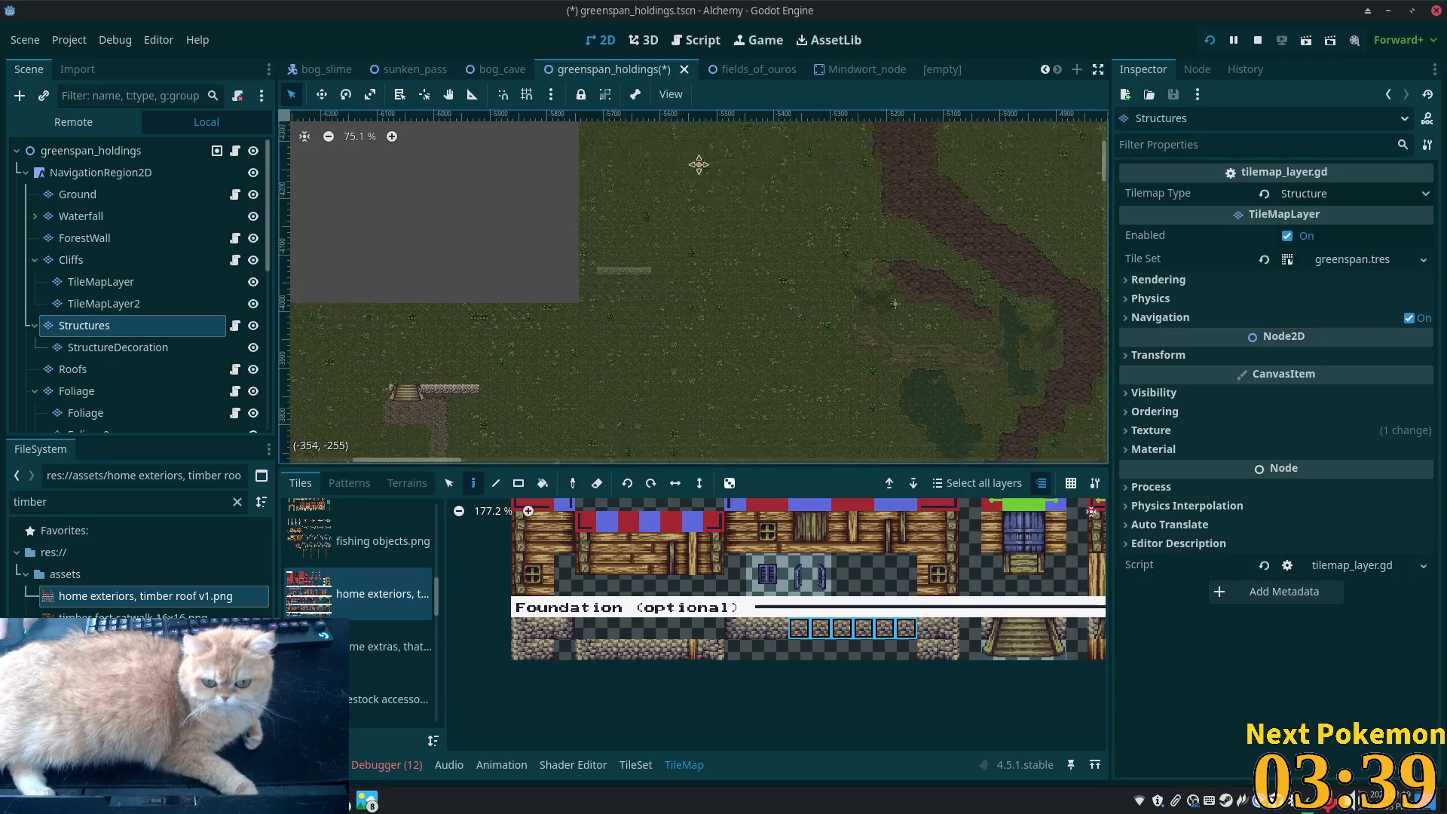
{"action": "scroll", "coordinate": [641, 336], "scroll_direction": "up", "scroll_amount": 7}
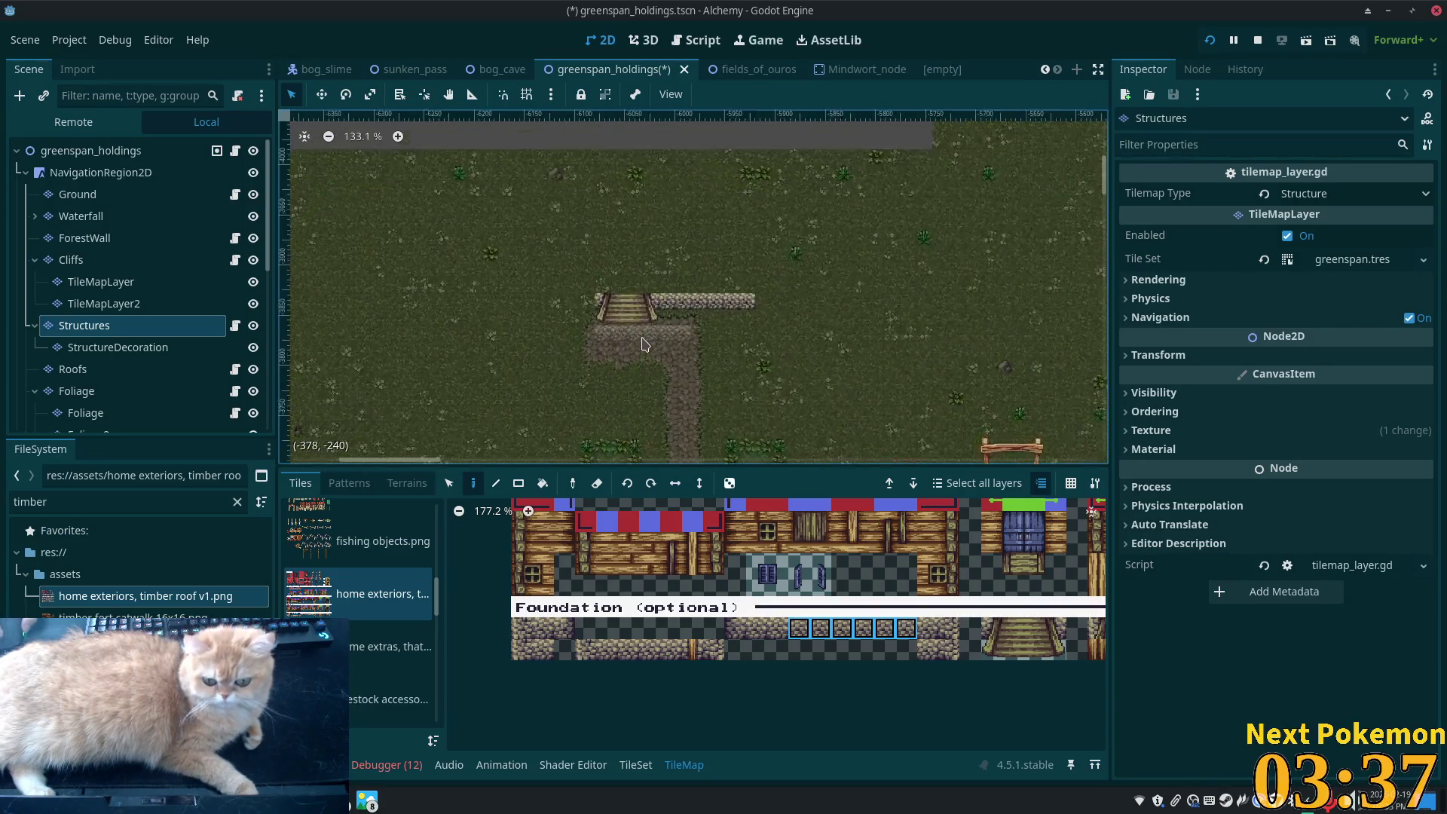
{"action": "left_click_drag", "start_coordinate": [948, 627], "coordinate": [928, 627]}
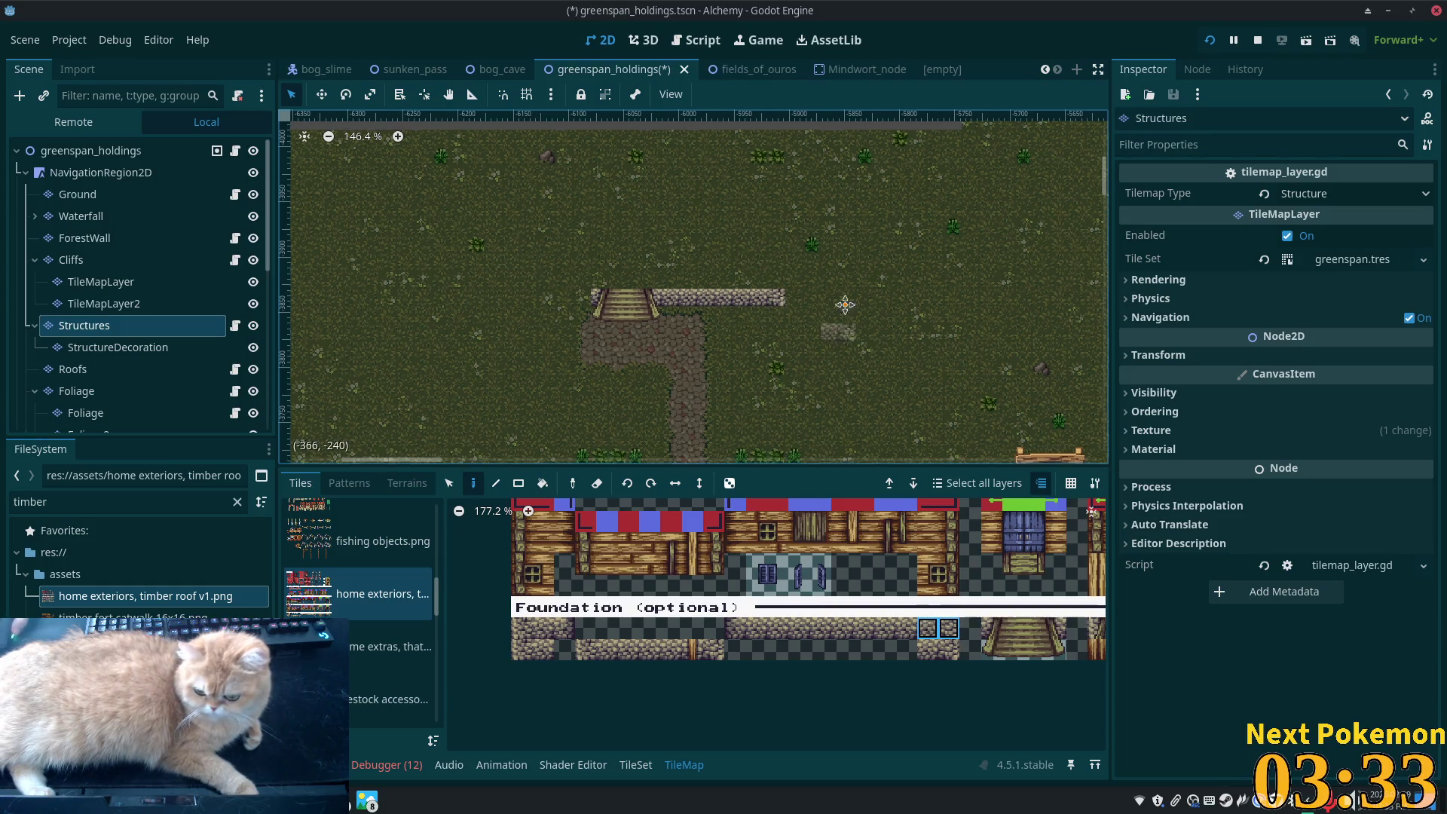
{"action": "mouse_move", "coordinate": [814, 330]}
{"action": "left_mouse_down"}
{"action": "mouse_move", "coordinate": [771, 249]}
{"action": "mouse_move", "coordinate": [784, 315]}
{"action": "left_mouse_up"}
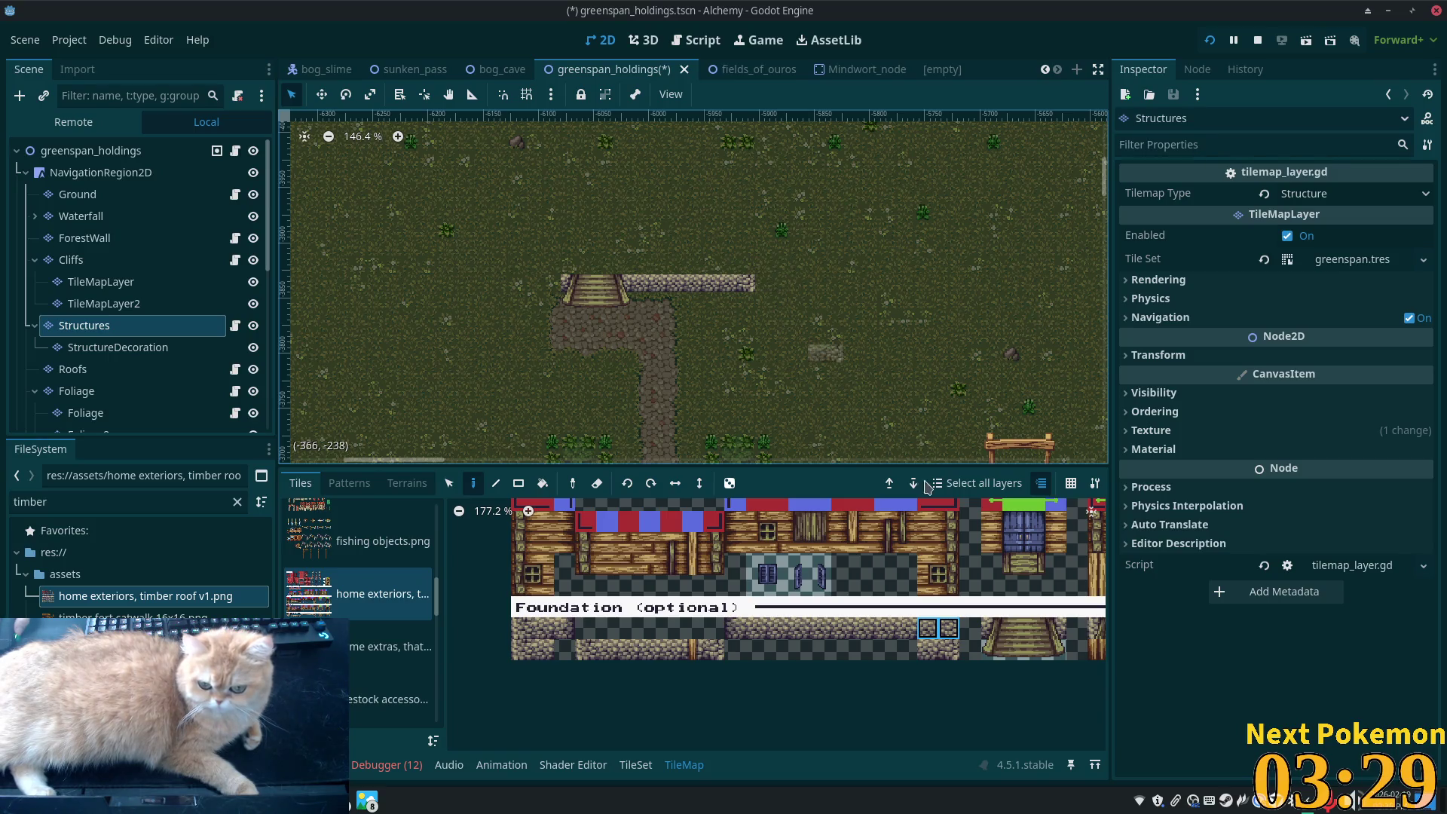
{"action": "scroll", "coordinate": [931, 578], "scroll_direction": "down", "scroll_amount": 2}
{"action": "scroll", "coordinate": [931, 579], "scroll_direction": "up", "scroll_amount": 1}
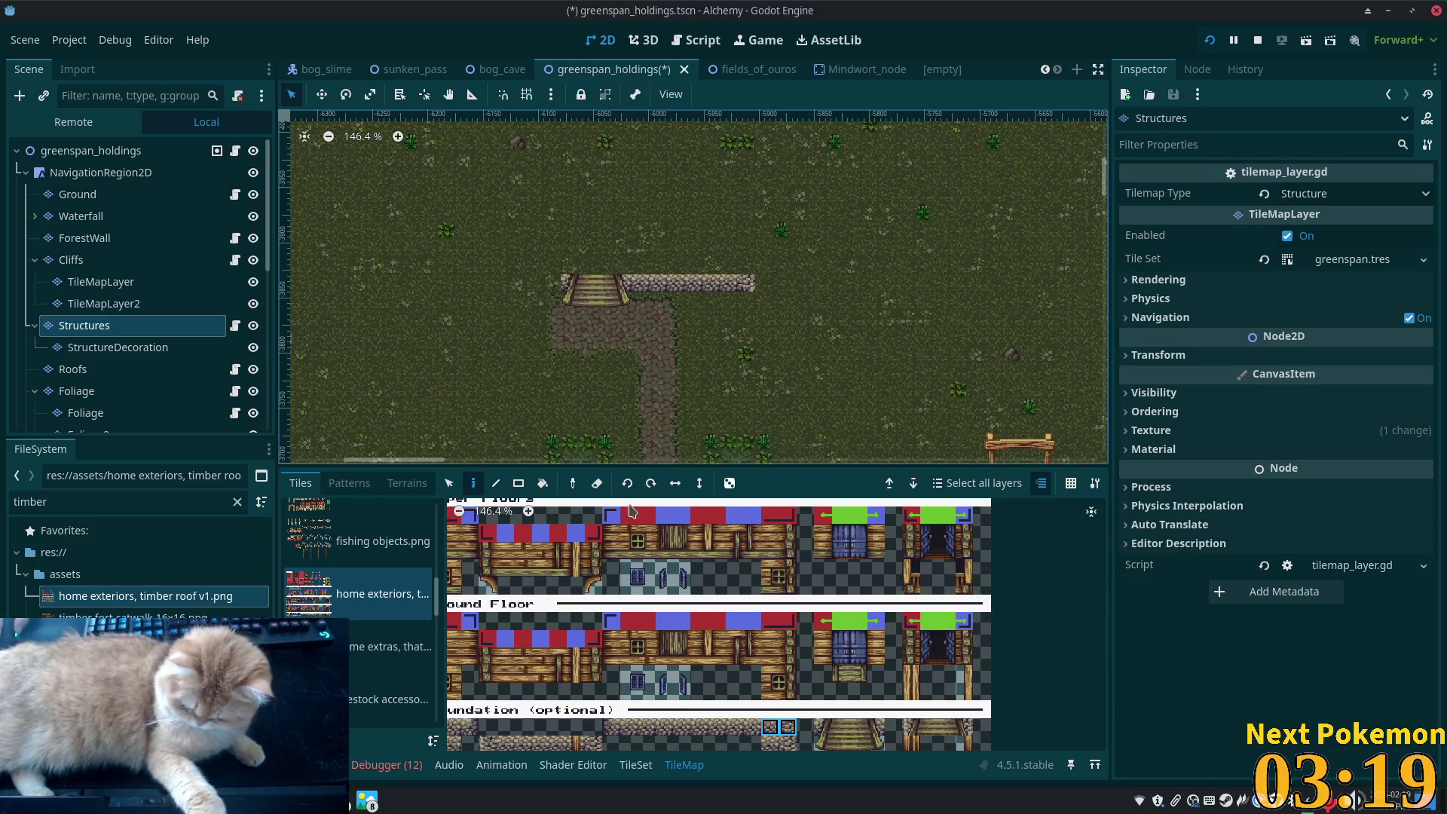
{"action": "scroll", "coordinate": [864, 449], "scroll_direction": "down", "scroll_amount": 3}
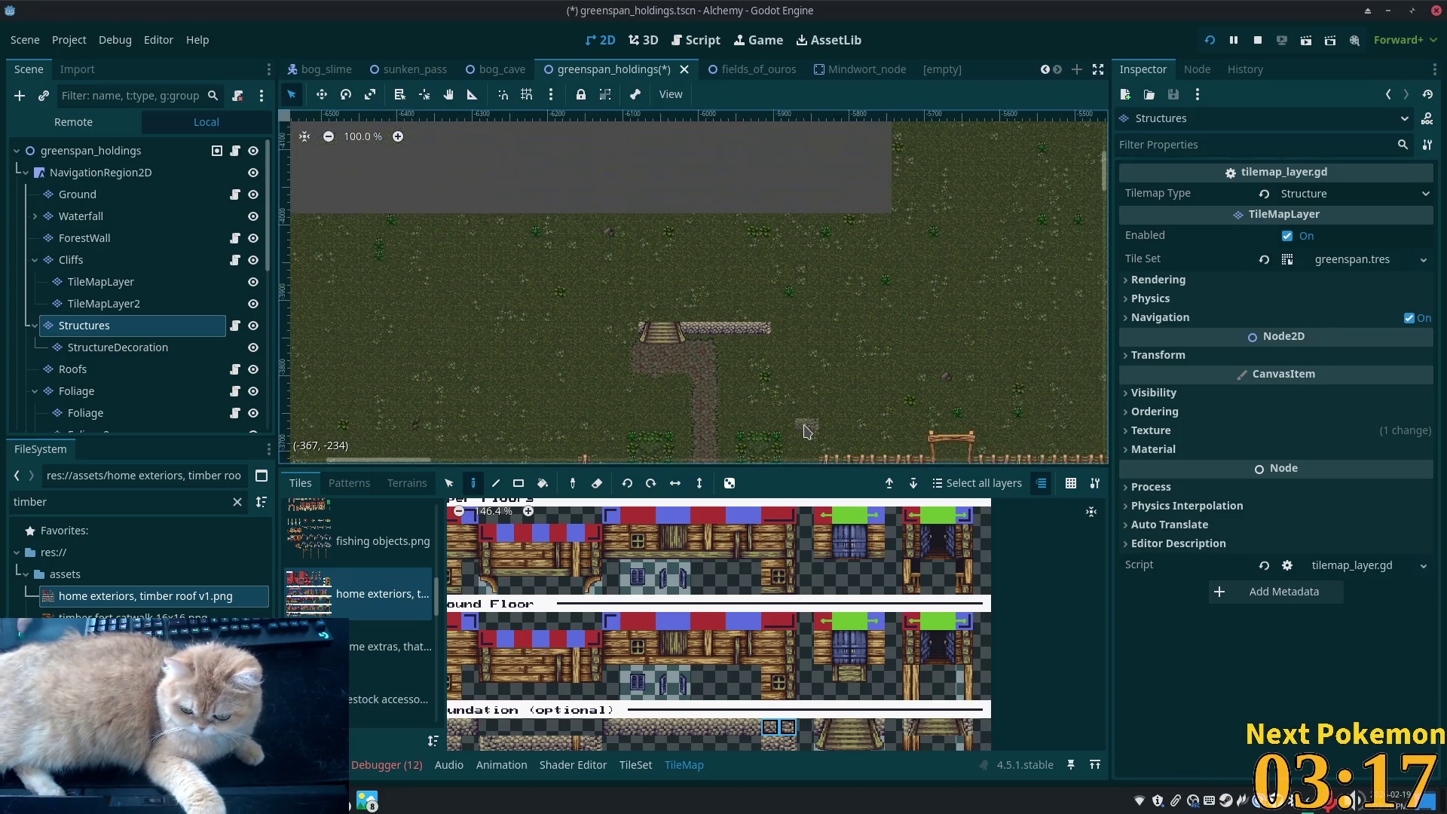
{"action": "scroll", "coordinate": [979, 543], "scroll_direction": "down", "scroll_amount": 2}
{"action": "scroll", "coordinate": [980, 542], "scroll_direction": "down", "scroll_amount": 1}
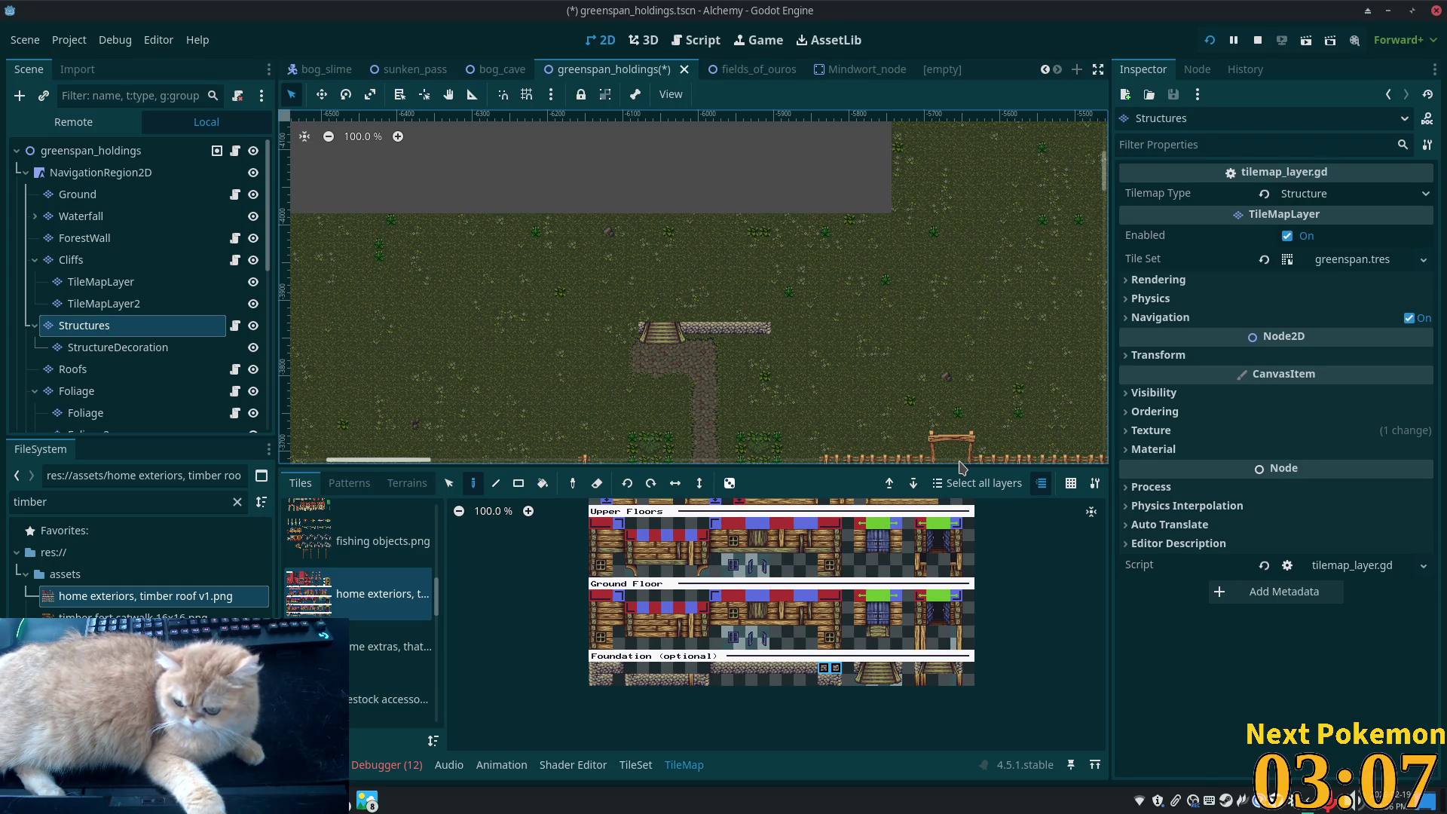
{"action": "scroll", "coordinate": [807, 560], "scroll_direction": "up", "scroll_amount": 3}
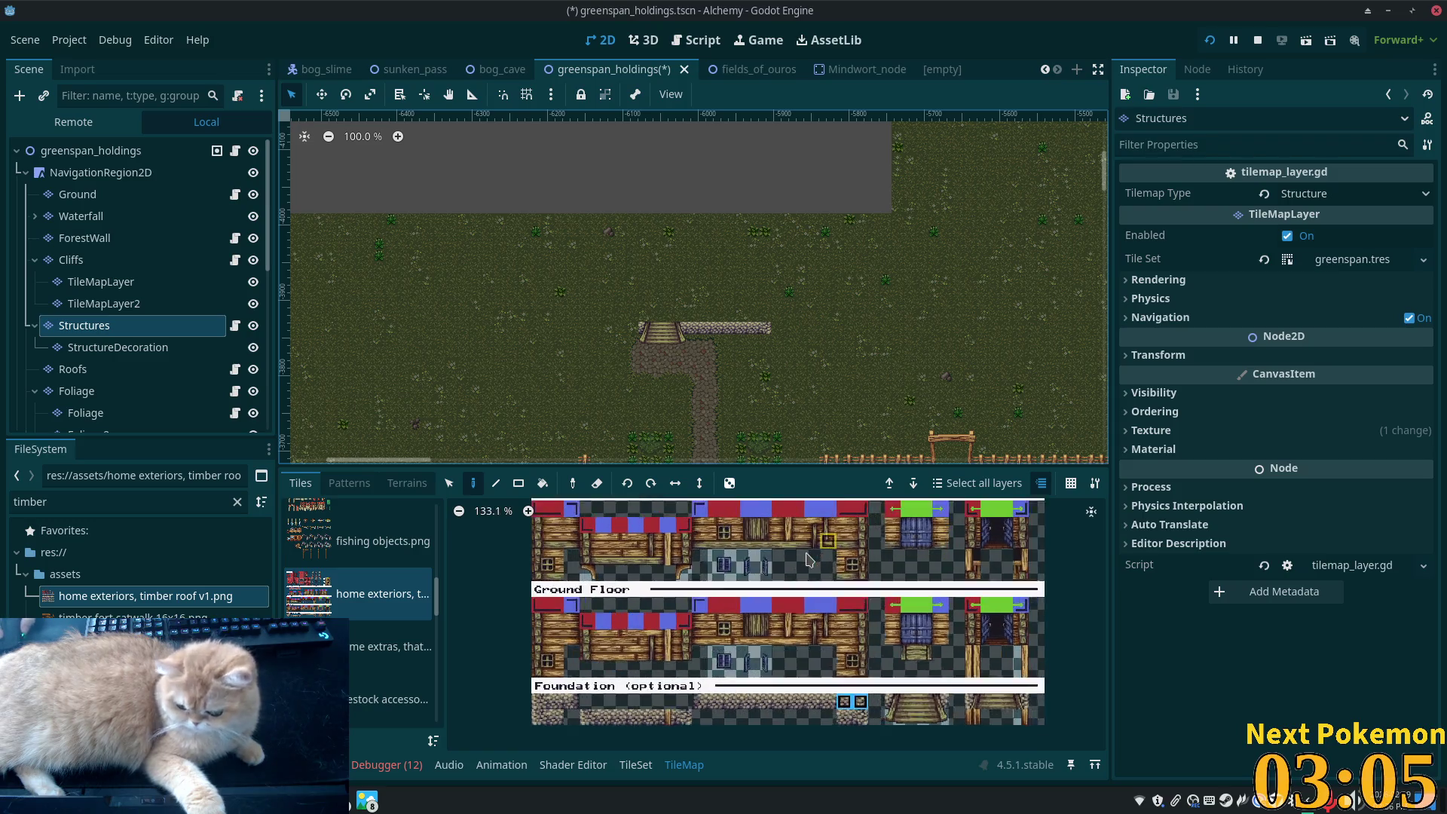
{"action": "scroll", "coordinate": [867, 591], "scroll_direction": "down", "scroll_amount": 2}
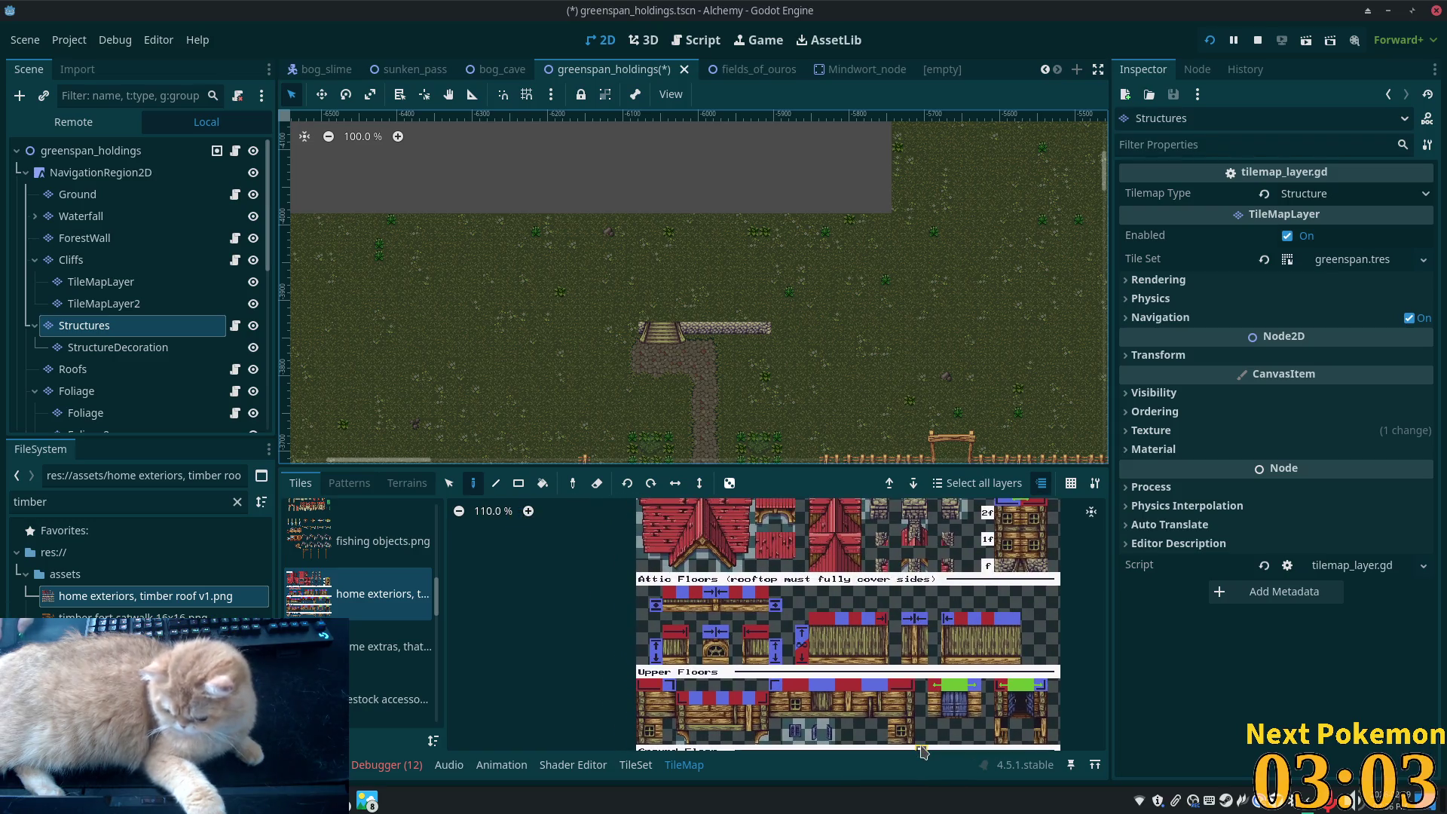
{"action": "scroll", "coordinate": [922, 750], "scroll_direction": "down", "scroll_amount": 2}
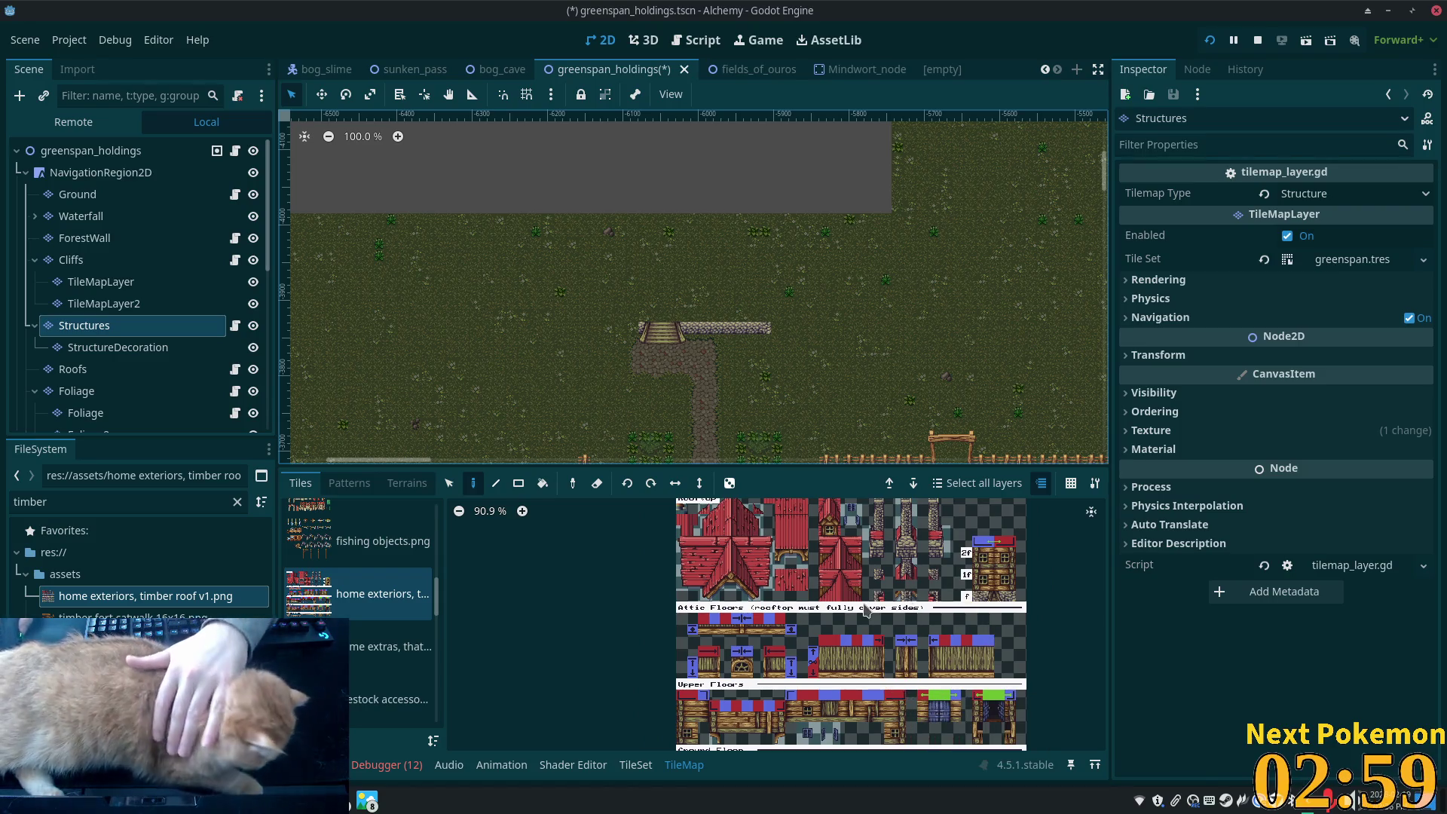
{"action": "scroll", "coordinate": [865, 609], "scroll_direction": "up", "scroll_amount": 2}
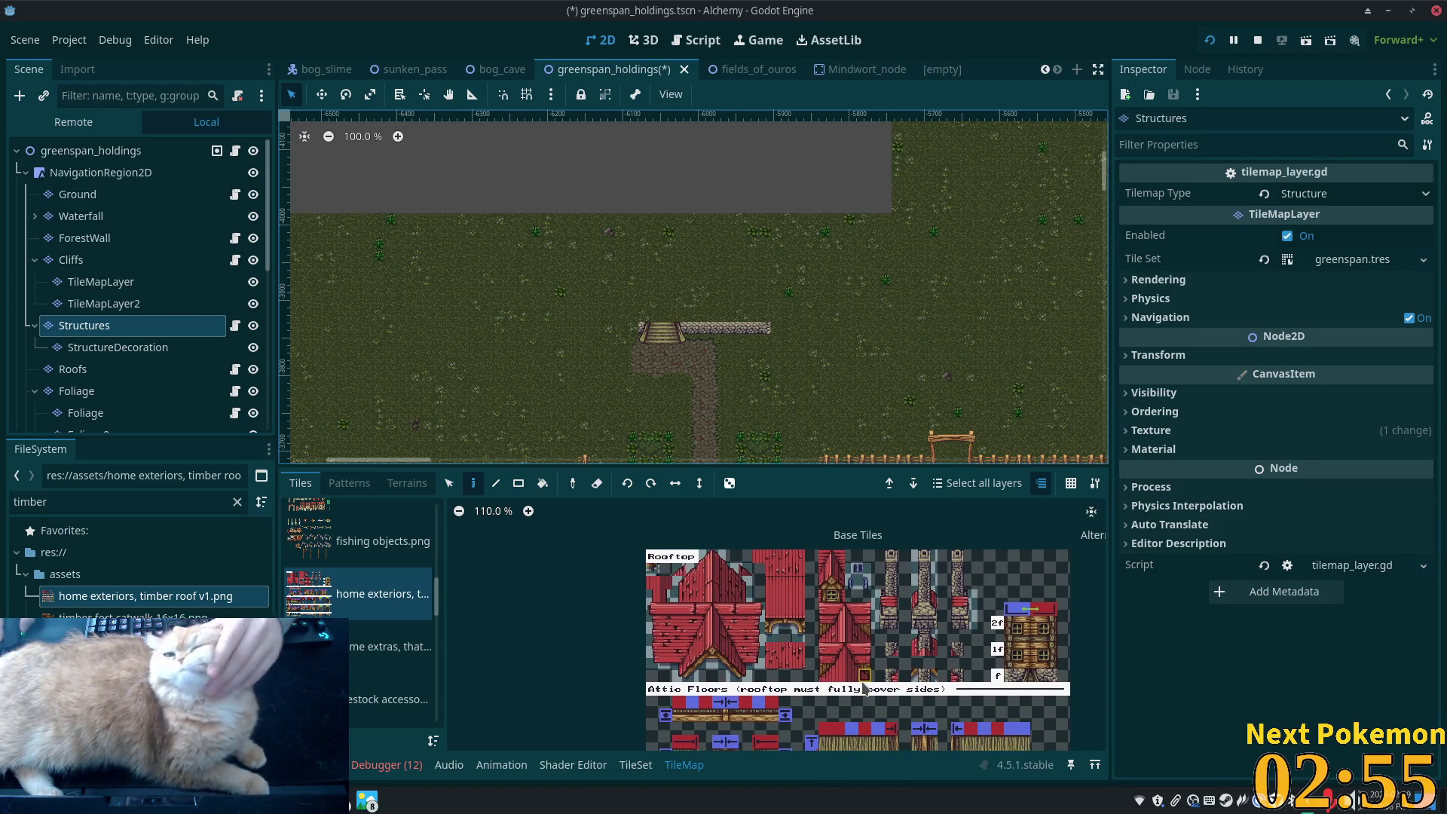
{"action": "scroll", "coordinate": [865, 687], "scroll_direction": "down", "scroll_amount": 5}
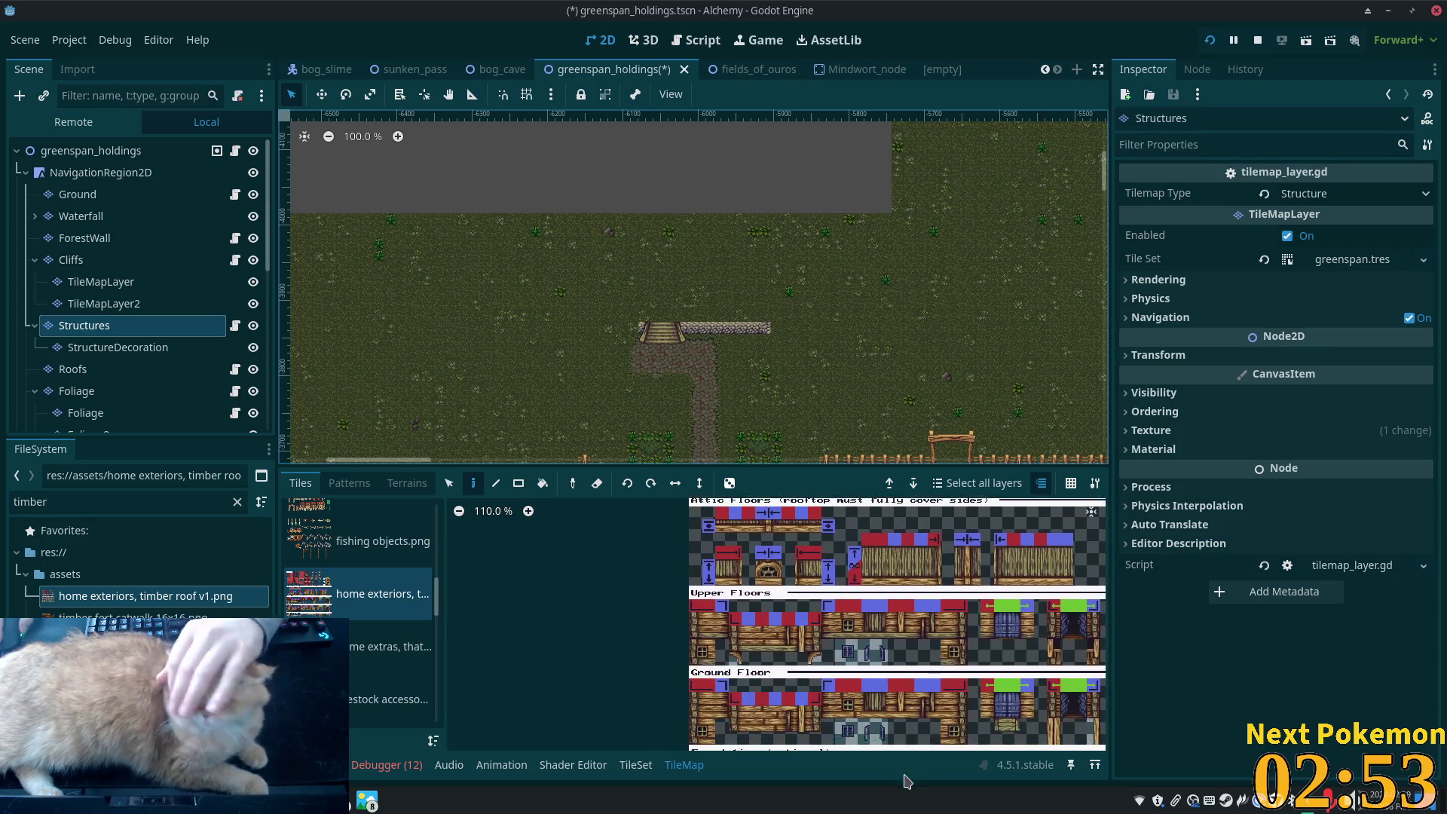
{"action": "scroll", "coordinate": [852, 676], "scroll_direction": "up", "scroll_amount": 4, "text": "ctrl"}
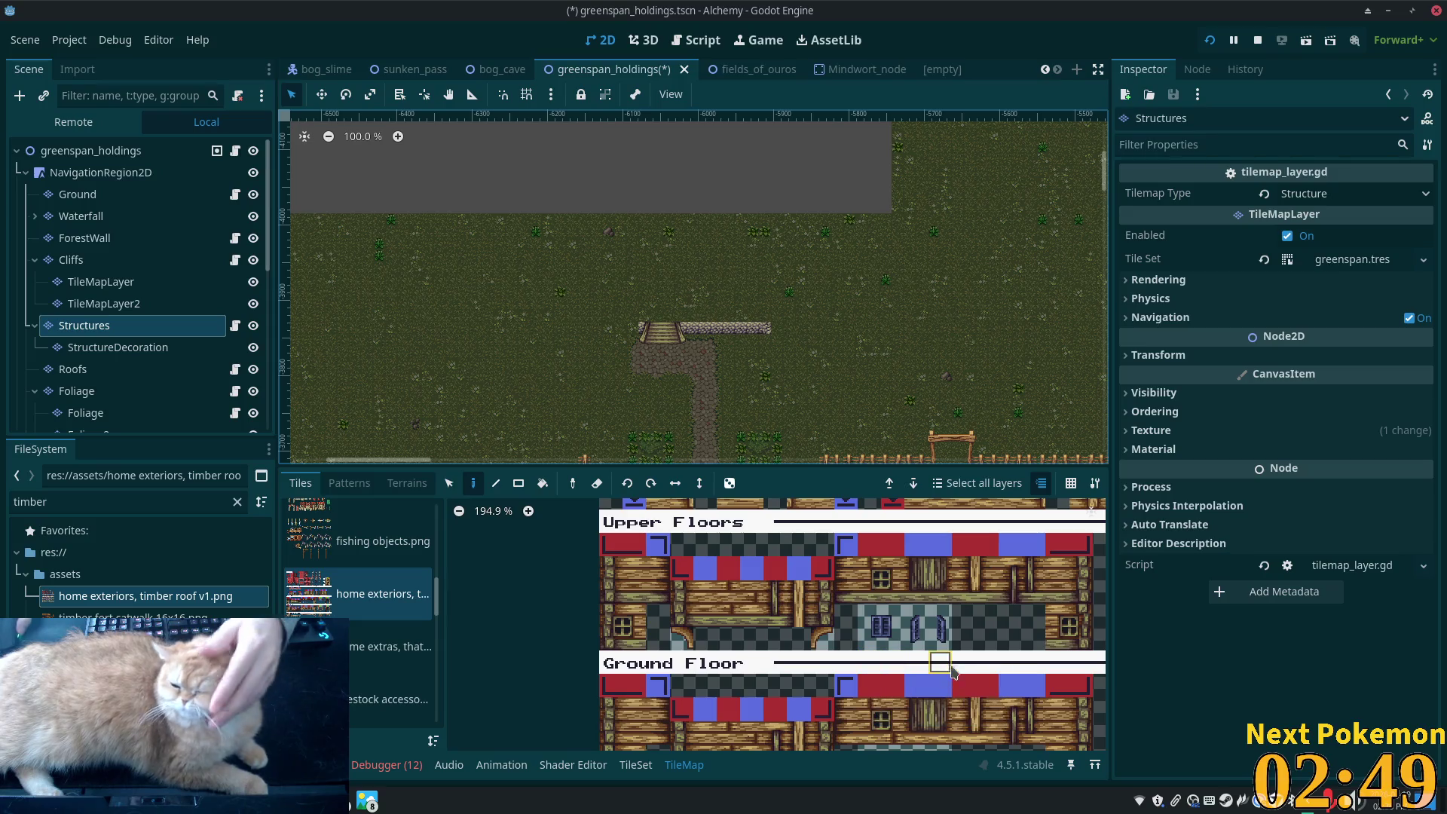
{"action": "scroll", "coordinate": [956, 638], "scroll_direction": "up", "scroll_amount": 1, "text": "ctrl"}
{"action": "scroll", "coordinate": [955, 637], "scroll_direction": "down", "scroll_amount": 5}
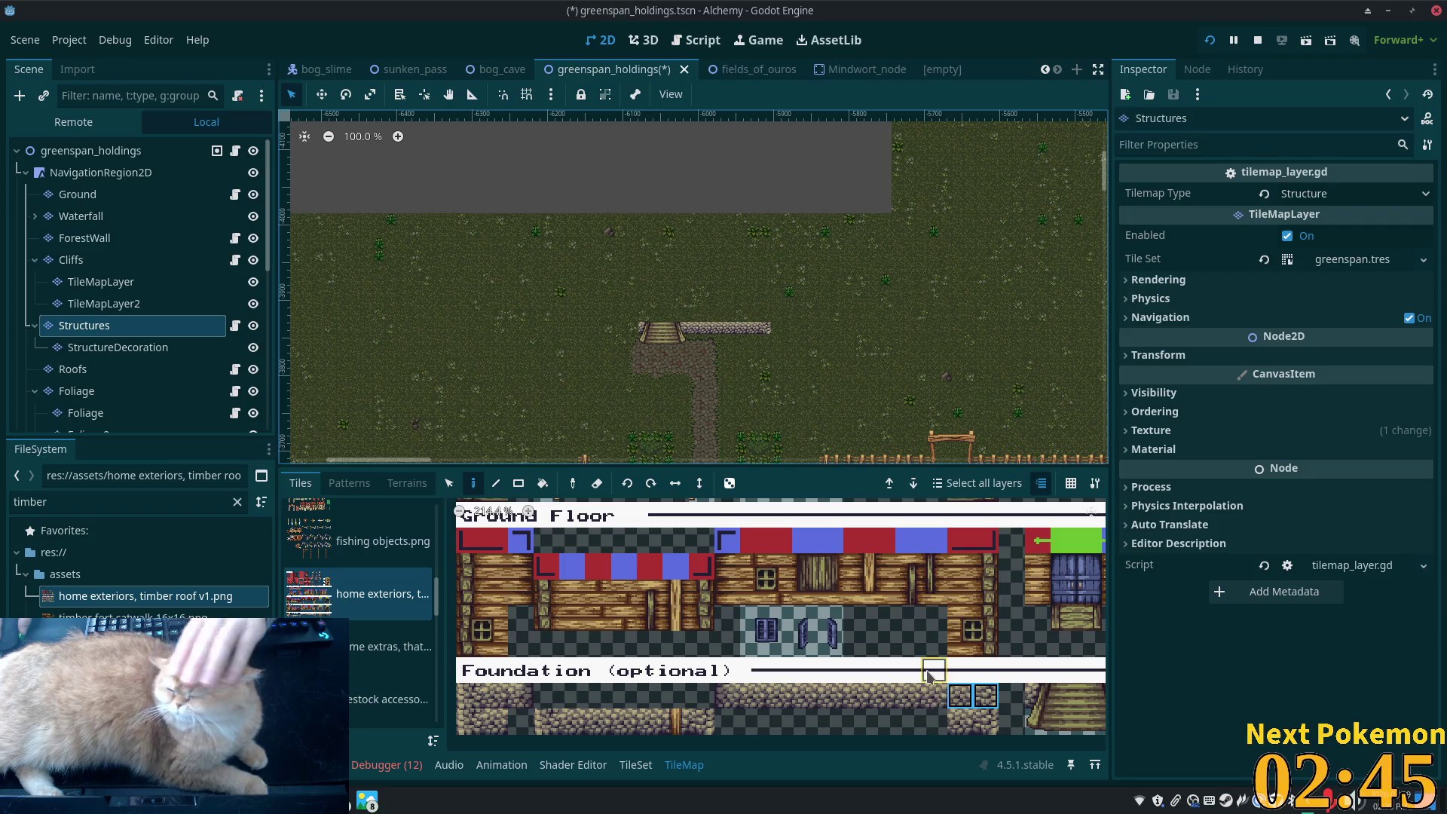
{"action": "scroll", "coordinate": [928, 674], "scroll_direction": "down", "scroll_amount": 3, "text": "ctrl"}
{"action": "scroll", "coordinate": [827, 560], "scroll_direction": "down", "scroll_amount": 3, "text": "ctrl"}
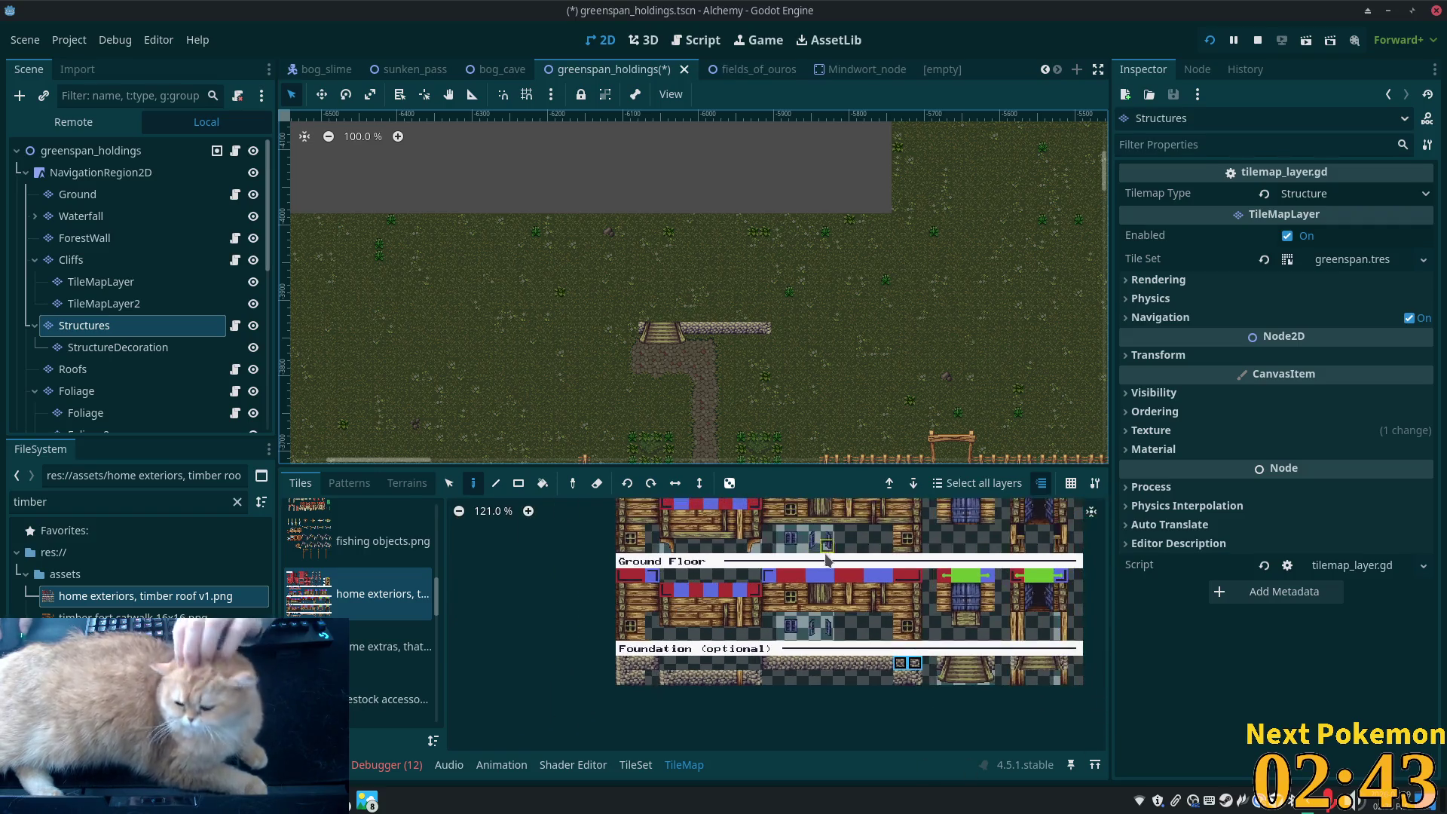
Zoom into the atlas and select the upper wooden wall tile plus the tile beneath it
{"action": "left_click", "coordinate": [957, 603]}
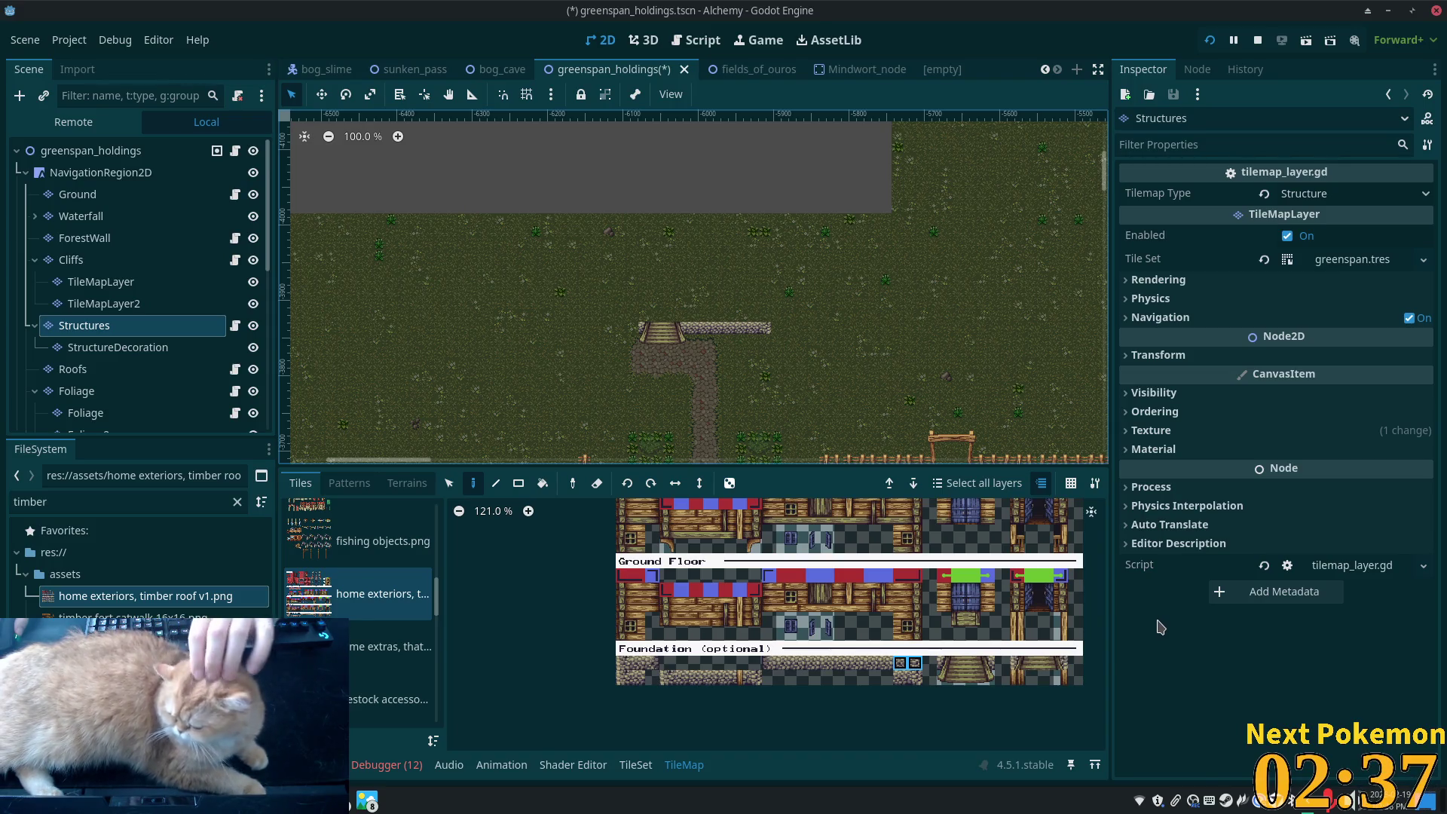
{"action": "scroll", "coordinate": [933, 562], "scroll_direction": "up", "scroll_amount": 6}
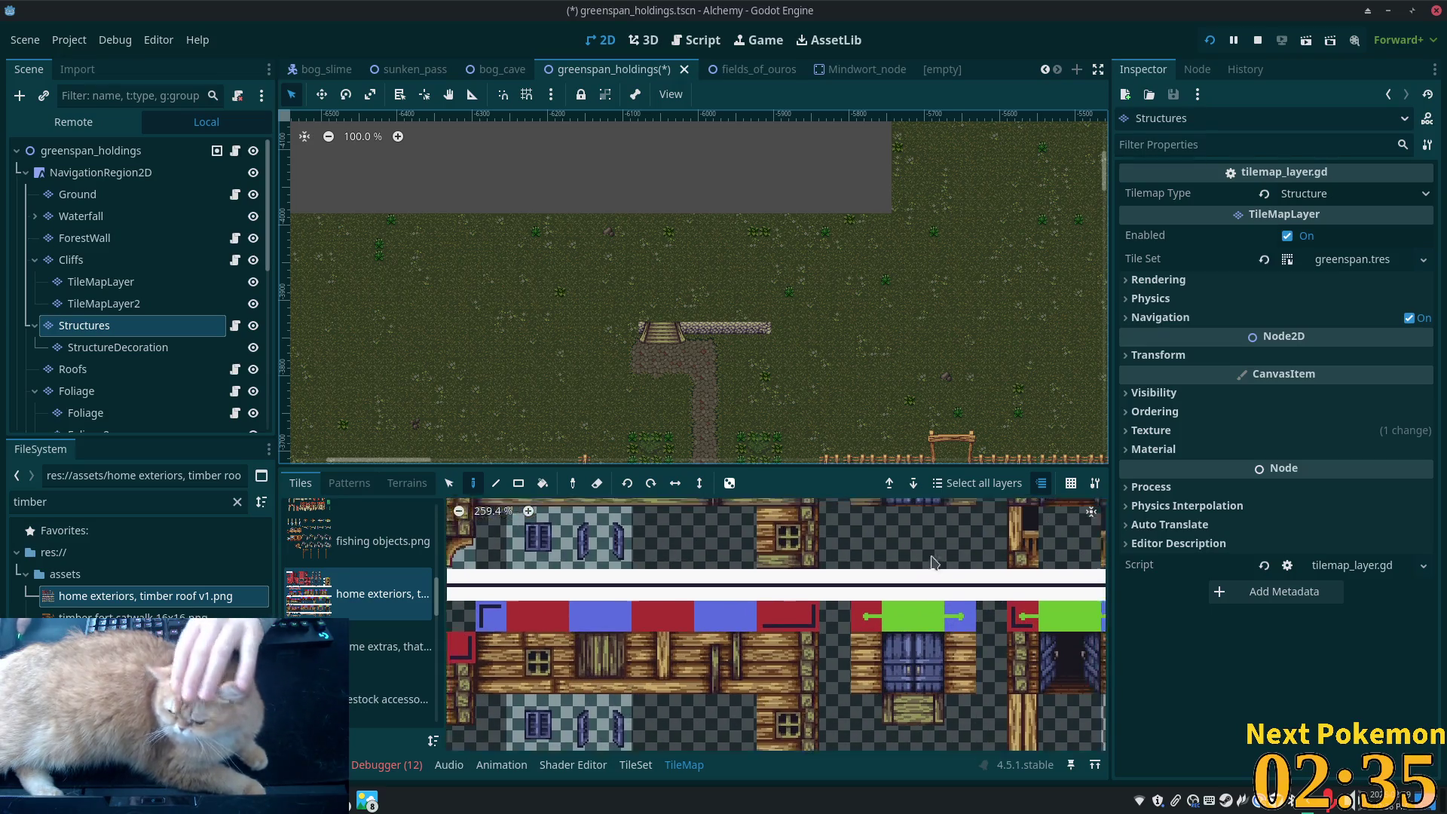
{"action": "left_click_drag", "start_coordinate": [933, 562], "coordinate": [843, 589]}
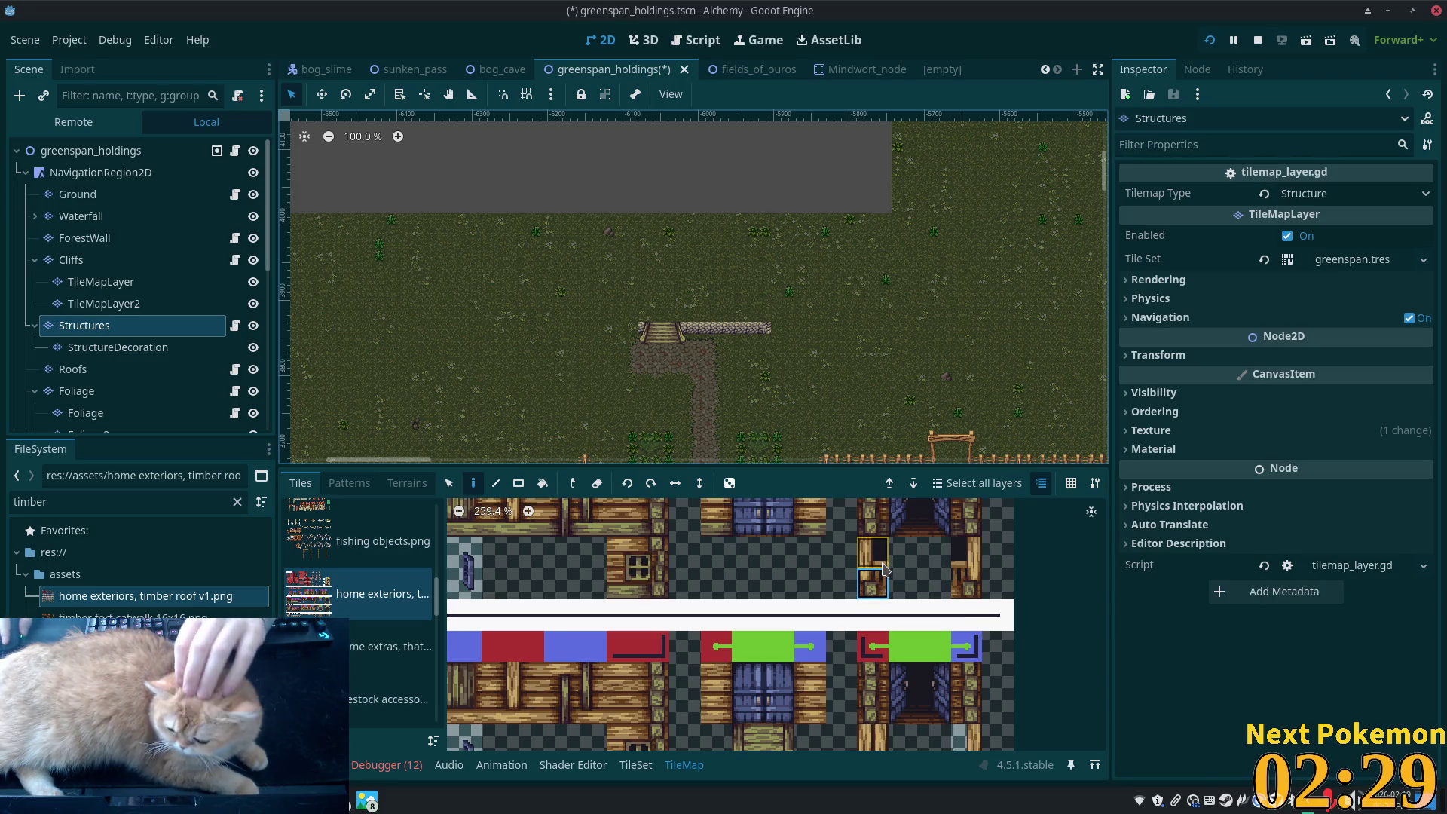
{"action": "left_click", "coordinate": [882, 561]}
{"action": "left_click", "coordinate": [881, 582]}
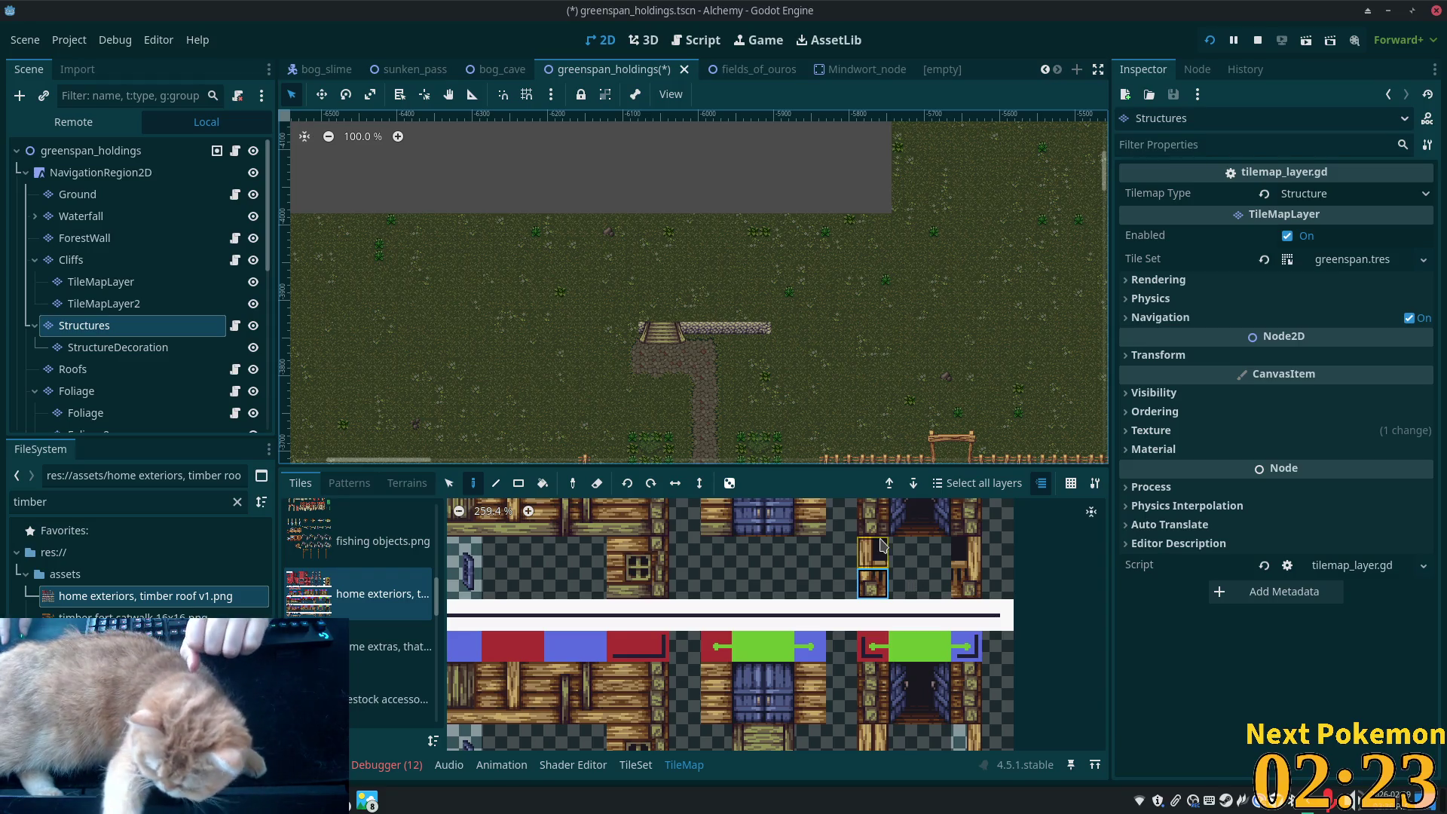
{"action": "left_click", "coordinate": [883, 547]}
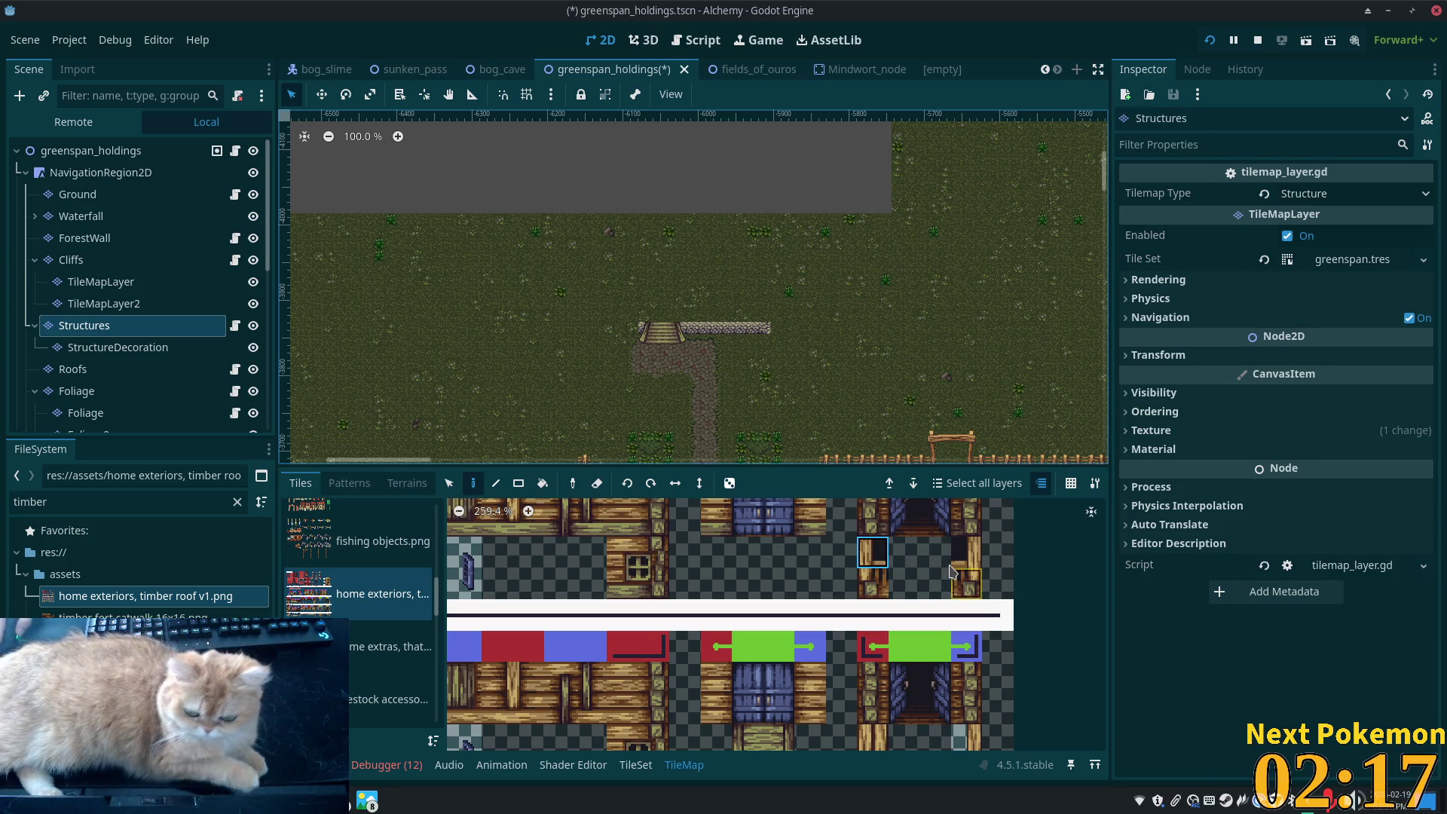
{"action": "scroll", "coordinate": [943, 561], "scroll_direction": "down", "scroll_amount": 3}
{"action": "left_click_drag", "start_coordinate": [943, 561], "coordinate": [964, 614]}
{"action": "left_click", "coordinate": [906, 639], "text": "shift"}
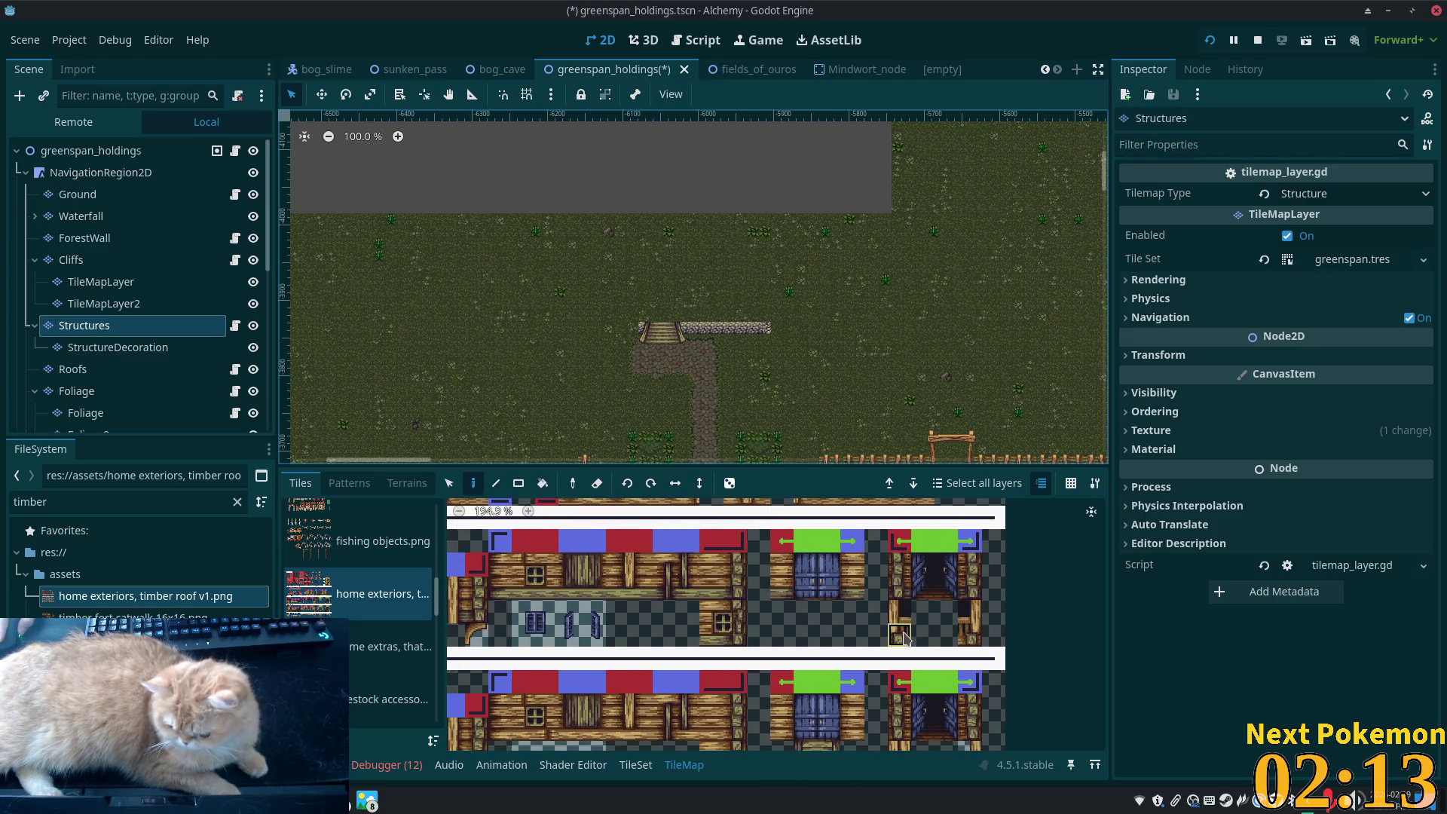
{"action": "scroll", "coordinate": [904, 638], "scroll_direction": "down", "scroll_amount": 3}
{"action": "left_click_drag", "start_coordinate": [904, 638], "coordinate": [1017, 519]}
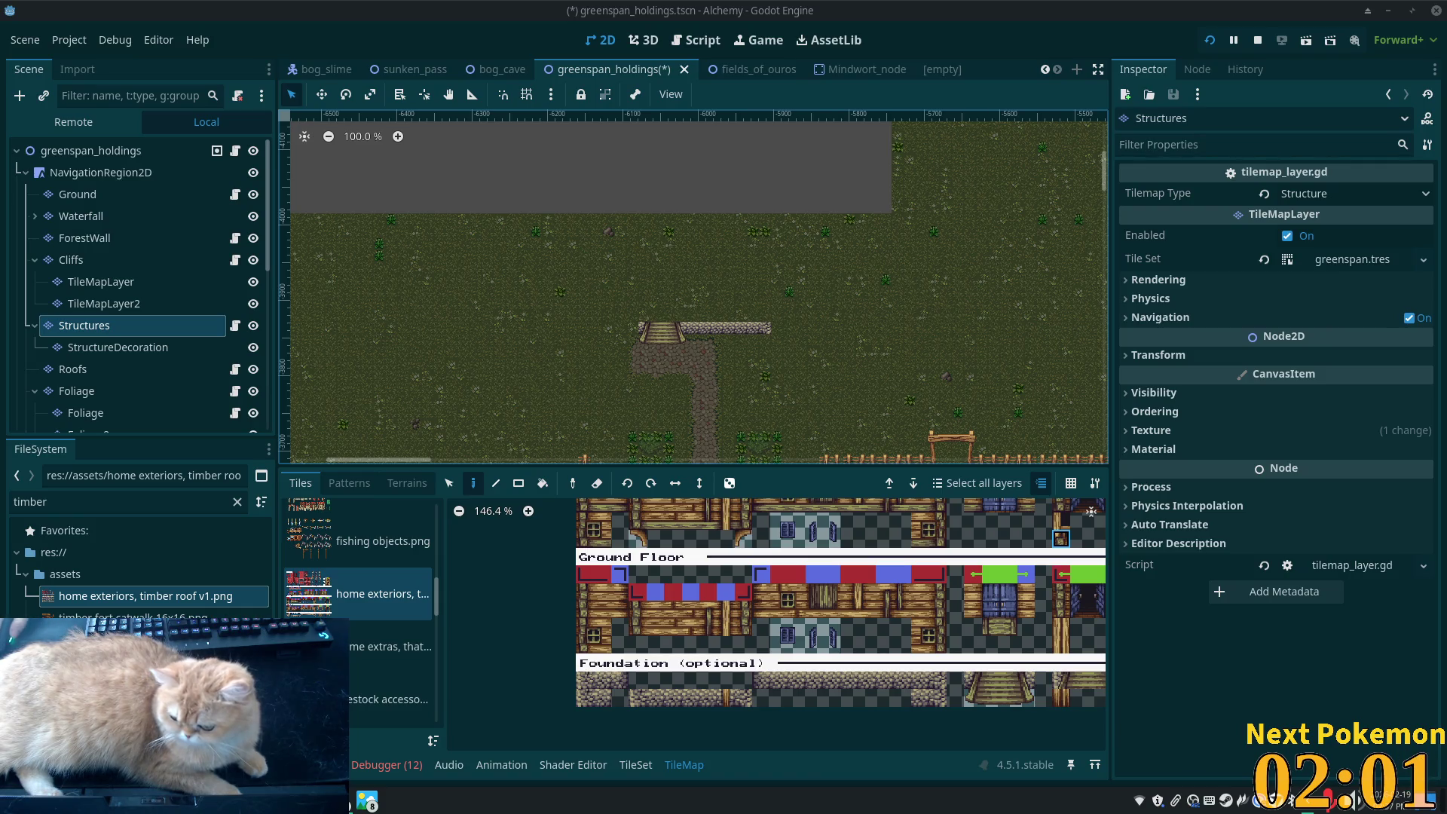
Alt+Tab from Godot to the browser showing the Mana Seed creator's itch.io page
{"action": "key", "text": "alt+Tab"}
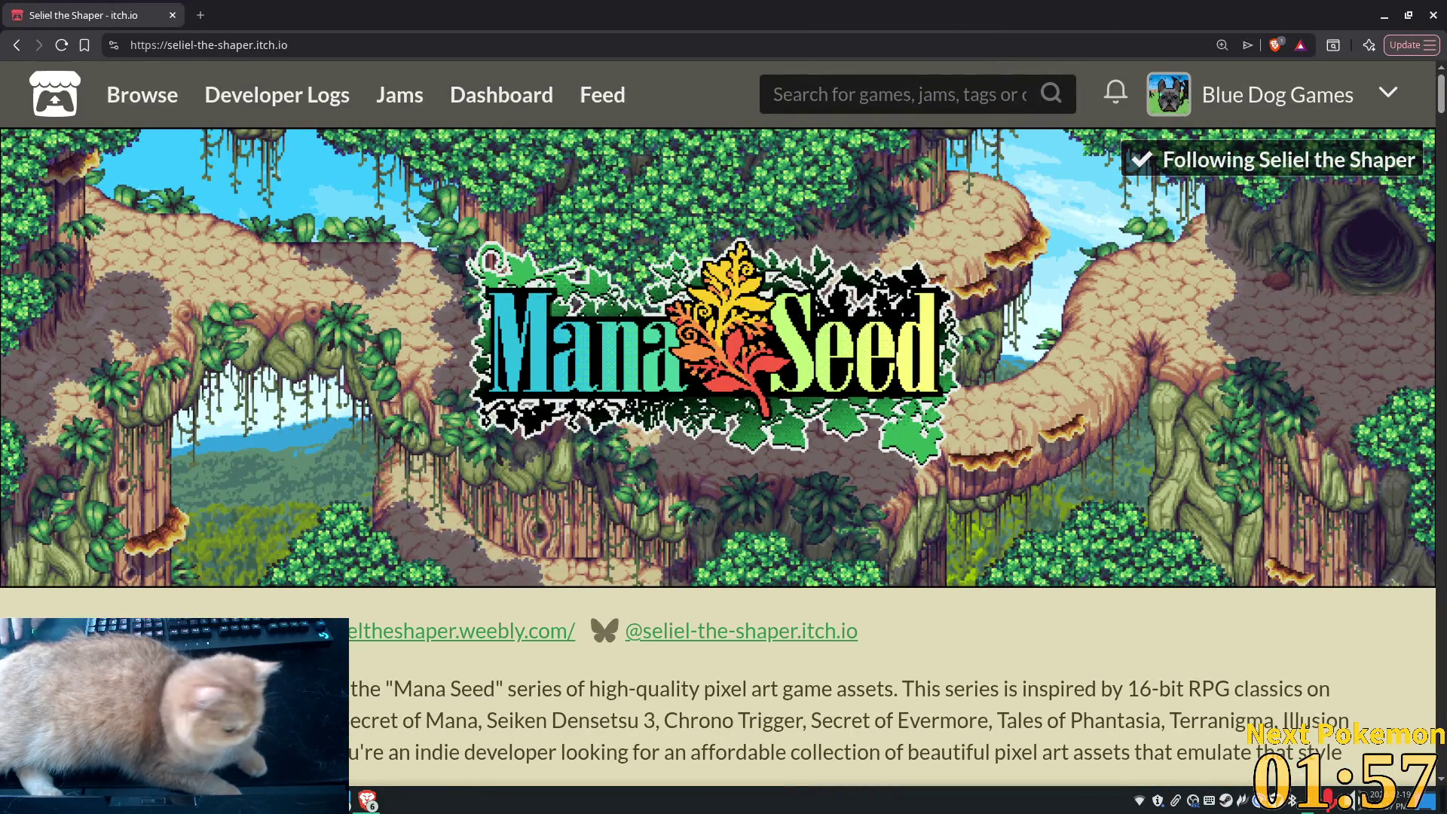
Return to the Mana Seed creator's asset listing with the browser filling the screen
{"action": "key", "text": "alt+Left"}
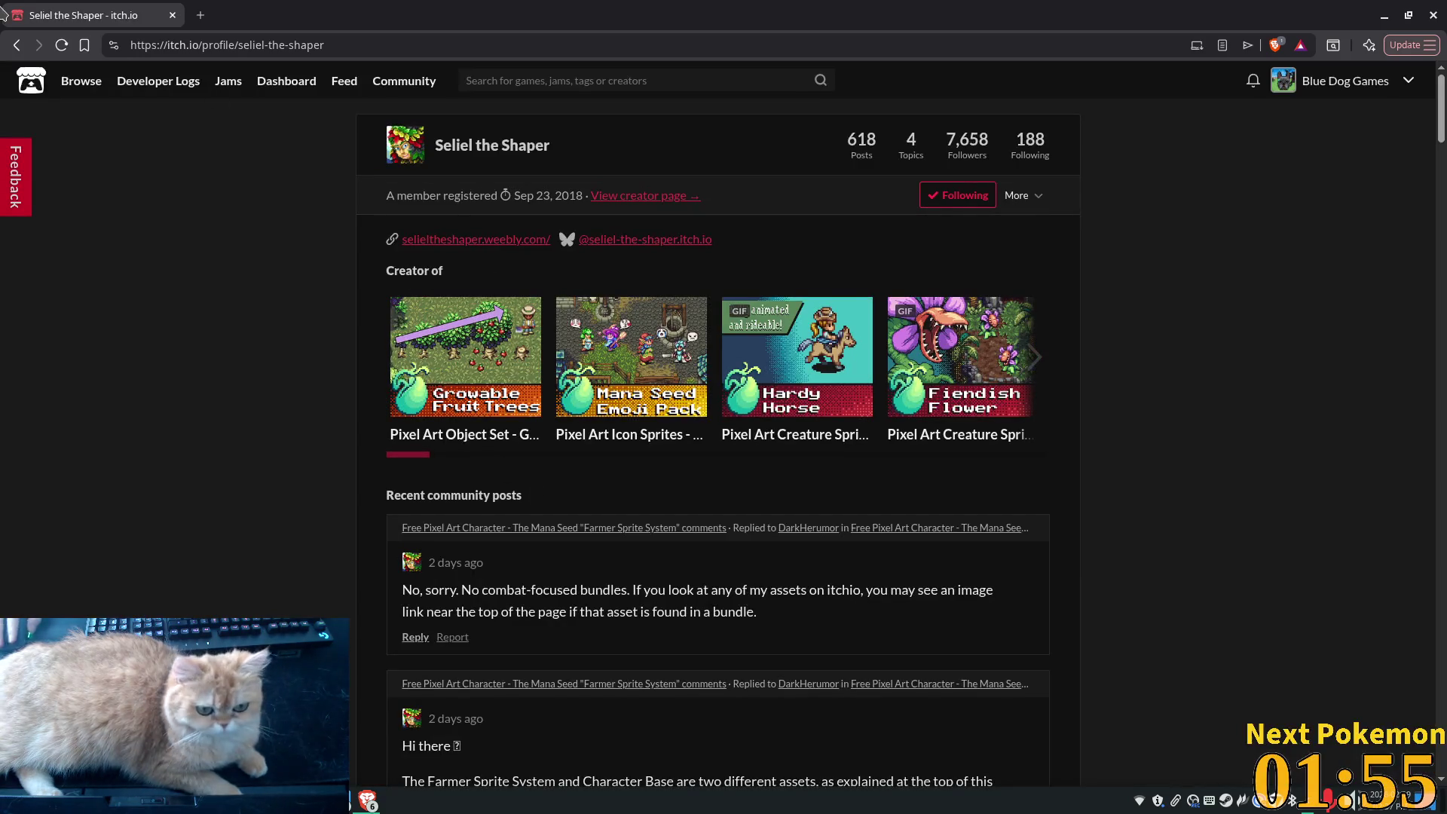
{"action": "left_click", "coordinate": [16, 45]}
{"action": "double_click", "coordinate": [571, 6]}
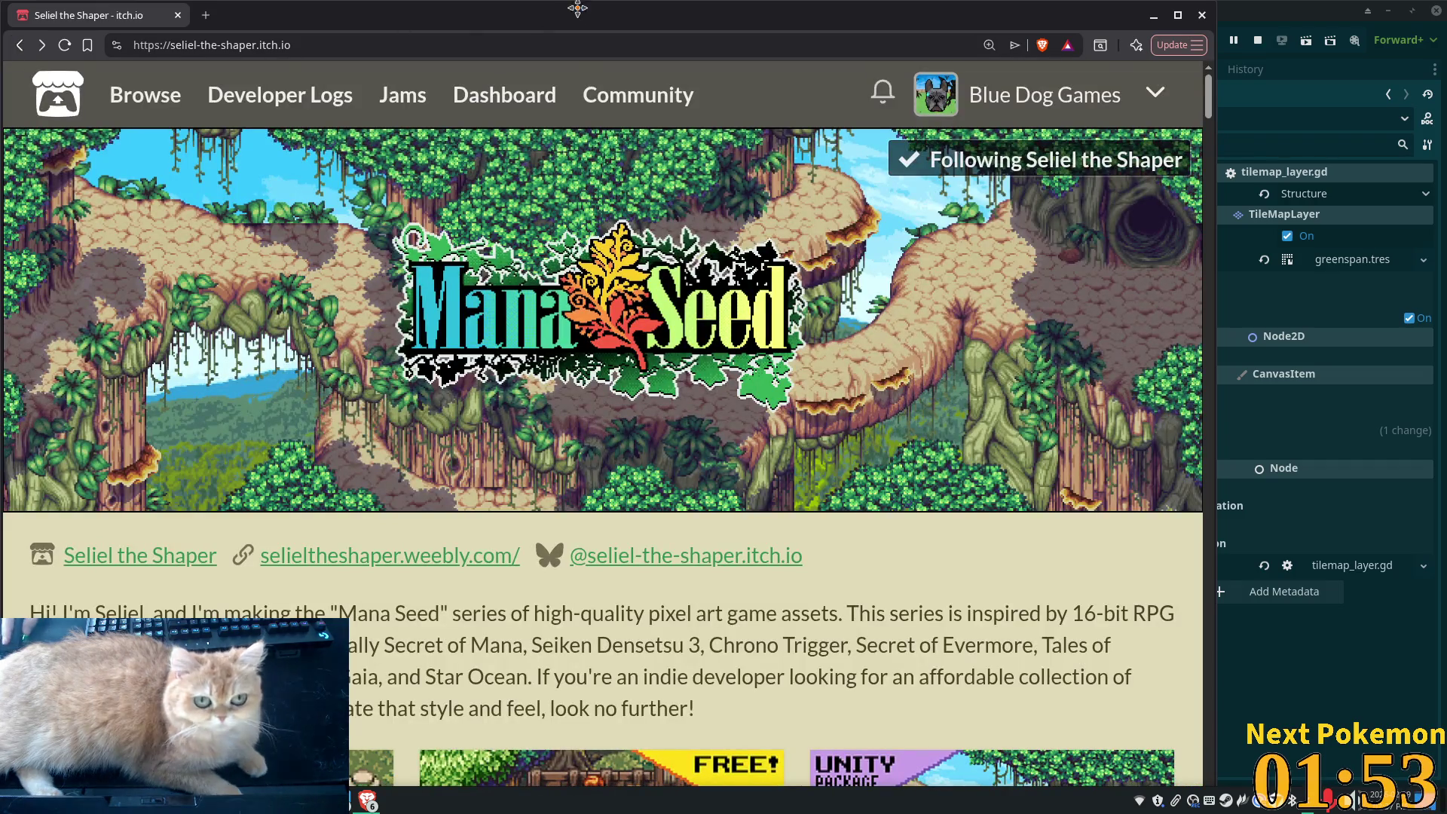
{"action": "double_click", "coordinate": [571, 6]}
{"action": "scroll", "coordinate": [81, 340], "scroll_direction": "down", "scroll_amount": 5}
{"action": "left_click", "coordinate": [87, 339]}
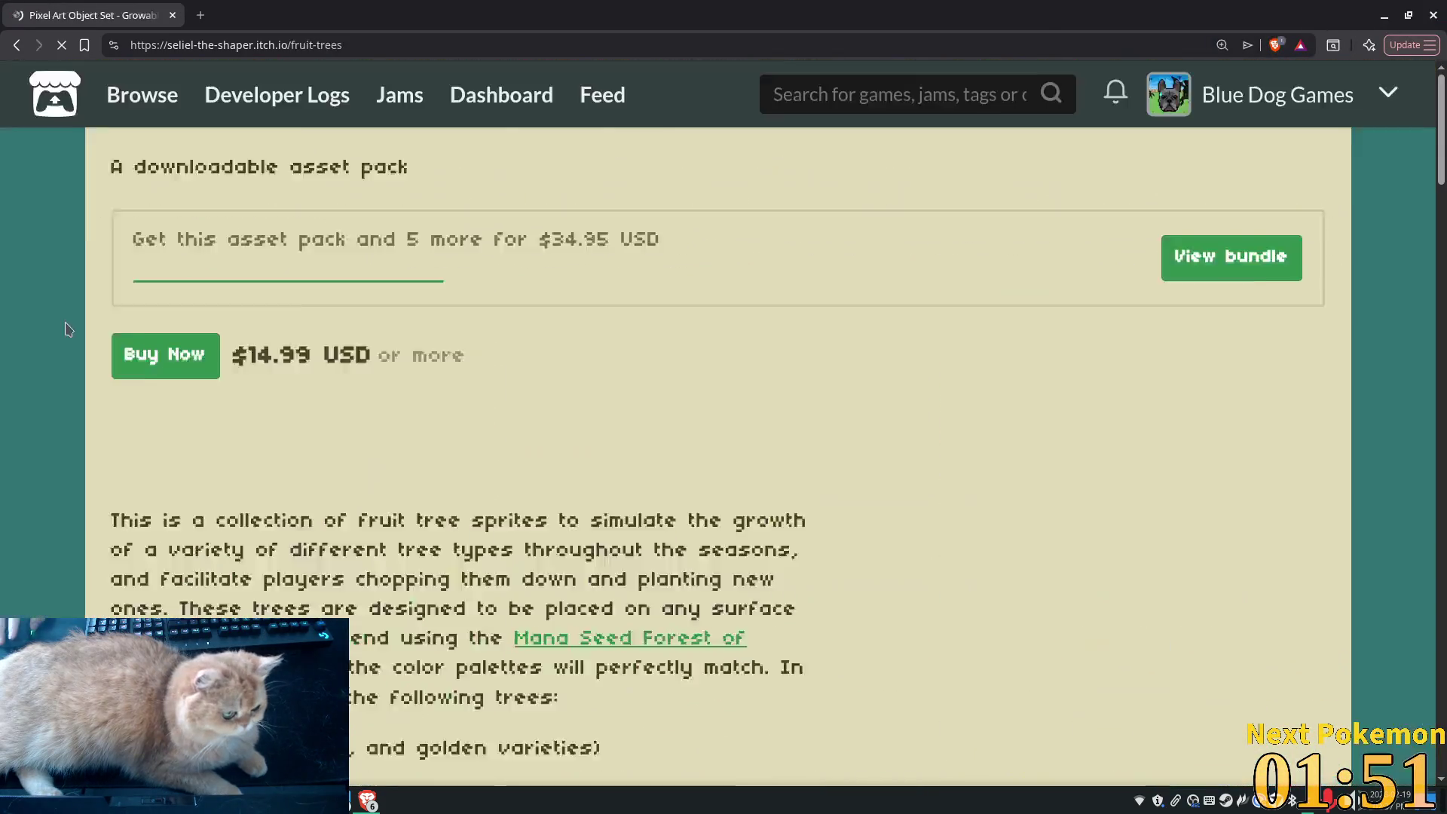
{"action": "left_click", "coordinate": [17, 45]}
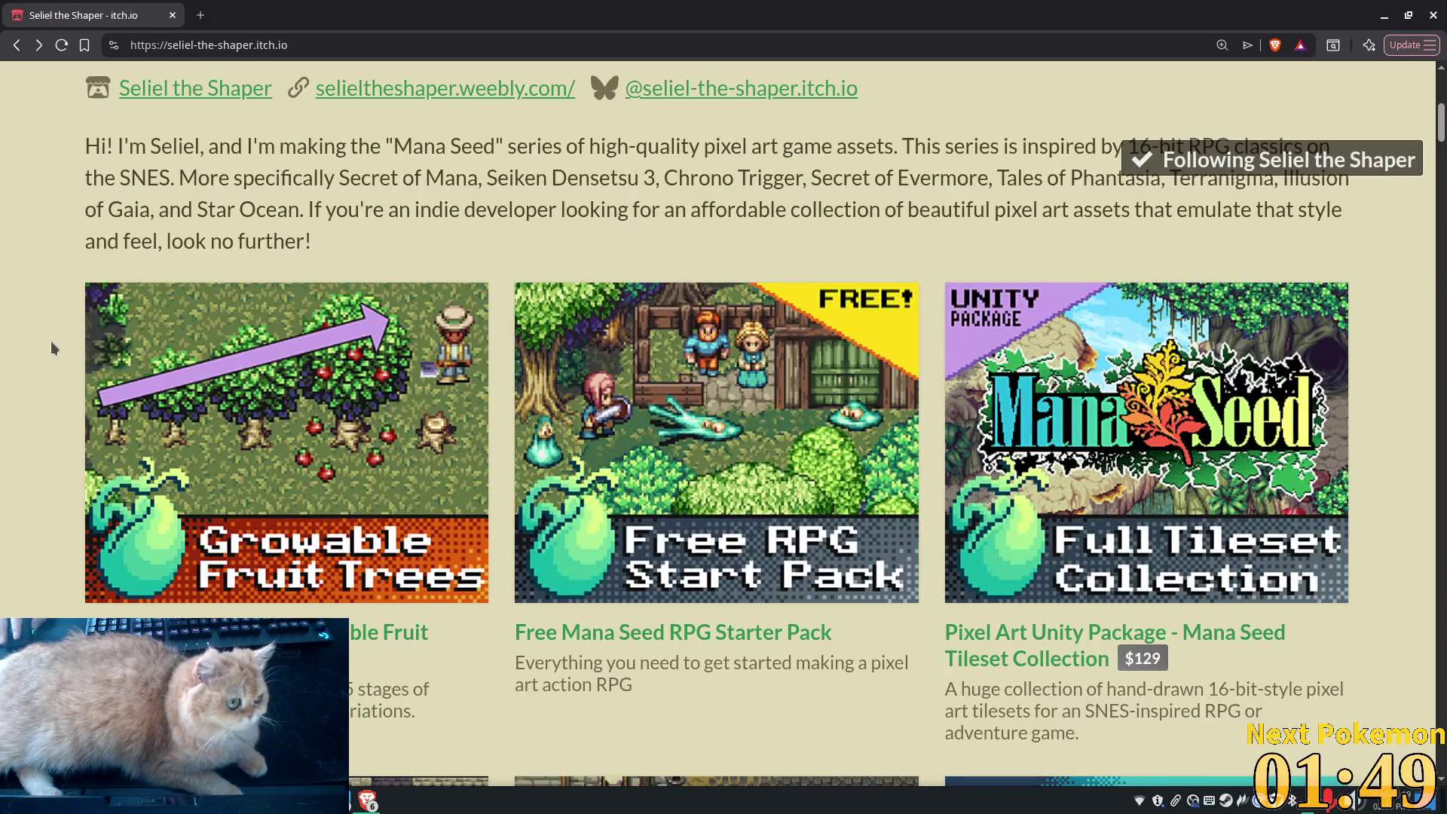
Search the page for 'timber' until the Timber Roof Home listing is reached
{"action": "key", "text": "ctrl+f"}
{"action": "type", "text": "timber"}
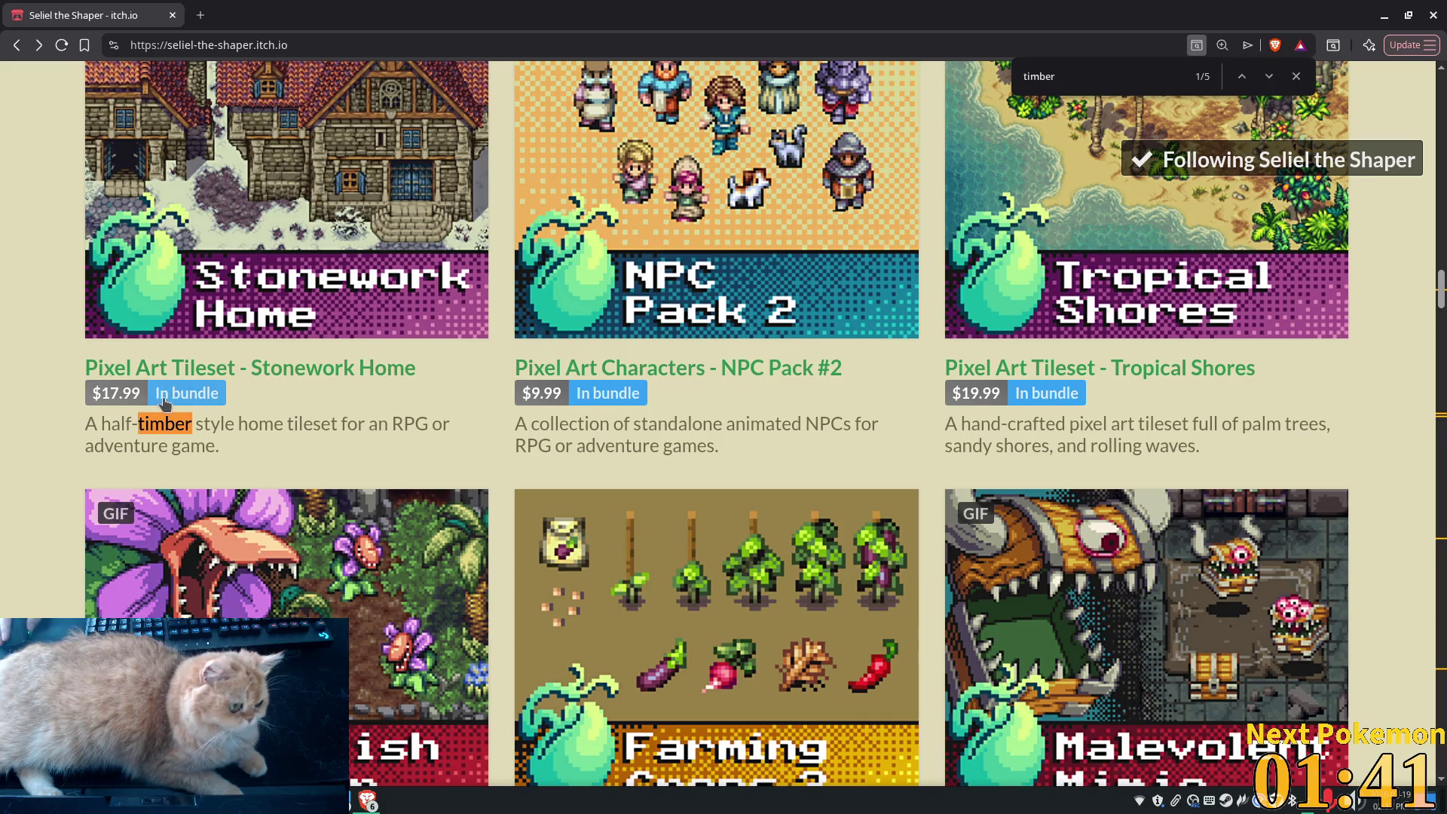
{"action": "key", "text": "Return"}
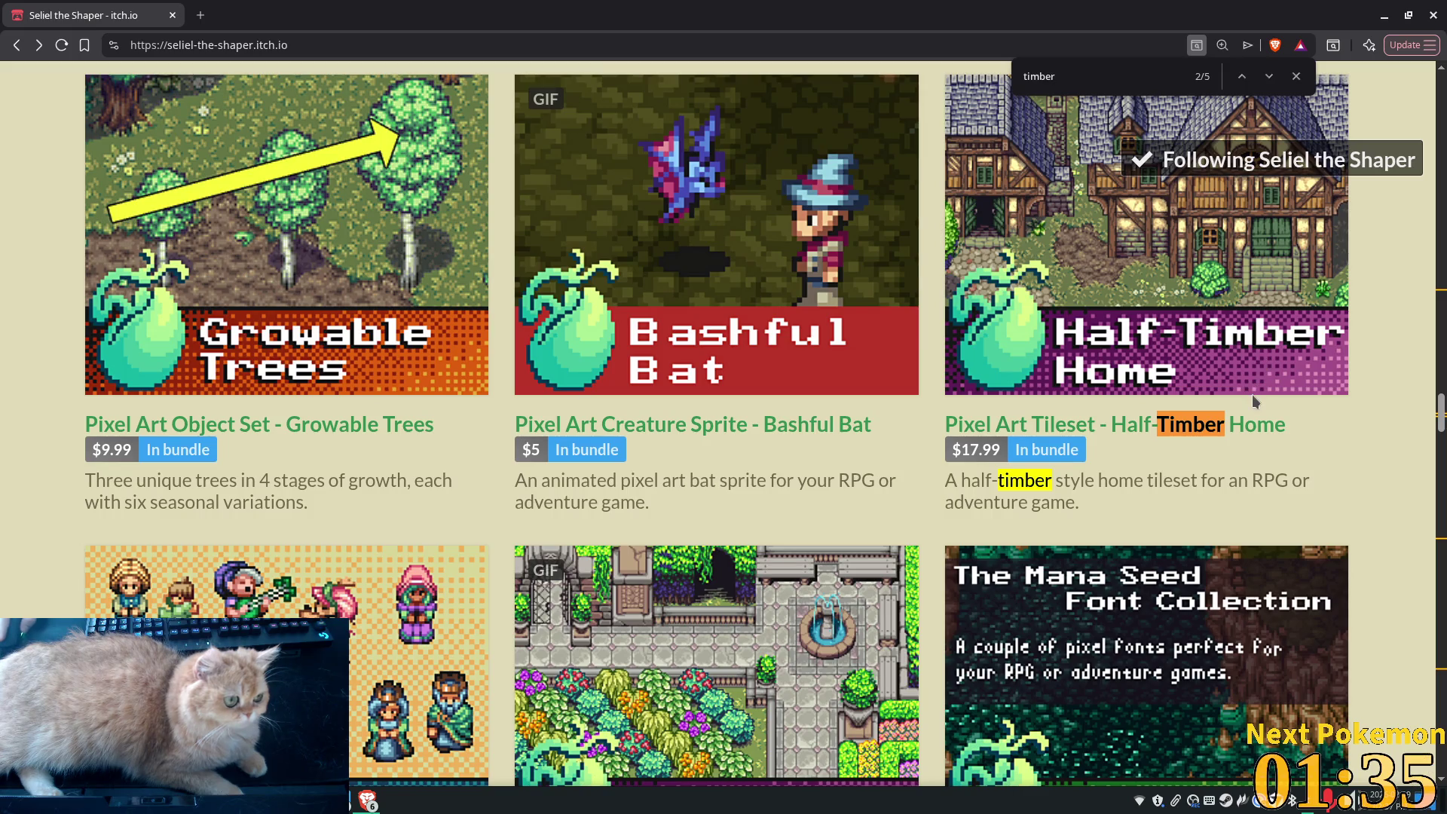
{"action": "key", "text": "Return"}
{"action": "key", "text": "Return"}
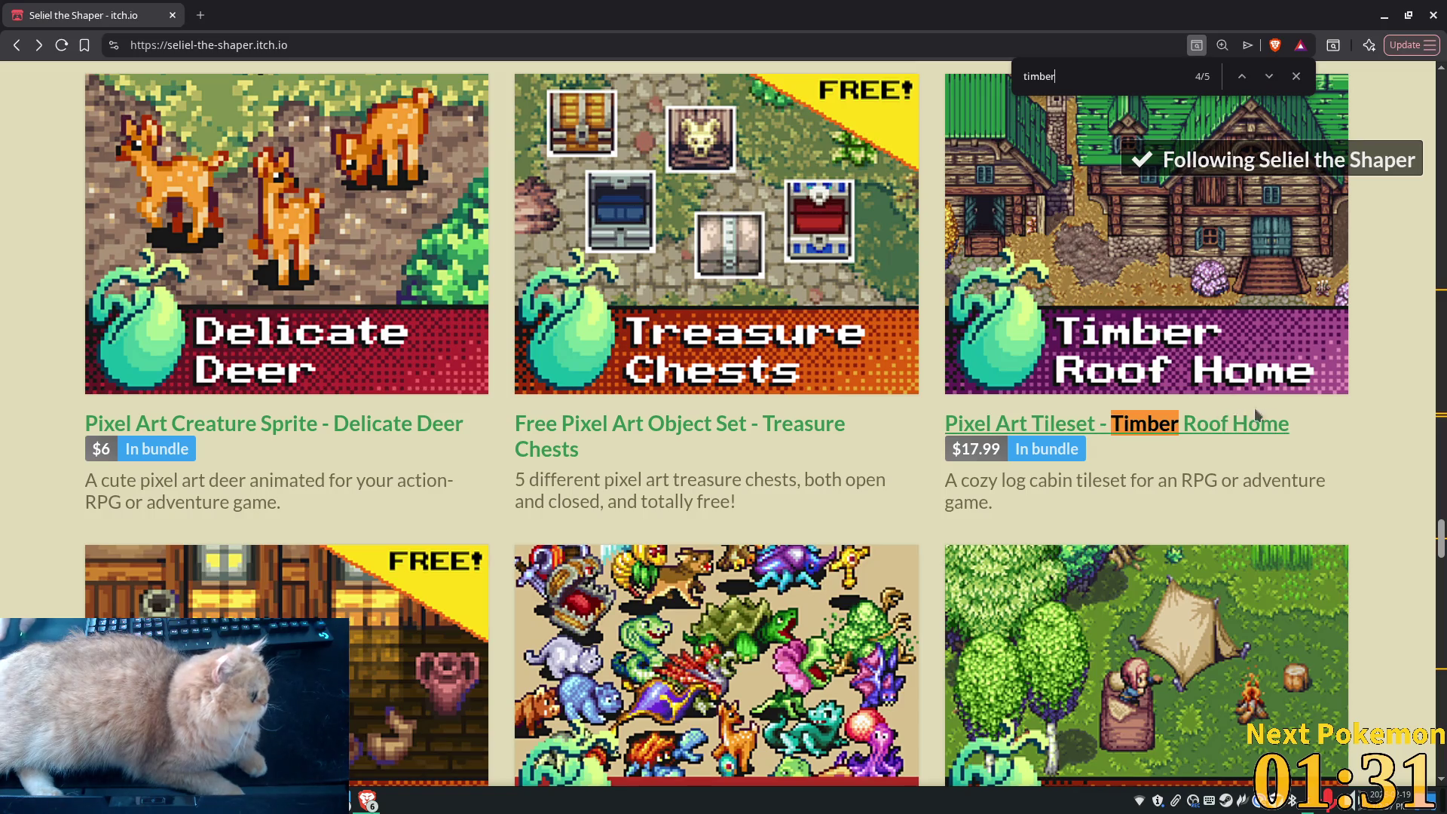
Open the Timber Roof Home page and scroll through its exterior and interior feature lists
{"action": "left_click", "coordinate": [1170, 427]}
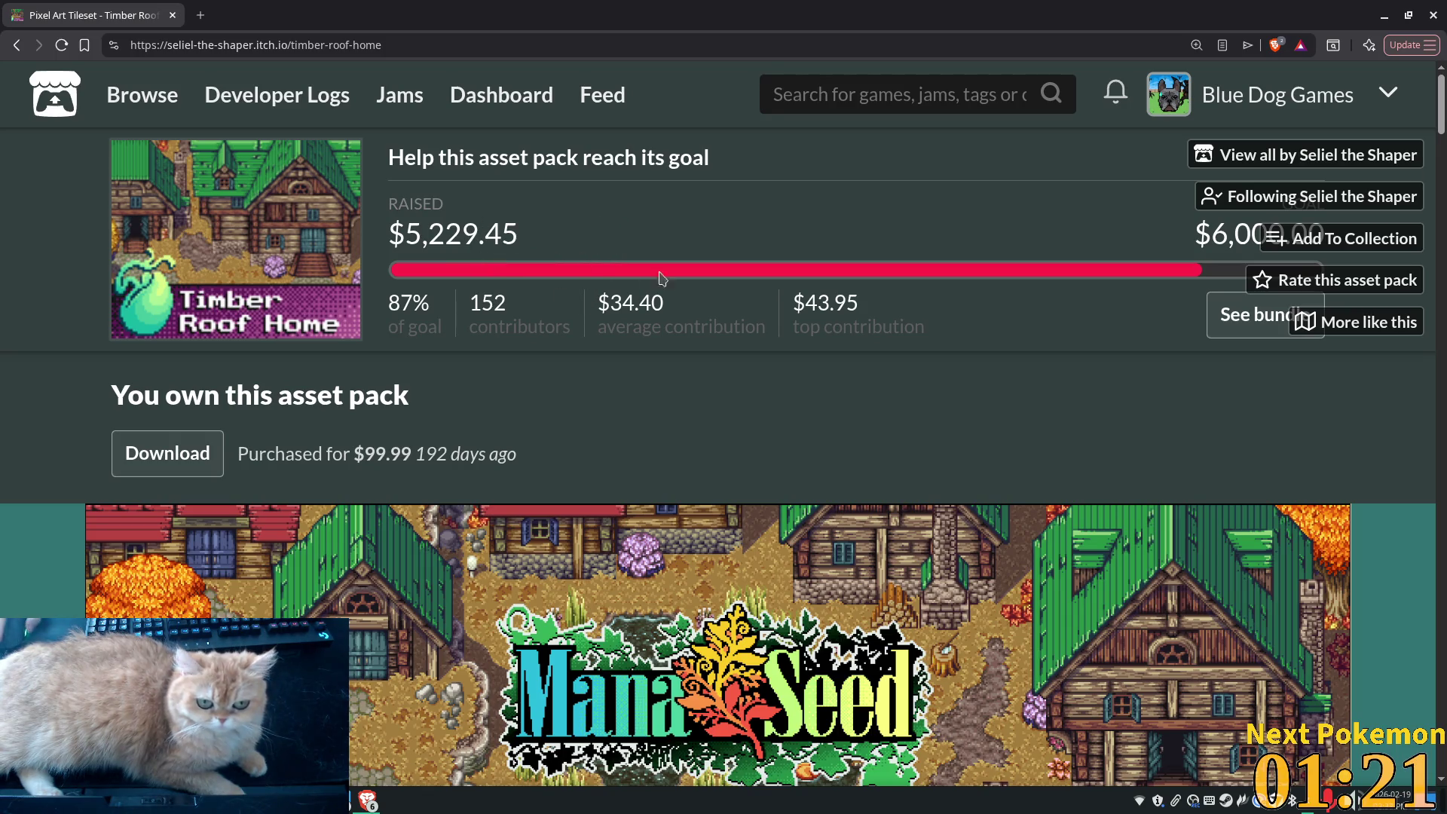
{"action": "scroll", "coordinate": [588, 298], "scroll_direction": "down", "scroll_amount": 5}
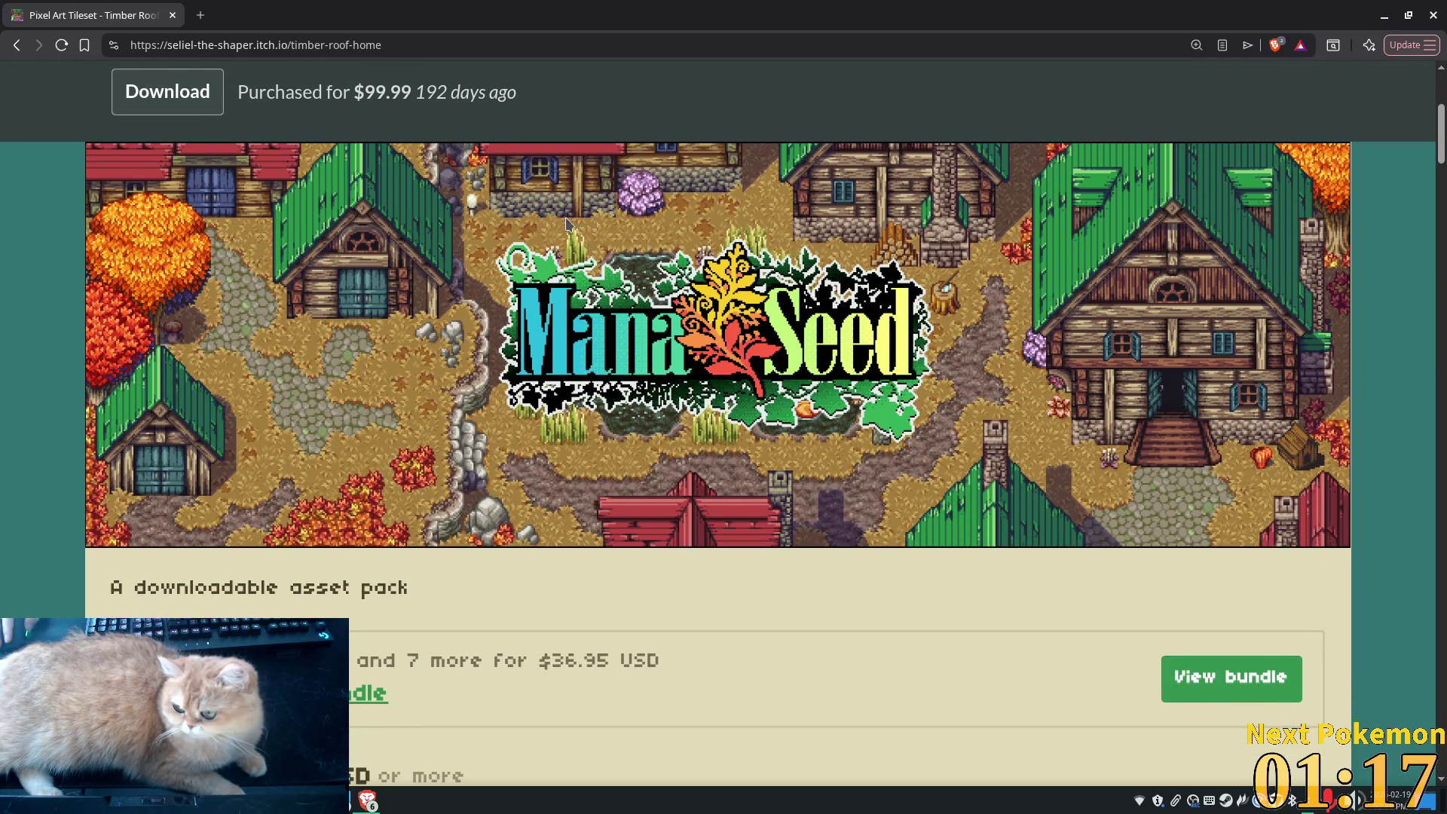
{"action": "scroll", "coordinate": [844, 392], "scroll_direction": "down", "scroll_amount": 15}
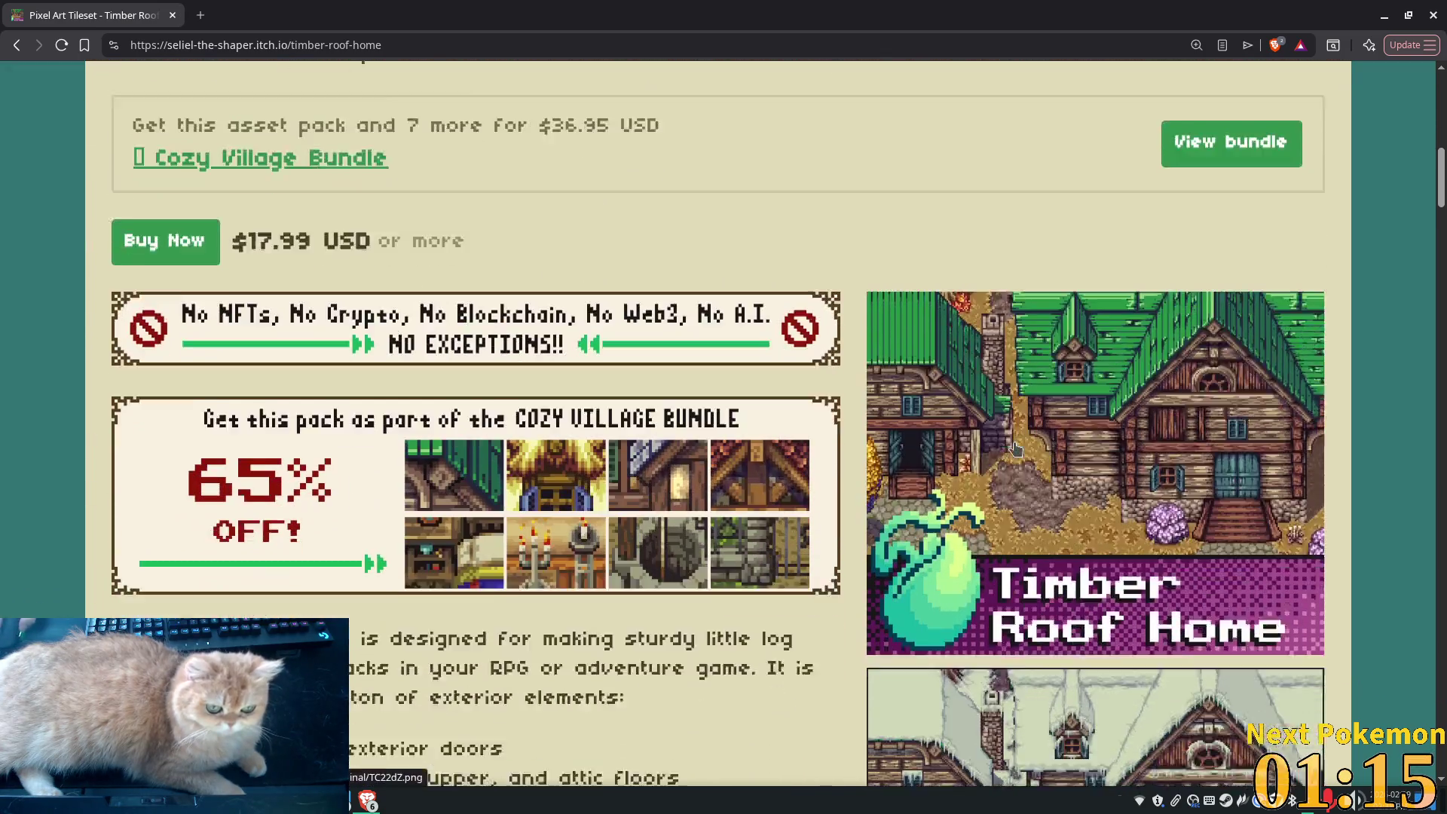
{"action": "scroll", "coordinate": [1010, 413], "scroll_direction": "up", "scroll_amount": 3}
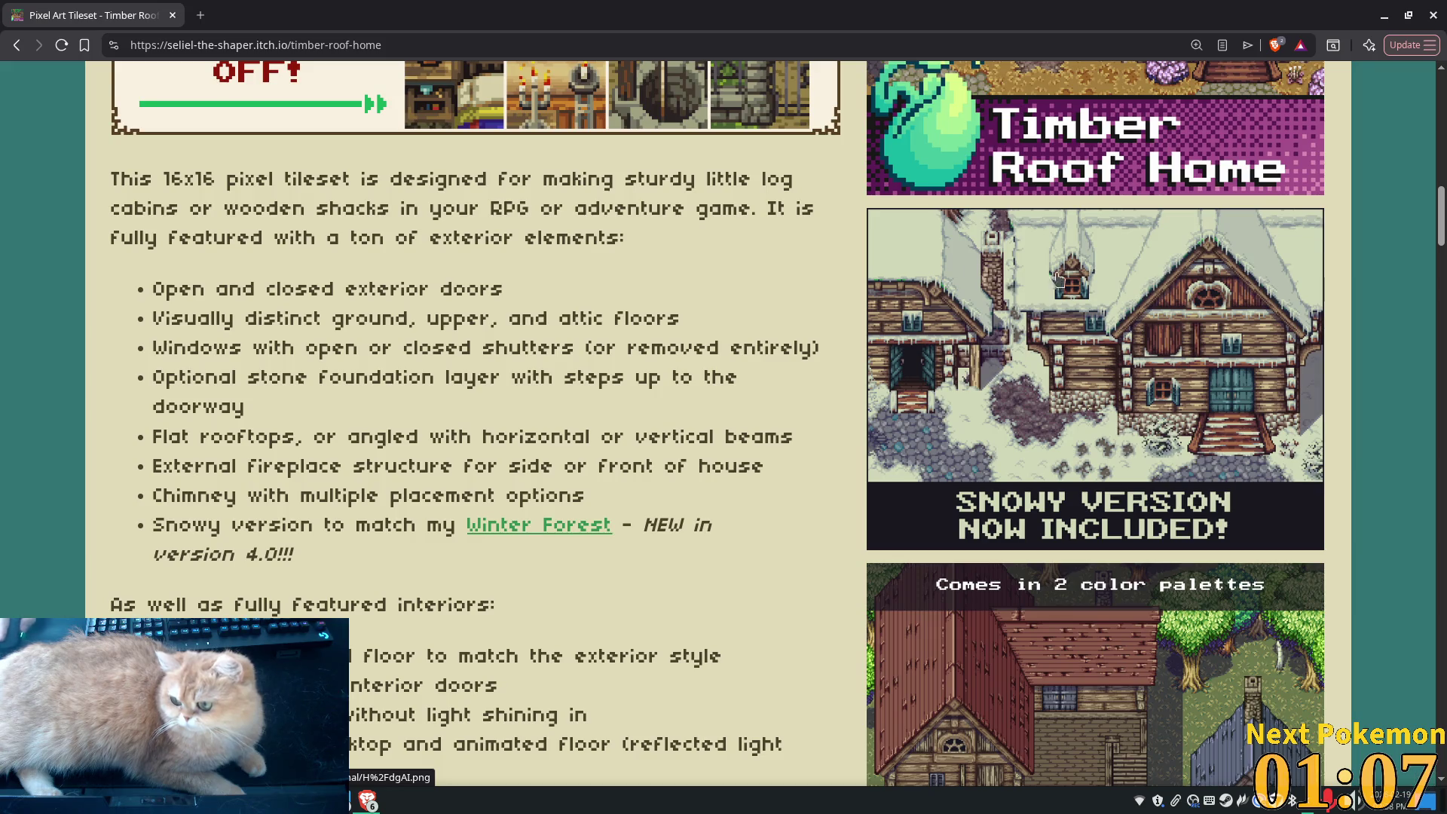
{"action": "scroll", "coordinate": [1059, 279], "scroll_direction": "down", "scroll_amount": 3}
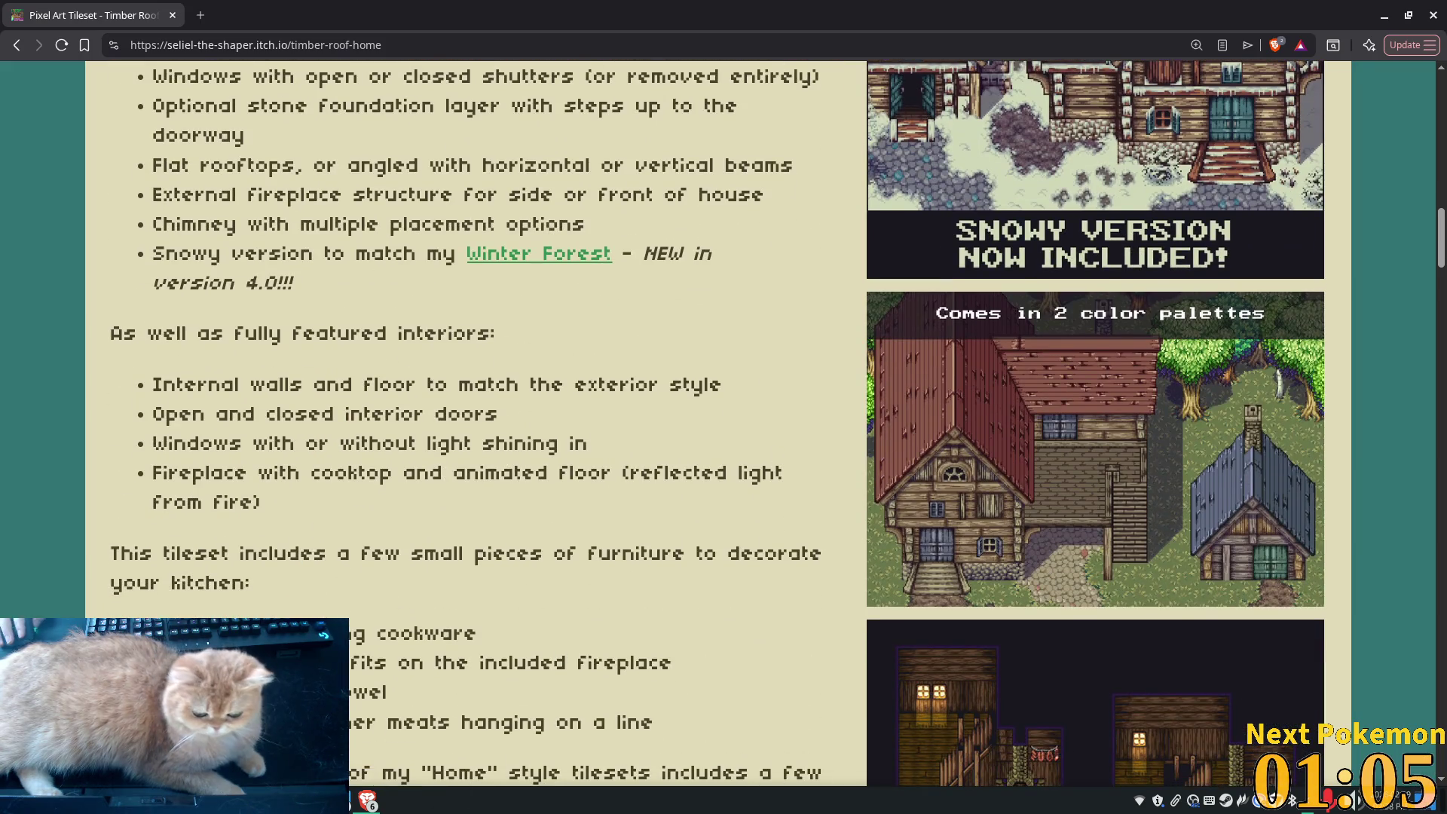
Preview home interiors, timber roof.png from the Timber Roof Home 3.1 folder, then unmaximize the browser
{"action": "mouse_move", "coordinate": [336, 800]}
{"action": "left_click", "coordinate": [380, 723]}
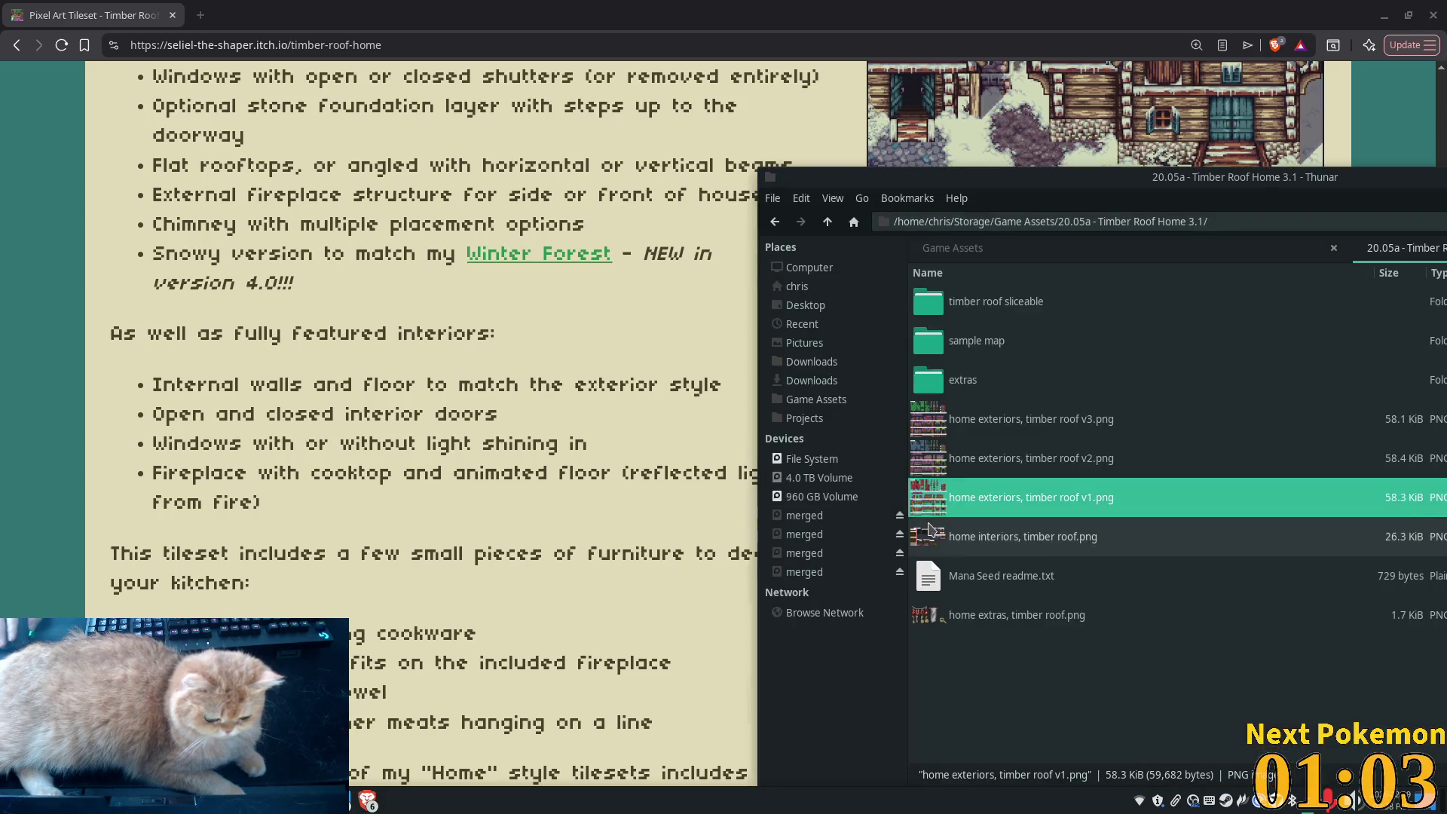
{"action": "double_click", "coordinate": [1076, 540]}
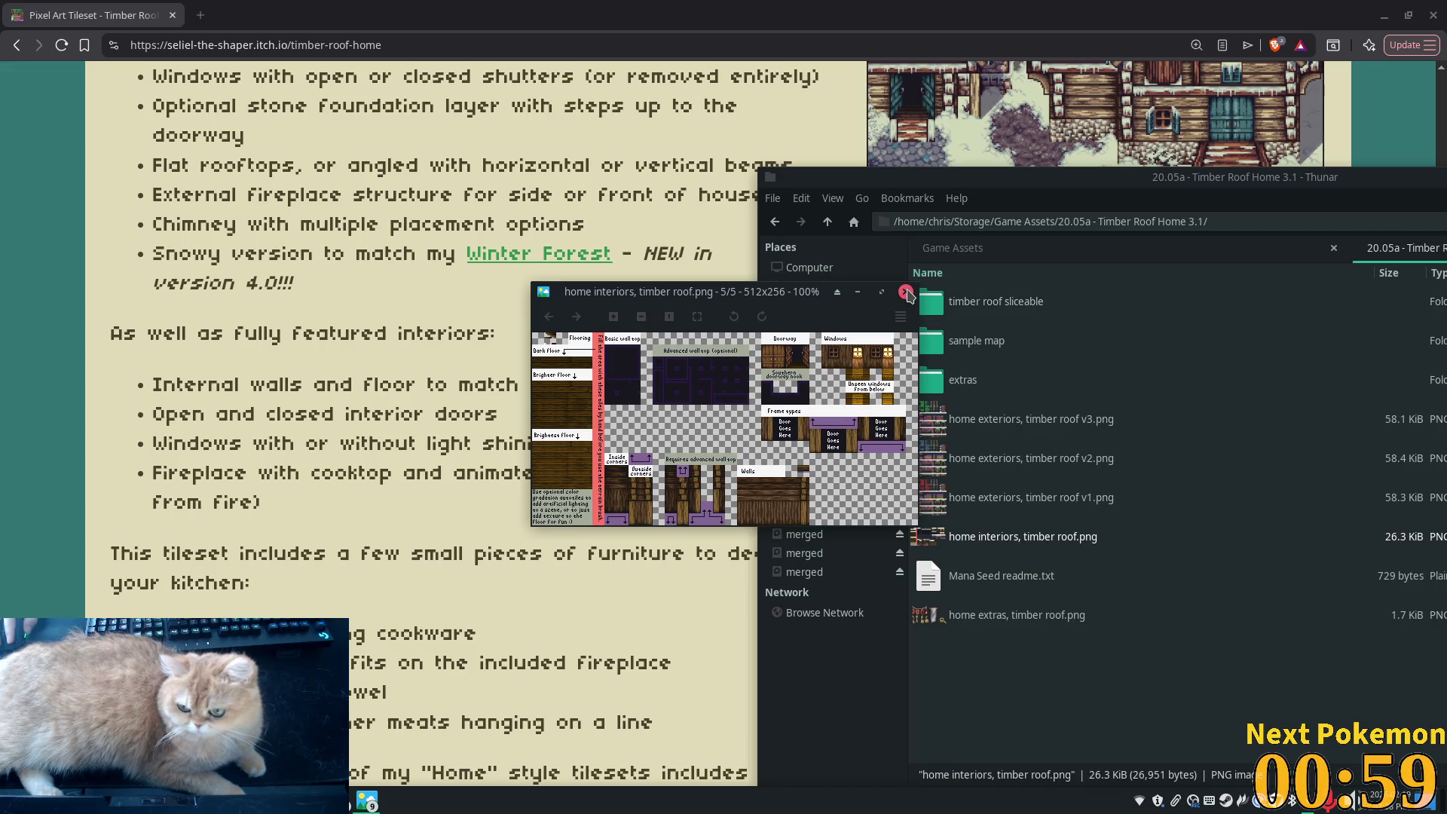
{"action": "left_click", "coordinate": [905, 291]}
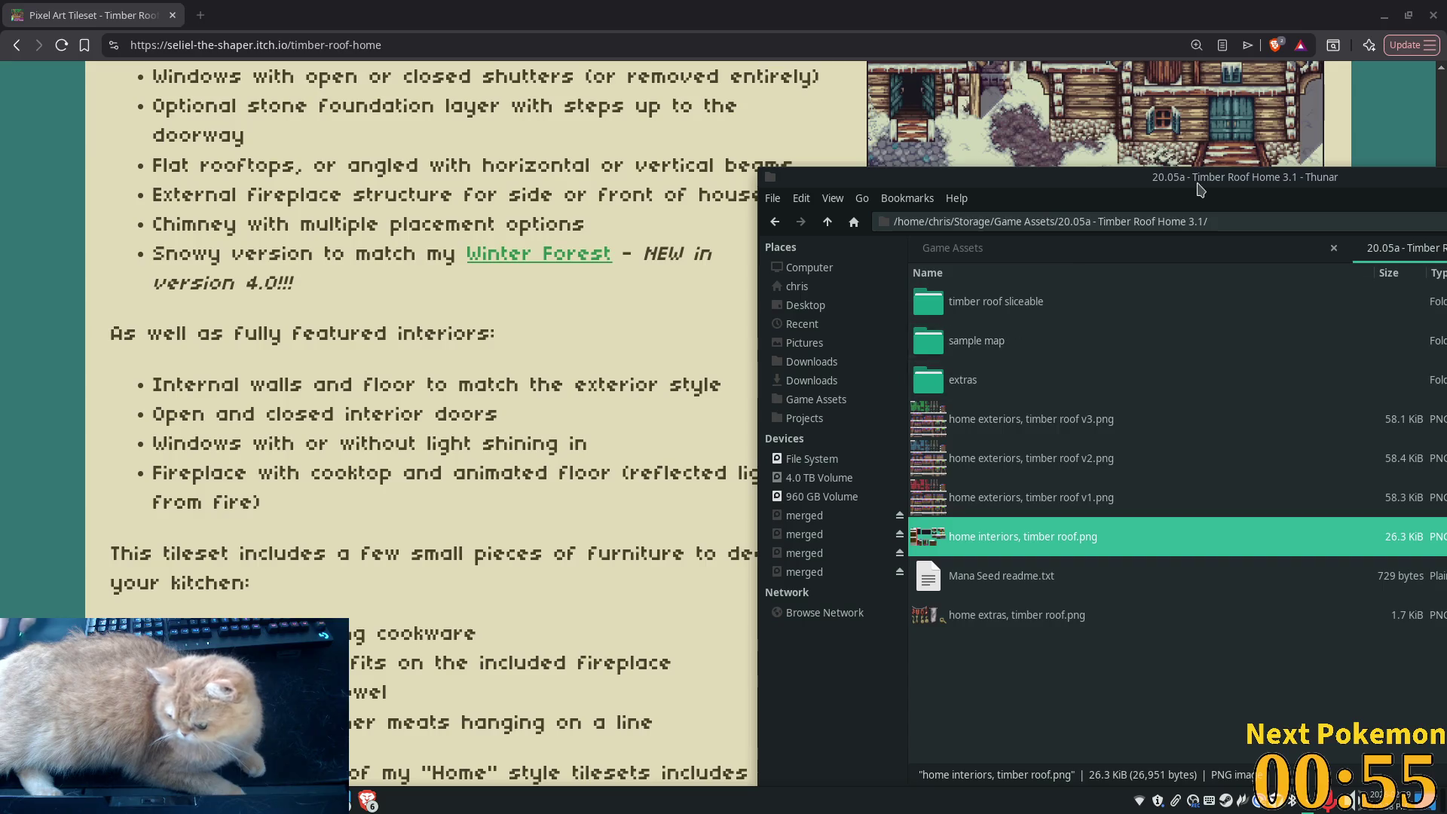
{"action": "mouse_move", "coordinate": [1210, 9]}
{"action": "left_mouse_down"}
{"action": "mouse_move", "coordinate": [1188, 297]}
{"action": "mouse_move", "coordinate": [1174, 215]}
{"action": "left_mouse_up"}
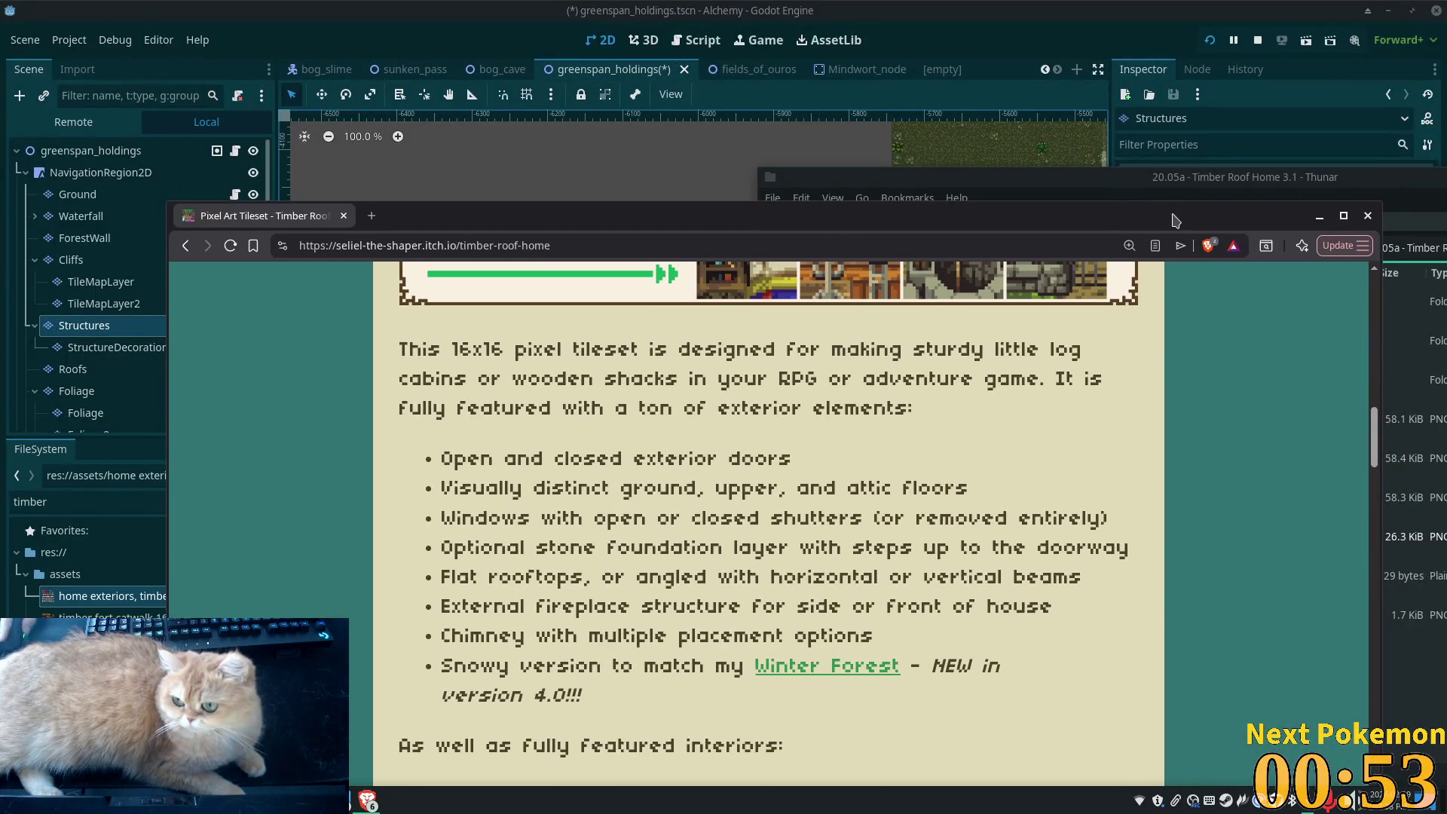
Maximize the browser and read through the Timber Roof Home description and comments
{"action": "double_click", "coordinate": [1174, 213]}
{"action": "scroll", "coordinate": [1137, 295], "scroll_direction": "down", "scroll_amount": 3}
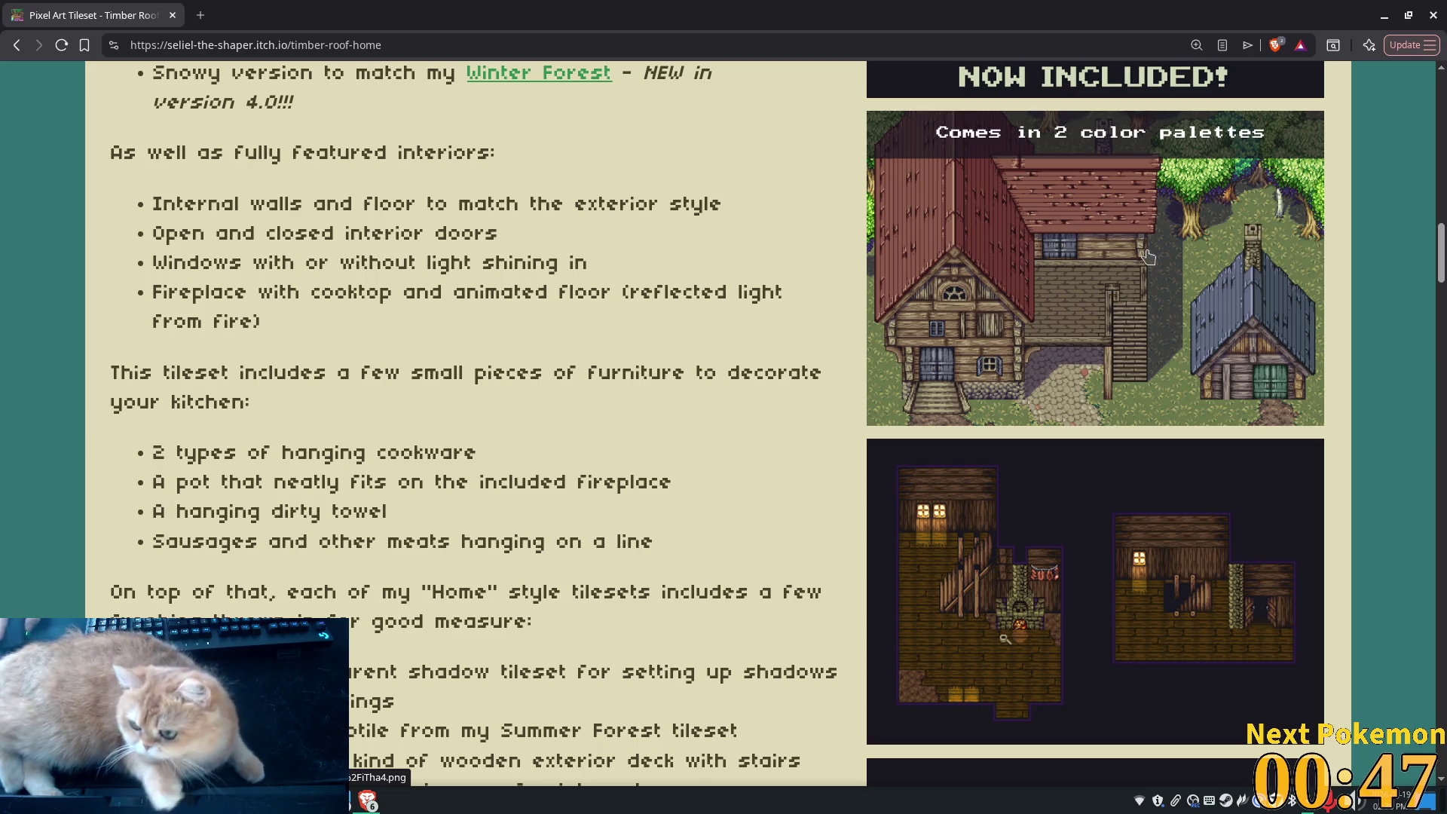
{"action": "scroll", "coordinate": [1172, 366], "scroll_direction": "down", "scroll_amount": 12}
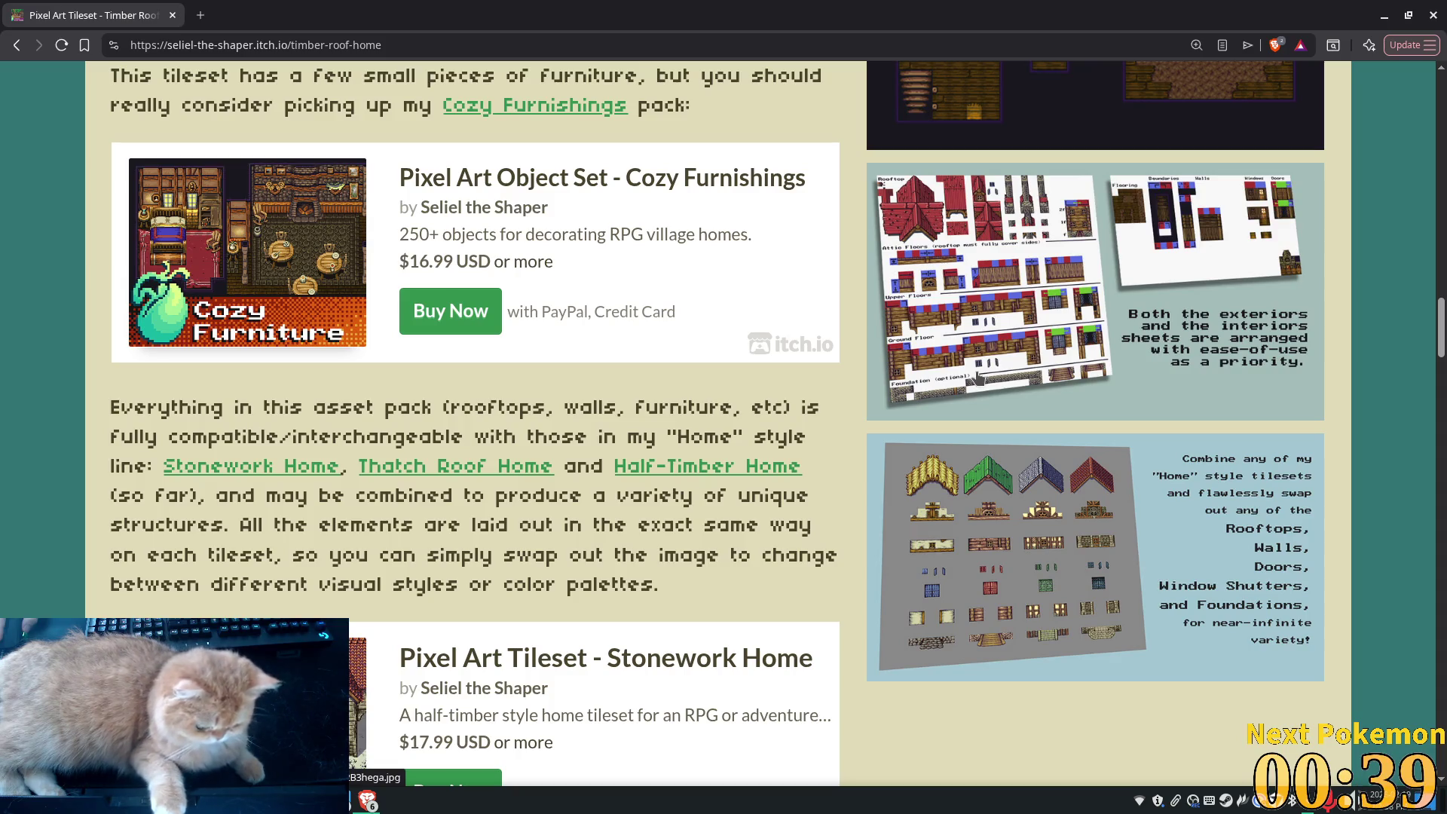
{"action": "scroll", "coordinate": [977, 379], "scroll_direction": "down", "scroll_amount": 3}
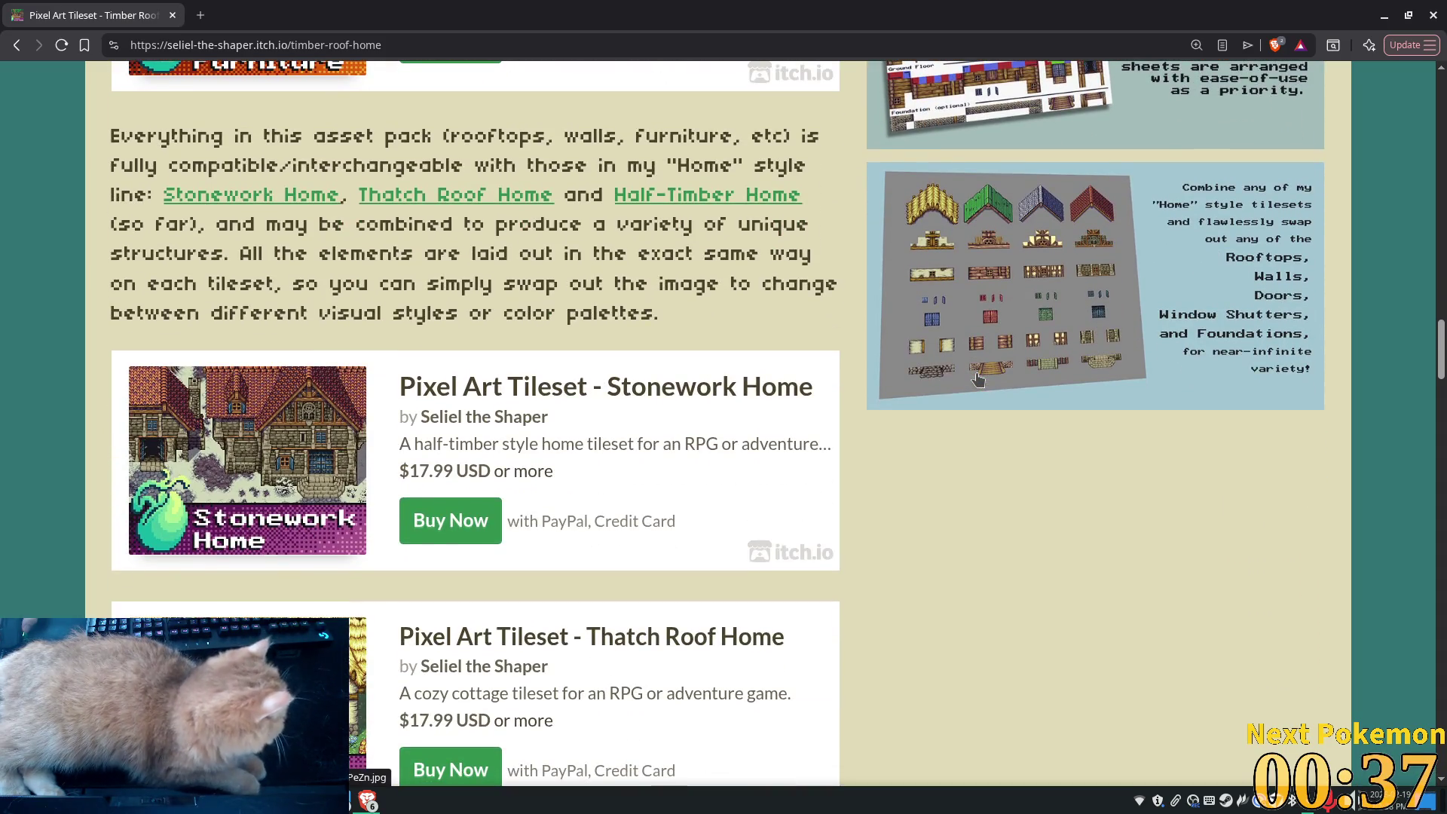
{"action": "scroll", "coordinate": [977, 379], "scroll_direction": "down", "scroll_amount": 5}
{"action": "scroll", "coordinate": [975, 373], "scroll_direction": "down", "scroll_amount": 4}
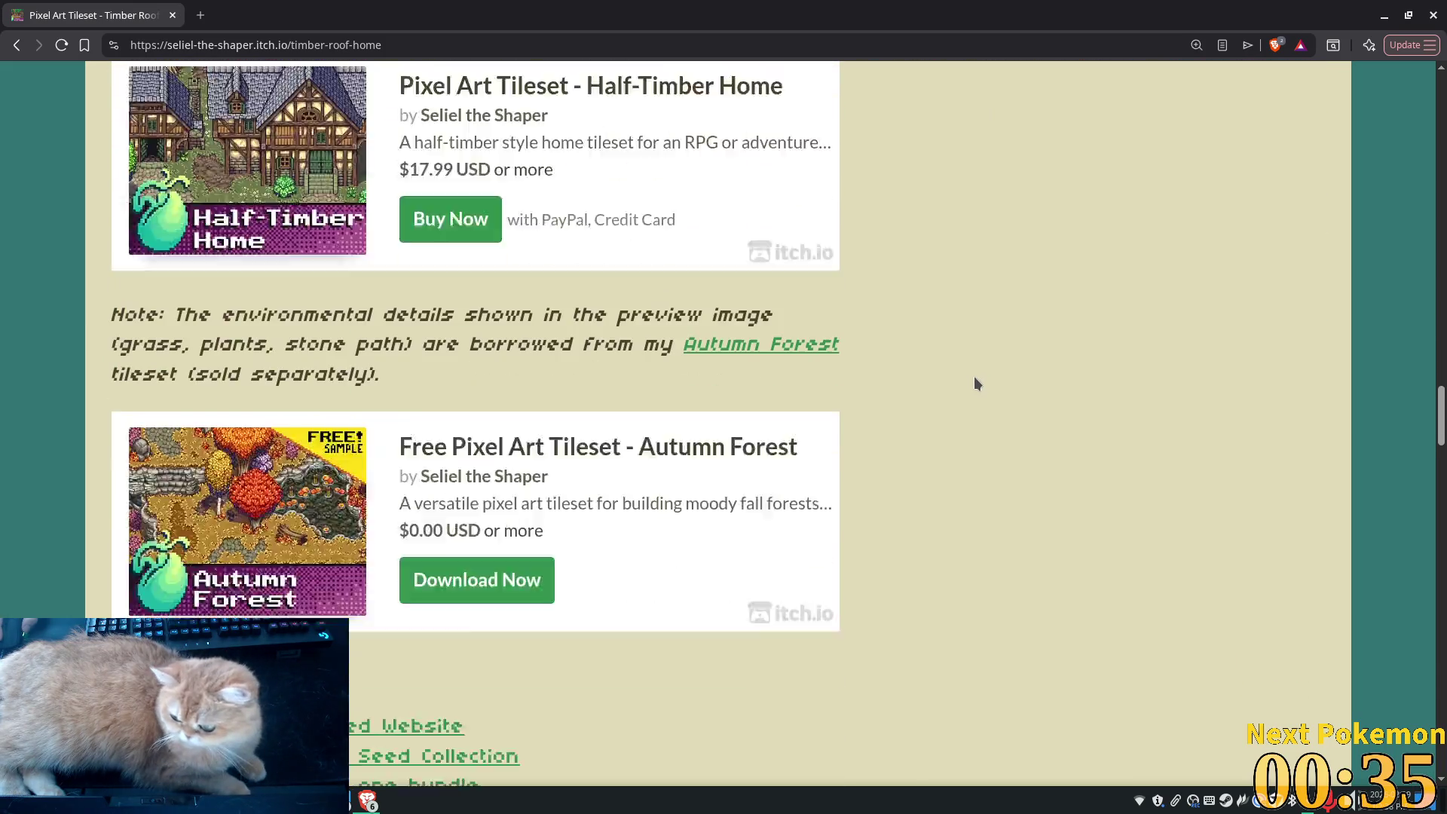
{"action": "scroll", "coordinate": [976, 382], "scroll_direction": "down", "scroll_amount": 2}
{"action": "scroll", "coordinate": [229, 258], "scroll_direction": "up", "scroll_amount": 2}
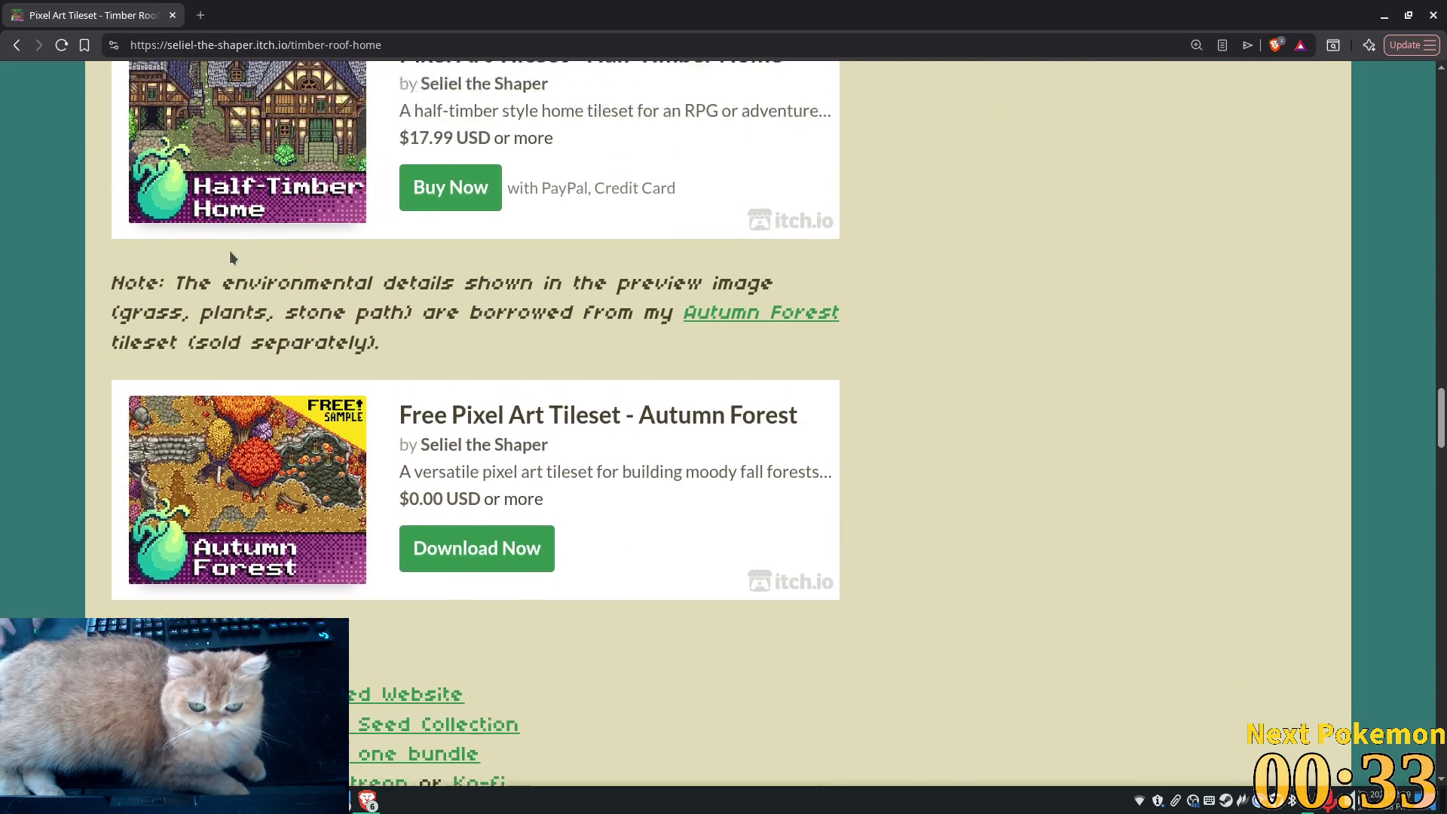
{"action": "scroll", "coordinate": [232, 257], "scroll_direction": "up", "scroll_amount": 1}
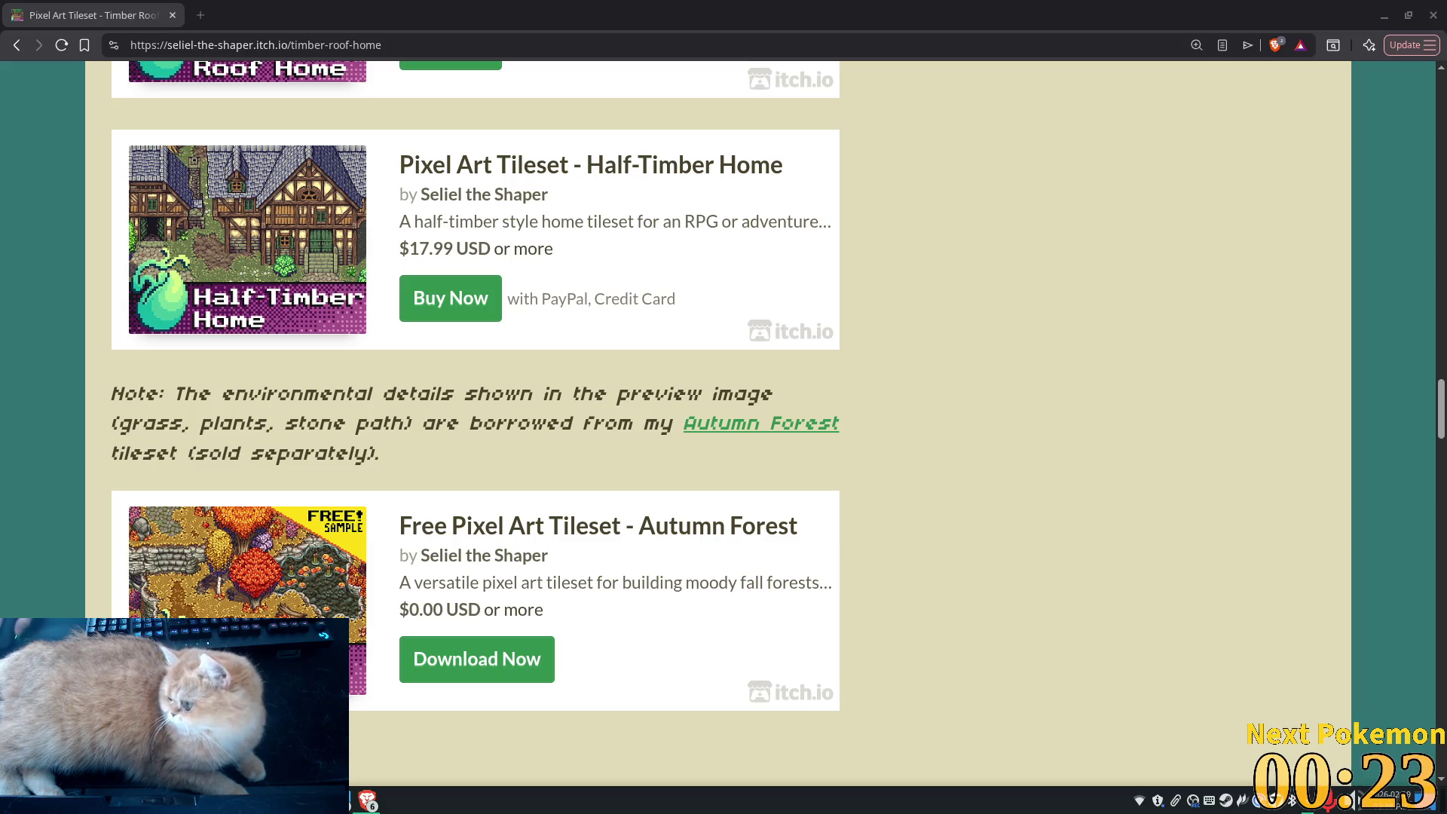
{"action": "scroll", "coordinate": [905, 419], "scroll_direction": "down", "scroll_amount": 6}
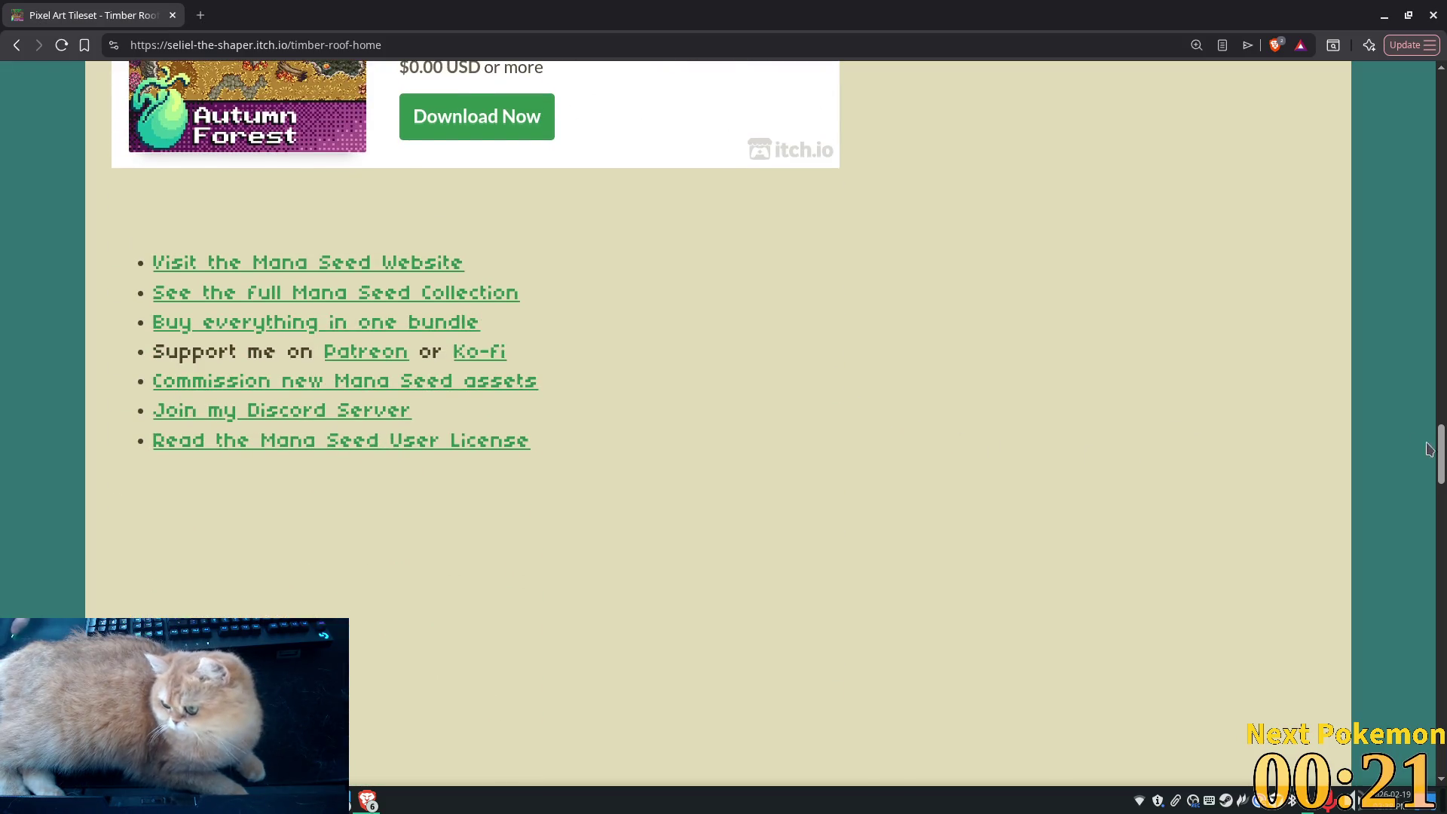
{"action": "scroll", "coordinate": [1429, 449], "scroll_direction": "down", "scroll_amount": 20}
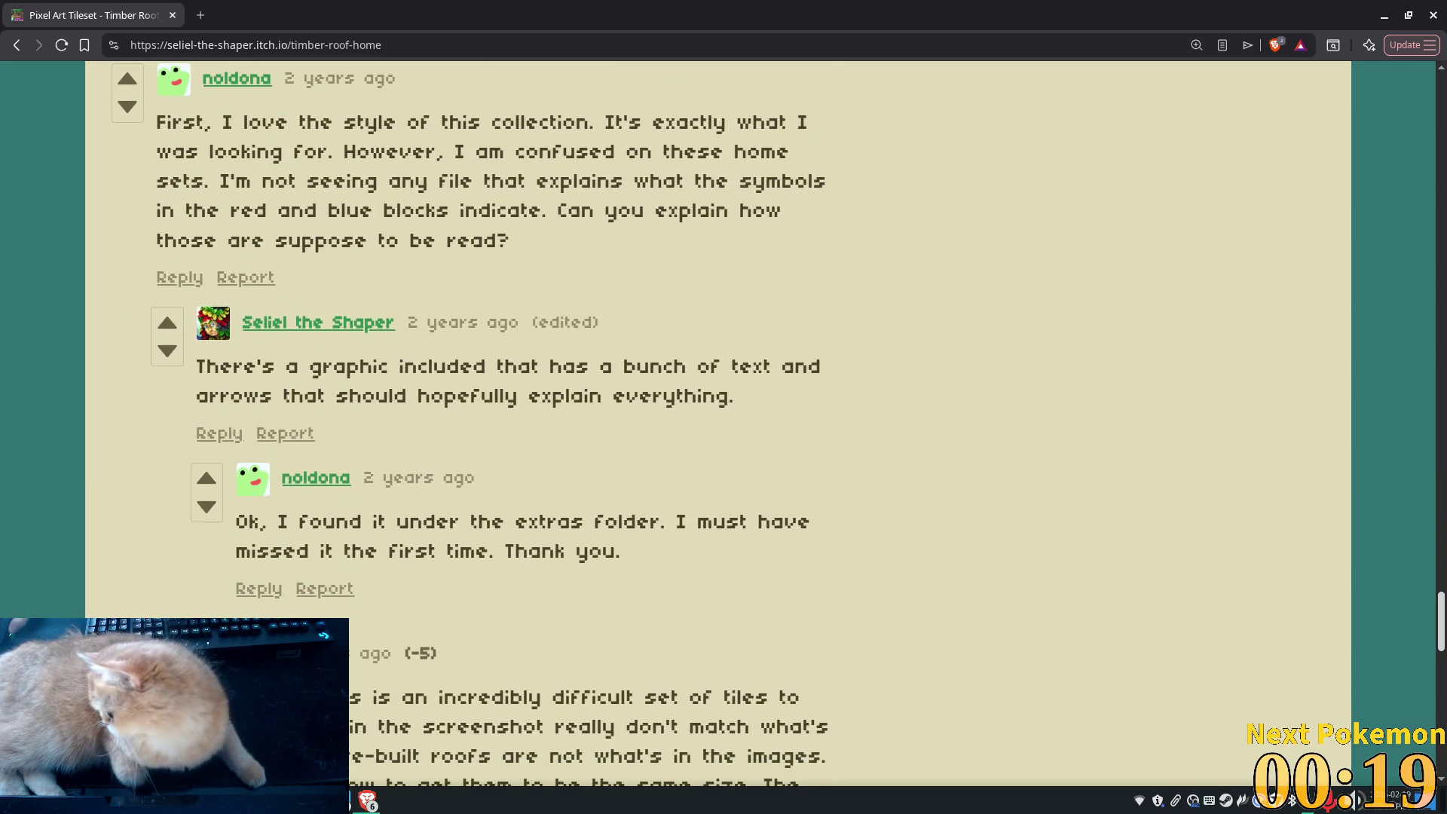
{"action": "scroll", "coordinate": [723, 437], "scroll_direction": "up", "scroll_amount": 1}
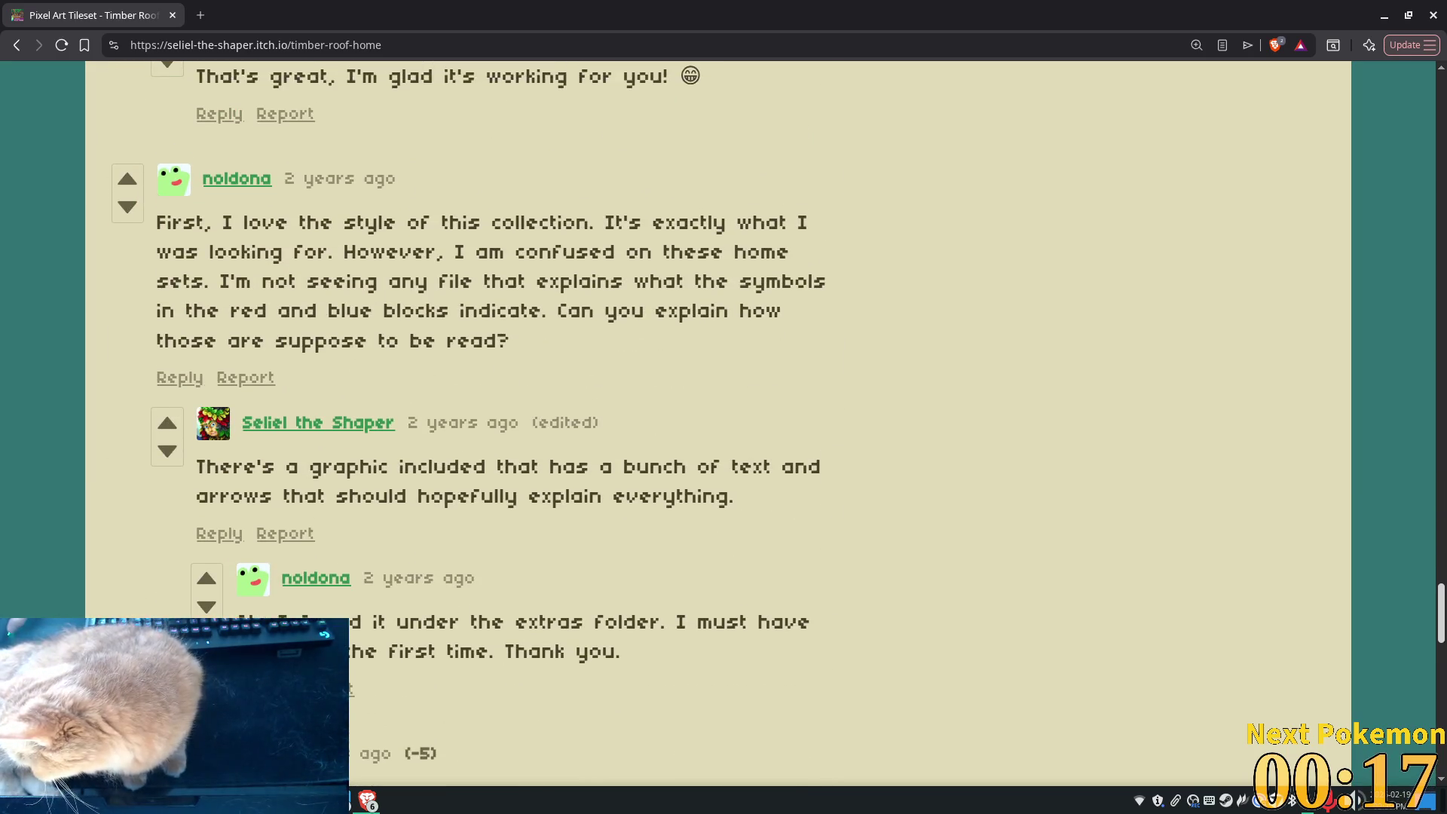
{"action": "scroll", "coordinate": [723, 437], "scroll_direction": "up", "scroll_amount": 20}
{"action": "scroll", "coordinate": [723, 437], "scroll_direction": "down", "scroll_amount": 4}
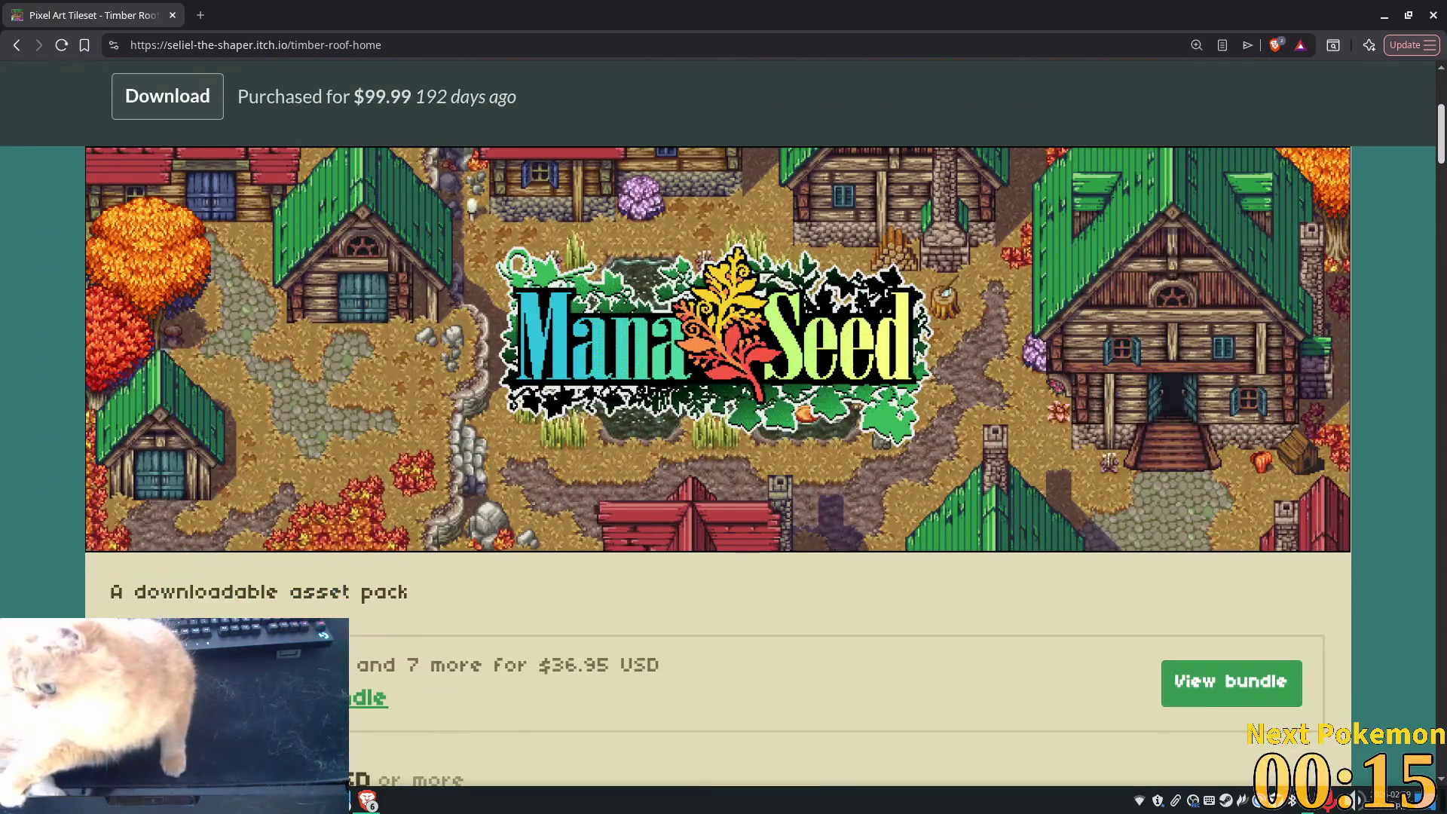
{"action": "scroll", "coordinate": [723, 422], "scroll_direction": "down", "scroll_amount": 5}
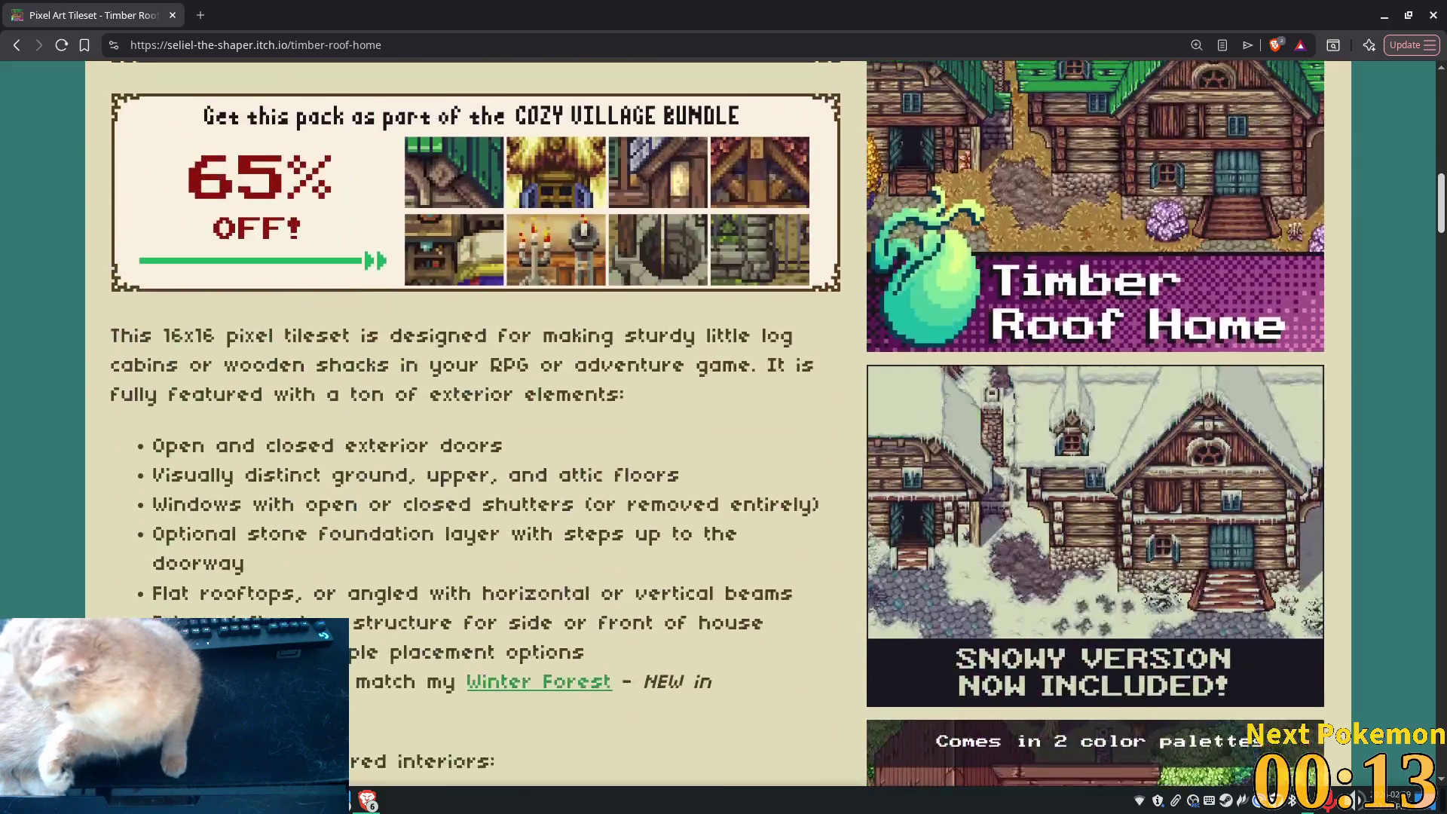
{"action": "scroll", "coordinate": [724, 422], "scroll_direction": "up", "scroll_amount": 1}
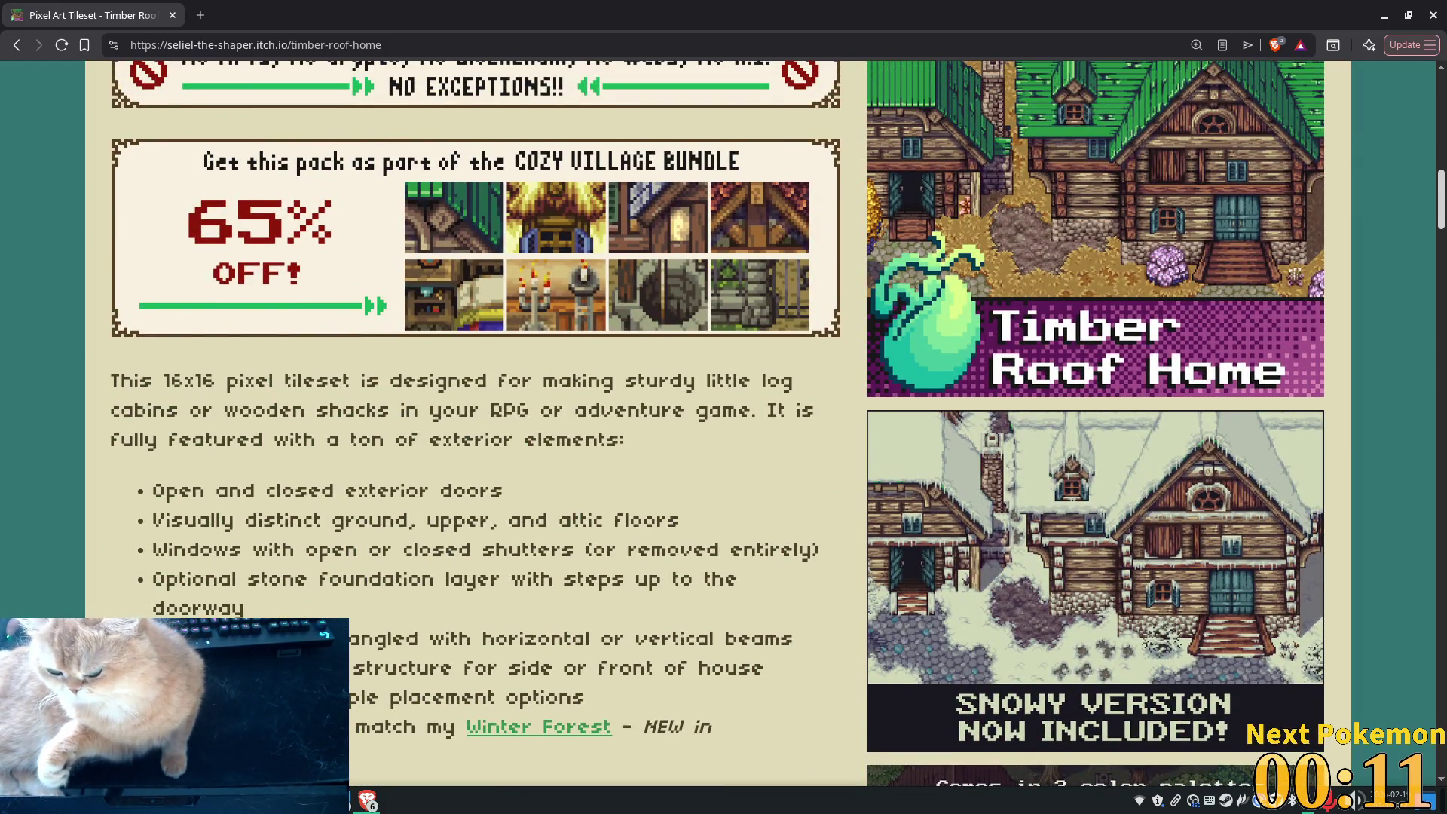
{"action": "scroll", "coordinate": [723, 422], "scroll_direction": "down", "scroll_amount": 3}
{"action": "scroll", "coordinate": [723, 422], "scroll_direction": "down", "scroll_amount": 6}
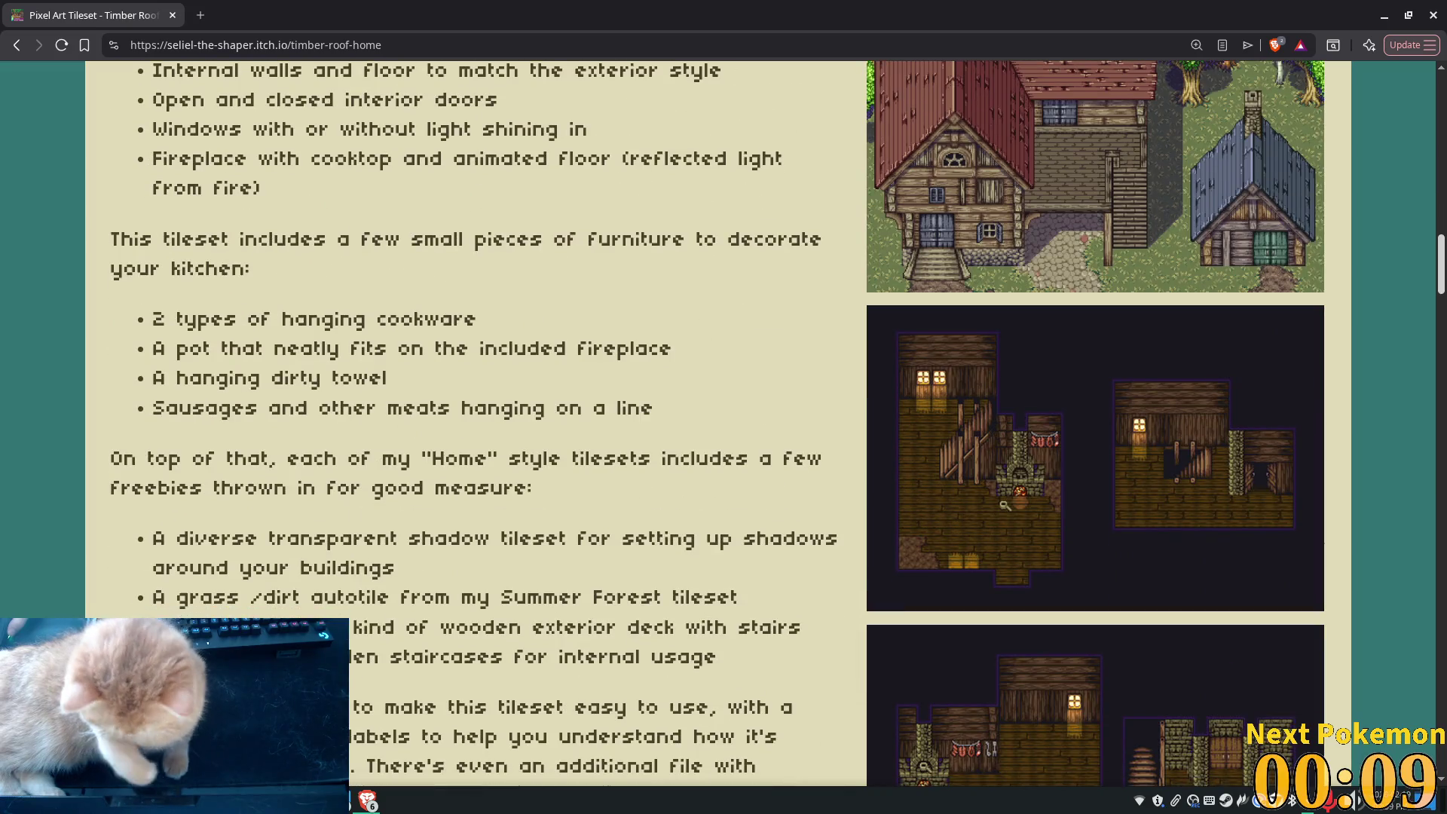
{"action": "scroll", "coordinate": [723, 422], "scroll_direction": "down", "scroll_amount": 9}
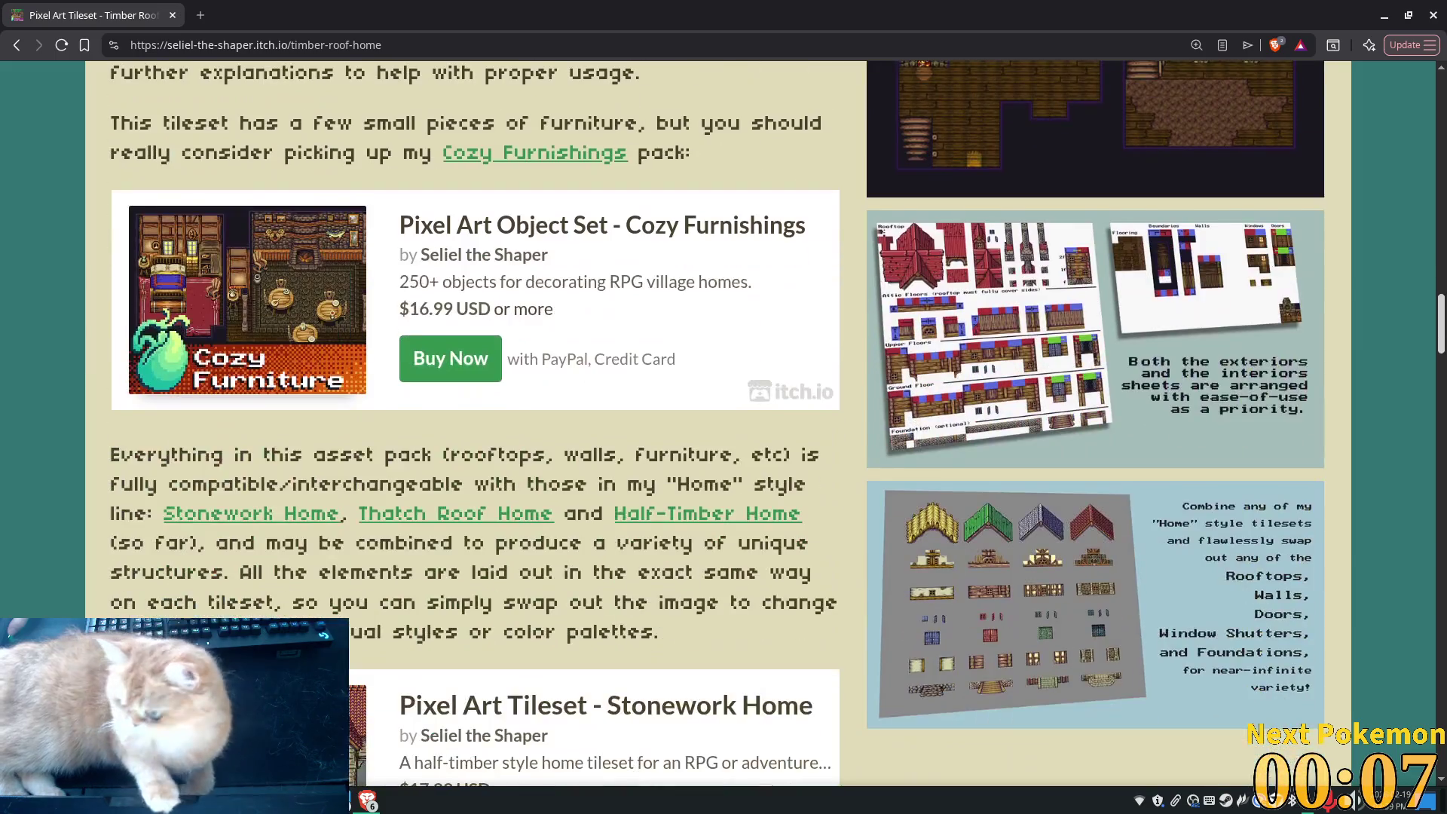
{"action": "scroll", "coordinate": [723, 422], "scroll_direction": "up", "scroll_amount": 20}
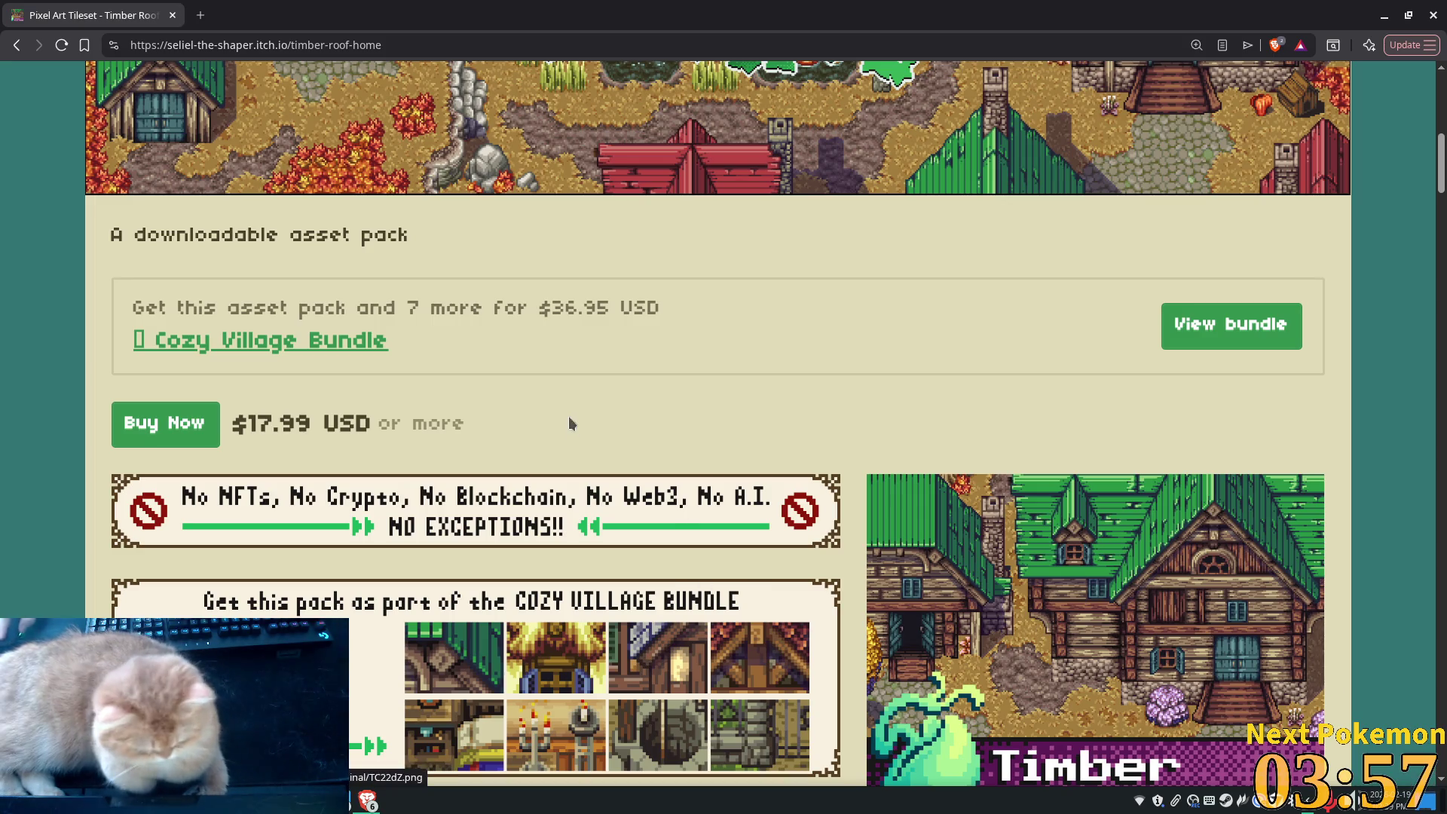
{"action": "scroll", "coordinate": [566, 424], "scroll_direction": "up", "scroll_amount": 5}
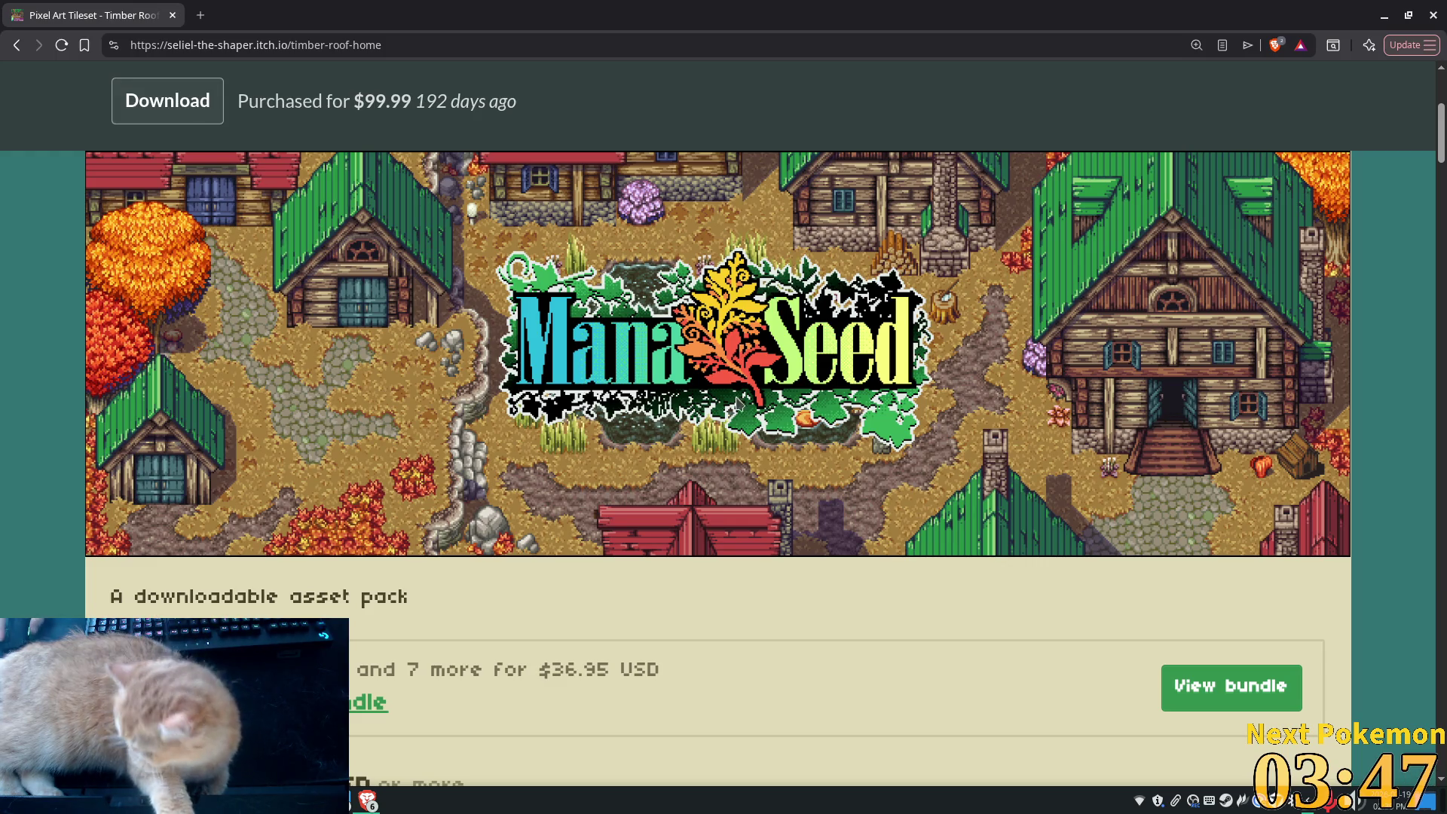
{"action": "scroll", "coordinate": [854, 332], "scroll_direction": "down", "scroll_amount": 1}
{"action": "scroll", "coordinate": [853, 332], "scroll_direction": "down", "scroll_amount": 4}
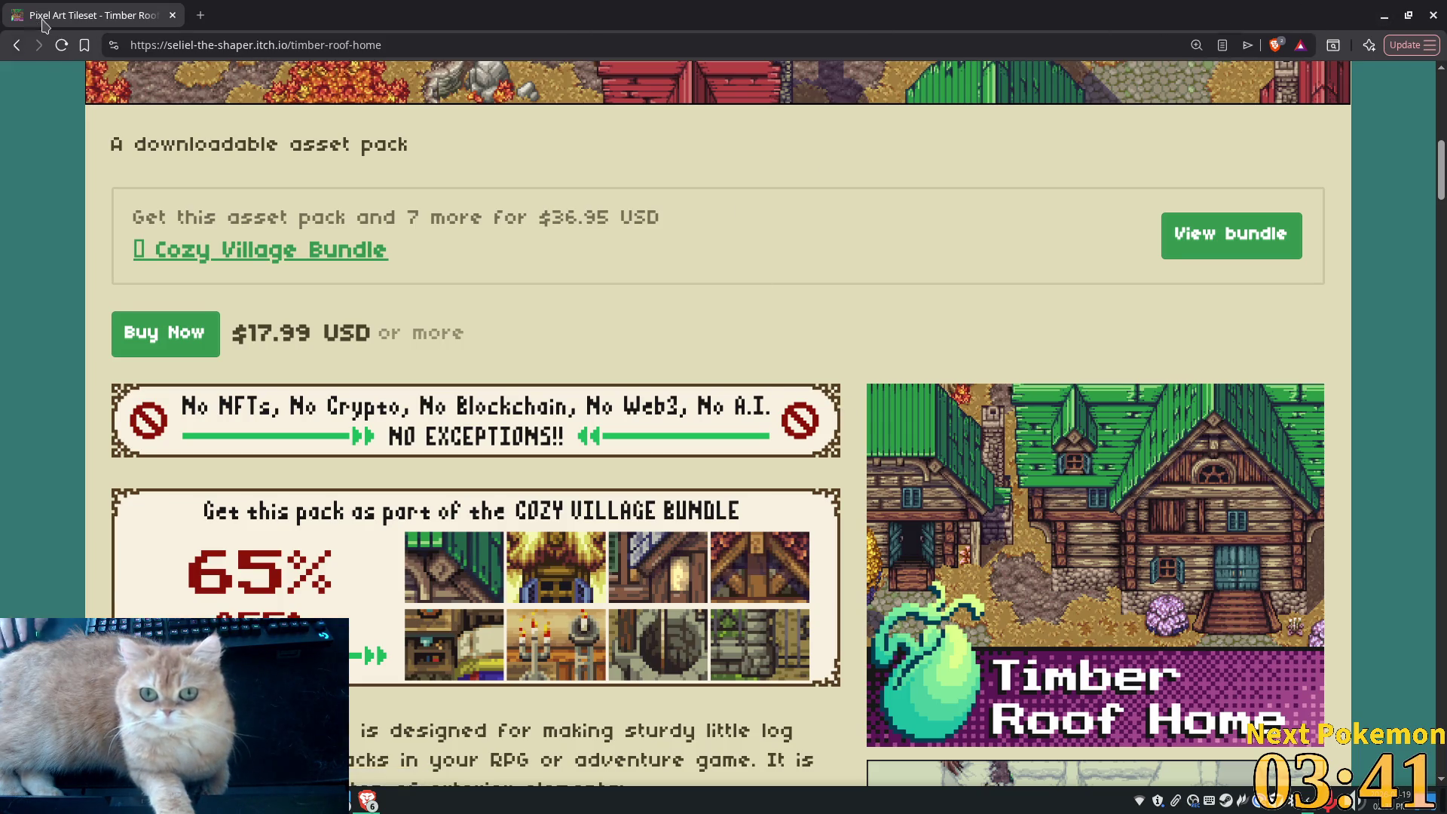
Return to the Godot editor and zoom in on the stairs and stone wall
{"action": "key", "text": "ctrl+alt+Left"}
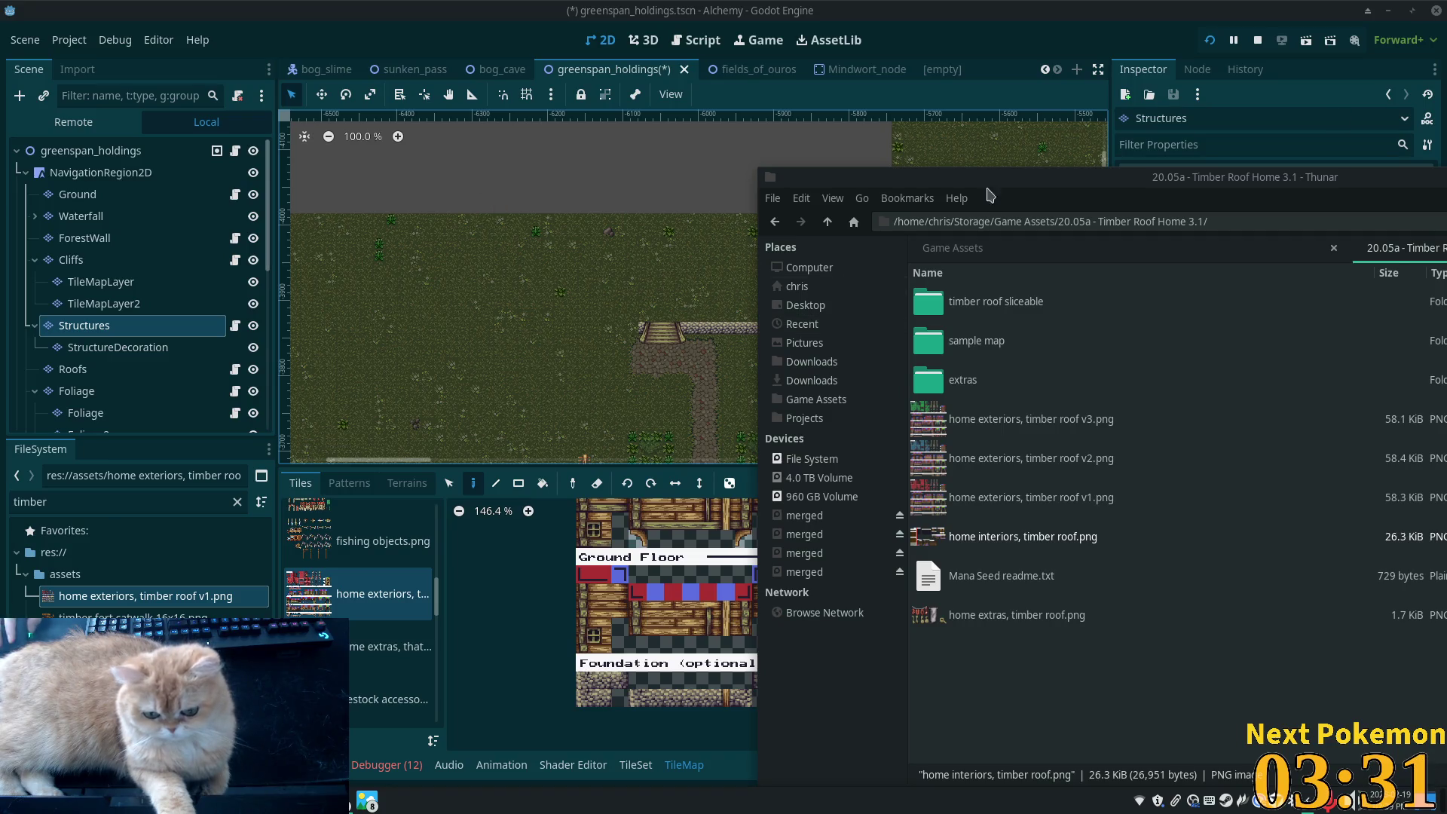
{"action": "left_click", "coordinate": [989, 48]}
{"action": "scroll", "coordinate": [753, 331], "scroll_direction": "up", "scroll_amount": 10}
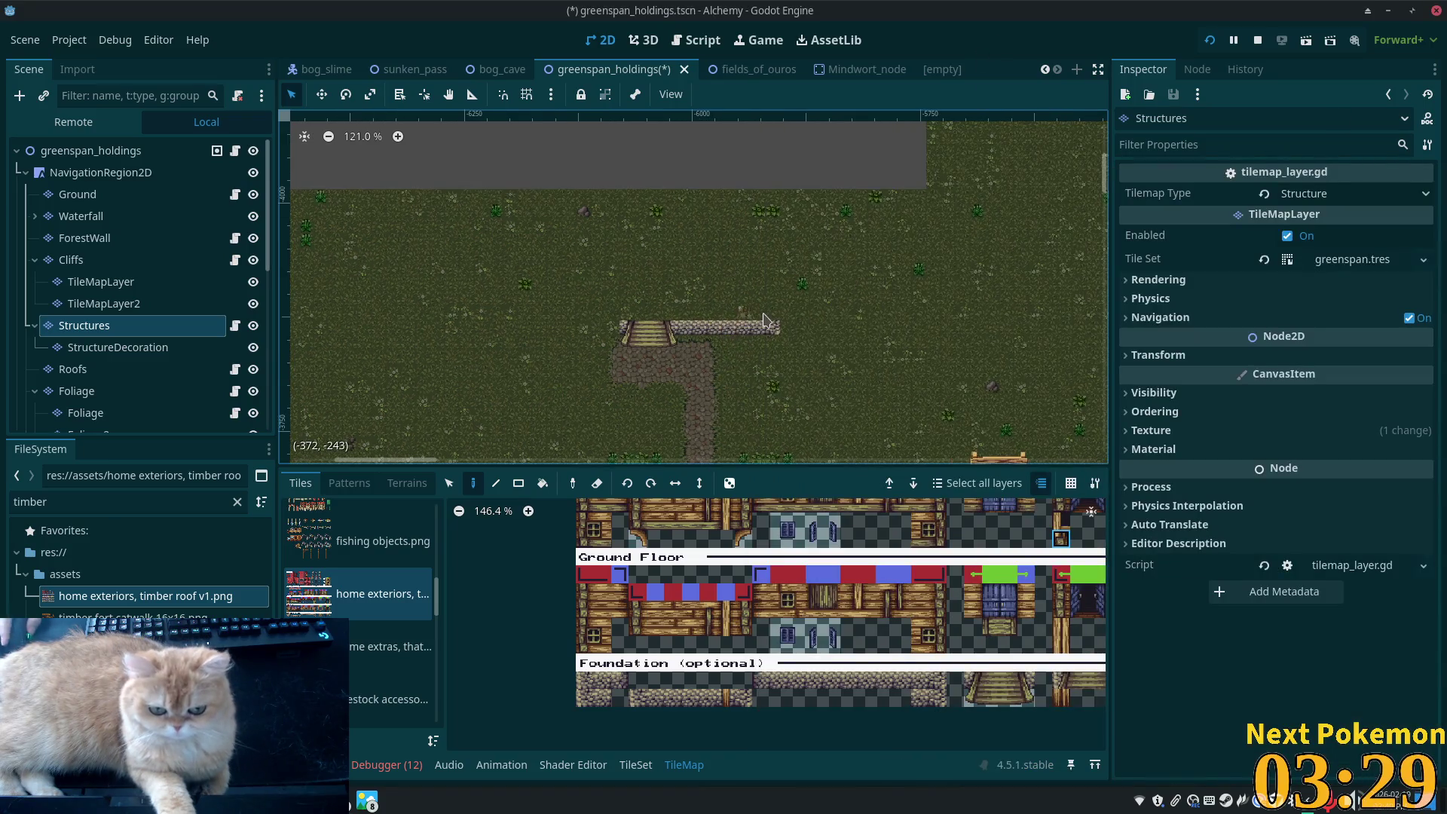
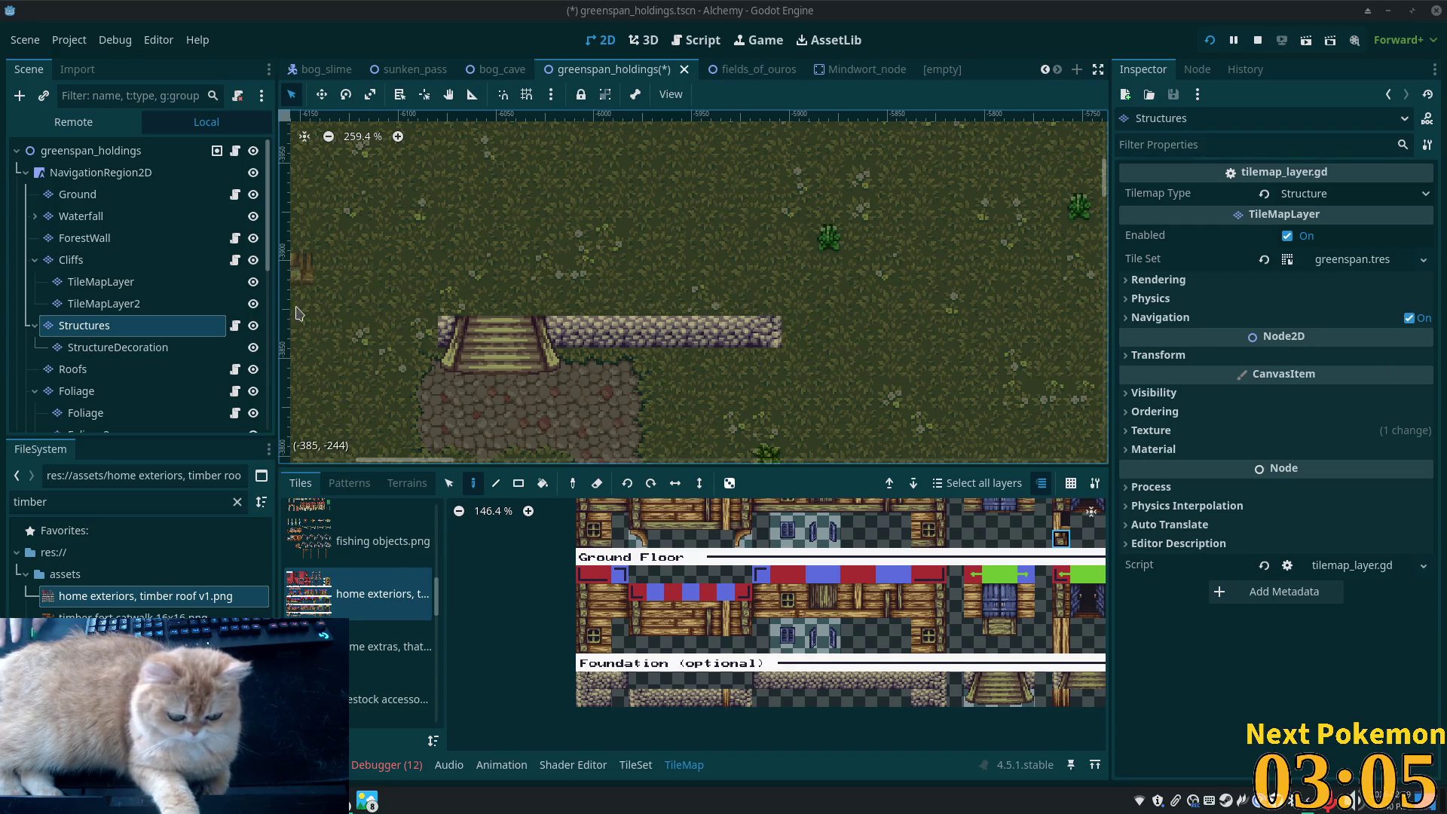
Paint the 3x2 dark timber doorway tiles on the Structures tilemap above the stone stairs
{"action": "scroll", "coordinate": [557, 328], "scroll_direction": "down", "scroll_amount": 3}
{"action": "scroll", "coordinate": [452, 303], "scroll_direction": "left", "scroll_amount": 5}
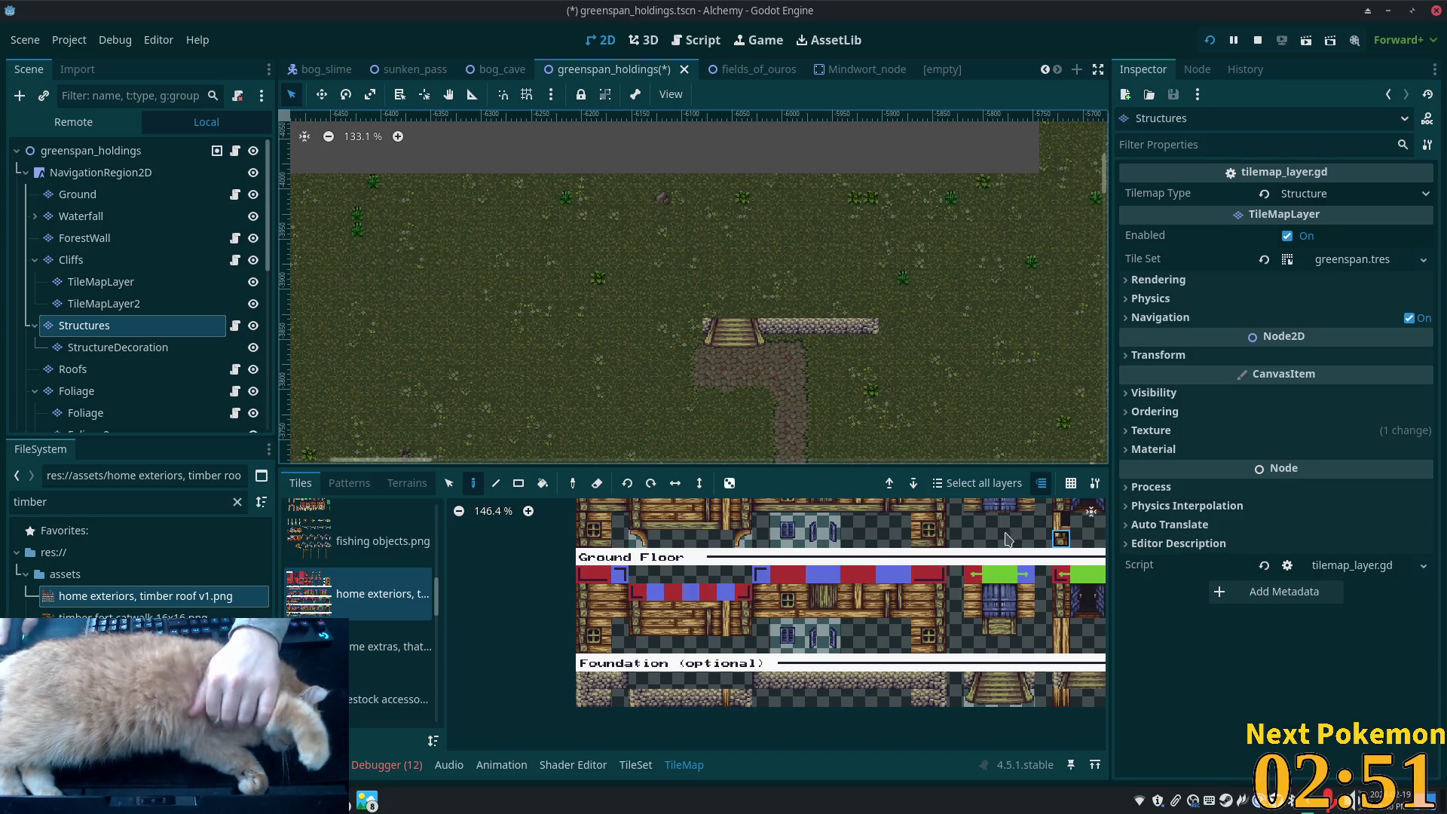
{"action": "scroll", "coordinate": [1059, 644], "scroll_direction": "down", "scroll_amount": 2}
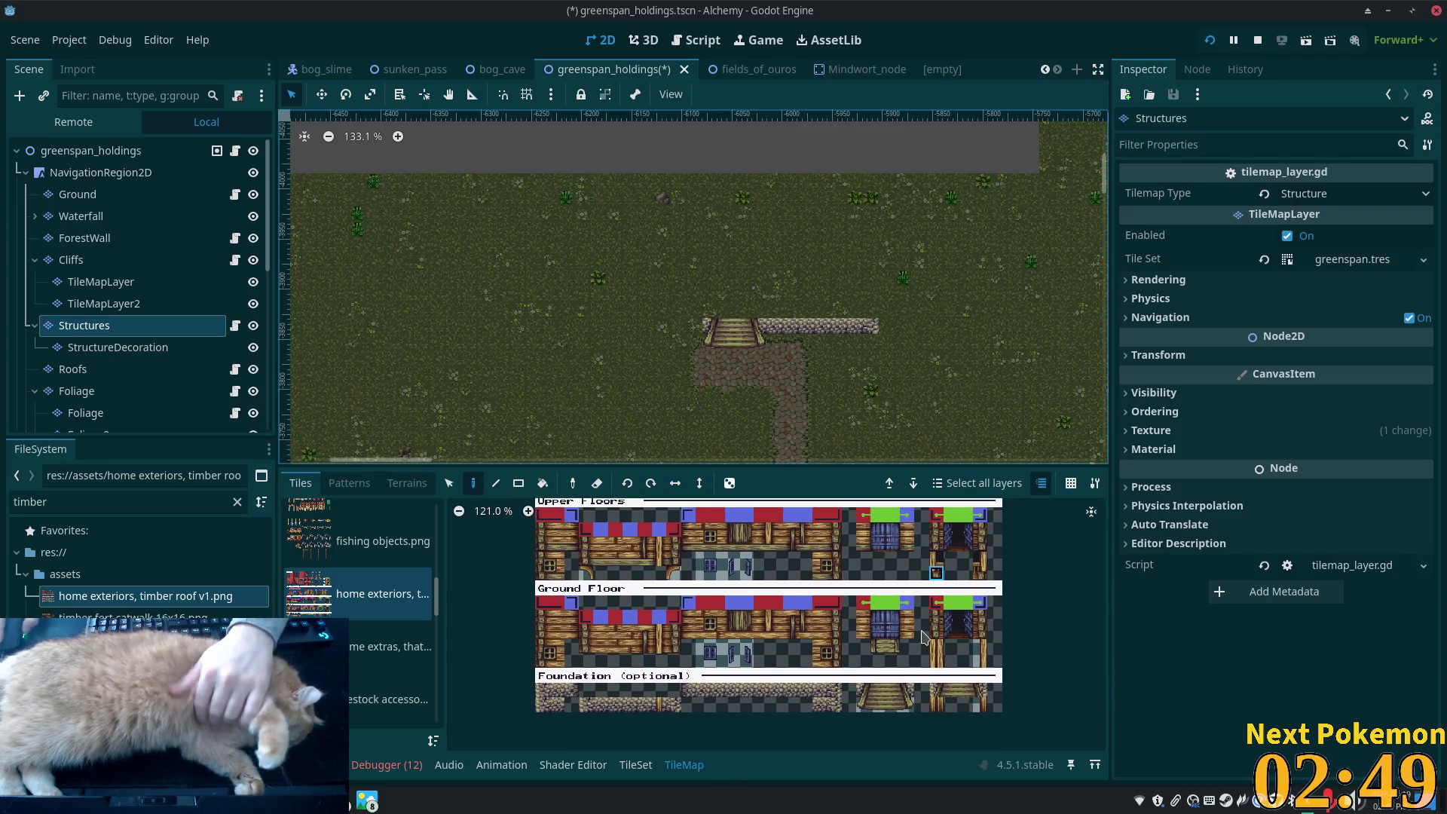
{"action": "scroll", "coordinate": [926, 682], "scroll_direction": "up", "scroll_amount": 5}
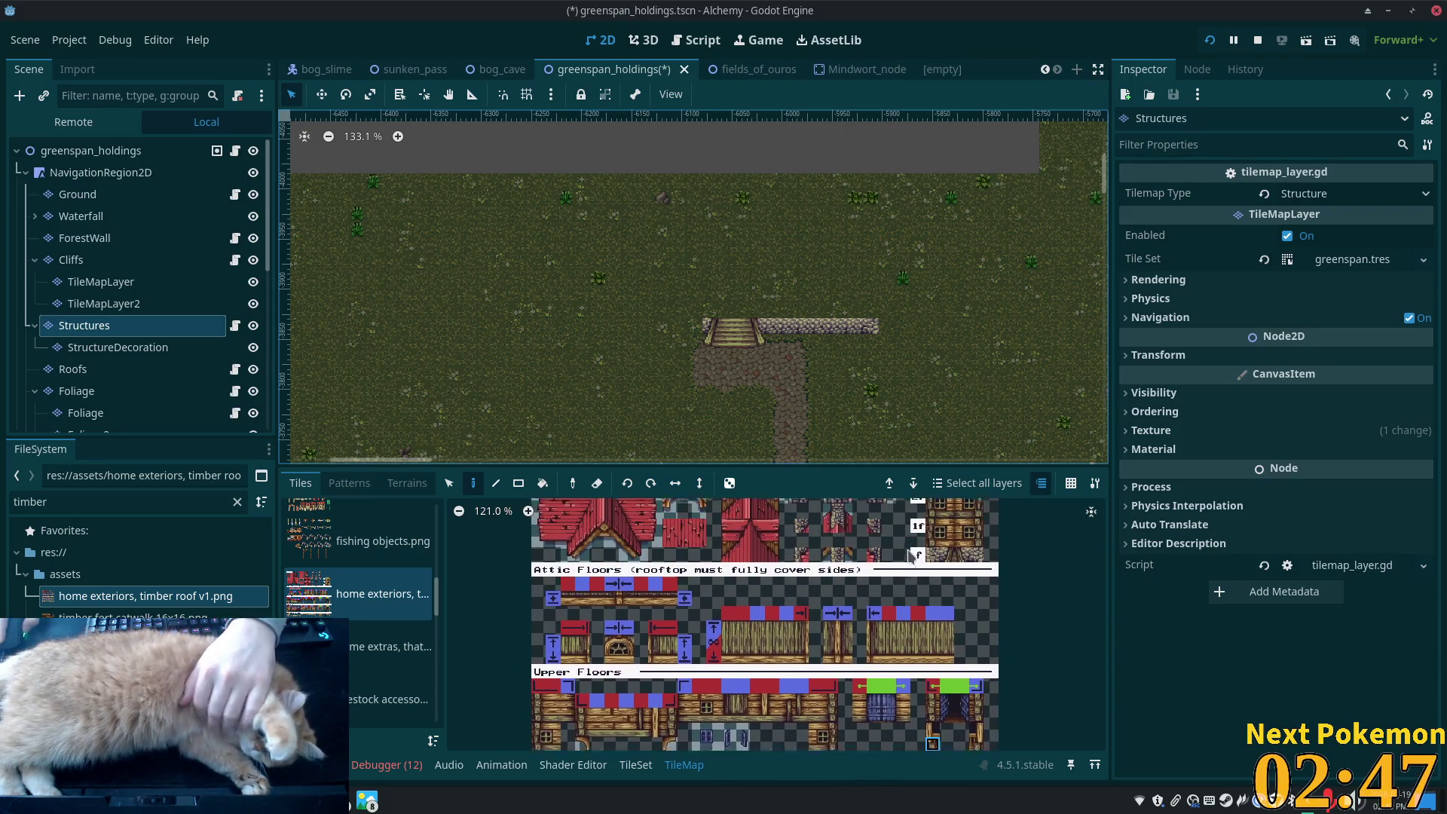
{"action": "scroll", "coordinate": [912, 553], "scroll_direction": "down", "scroll_amount": 4}
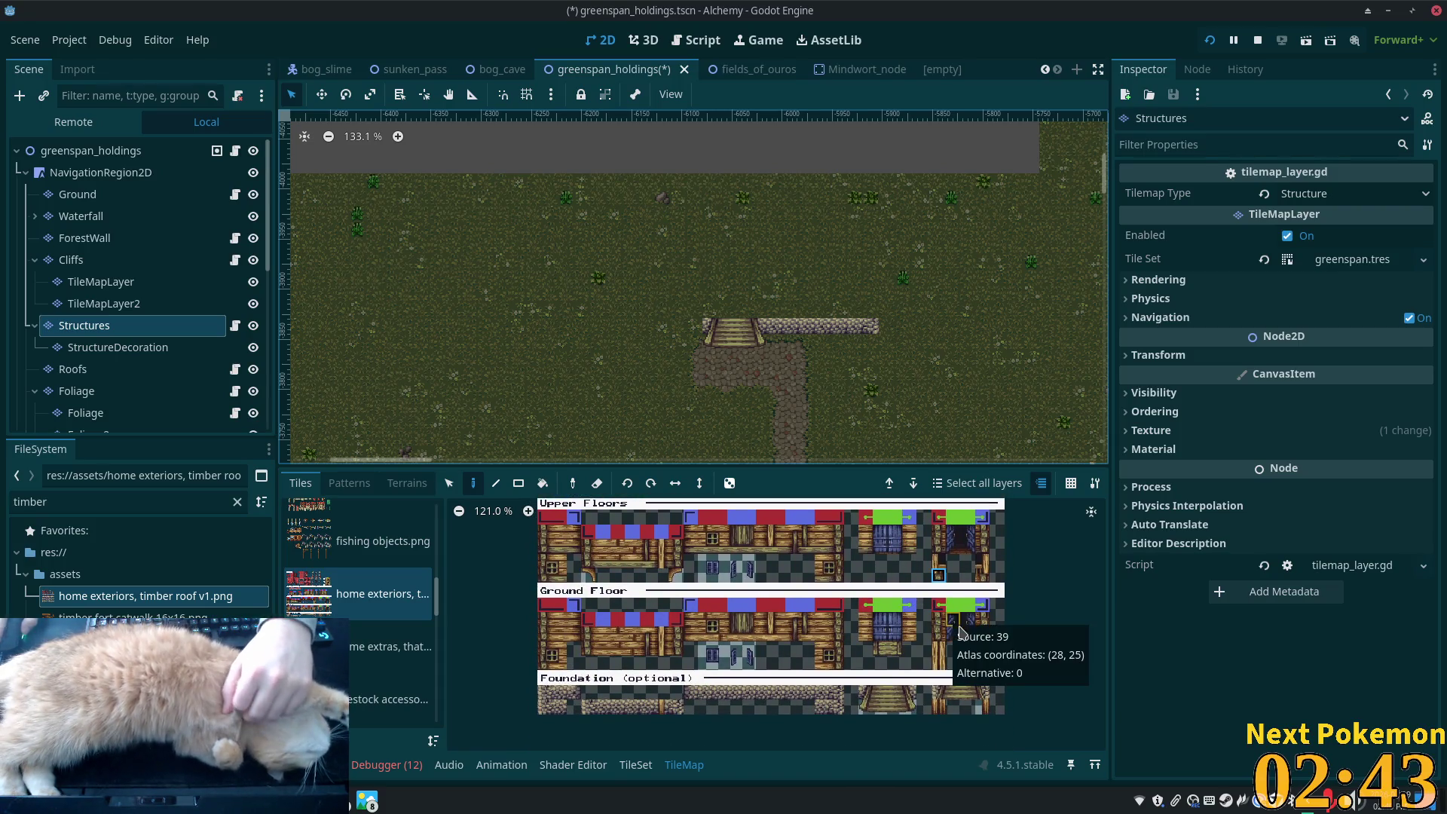
{"action": "scroll", "coordinate": [947, 622], "scroll_direction": "up", "scroll_amount": 3}
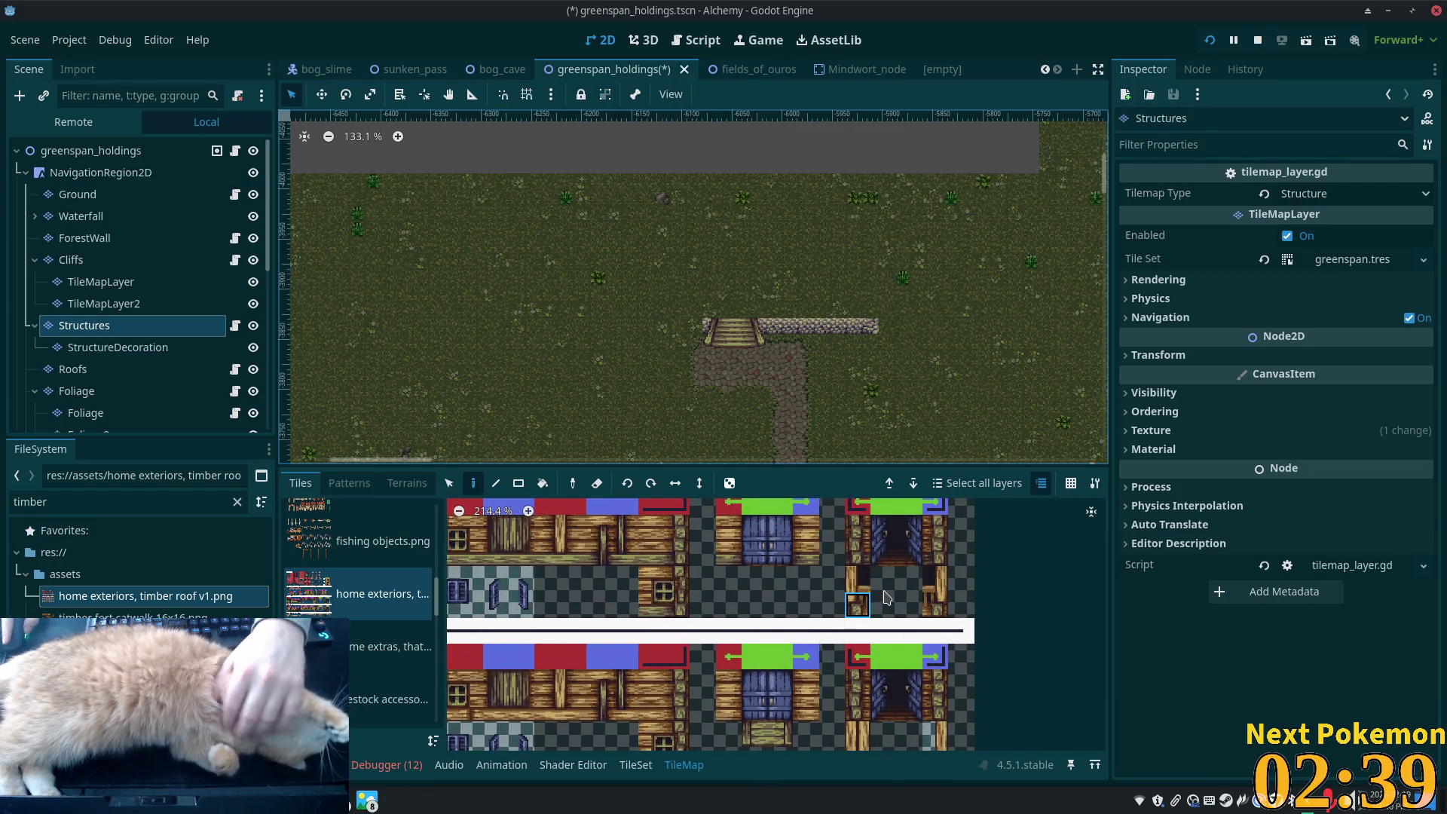
{"action": "scroll", "coordinate": [861, 612], "scroll_direction": "down", "scroll_amount": 2}
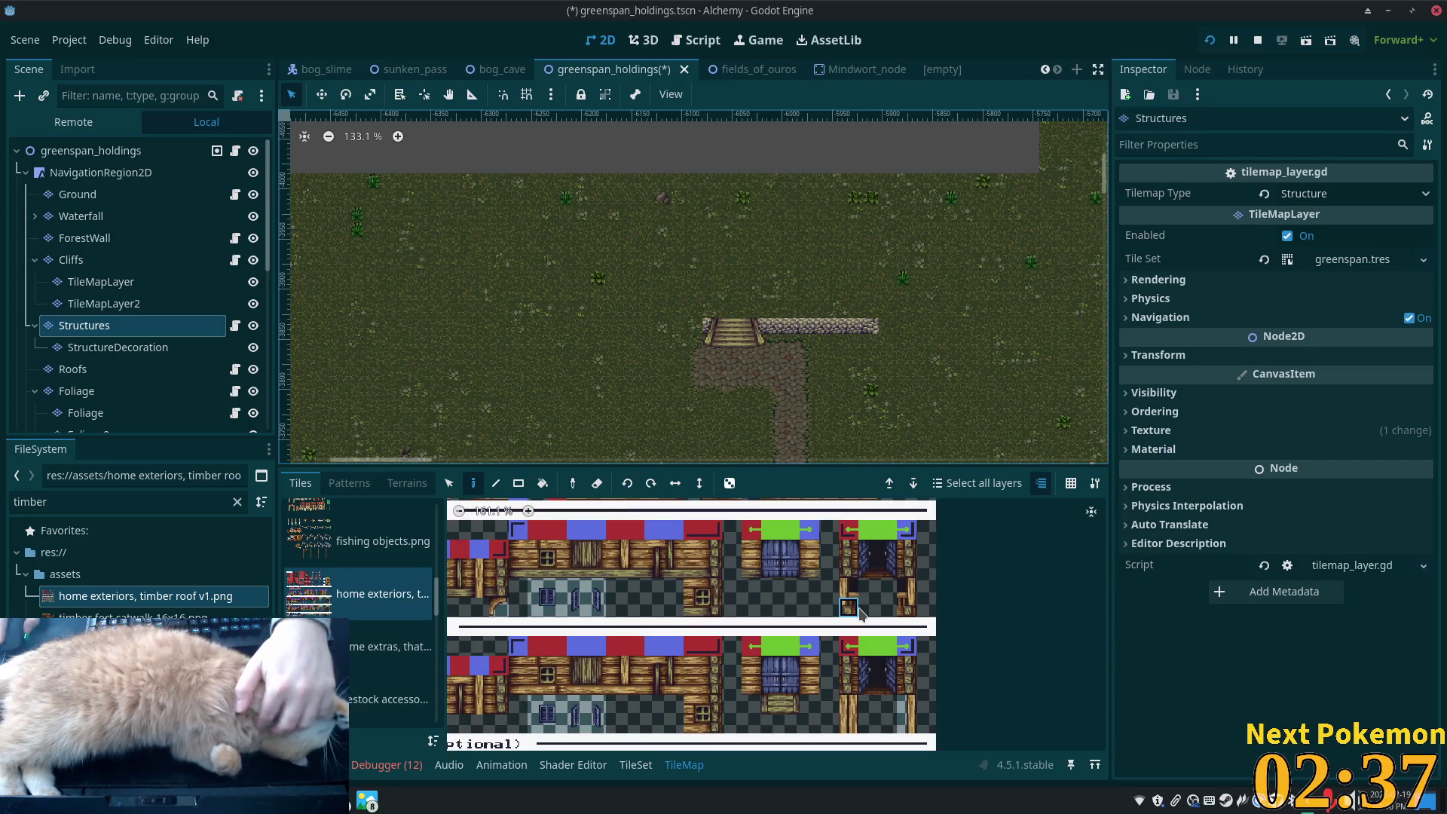
{"action": "scroll", "coordinate": [829, 626], "scroll_direction": "down", "scroll_amount": 3}
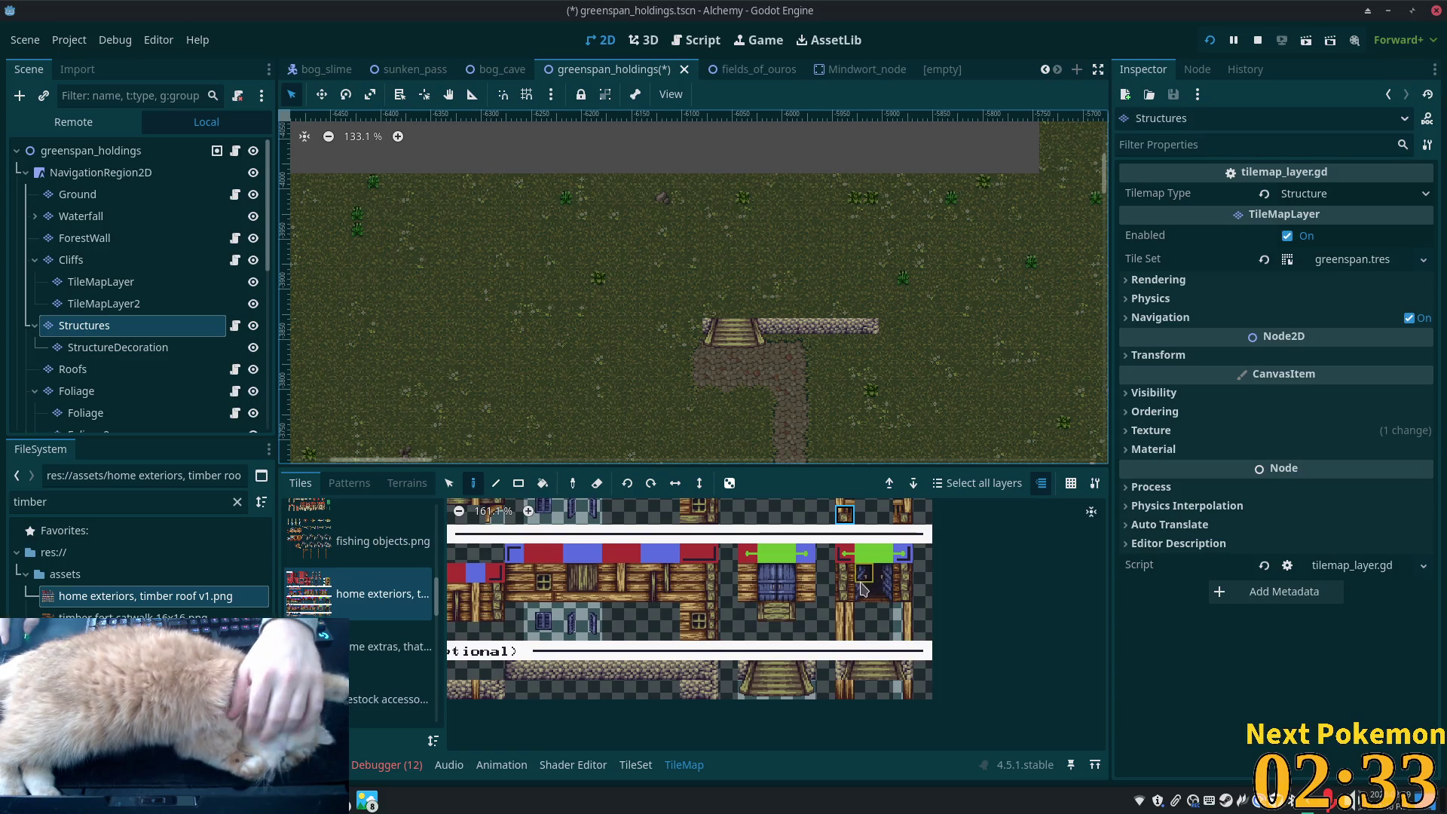
{"action": "scroll", "coordinate": [862, 595], "scroll_direction": "up", "scroll_amount": 1}
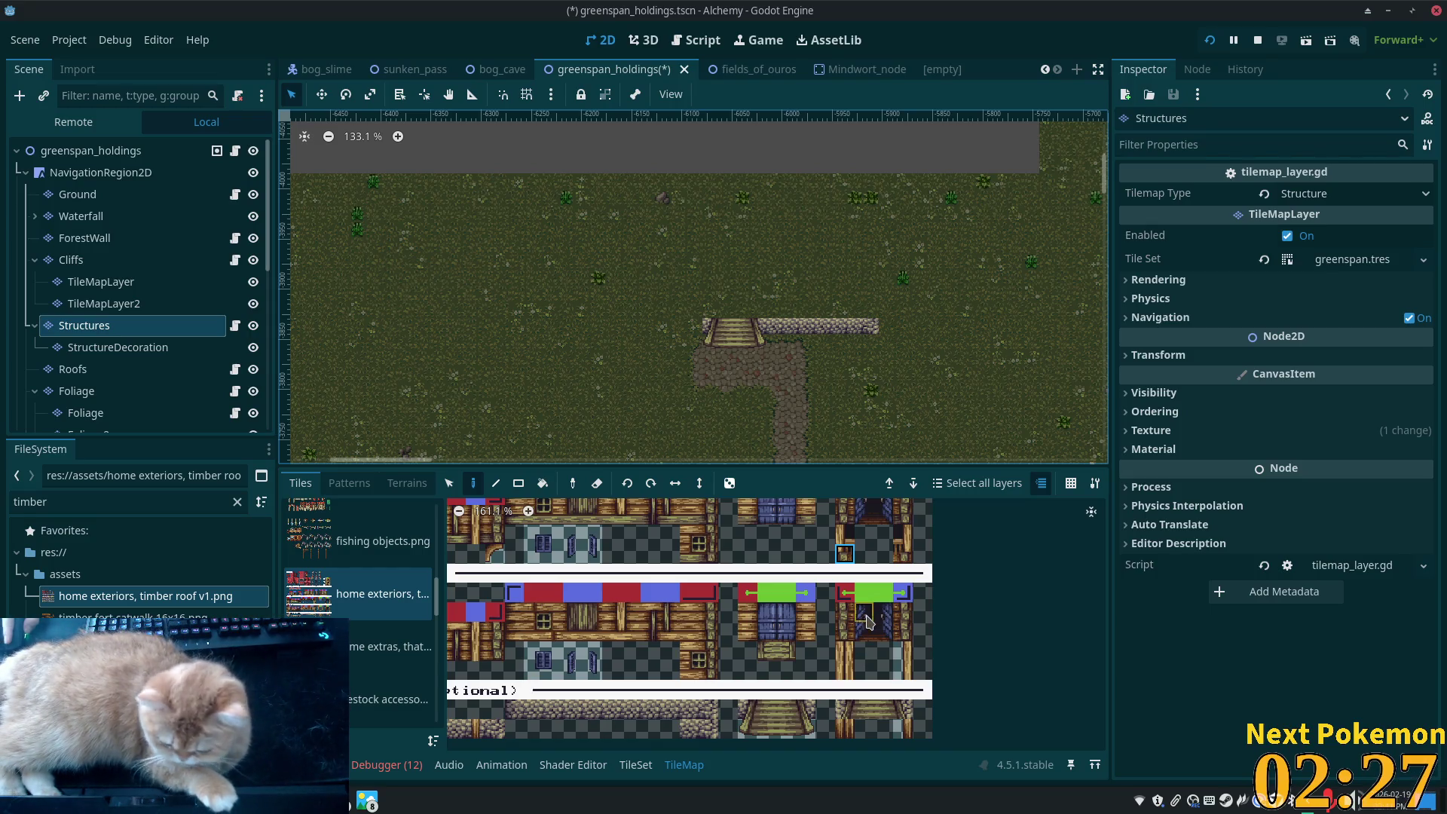
{"action": "left_click_drag", "start_coordinate": [848, 612], "coordinate": [904, 633]}
{"action": "left_click", "coordinate": [759, 302]}
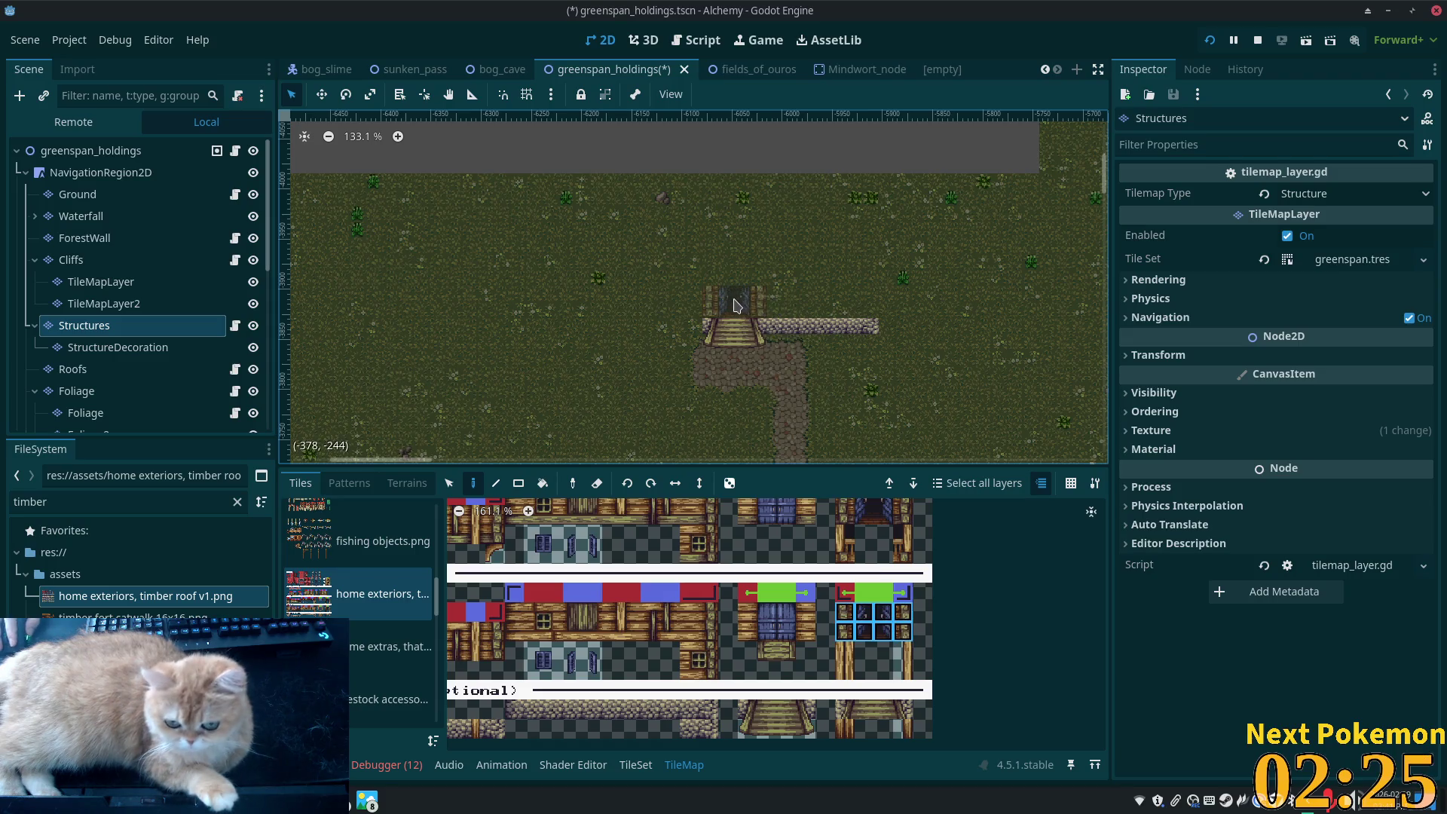
Switch the atlas selection to a single ground floor tile
{"action": "scroll", "coordinate": [760, 301], "scroll_direction": "up", "scroll_amount": 8}
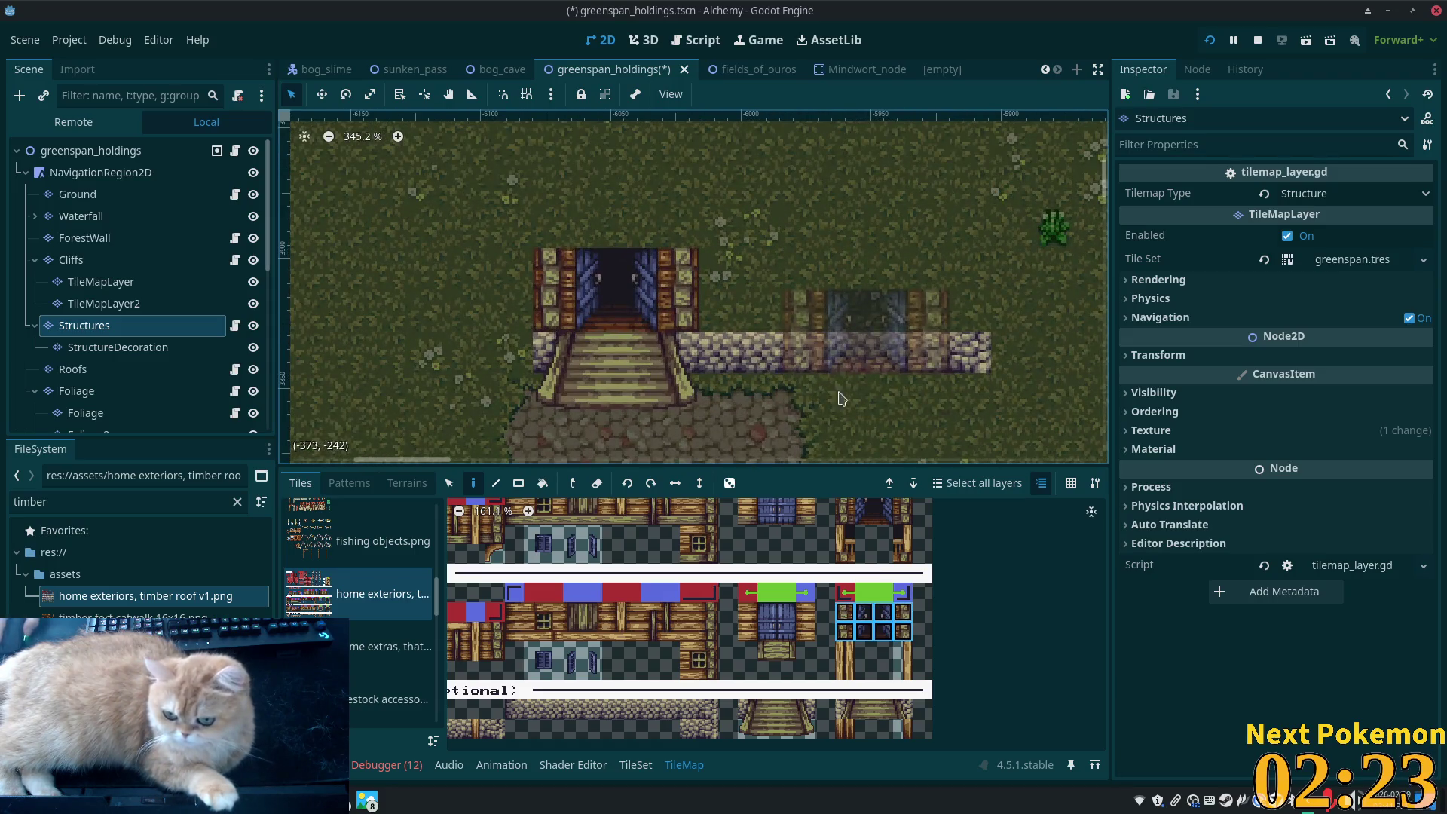
{"action": "scroll", "coordinate": [803, 569], "scroll_direction": "down", "scroll_amount": 3}
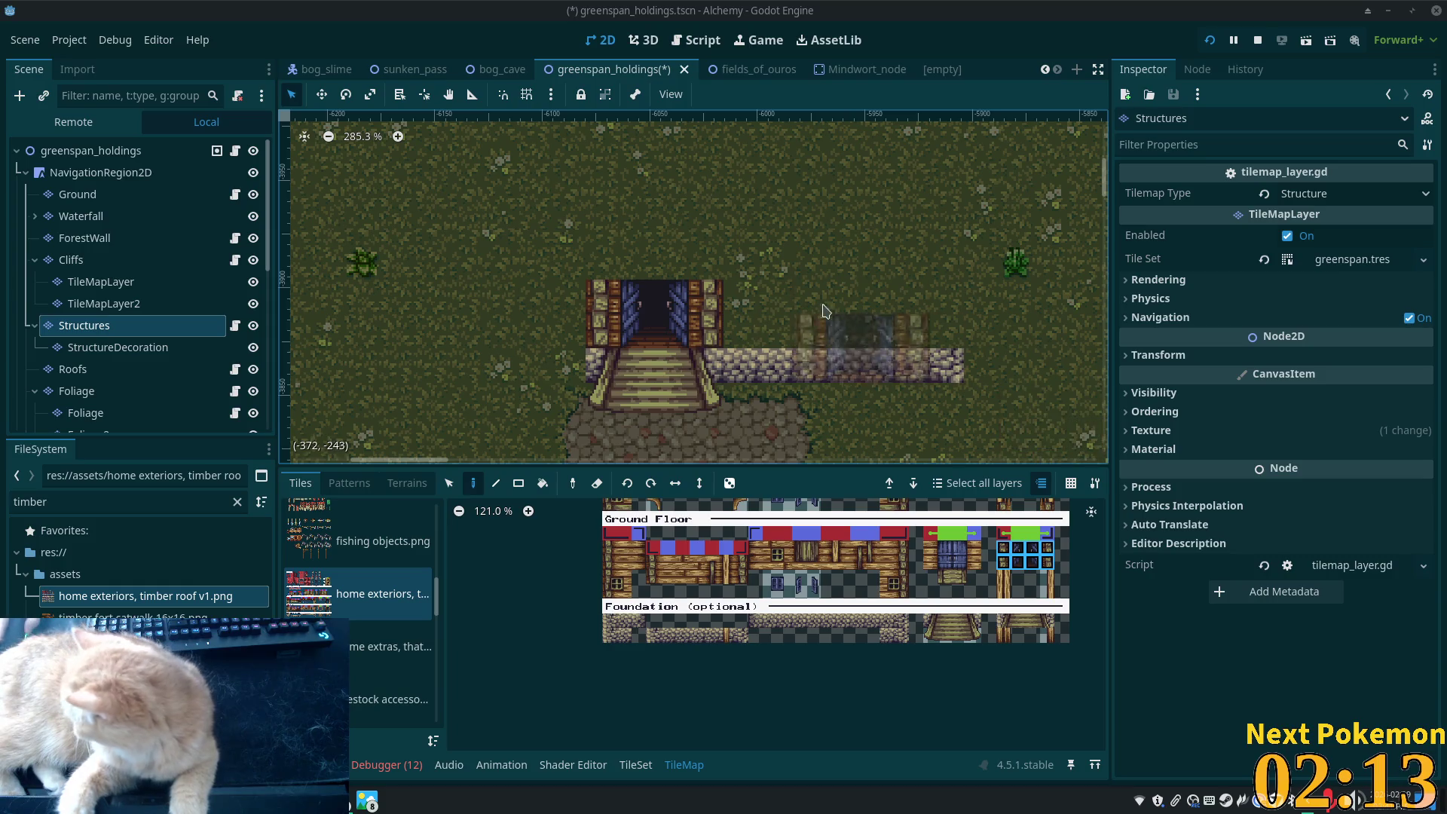
{"action": "left_click", "coordinate": [1021, 563]}
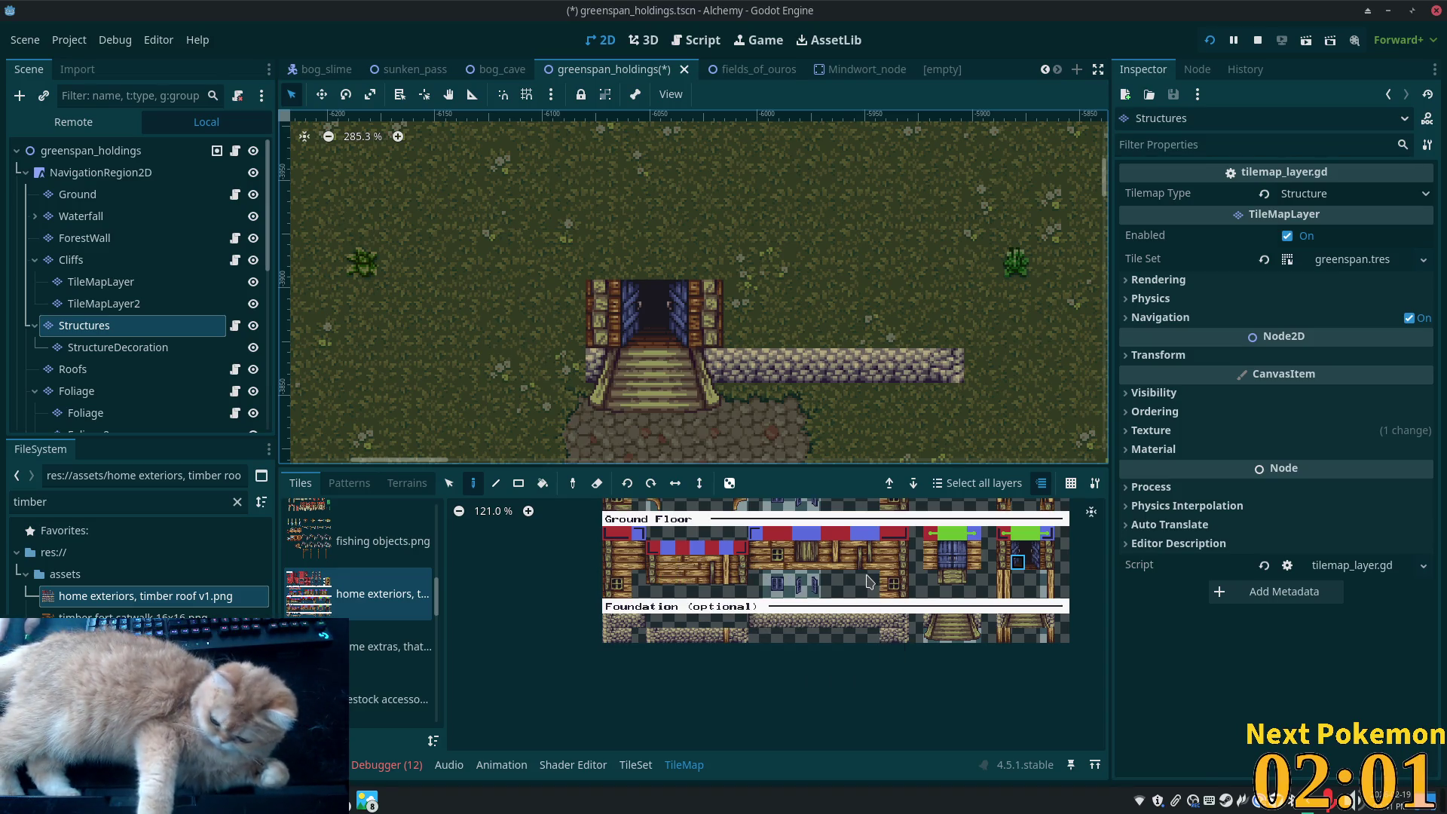
Paint the 2x2 timber-wall-with-window tiles on the stone wall right of the doorway
{"action": "scroll", "coordinate": [836, 618], "scroll_direction": "up", "scroll_amount": 2}
{"action": "scroll", "coordinate": [890, 648], "scroll_direction": "up", "scroll_amount": 2}
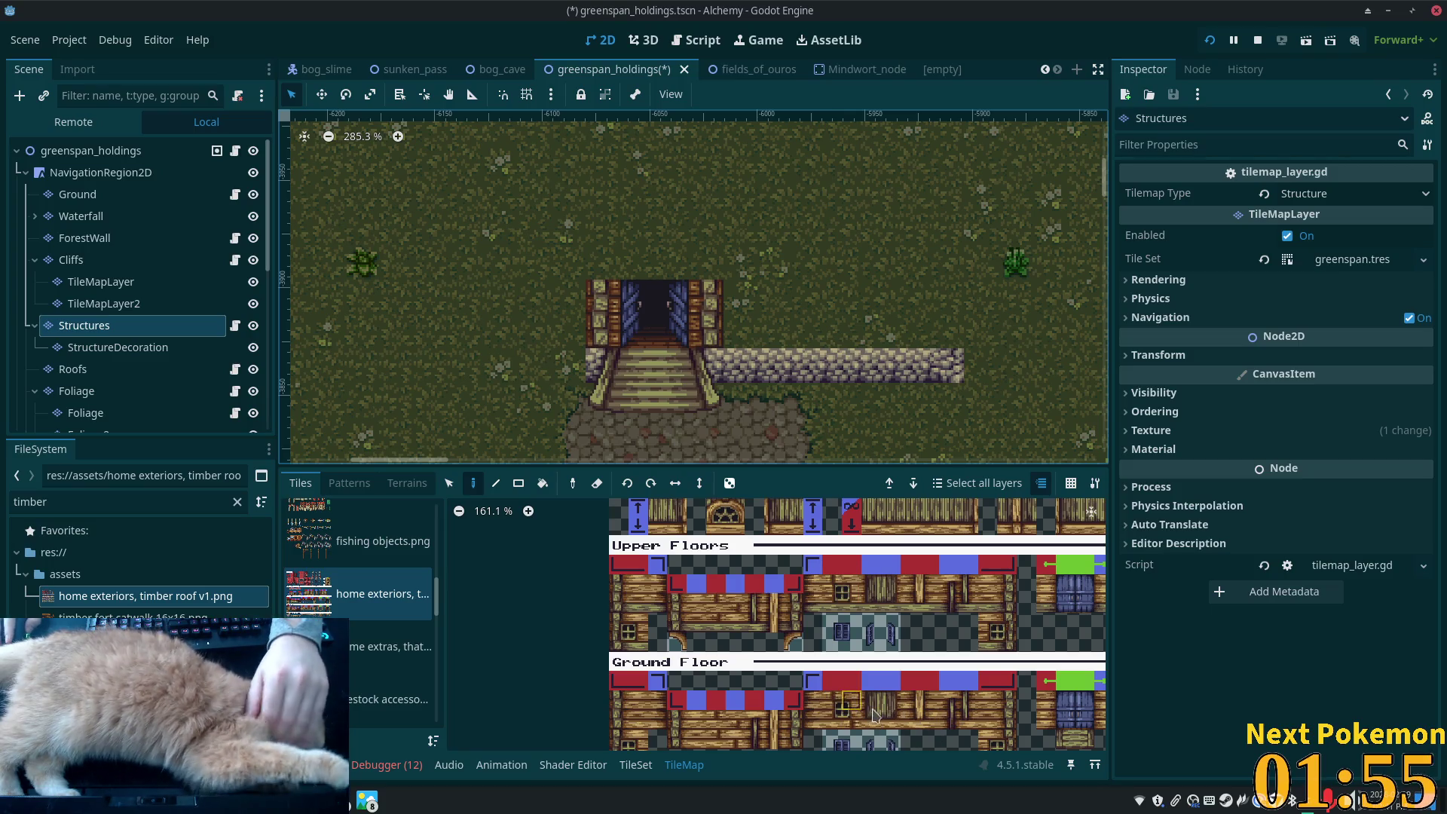
{"action": "scroll", "coordinate": [936, 645], "scroll_direction": "down", "scroll_amount": 3}
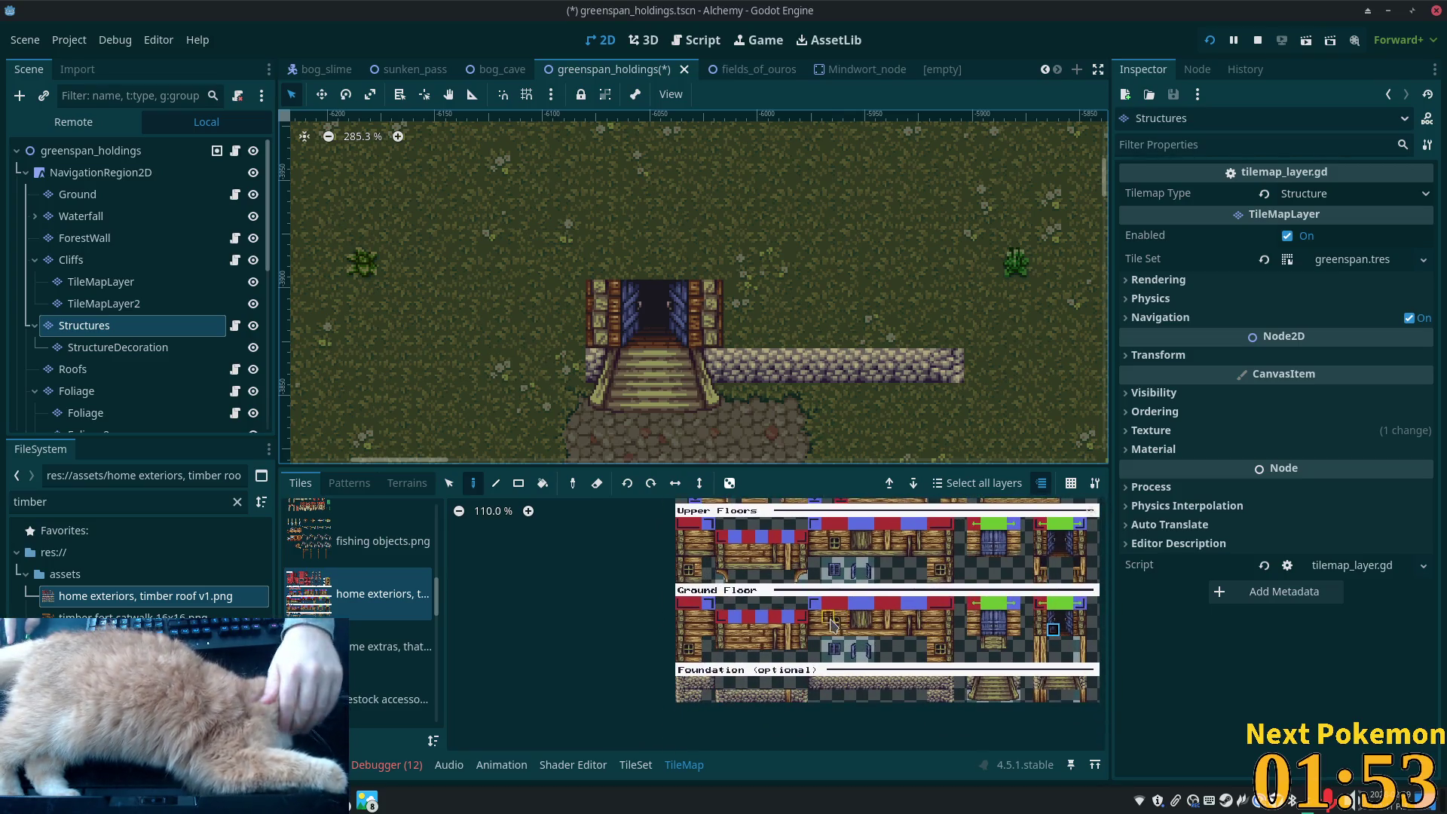
{"action": "scroll", "coordinate": [864, 637], "scroll_direction": "up", "scroll_amount": 5}
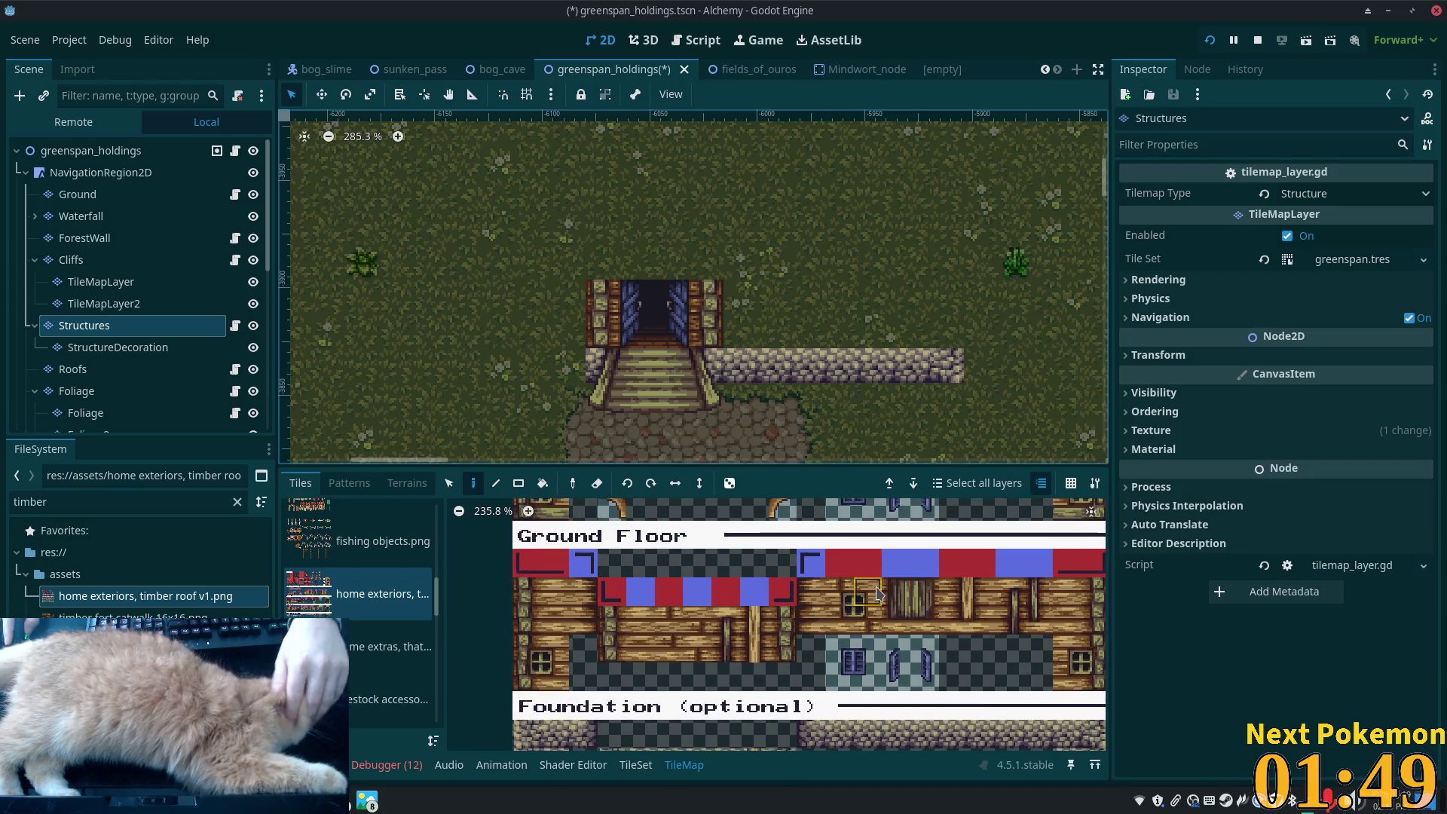
{"action": "scroll", "coordinate": [851, 637], "scroll_direction": "down", "scroll_amount": 1}
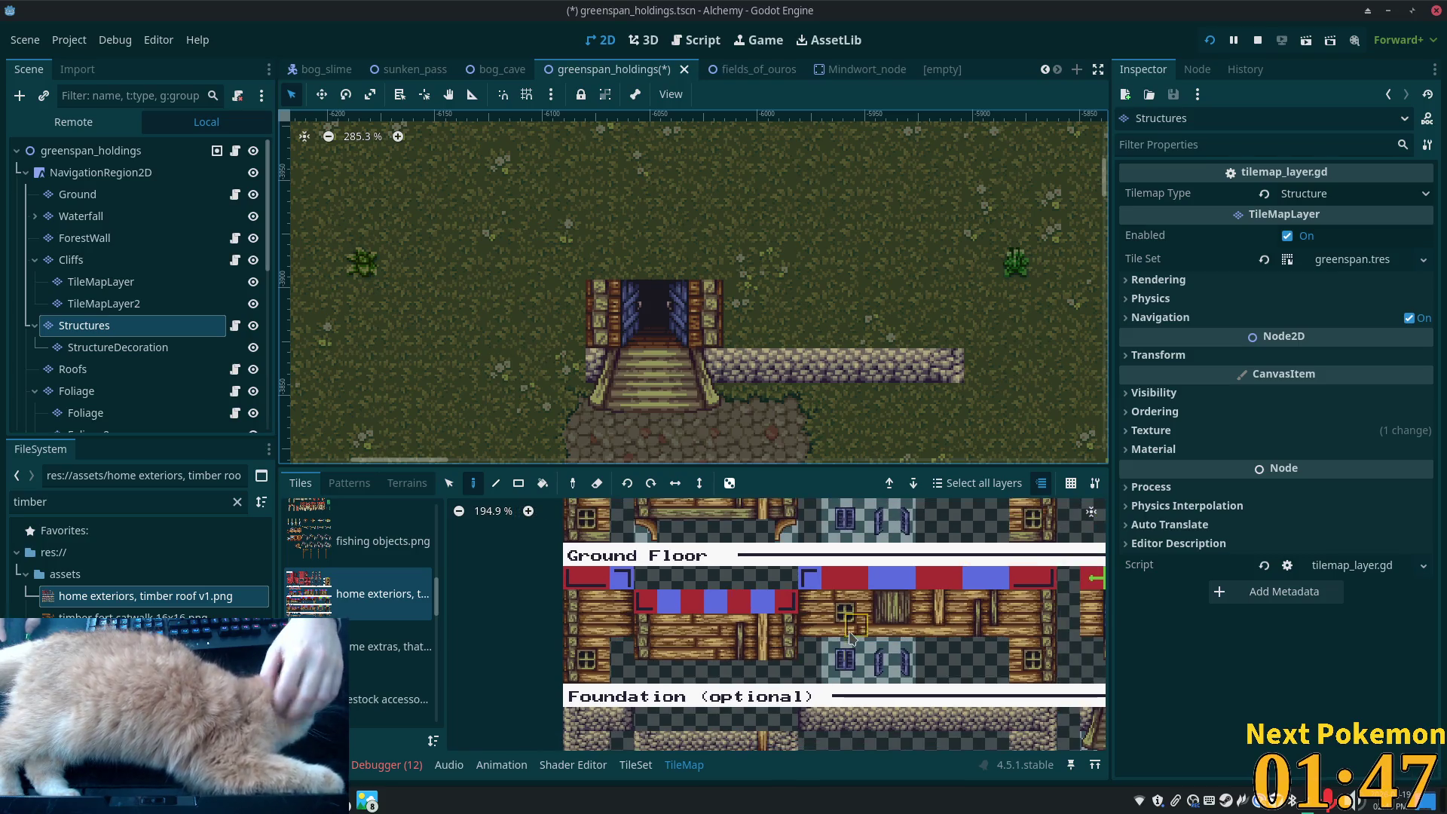
{"action": "scroll", "coordinate": [1000, 536], "scroll_direction": "down", "scroll_amount": 2}
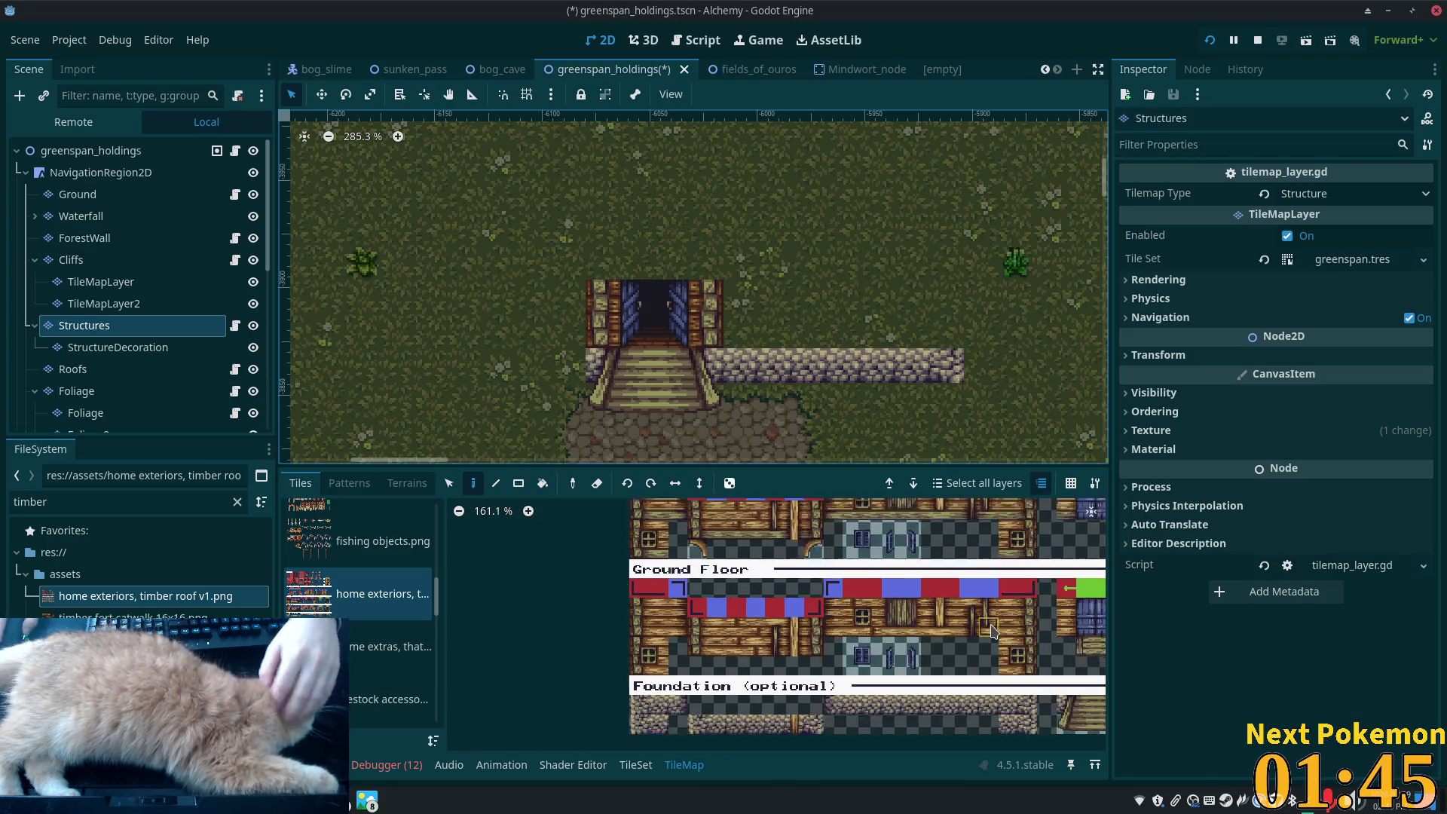
{"action": "left_click", "coordinate": [860, 612]}
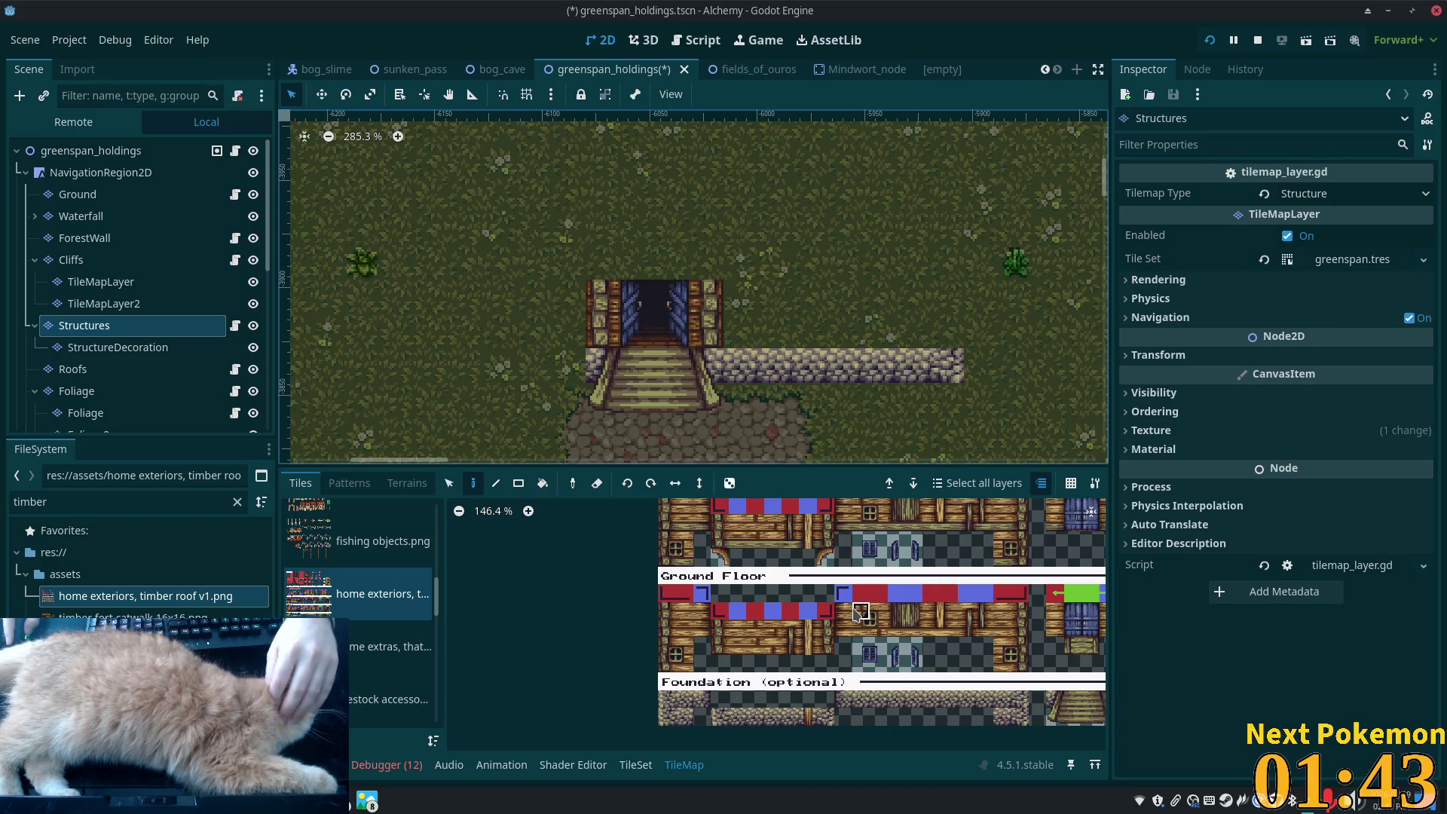
{"action": "left_click_drag", "start_coordinate": [871, 637], "coordinate": [879, 636]}
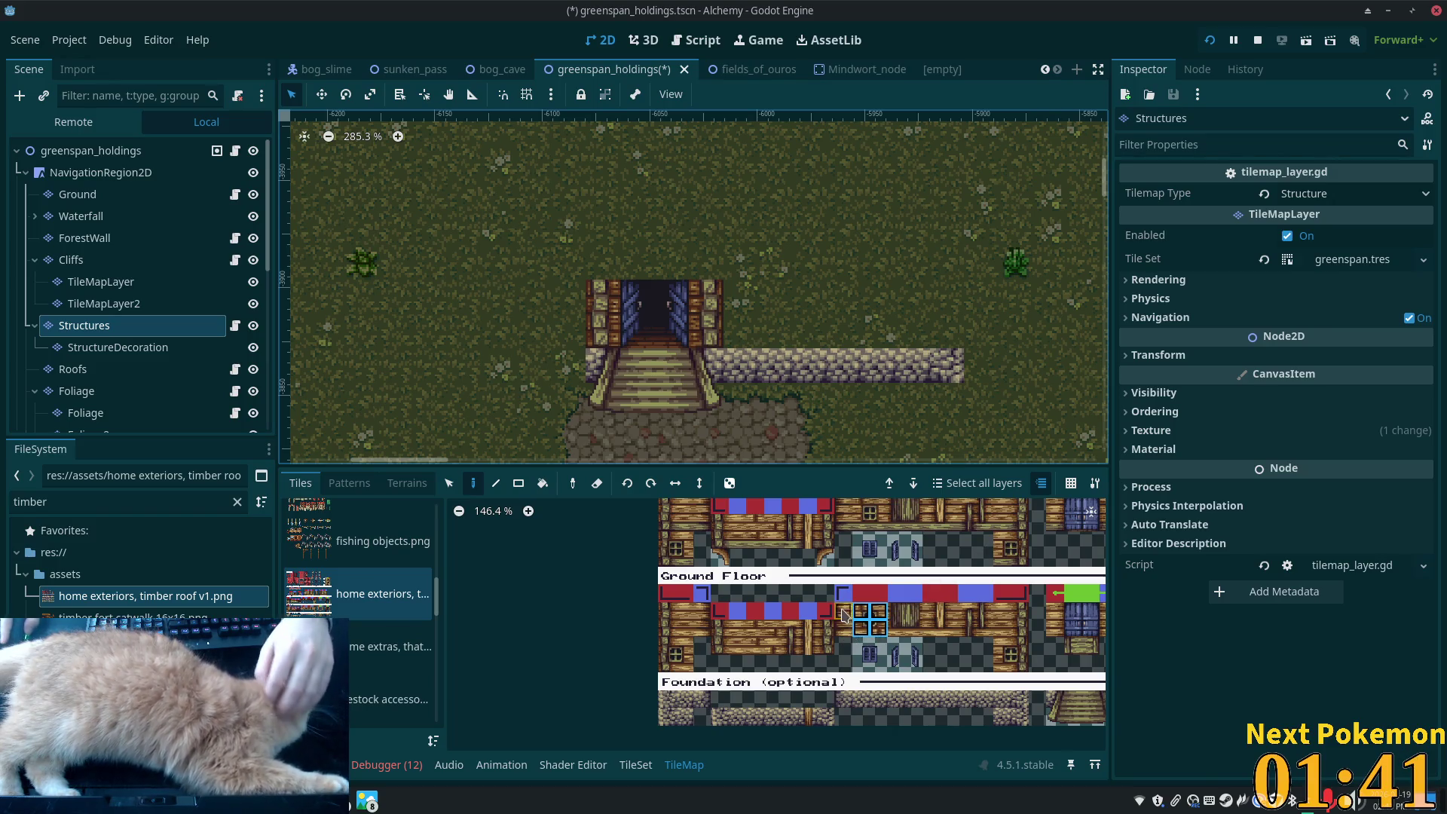
{"action": "left_click", "coordinate": [708, 326]}
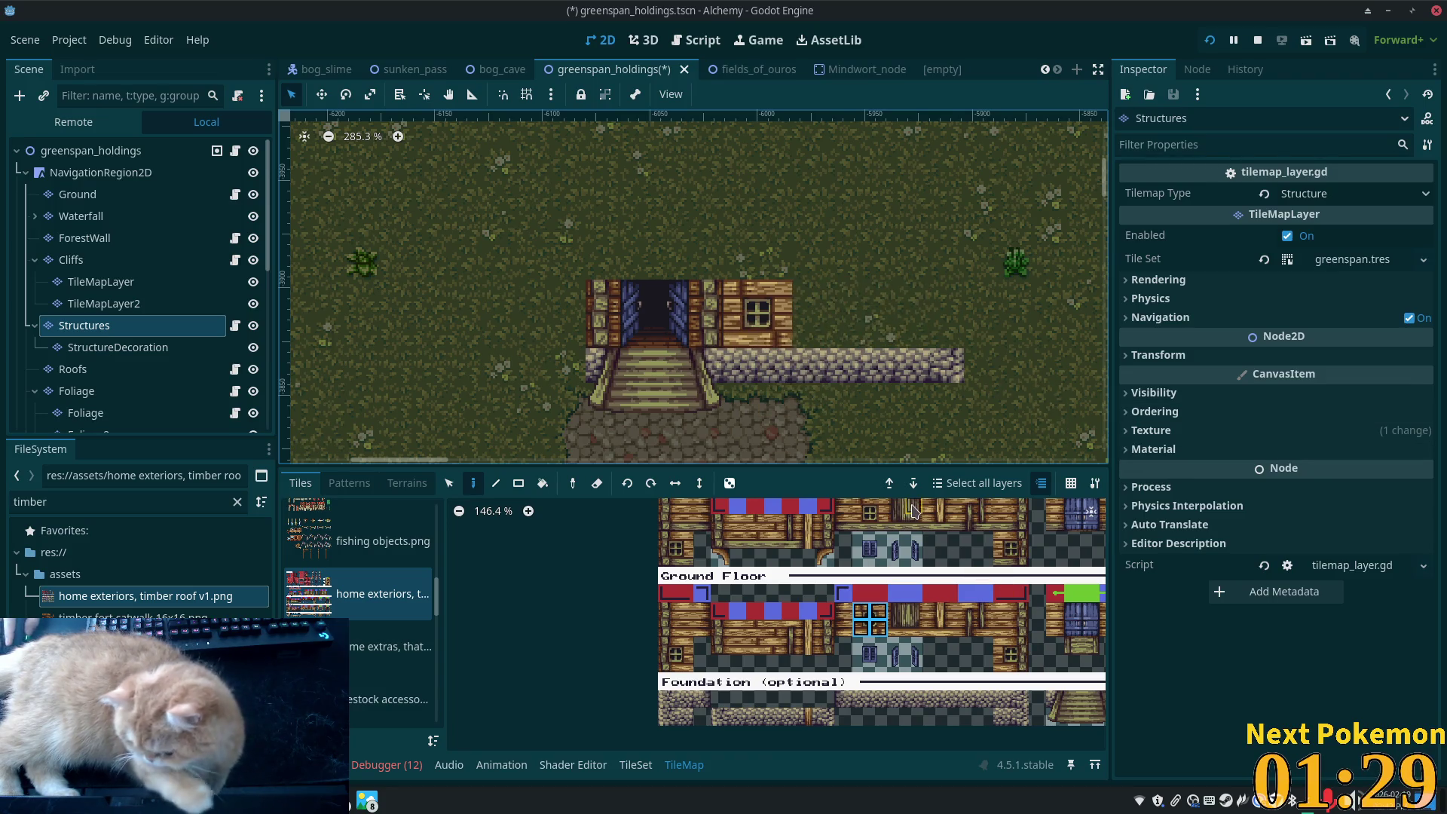
{"action": "scroll", "coordinate": [1019, 541], "scroll_direction": "down", "scroll_amount": 3}
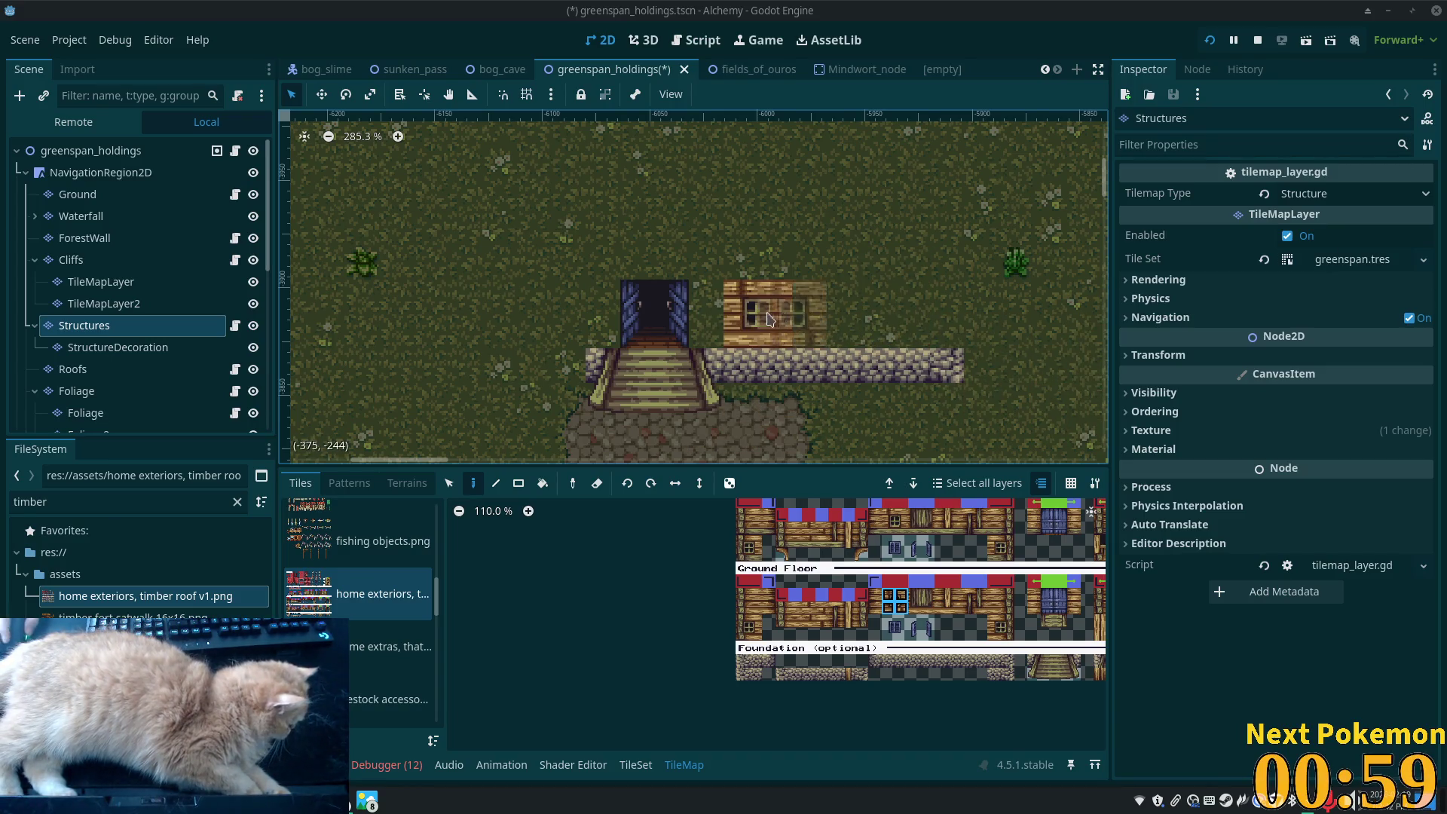
Paint plain timber wall tiles in the gap beside the doorway
{"action": "scroll", "coordinate": [887, 587], "scroll_direction": "up", "scroll_amount": 6}
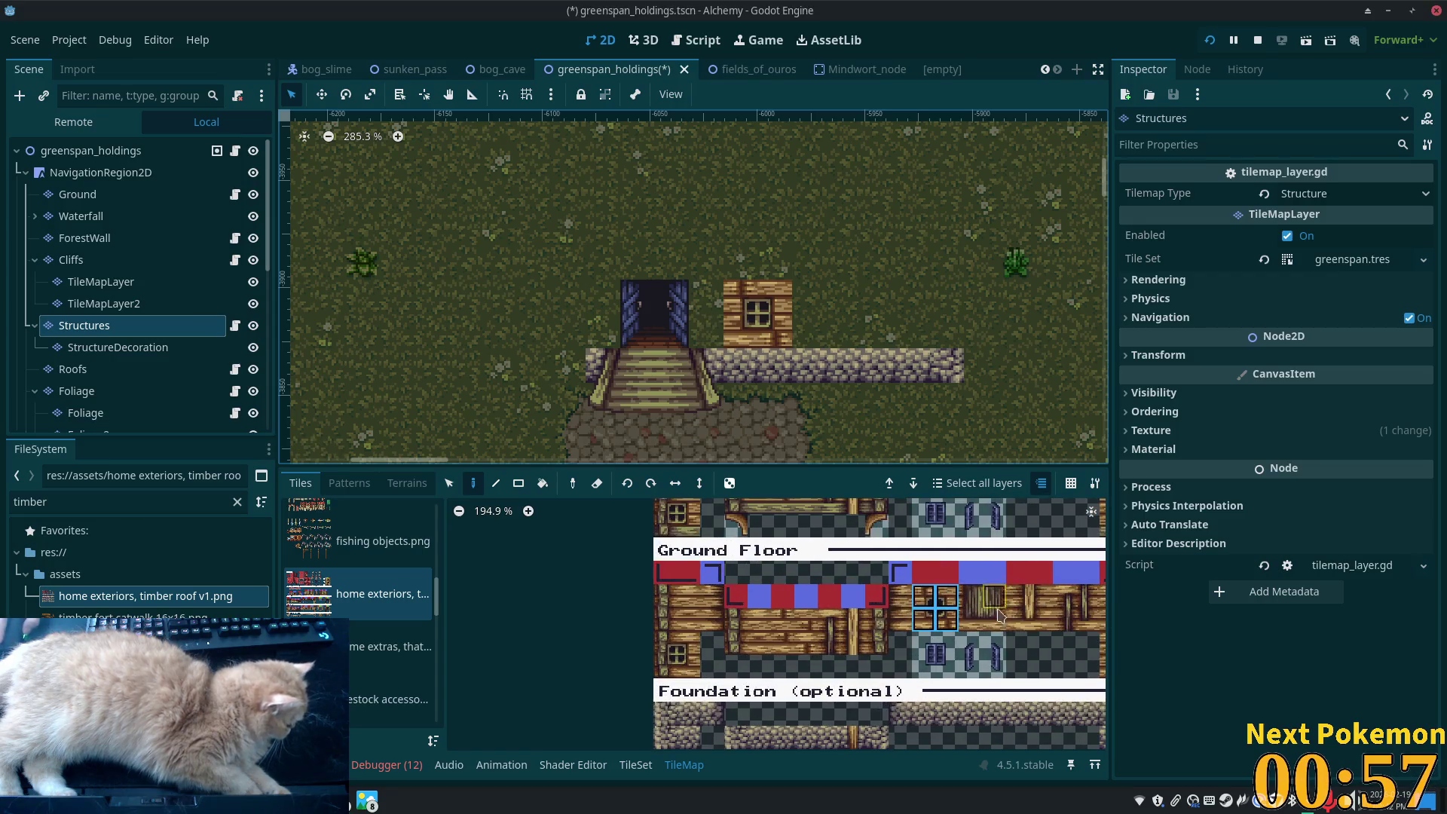
{"action": "left_click_drag", "start_coordinate": [898, 596], "coordinate": [907, 622]}
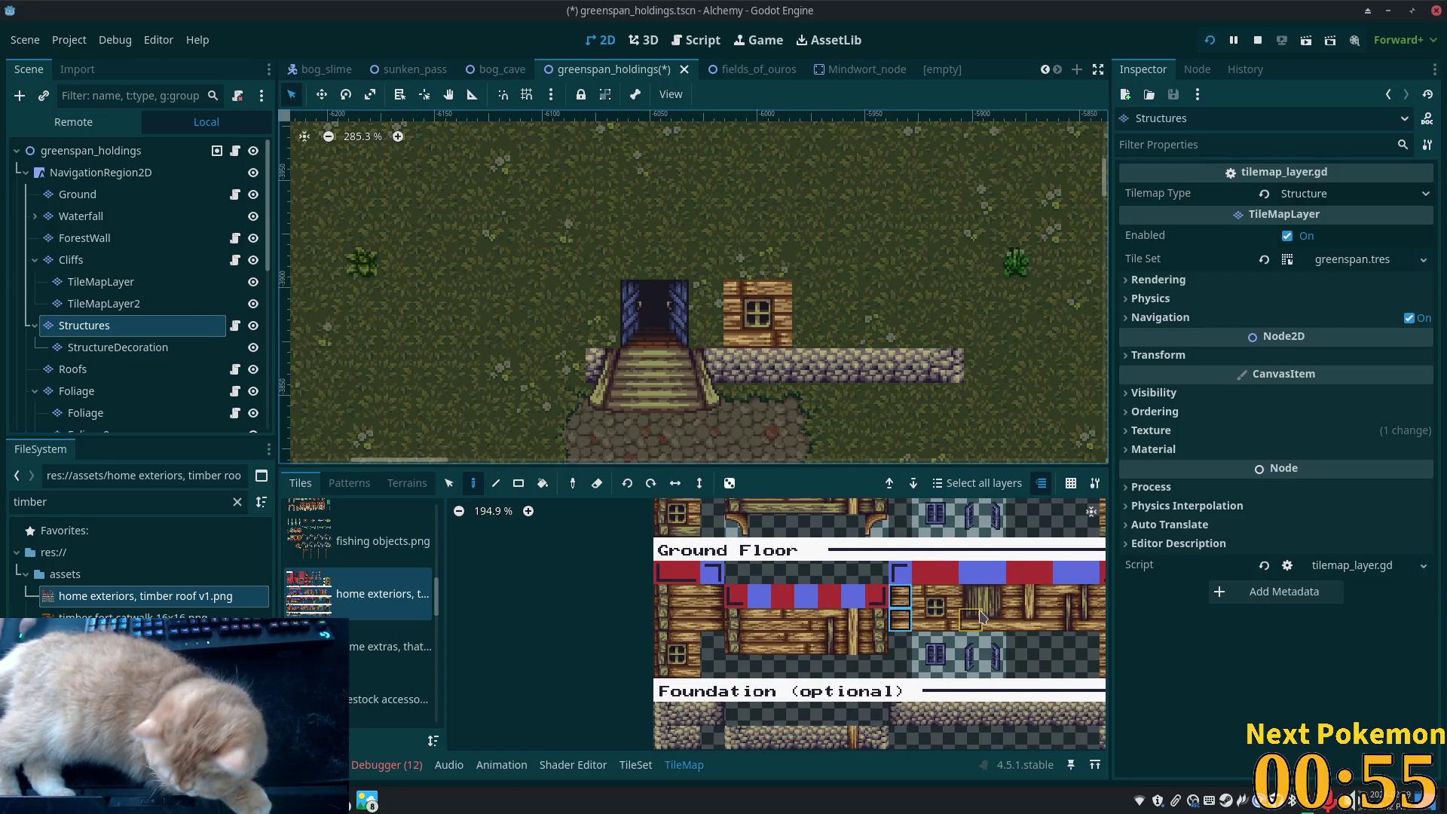
{"action": "left_click", "coordinate": [900, 597]}
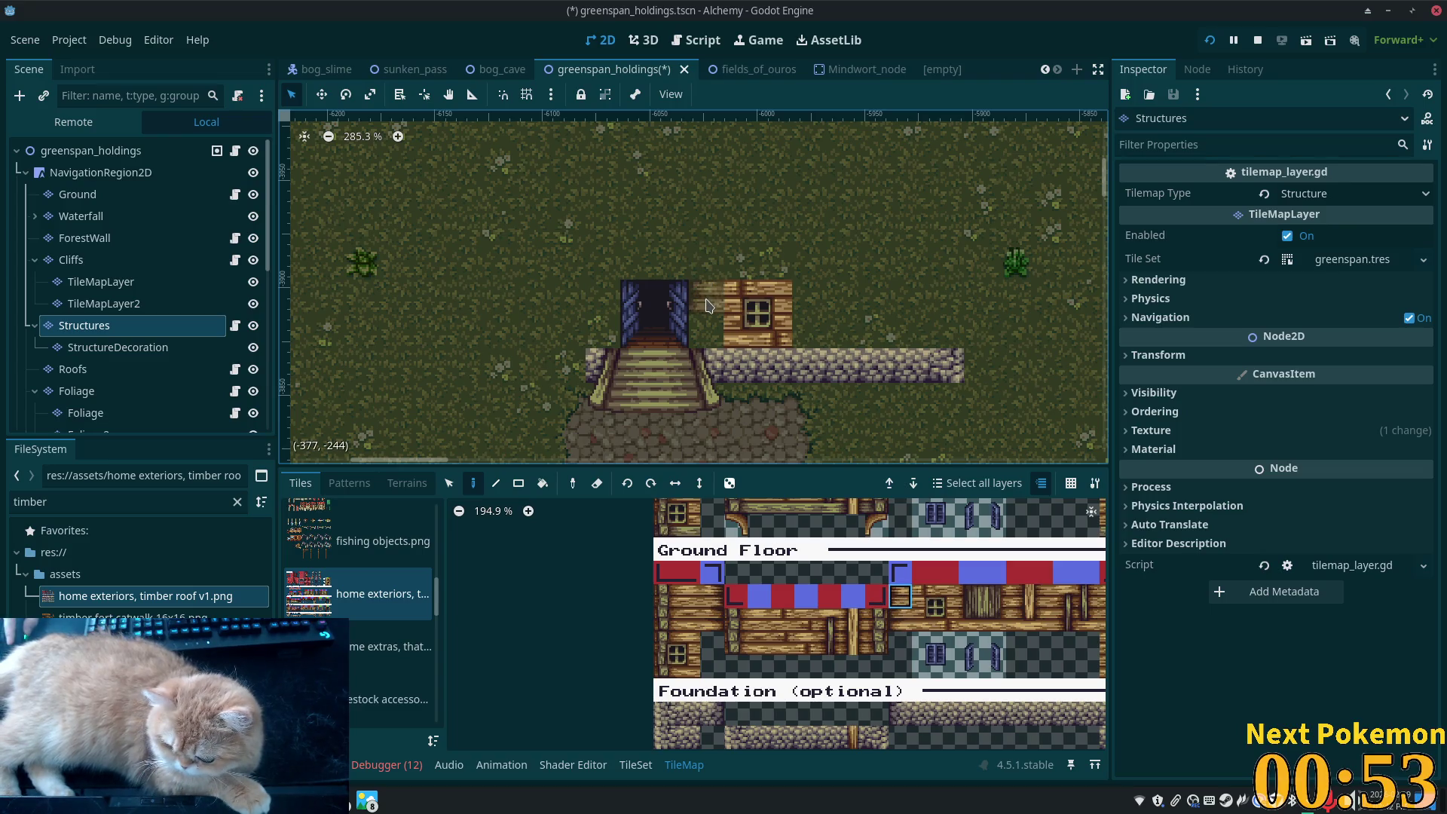
{"action": "left_click", "coordinate": [900, 600]}
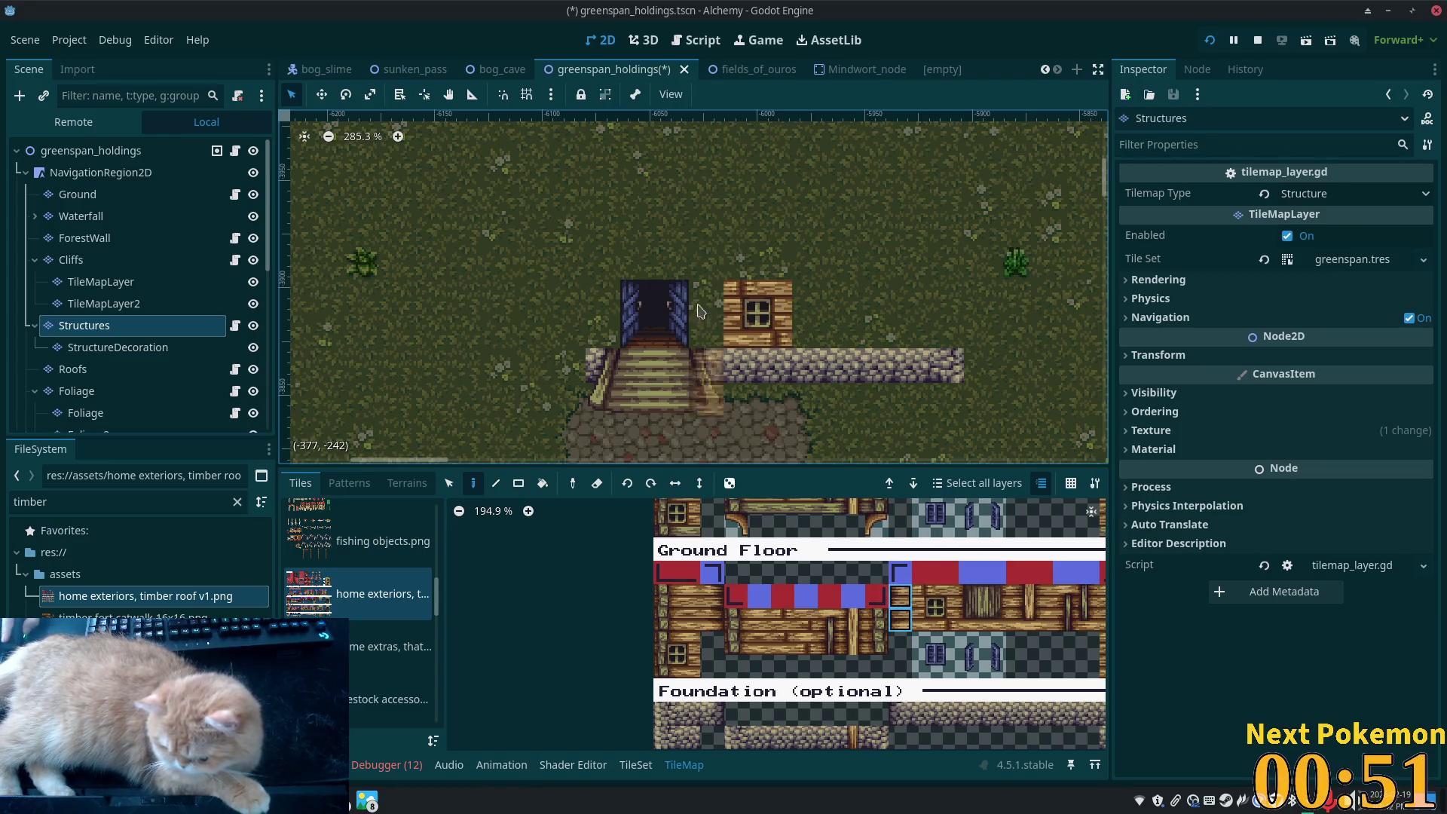
{"action": "left_click", "coordinate": [705, 315]}
{"action": "scroll", "coordinate": [515, 346], "scroll_direction": "down", "scroll_amount": 1}
{"action": "scroll", "coordinate": [528, 347], "scroll_direction": "left", "scroll_amount": 5}
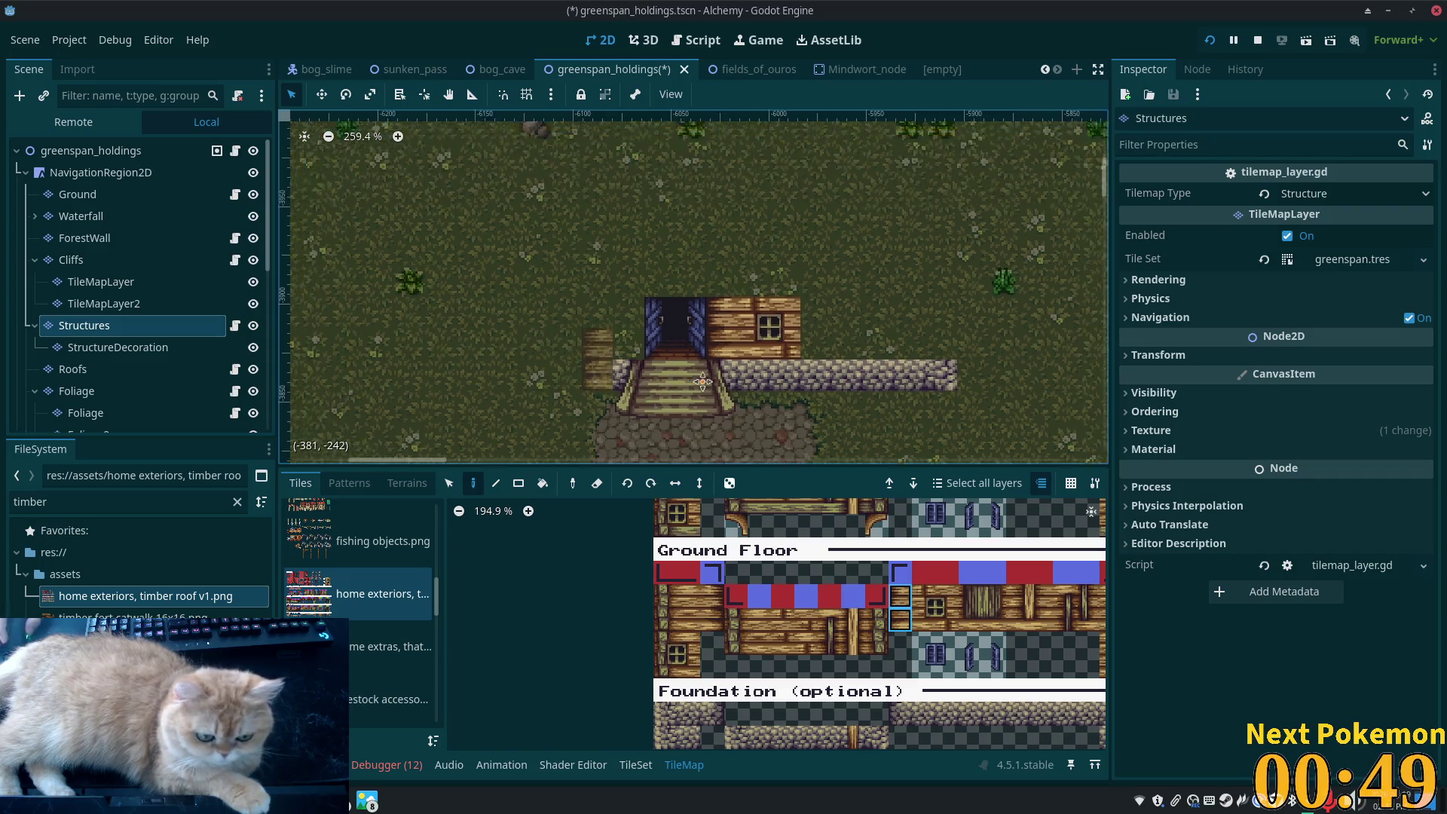